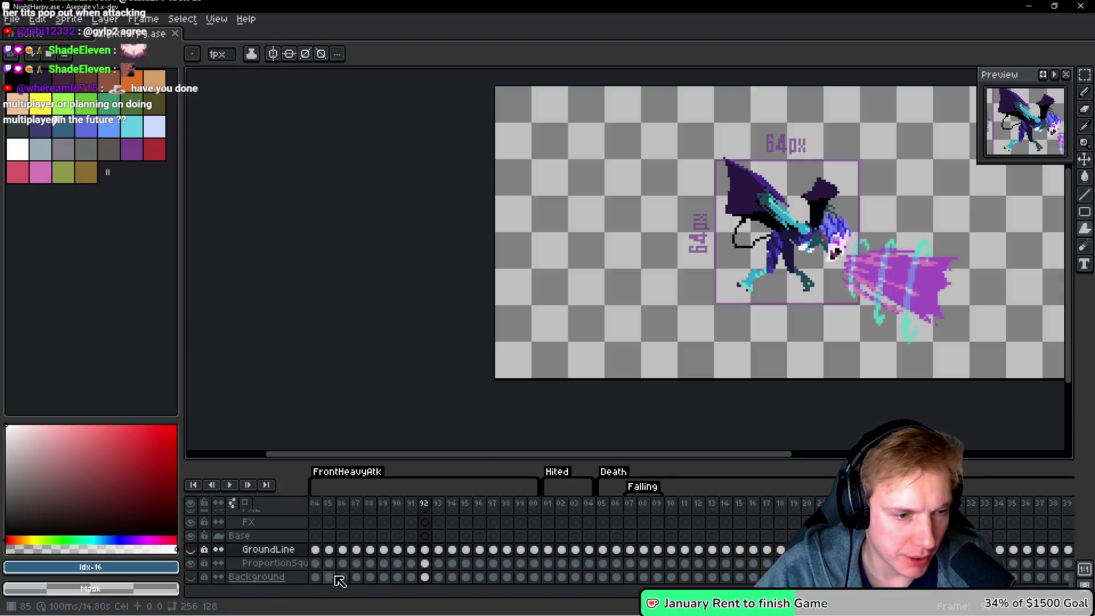
Hide the ProportionSquare guide layer and make the timeline taller.
click(192, 564)
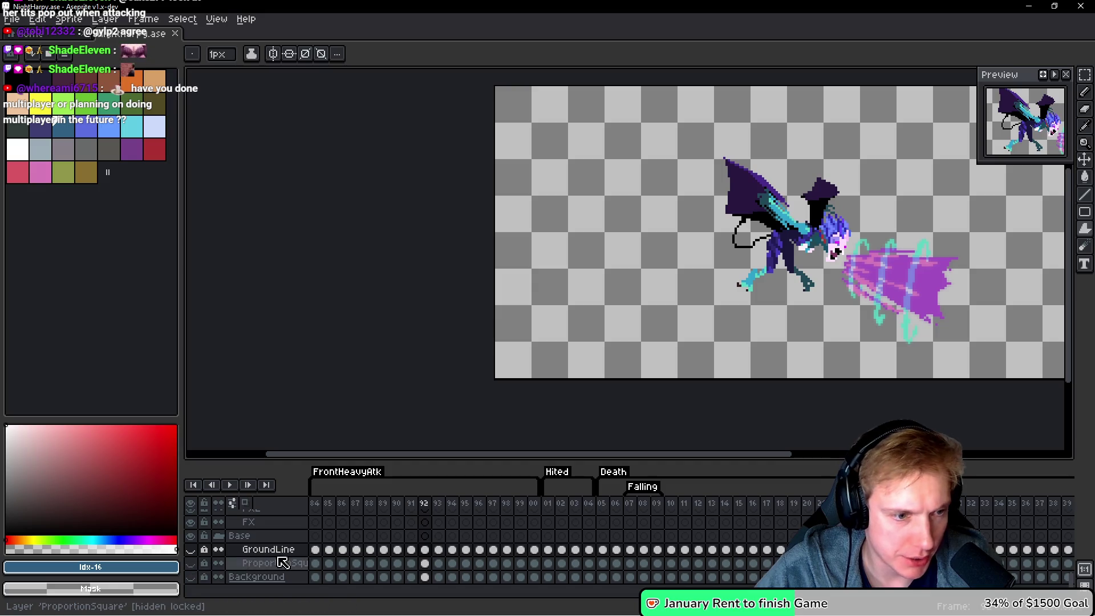
scroll(280, 562, up, 5)
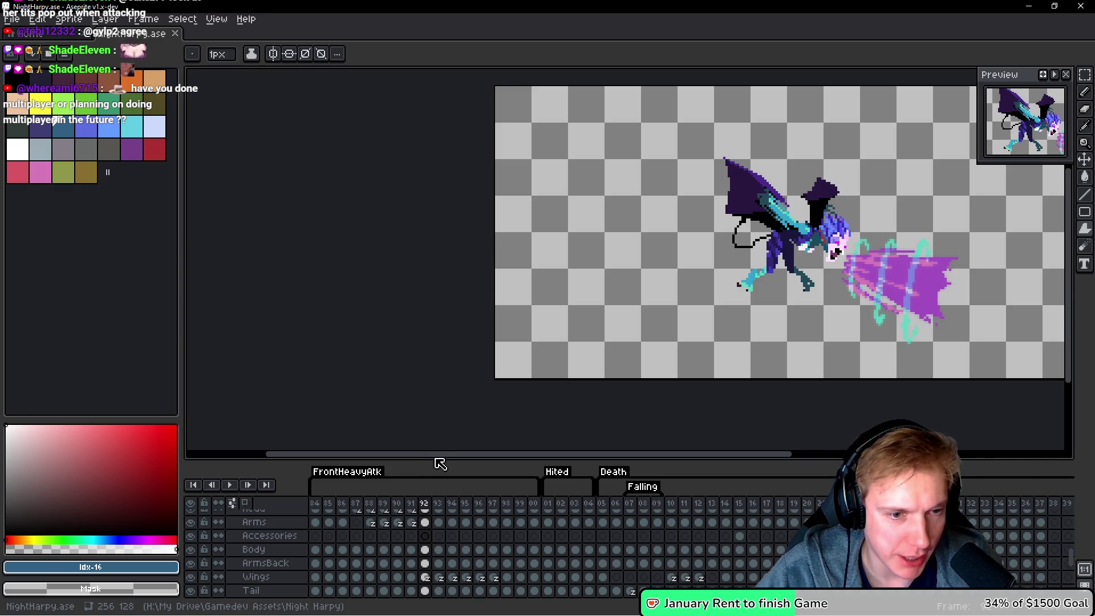
drag(440, 459, 442, 406)
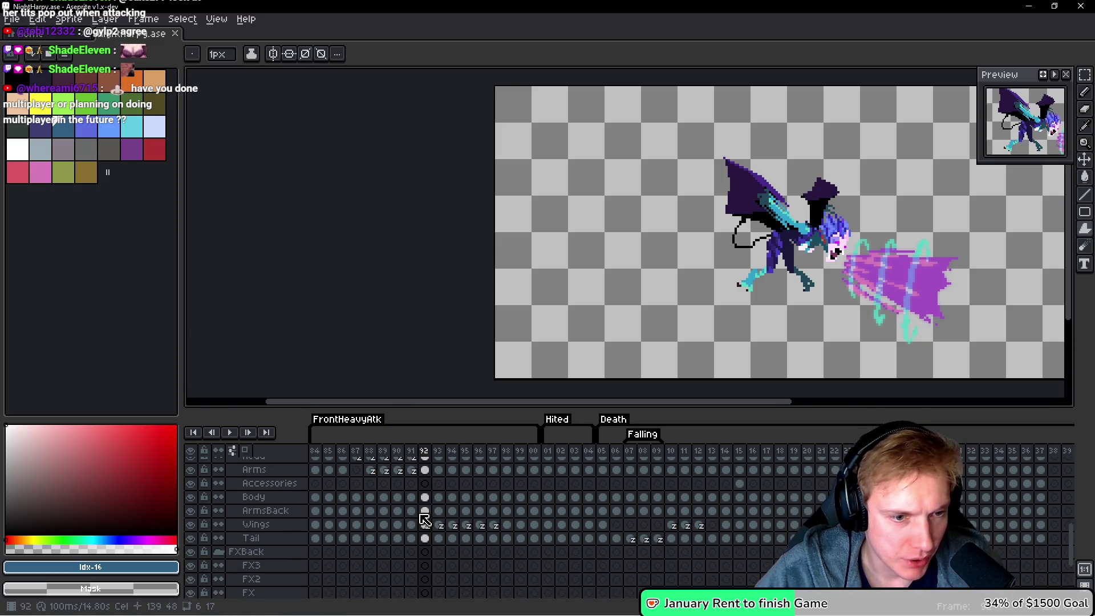
scroll(428, 513, up, 2)
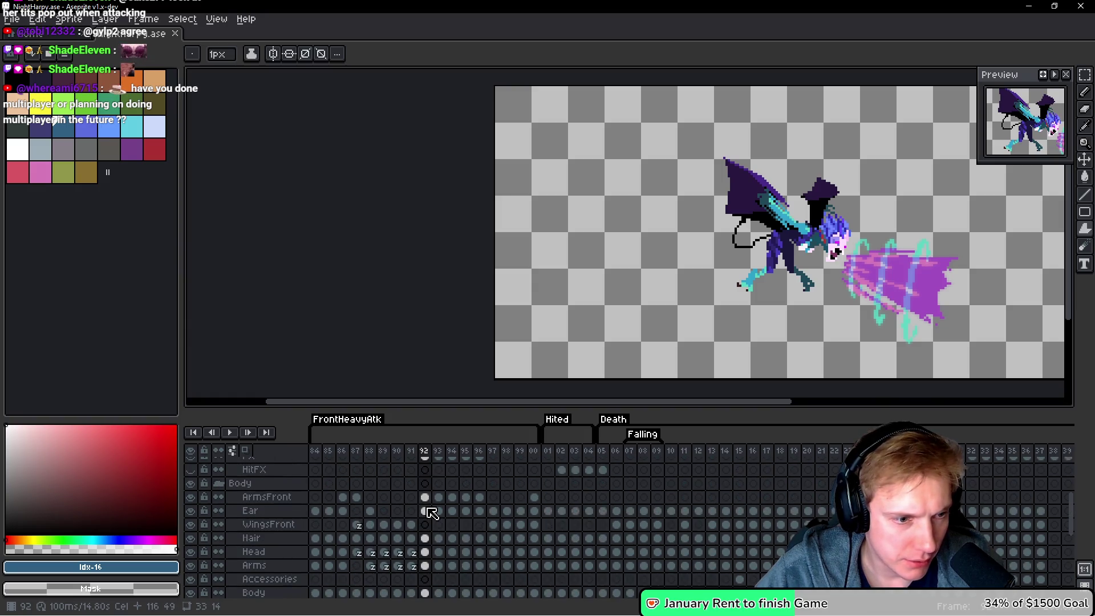
Hide the Blur2 layer's cyan swirls, toggling it on and off to compare.
click(191, 485)
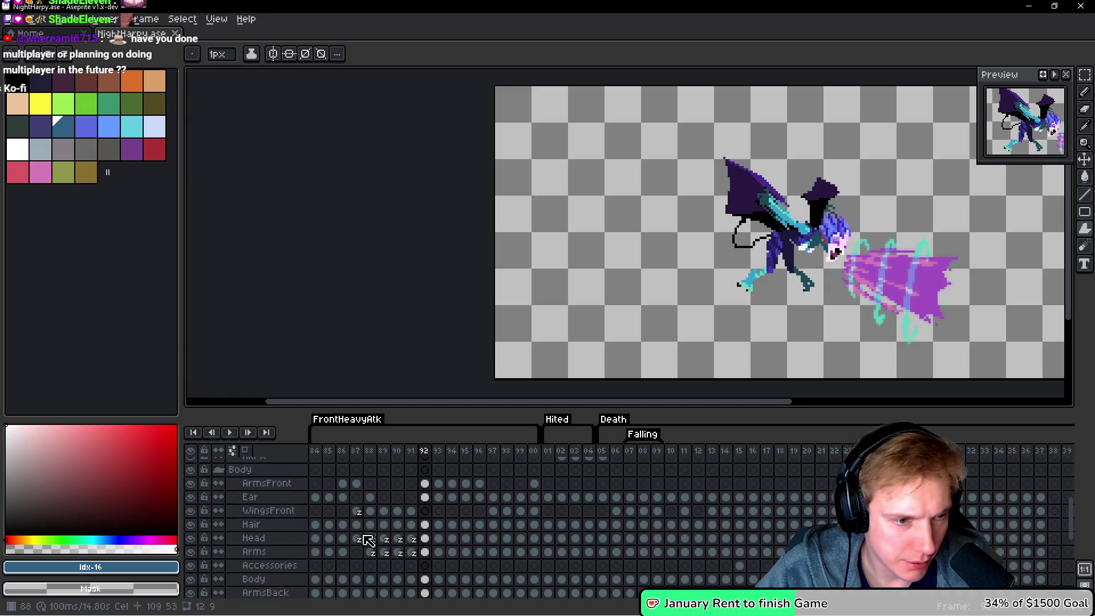
scroll(438, 522, up, 5)
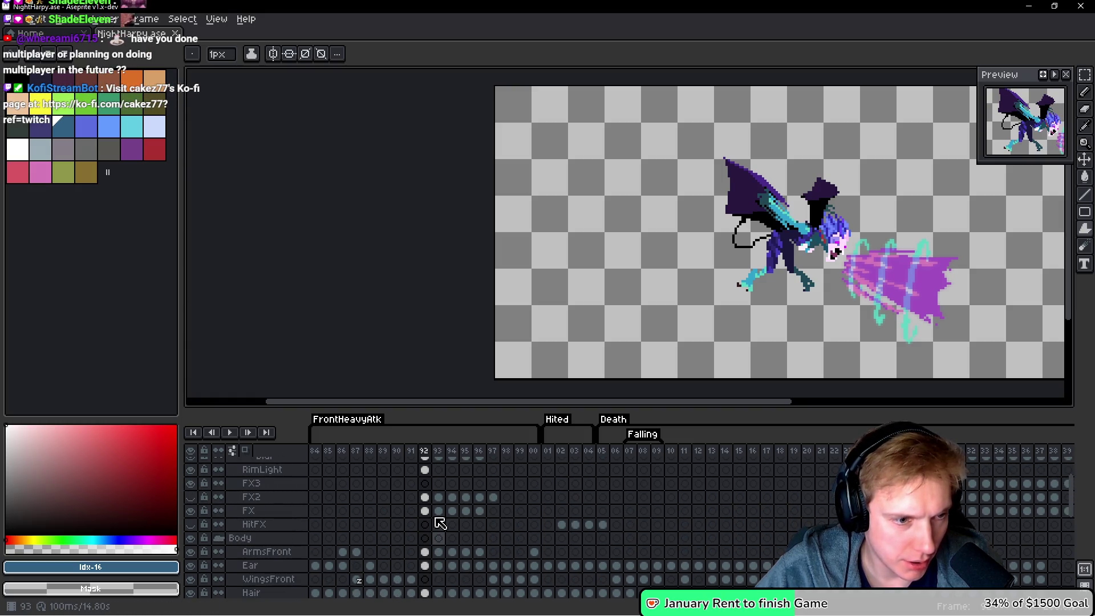
scroll(440, 524, up, 4)
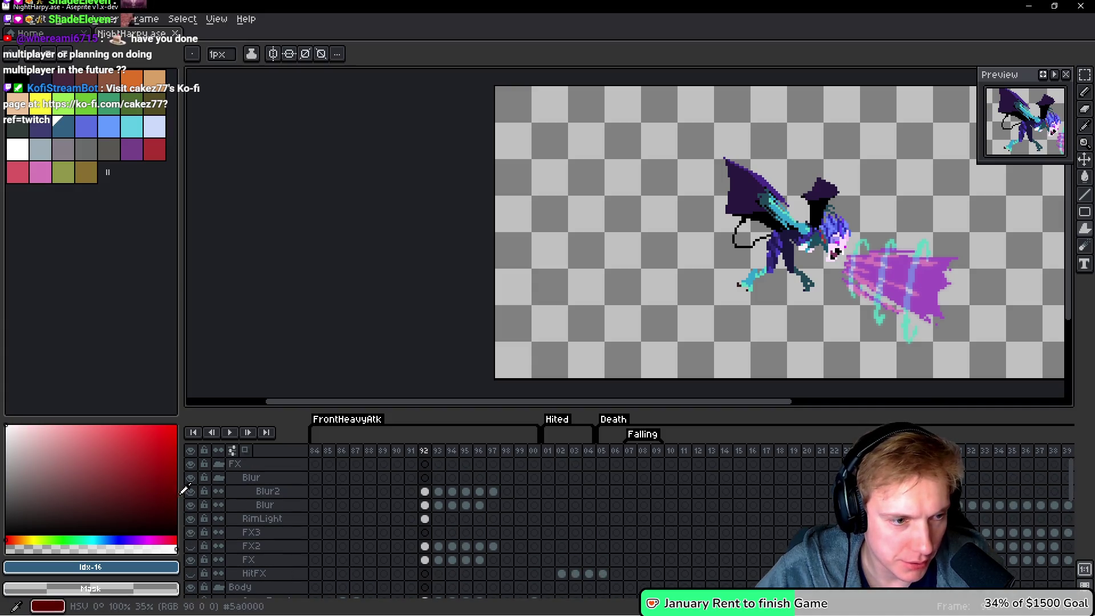
click(190, 492)
click(190, 492)
click(190, 492)
click(190, 494)
click(191, 493)
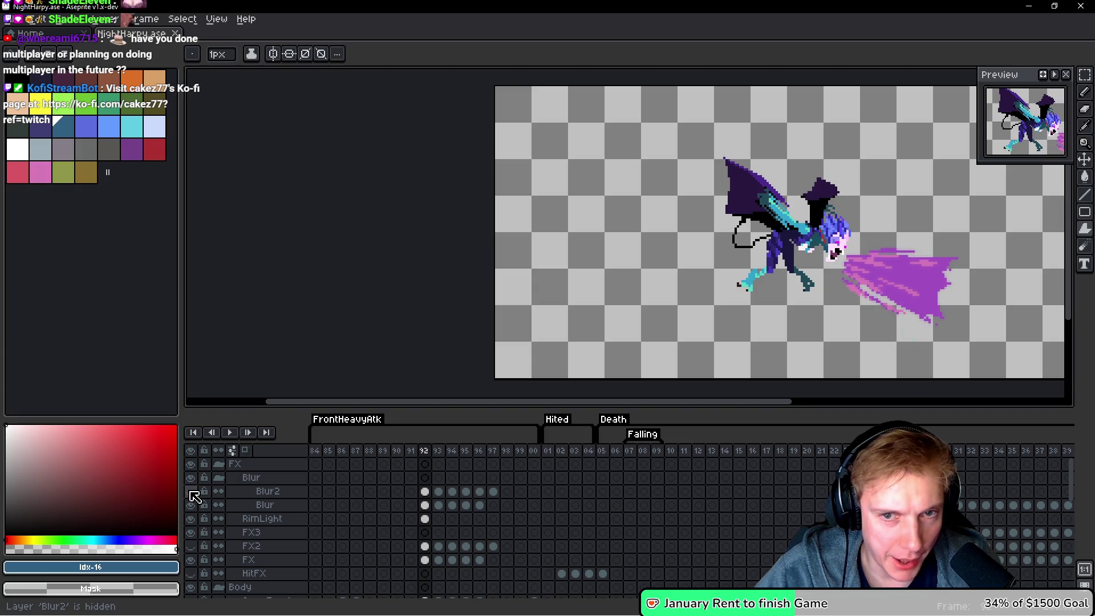
Review attack frames 93–95, then bring up the 256×128 Canvas Size settings.
drag(725, 349, 610, 322)
key(Right)
key(Right)
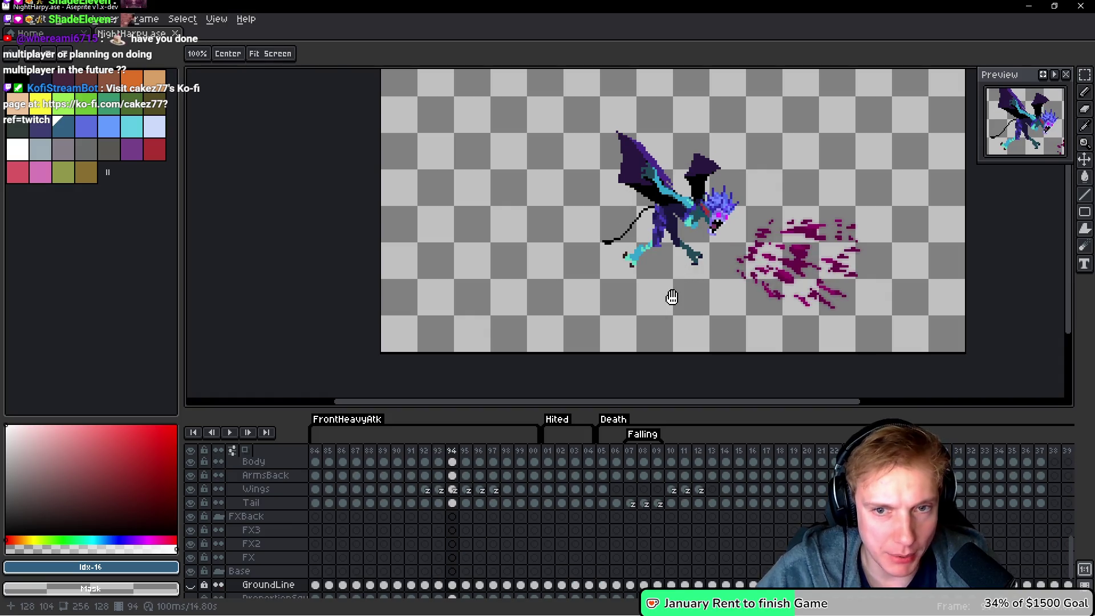
key(Right)
key(Left)
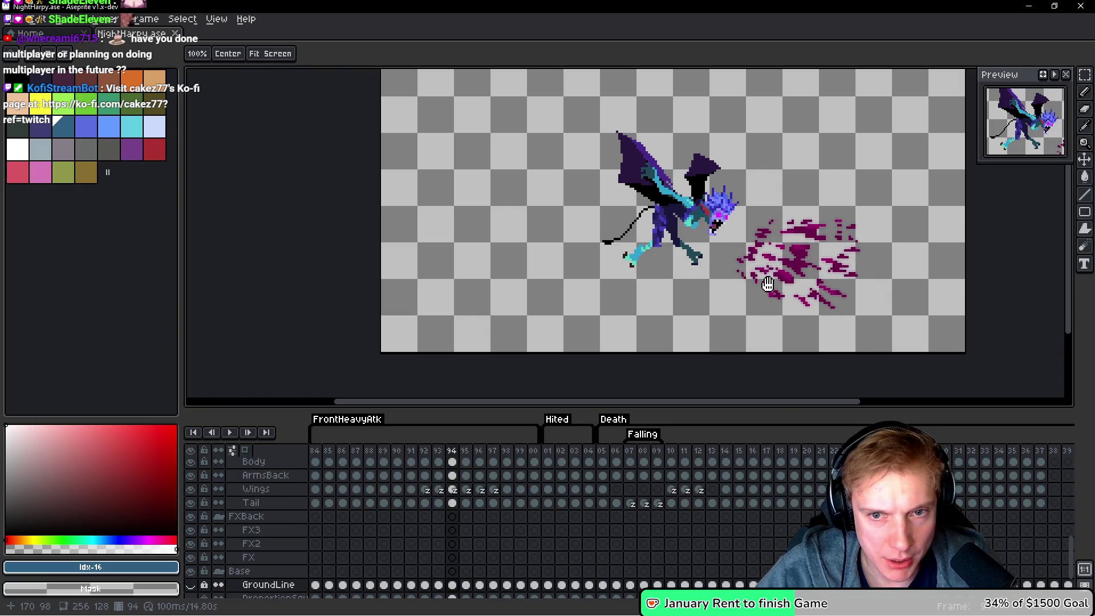
key(Left)
key(ctrl+alt+c)
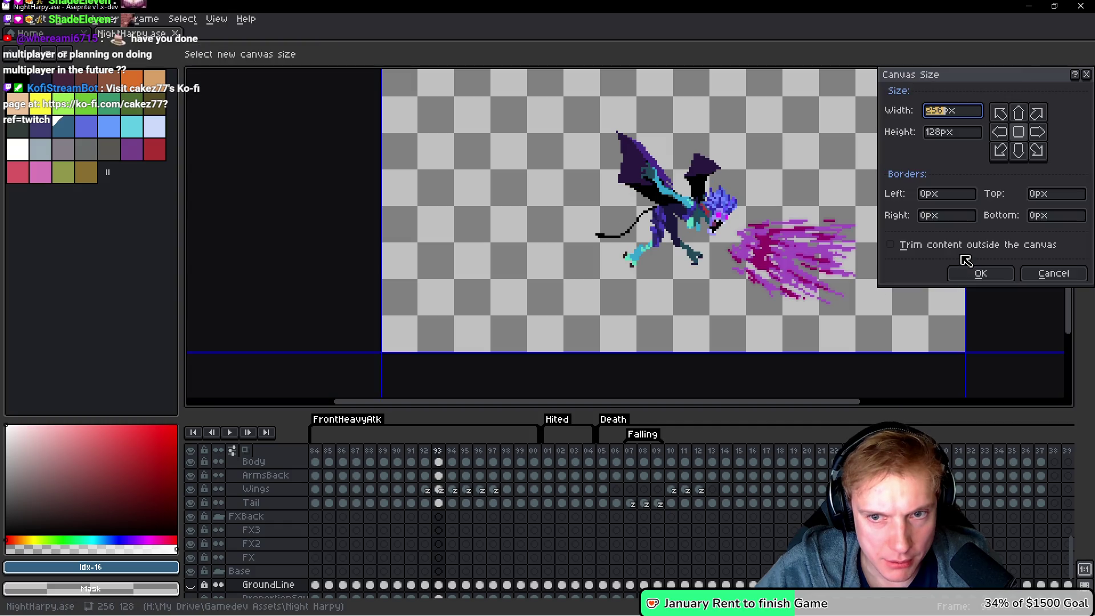
Narrow the canvas by pulling its right edge inward and apply it.
mouse_move(852, 253)
mouse_down()
mouse_move(748, 261)
mouse_move(774, 261)
mouse_up()
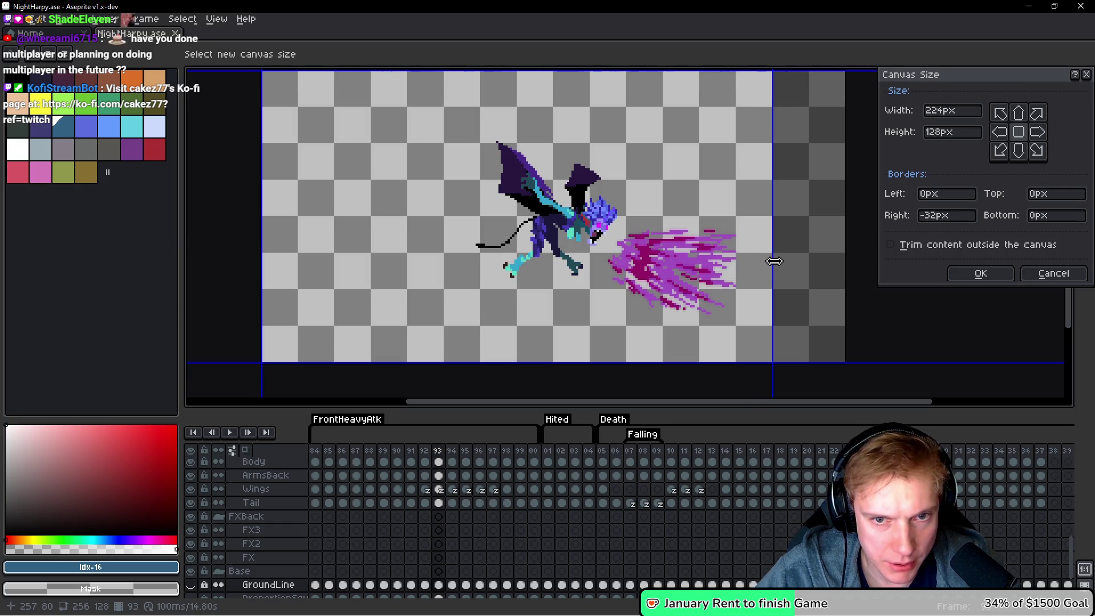
scroll(783, 241, up, 3)
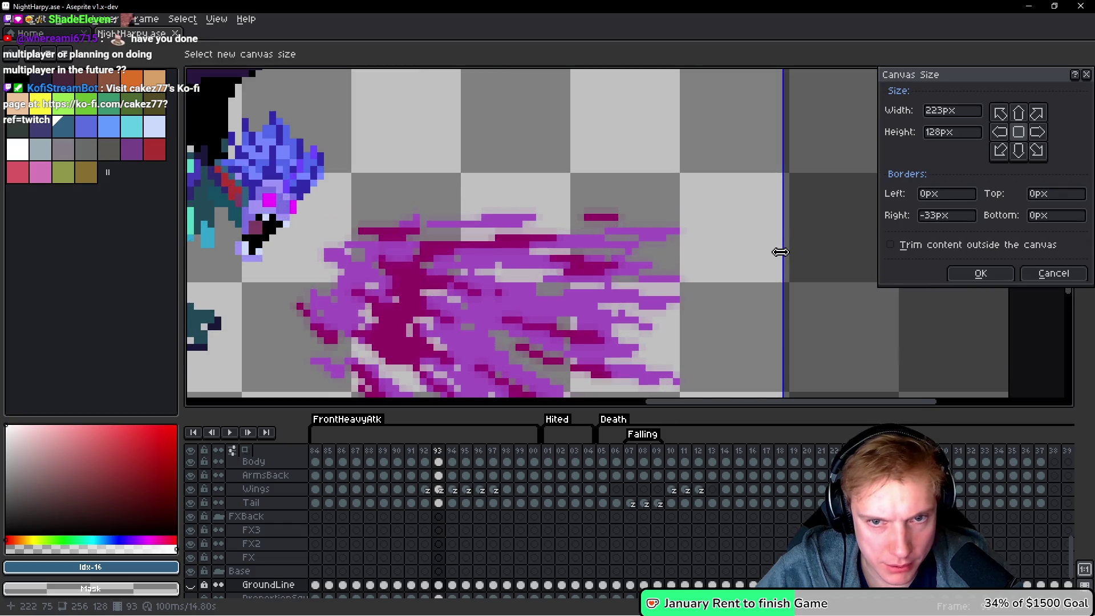
click(964, 274)
scroll(899, 262, down, 3)
scroll(687, 286, up, 1)
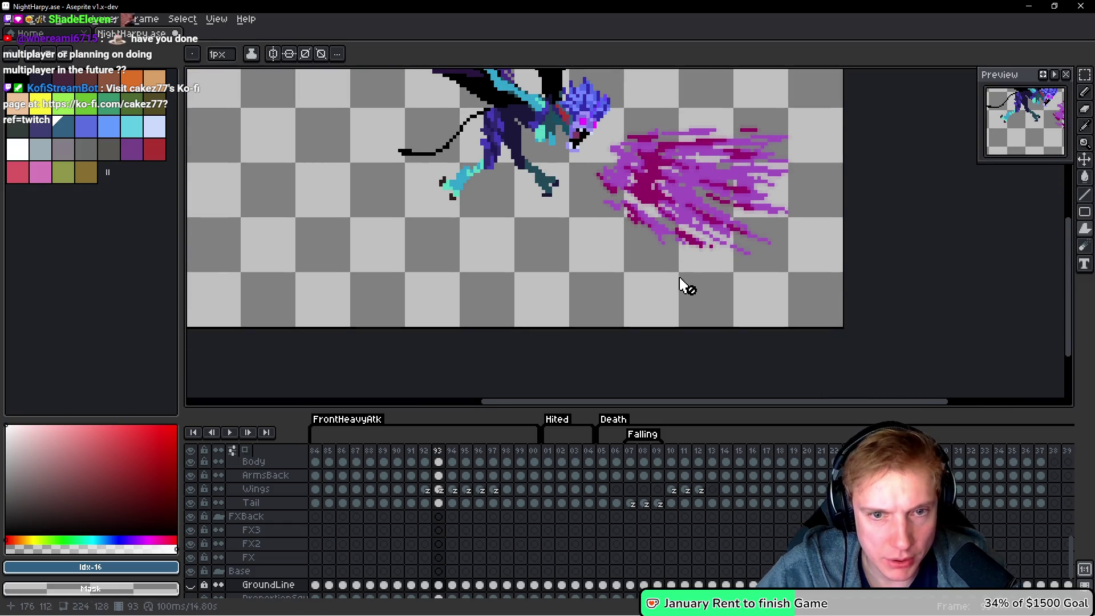
Step through frames 87–93 and pan the view over the harpy.
key(h)
key(Left)
key(Left)
key(Left)
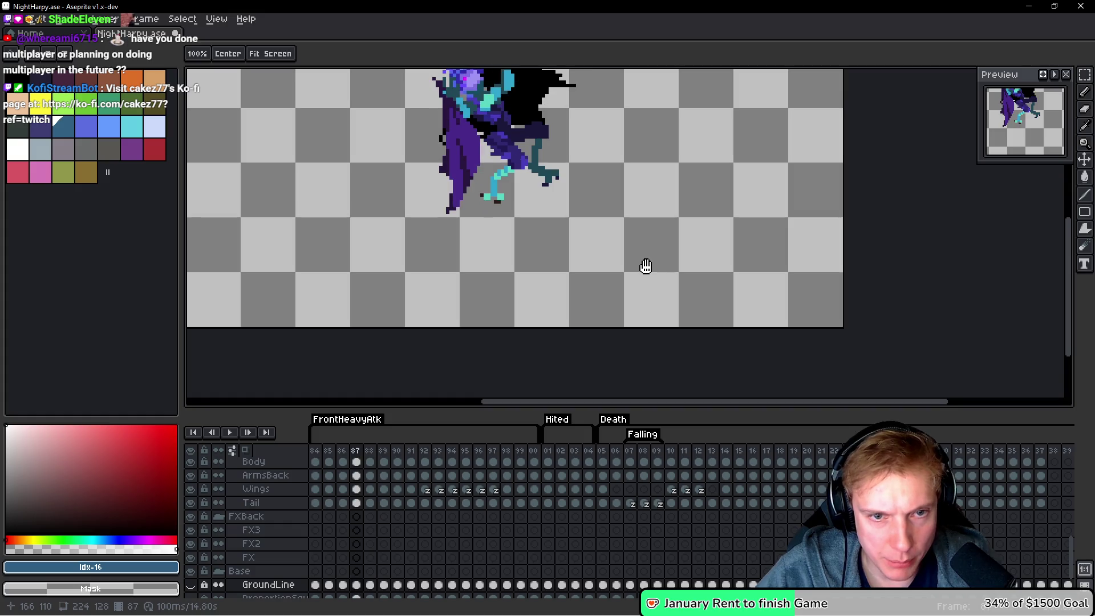
key(Right)
key(Right)
key(Right)
key(b)
drag(607, 237, 634, 289)
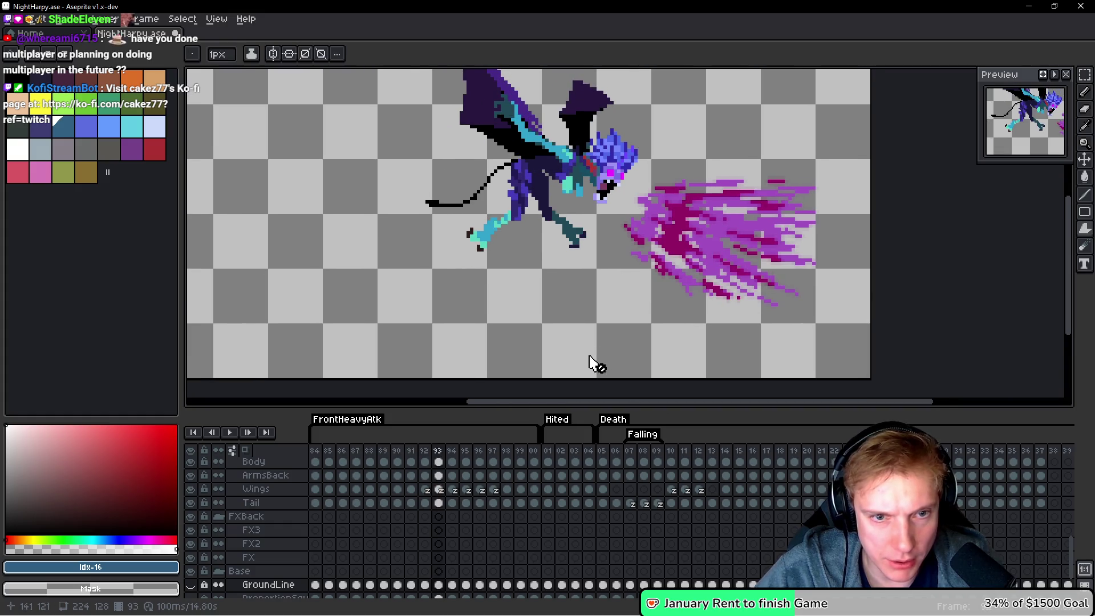
Crop the canvas's bottom, left and top edges inward to a final 144×96.
key(ctrl+alt+c)
drag(560, 376, 557, 324)
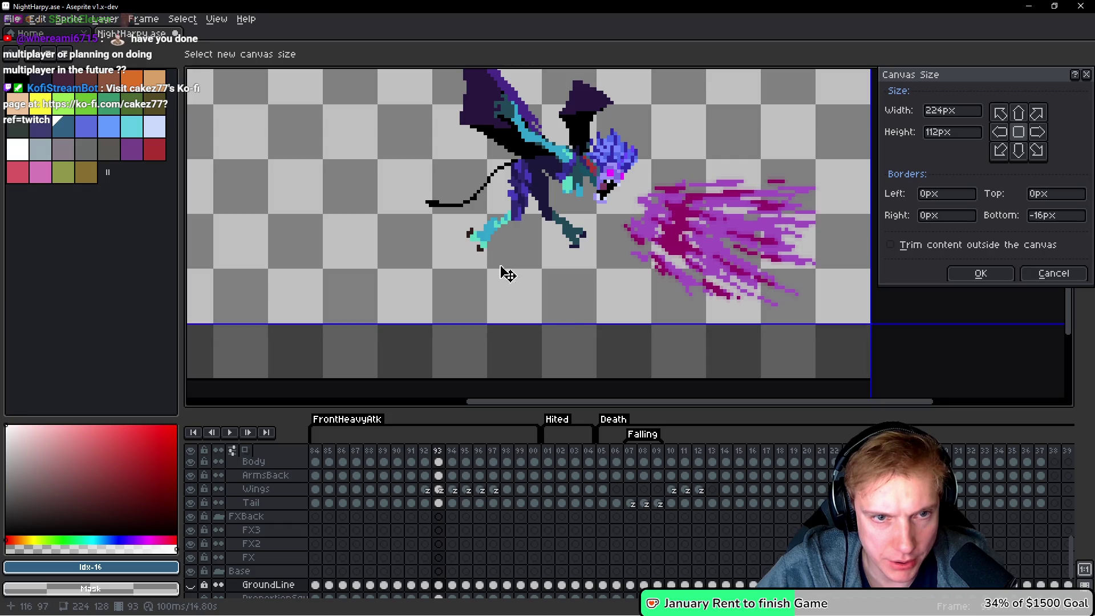
drag(276, 221, 551, 227)
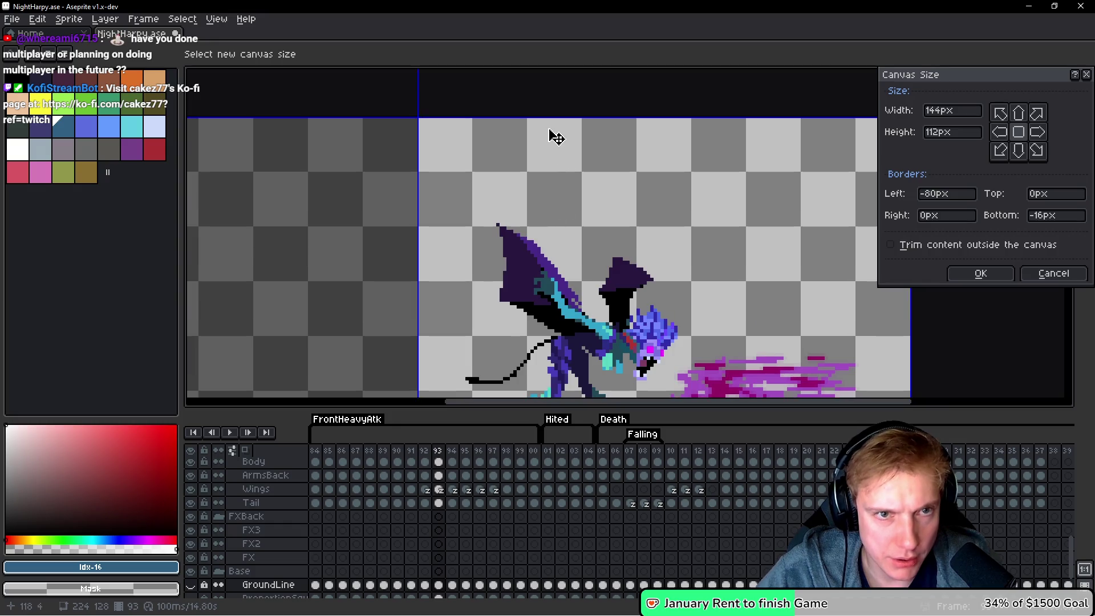
drag(554, 118, 552, 171)
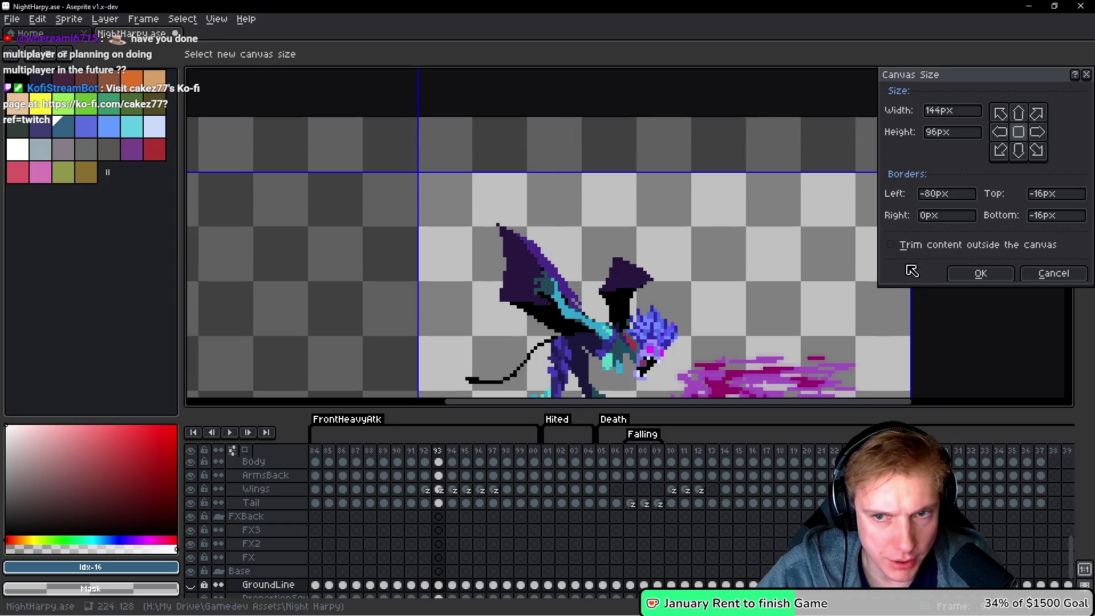
click(979, 274)
scroll(499, 222, down, 4)
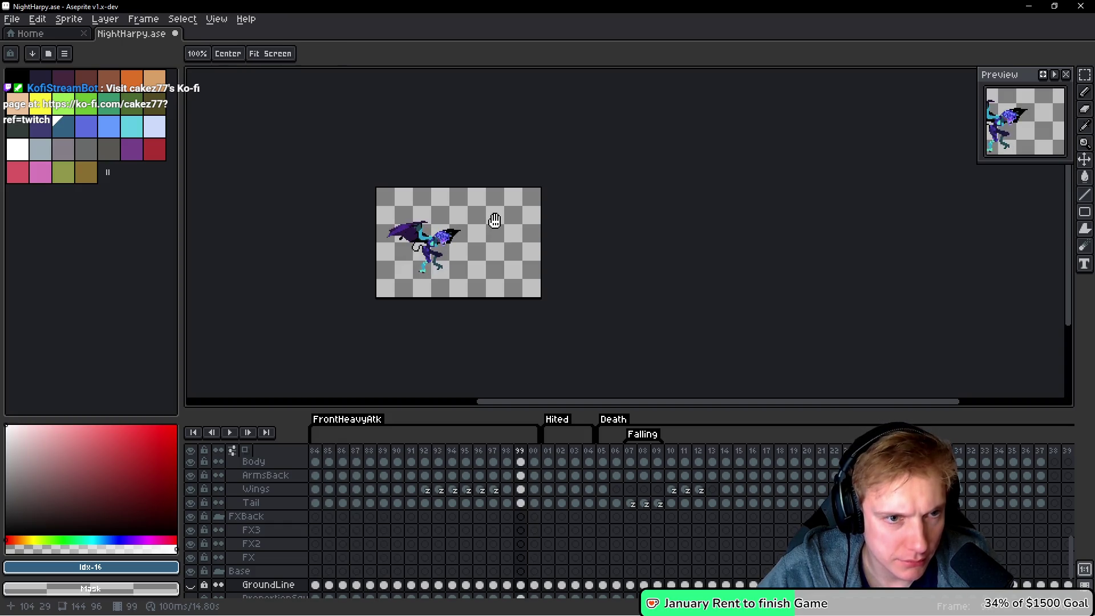
At frame 51, bring up Export Sprite Sheet, previewing a 20304×96 NightHarpy-Sheet strip.
key(b)
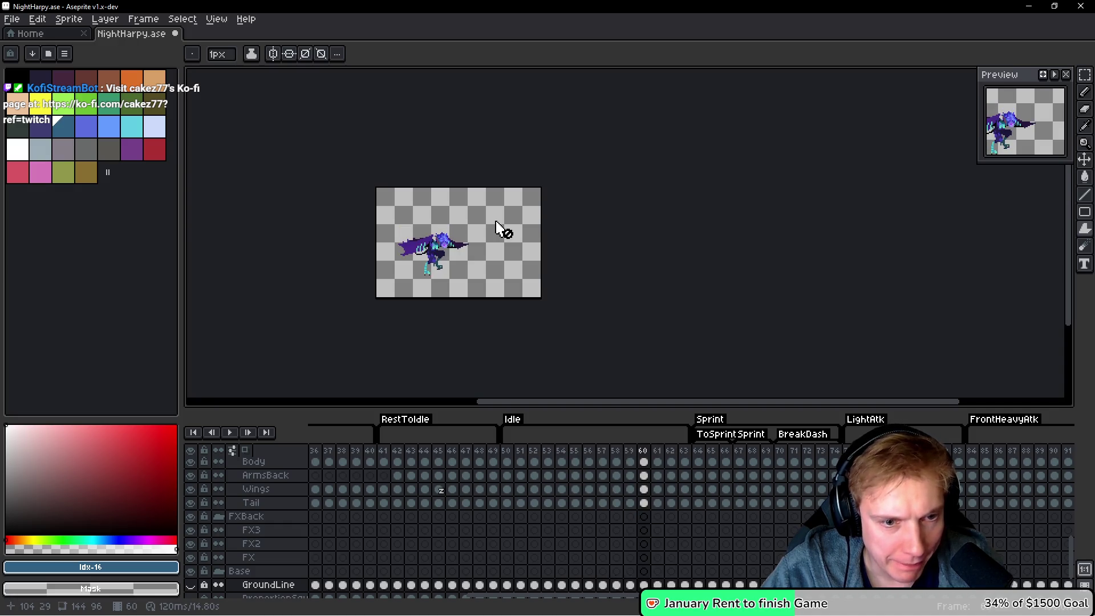
key(ctrl)
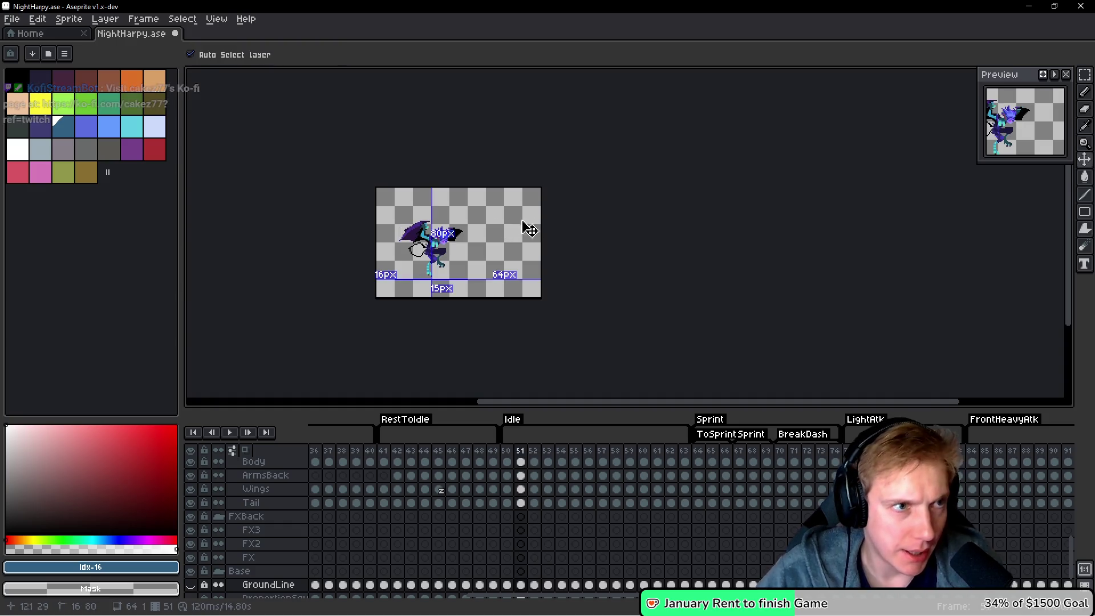
key(ctrl+e)
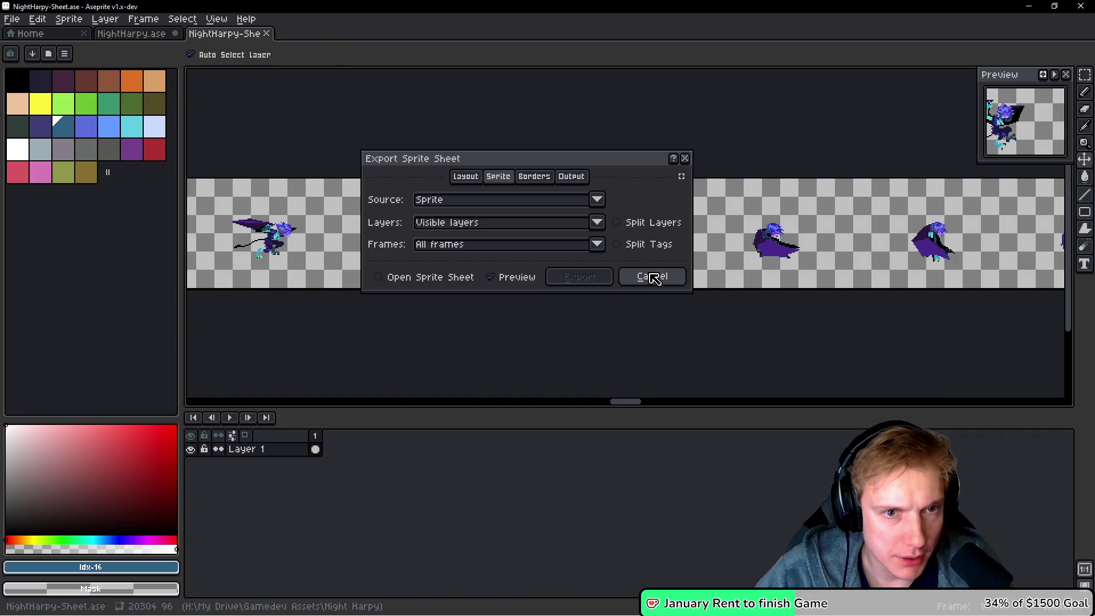
Turn on saving the sheet to an output file, then cancel the export.
click(571, 176)
click(422, 202)
click(531, 204)
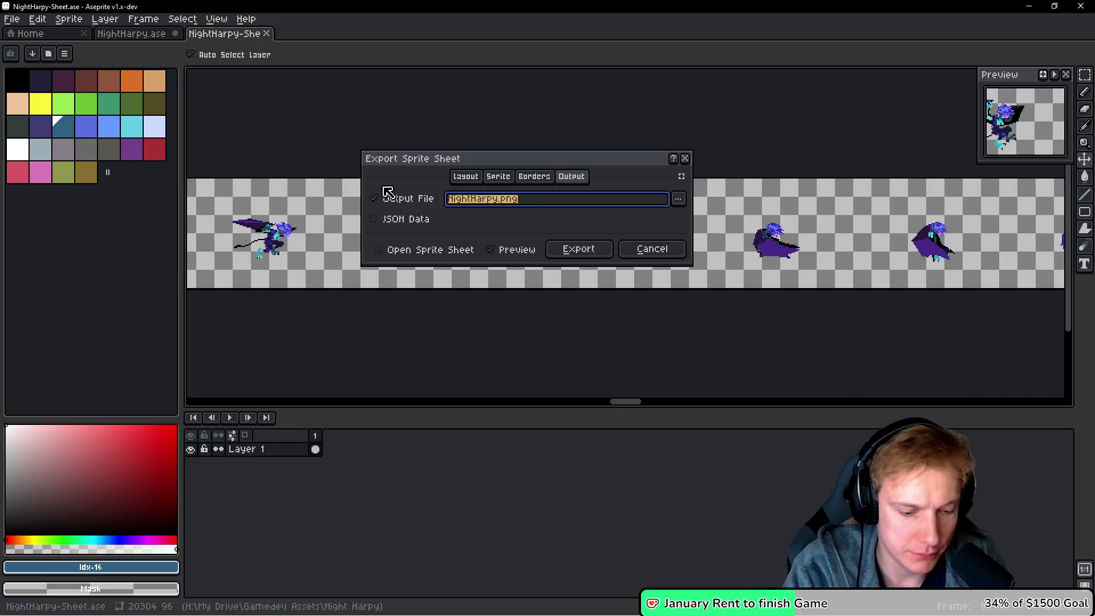
key(Return)
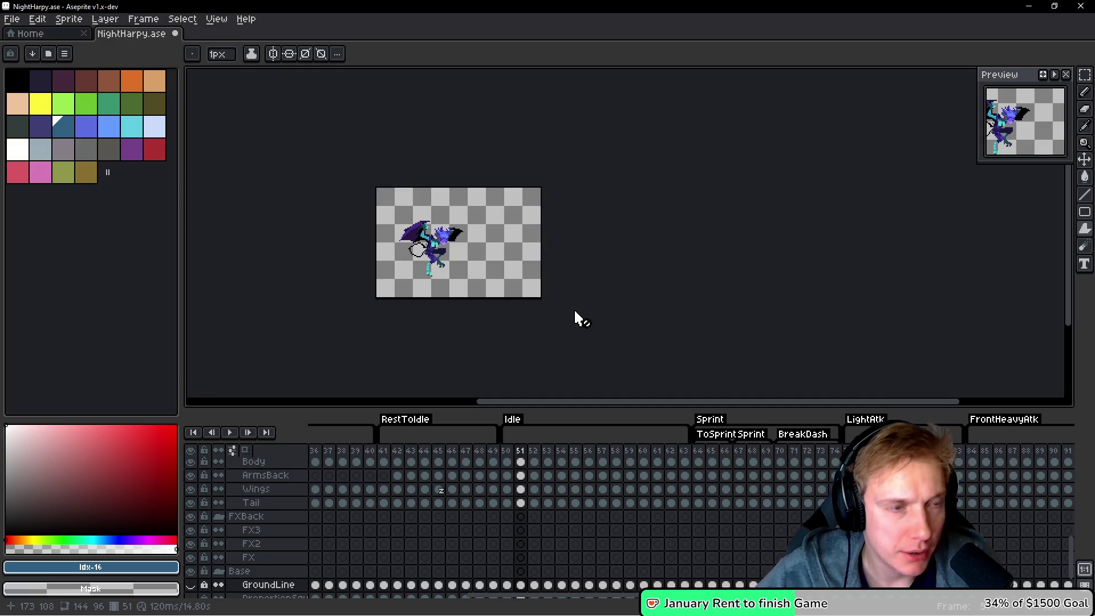
Re-enter the export settings, save to NightHarpy.png, and turn on Split Tags.
key(ctrl+e)
click(376, 198)
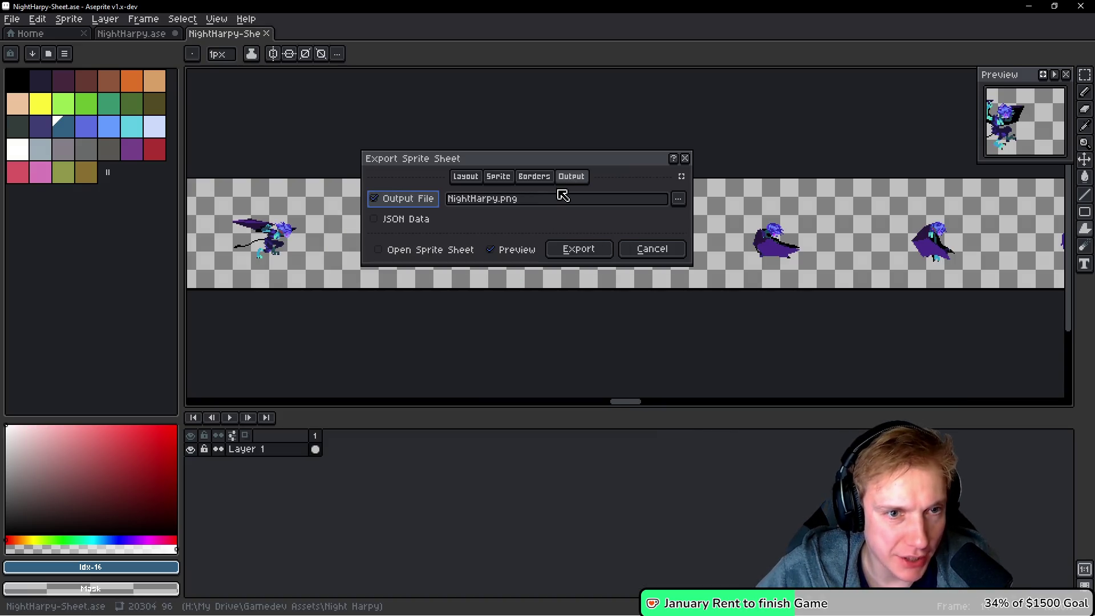
click(536, 176)
click(495, 177)
click(619, 247)
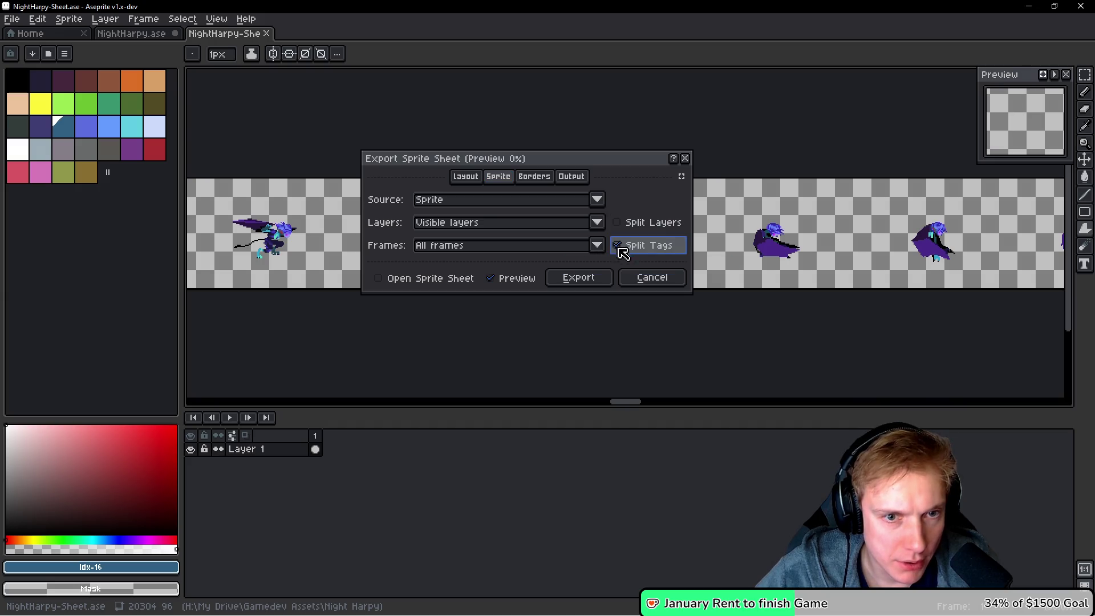
Move the dialog aside, inspect the 5328×1440 preview, and close without exporting.
drag(540, 148, 830, 162)
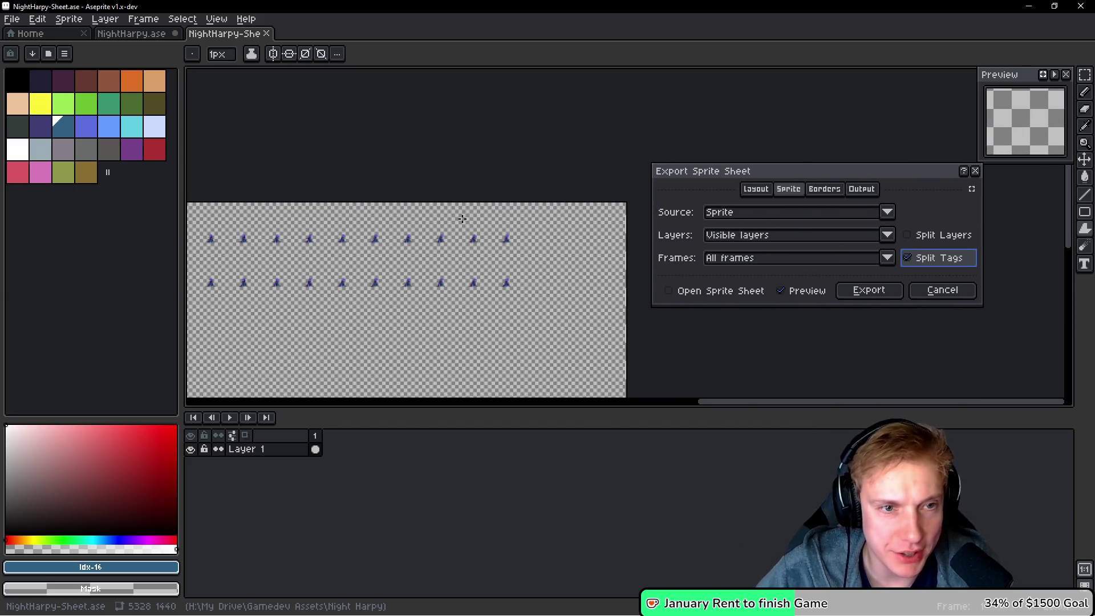
scroll(621, 174, up, 4)
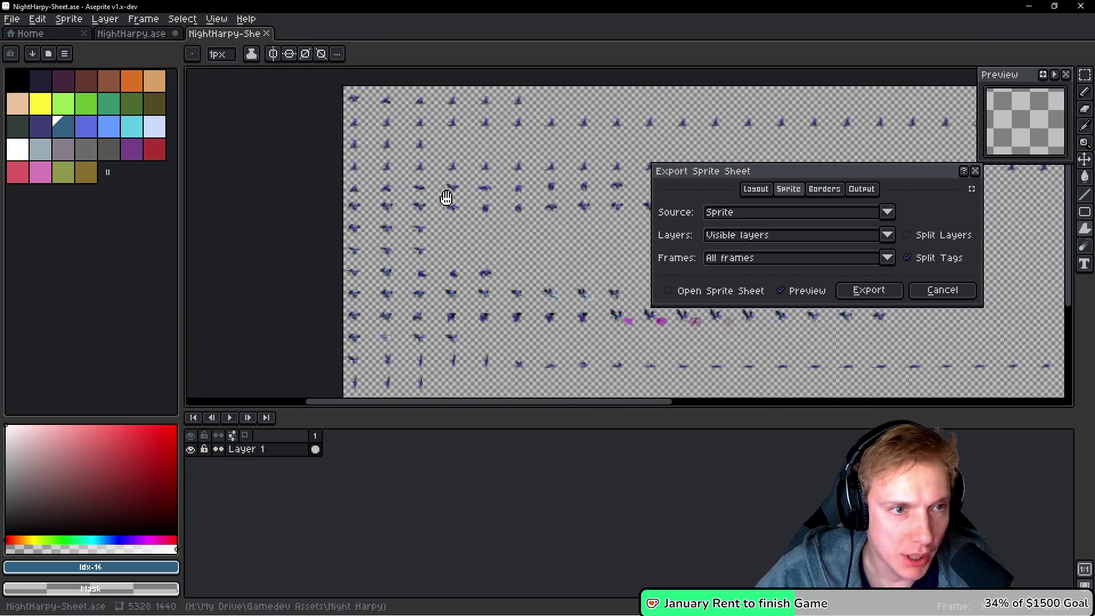
scroll(419, 250, up, 4)
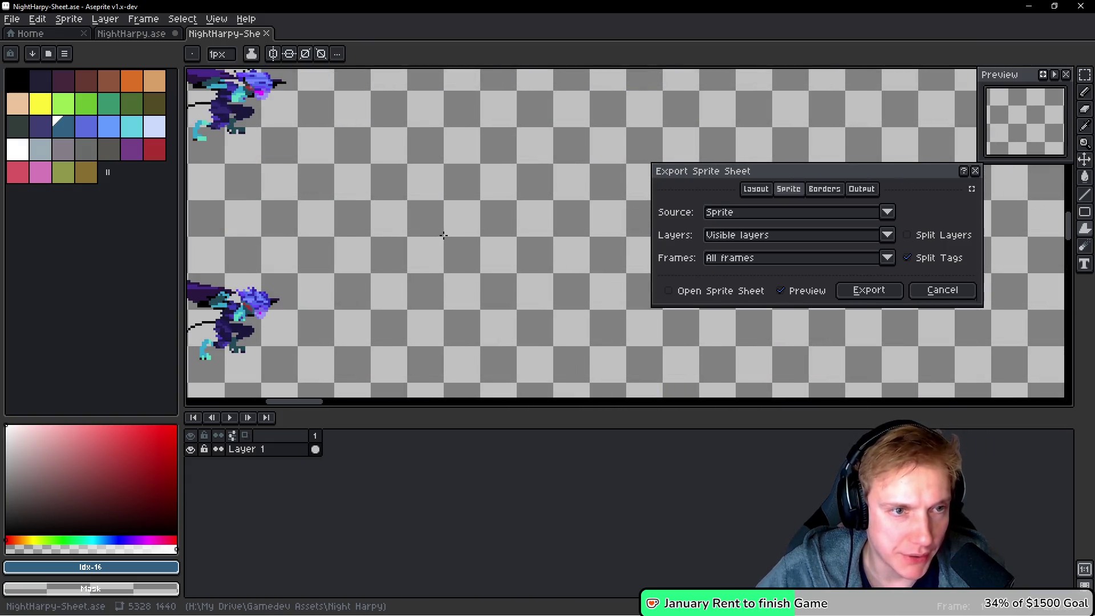
click(976, 171)
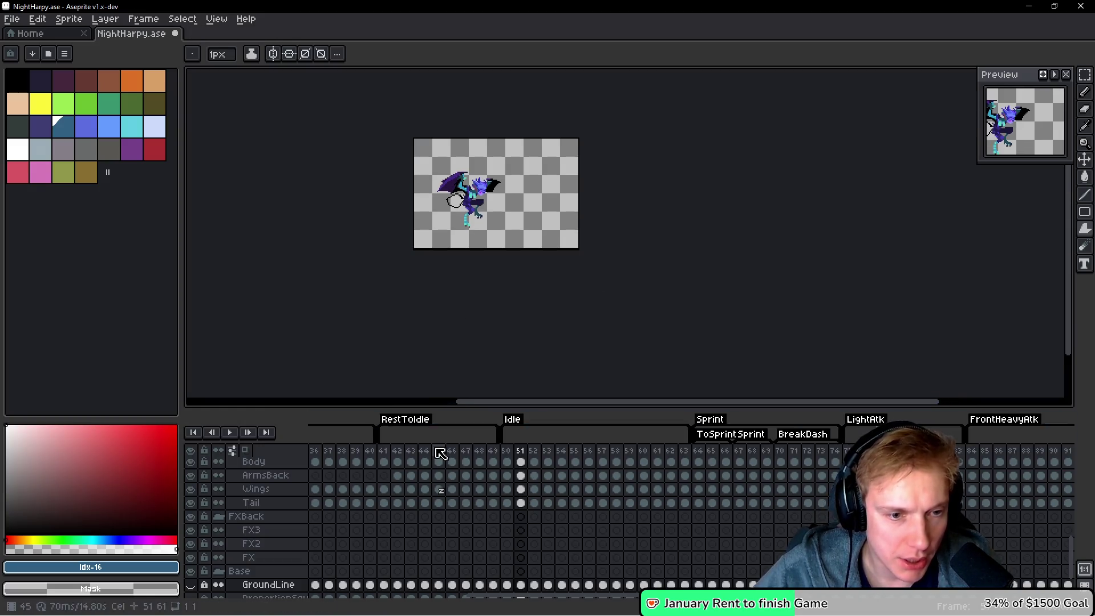
Enlarge the timeline and delete the RestToIdle frames 41–49.
mouse_move(439, 403)
mouse_down()
mouse_move(447, 352)
mouse_move(481, 347)
mouse_up()
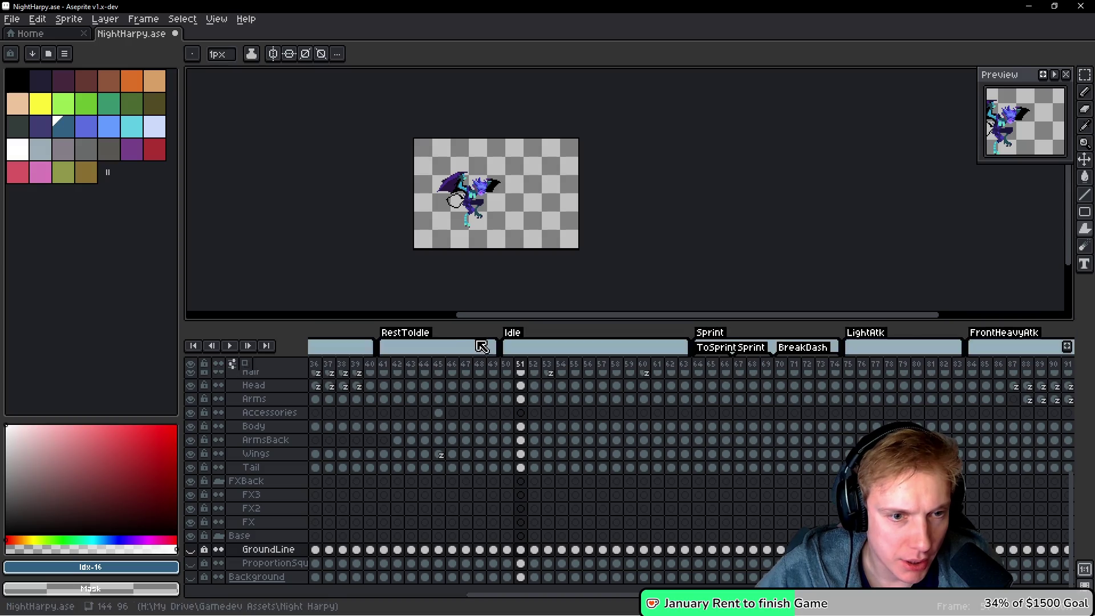
scroll(366, 368, up, 3)
drag(385, 368, 500, 368)
key(Delete)
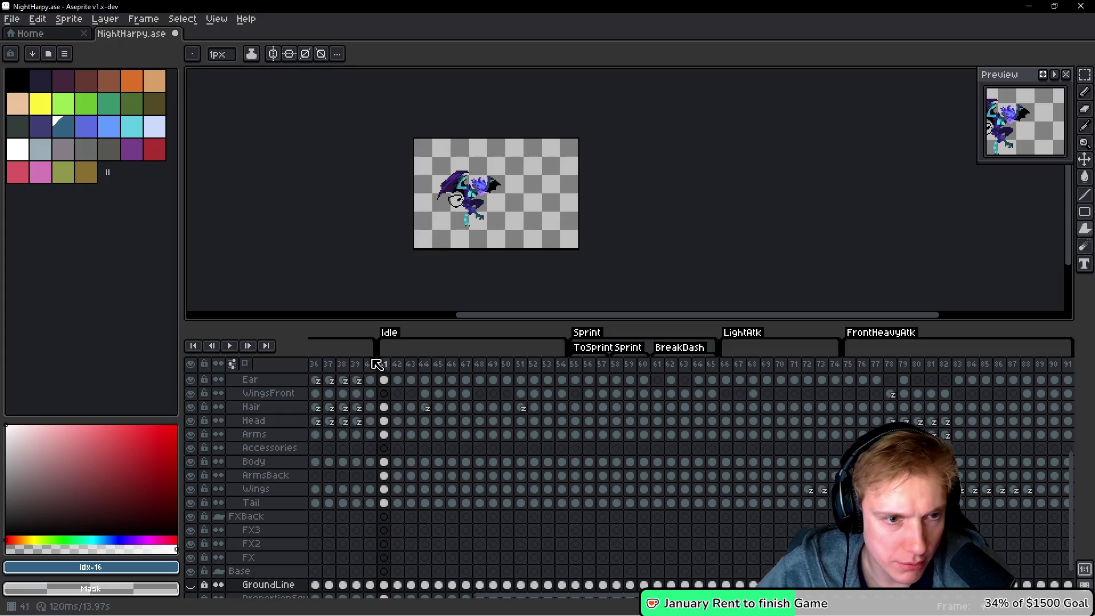
Delete the ToRest, Resting and Scream frames.
scroll(365, 368, up, 3)
drag(512, 605, 300, 596)
mouse_move(315, 368)
mouse_down()
mouse_move(695, 381)
mouse_move(770, 368)
mouse_up()
key(Delete)
key(Delete)
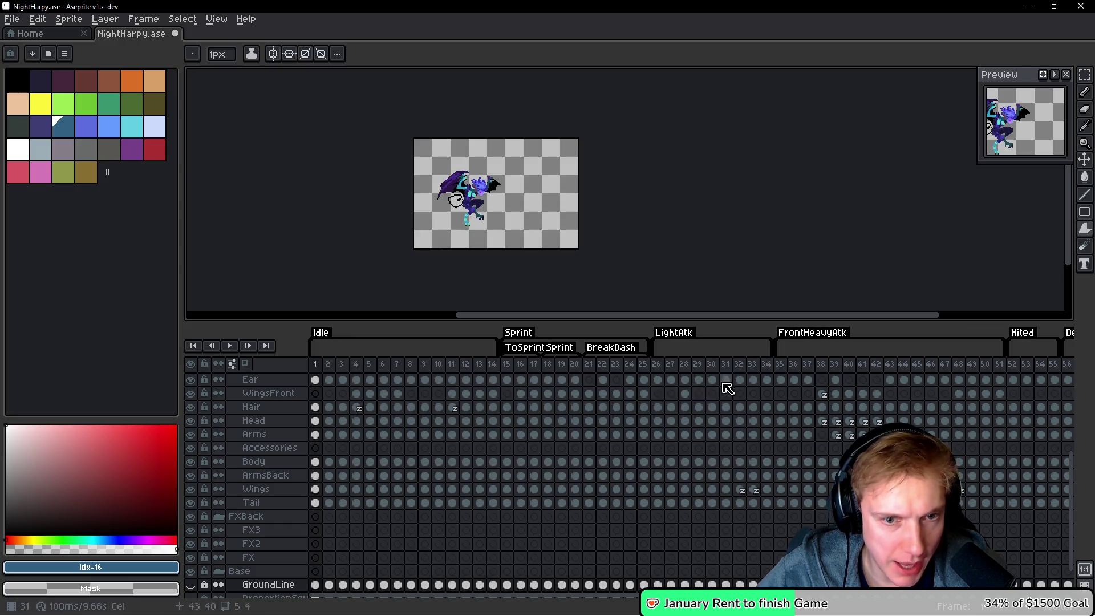
Delete frames 52–92 holding the Hited, Death and Falling animations.
drag(356, 365, 958, 374)
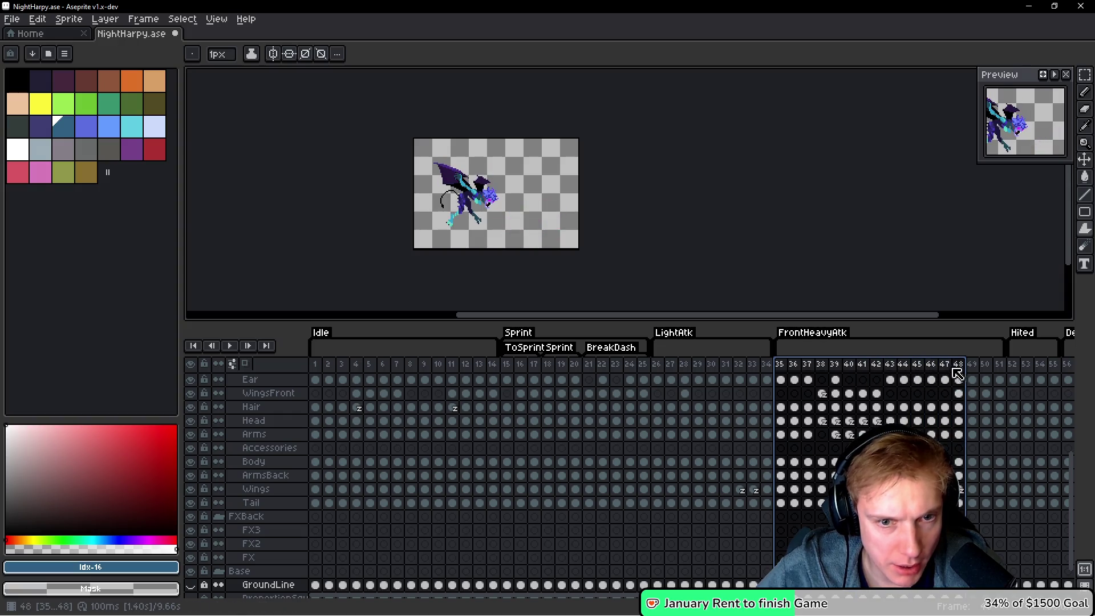
drag(543, 597, 736, 597)
drag(588, 368, 1085, 378)
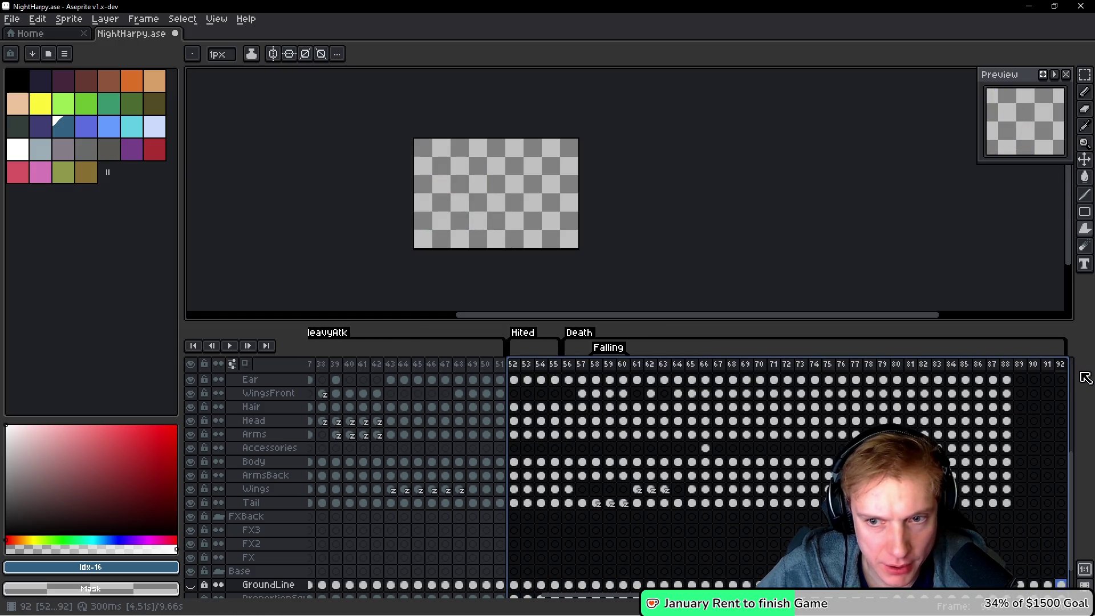
key(alt+c)
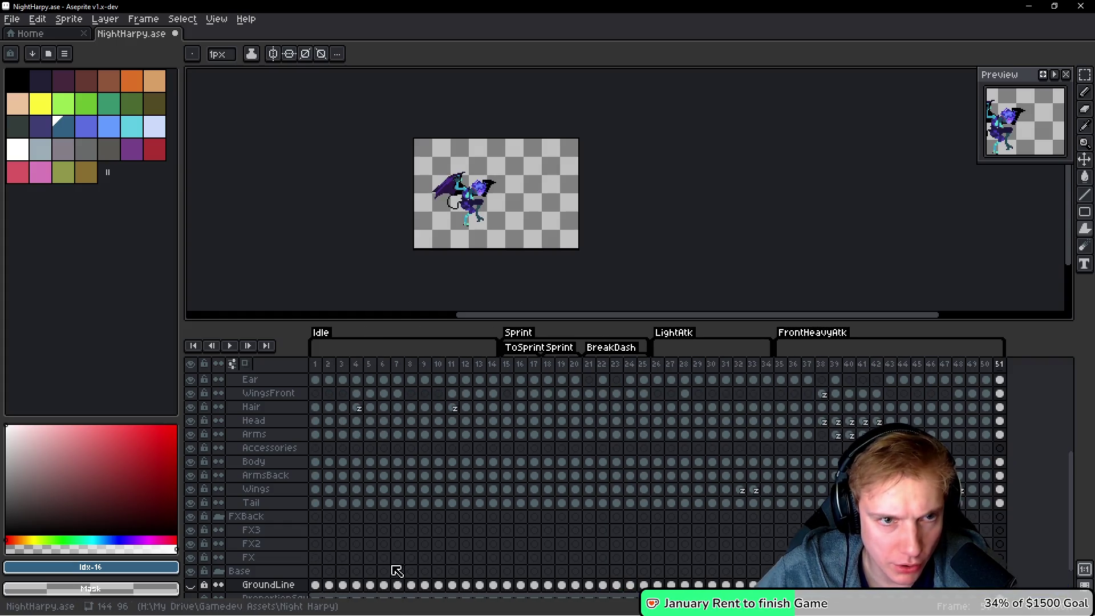
key(space)
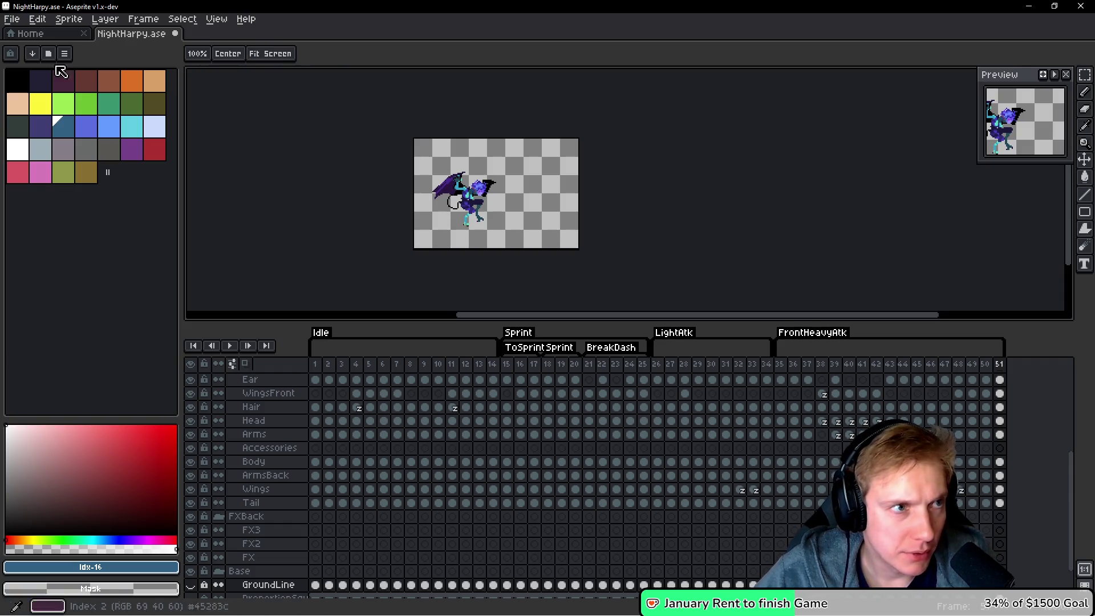
Save the trimmed sprite as NightHarpy_Cut.ase.
click(12, 19)
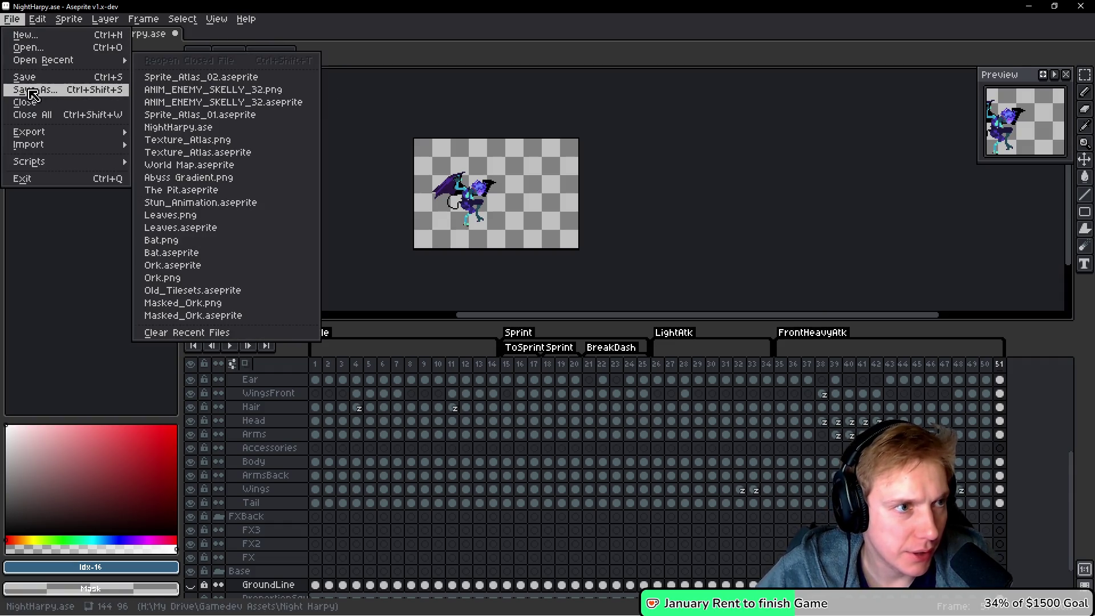
click(34, 90)
text(N)
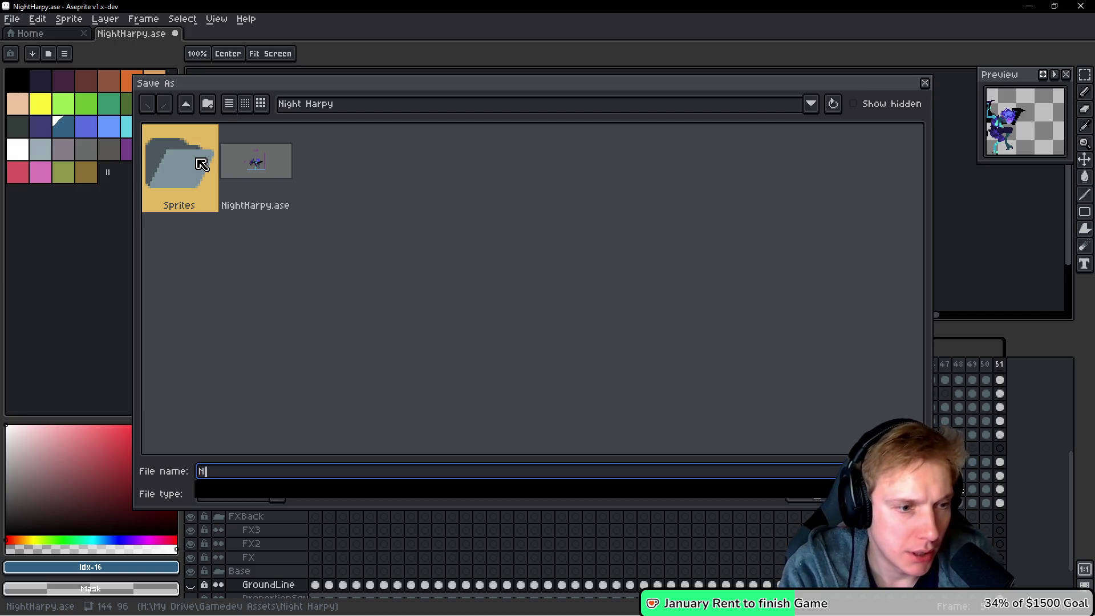
text(ightP)
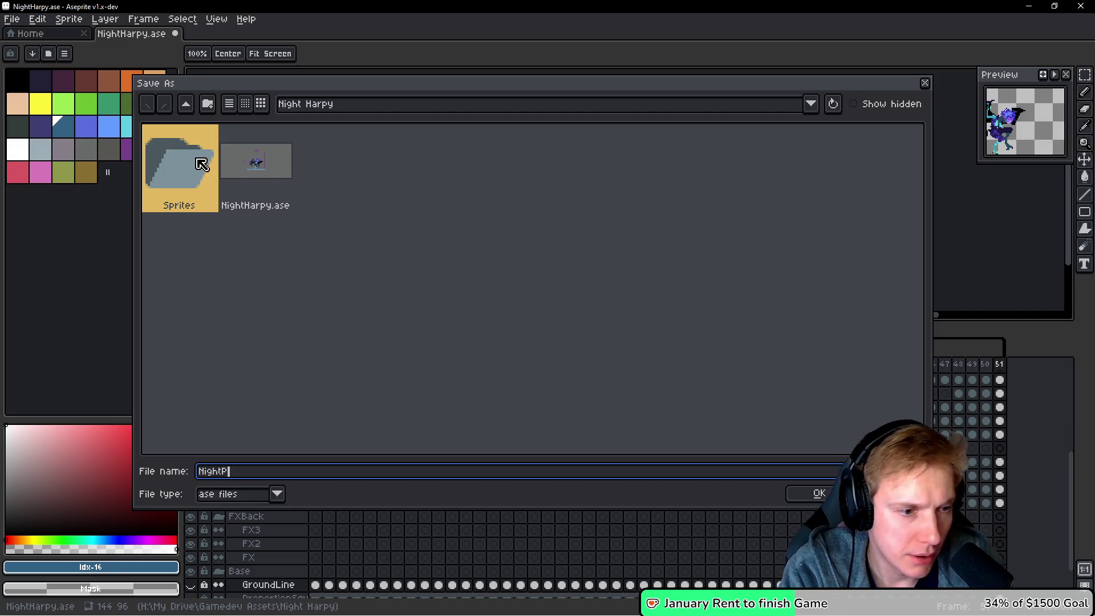
key(BackSpace)
key(BackSpace)
text(Ha)
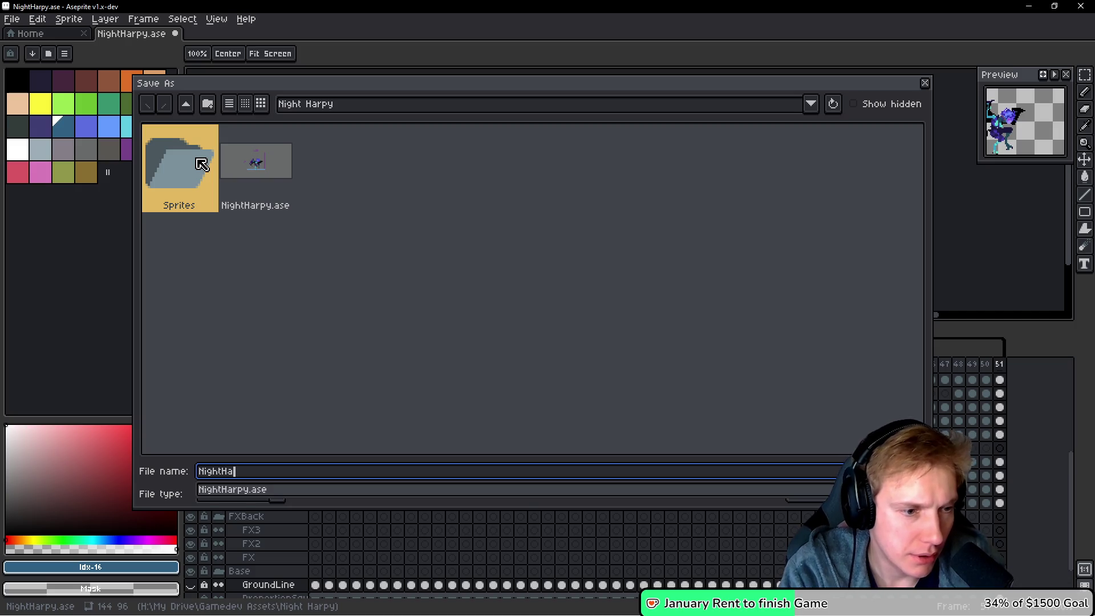
text(rpy)
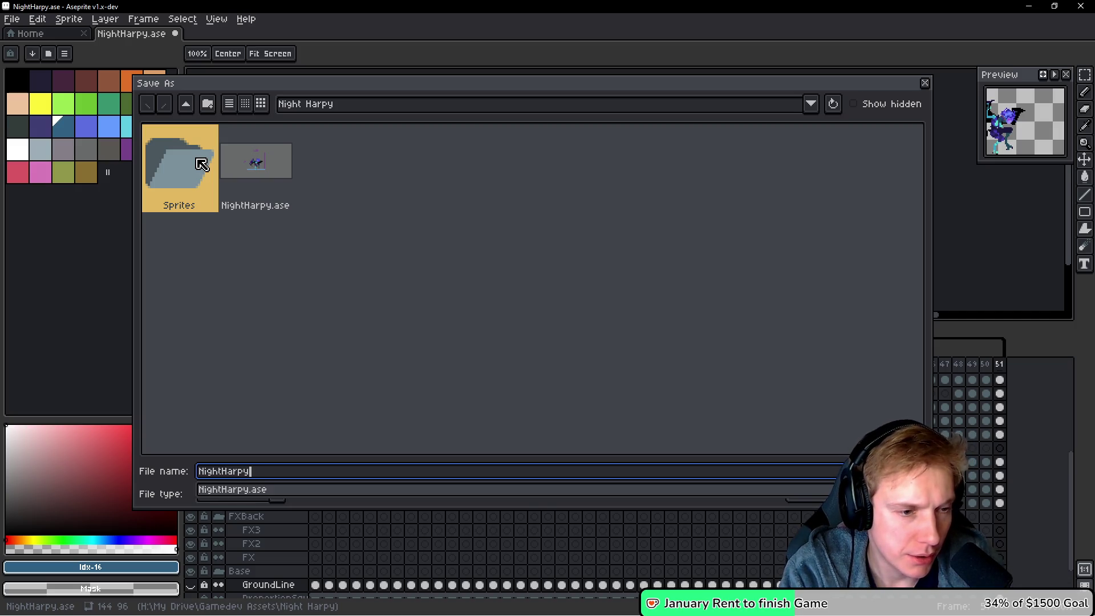
text(_S)
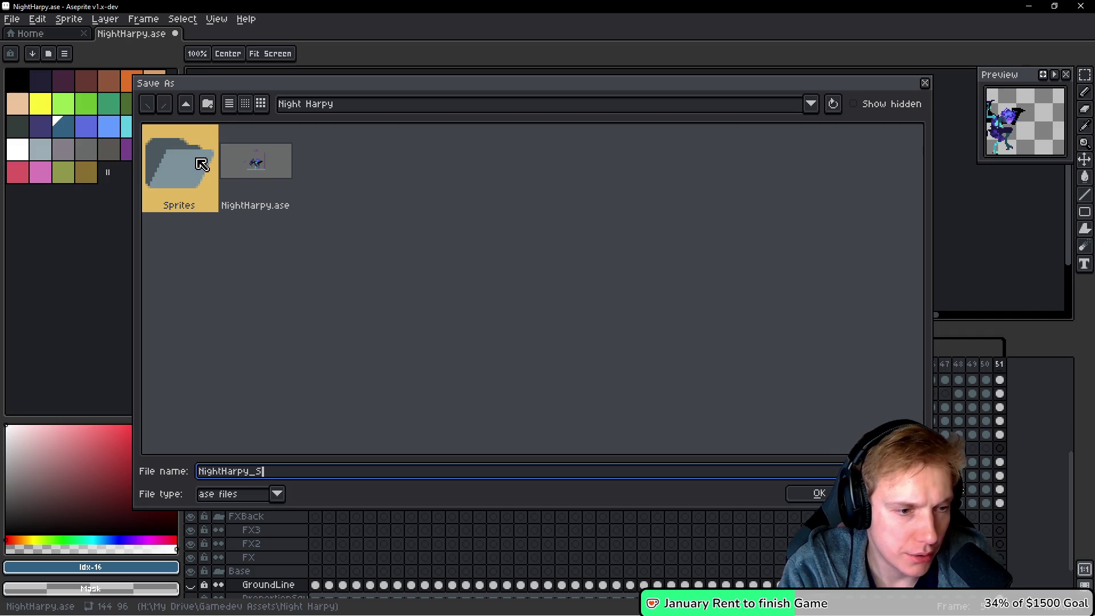
text(t)
key(Return)
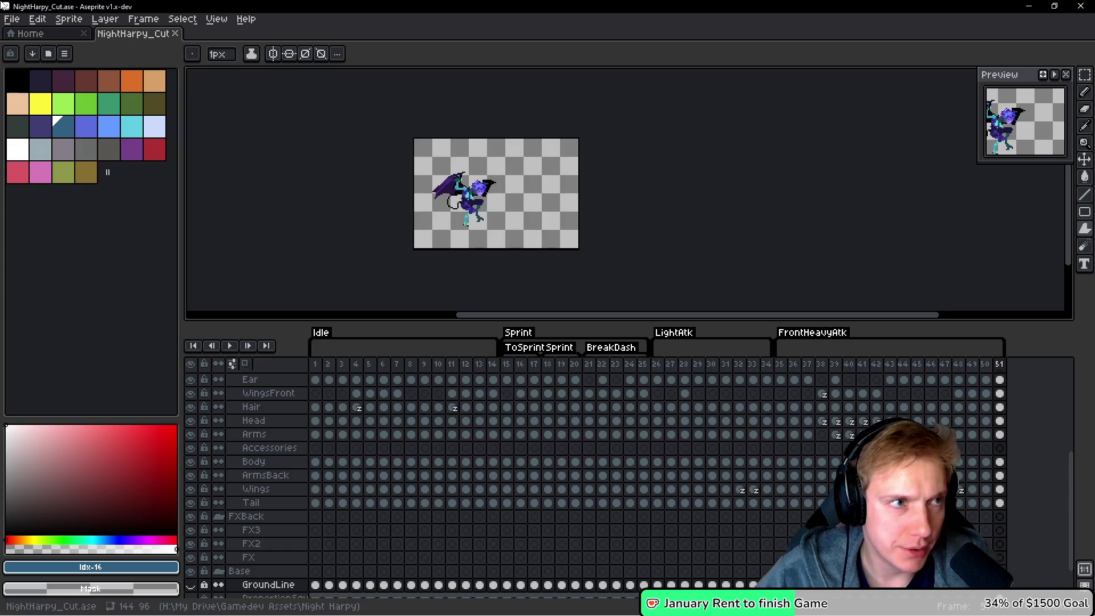
Close all documents and reopen NightHarpy_Cut.ase from recent files.
key(ctrl+w)
key(ctrl+w)
click(11, 19)
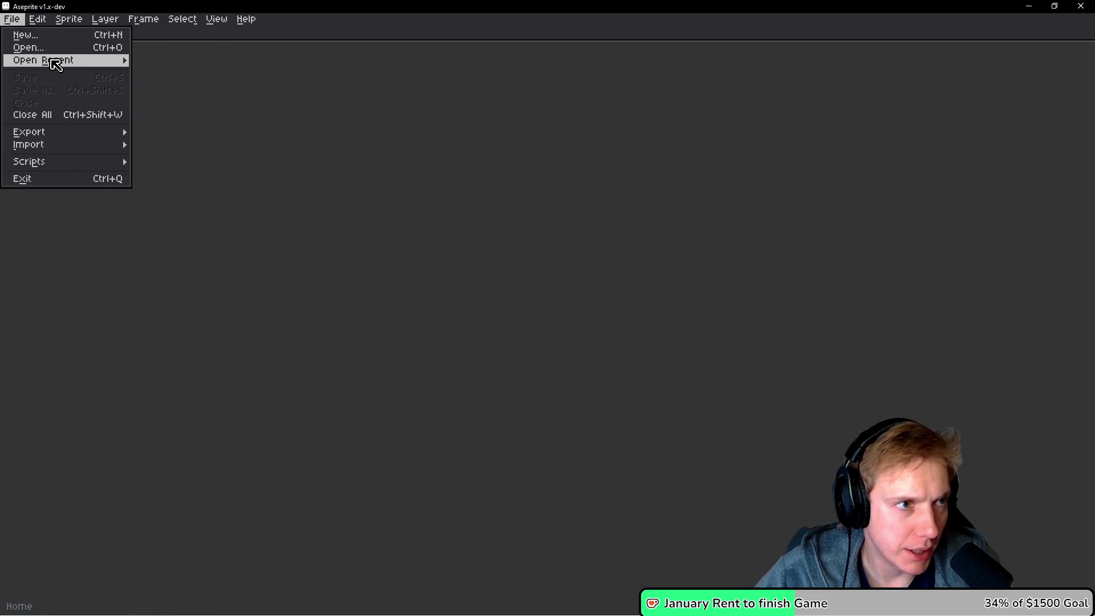
mouse_move(54, 60)
click(197, 127)
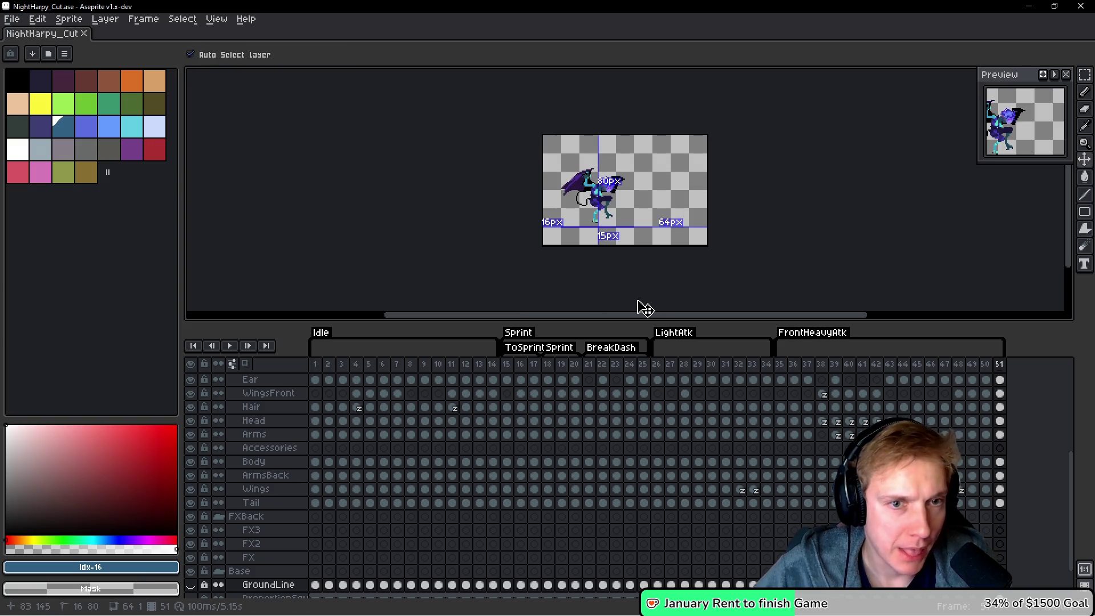
key(ctrl+e)
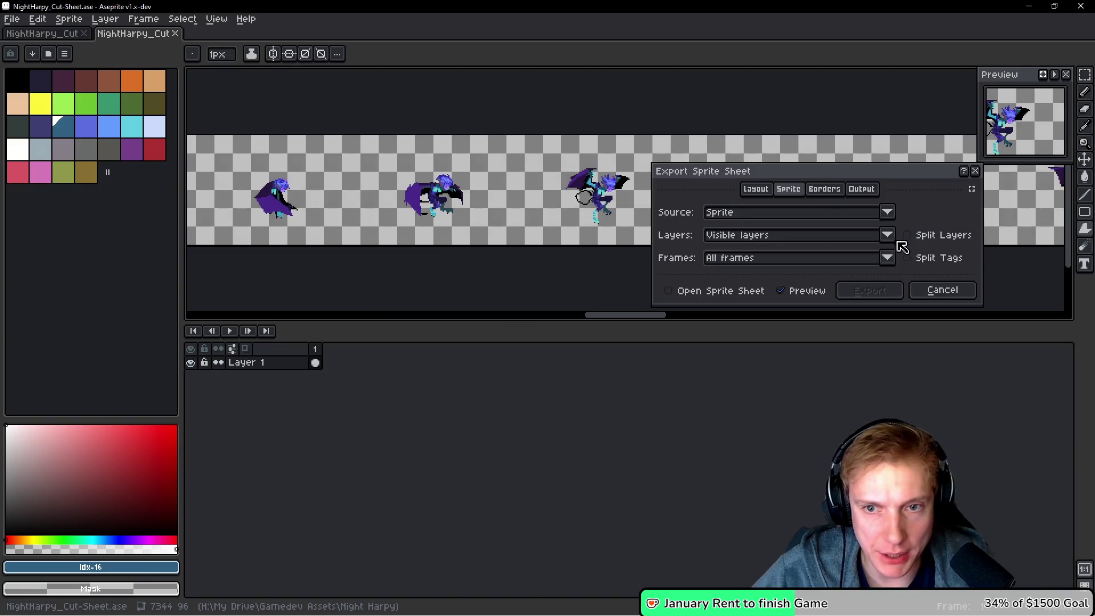
Turn on Split Tags, pan through the row-per-tag sheet preview, then close without exporting.
click(908, 257)
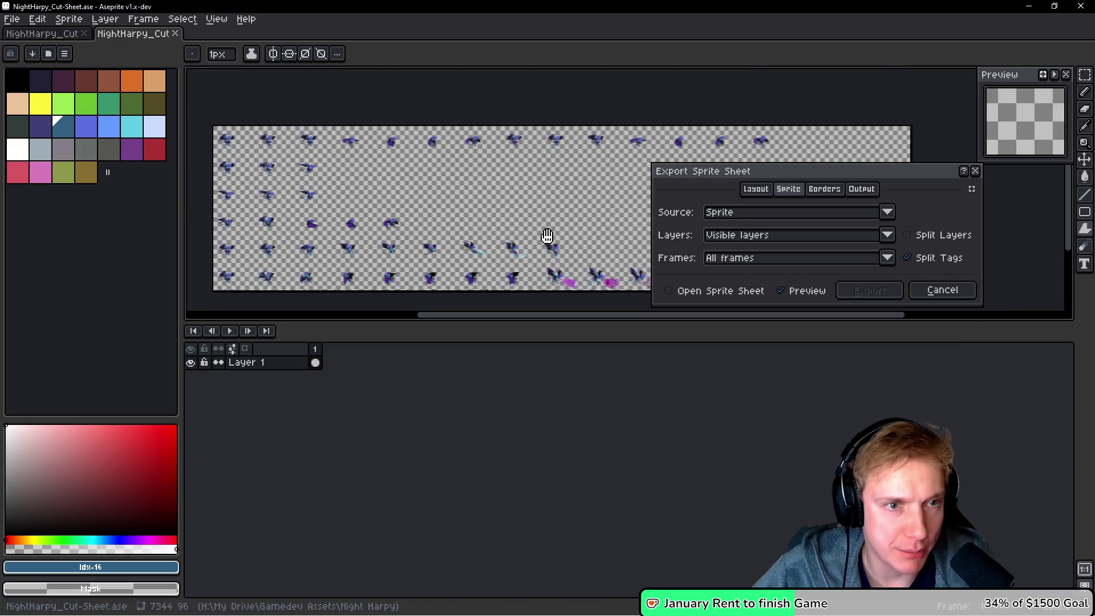
scroll(340, 178, up, 1)
scroll(340, 177, up, 1)
scroll(339, 188, down, 1)
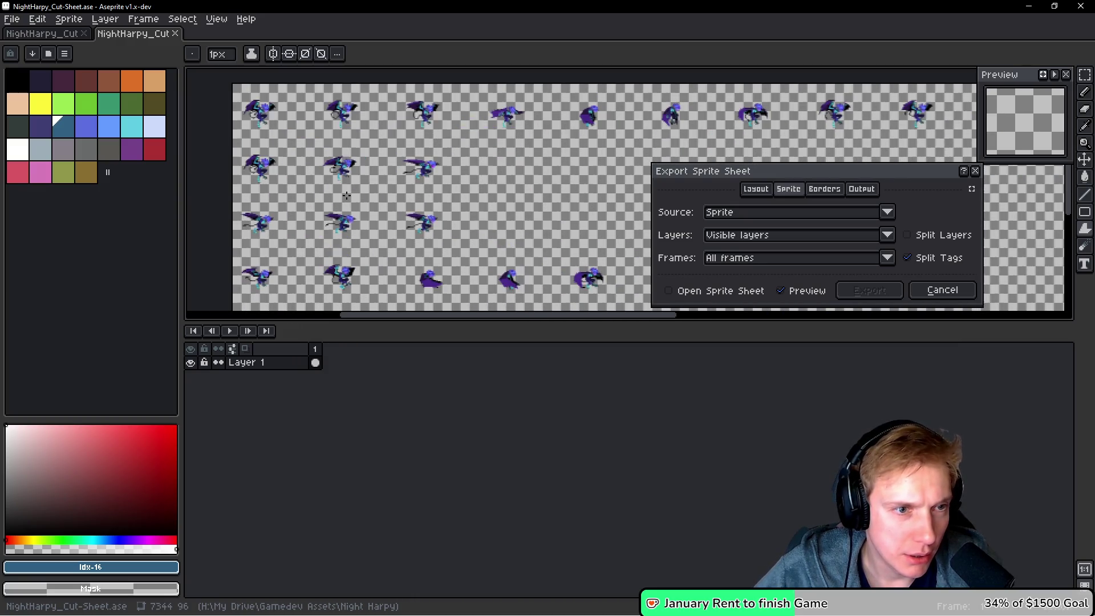
drag(345, 178, 325, 97)
drag(379, 165, 388, 202)
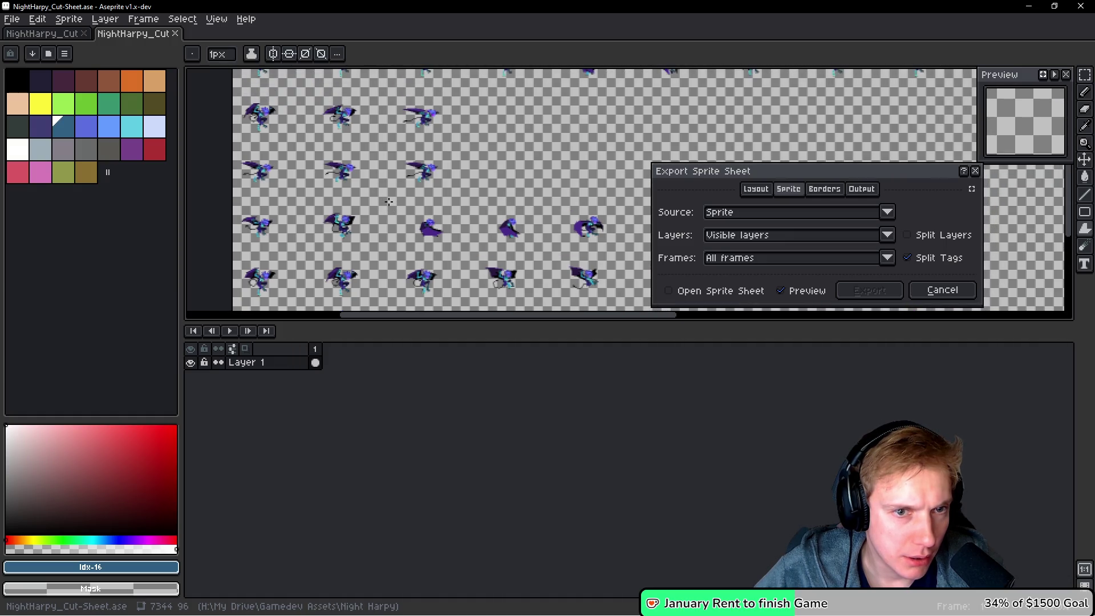
scroll(389, 201, down, 1)
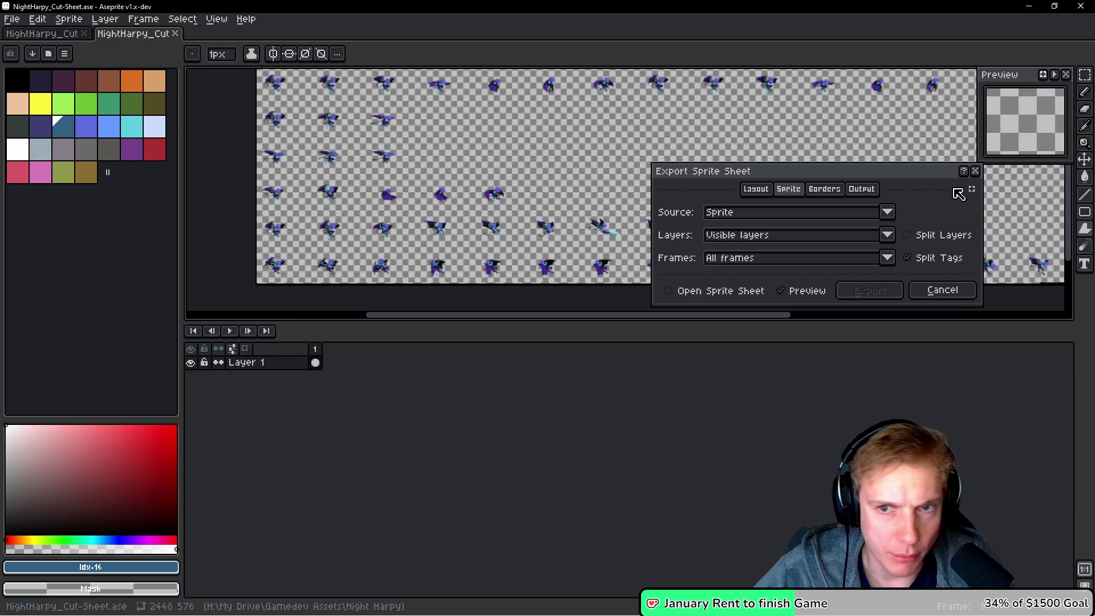
click(975, 171)
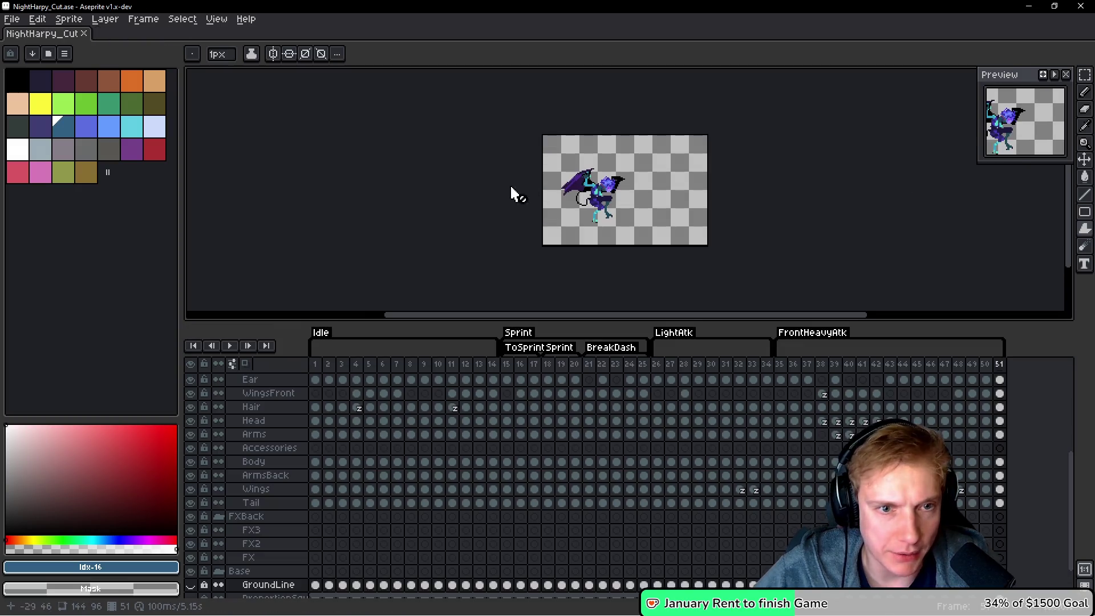
Inspect the Sprint tag's properties a few times without changing them.
double_click(565, 348)
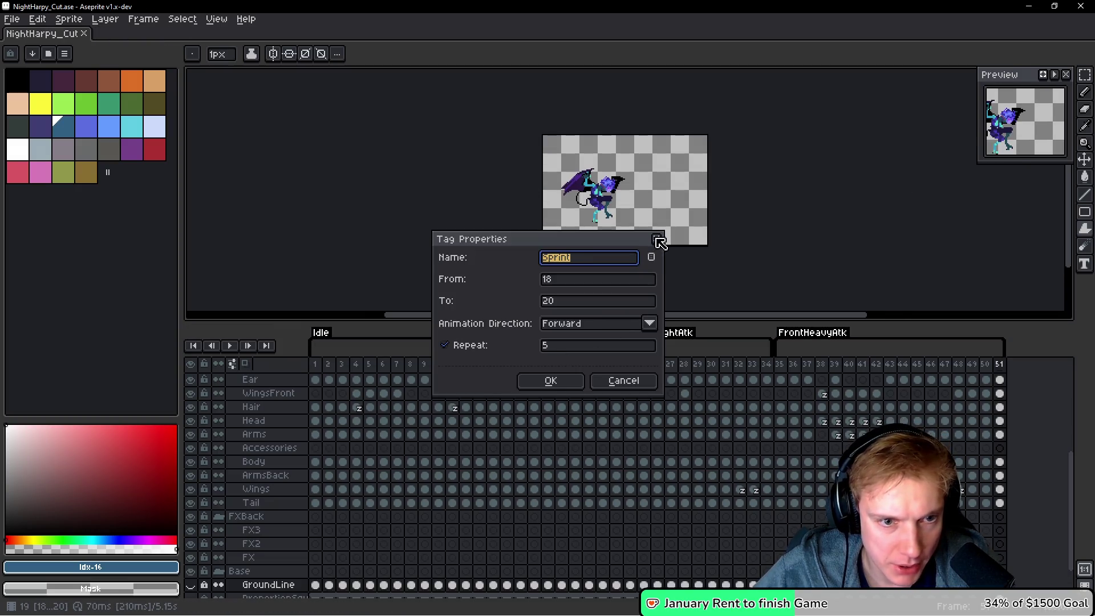
click(659, 242)
double_click(561, 350)
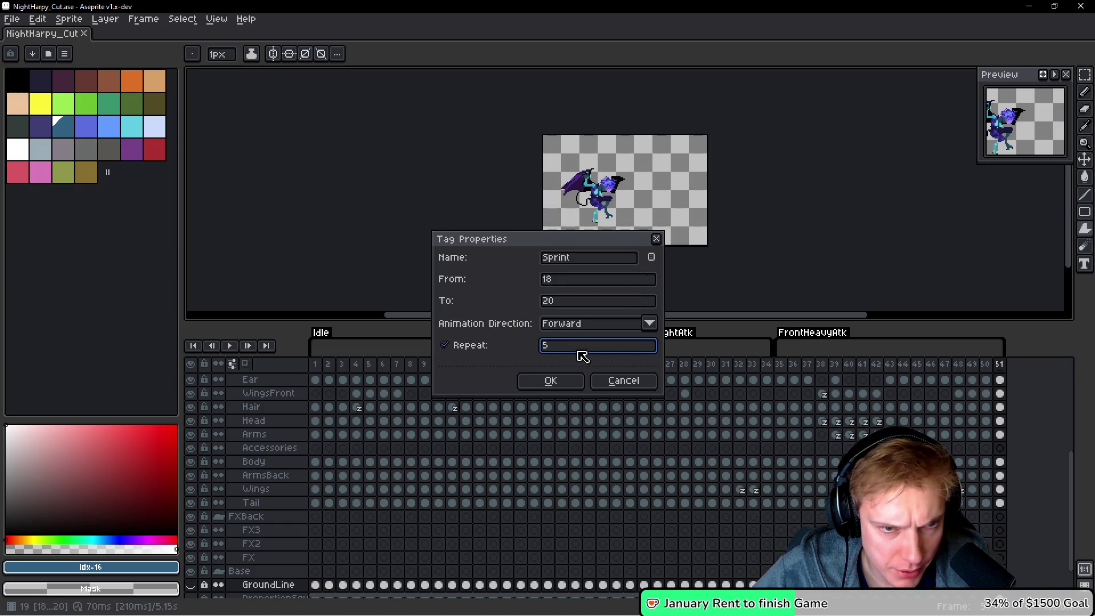
click(655, 244)
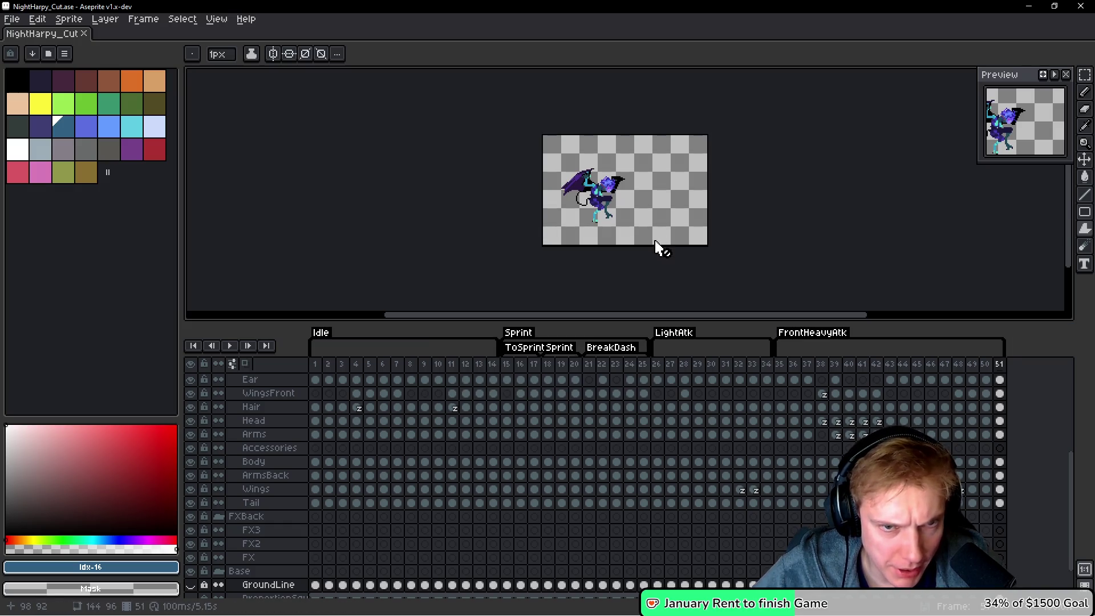
double_click(571, 350)
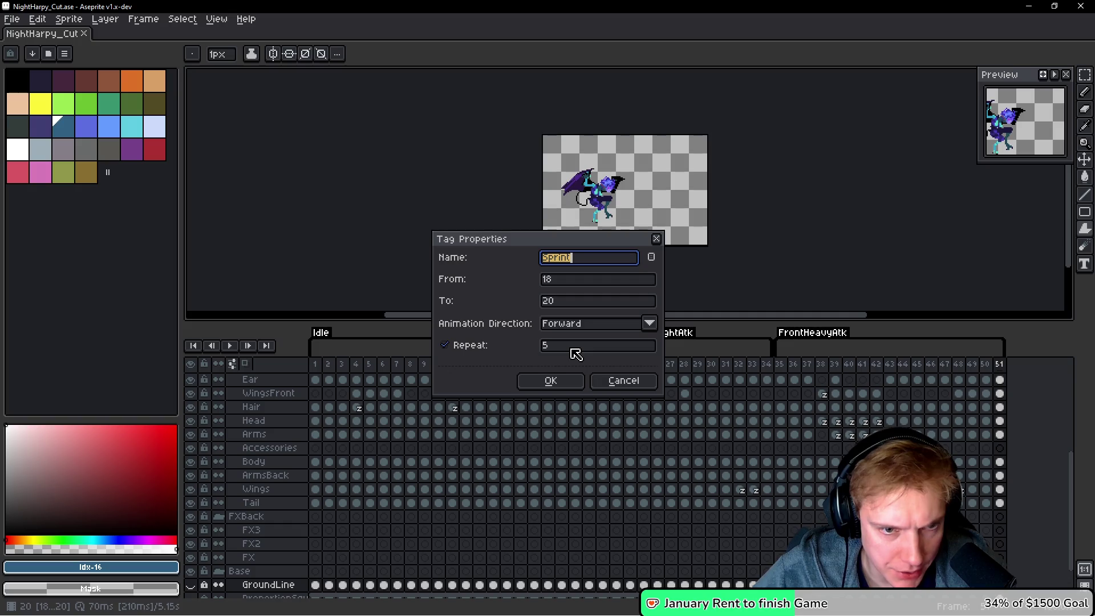
click(657, 240)
scroll(547, 359, up, 3)
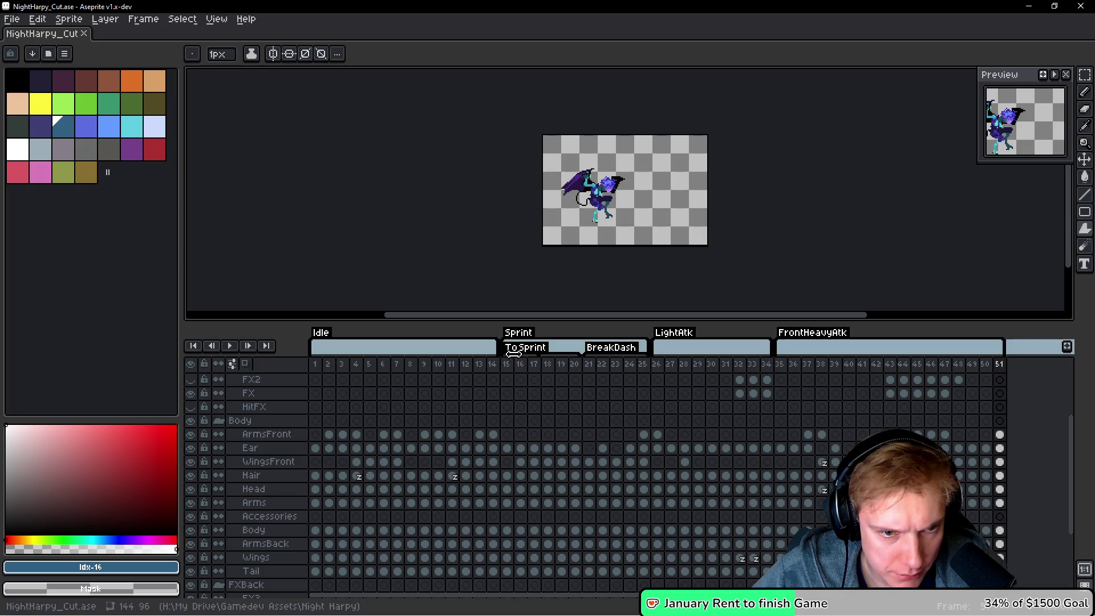
Shift the Sprint tag one frame later and make frame 20 current.
drag(548, 357, 593, 363)
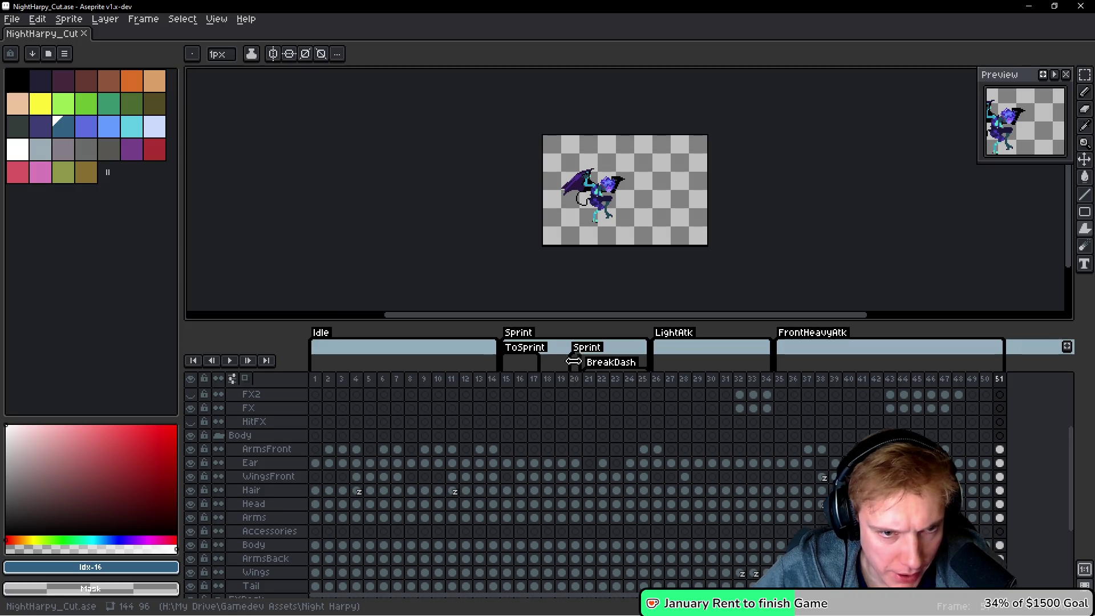
mouse_move(570, 362)
mouse_down()
mouse_move(582, 384)
mouse_move(572, 356)
mouse_up()
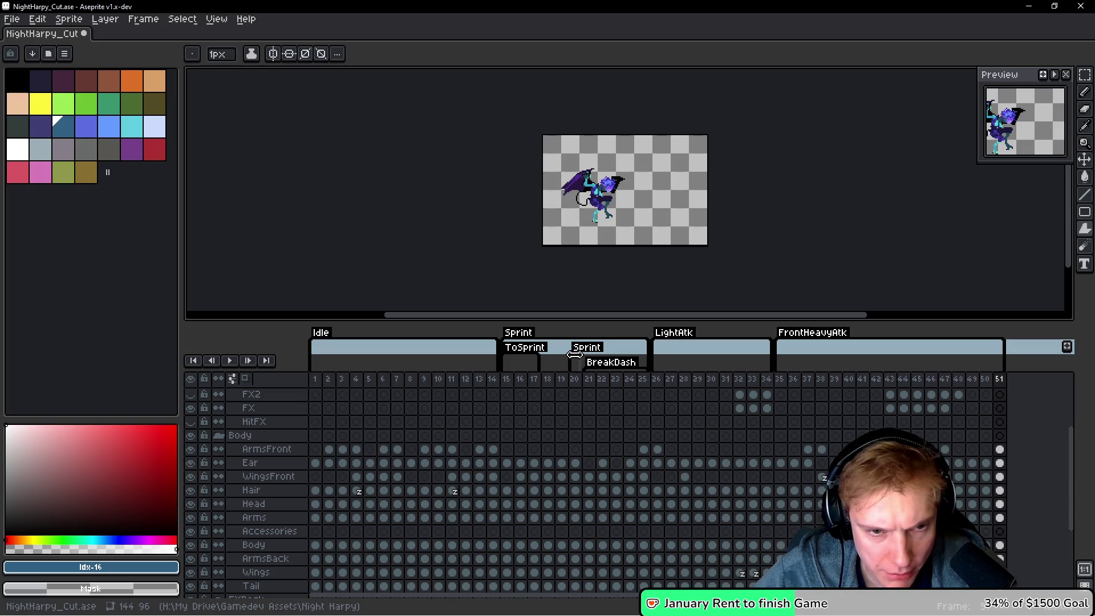
click(577, 379)
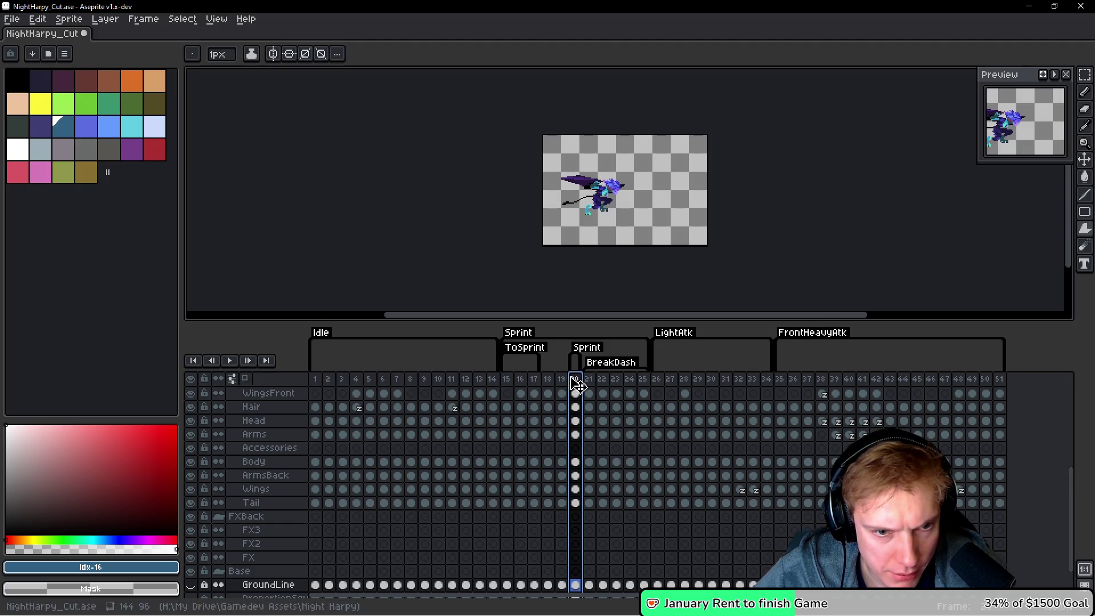
Select frames 18–20 and delete the inner Sprint tag over them.
drag(555, 364, 575, 364)
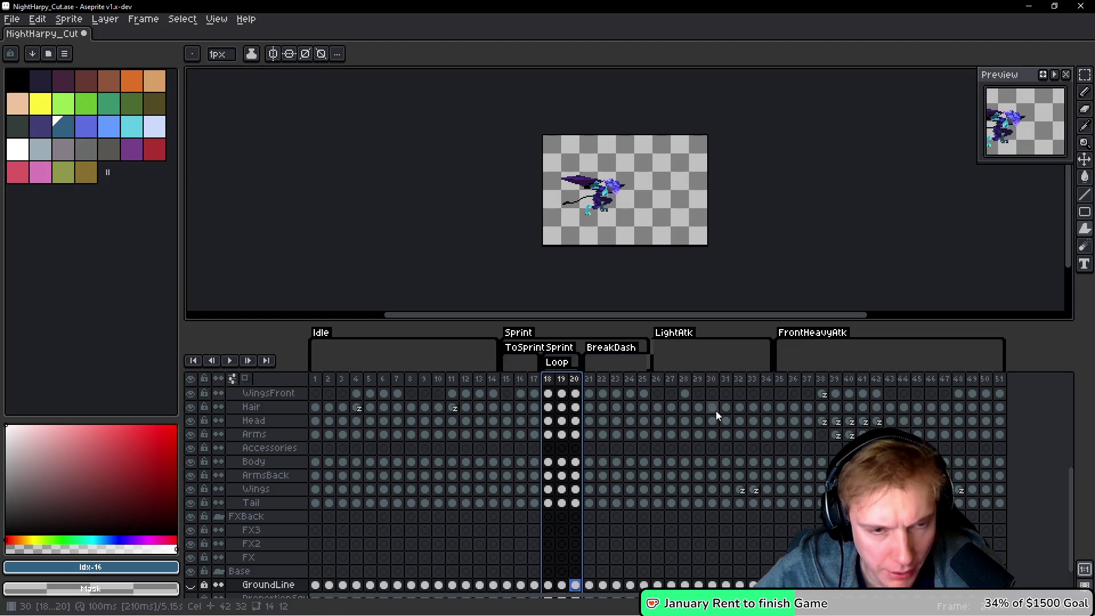
double_click(558, 348)
key(Return)
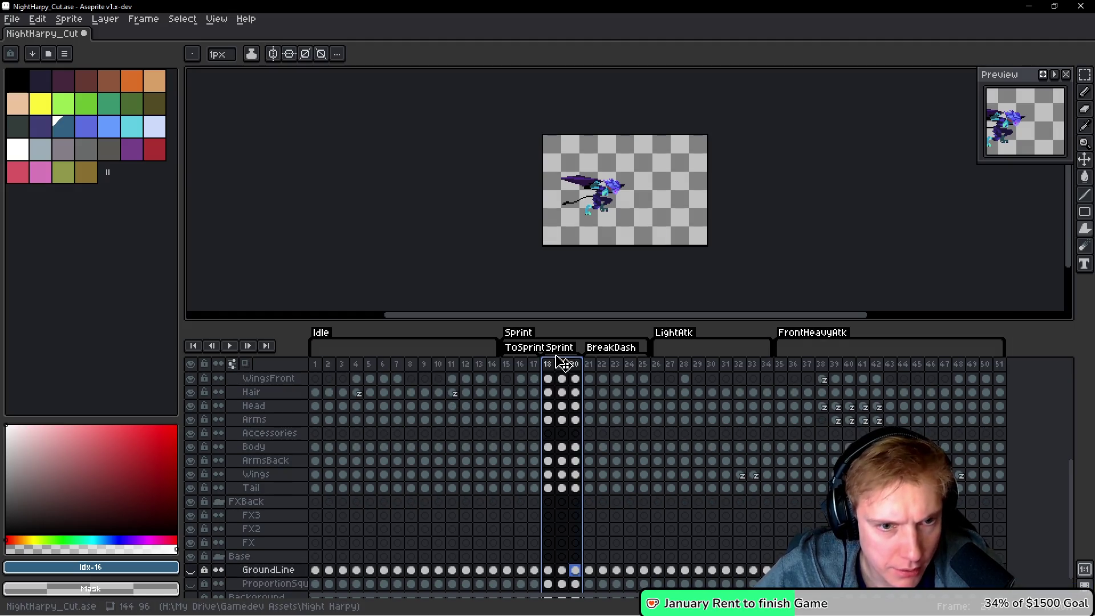
right_click(557, 348)
click(570, 370)
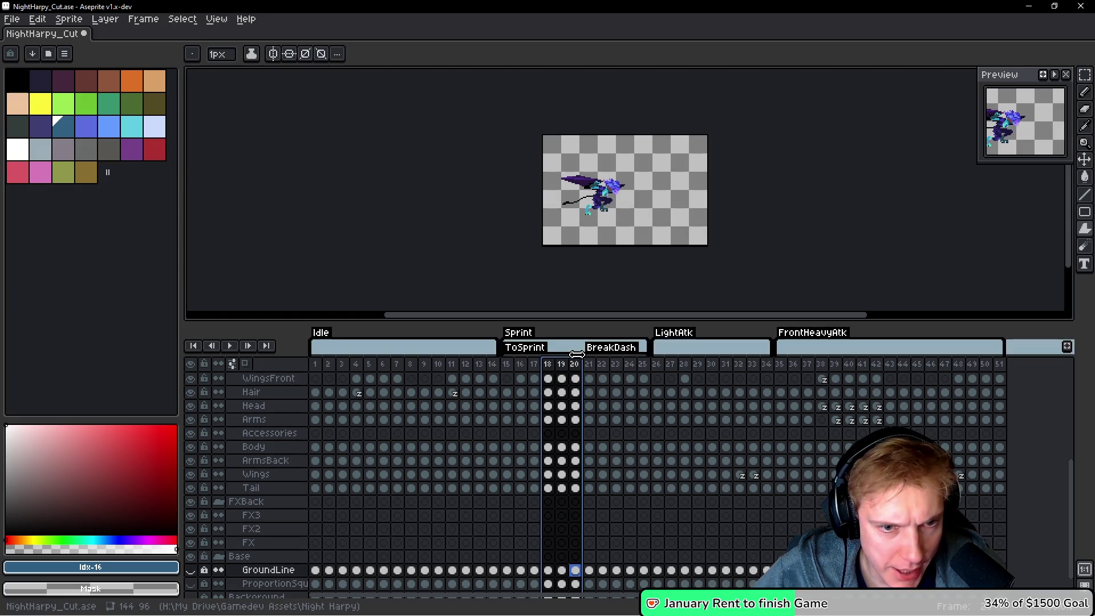
Select frames 15–19 and preview the ToSprint animation playback.
drag(509, 371, 569, 369)
key(Right)
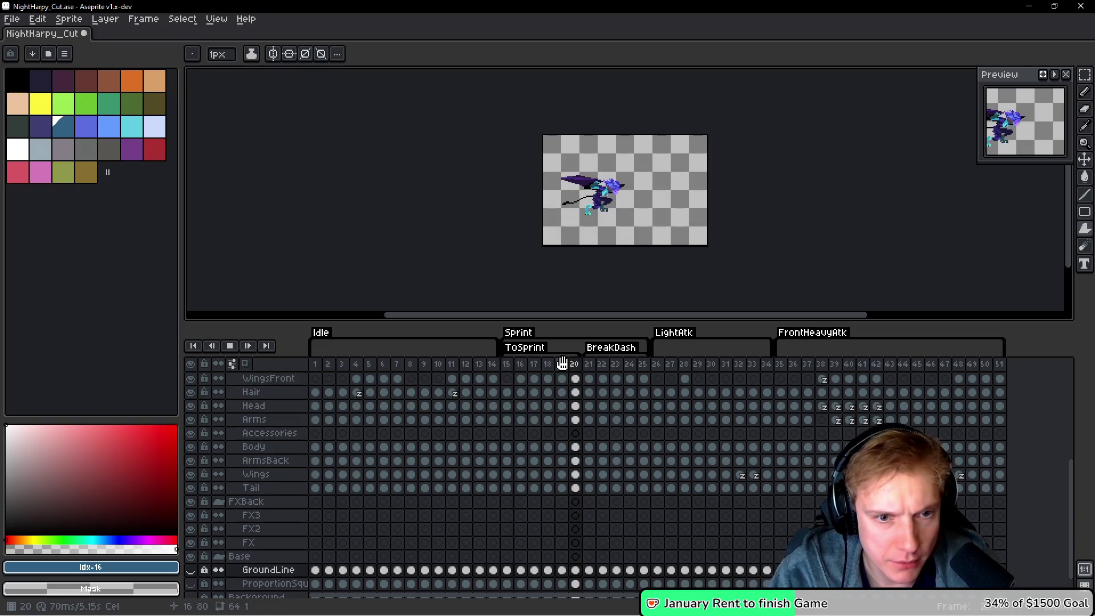
key(Right)
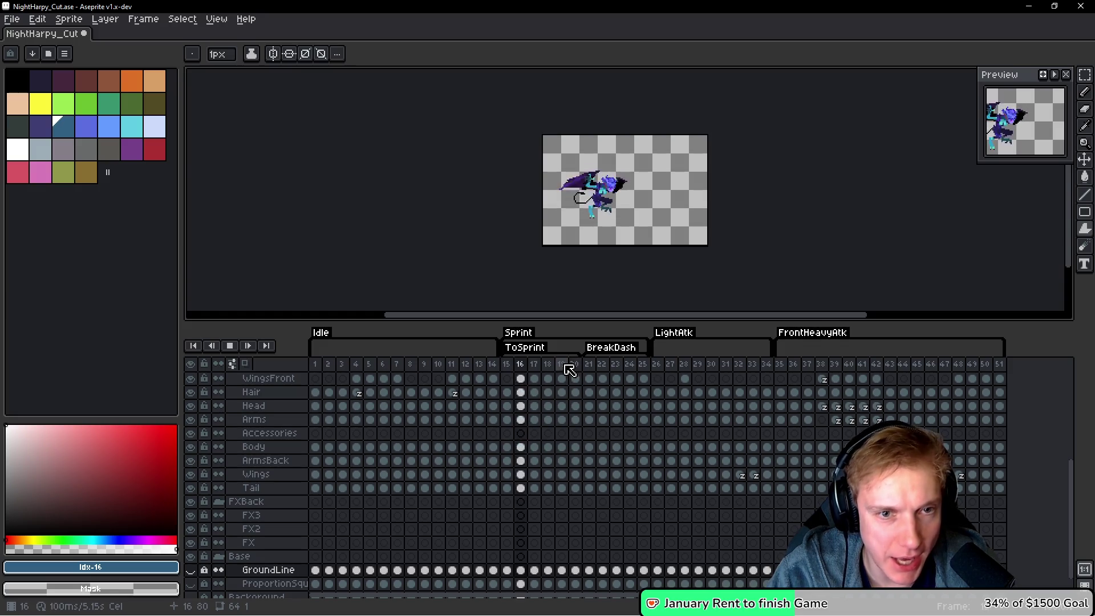
key(Return)
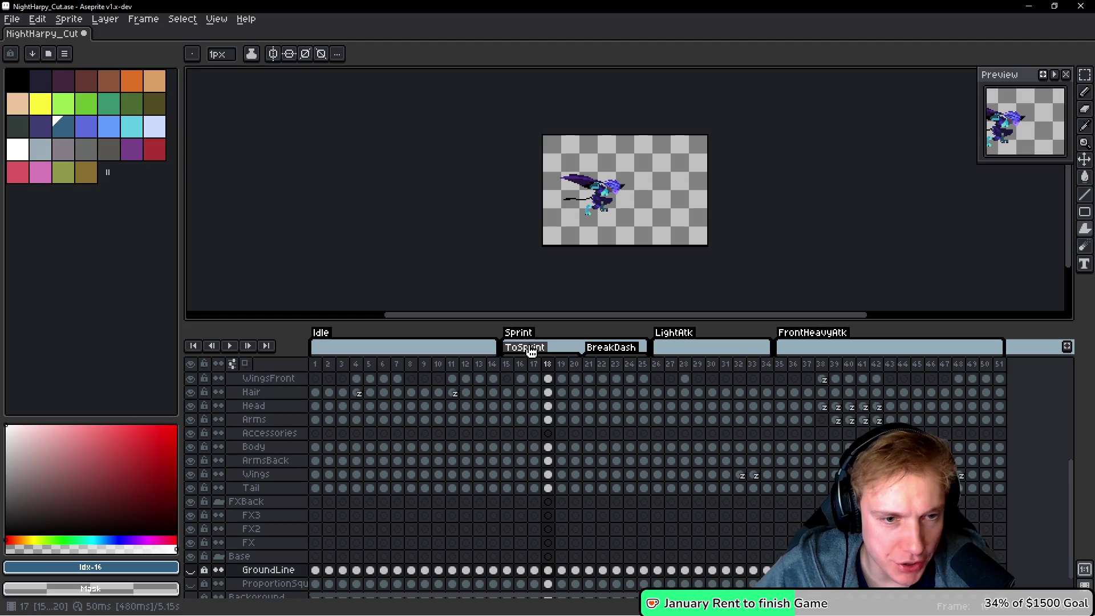
right_click(532, 352)
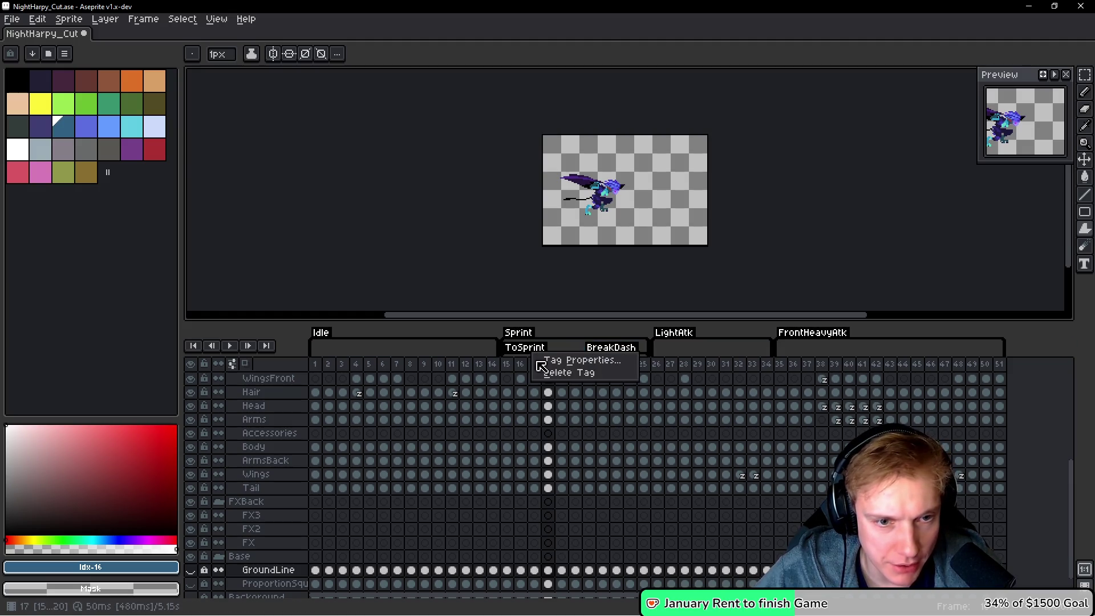
Delete the ToSprint and BreakDash tags, save NightHarpy_Cut, and open Export Sprite Sheet.
click(552, 372)
right_click(607, 347)
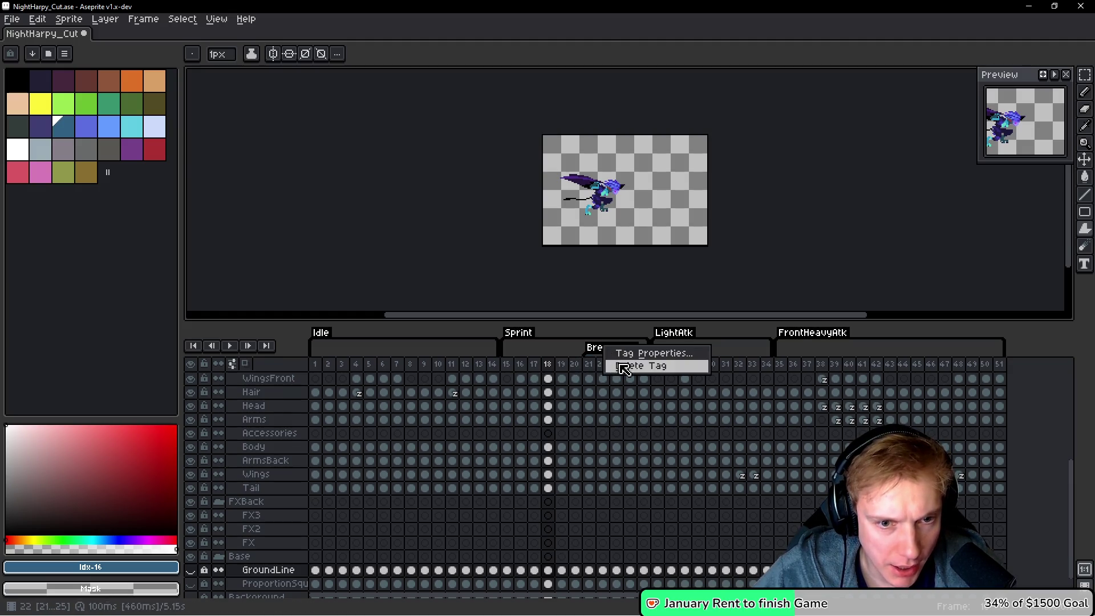
click(624, 367)
drag(507, 349, 903, 358)
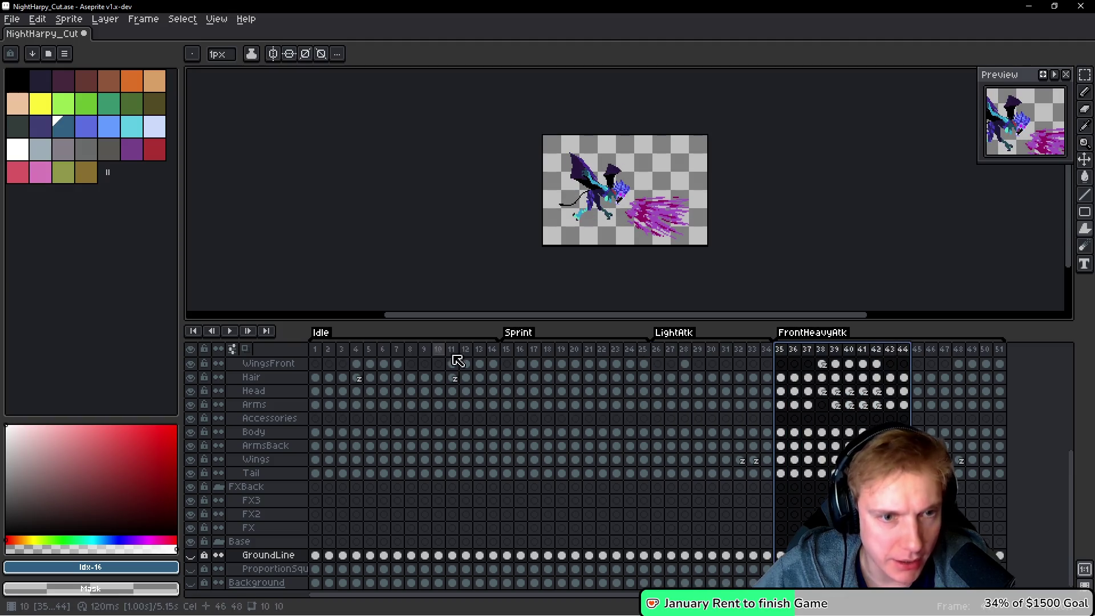
key(ctrl+s)
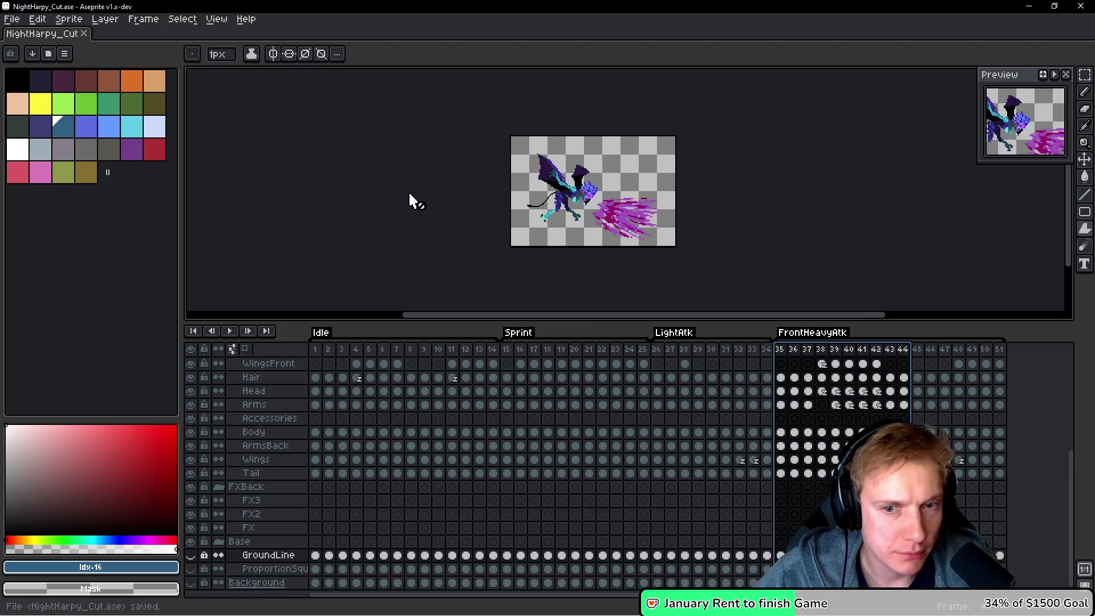
key(ctrl+e)
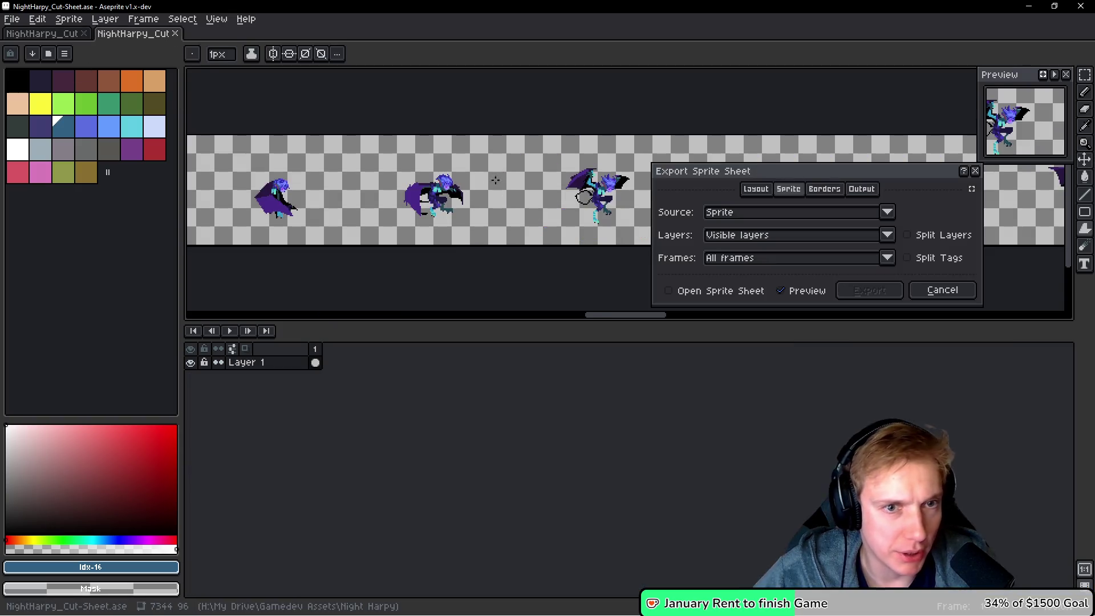
Export the sprite sheet split by tags, written to the output file NightHarpy_Cut.png.
click(908, 258)
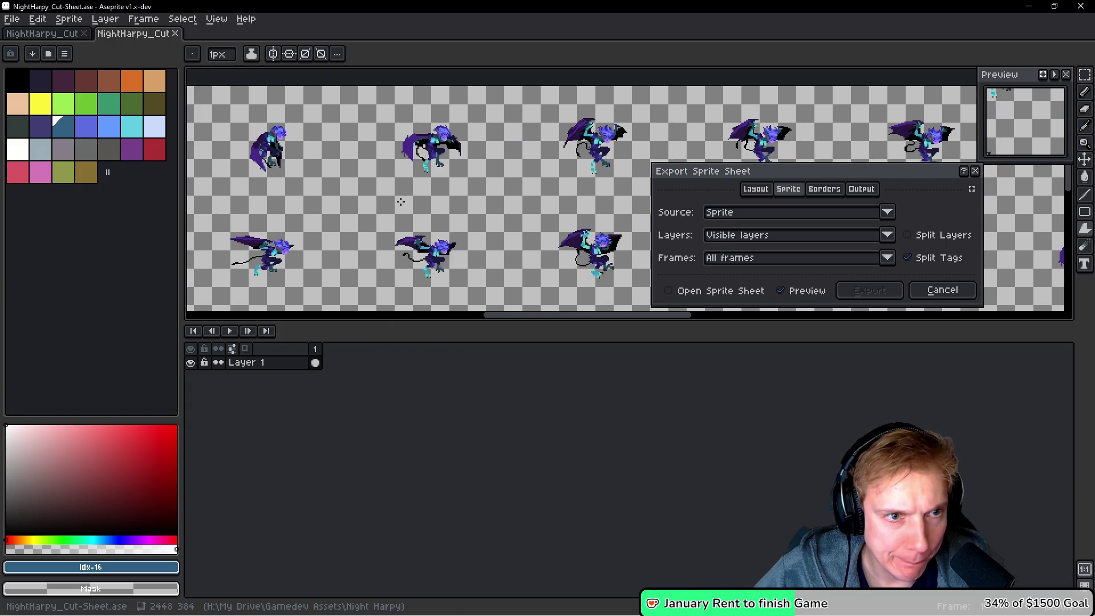
scroll(431, 176, down, 3)
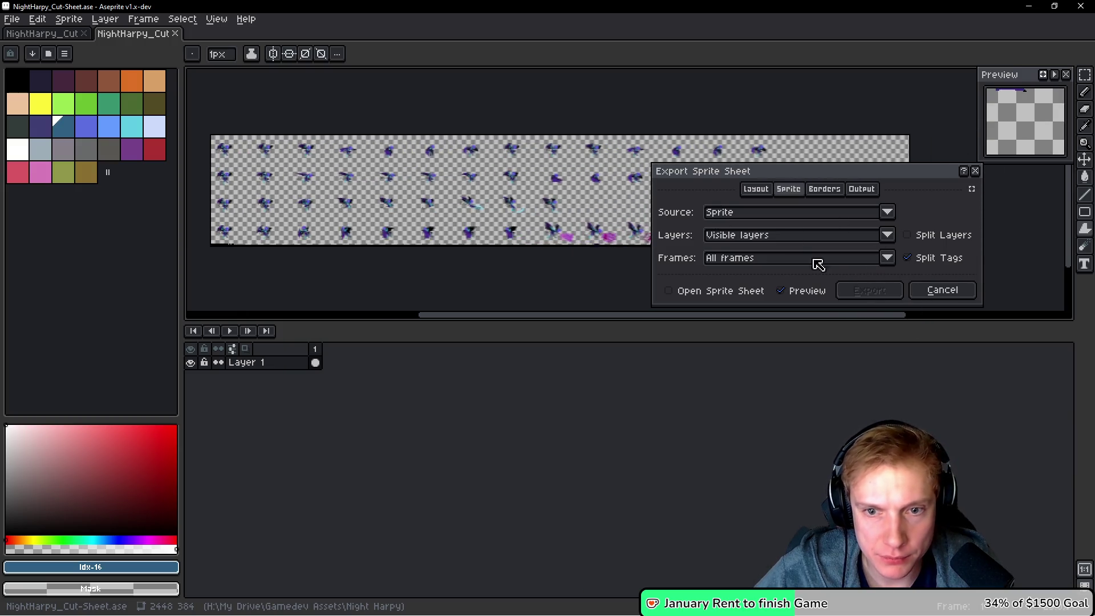
click(861, 189)
click(692, 211)
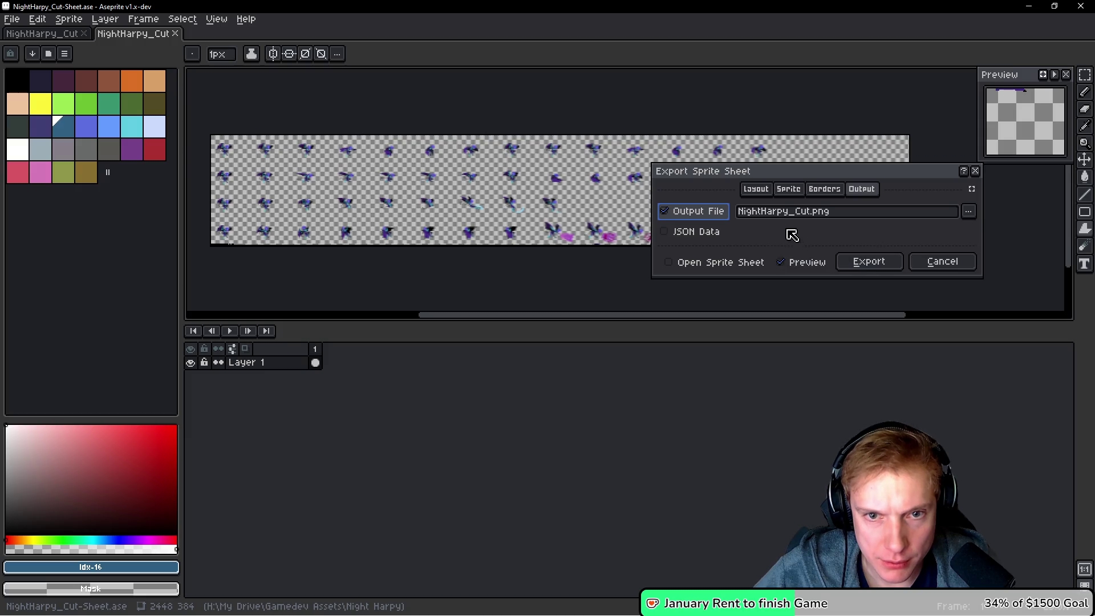
click(881, 265)
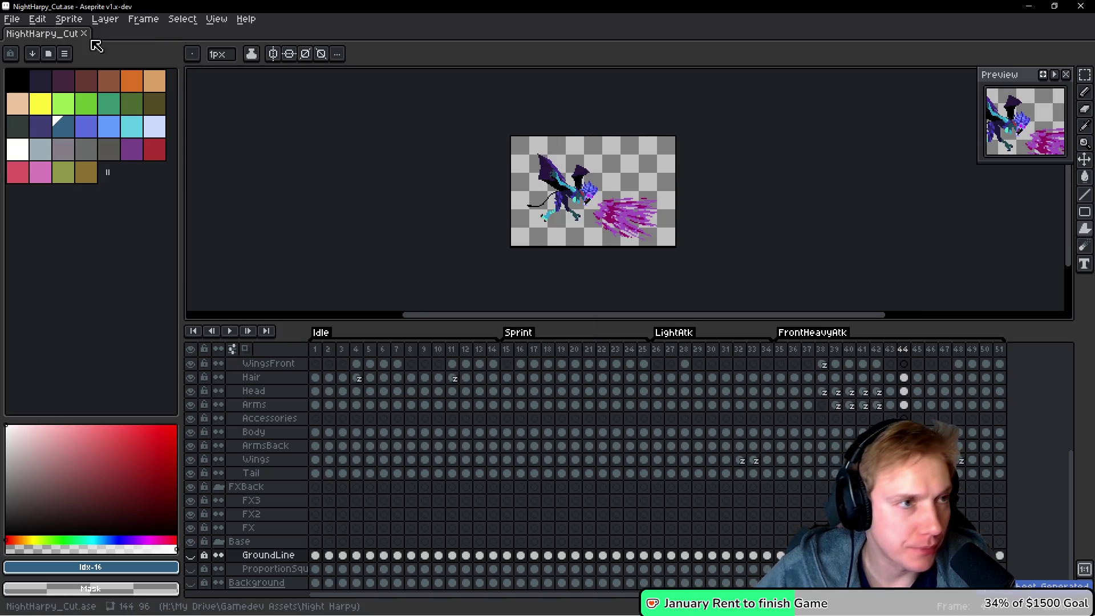
Open NightHarpy_Cut.png from the recent files list.
click(11, 19)
mouse_move(74, 61)
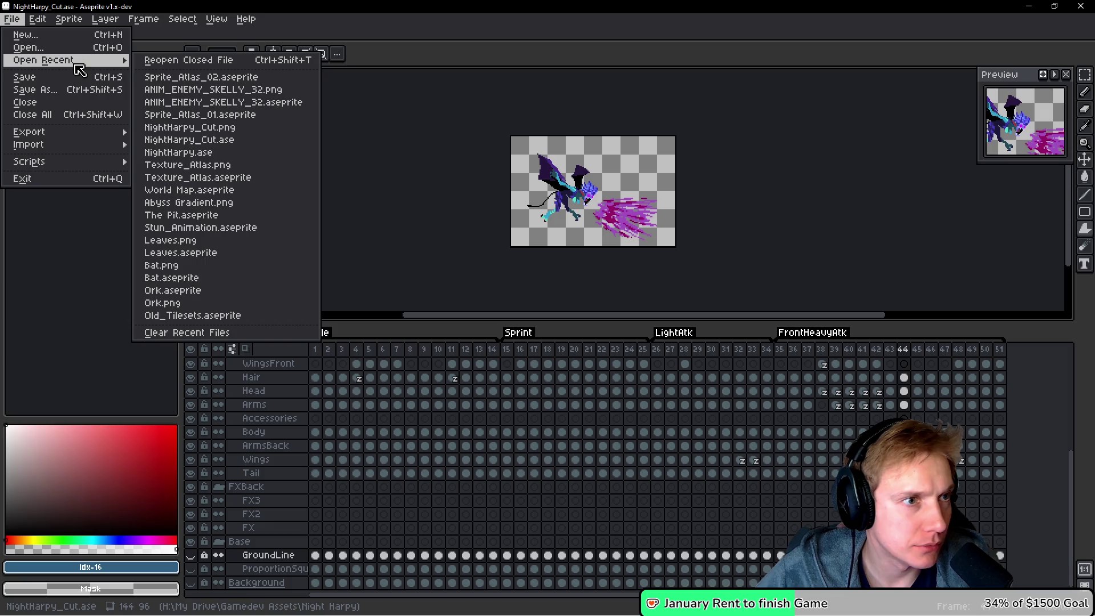
click(231, 130)
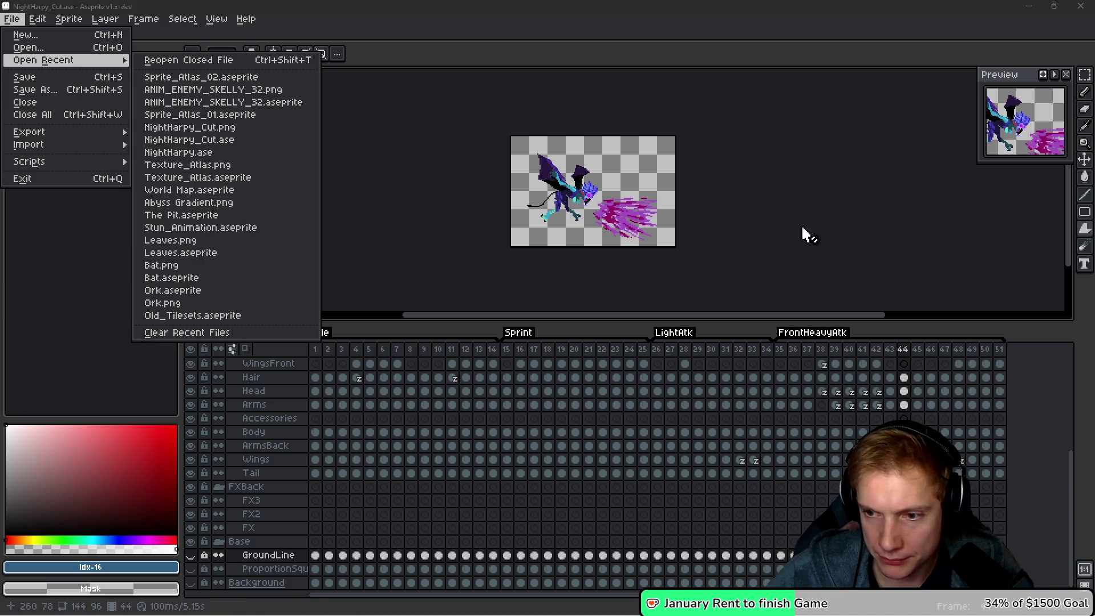
click(717, 197)
click(17, 19)
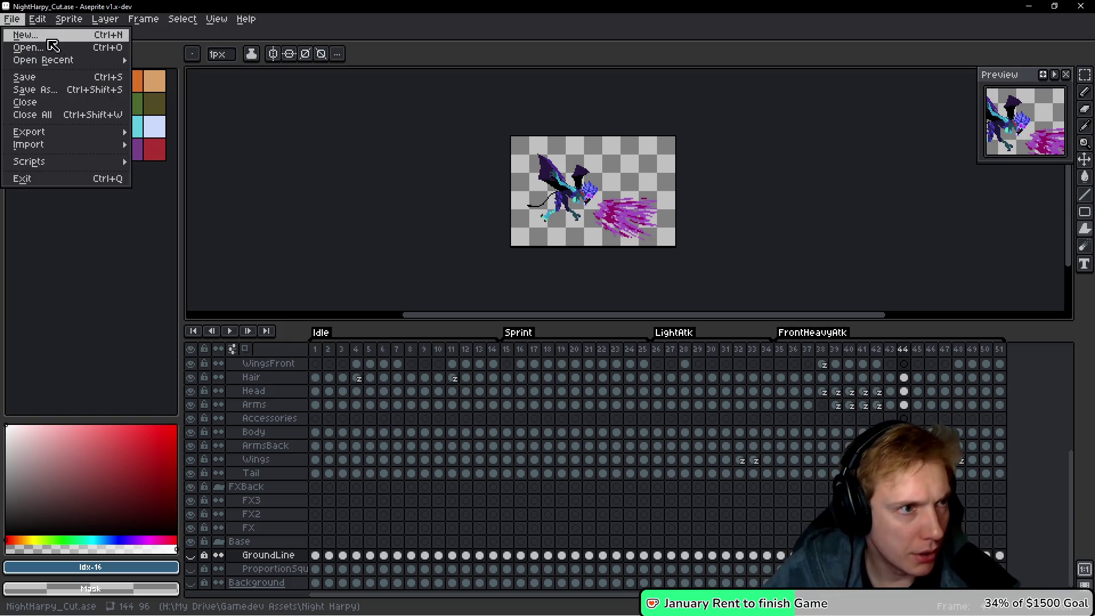
mouse_move(86, 61)
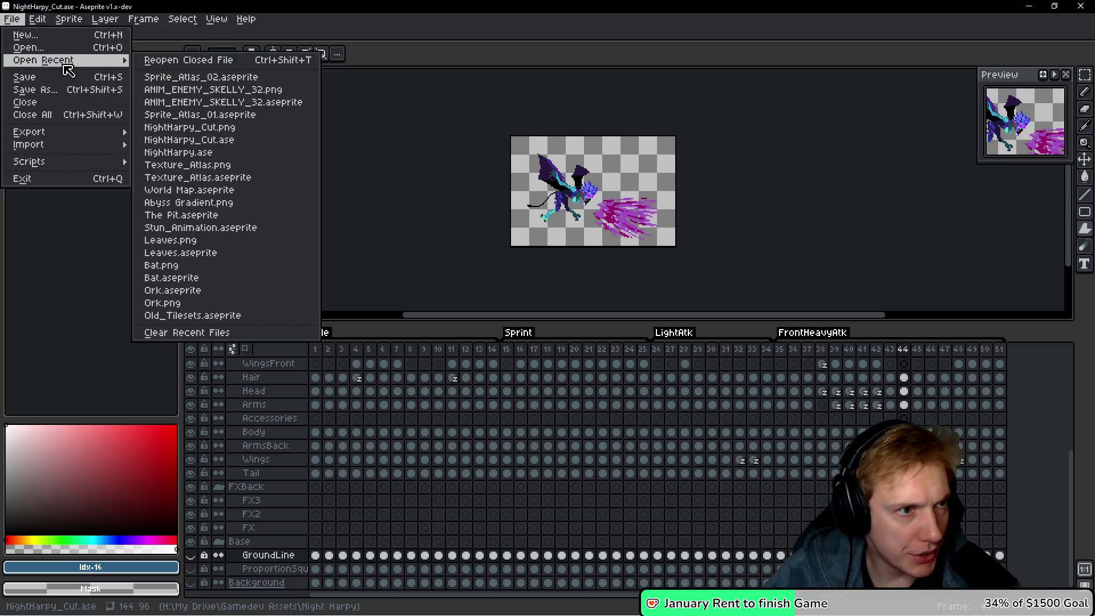
click(194, 130)
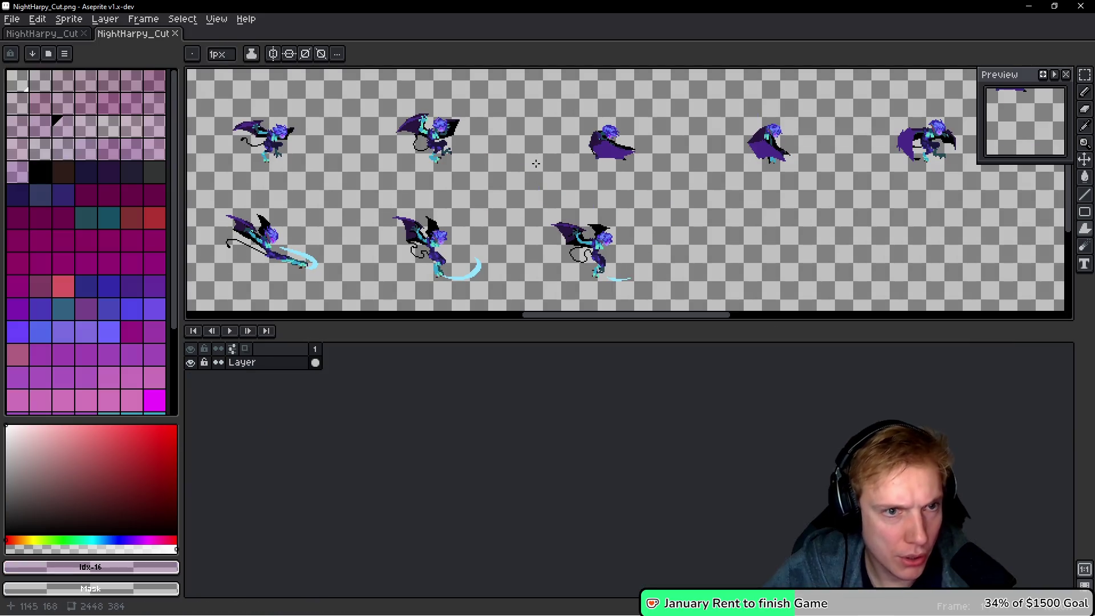
Enlarge the canvas area and pan across the harpy frames on the PNG sheet.
scroll(342, 200, down, 3)
scroll(342, 200, up, 4)
scroll(390, 204, up, 4)
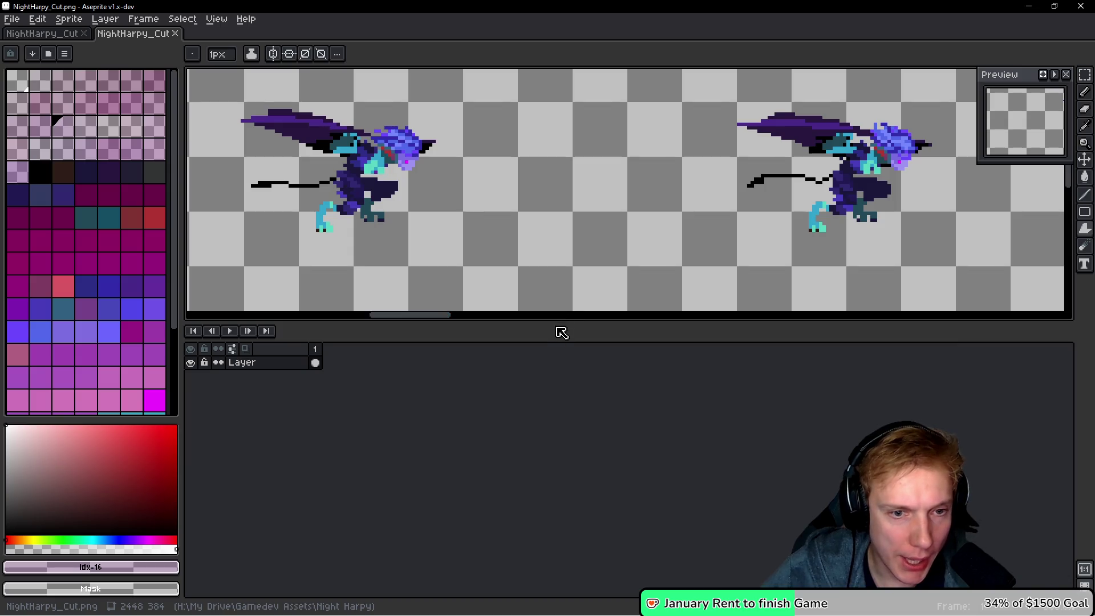
drag(556, 323, 558, 433)
scroll(559, 263, down, 3)
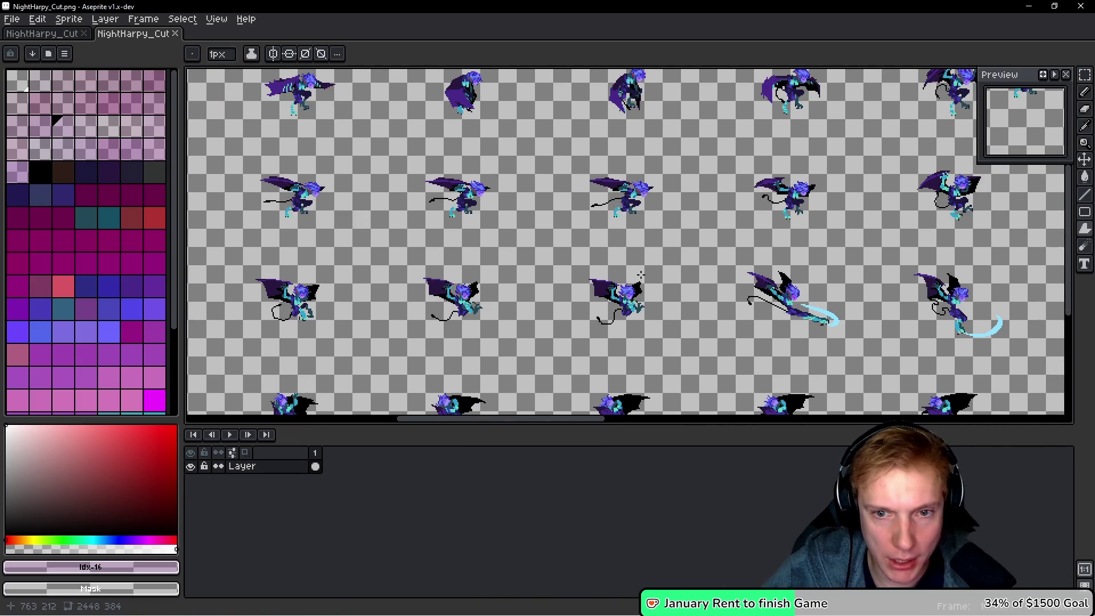
drag(640, 276, 587, 251)
mouse_move(713, 268)
mouse_down()
mouse_move(551, 252)
mouse_move(547, 109)
mouse_move(457, 147)
mouse_move(476, 205)
mouse_move(587, 220)
mouse_move(571, 268)
mouse_up()
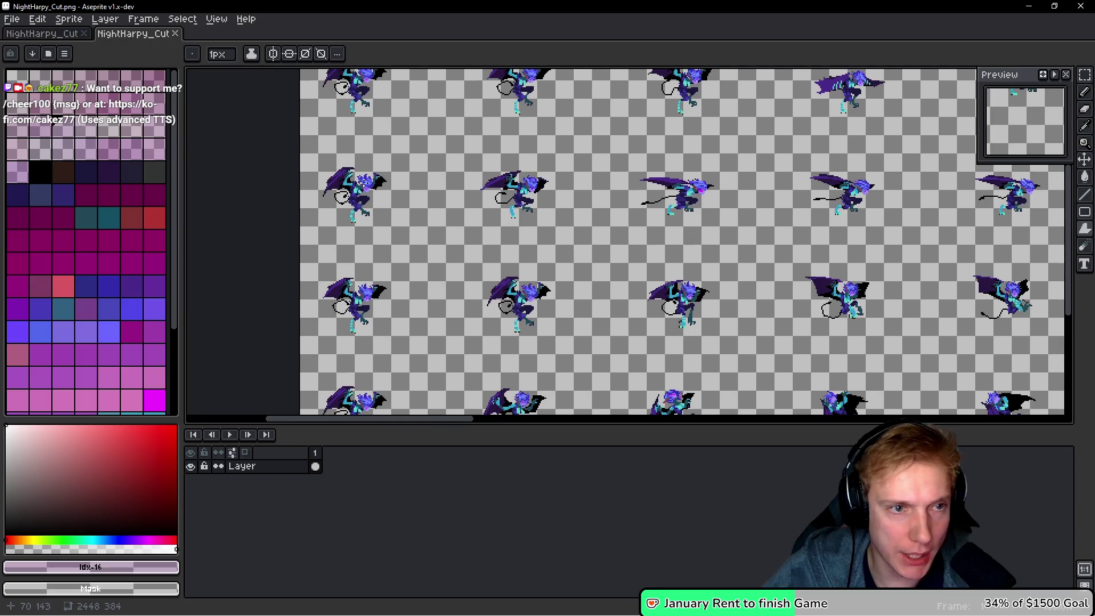
scroll(351, 179, up, 4)
scroll(411, 236, down, 4)
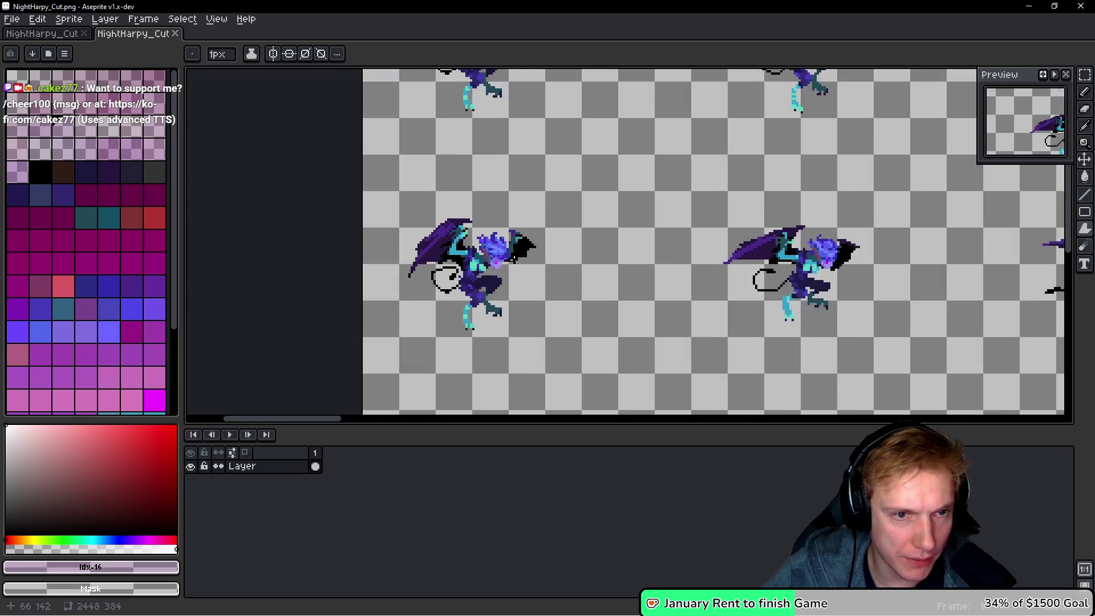
drag(605, 274, 618, 272)
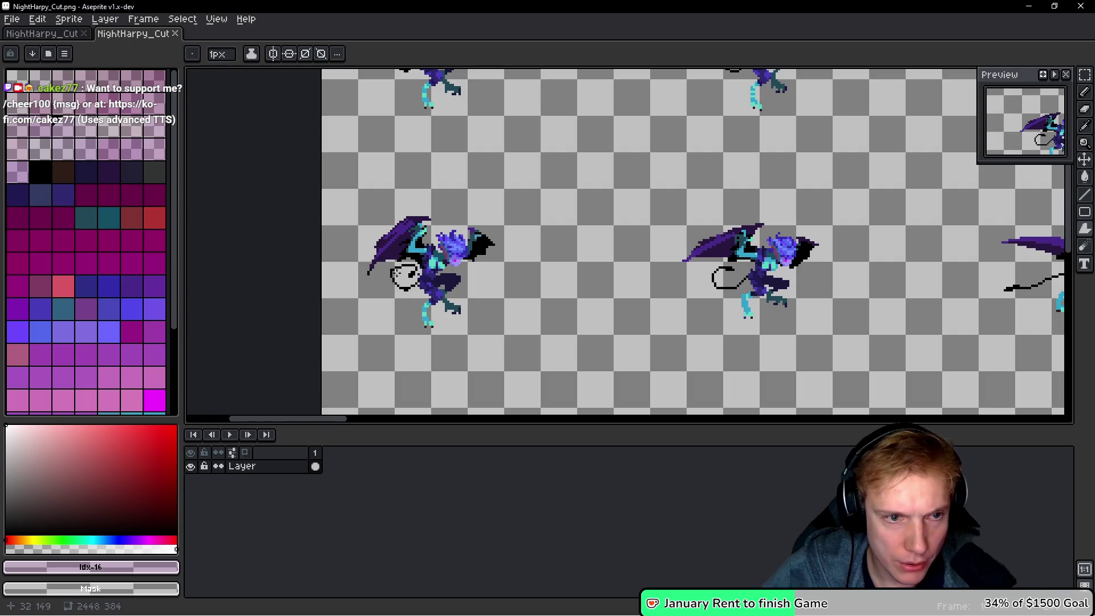
Zoom in and out on the first harpy sprite, then return to NightHarpy_Cut.ase.
scroll(456, 272, up, 2)
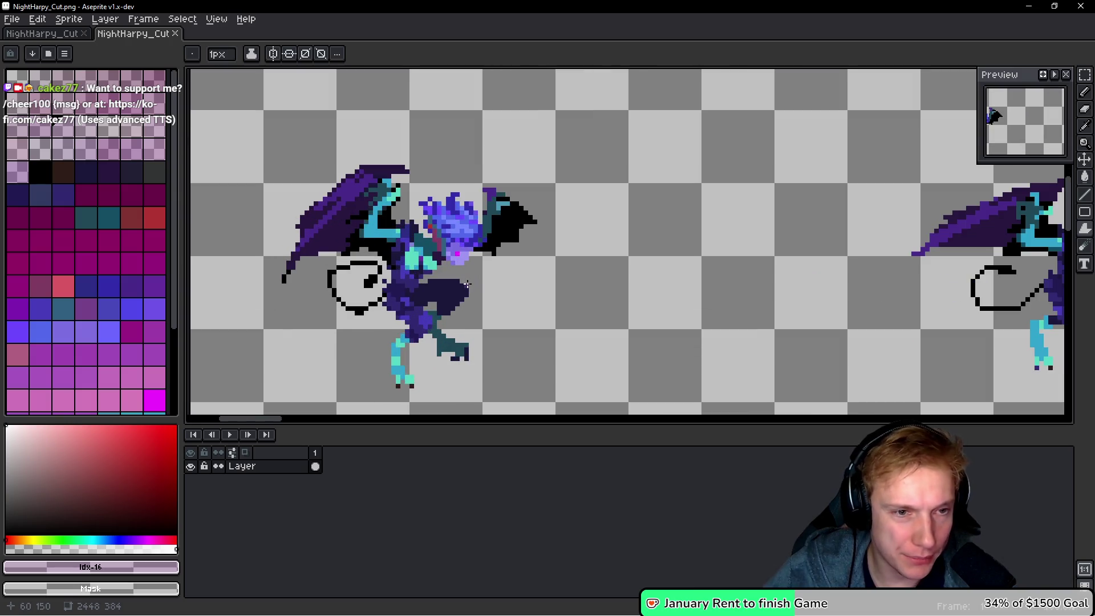
scroll(585, 283, down, 2)
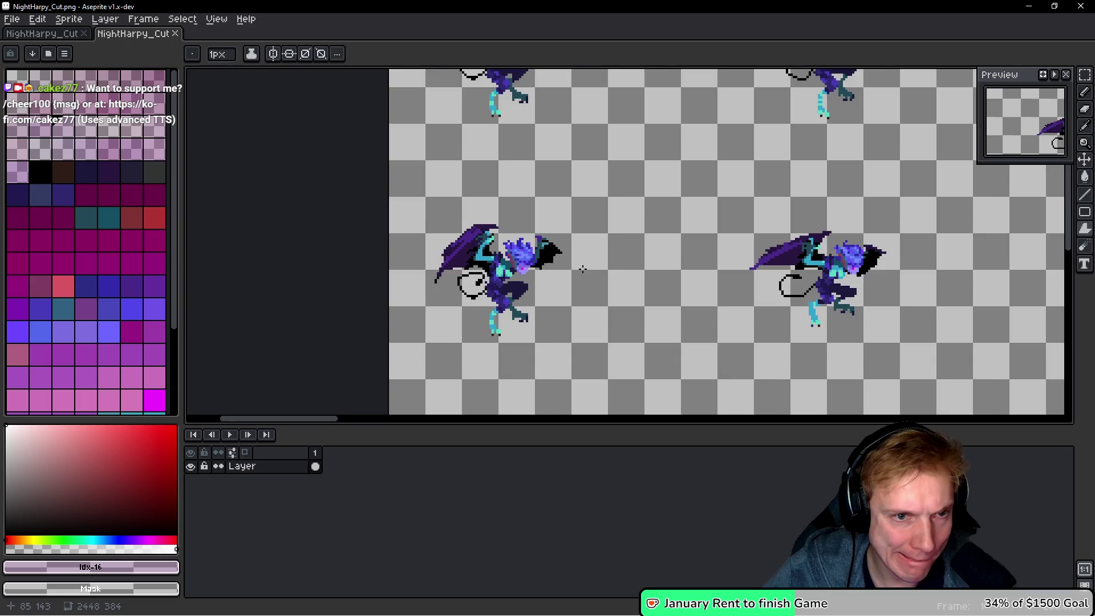
scroll(582, 262, up, 2)
scroll(601, 251, down, 2)
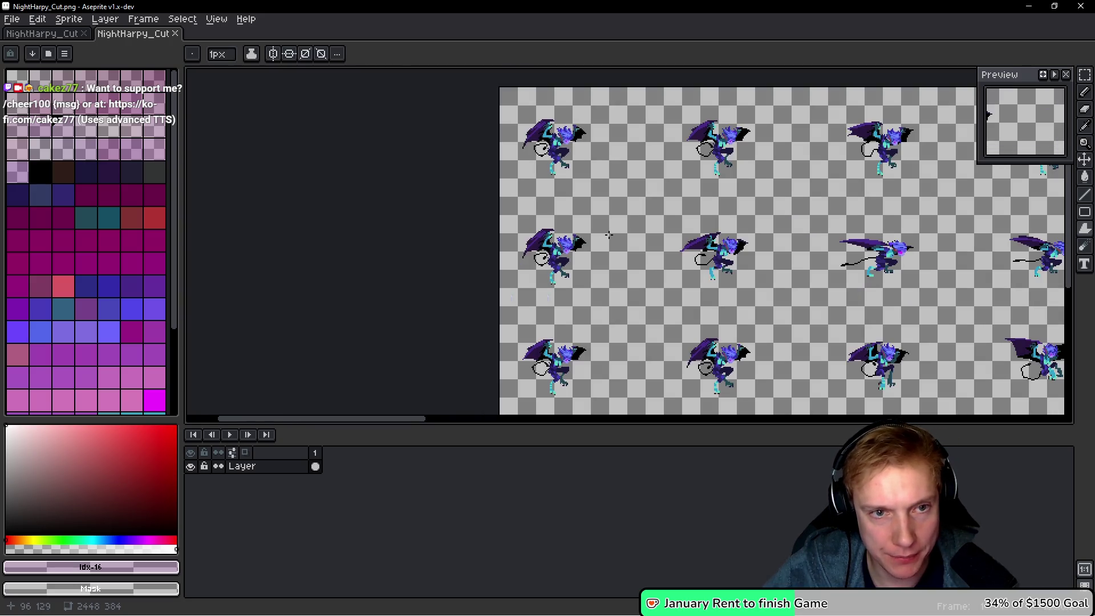
scroll(572, 237, up, 3)
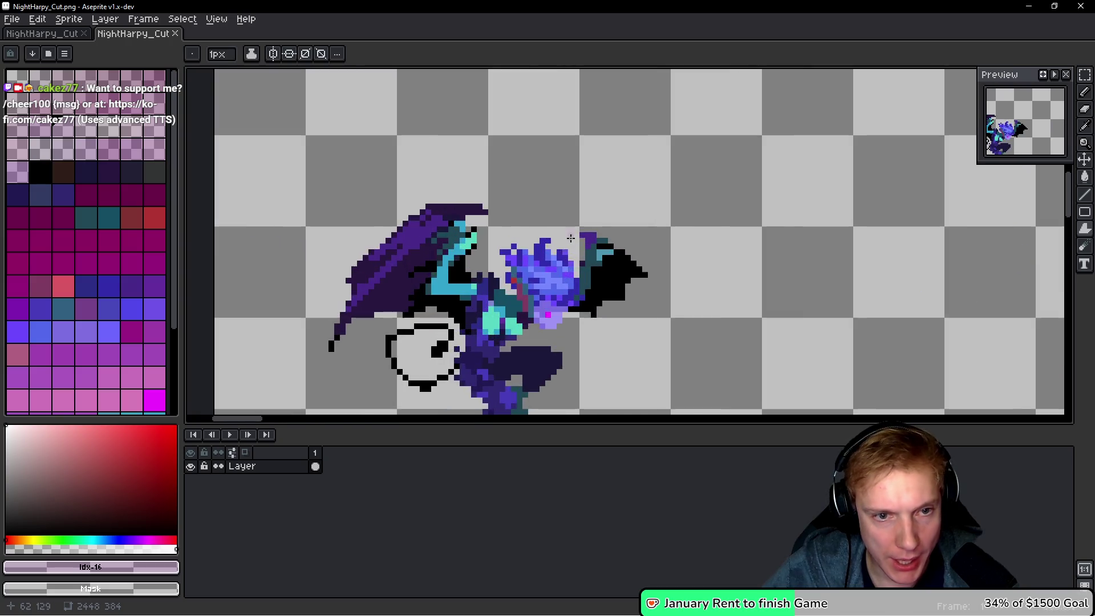
scroll(470, 230, down, 3)
scroll(515, 242, up, 1)
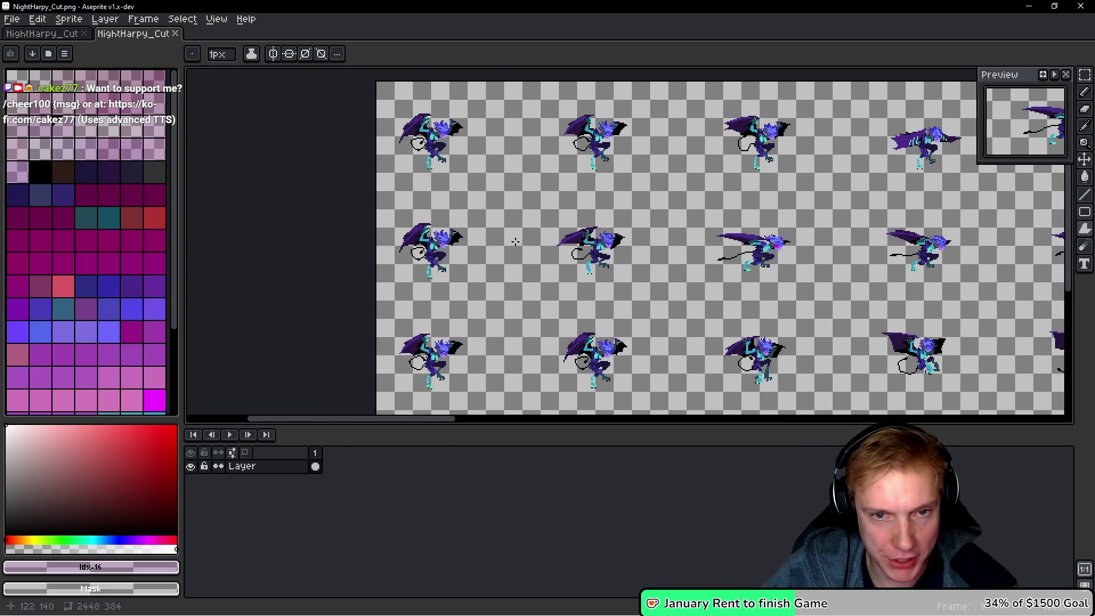
click(42, 33)
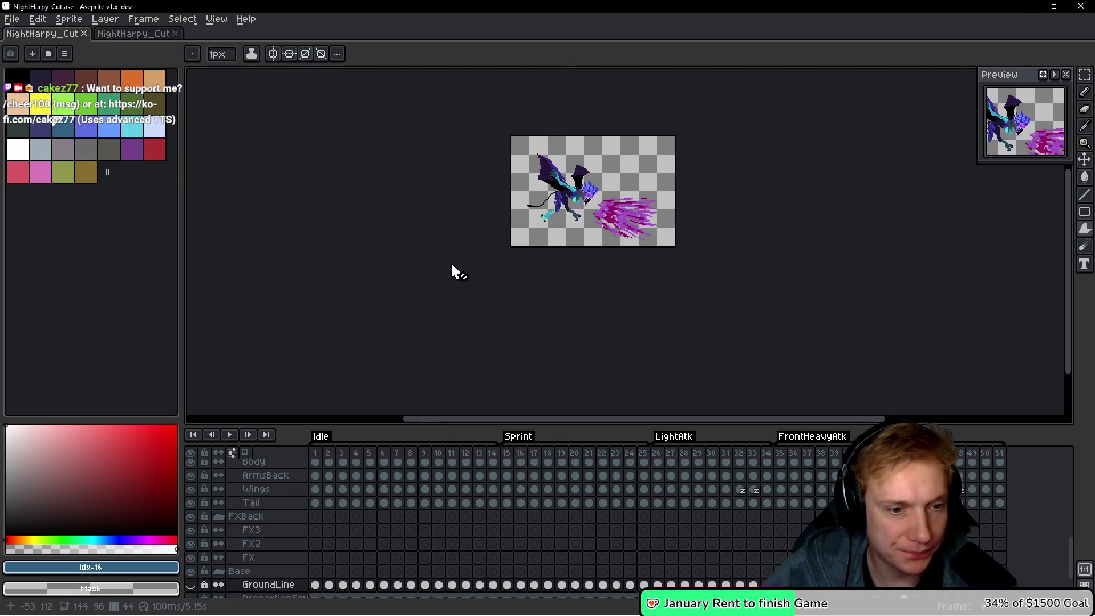
Scroll the layer list down to the Body group and bring up ArmsFront's layer menu.
scroll(362, 501, up, 5)
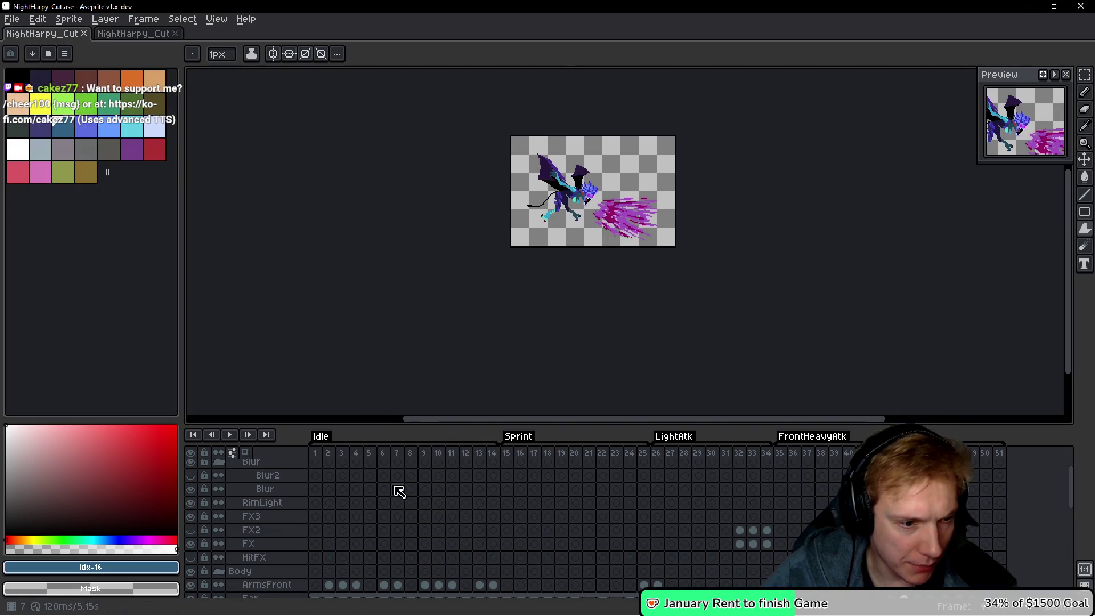
scroll(374, 547, down, 1)
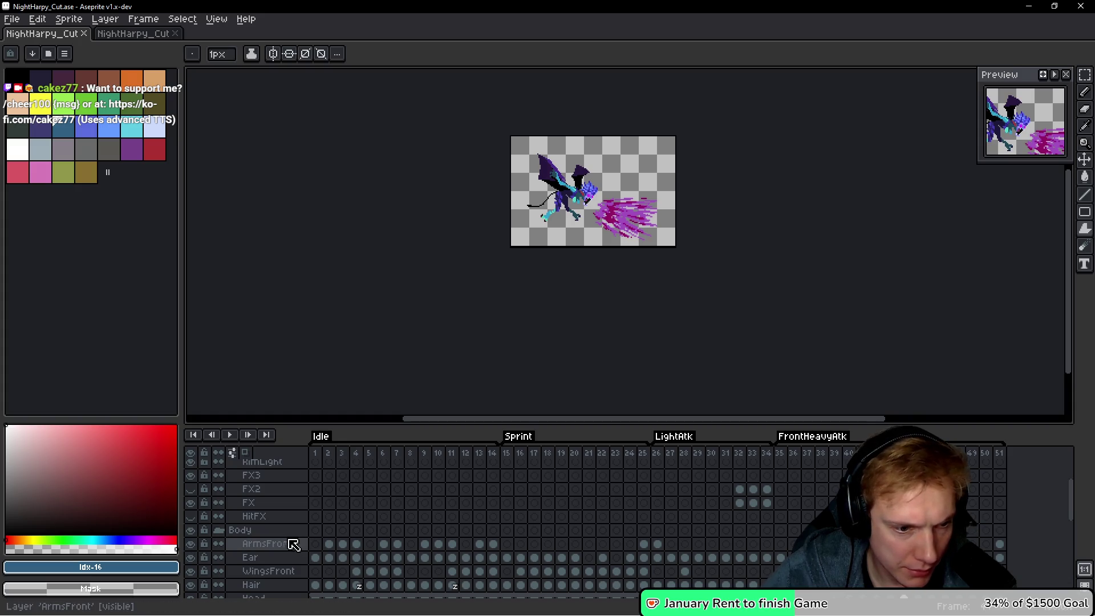
scroll(425, 531, down, 2)
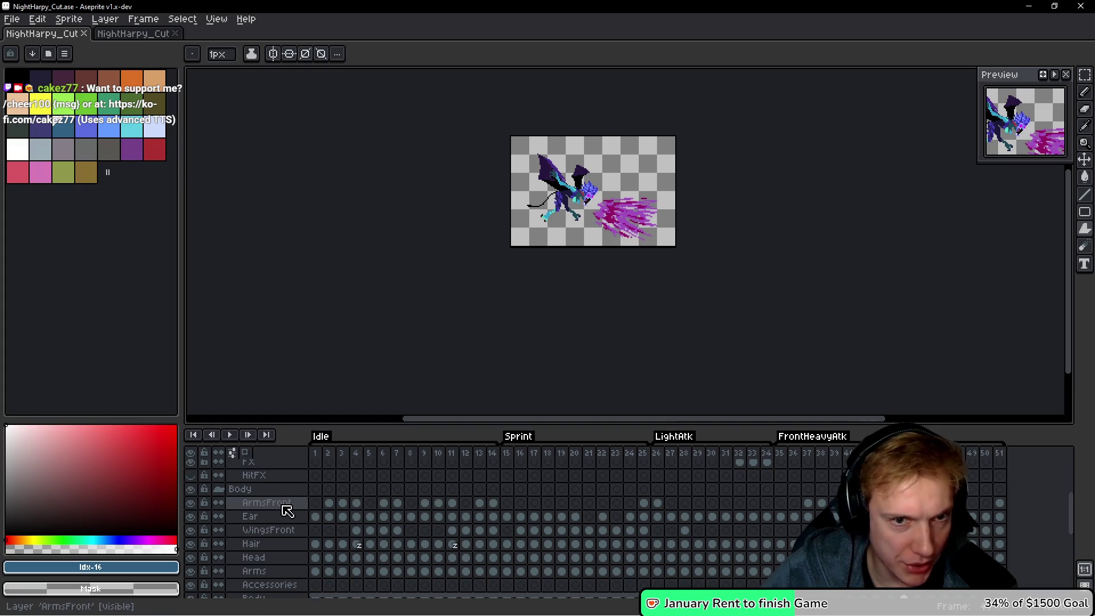
right_click(277, 508)
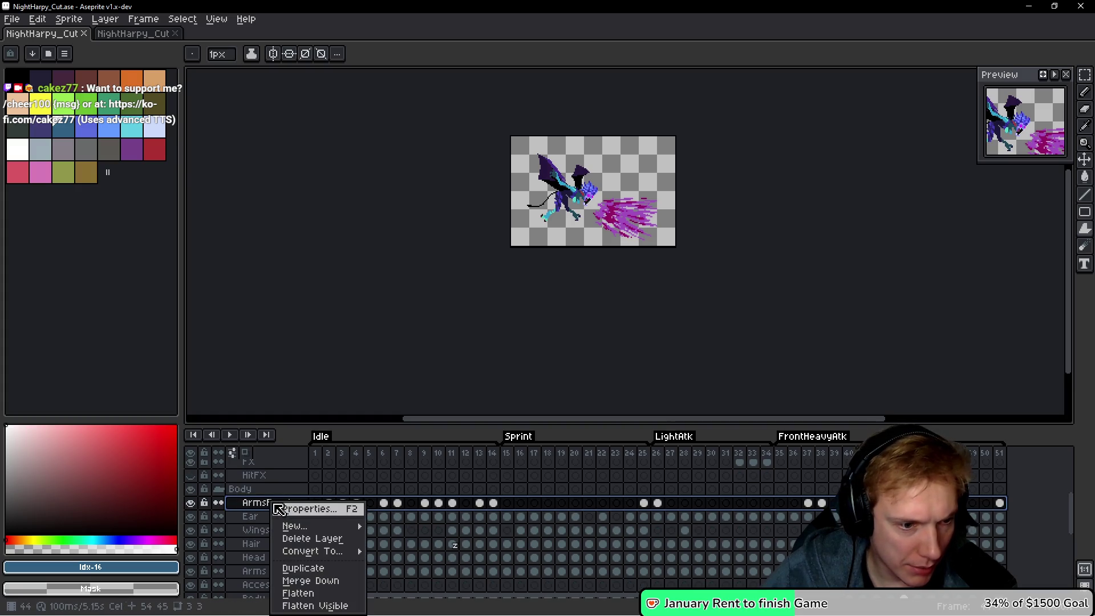
Merge ArmsFront into Ear, then Ear into WingsFront and WingsFront into Hair.
click(316, 578)
right_click(277, 509)
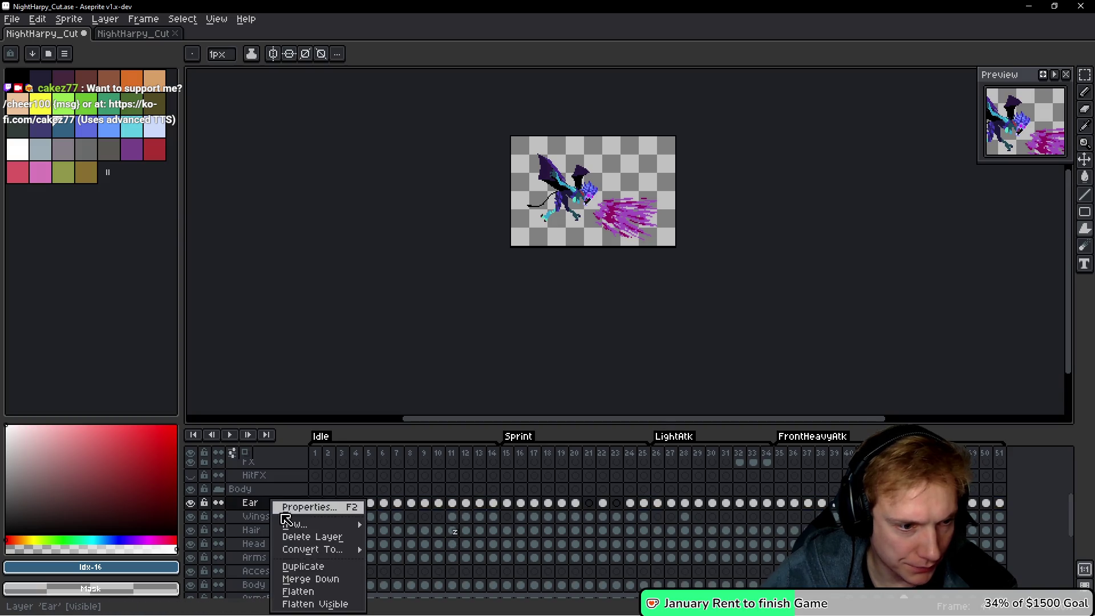
click(293, 568)
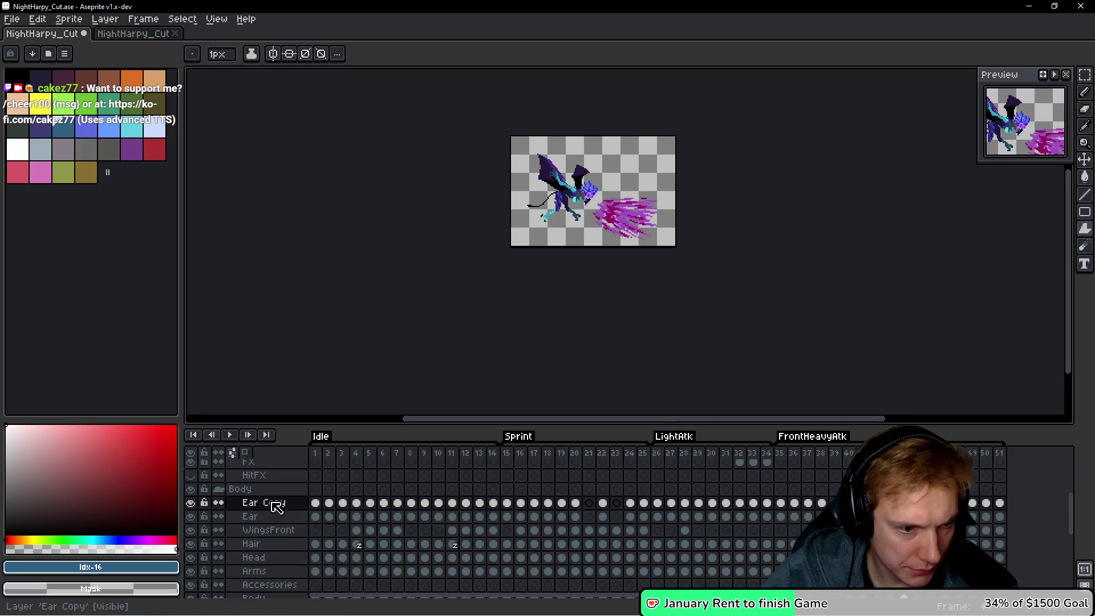
right_click(272, 503)
click(297, 579)
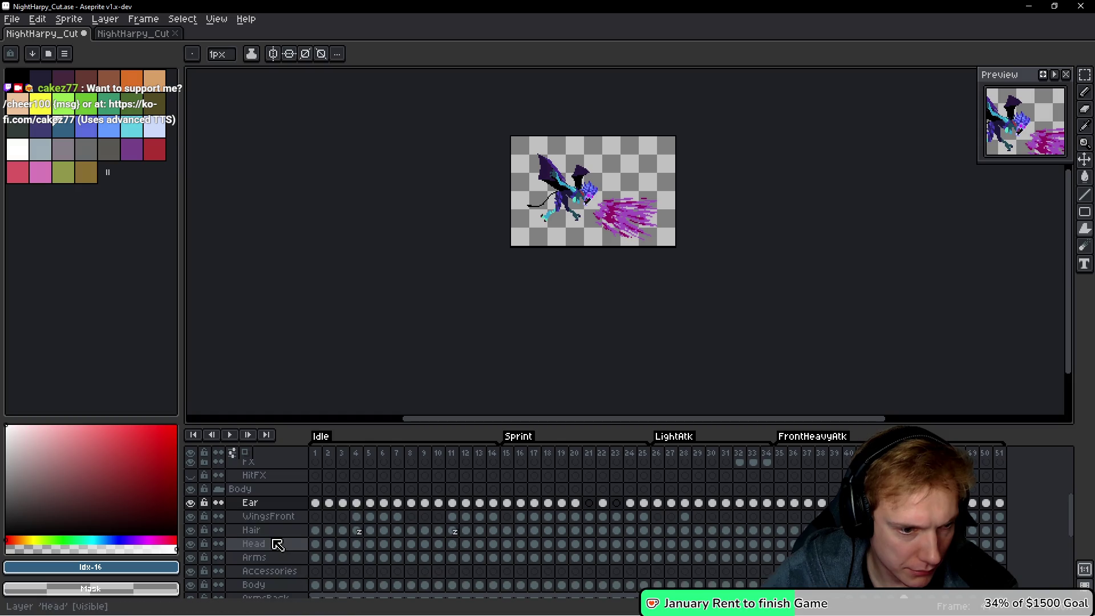
right_click(272, 509)
click(292, 578)
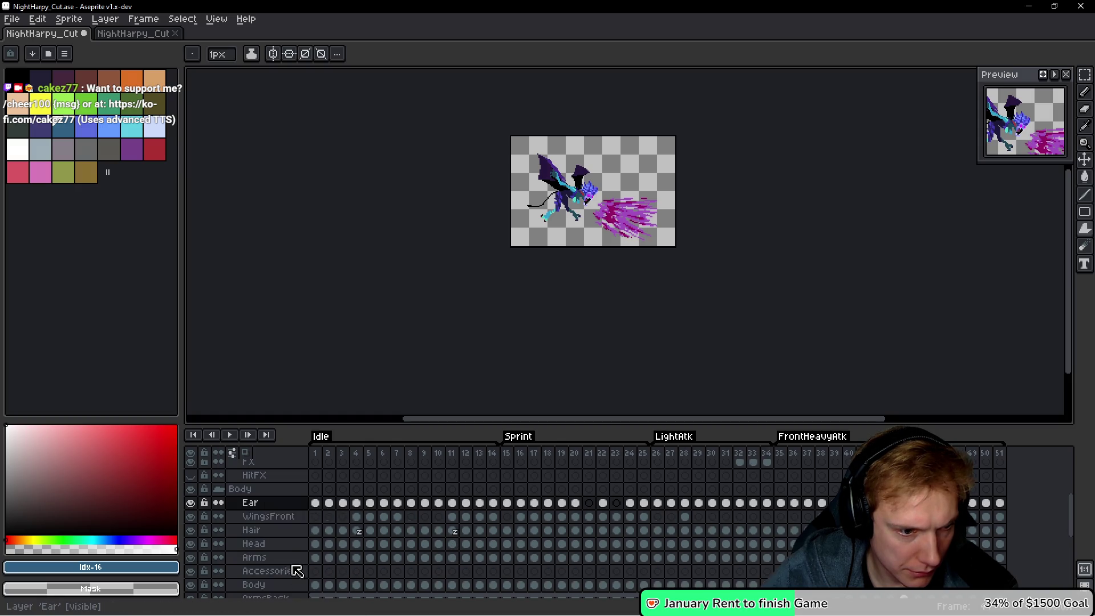
right_click(272, 509)
click(292, 580)
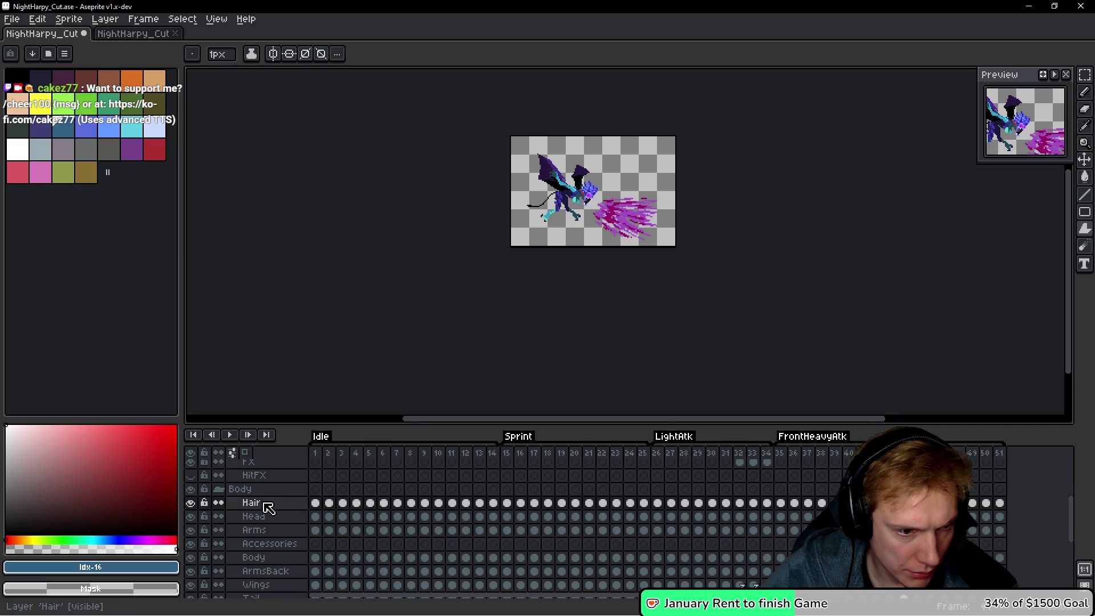
Merge Hair into Head, Head into Arms, and Arms into Accessories.
right_click(265, 503)
click(292, 580)
right_click(264, 505)
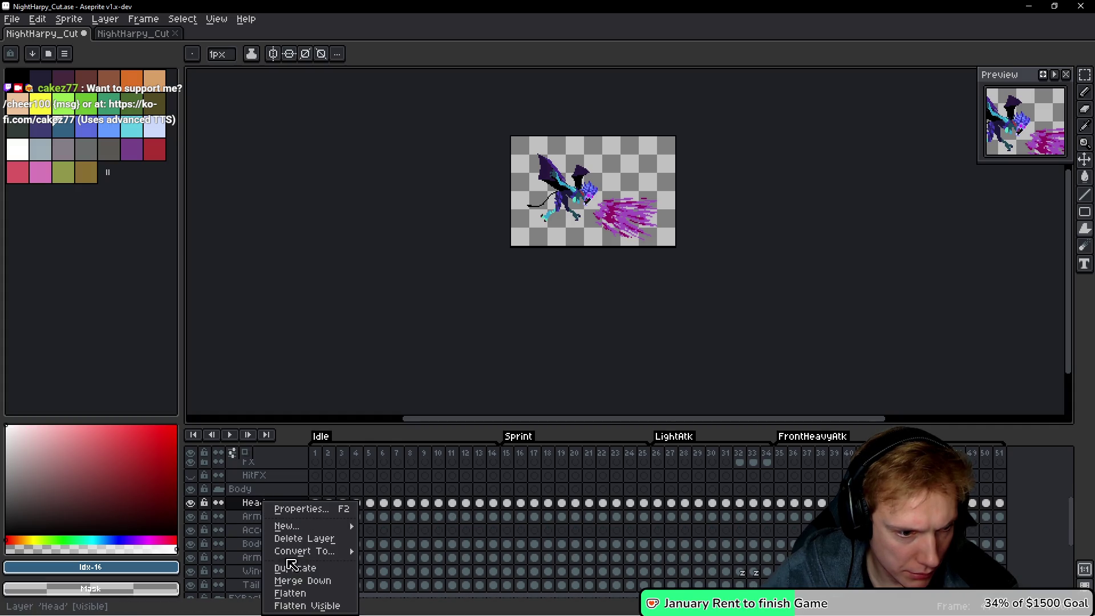
click(297, 580)
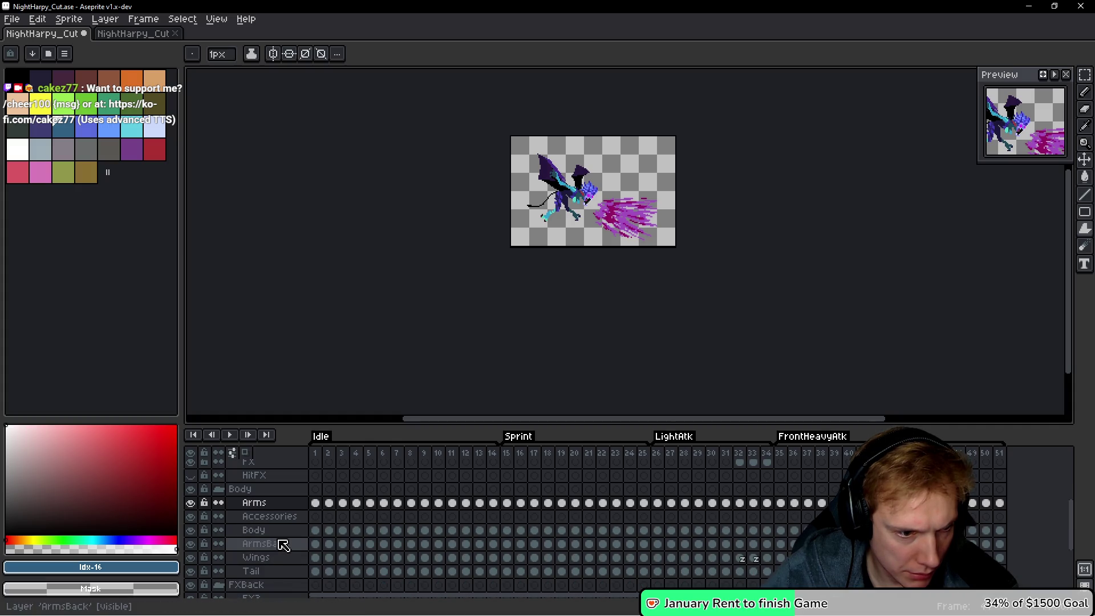
right_click(274, 511)
click(294, 576)
right_click(266, 504)
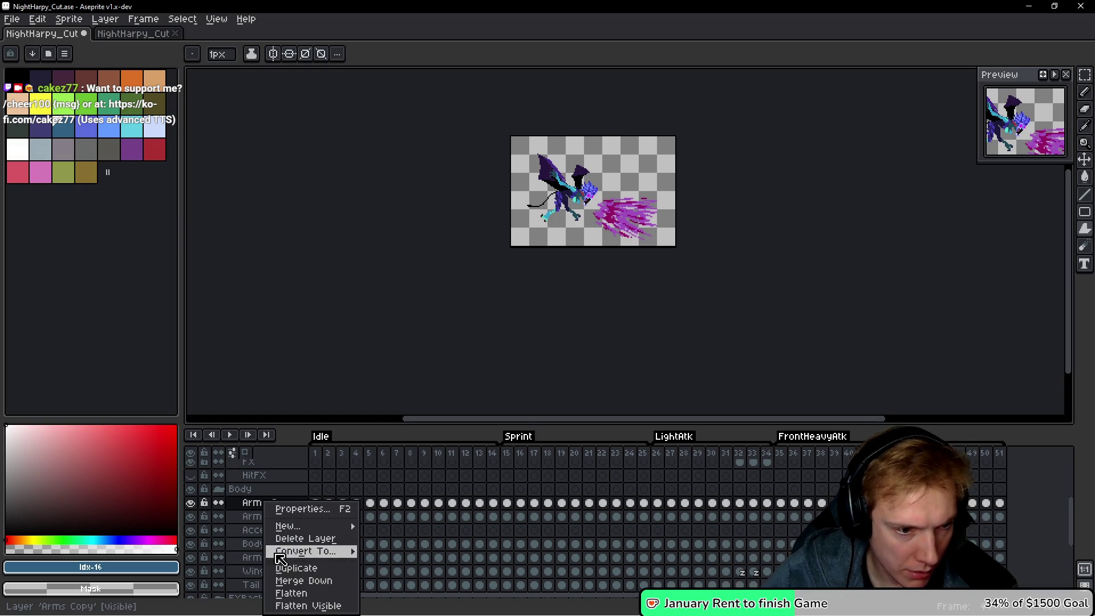
click(285, 580)
right_click(275, 504)
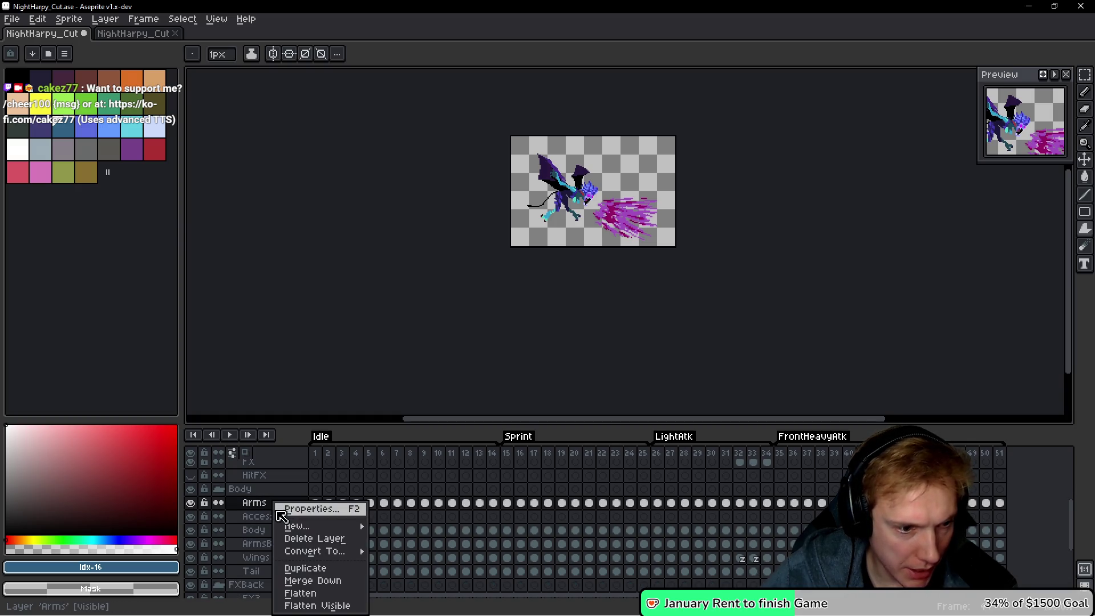
click(294, 580)
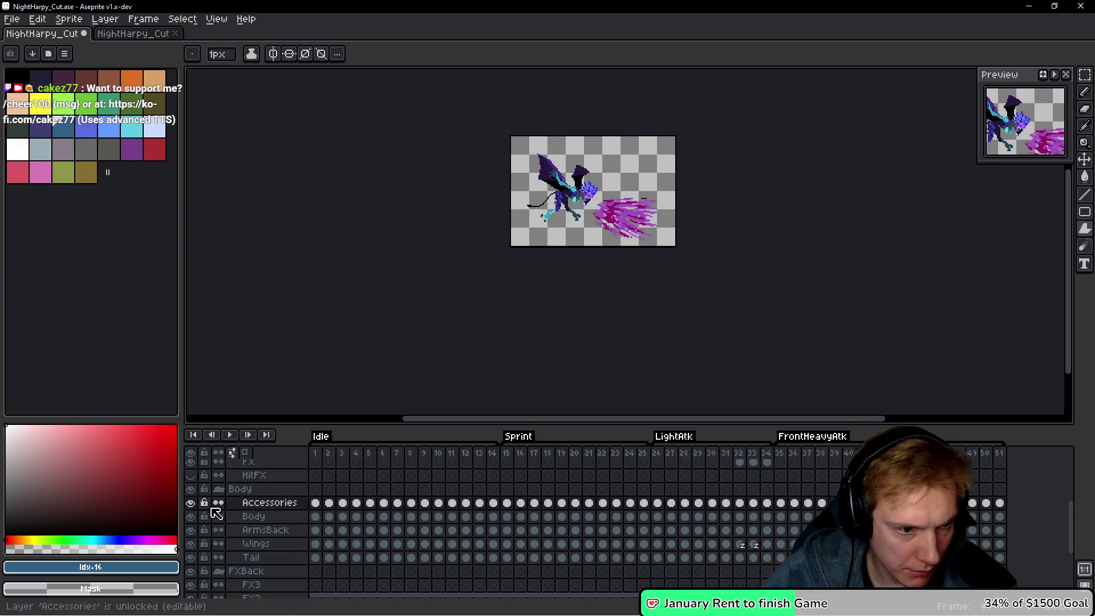
Merge Accessories into Body, Body into ArmsBack, and ArmsBack into Wings, checking each result.
click(191, 505)
click(191, 504)
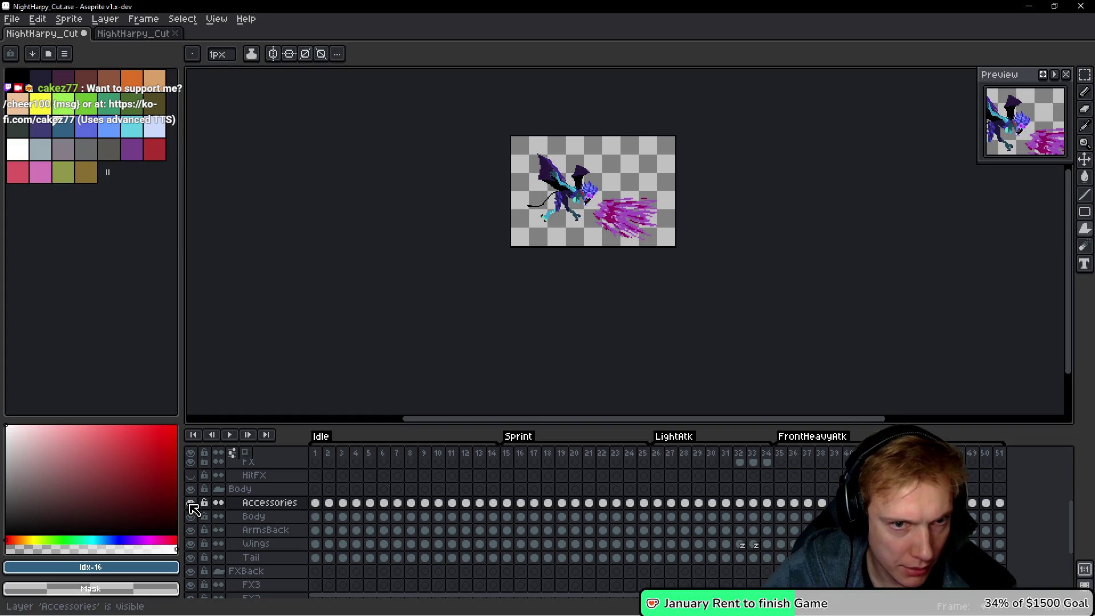
right_click(269, 504)
click(306, 580)
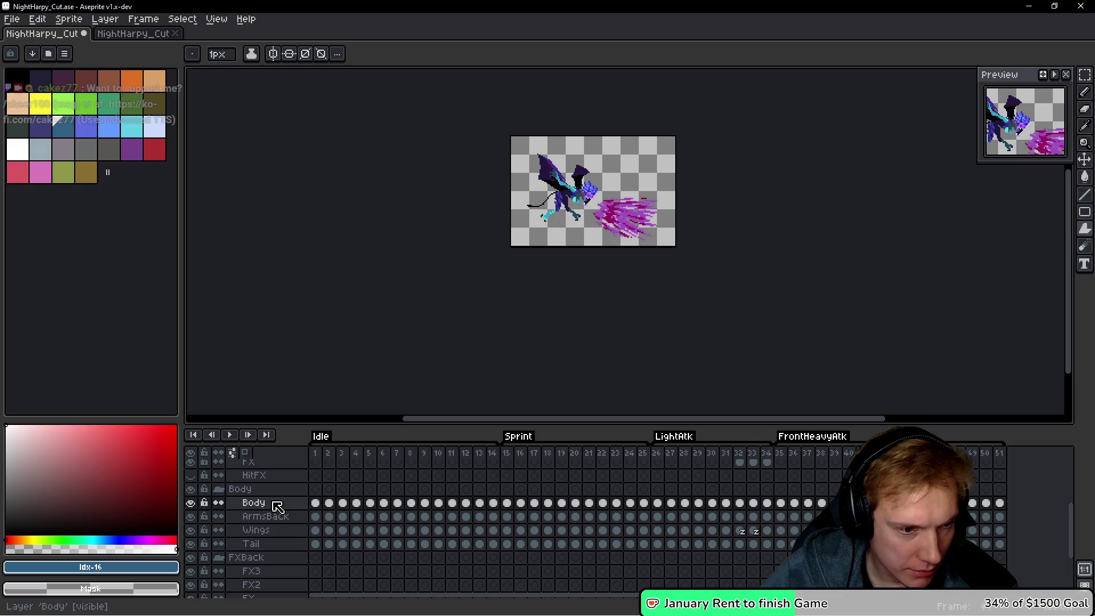
click(191, 504)
click(191, 505)
click(191, 504)
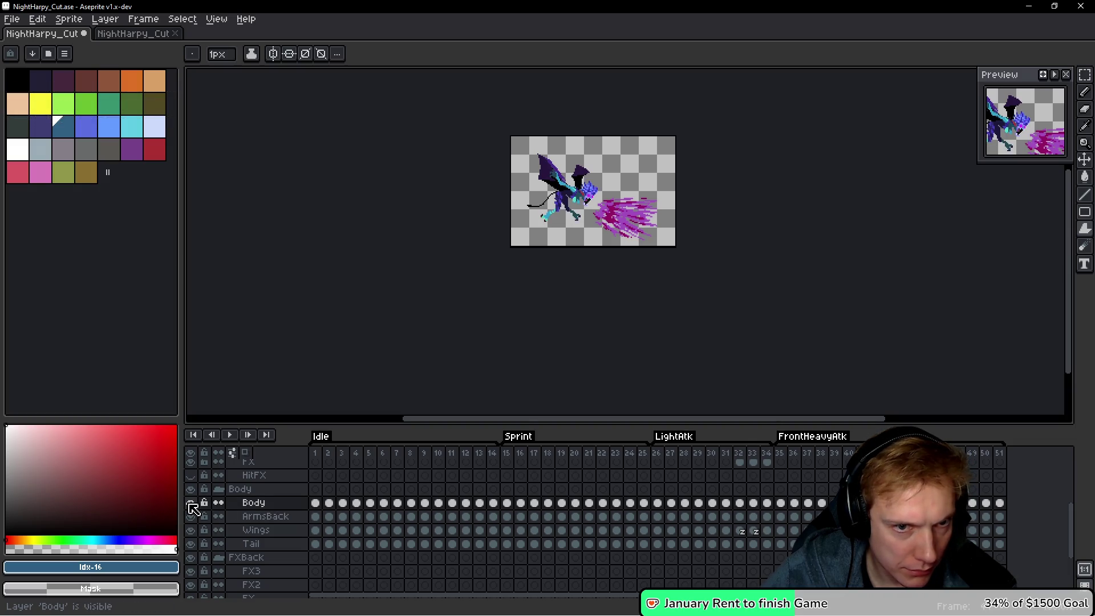
right_click(288, 508)
click(311, 580)
right_click(270, 506)
click(304, 578)
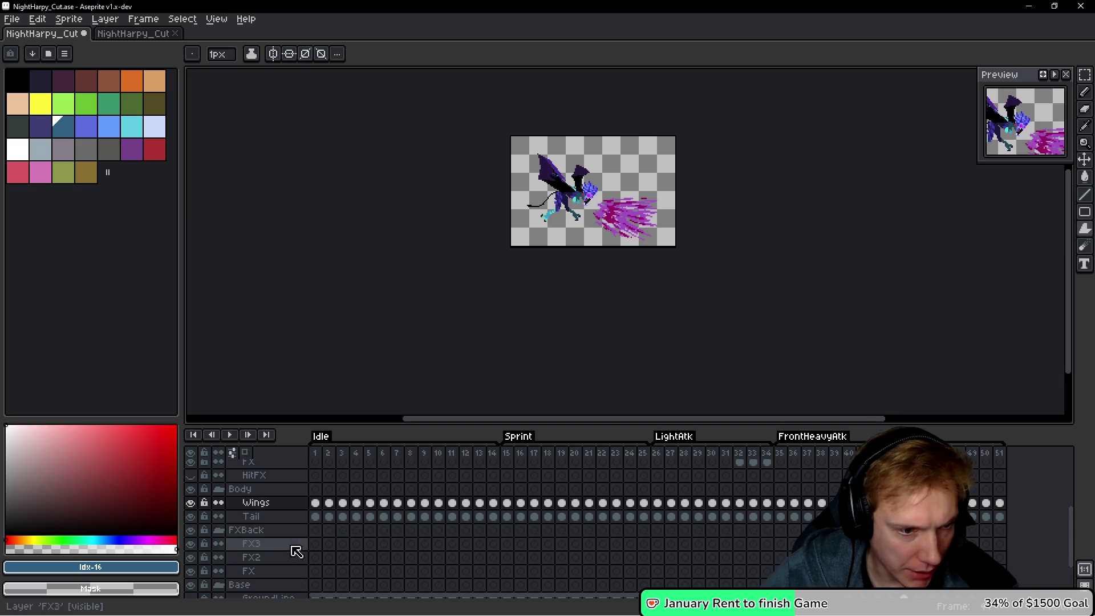
click(191, 505)
click(191, 504)
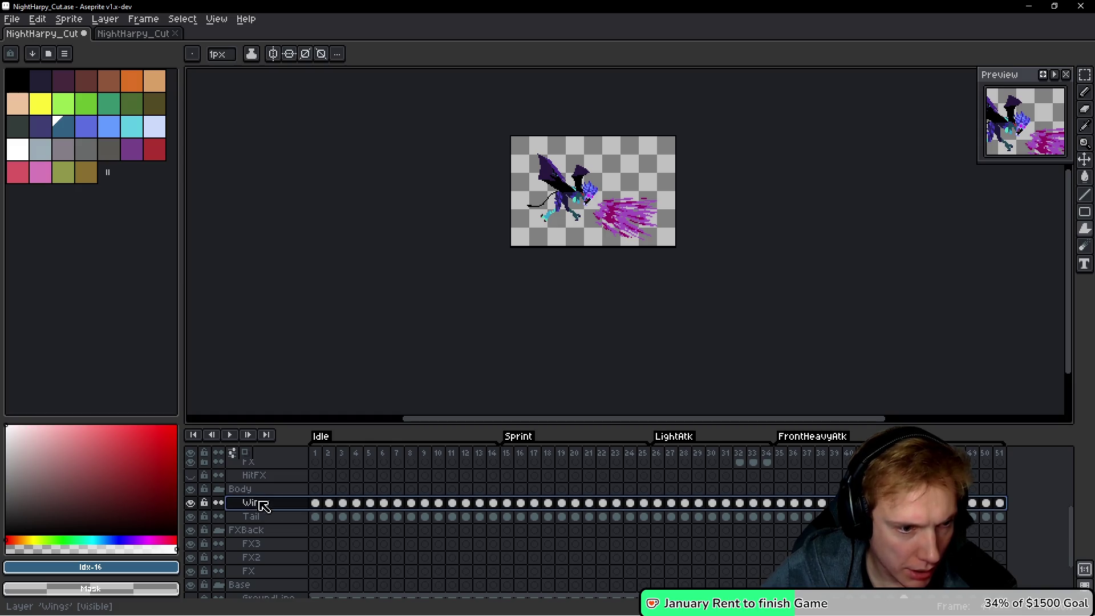
Rename the merged Wings layer to 'Body'.
double_click(262, 504)
key(Return)
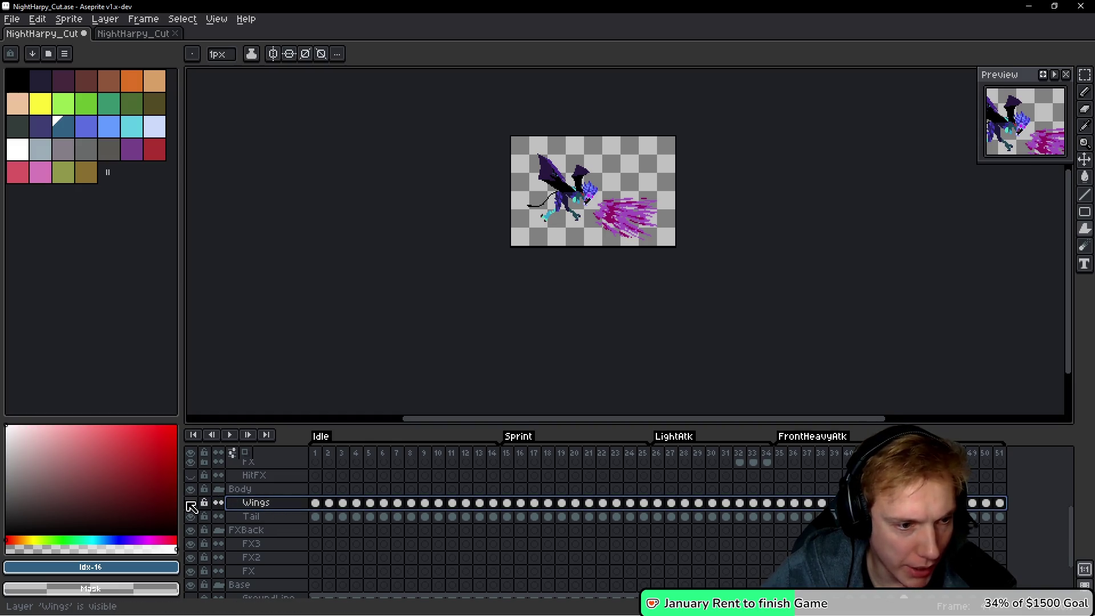
click(190, 503)
click(191, 503)
double_click(262, 504)
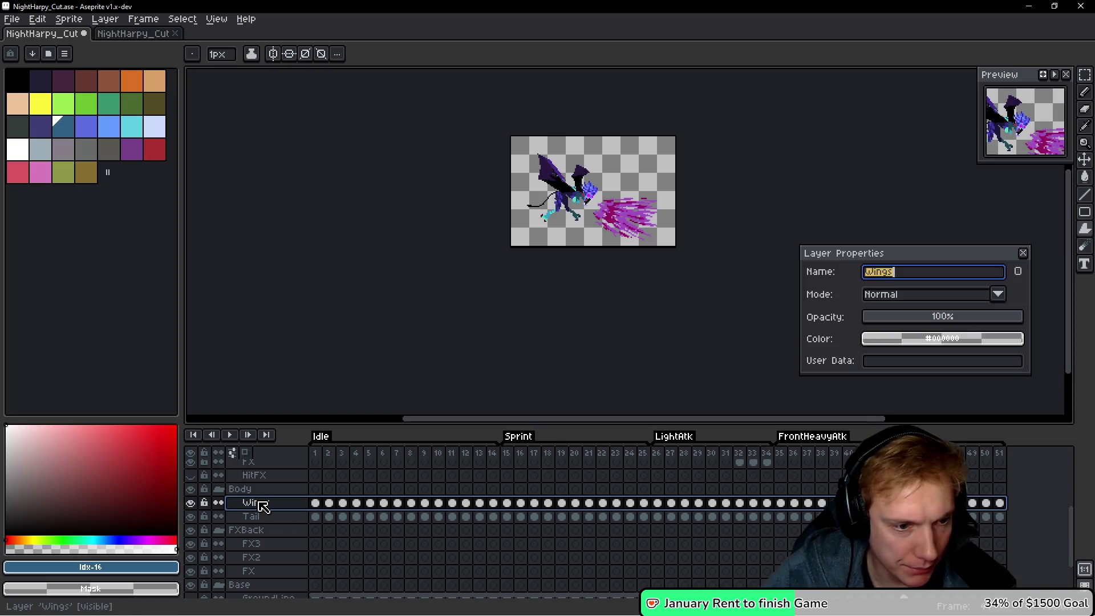
text(Body)
key(Return)
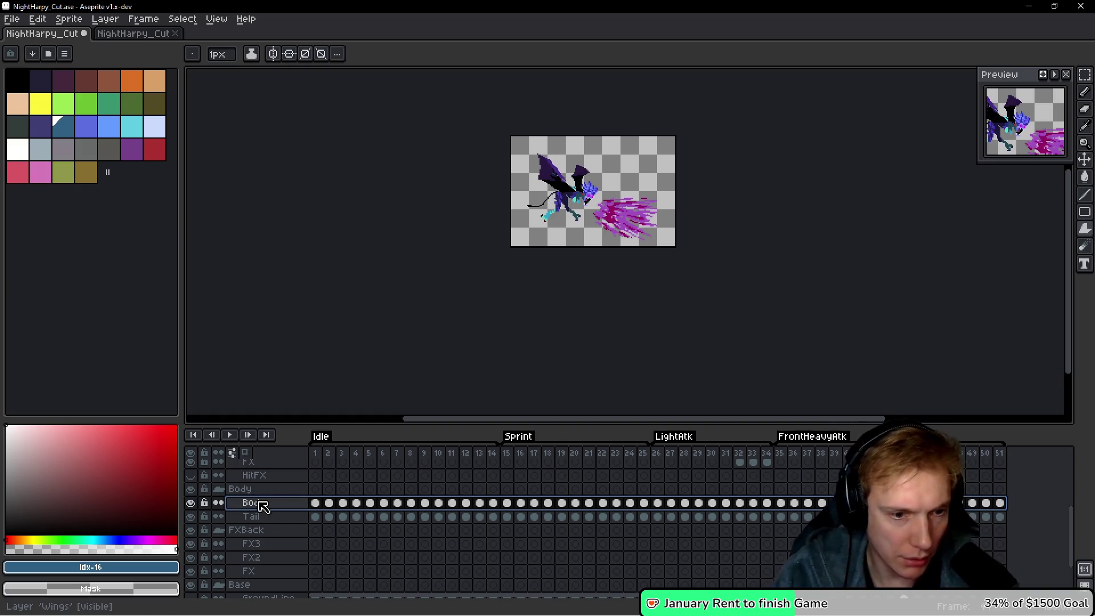
scroll(286, 476, up, 7)
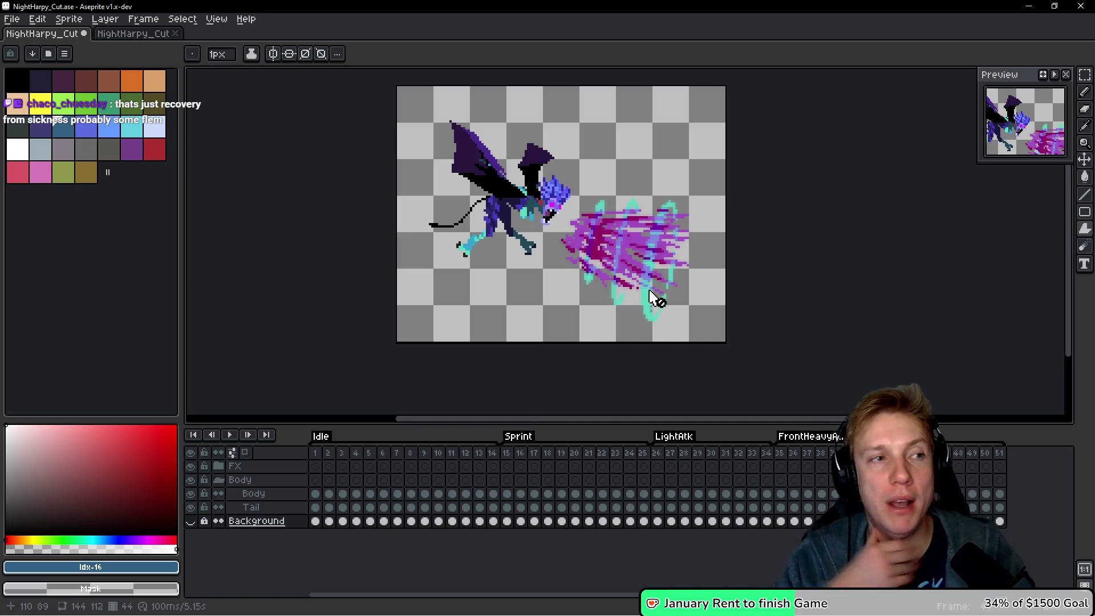
key(ctrl+s)
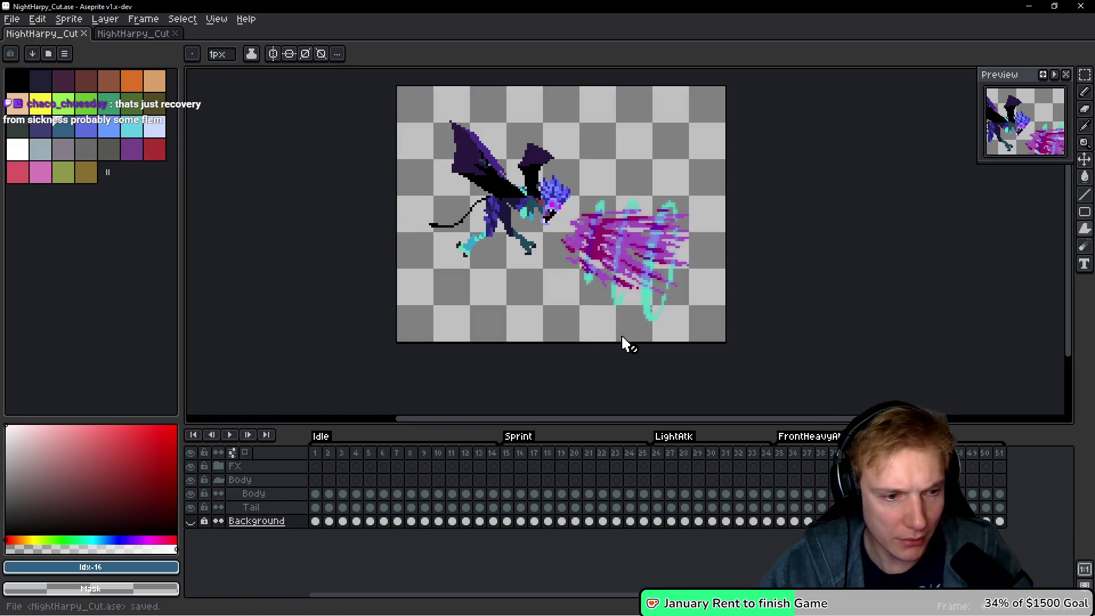
click(191, 522)
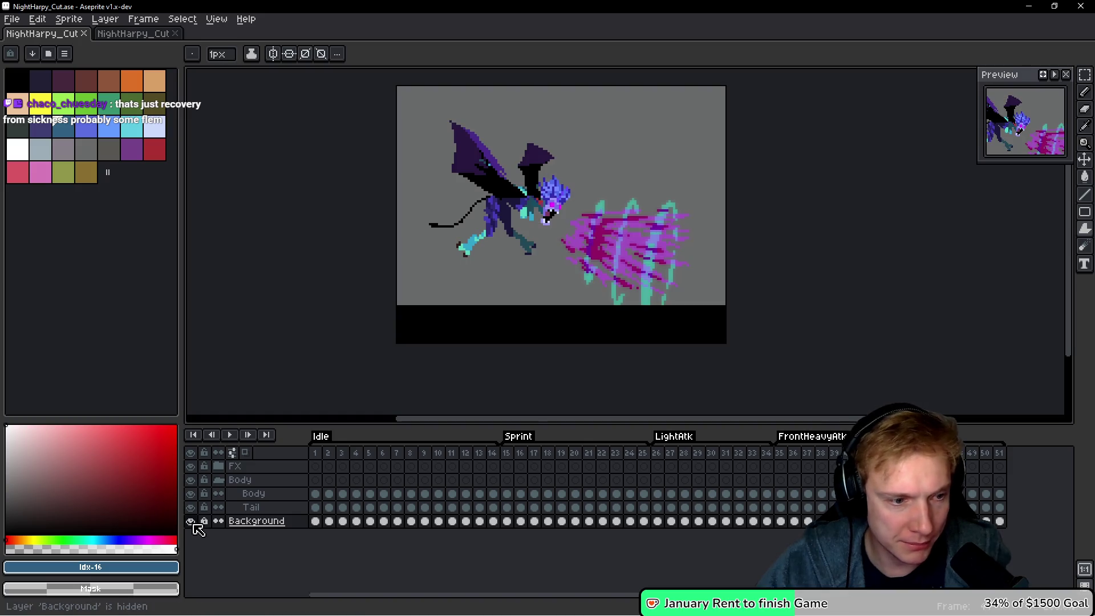
click(192, 522)
click(203, 522)
click(271, 524)
key(Delete)
click(260, 496)
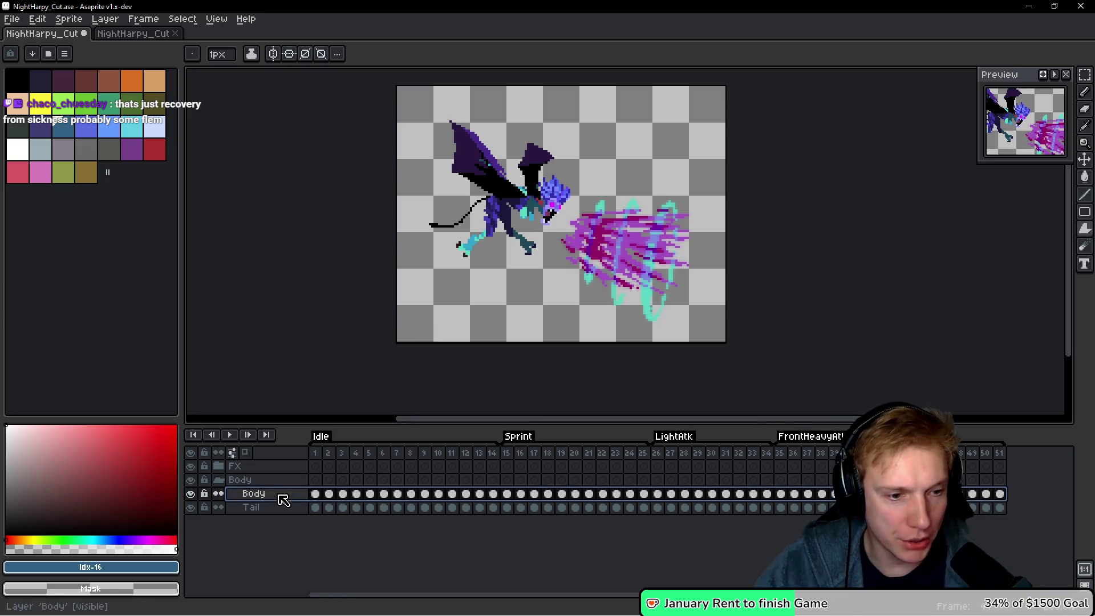
key(space)
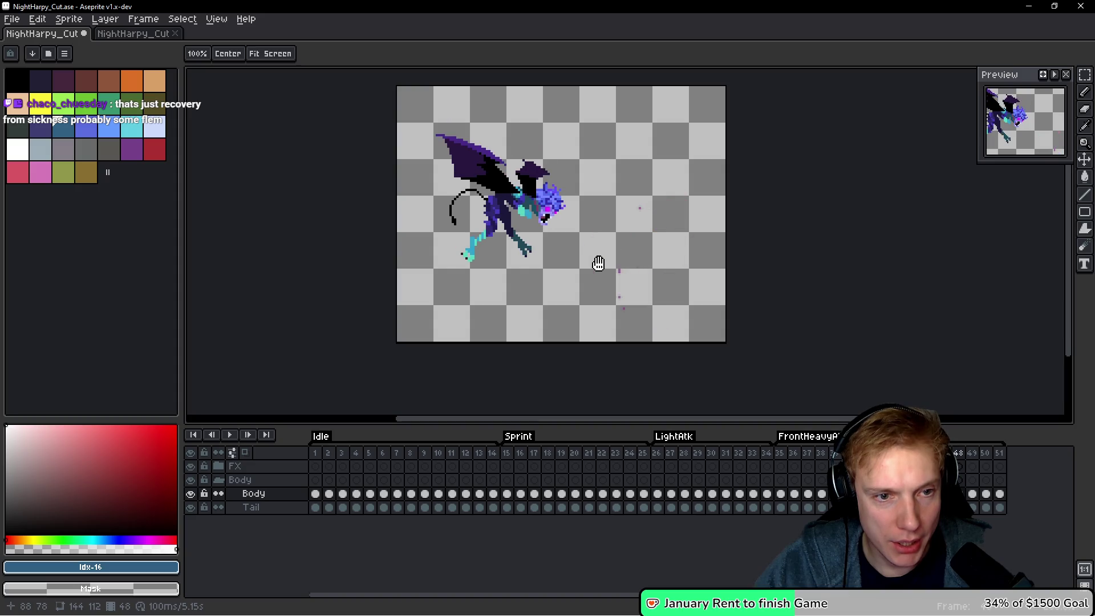
key(Return)
scroll(517, 223, up, 5)
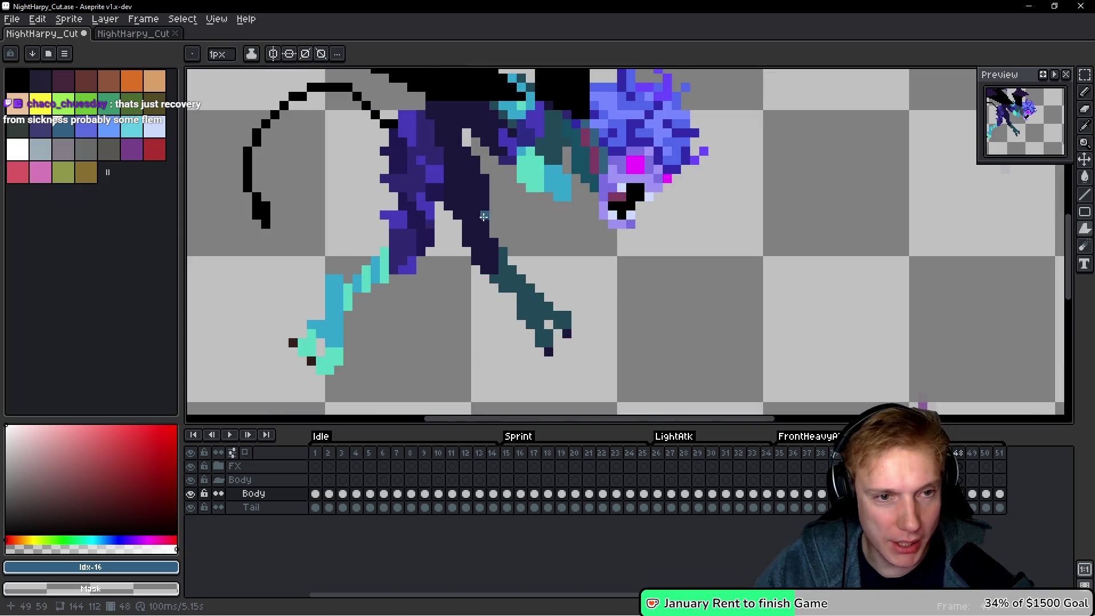
scroll(477, 204, down, 4)
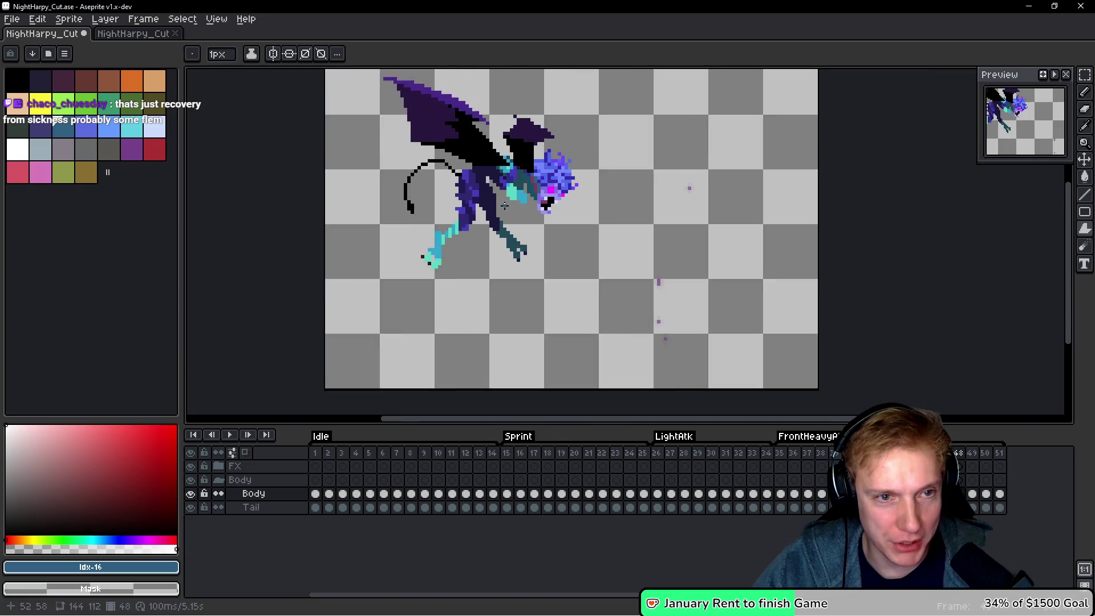
scroll(527, 244, up, 1)
drag(539, 244, 527, 243)
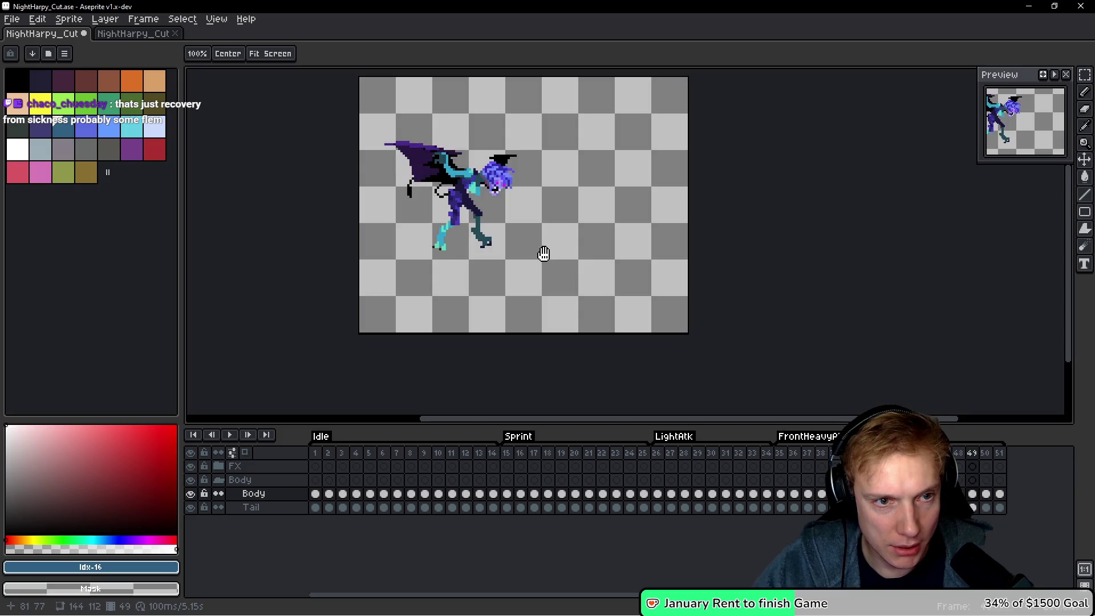
key(Return)
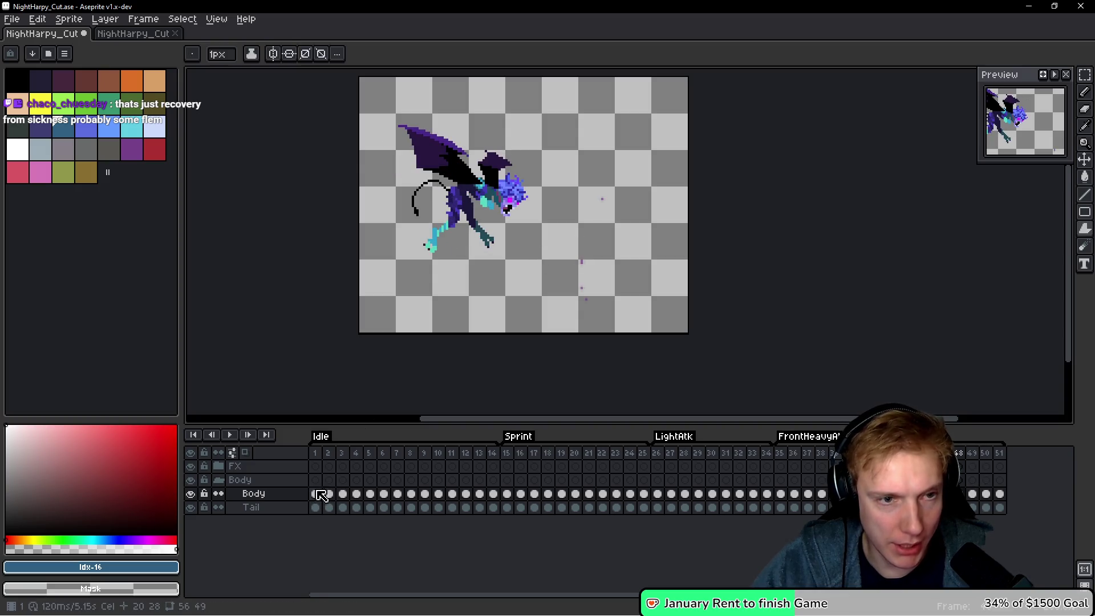
Load the default palette and pick its dark navy colour.
click(45, 54)
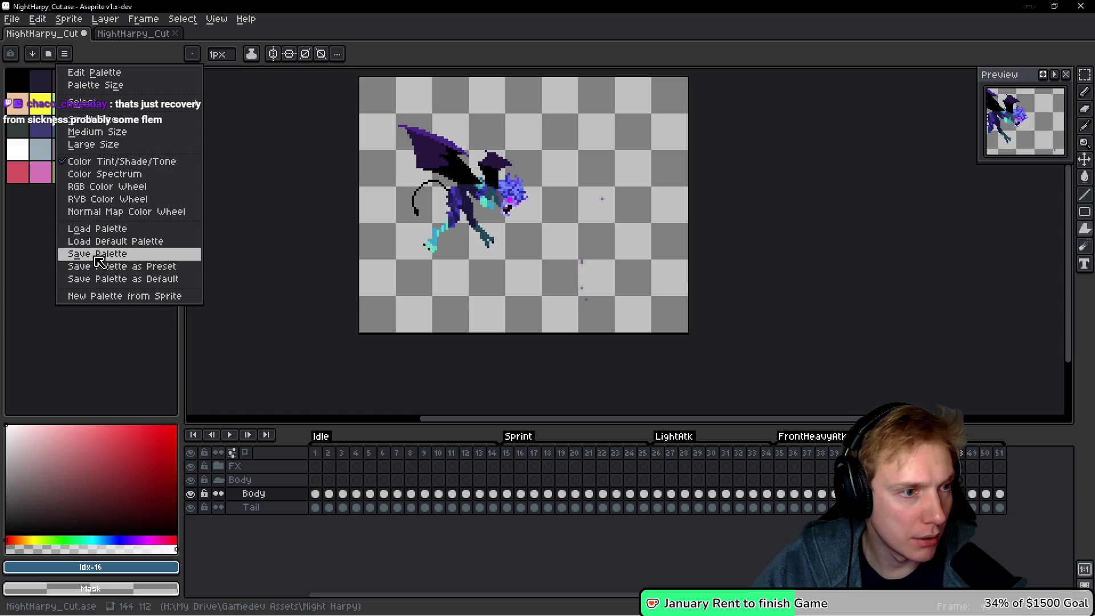
click(109, 242)
scroll(34, 261, down, 5)
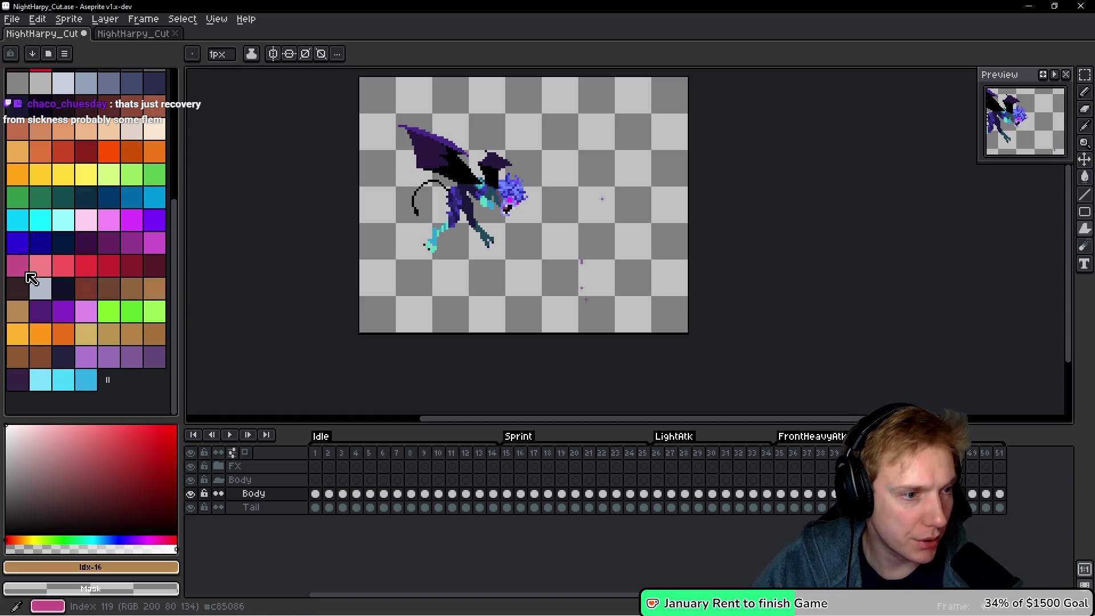
scroll(35, 276, down, 4)
click(62, 357)
Apply an Outline in the darkest swatch to the Body cels in frames 1–51.
drag(315, 494, 1001, 496)
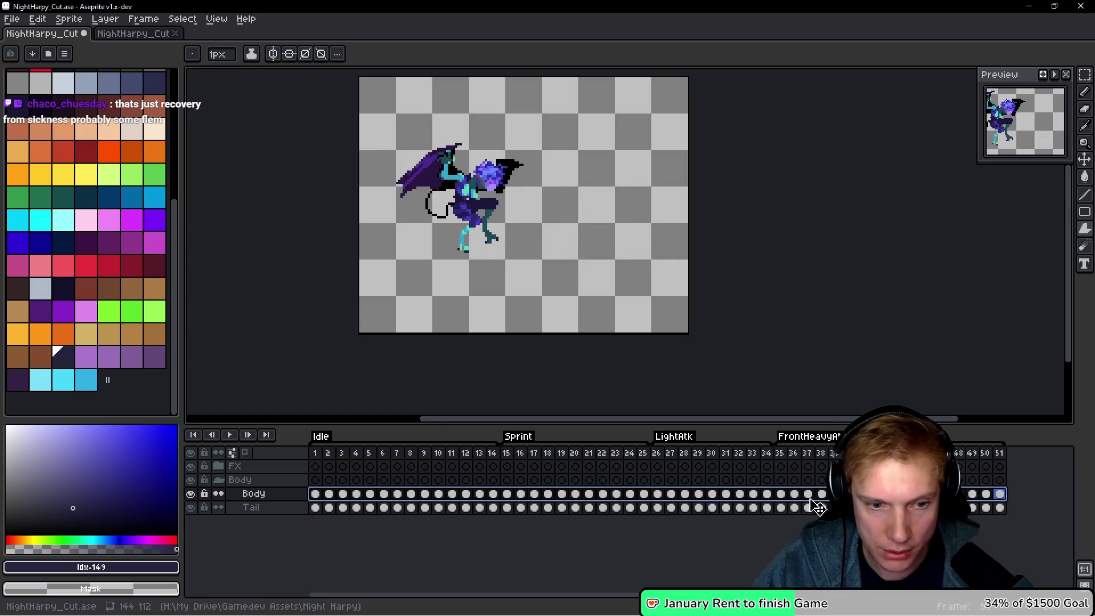
key(shift+o)
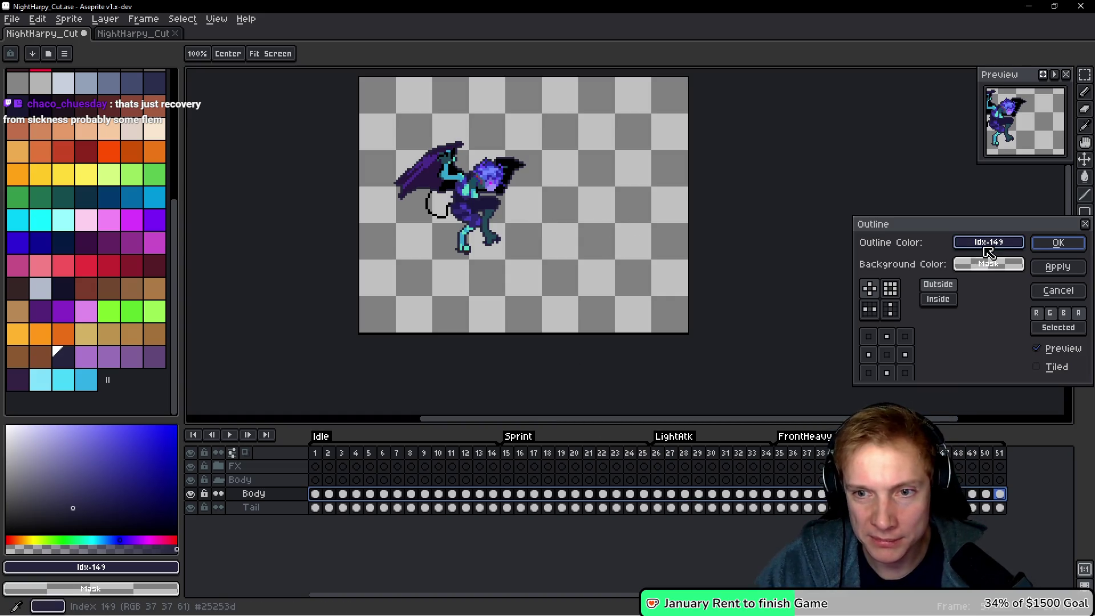
mouse_move(992, 245)
mouse_down()
mouse_move(755, 255)
mouse_move(78, 332)
mouse_move(66, 349)
mouse_up()
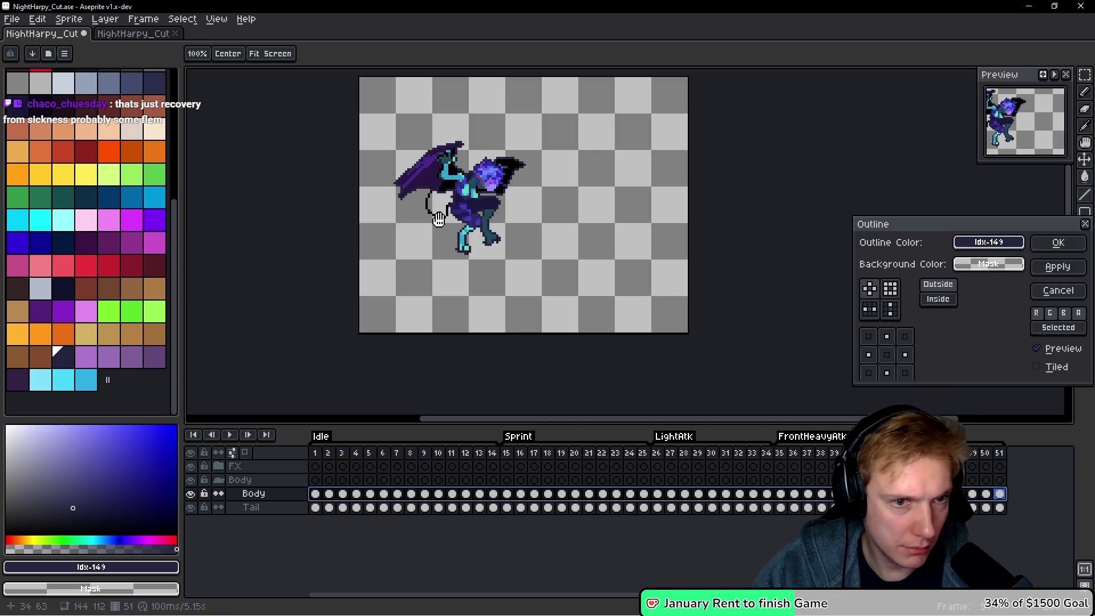
scroll(438, 218, up, 4)
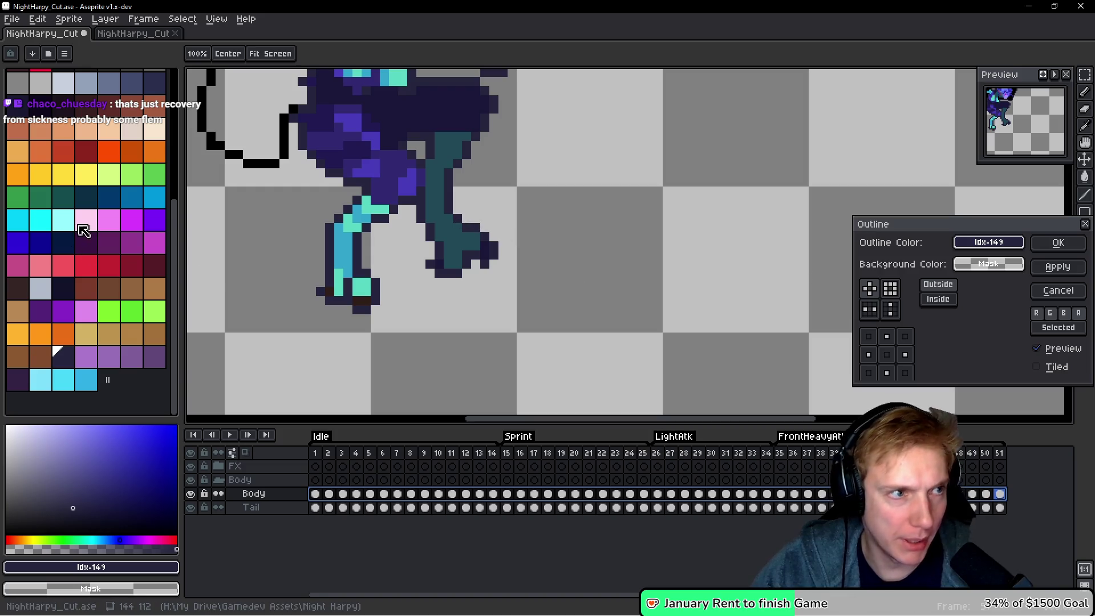
click(989, 242)
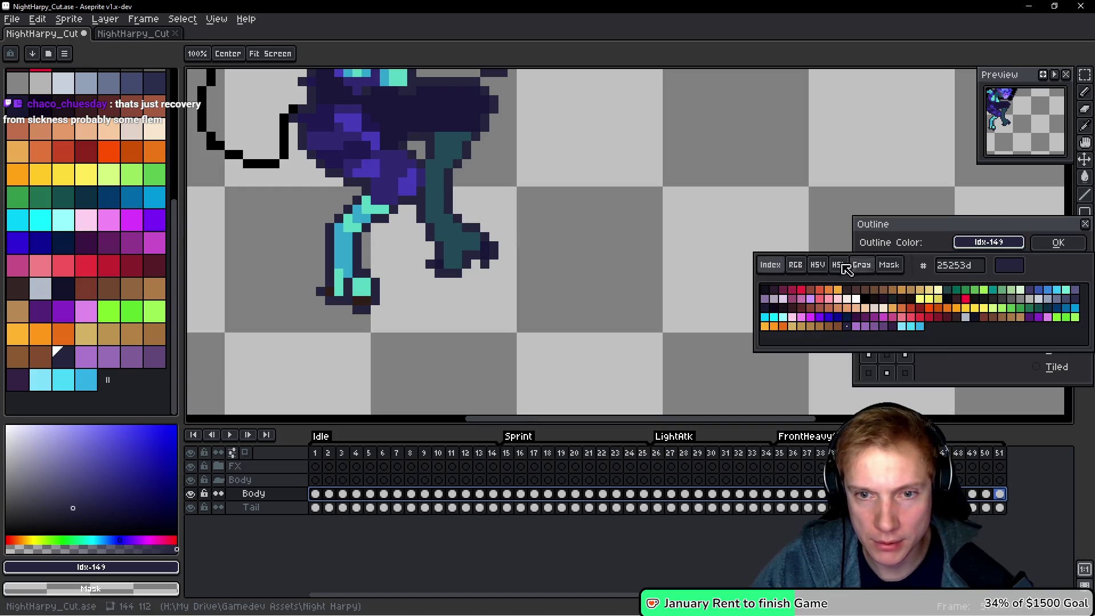
click(769, 296)
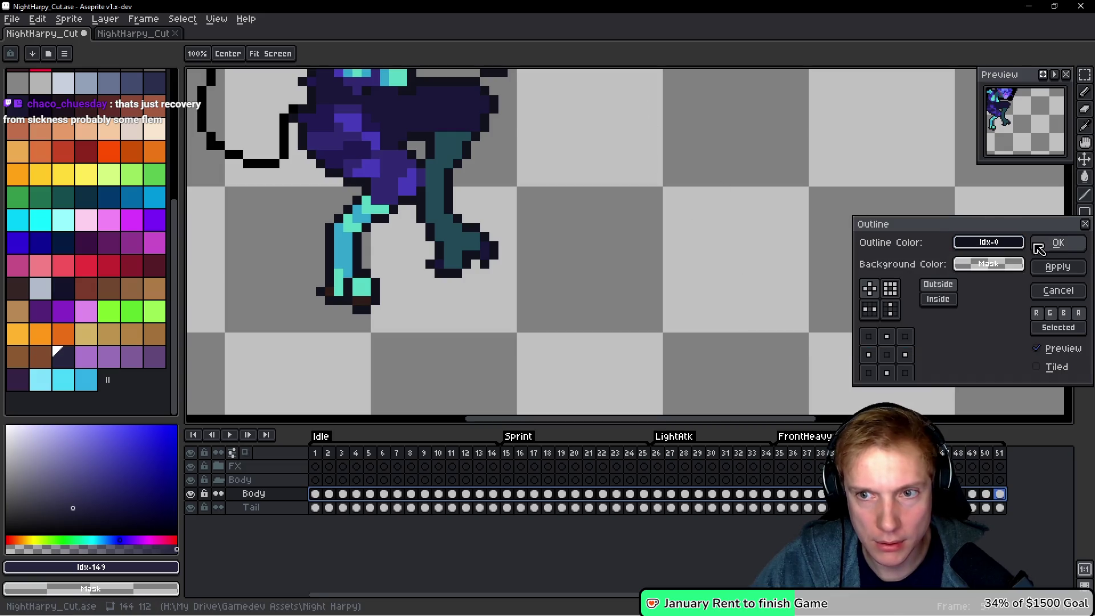
click(1057, 245)
scroll(604, 228, down, 3)
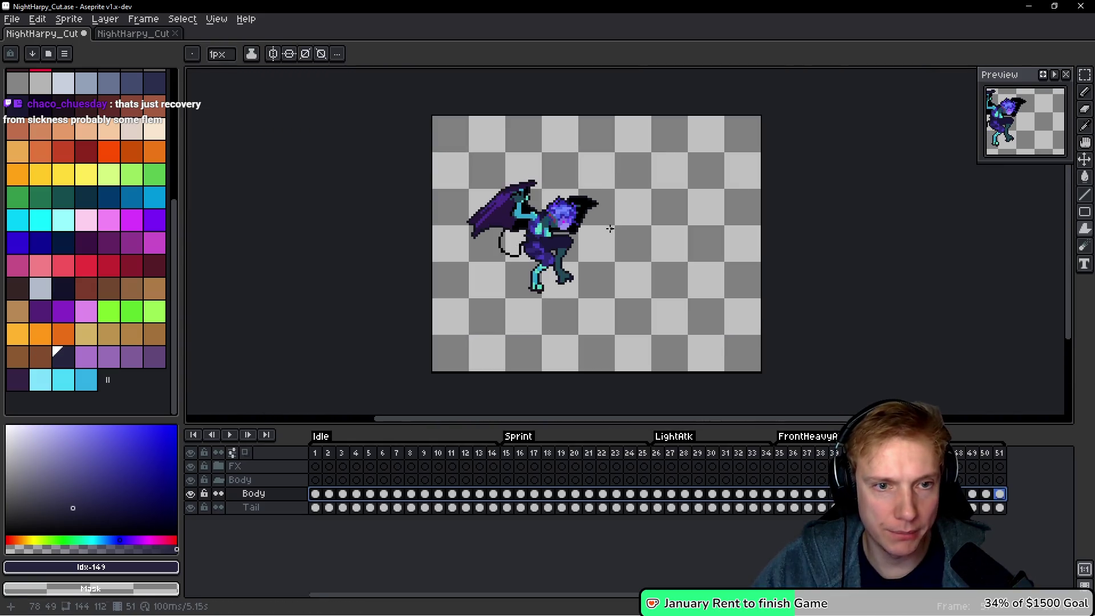
scroll(609, 228, up, 1)
key(Return)
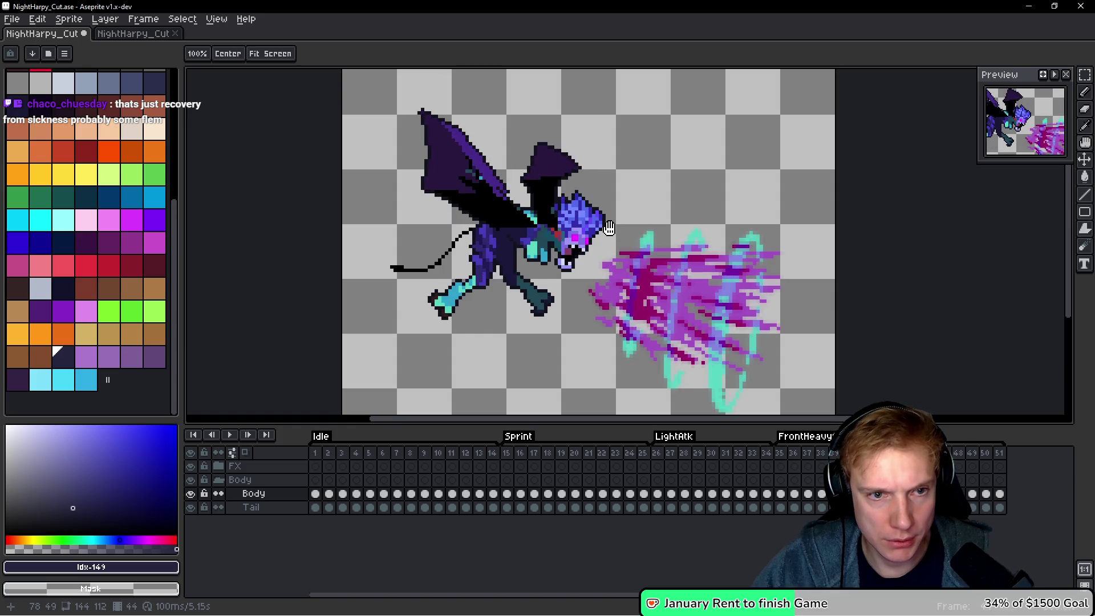
Play the outlined animation again, stopping on frame 49.
key(b)
scroll(626, 219, down, 4)
scroll(626, 219, up, 4)
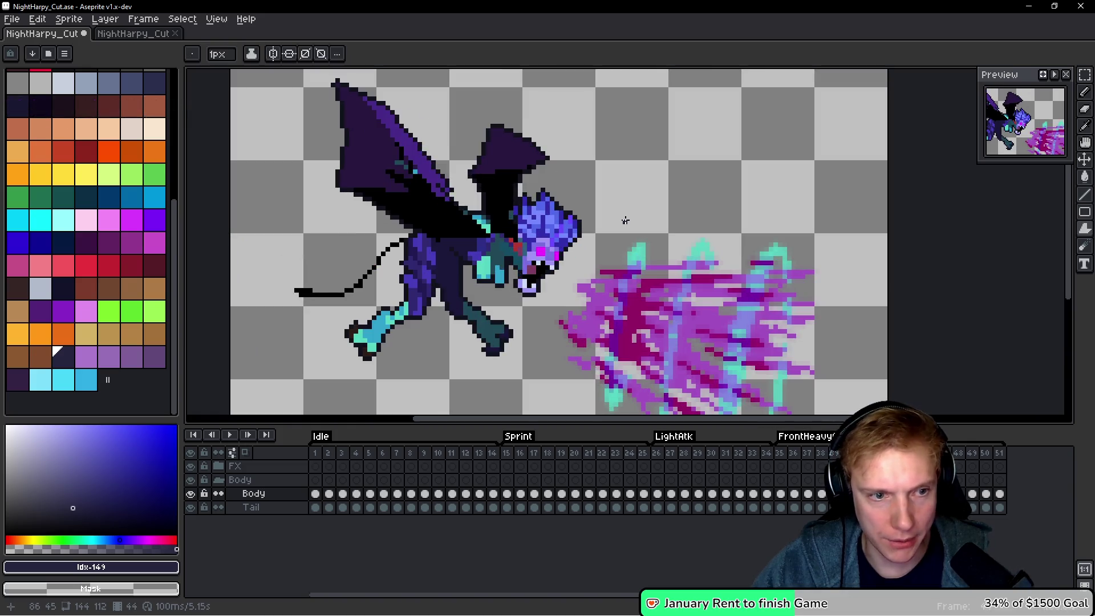
scroll(379, 334, down, 2)
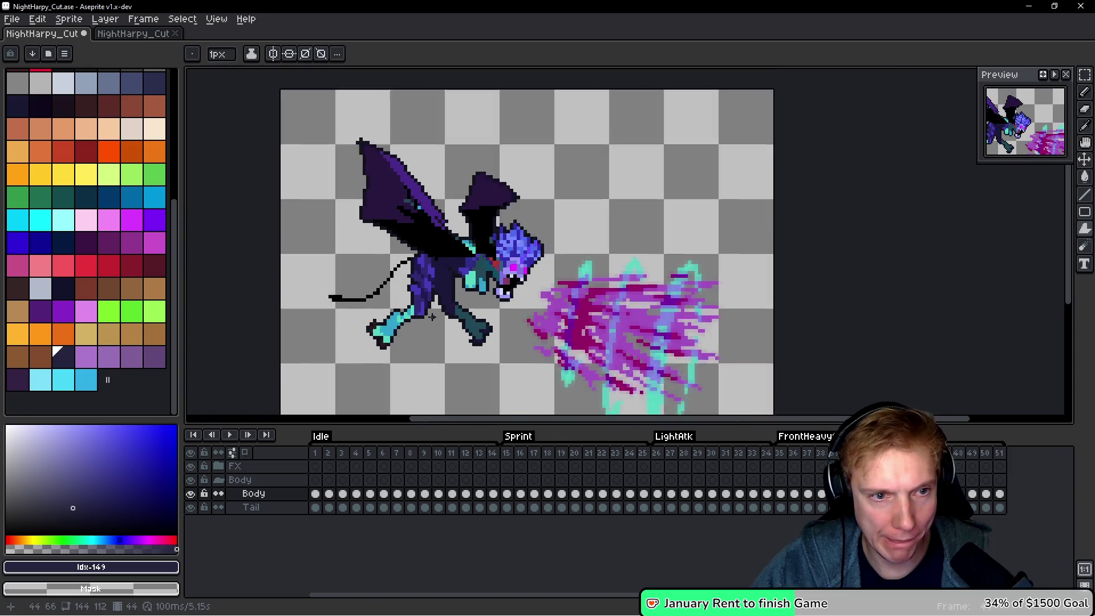
scroll(456, 320, down, 3)
scroll(462, 316, up, 2)
scroll(463, 315, down, 2)
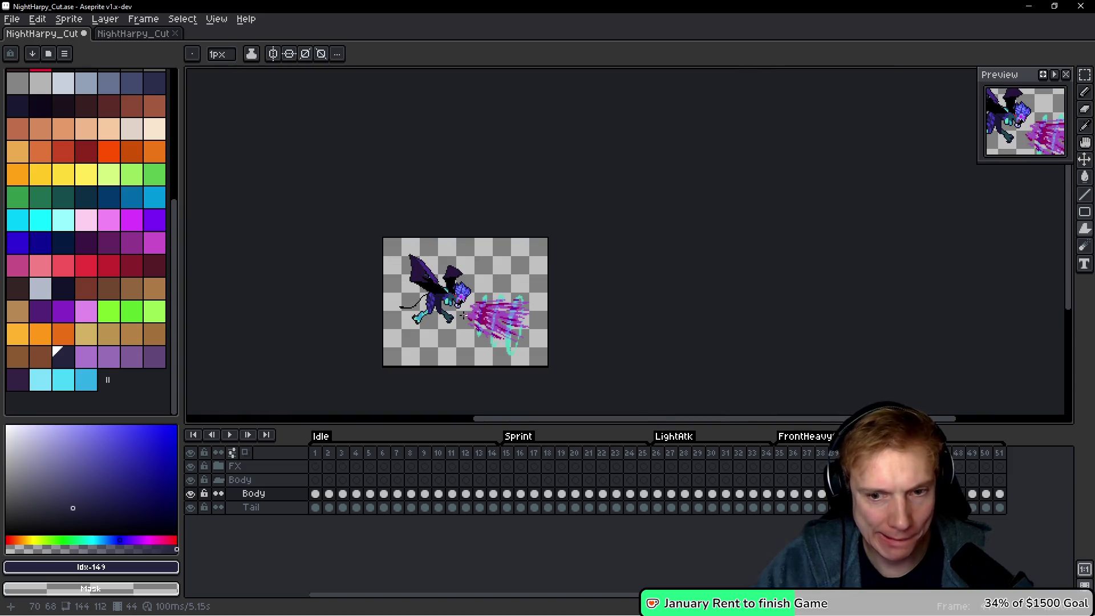
key(Return)
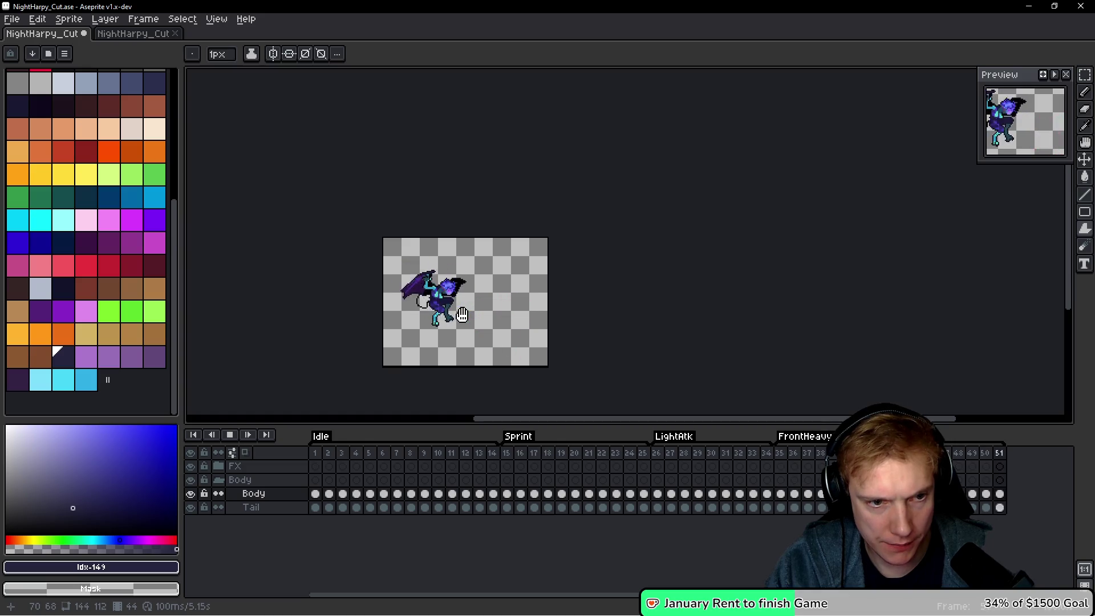
key(Return)
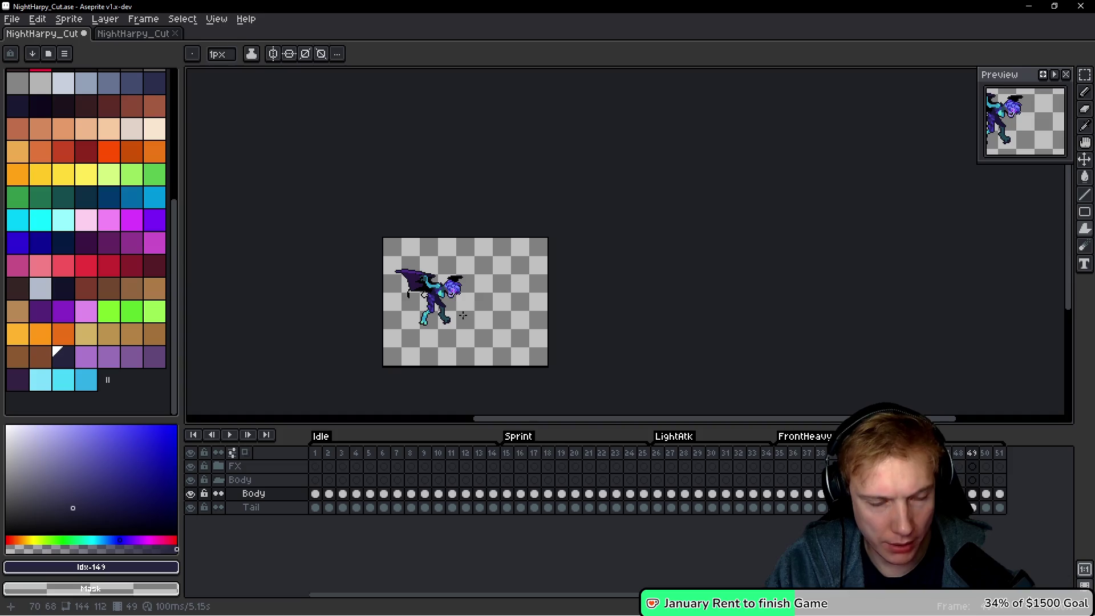
Step back to frame 46 and sample the dark outline colour #10121c from the sprite.
key(Left)
scroll(592, 277, up, 5)
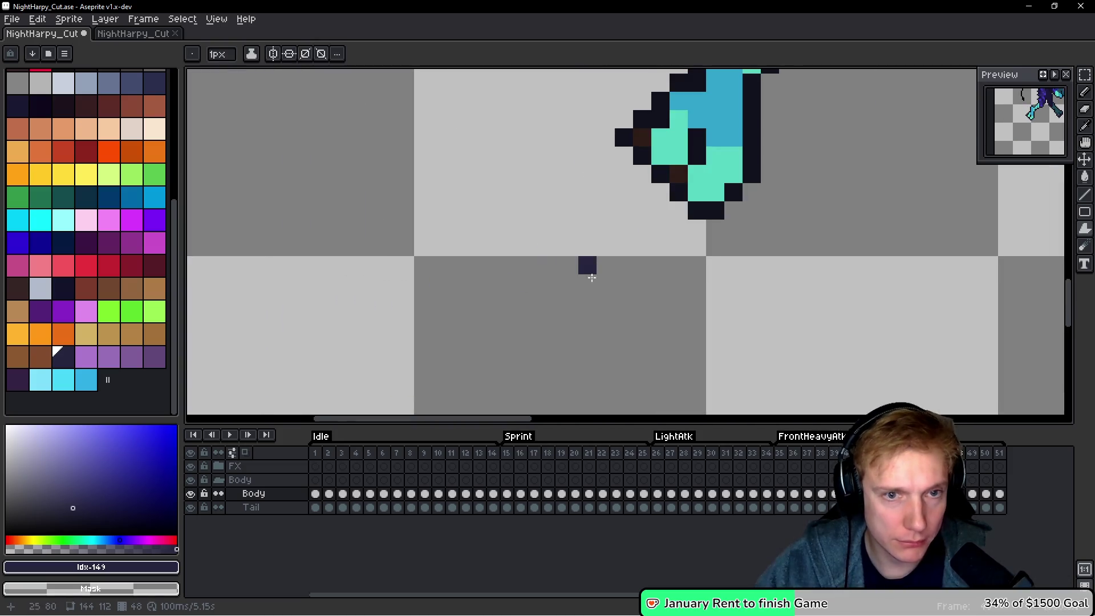
scroll(591, 277, down, 5)
key(Right)
key(Right)
key(Left)
key(Left)
key(Left)
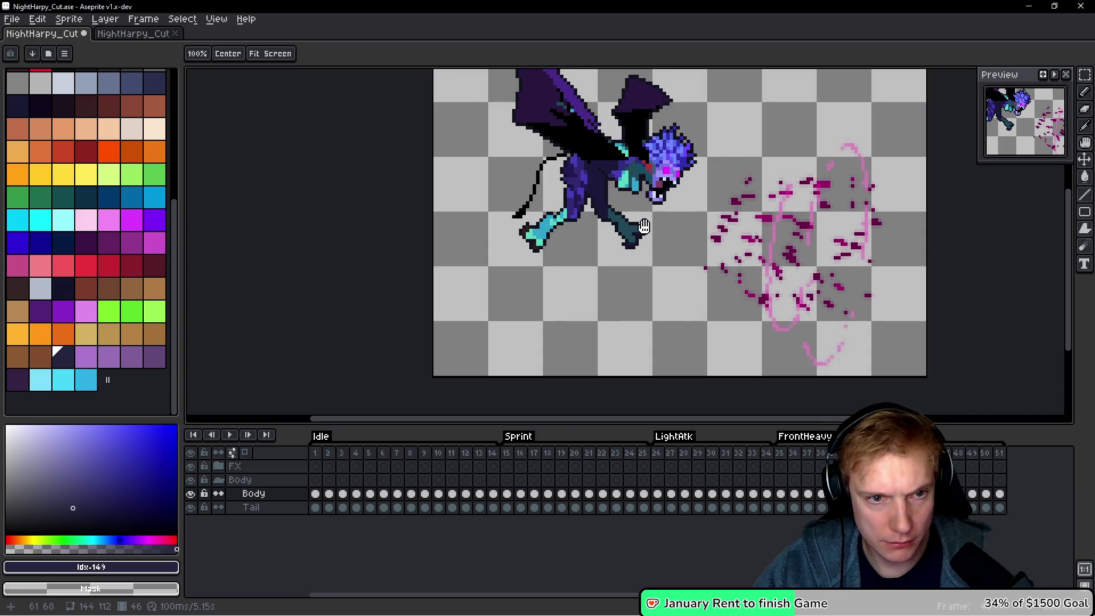
key(b)
scroll(563, 219, up, 5)
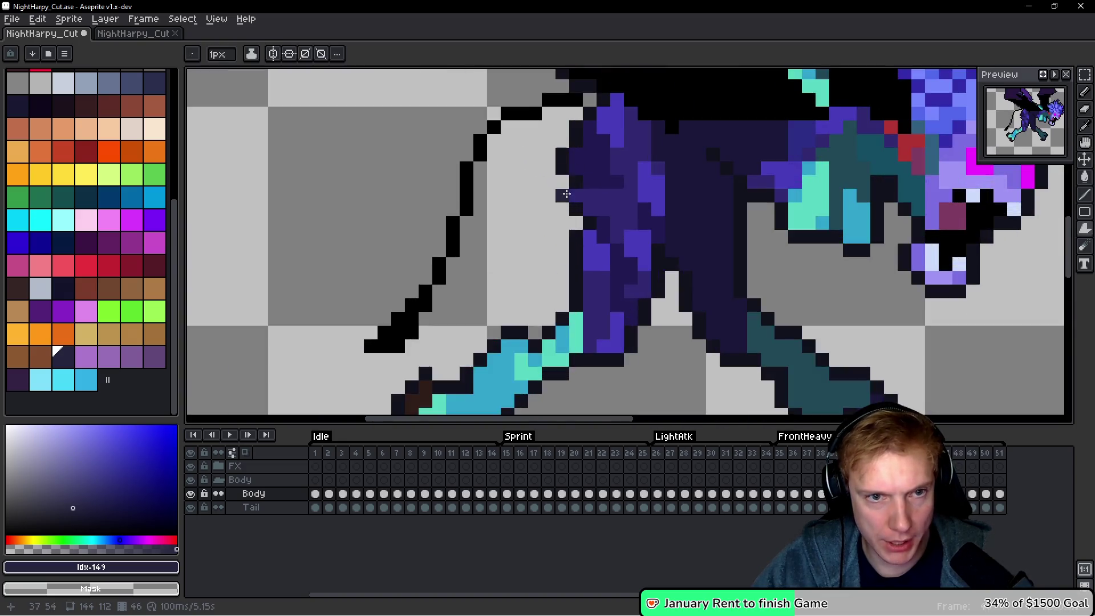
alt+click(552, 166)
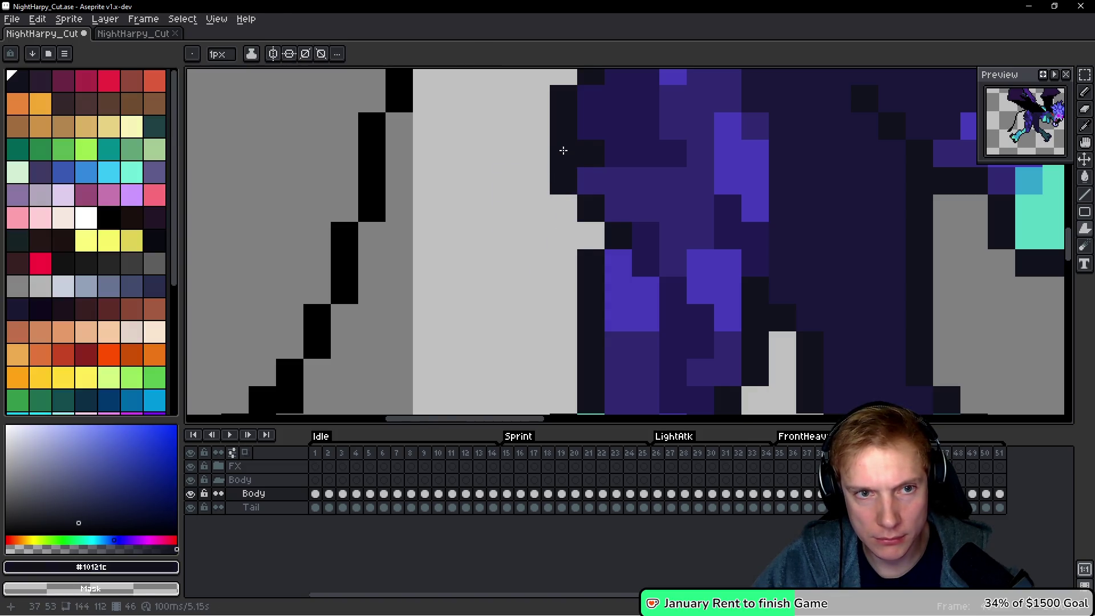
scroll(563, 150, down, 10)
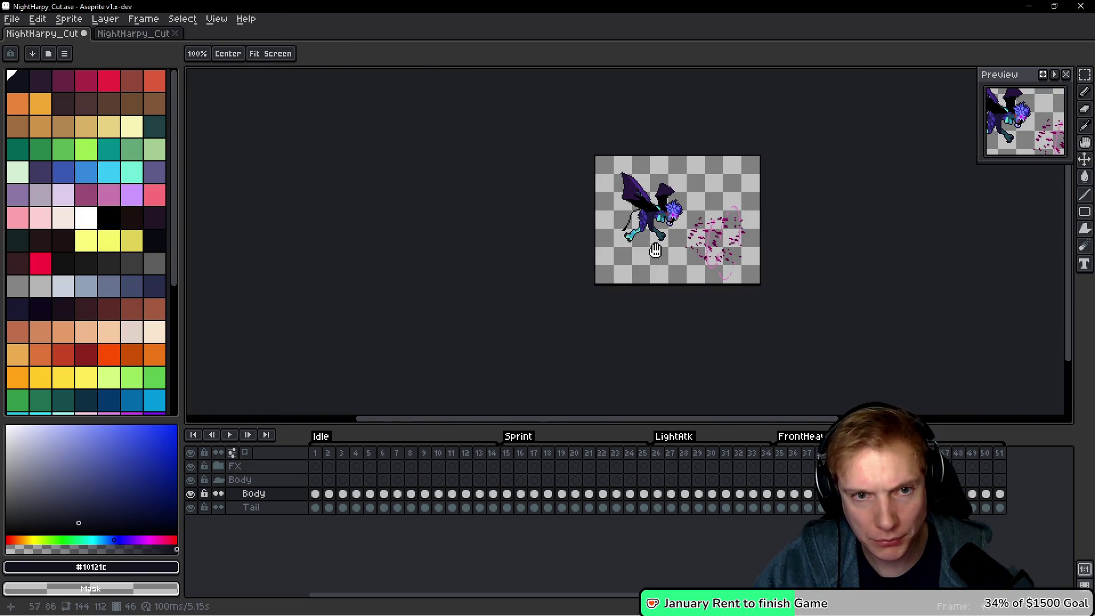
scroll(628, 171, up, 10)
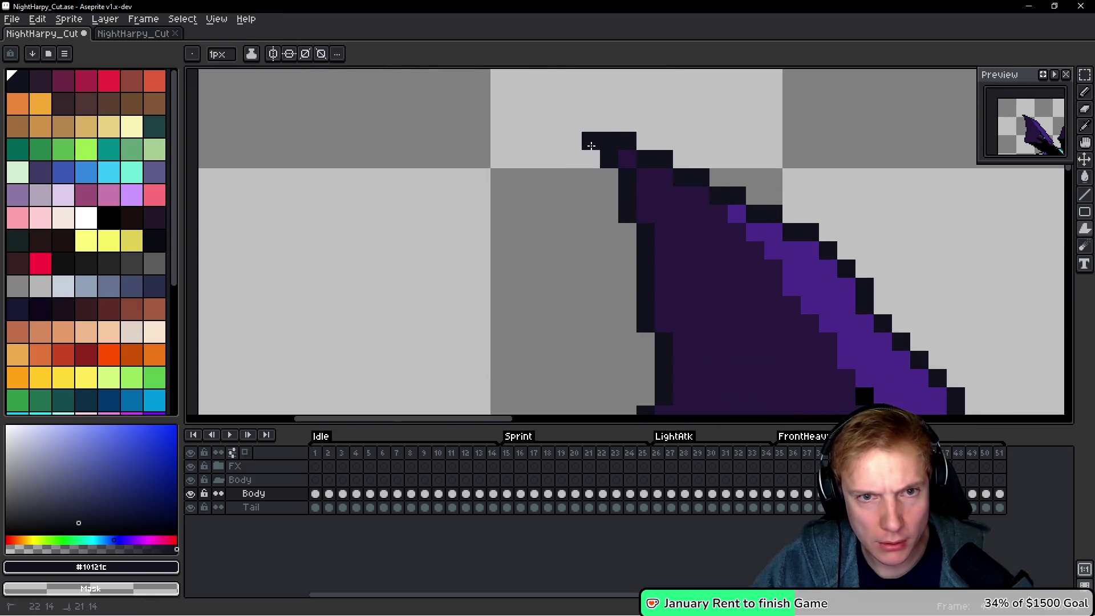
Switch to the Pencil and step through frames 47–50, zooming in on the wing tip.
scroll(713, 233, down, 3)
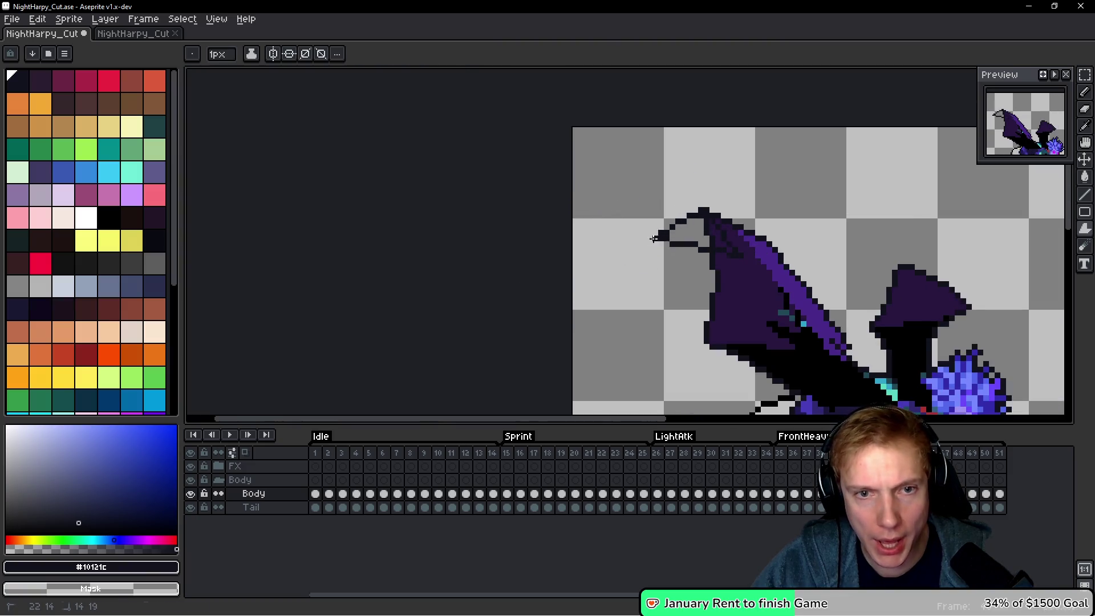
scroll(677, 212, up, 3)
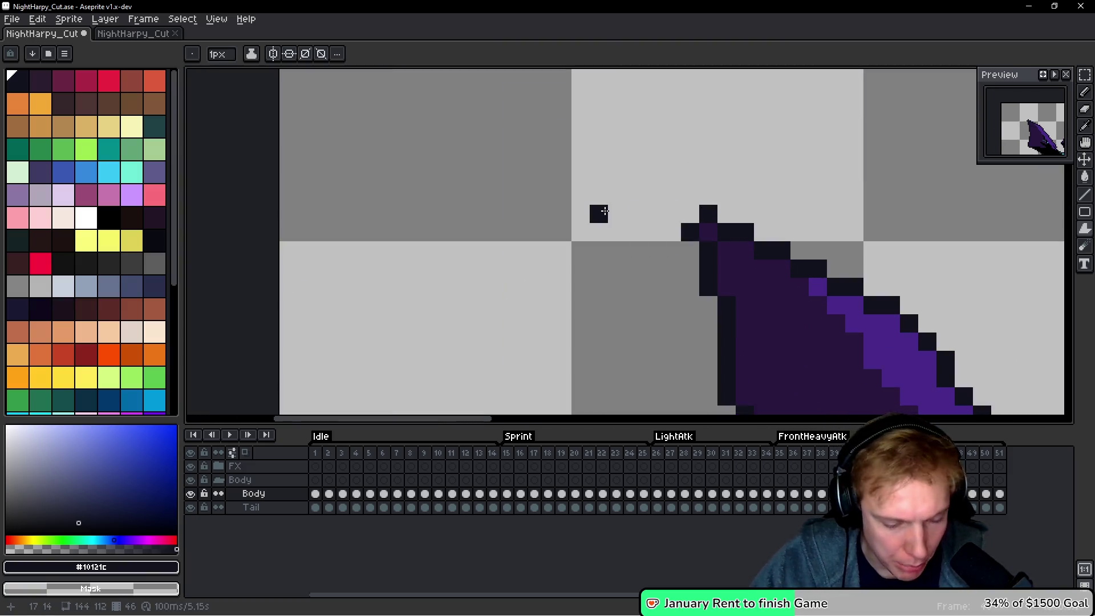
key(b)
scroll(733, 299, down, 3)
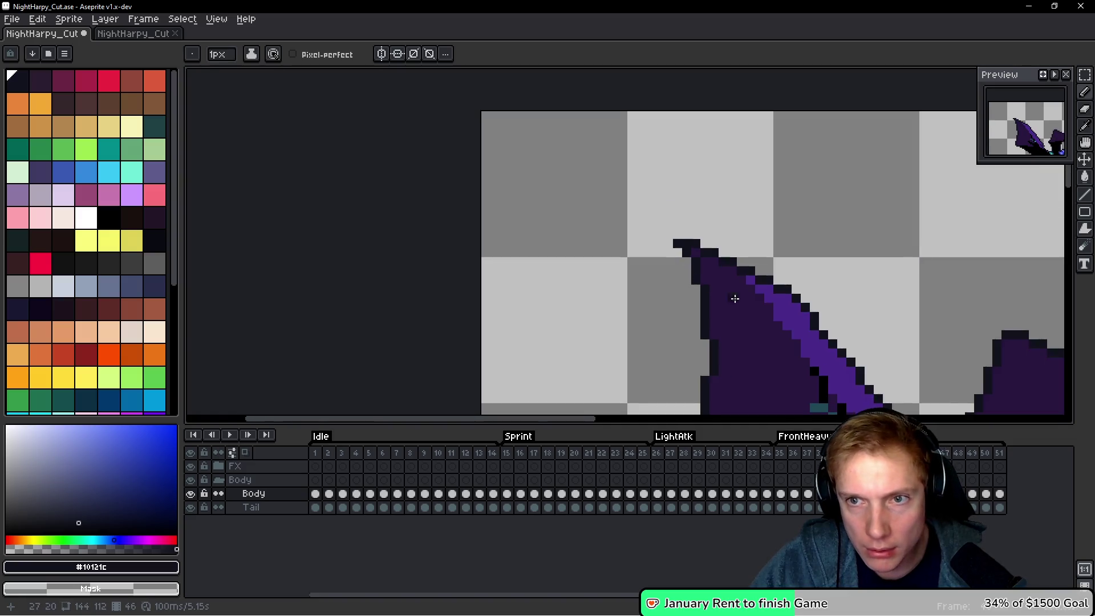
scroll(828, 251, down, 5)
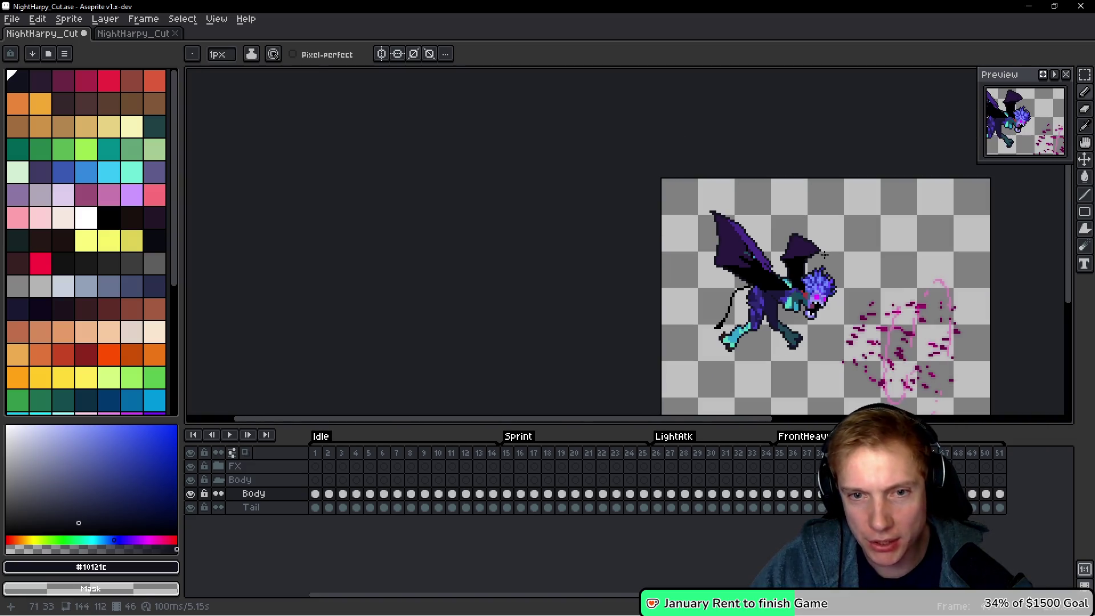
scroll(682, 262, up, 4)
scroll(682, 262, down, 1)
scroll(683, 262, down, 2)
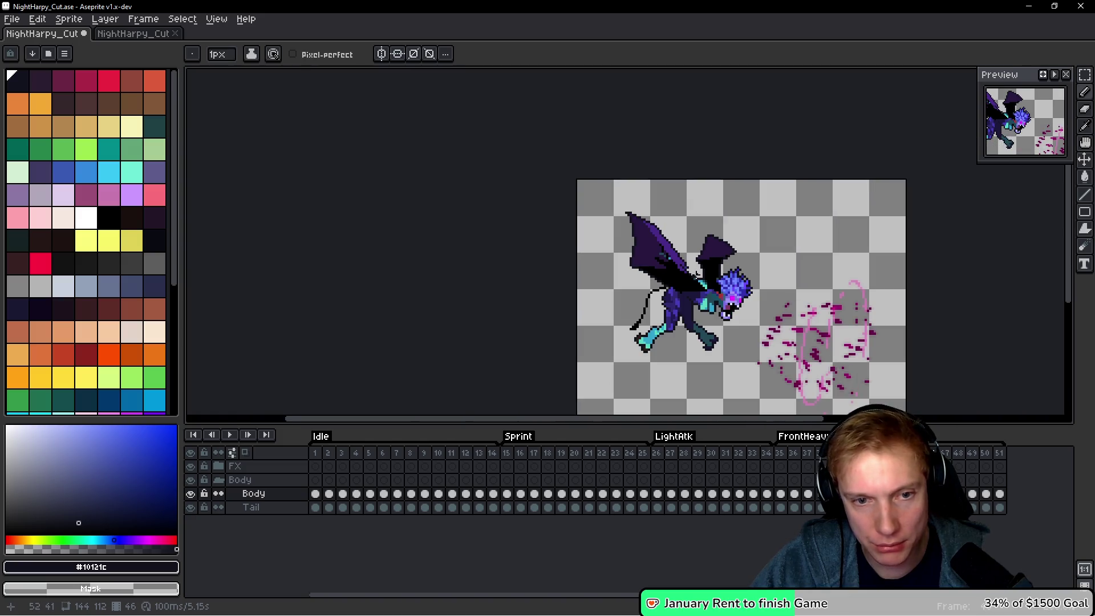
key(Right)
scroll(622, 222, up, 5)
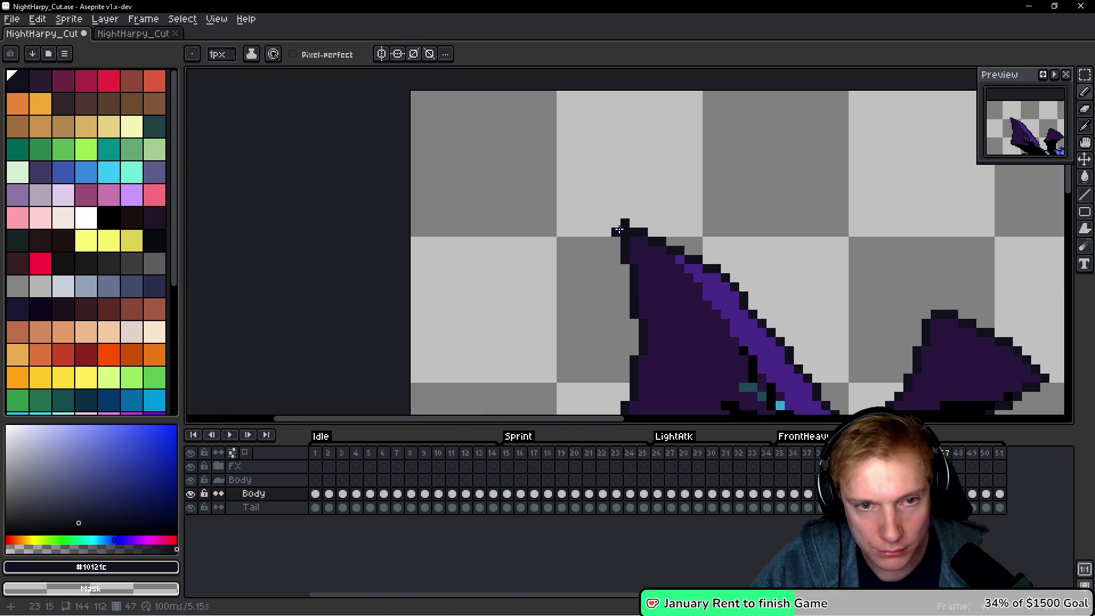
key(Right)
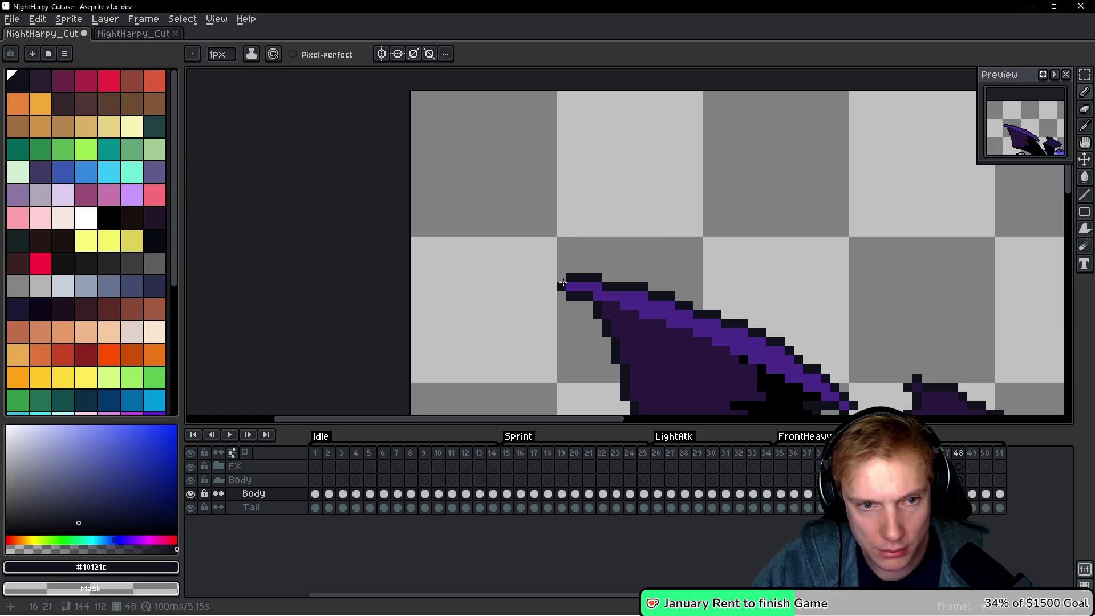
key(Right)
drag(488, 377, 551, 249)
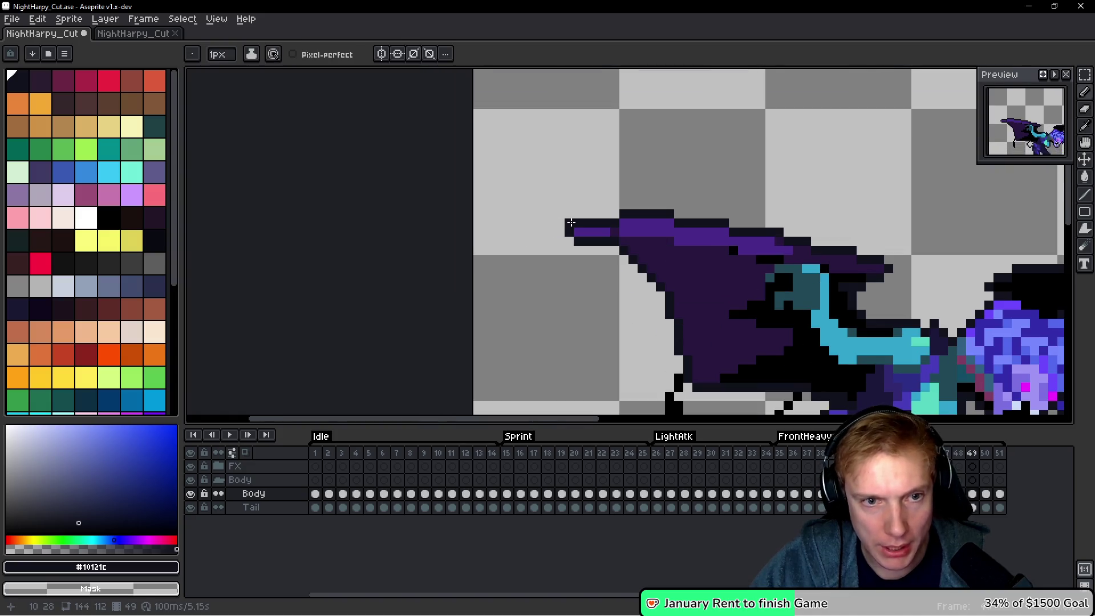
scroll(747, 221, down, 3)
key(space)
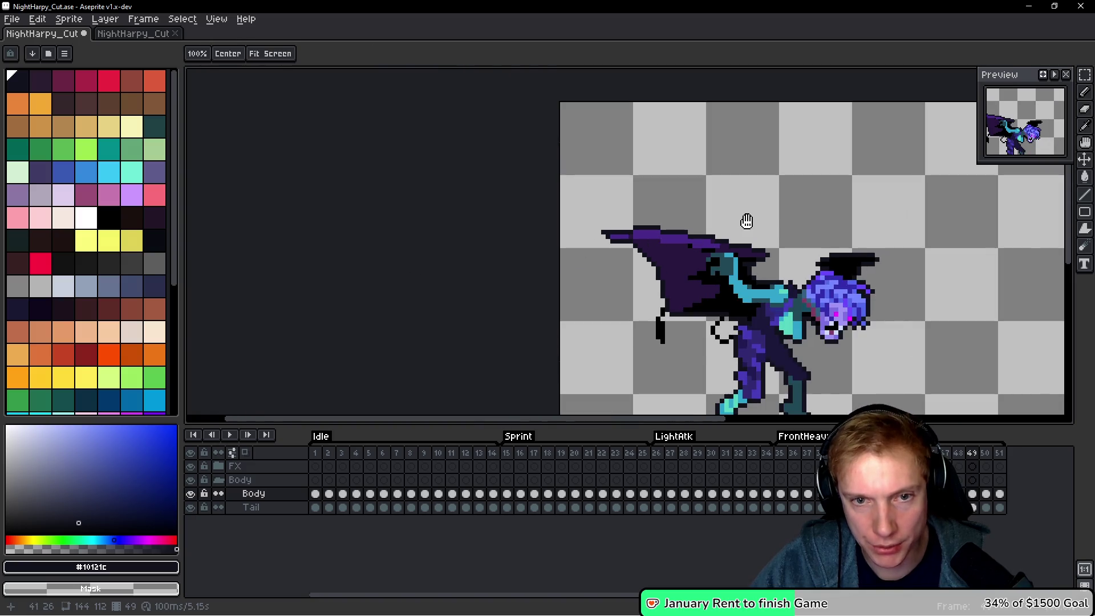
key(Right)
scroll(604, 303, up, 2)
Add dark pixels along the frame-50 wing tip and edge, then go back to frame 49.
drag(606, 314, 605, 322)
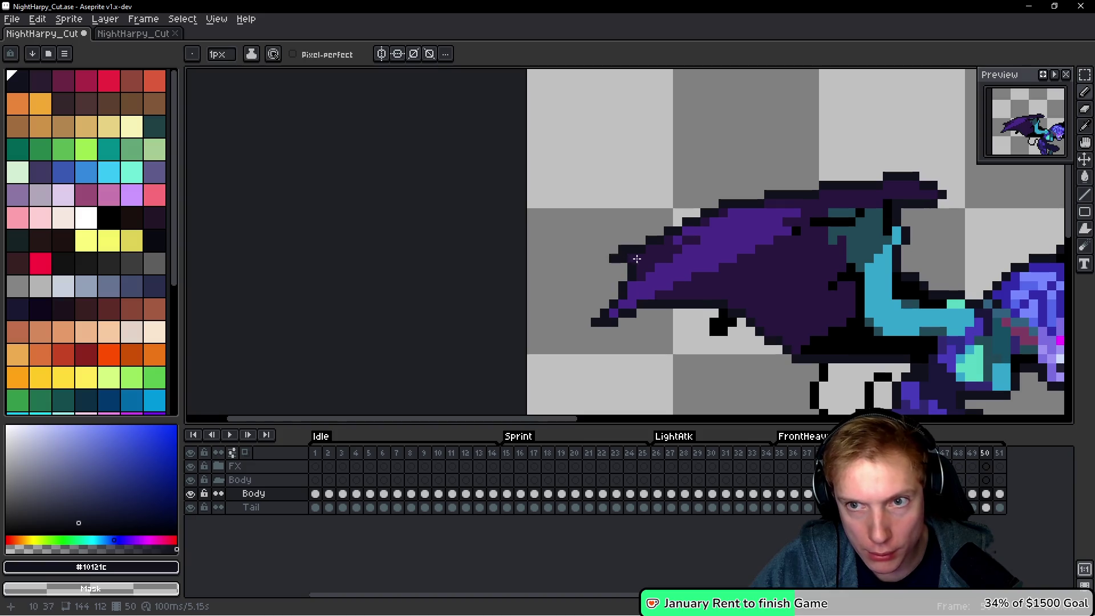
scroll(758, 319, down, 3)
scroll(891, 220, up, 4)
click(890, 220)
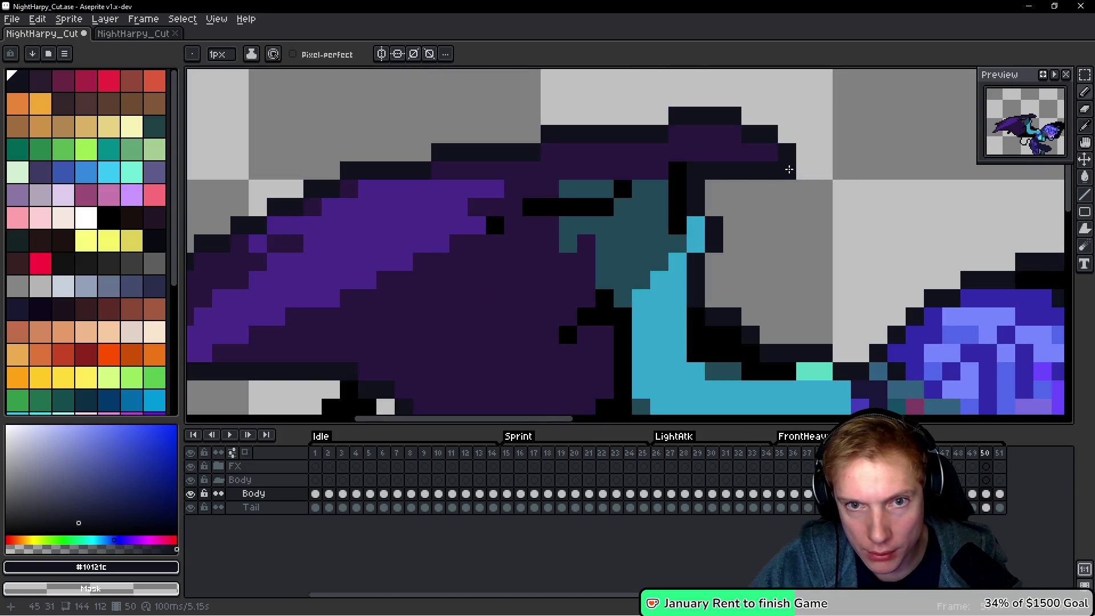
scroll(878, 211, down, 4)
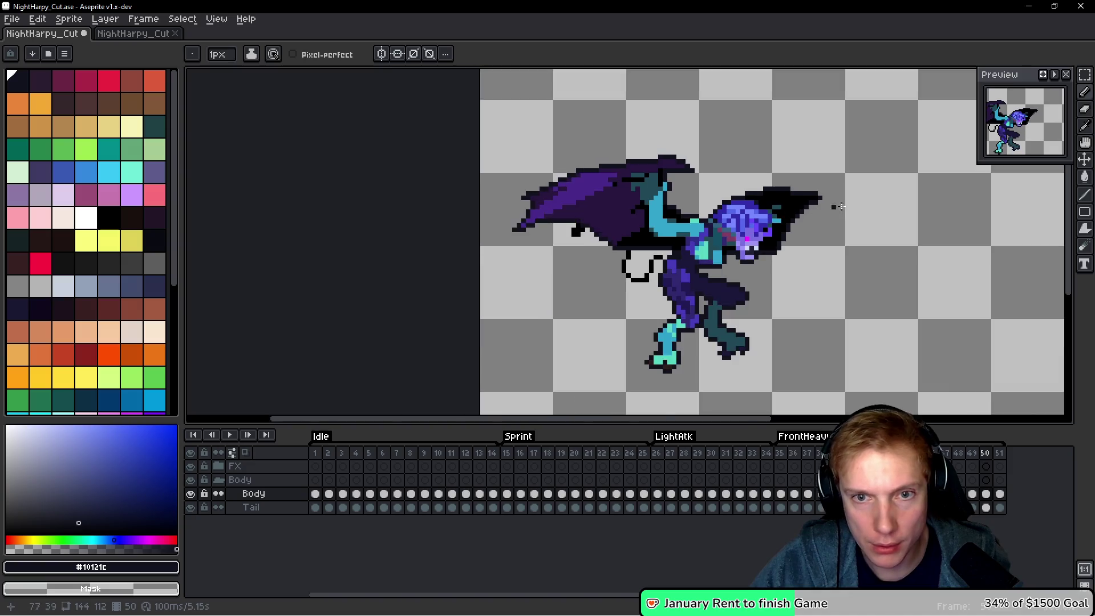
scroll(839, 207, up, 4)
click(753, 185)
click(766, 185)
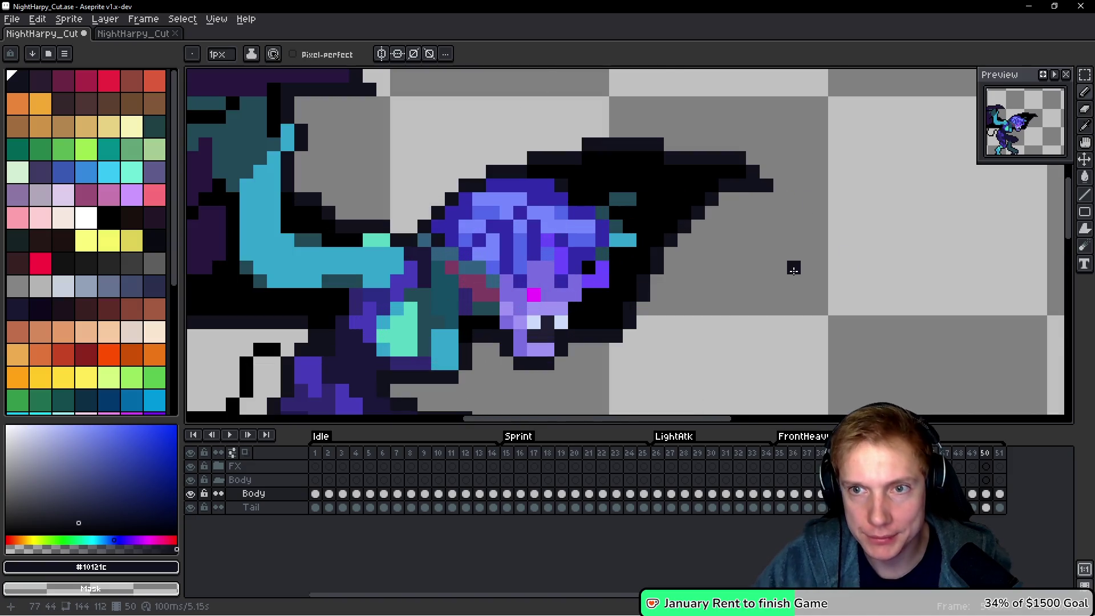
scroll(793, 270, down, 3)
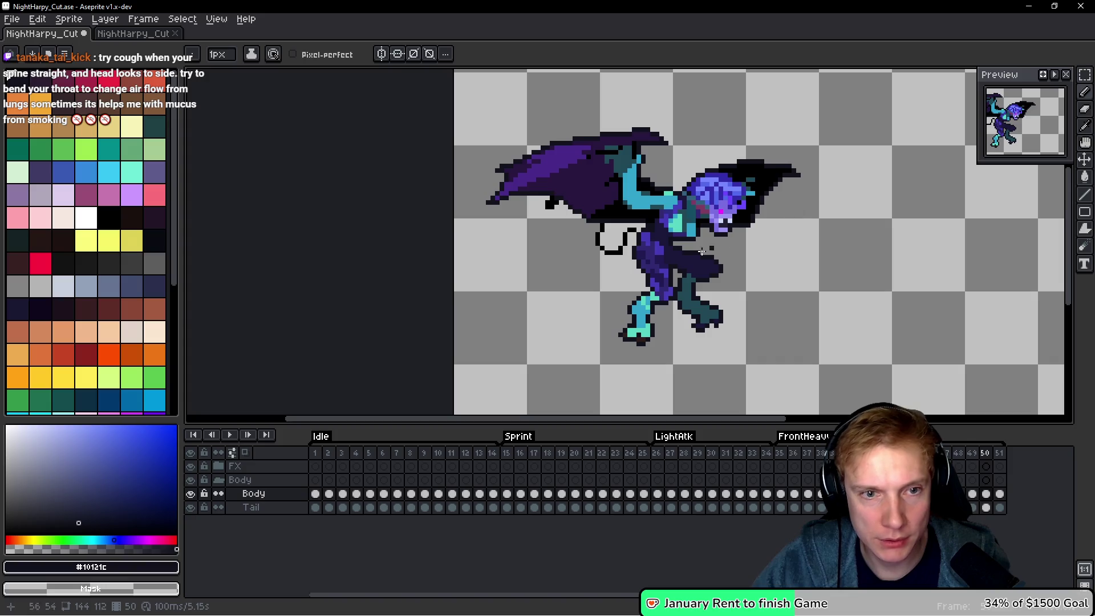
scroll(605, 234, up, 2)
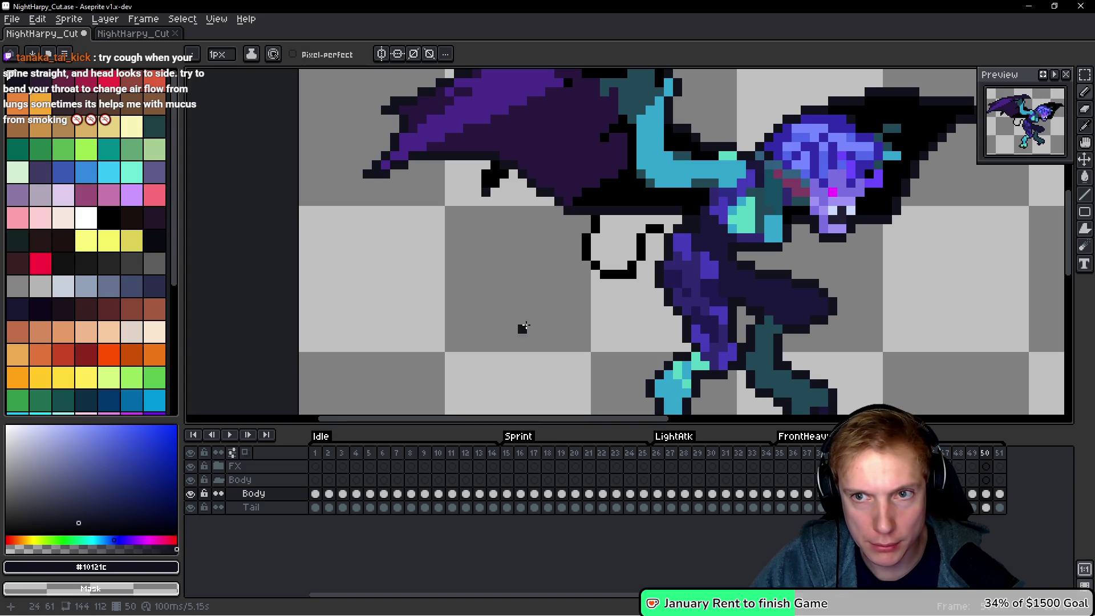
scroll(524, 326, down, 3)
key(comma)
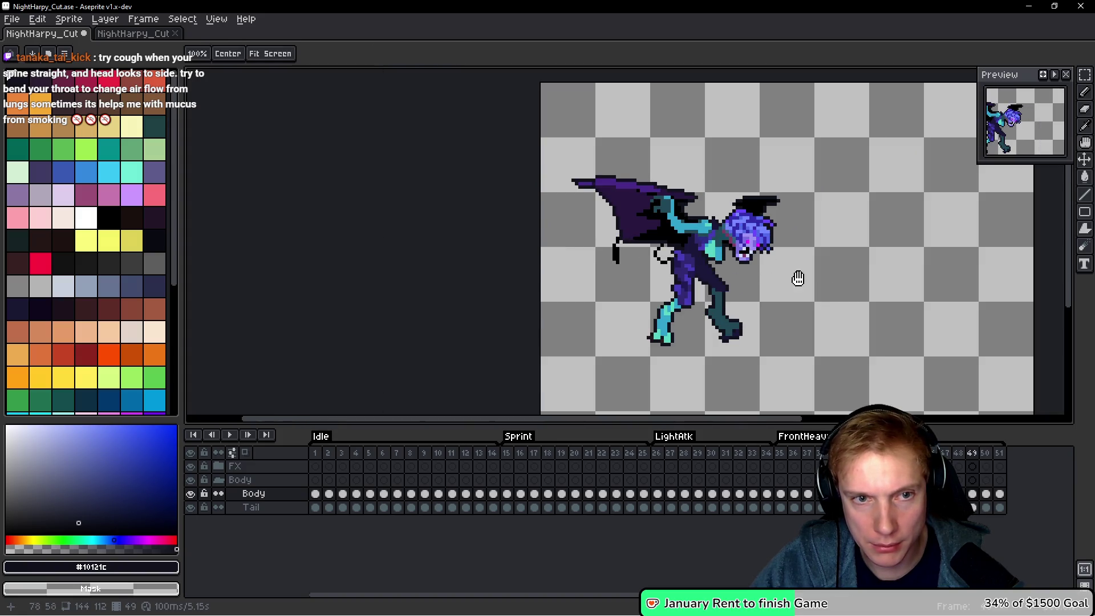
Step back from frame 47 through 43 and settle on attack frame 44.
scroll(798, 278, up, 3)
scroll(802, 281, down, 2)
key(comma)
key(comma)
scroll(811, 285, up, 1)
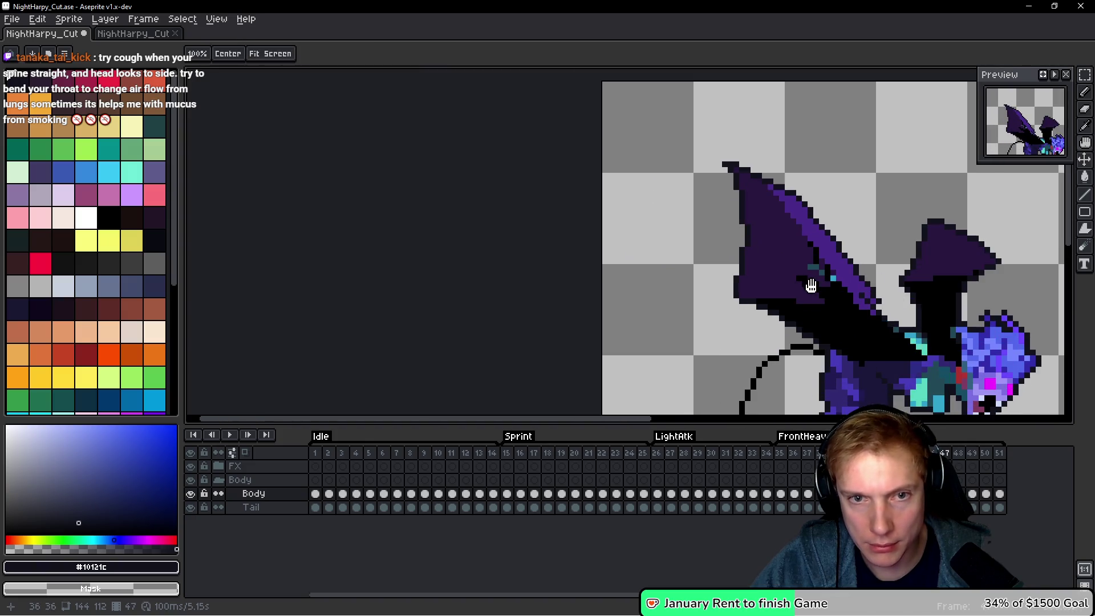
key(comma)
key(comma)
scroll(724, 196, up, 2)
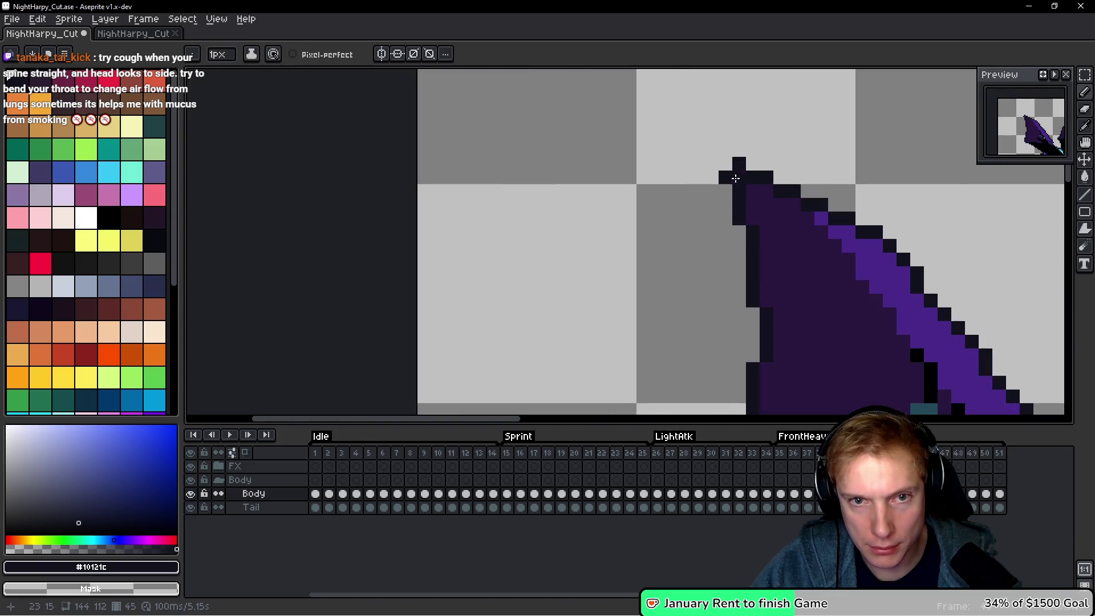
scroll(694, 188, down, 2)
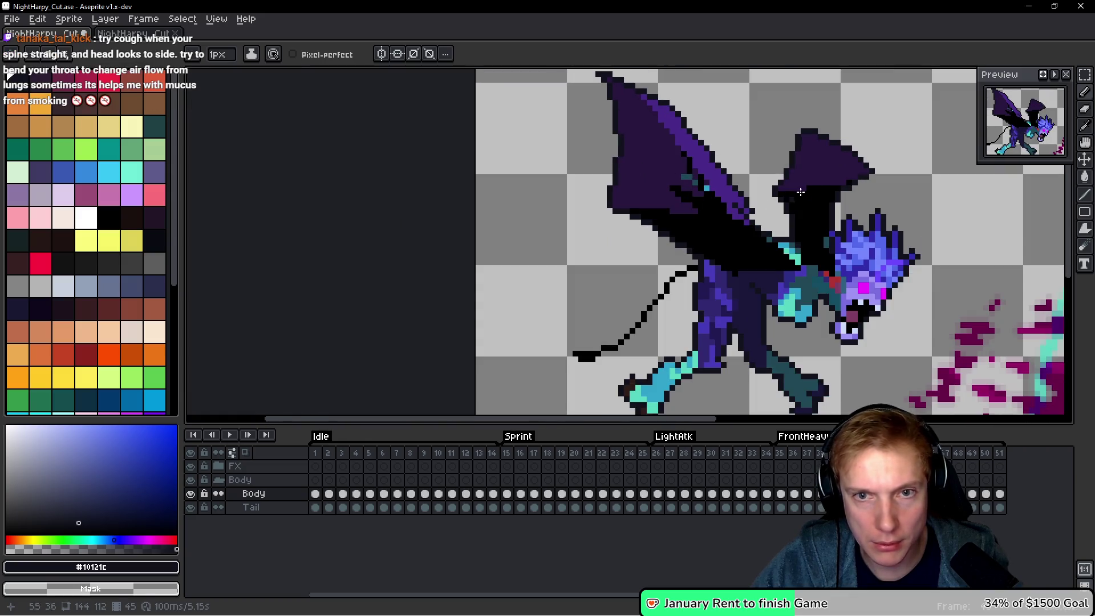
key(comma)
scroll(777, 196, up, 3)
scroll(776, 196, down, 4)
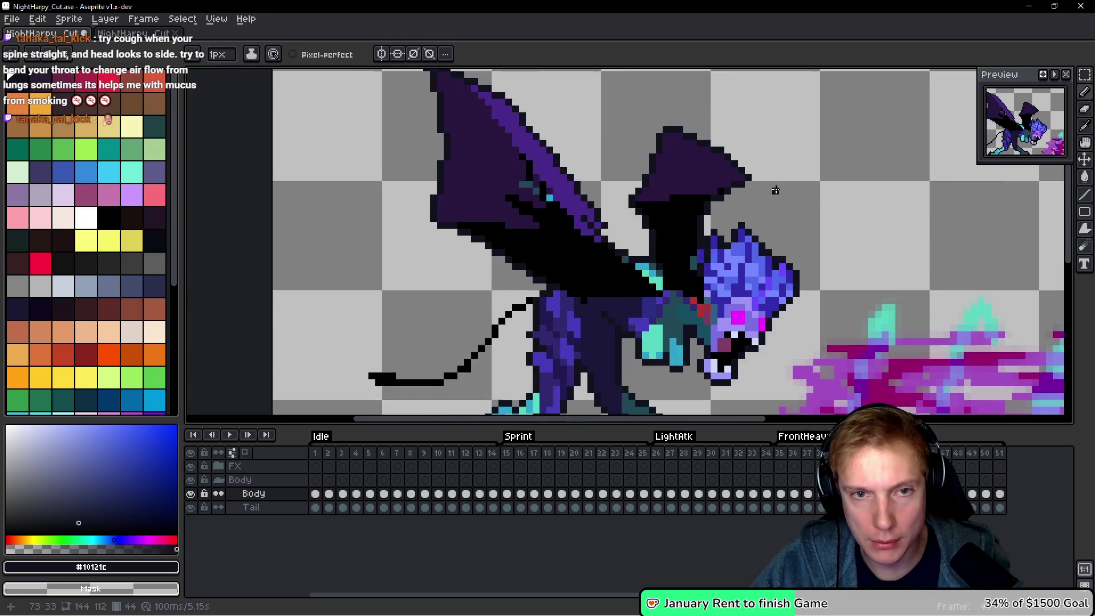
key(comma)
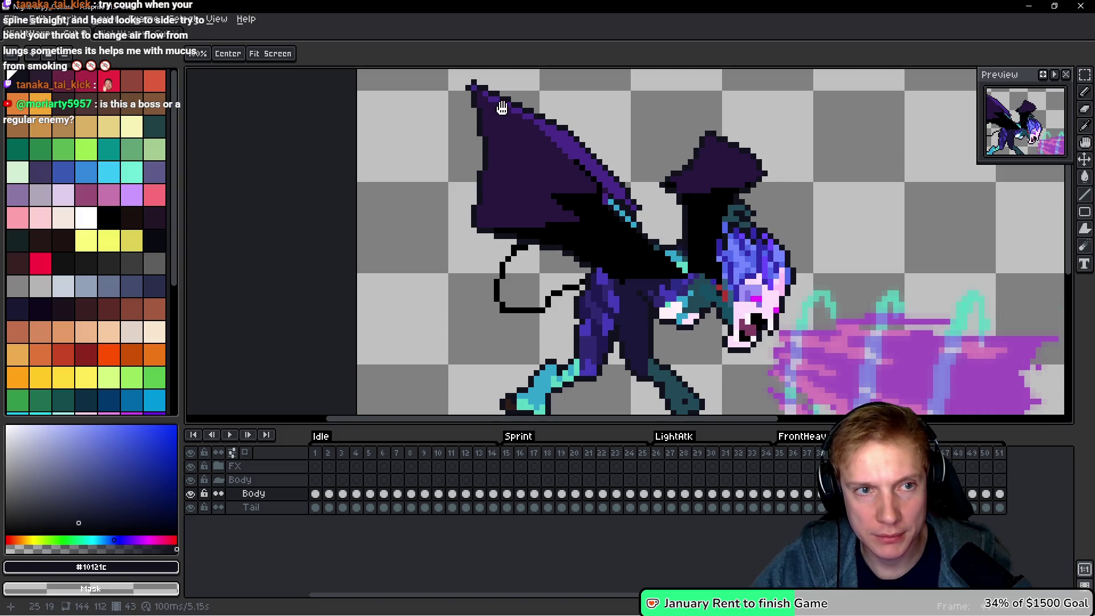
key(comma)
key(period)
key(period)
key(comma)
key(period)
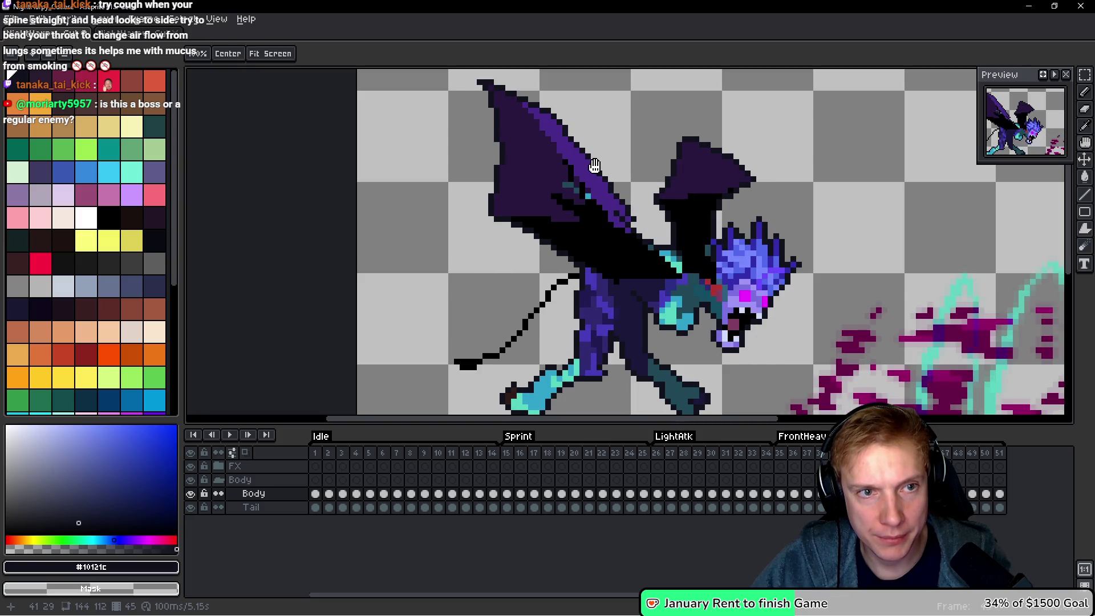
Pencil dark pixels onto the raised wing tip to sharpen and extend it.
key(b)
scroll(465, 77, up, 3)
drag(492, 81, 473, 87)
scroll(587, 160, down, 2)
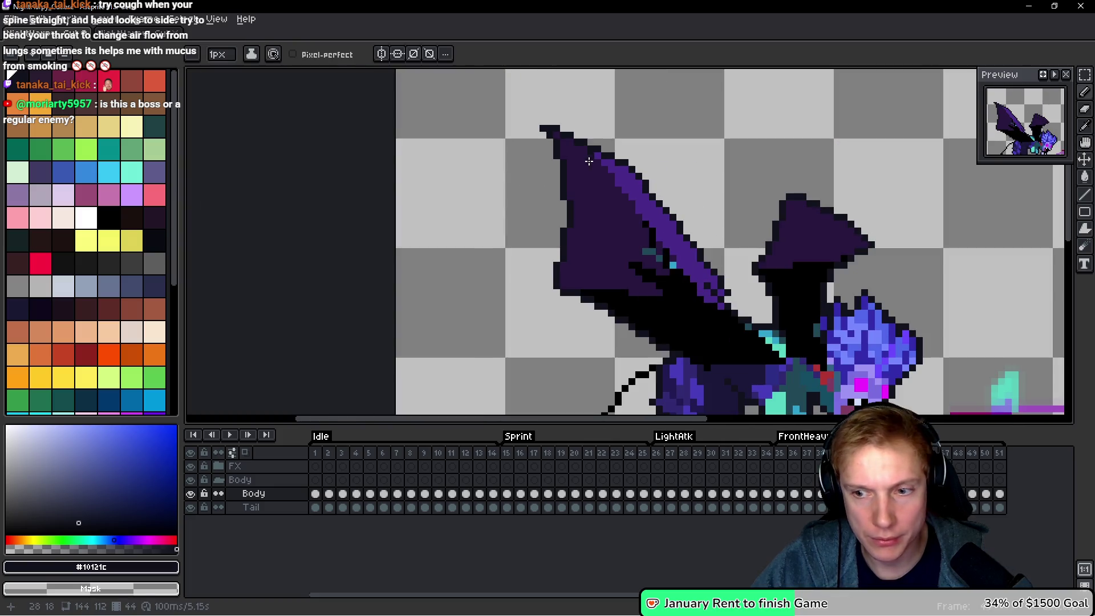
drag(657, 215, 632, 179)
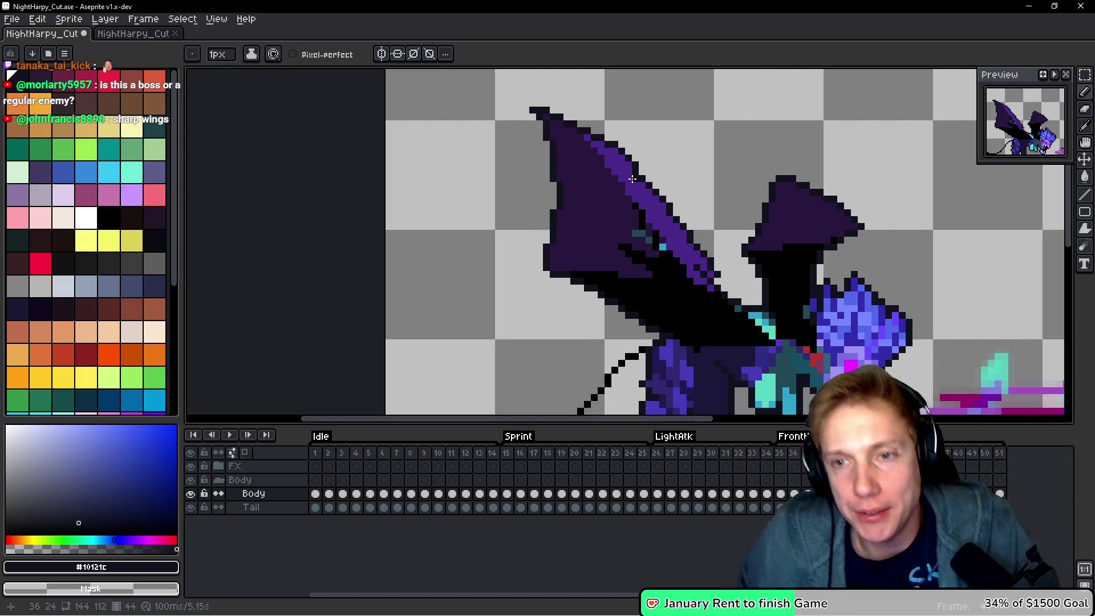
scroll(766, 229, down, 5)
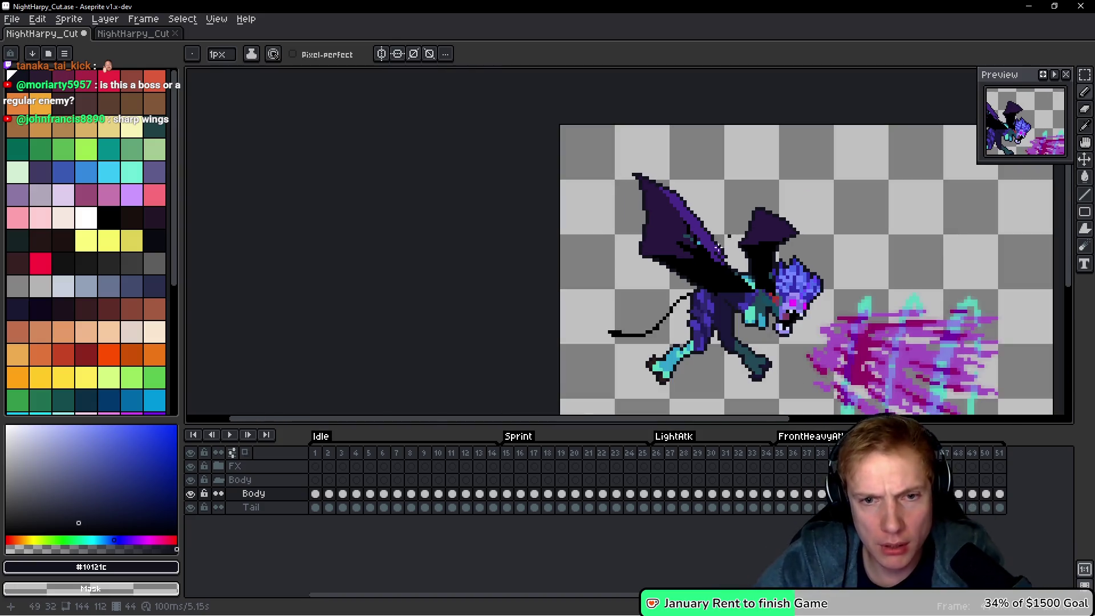
Review the attack frames from 37 through 47.
scroll(752, 244, up, 6)
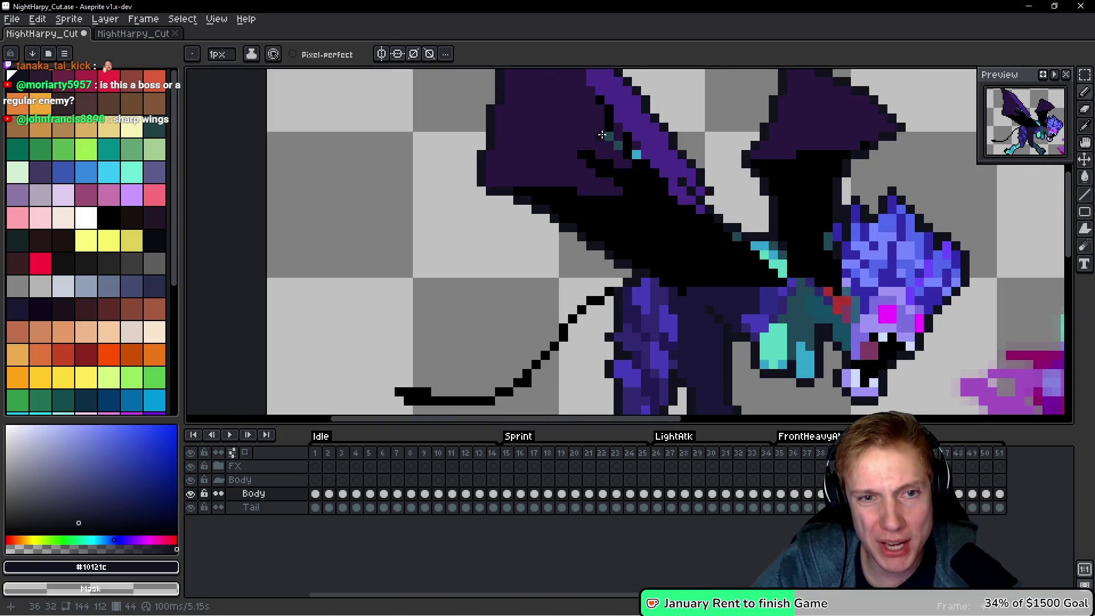
scroll(738, 256, down, 2)
key(space)
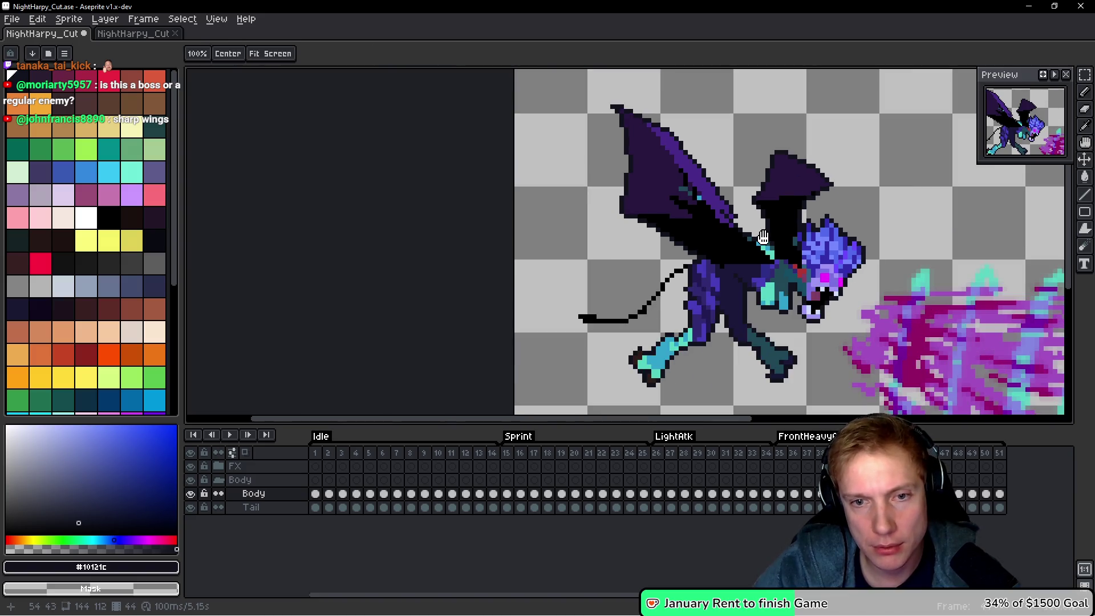
key(Left)
key(Left)
key(Right)
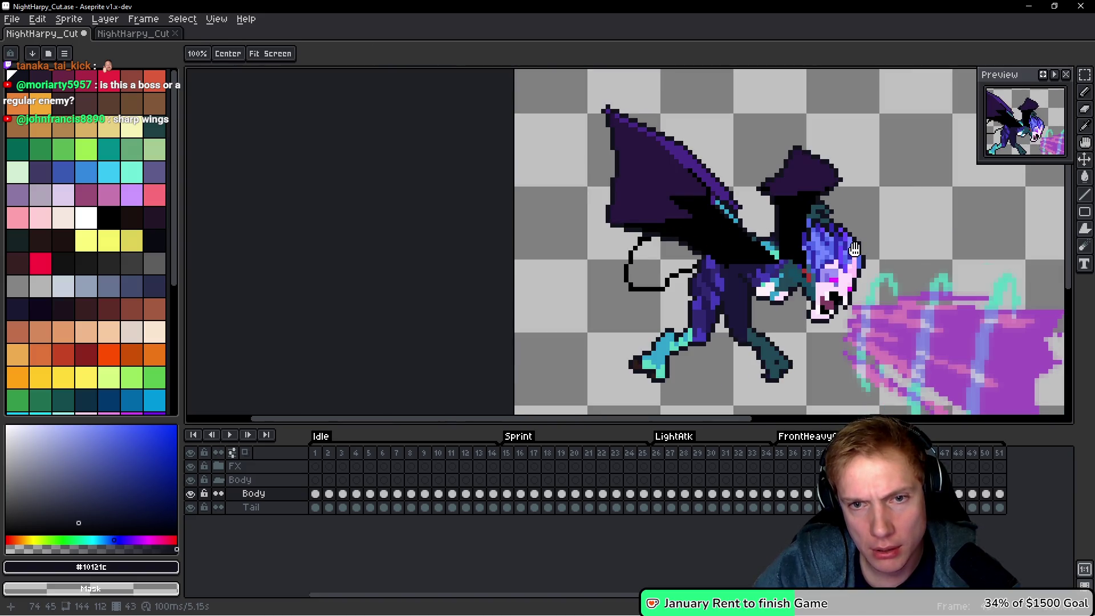
scroll(742, 256, up, 3)
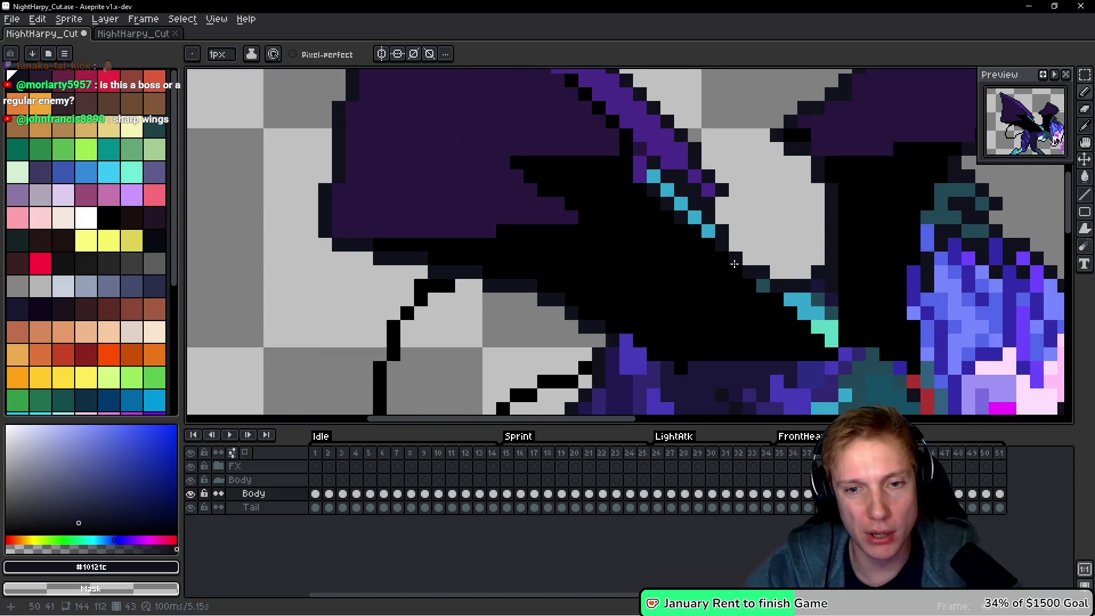
scroll(736, 262, down, 4)
scroll(758, 280, up, 2)
key(space)
key(Left)
key(Left)
key(Left)
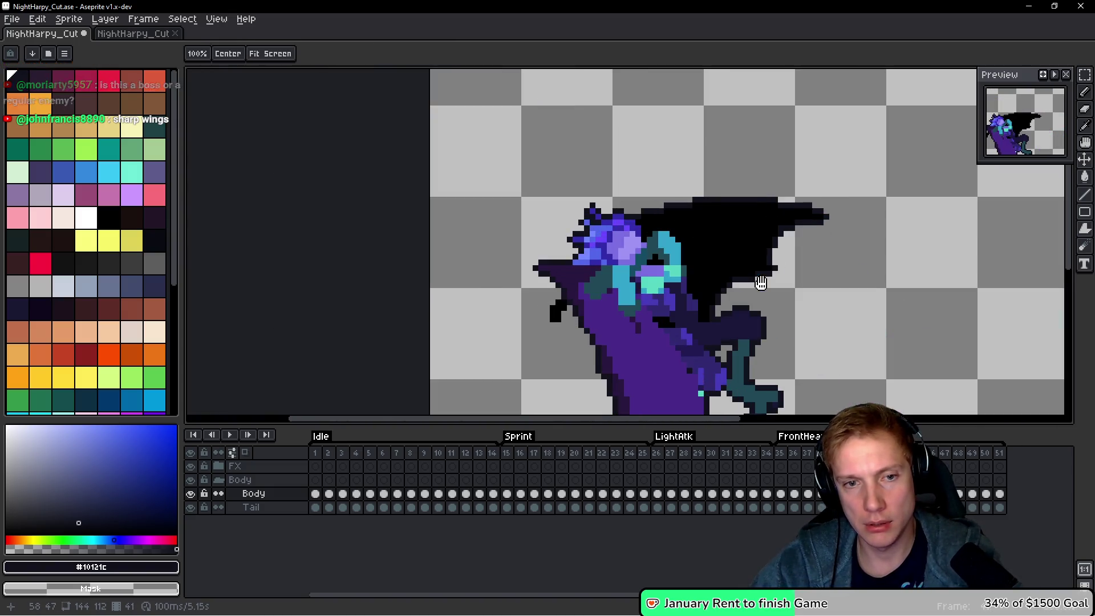
key(Left)
key(Right)
key(Right)
key(Right)
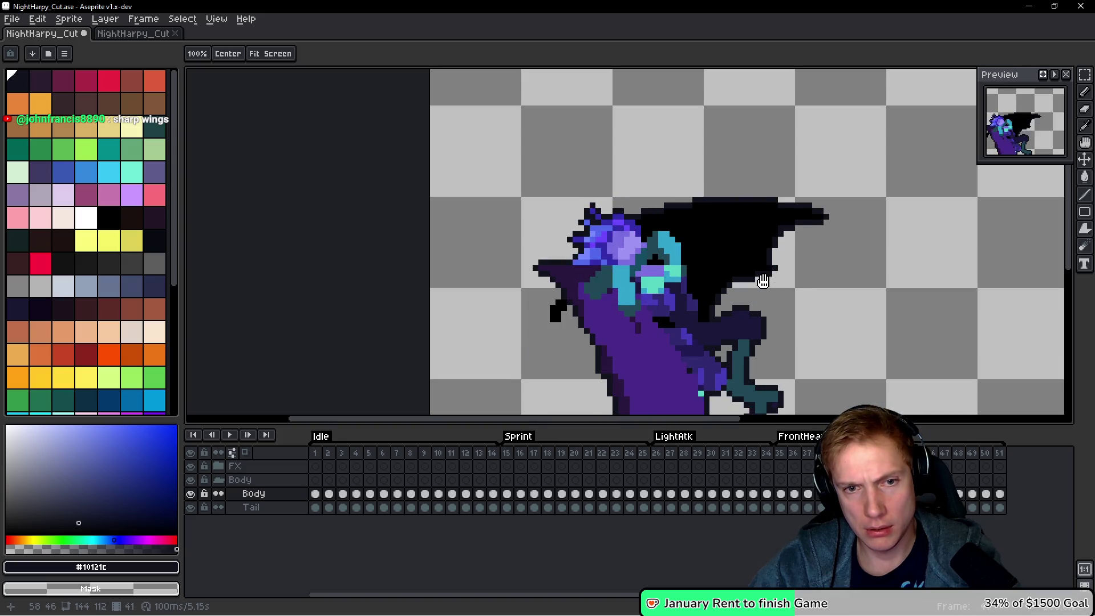
key(Right)
key(Right)
key(Right)
key(period)
key(period)
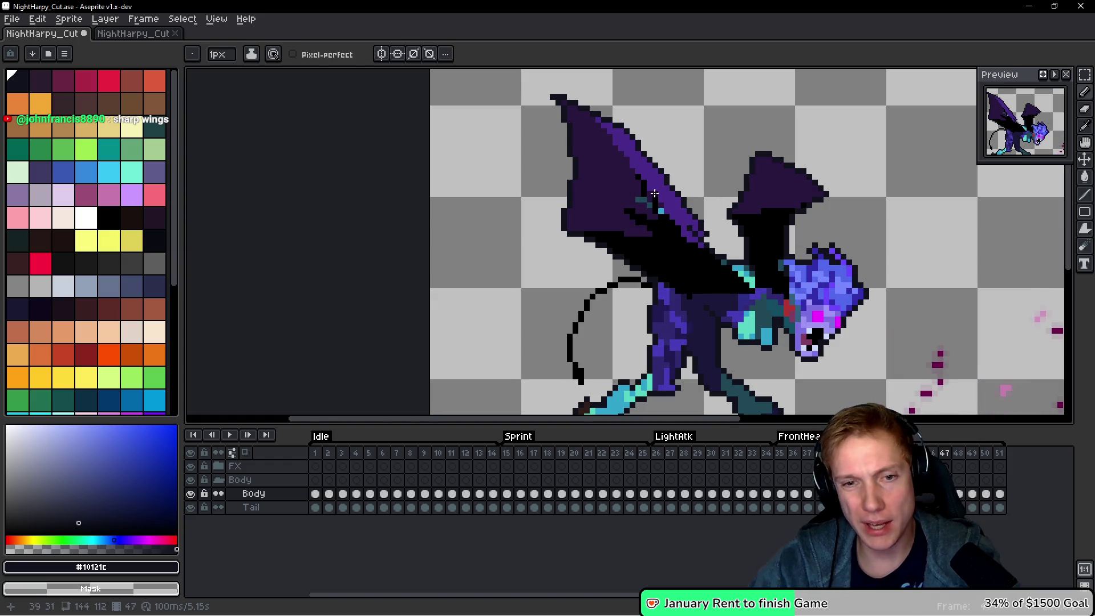
Switch to the NightHarpy_Cut.png sprite sheet document.
scroll(656, 197, up, 3)
scroll(725, 213, down, 4)
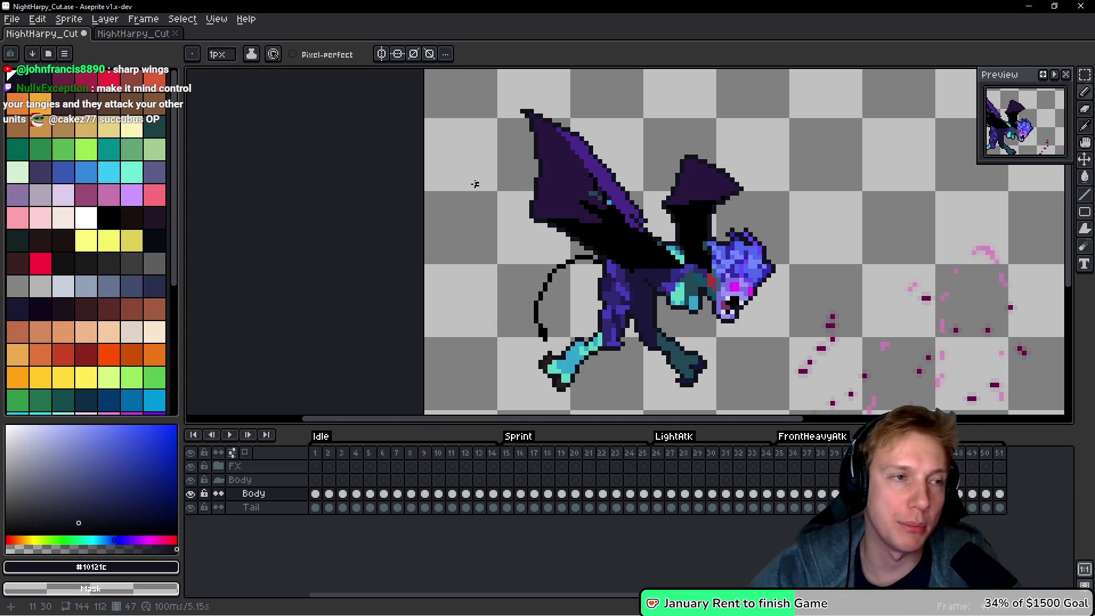
click(113, 35)
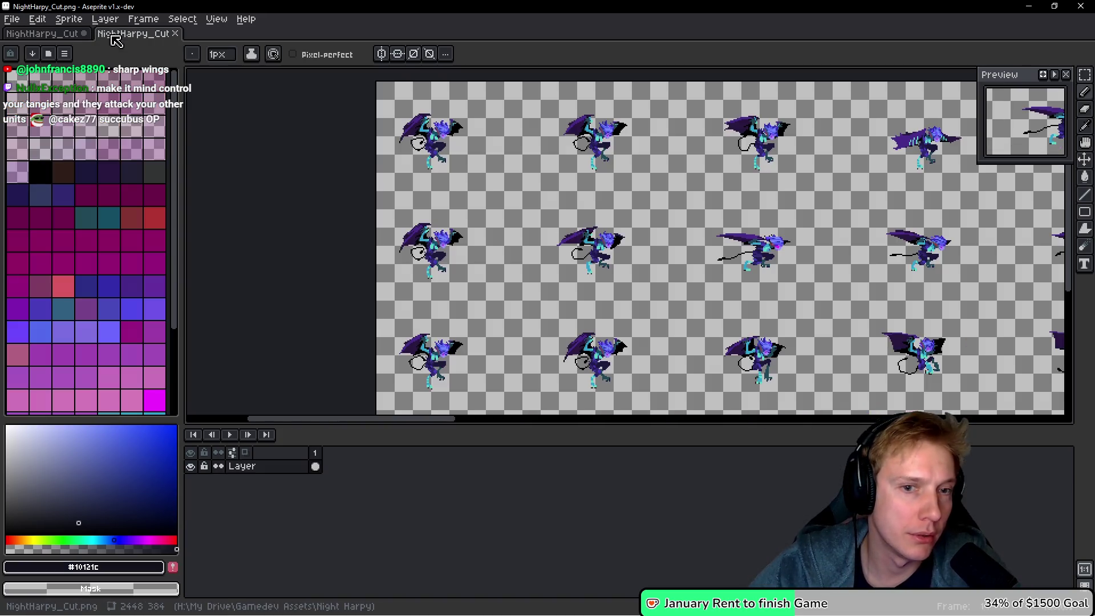
Pan around the PNG sprite sheet, then return to NightHarpy_Cut.ase with Ctrl+Tab.
scroll(682, 224, up, 3)
scroll(682, 224, down, 3)
drag(678, 202, 657, 180)
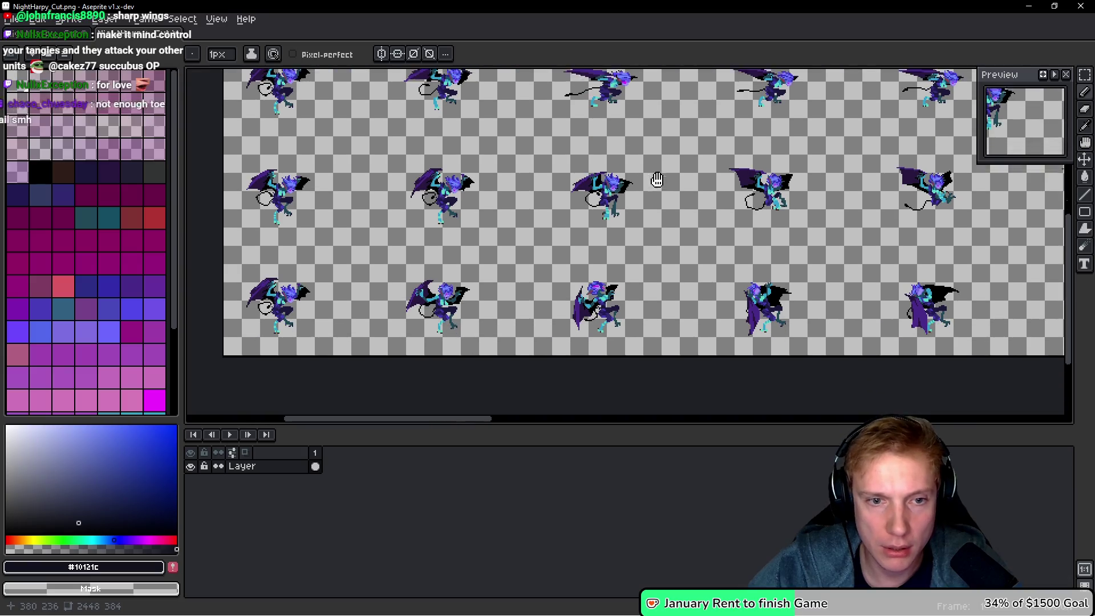
scroll(657, 181, down, 2)
scroll(657, 180, right, 5)
scroll(647, 244, right, 5)
scroll(562, 292, up, 5)
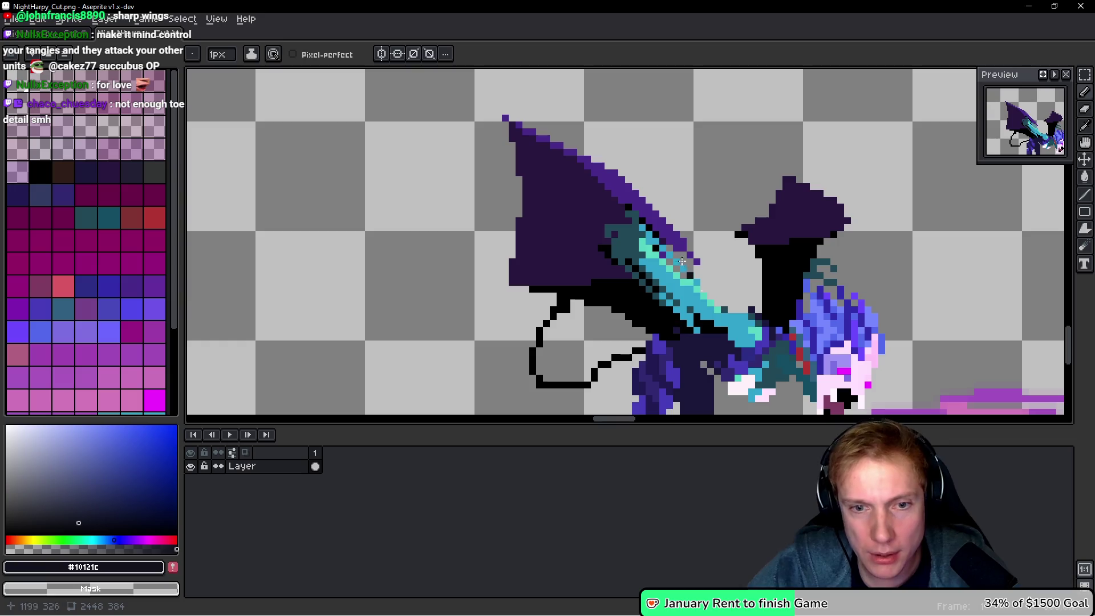
scroll(611, 269, down, 4)
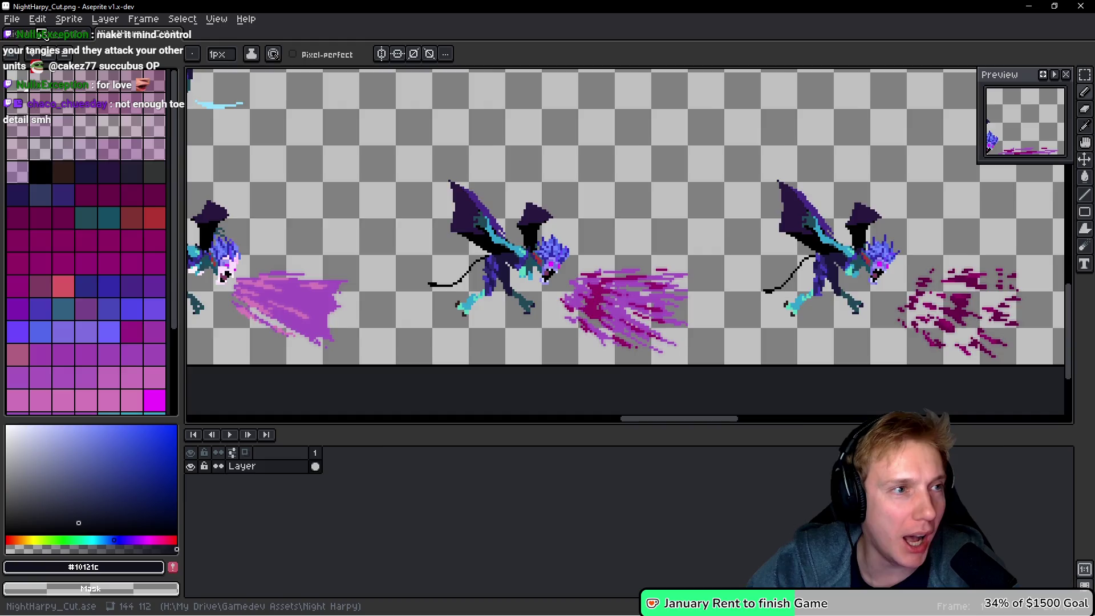
key(ctrl+Tab)
scroll(657, 242, down, 1)
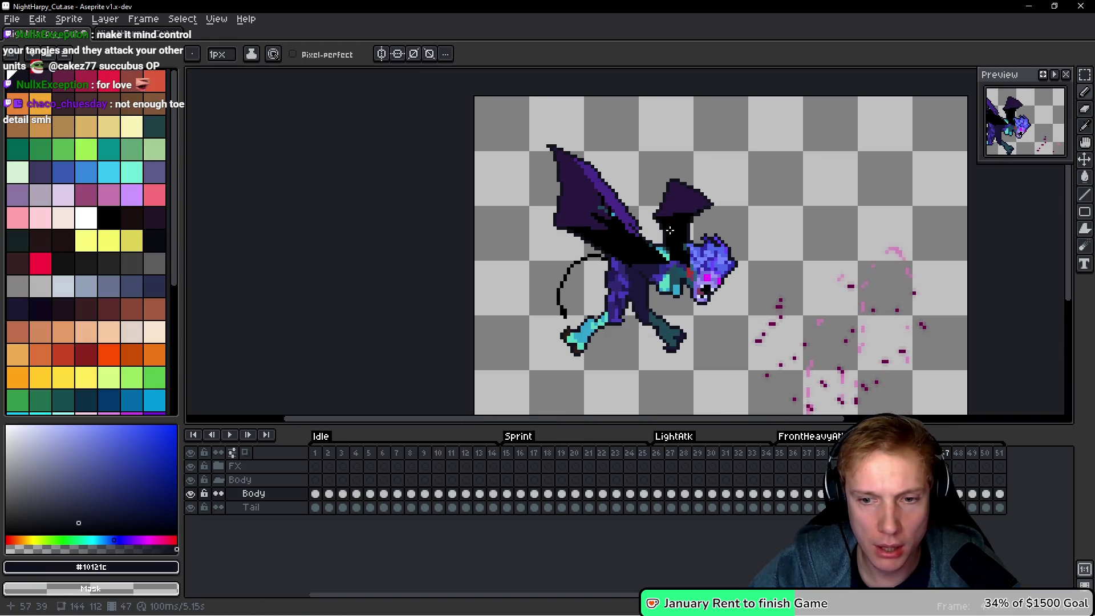
Play the animation and undo the last pencil stroke on the wing.
key(Return)
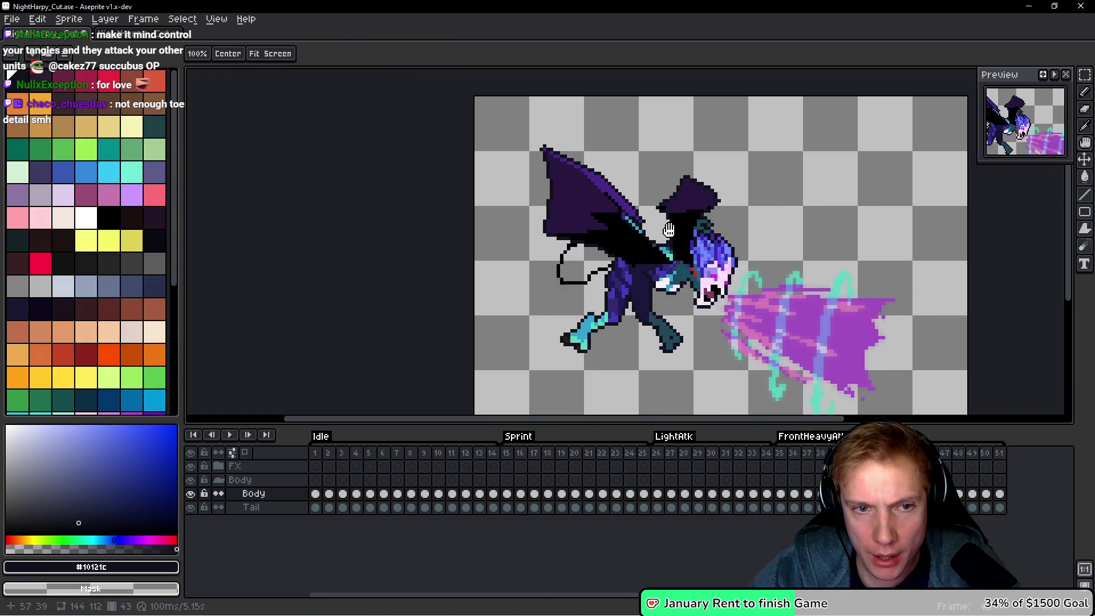
key(v)
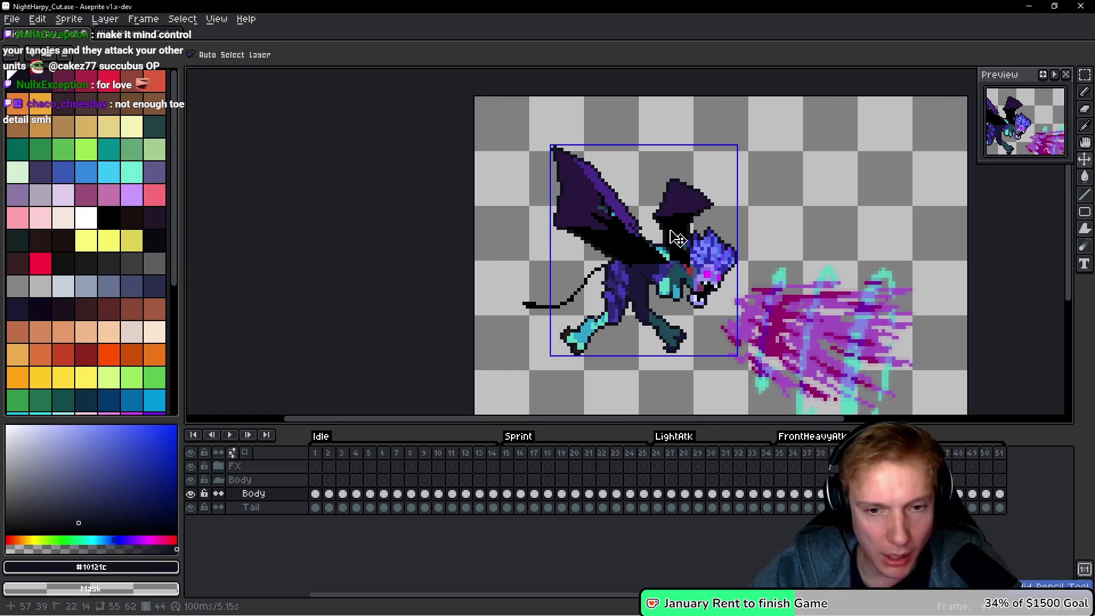
key(ctrl+z)
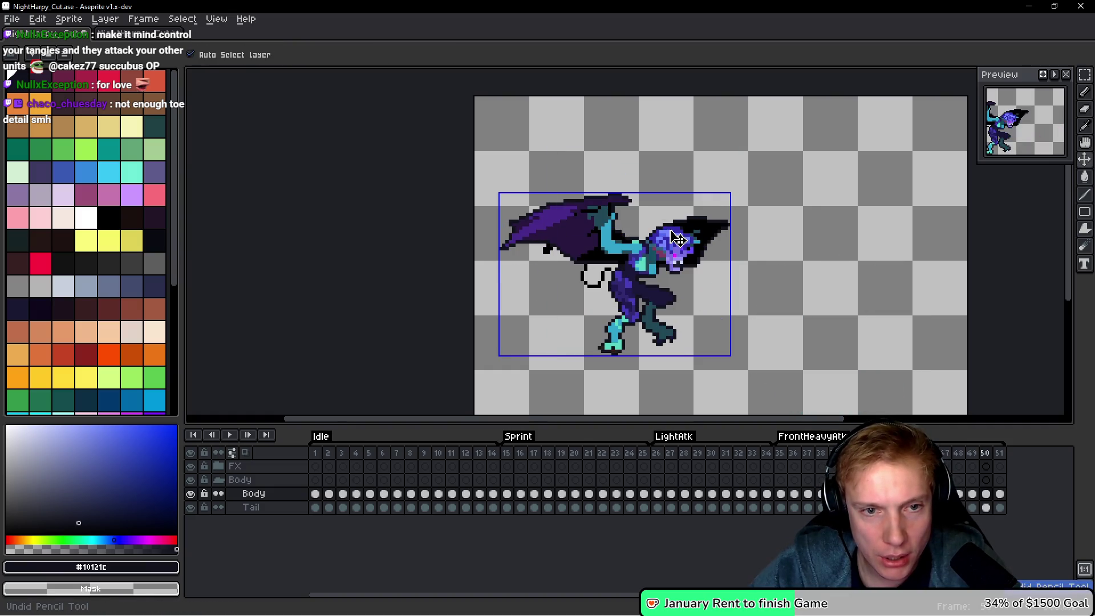
key(Left)
key(Left)
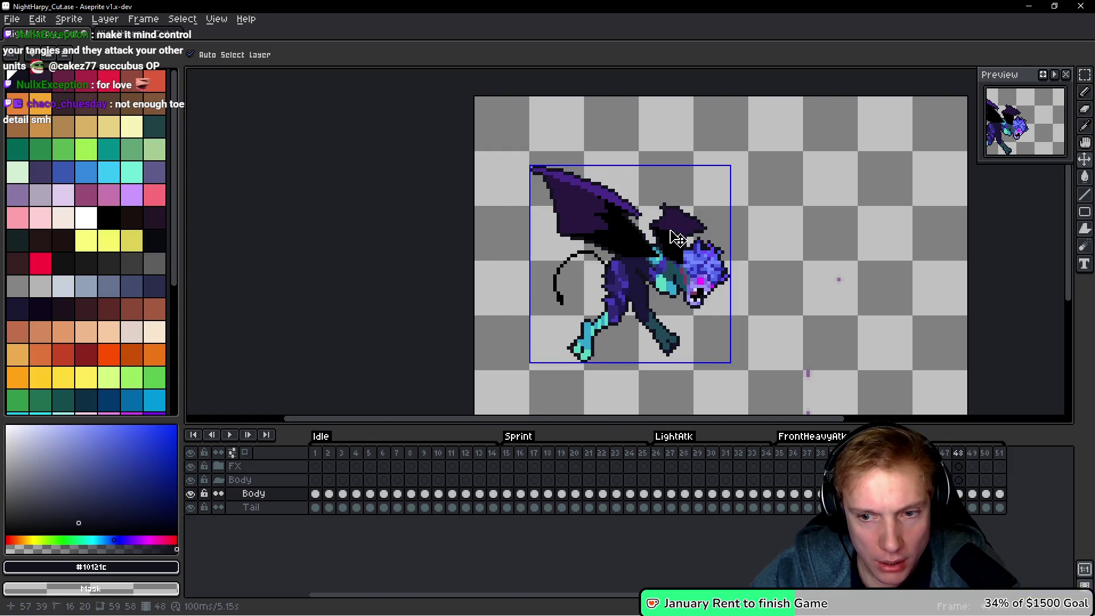
key(Right)
Undo the polygon fills and the layer removal, replaying the animation in between.
key(Right)
key(ctrl+z)
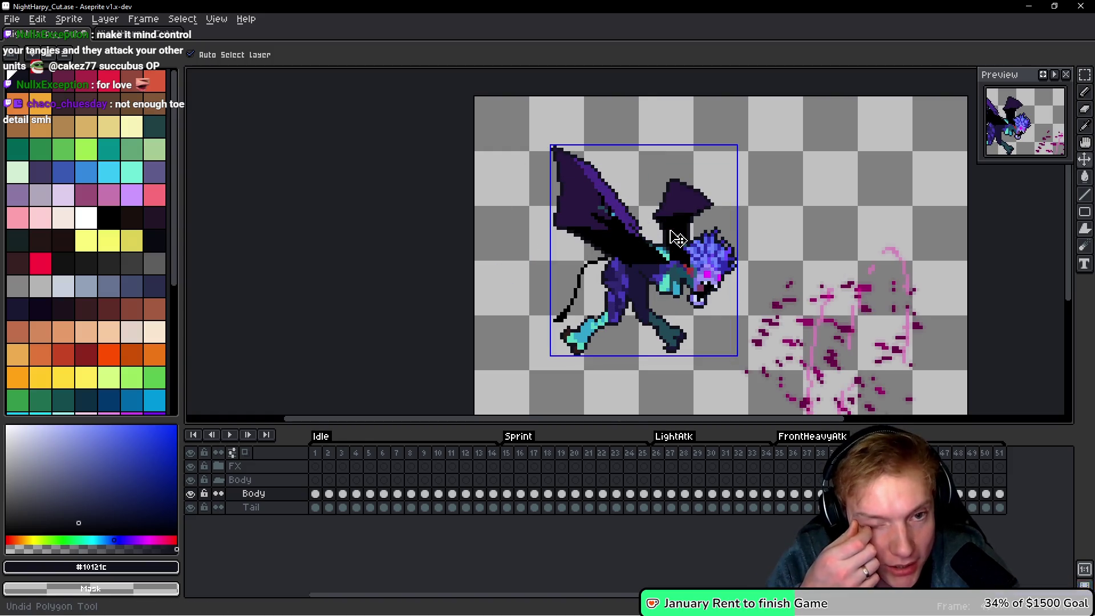
key(Right)
key(b)
key(Return)
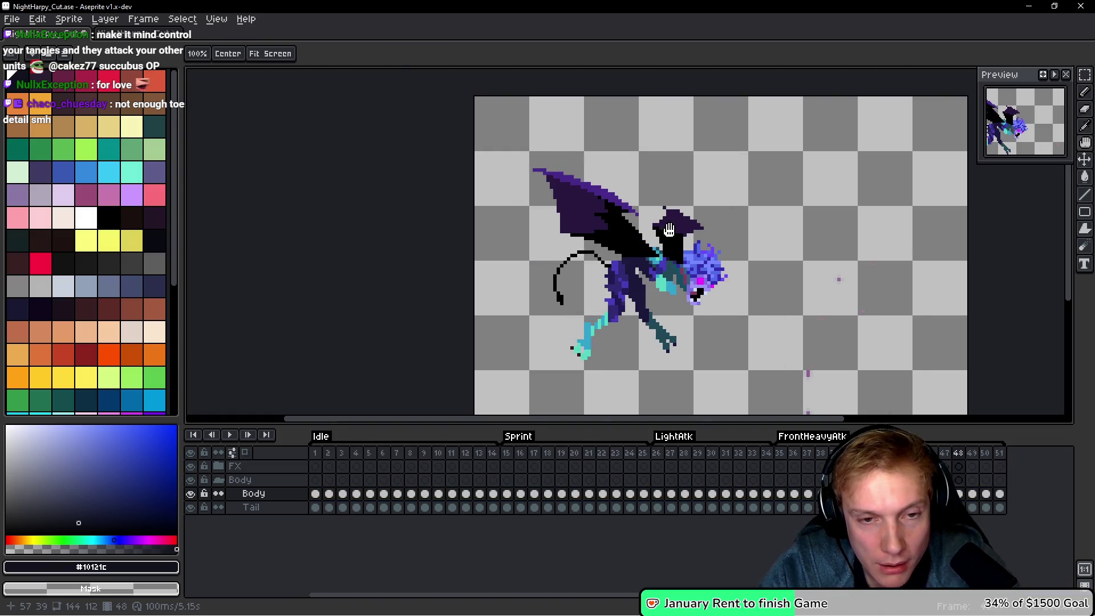
key(v)
key(ctrl+z)
key(ctrl+z)
key(ctrl+z)
key(ctrl+z)
key(ctrl+z)
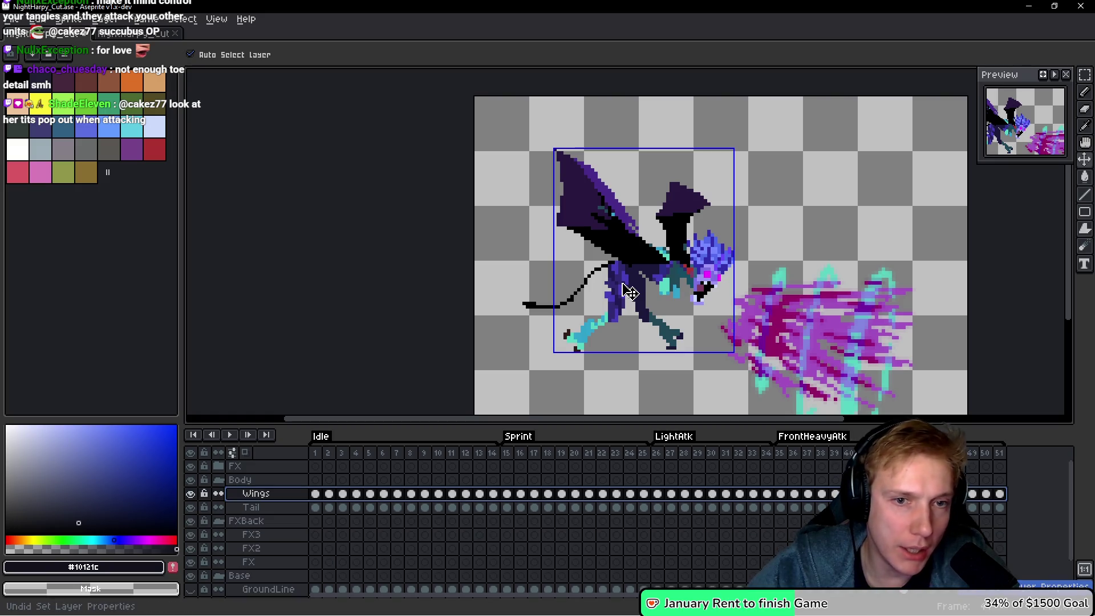
Undo once more to restore Body and ArmsBack, then toggle Wings visibility to compare.
key(ctrl+z)
key(ctrl+z)
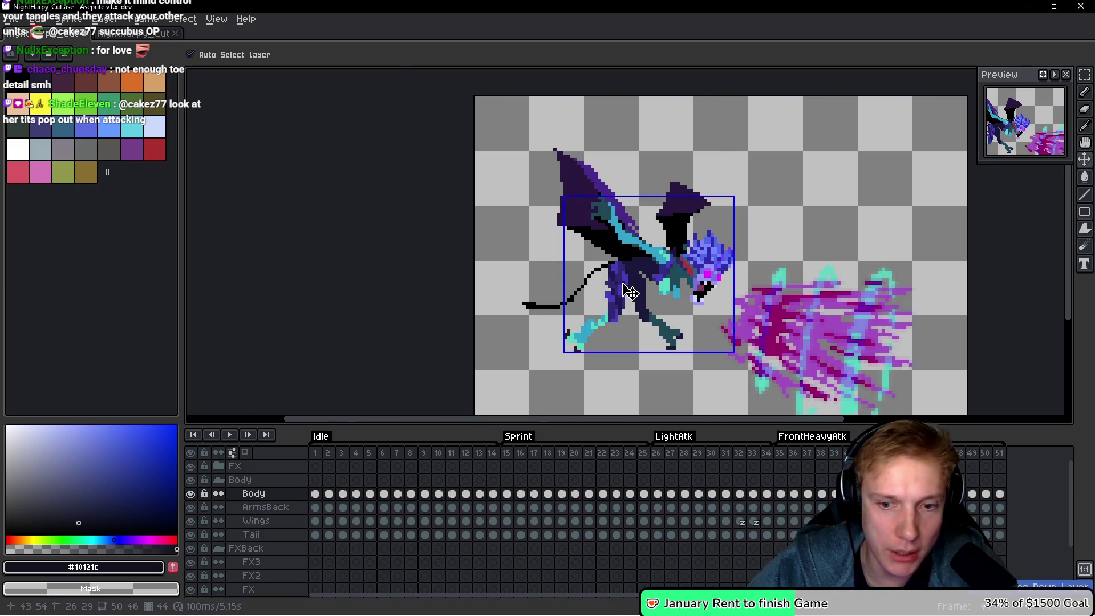
key(b)
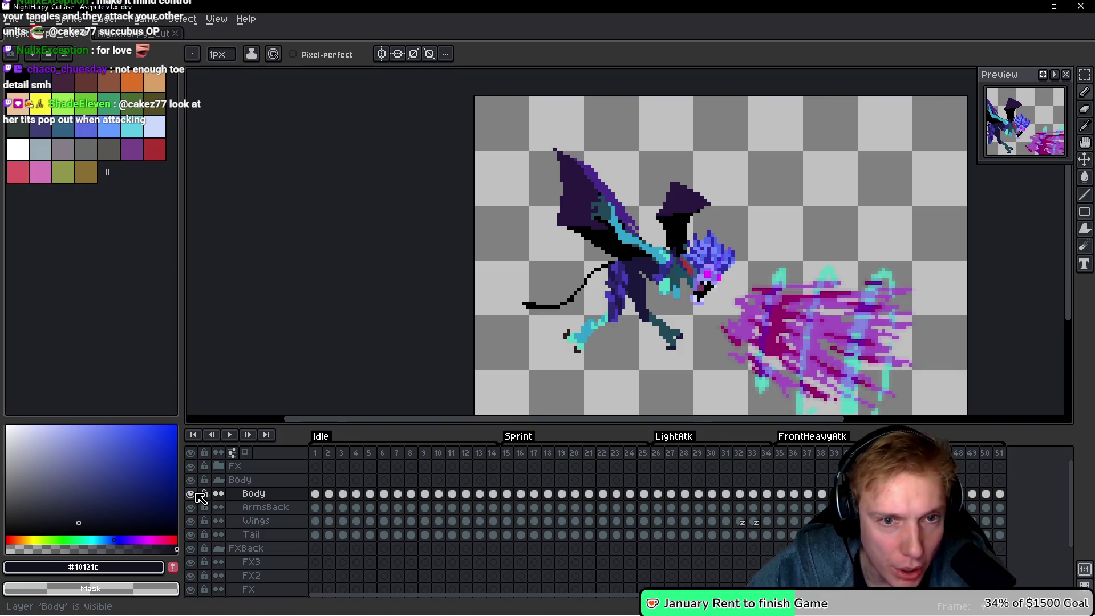
click(276, 507)
click(192, 523)
click(192, 522)
click(192, 523)
click(192, 522)
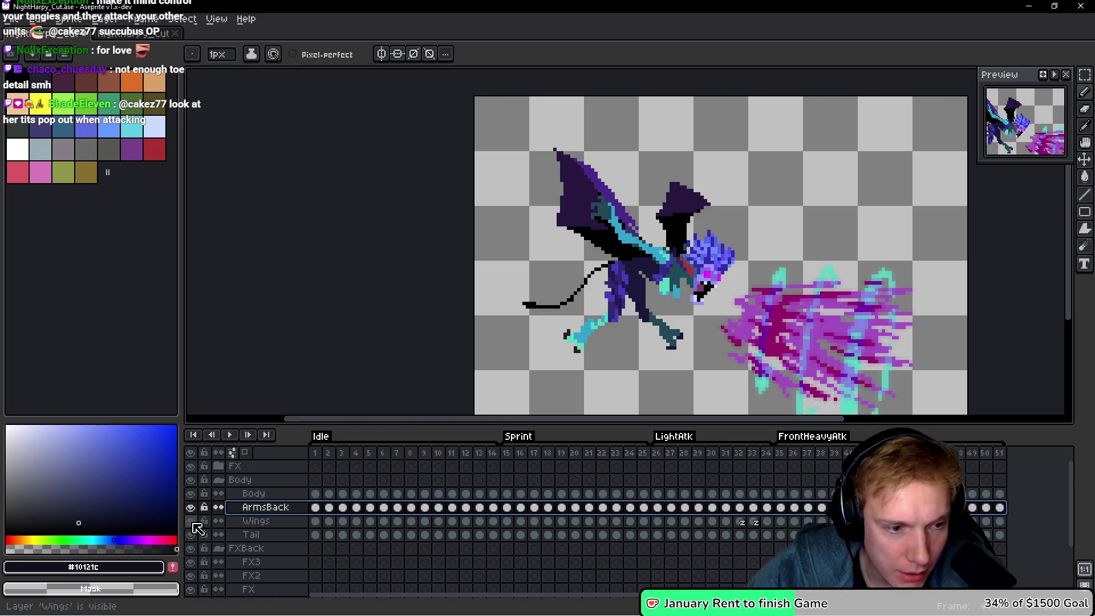
Select the Body layer and toggle its visibility to compare.
key(Up)
click(191, 493)
click(192, 494)
click(192, 494)
click(192, 493)
click(193, 493)
click(192, 494)
Try merging Body down into ArmsBack, then undo the merge.
right_click(272, 500)
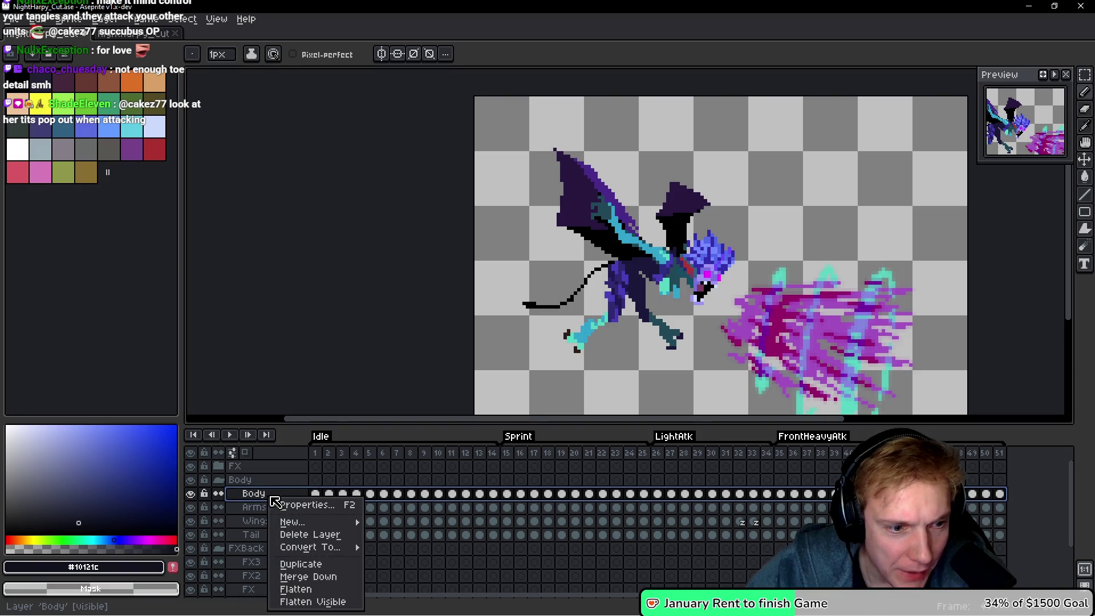
click(302, 577)
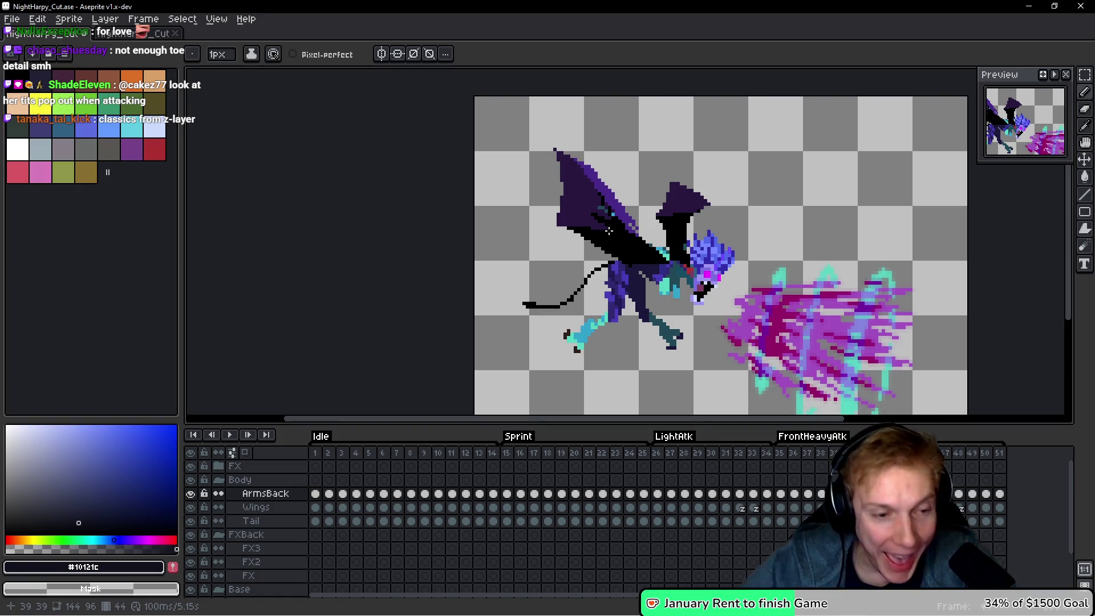
key(ctrl+z)
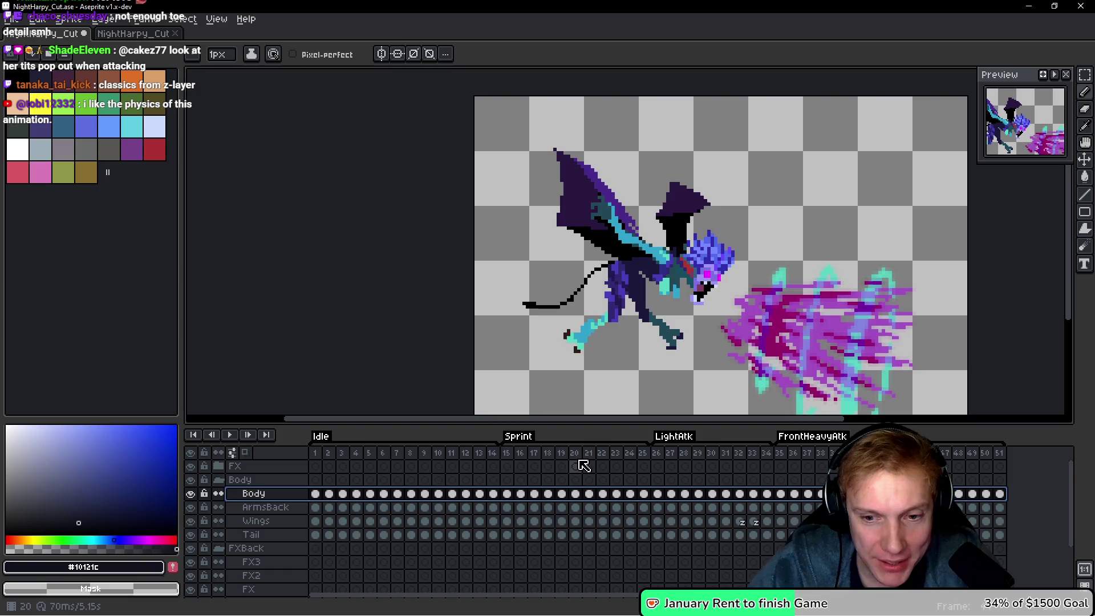
Try moving ArmsBack above Body, undo it, and reselect the Body layer.
click(268, 508)
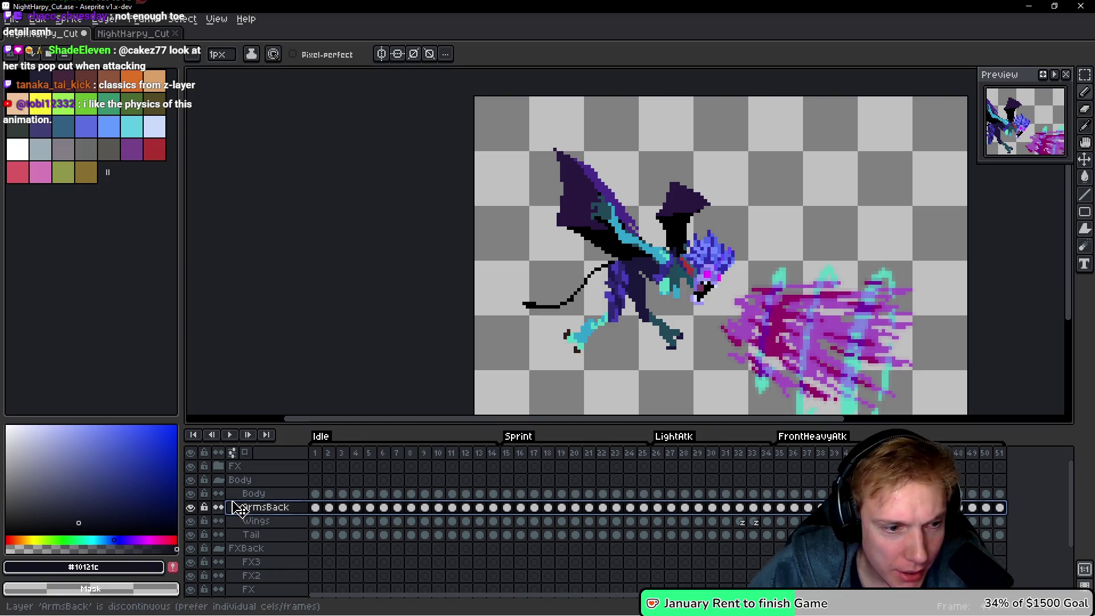
drag(258, 507, 268, 490)
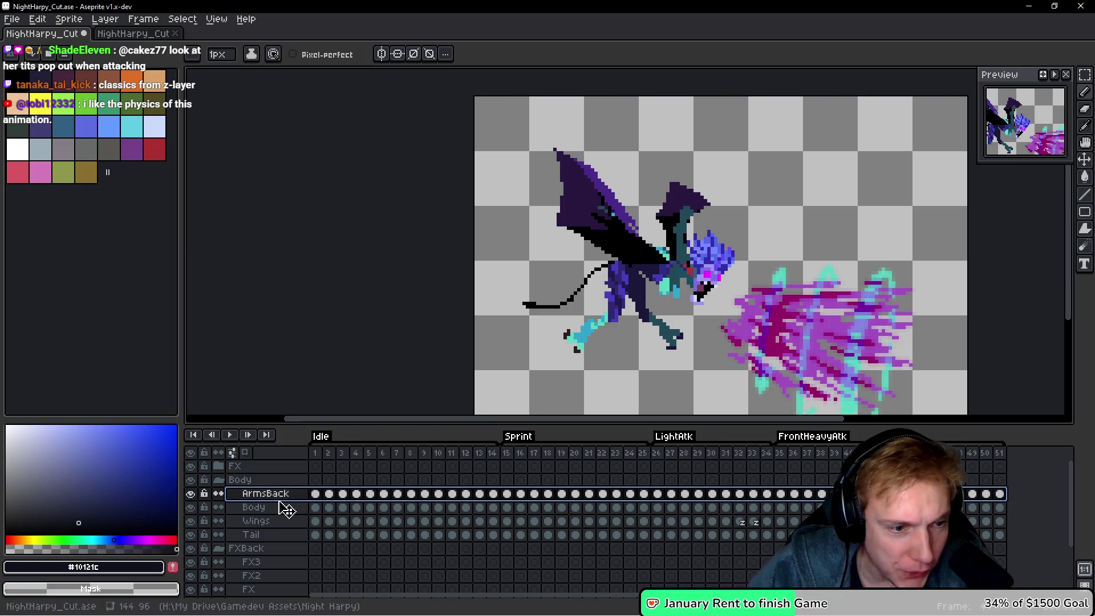
key(ctrl+z)
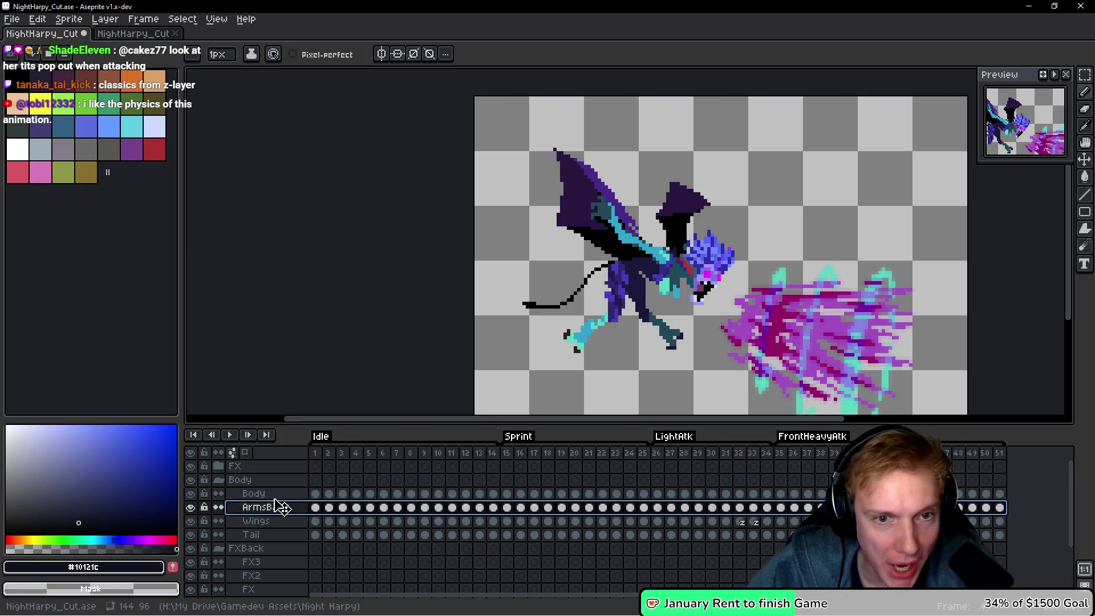
click(252, 494)
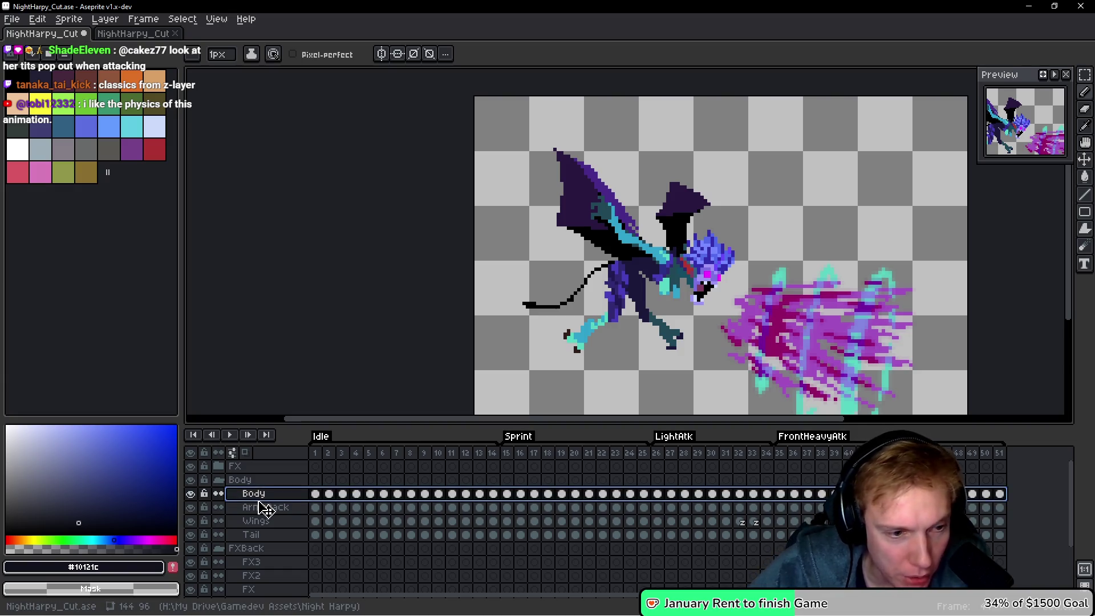
click(264, 507)
click(273, 495)
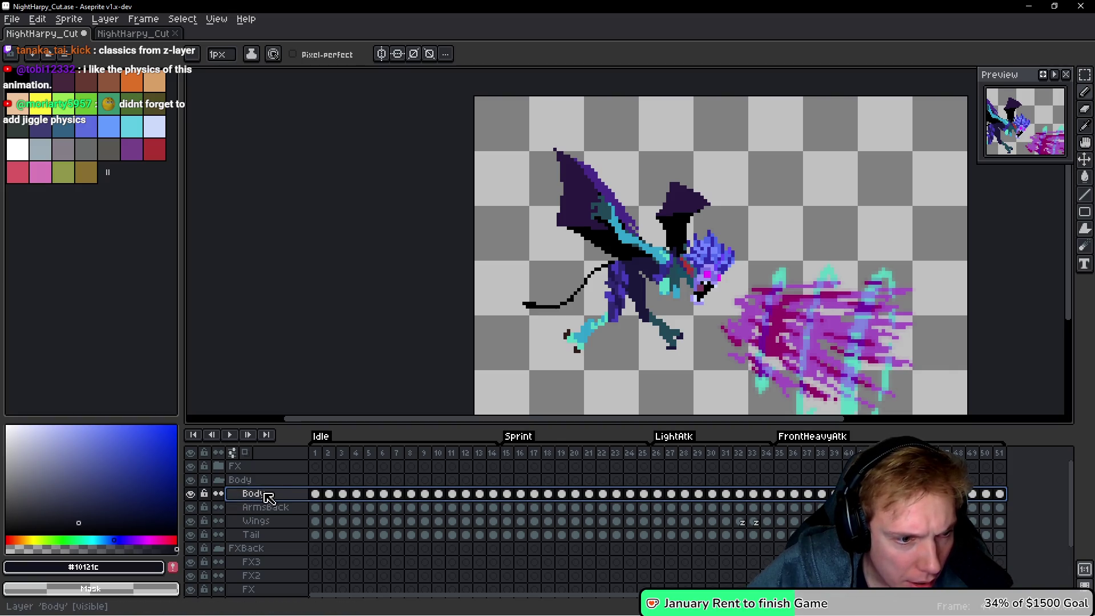
Rename the Body layer to 'Pnis' and toggle its visibility to compare.
double_click(254, 494)
text(Pnis)
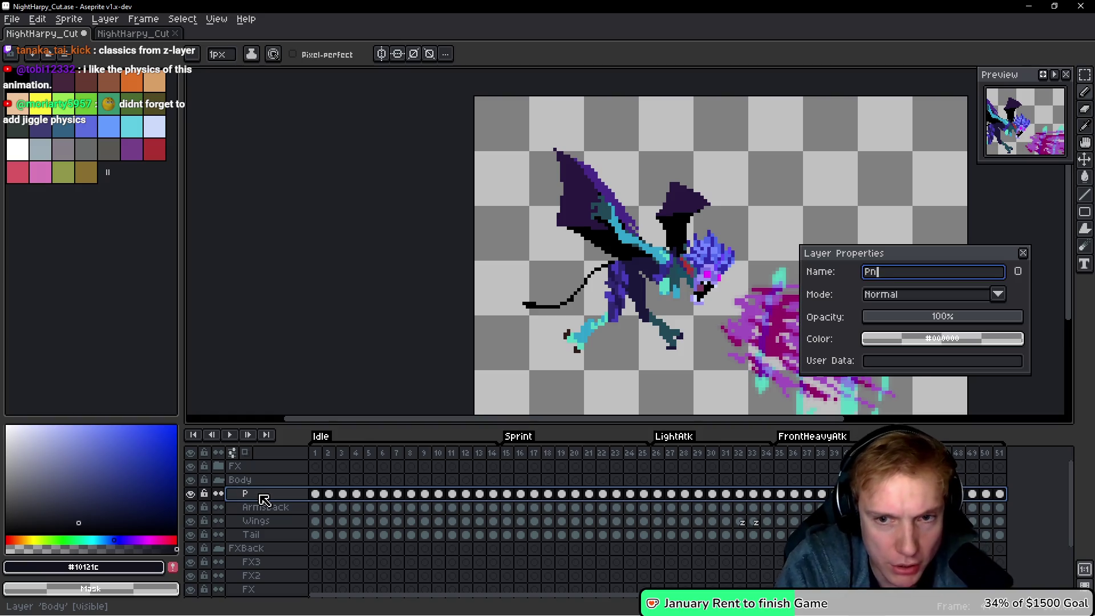
key(Return)
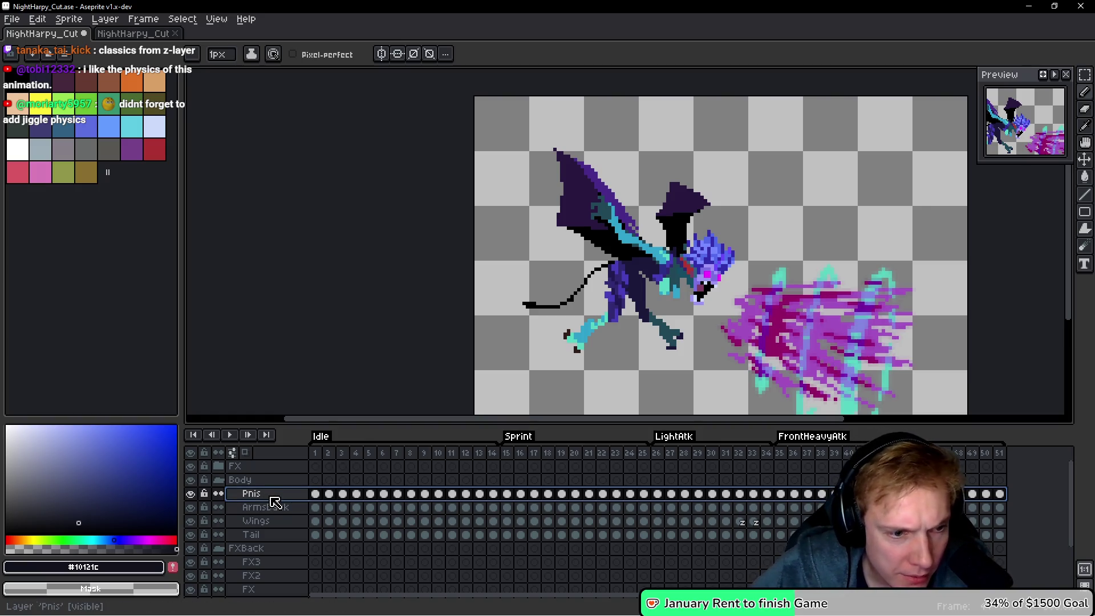
click(191, 495)
click(191, 495)
click(191, 495)
click(191, 495)
click(191, 495)
click(191, 494)
click(191, 494)
click(191, 494)
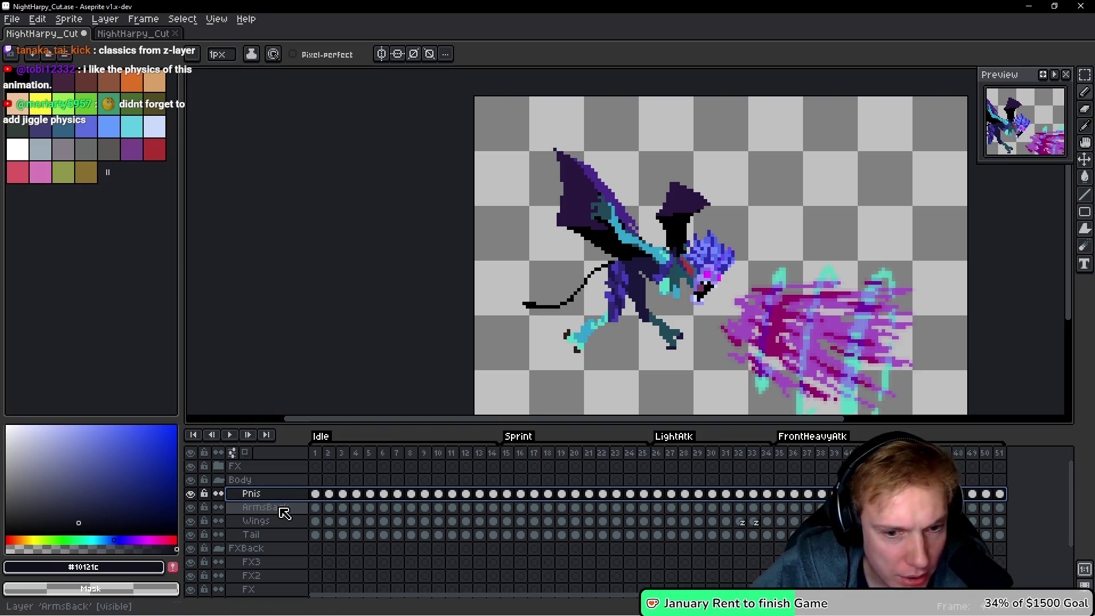
Check the ArmsBack layer's visibility and drag the Wings layer above ArmsBack.
click(284, 509)
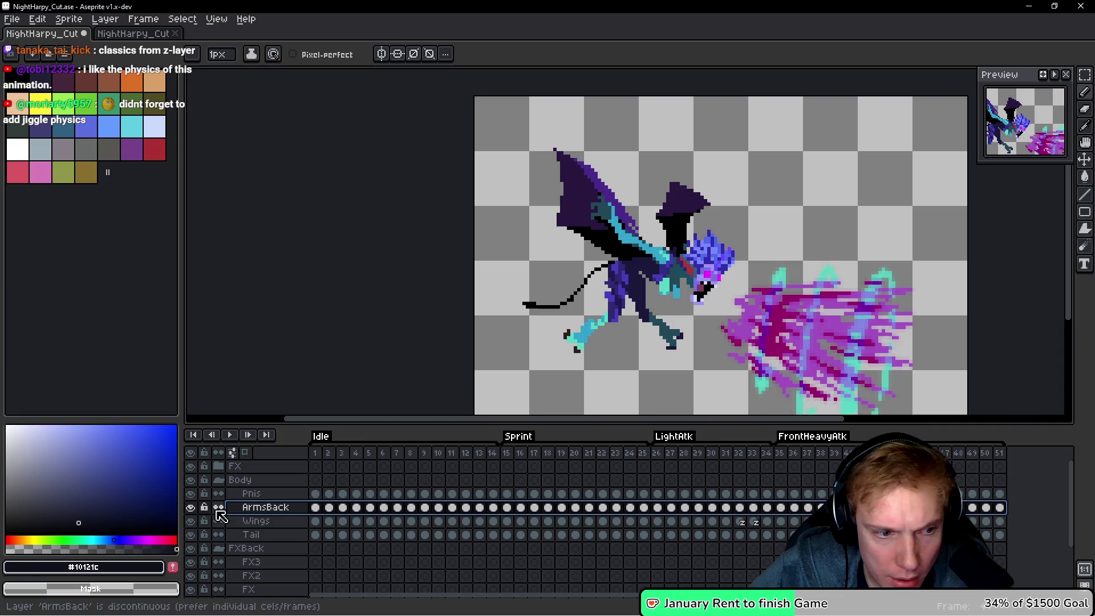
click(191, 507)
click(192, 508)
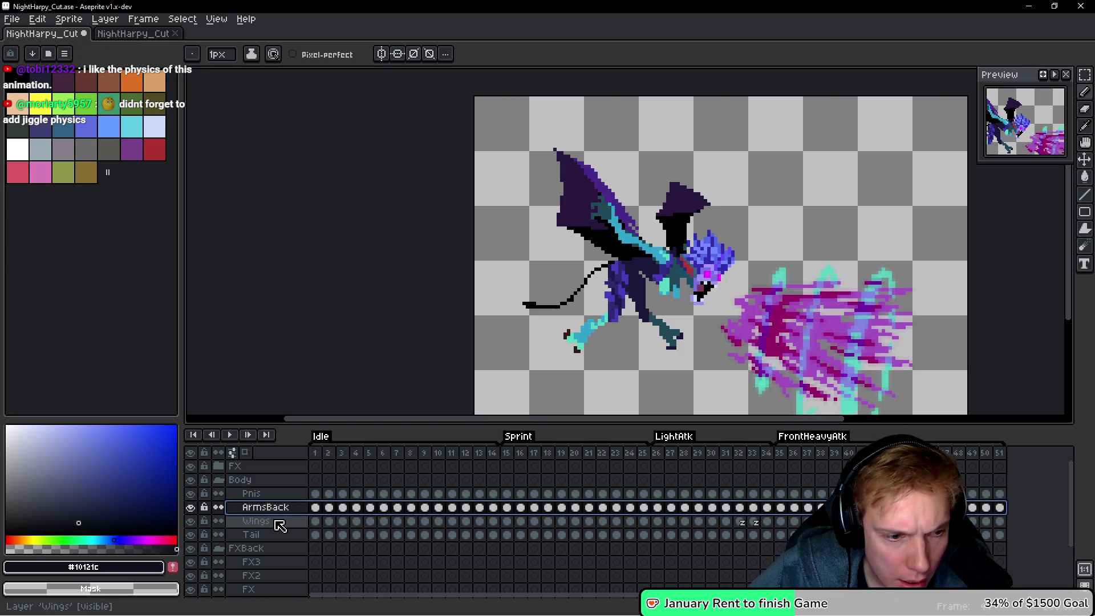
drag(276, 525, 280, 508)
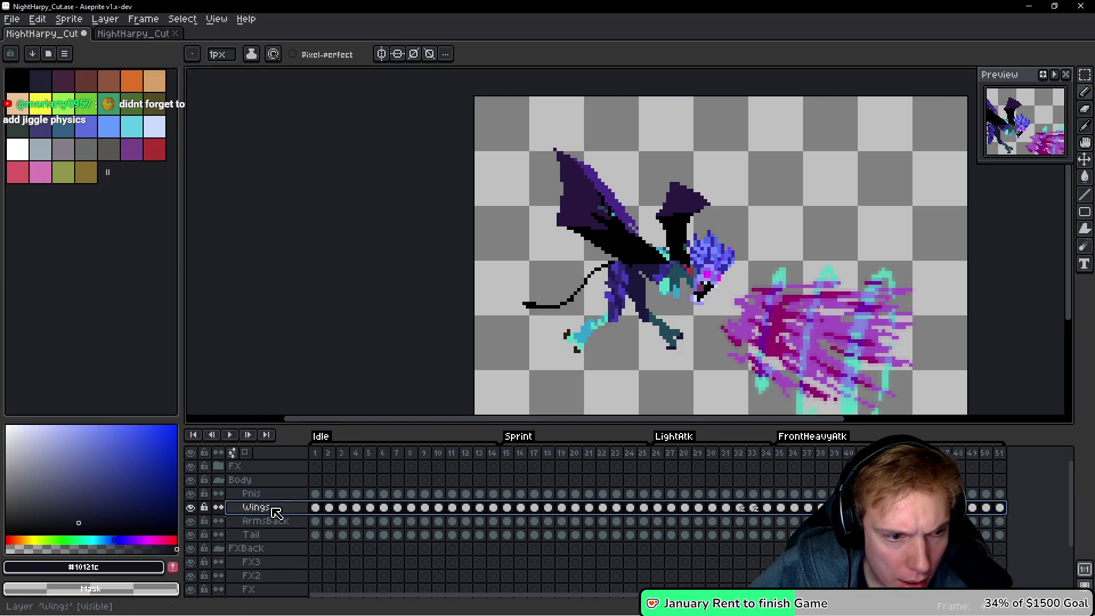
Reposition the Wings layer below ArmsBack and toggle it to check the order.
drag(291, 522, 288, 532)
click(190, 521)
click(190, 521)
click(192, 522)
click(193, 521)
click(193, 522)
click(193, 522)
click(193, 522)
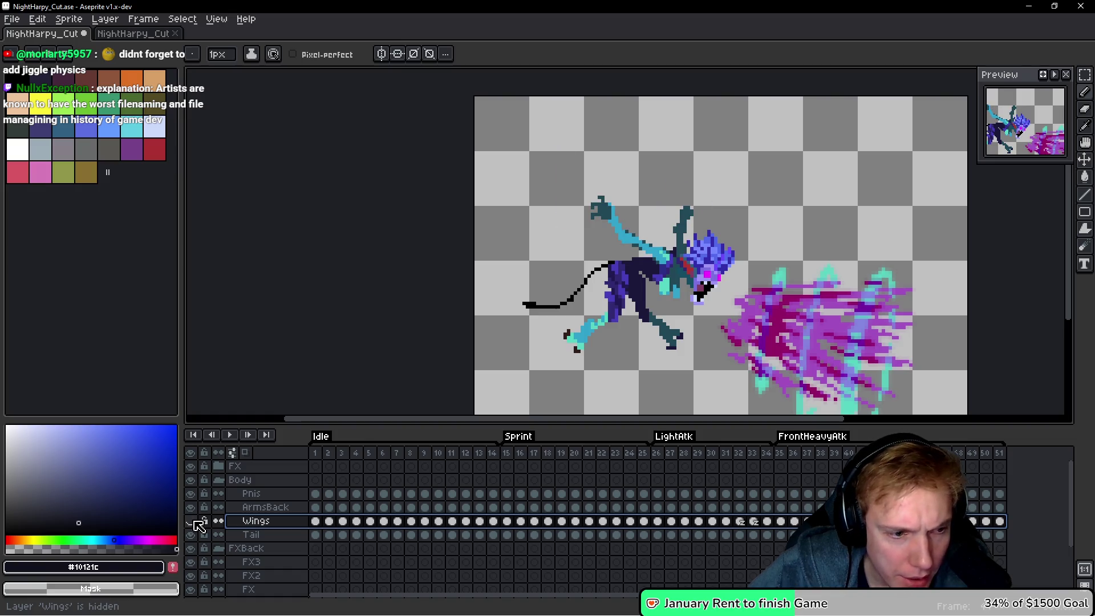
Toggle the ArmsBack and Pnis layers to check the arm and body, then show the wings.
click(191, 507)
click(191, 507)
click(190, 507)
click(191, 507)
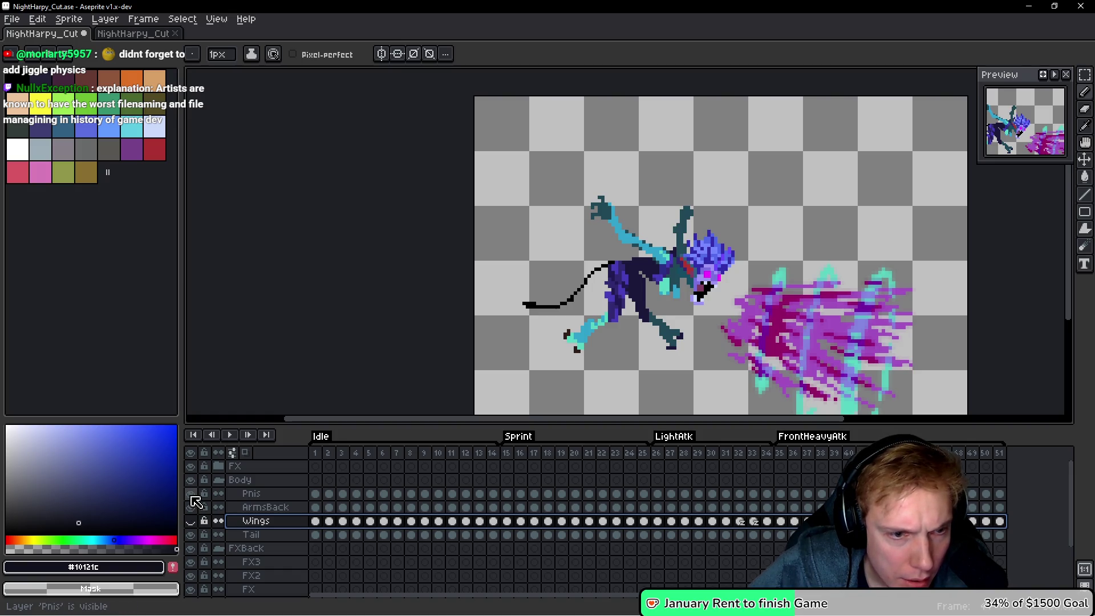
click(191, 493)
click(191, 494)
click(190, 494)
click(192, 494)
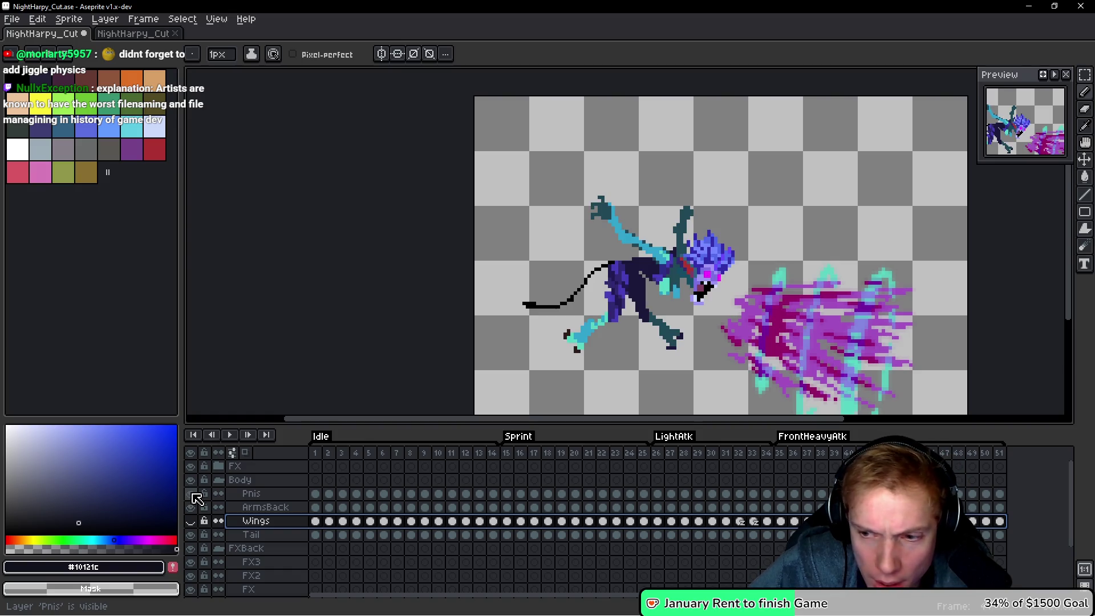
click(192, 521)
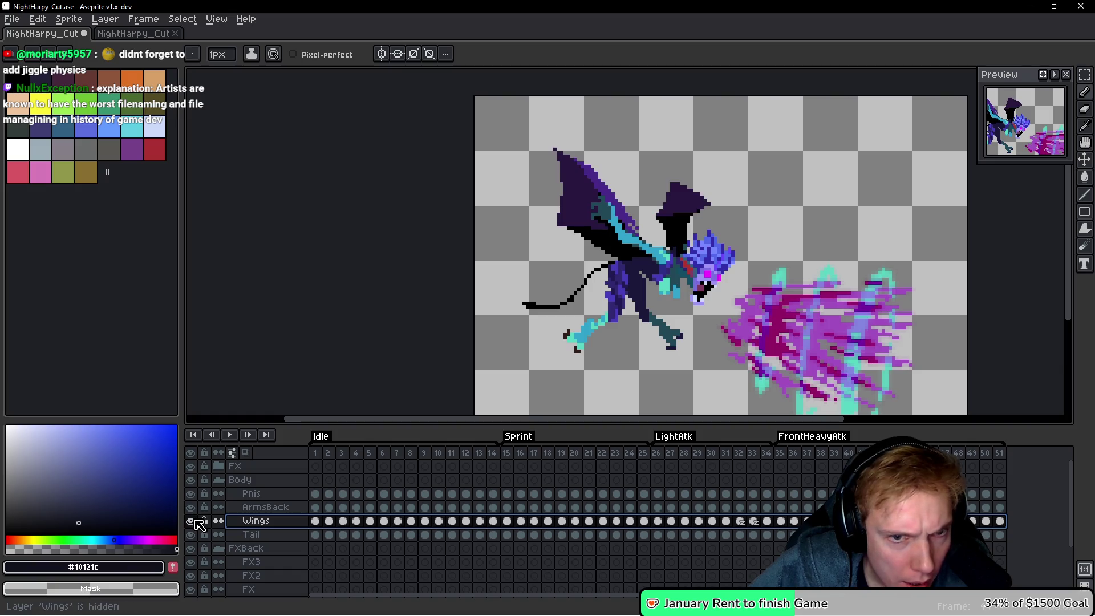
Compare wing and tail visibility, restore Pnis, then delete the Pnis layer.
click(190, 494)
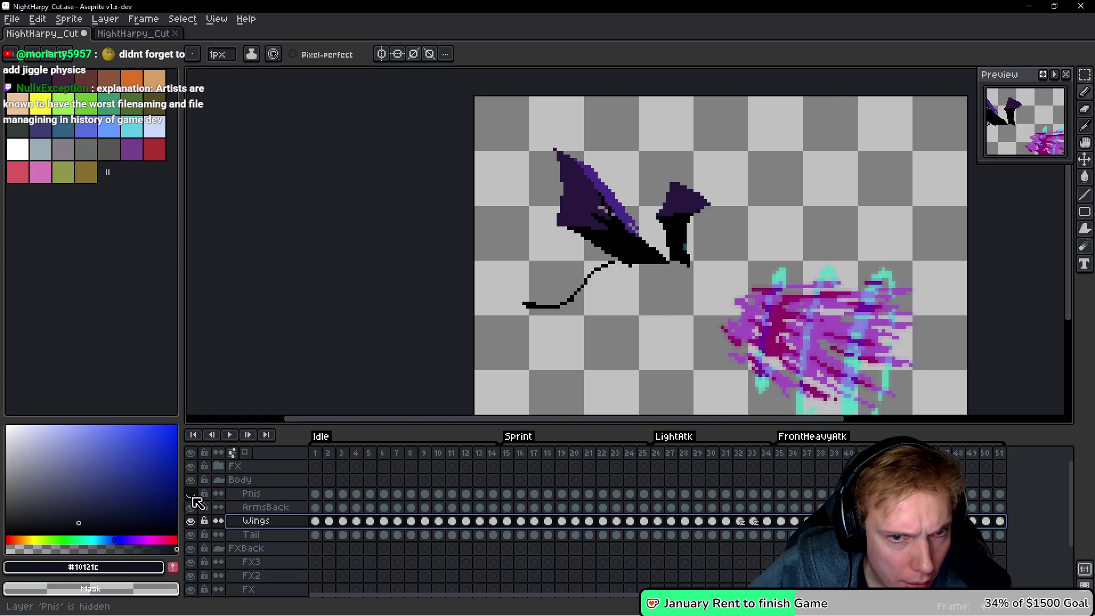
click(191, 522)
click(191, 521)
click(191, 521)
click(191, 522)
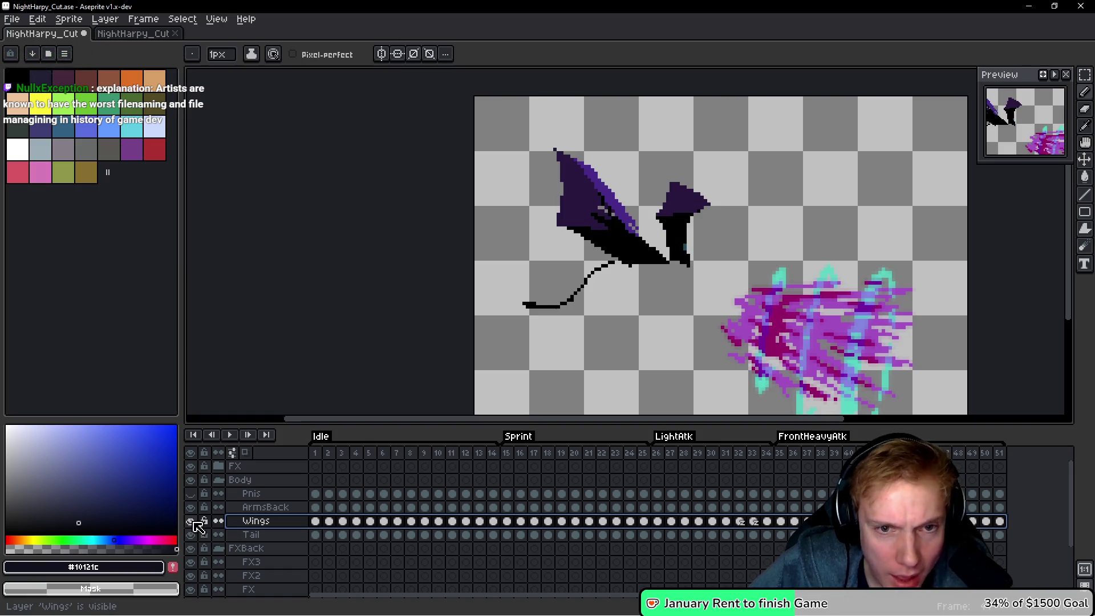
click(191, 535)
click(192, 534)
click(191, 535)
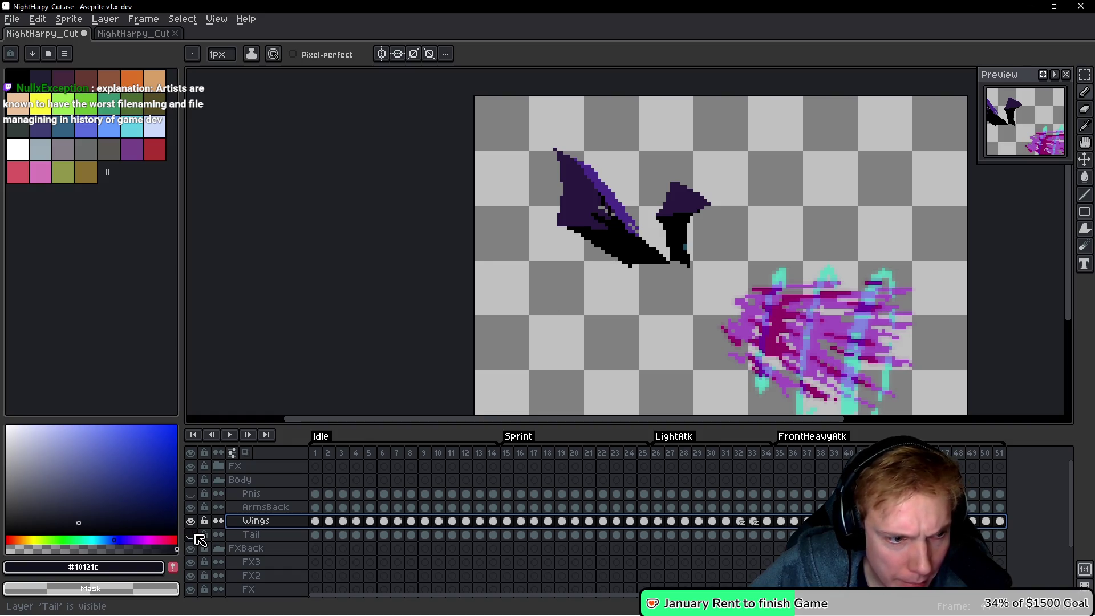
click(191, 494)
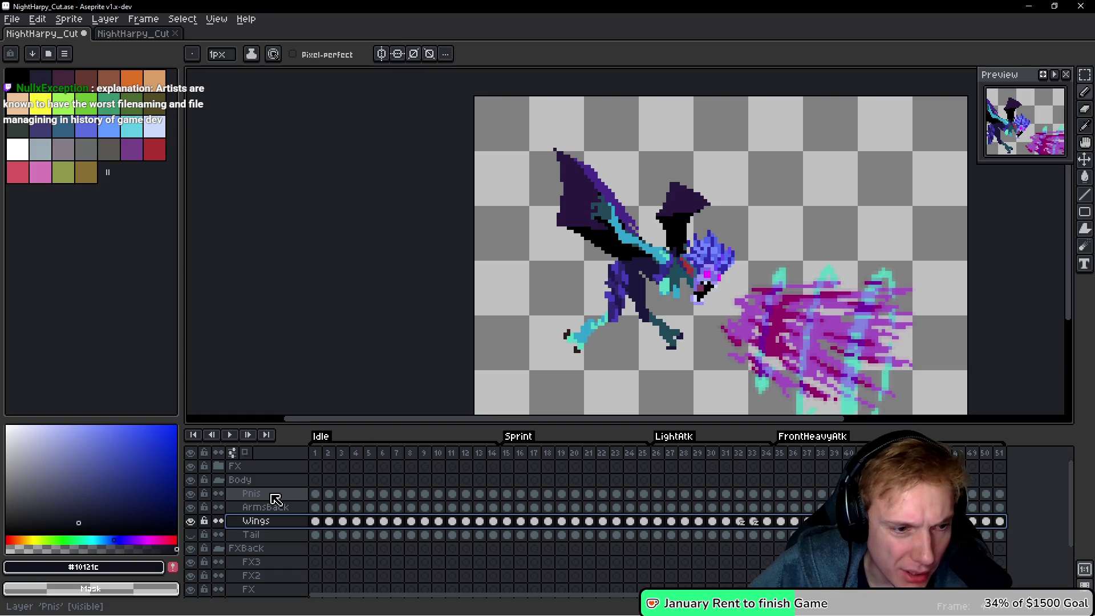
right_click(272, 495)
click(308, 532)
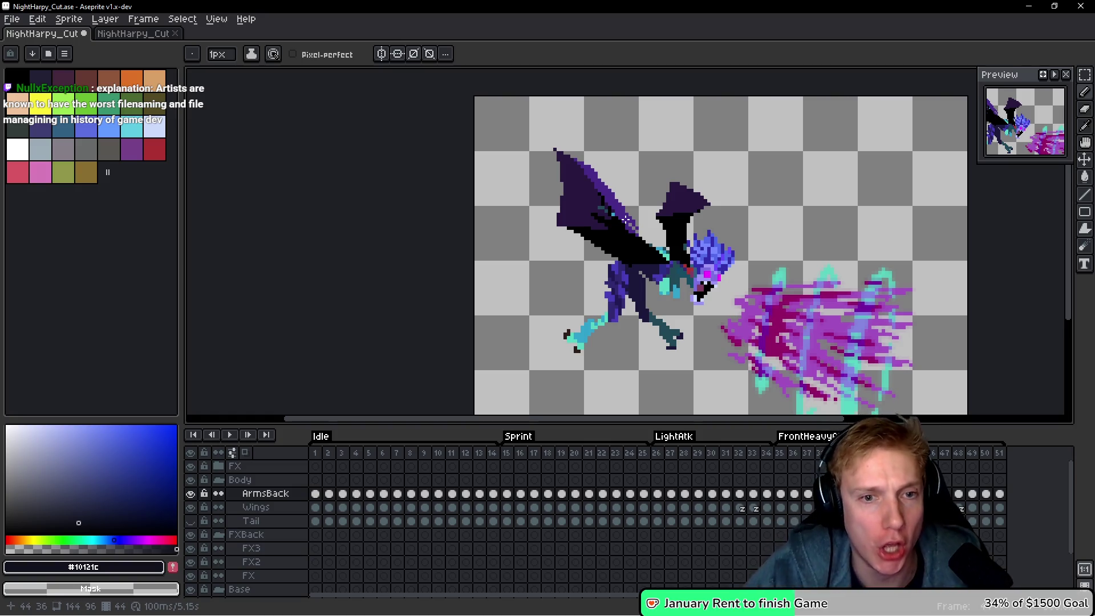
Toggle the wings on and off repeatedly to compare their overlap with the arms.
click(193, 507)
click(193, 507)
click(193, 507)
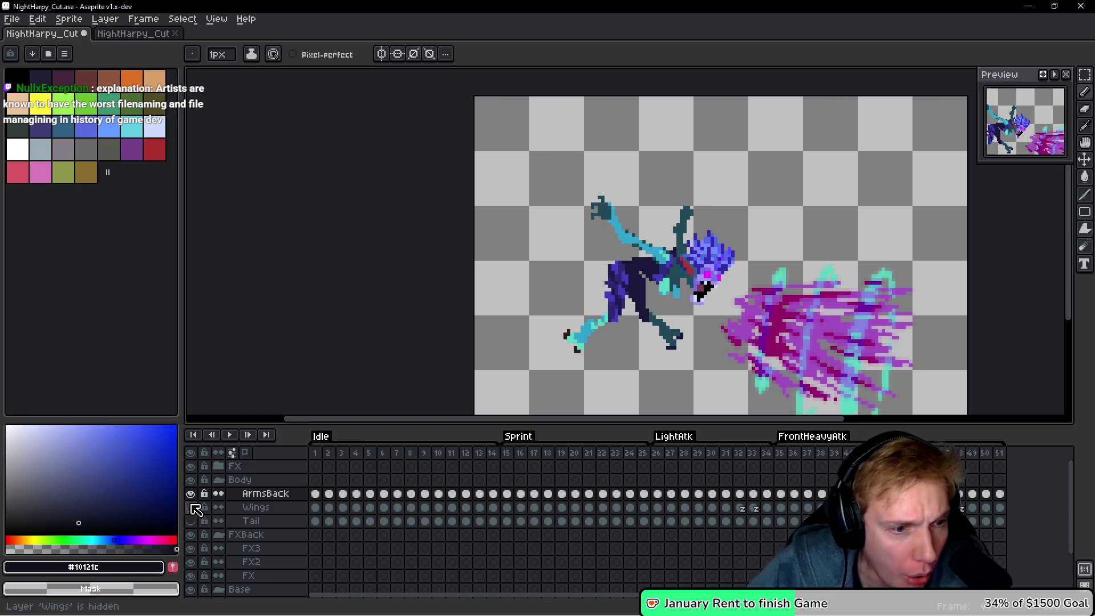
click(193, 507)
click(193, 507)
click(193, 507)
click(193, 507)
click(193, 507)
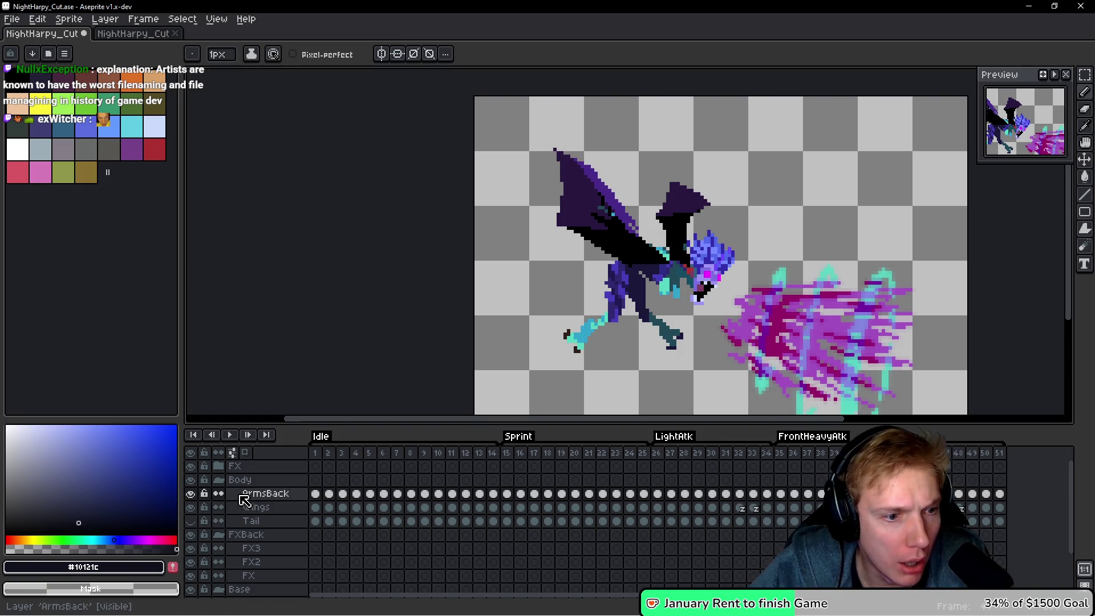
click(193, 510)
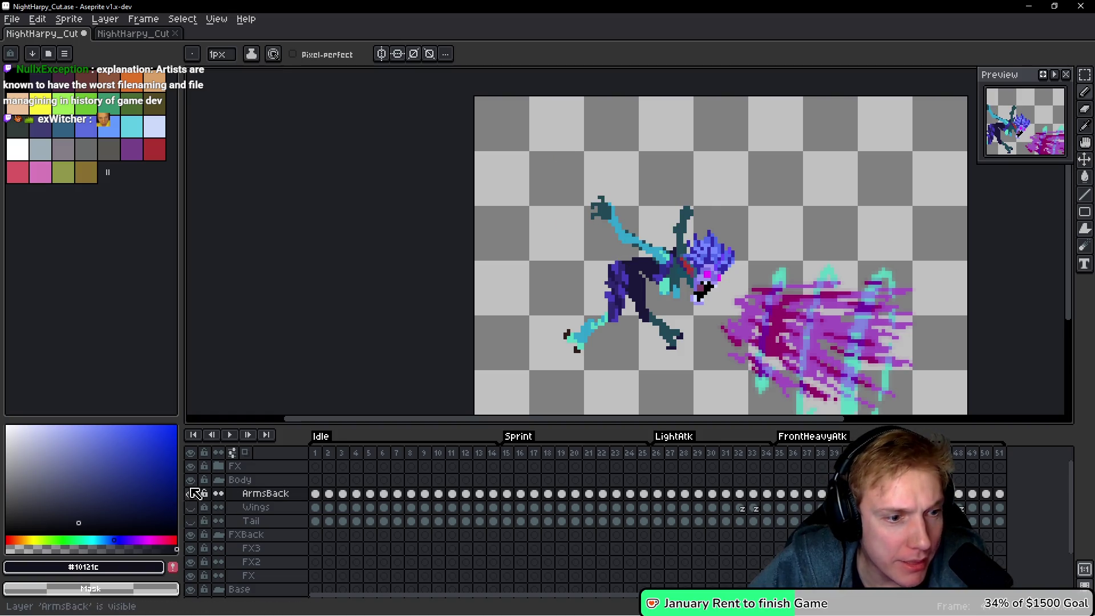
Check the back arms, show the wings again and make Wings the active layer.
click(192, 493)
click(192, 493)
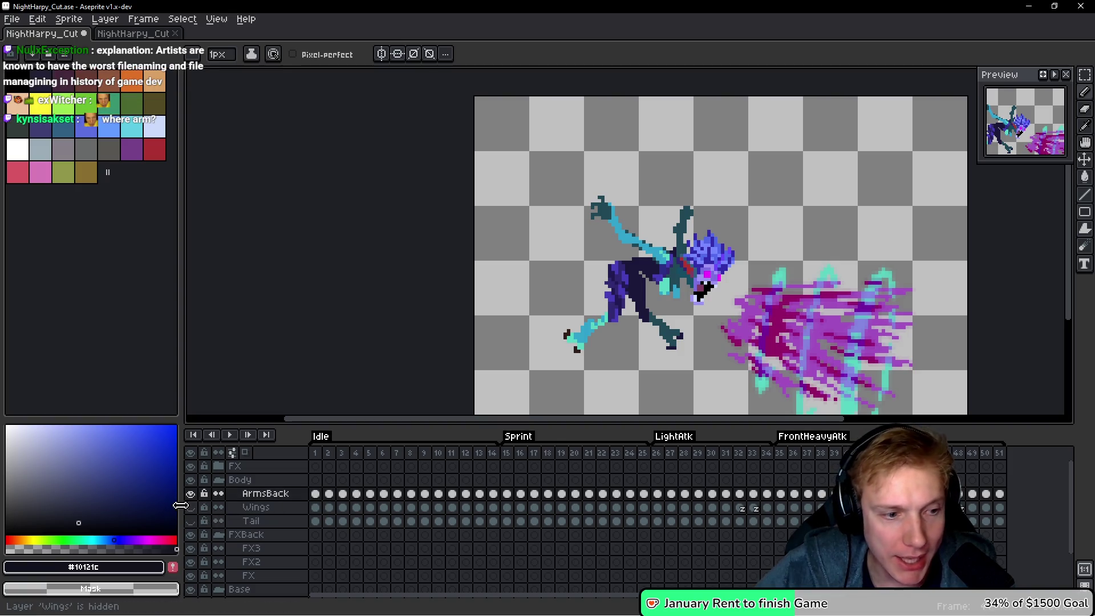
click(190, 507)
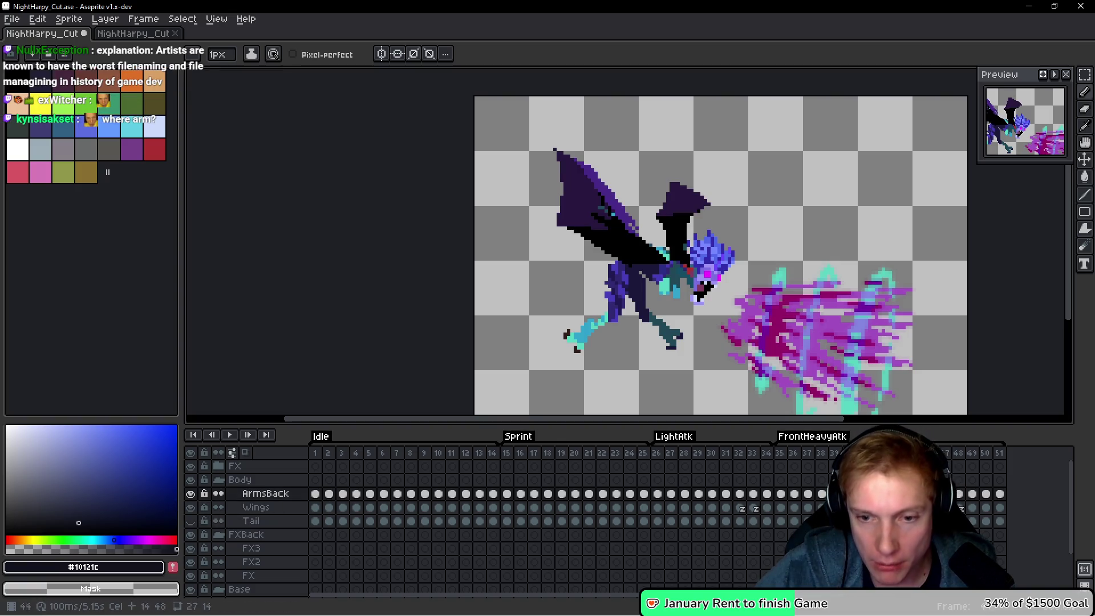
click(256, 507)
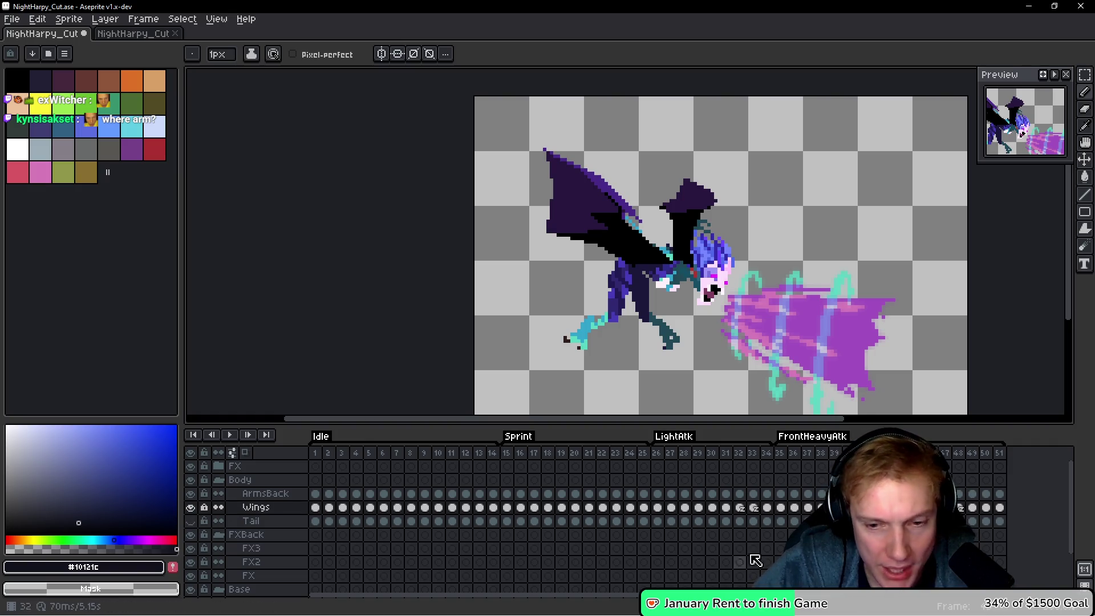
Lower the Z-Index of the Wings cels on frames 44–48 from 1 to 0.
right_click(962, 508)
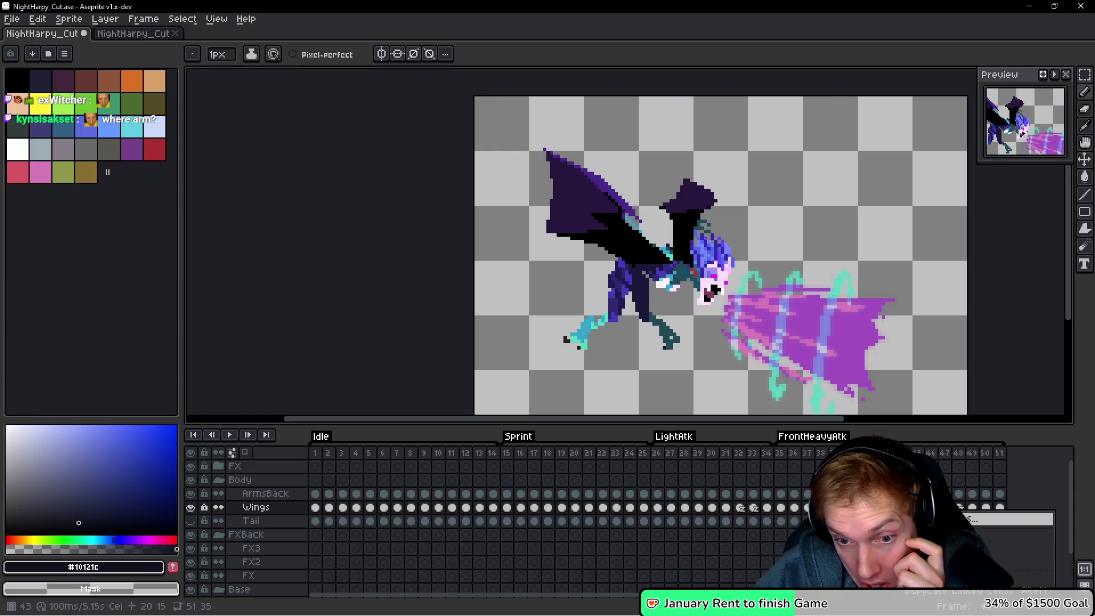
click(1003, 518)
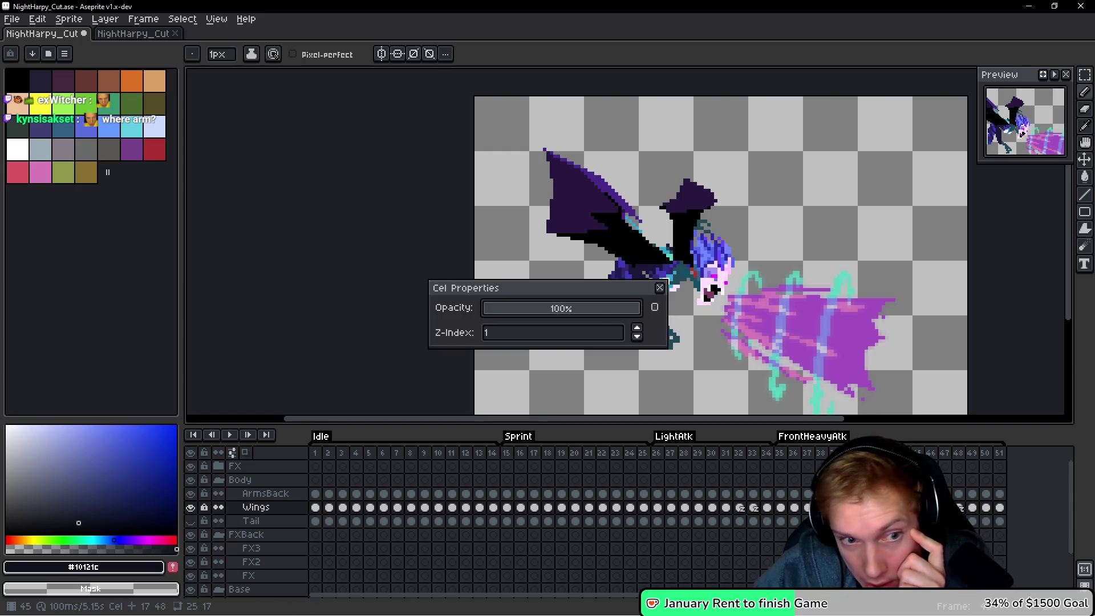
click(638, 337)
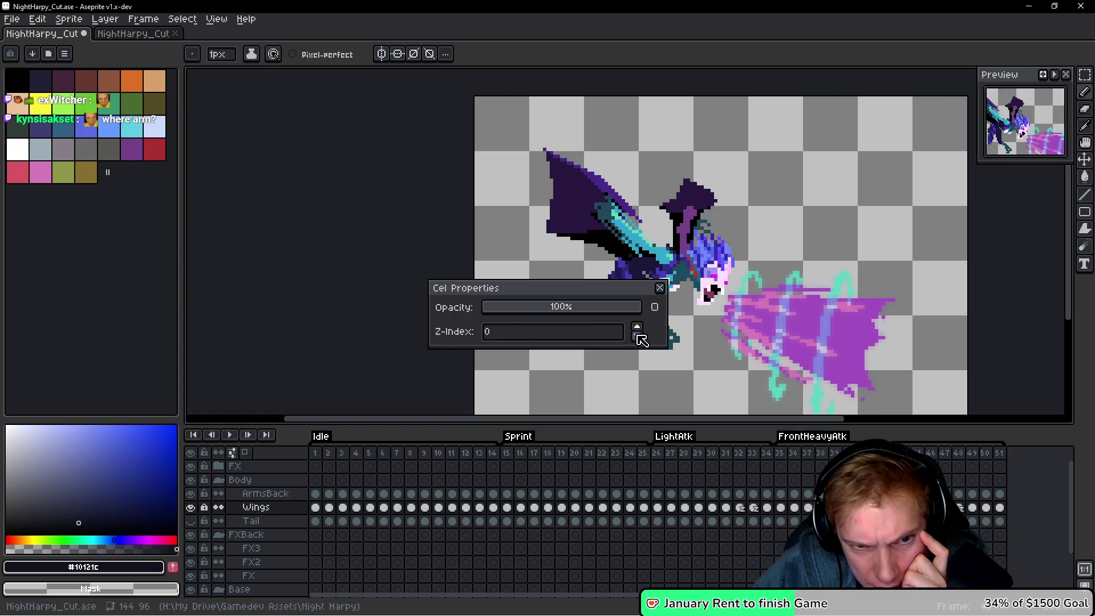
click(662, 289)
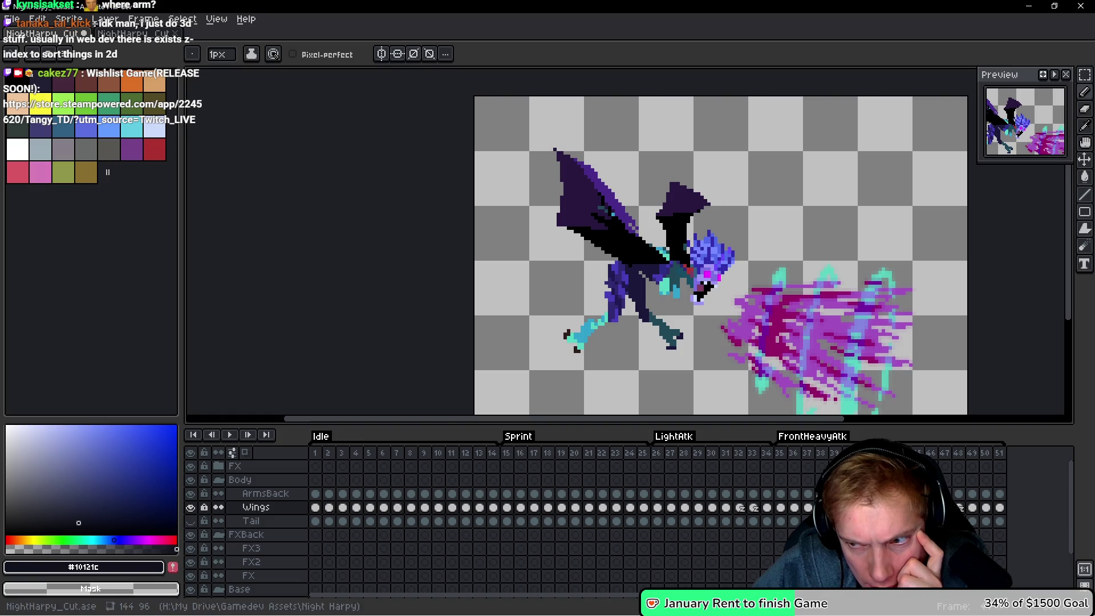
drag(903, 507, 964, 512)
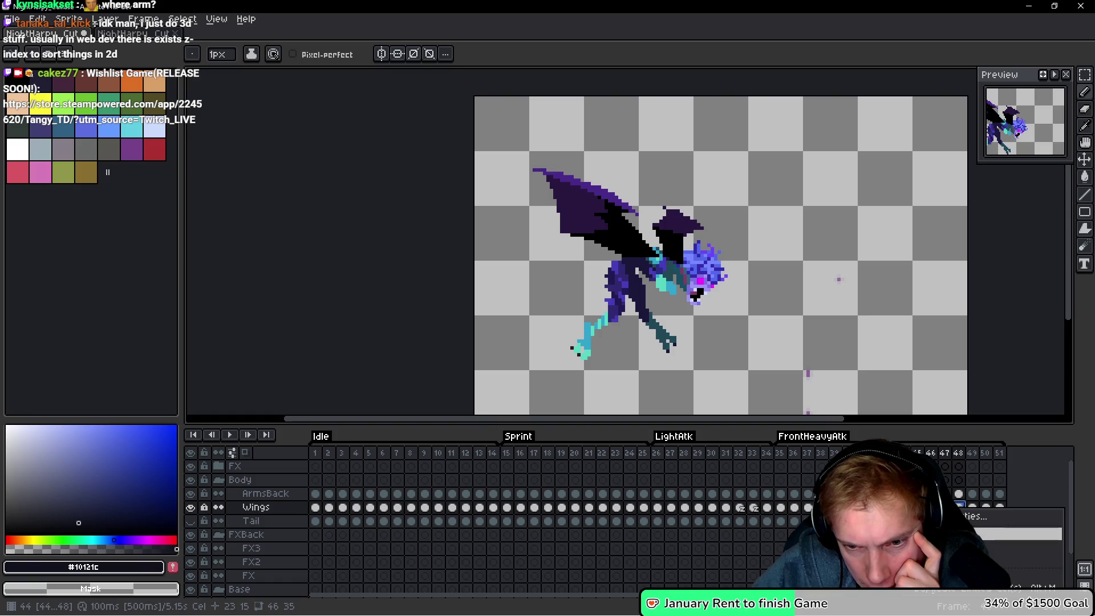
double_click(959, 507)
click(637, 337)
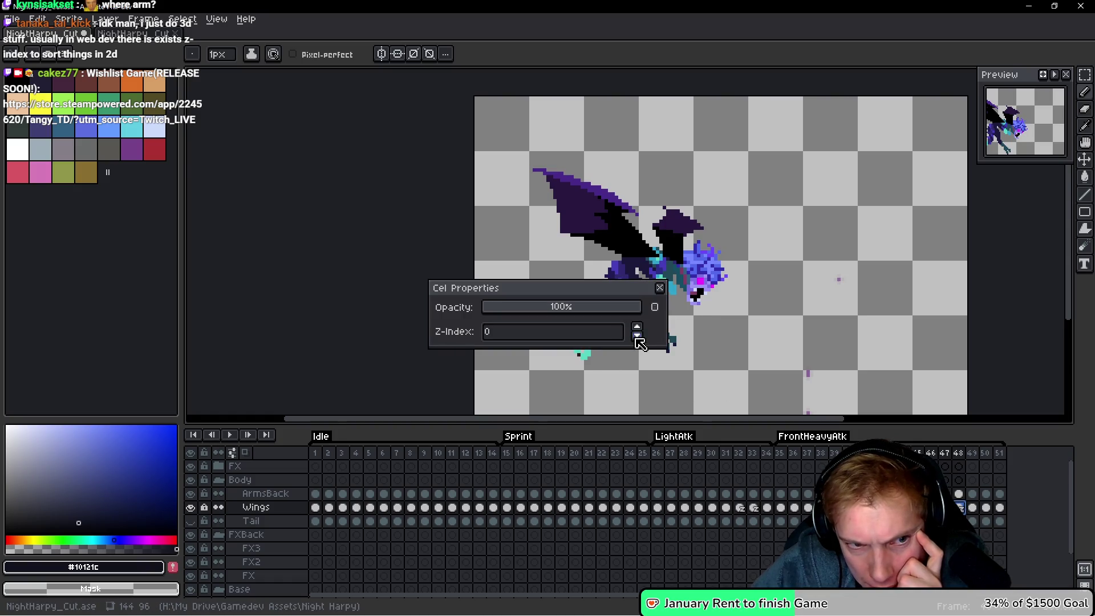
key(Escape)
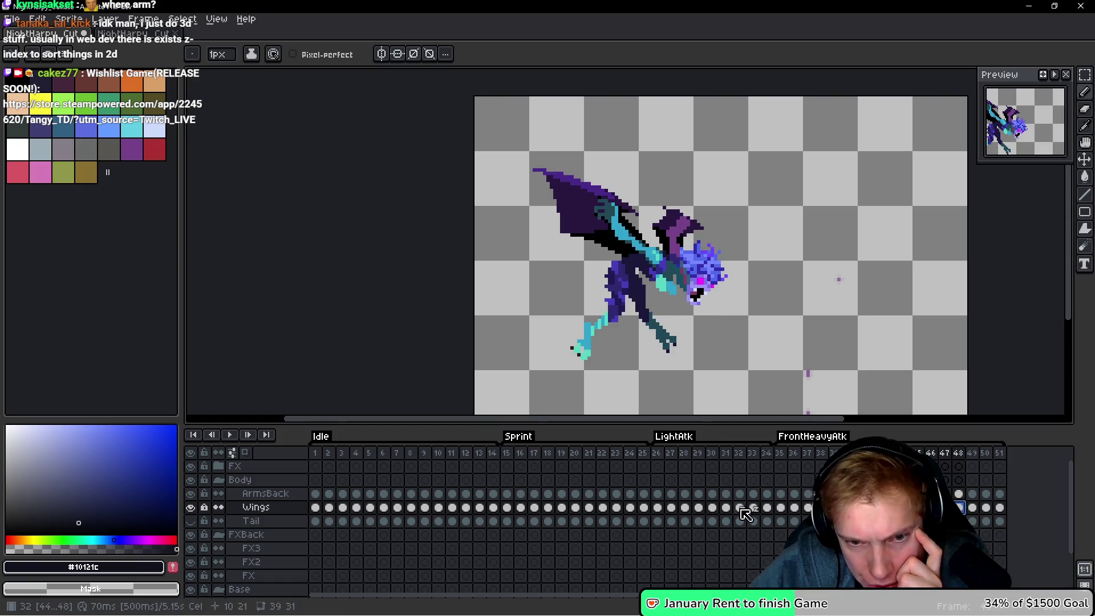
Set the Z-Index of frame 32's Wings cel to 0.
click(741, 507)
key(Left)
key(Right)
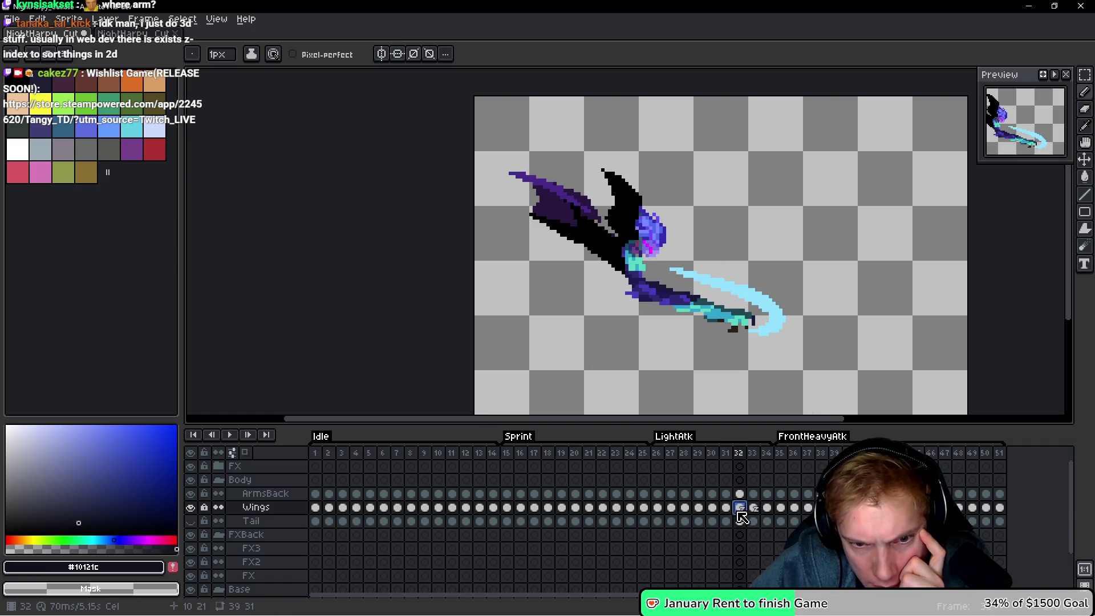
right_click(745, 508)
click(783, 518)
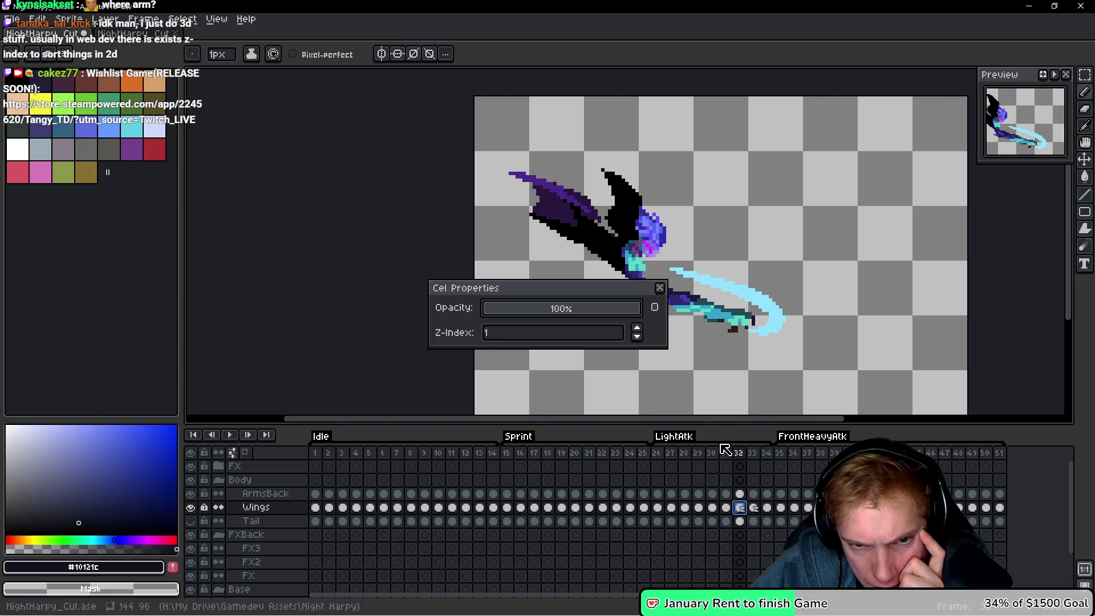
click(639, 336)
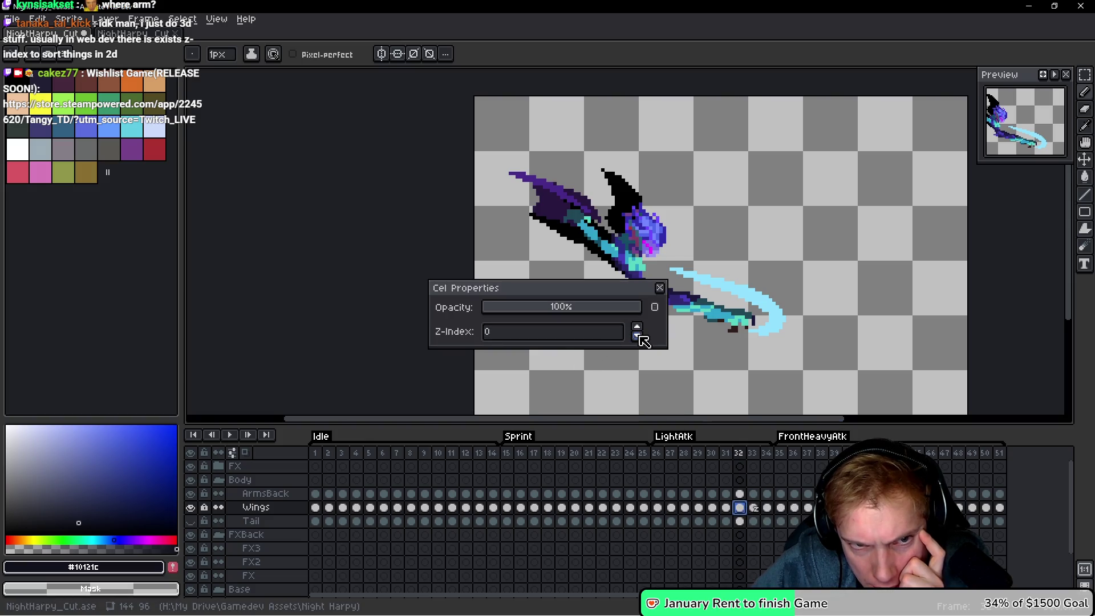
click(660, 288)
Set the Z-Index of frame 33's Wings cel to 0.
click(753, 507)
right_click(753, 508)
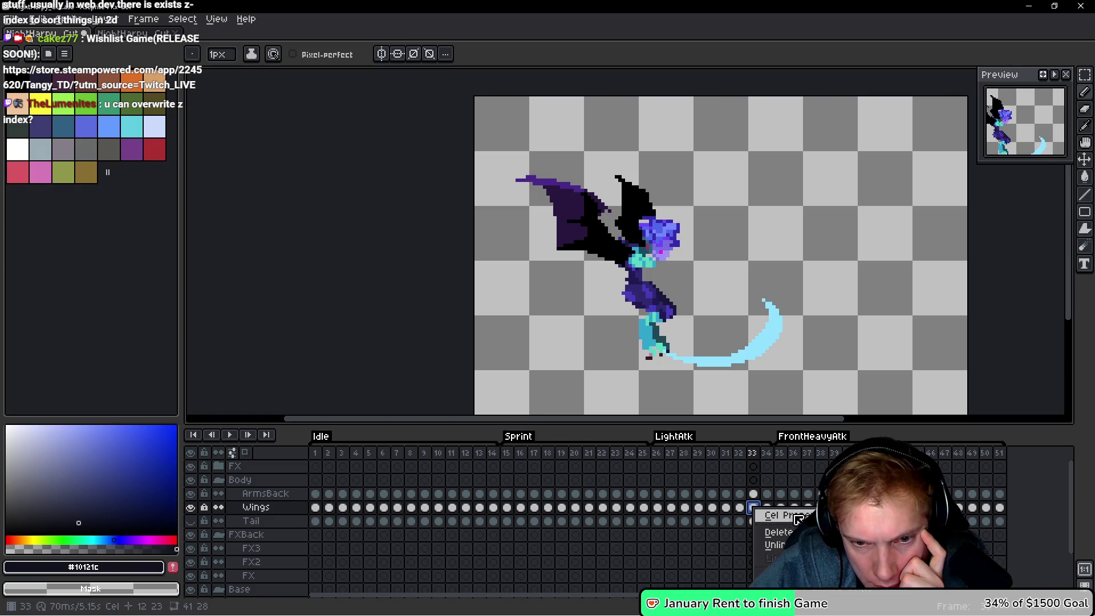
click(787, 515)
click(637, 327)
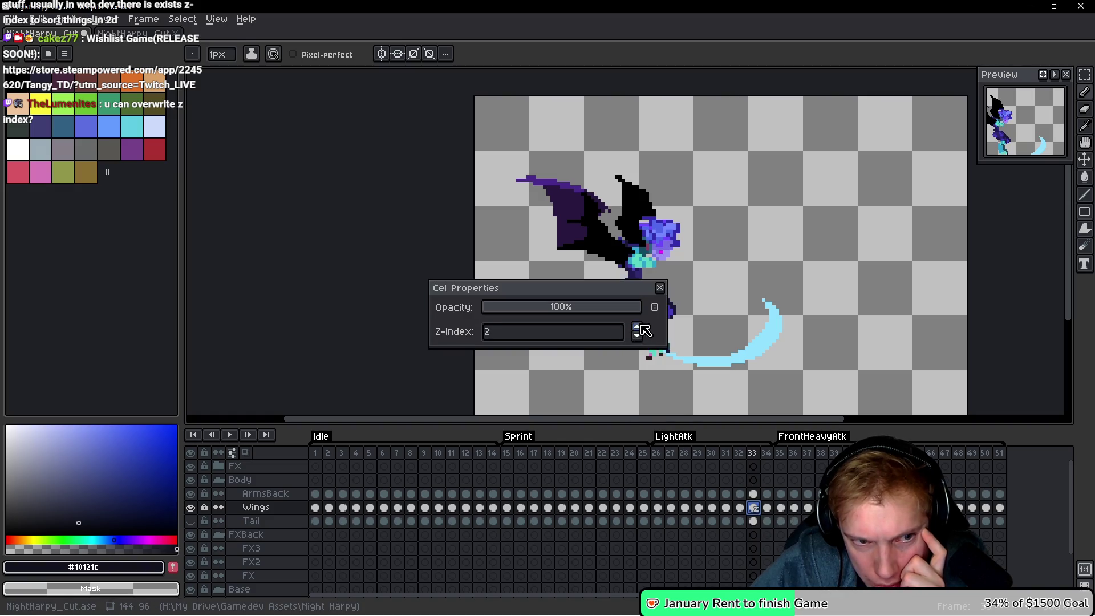
click(637, 335)
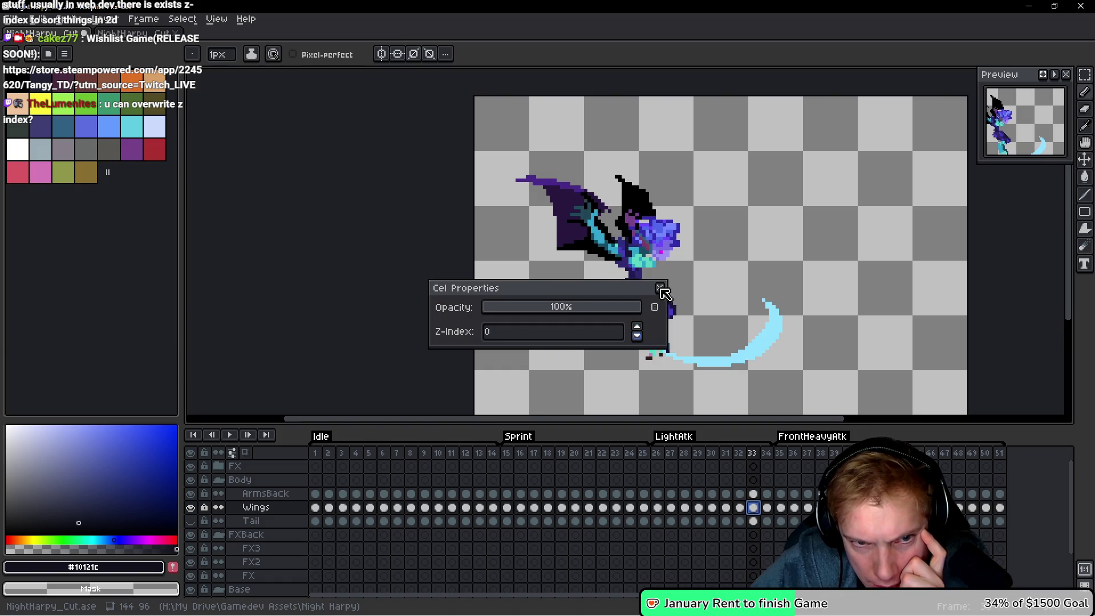
click(661, 292)
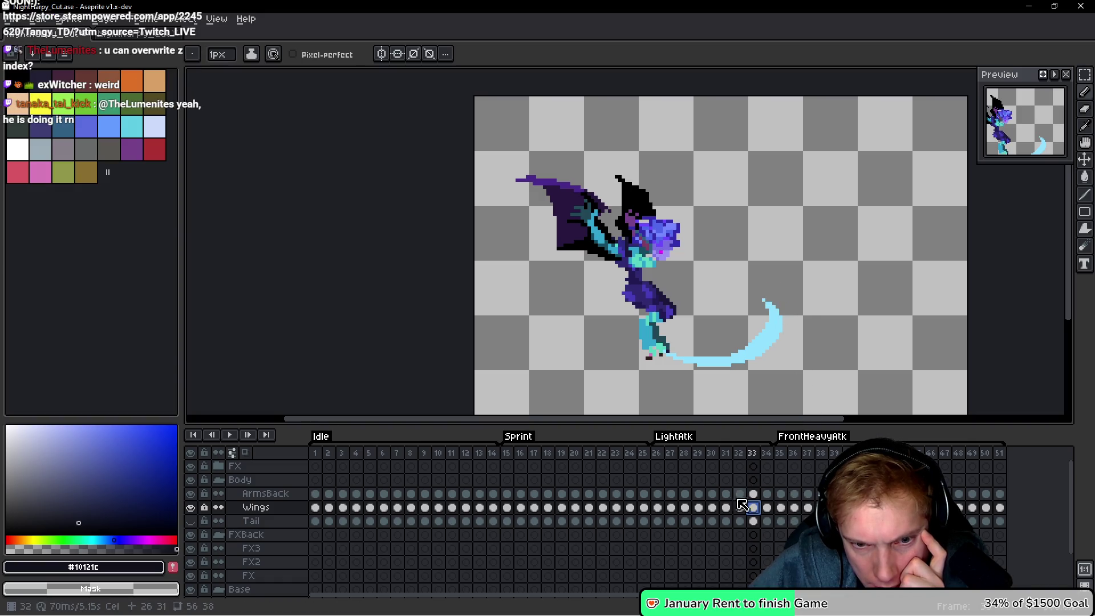
Toggle the back arms layer on frames 33 and 34 to check wing layering.
click(191, 493)
click(191, 493)
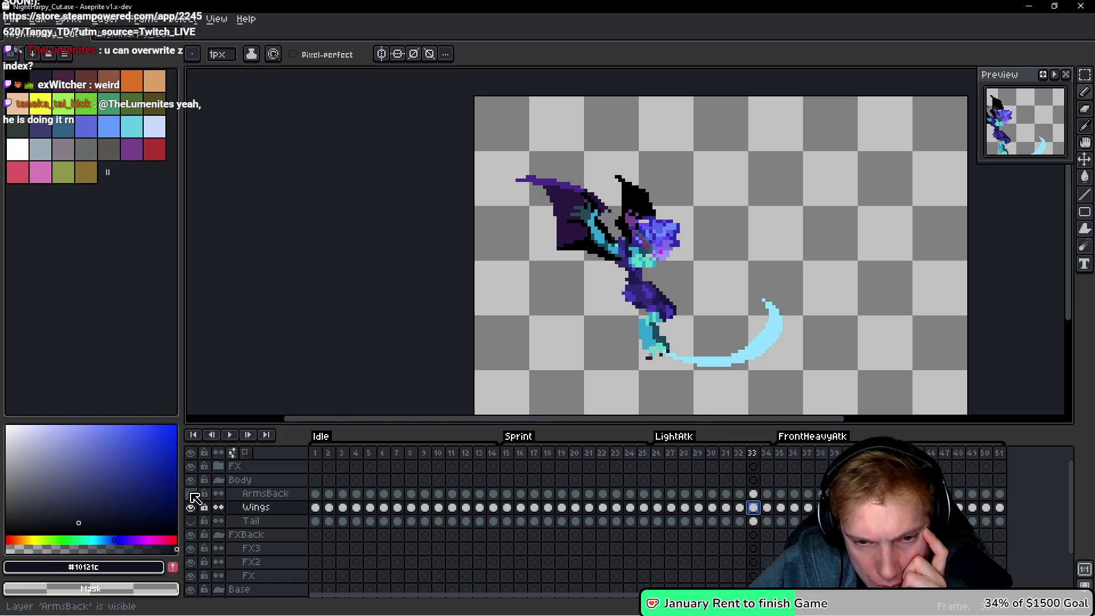
click(192, 495)
click(191, 494)
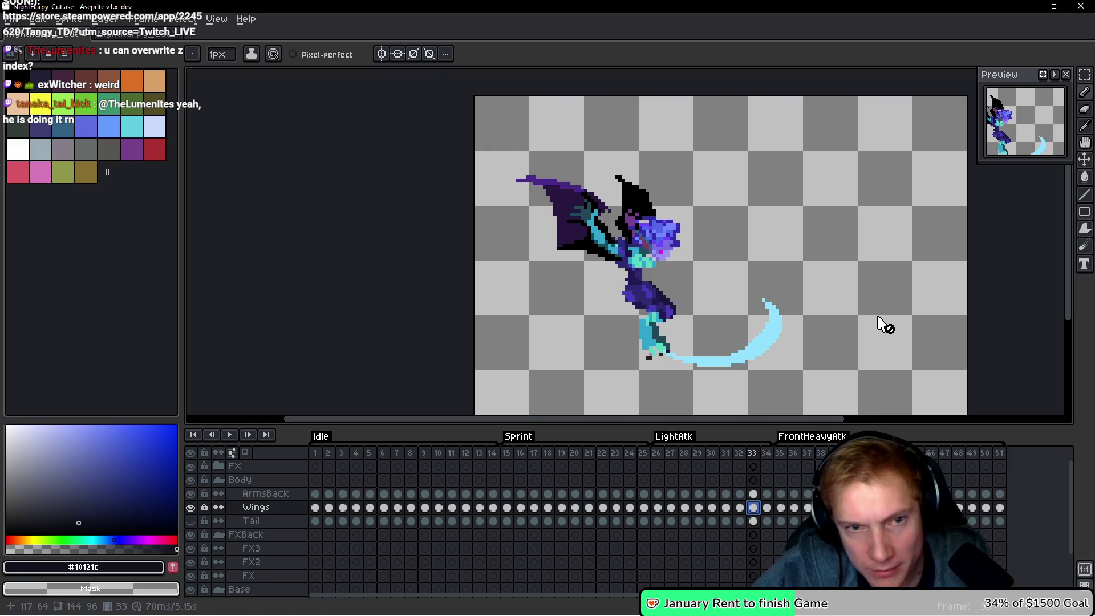
key(space)
key(Right)
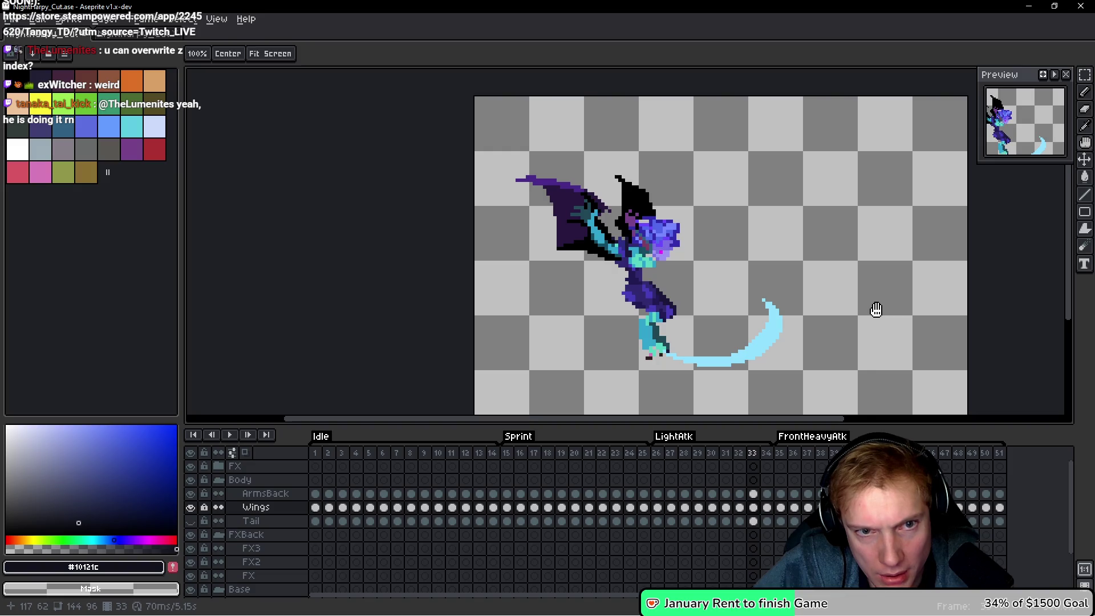
click(190, 494)
click(190, 494)
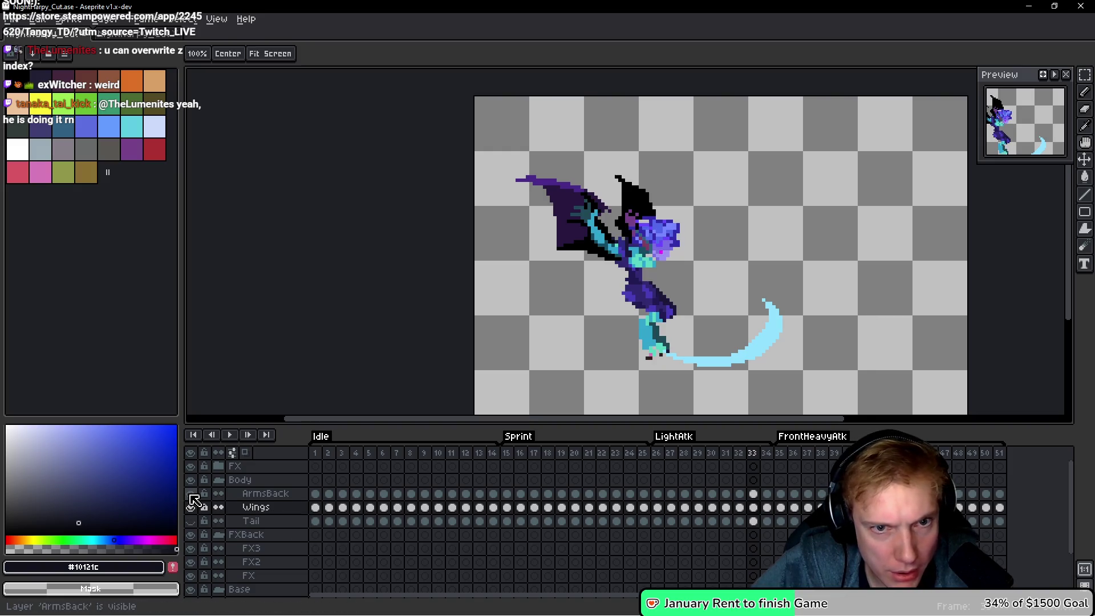
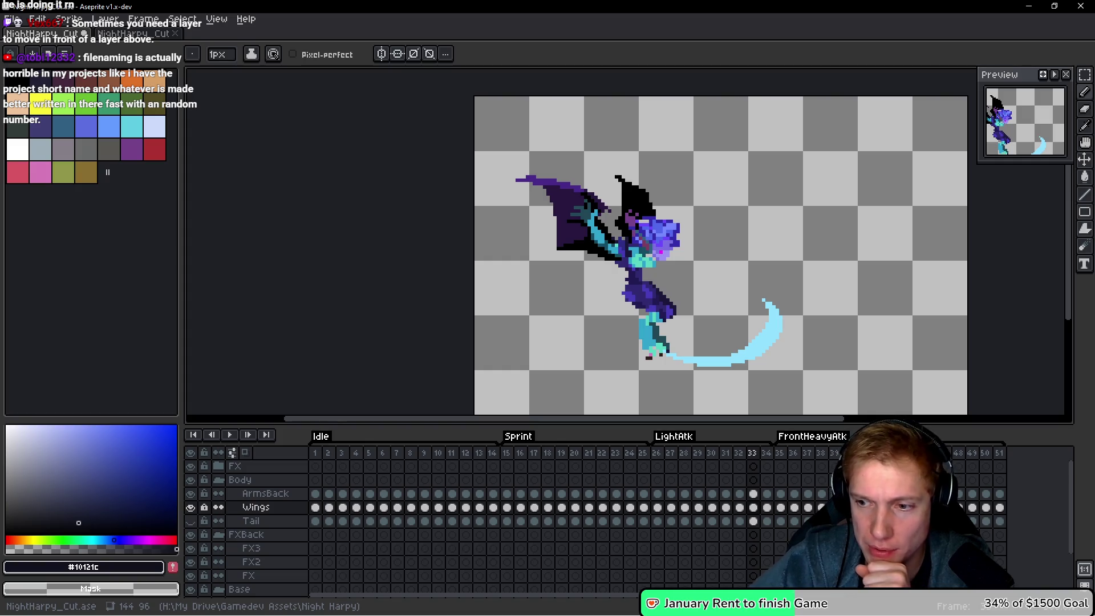
Recentre the harpy and step through the slash-attack frames to frame 43.
drag(794, 335, 751, 279)
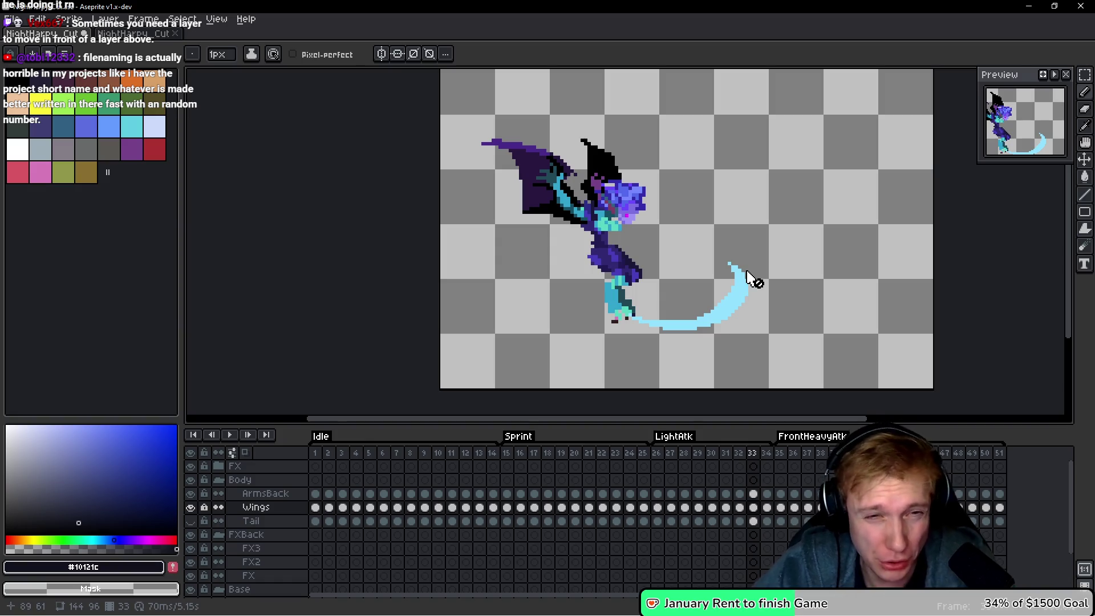
key(Left)
key(Left)
key(Right)
key(Left)
key(Left)
key(Left)
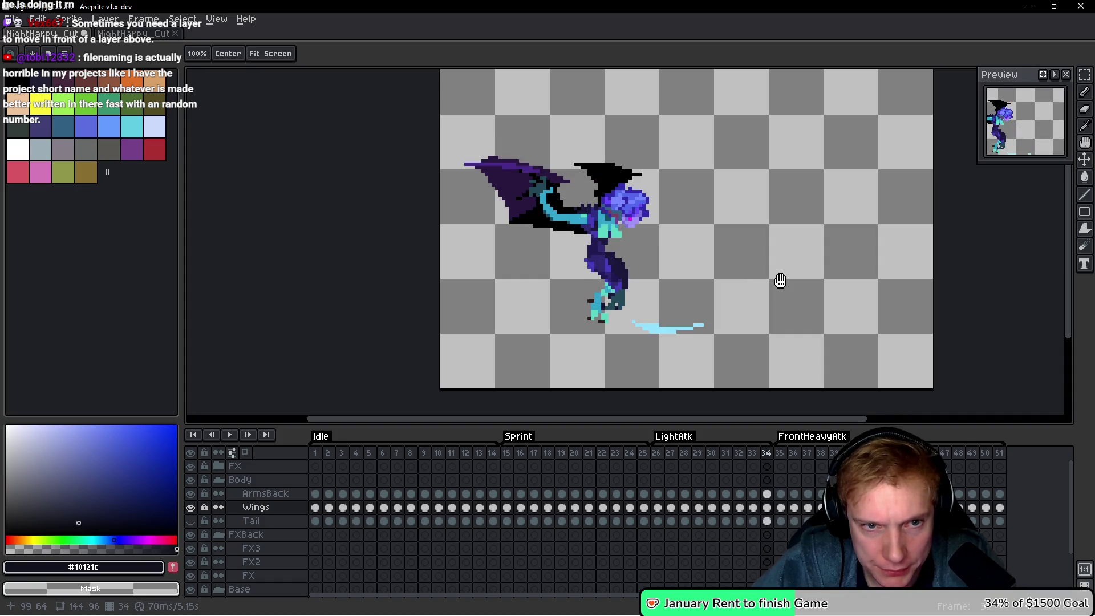
key(Return)
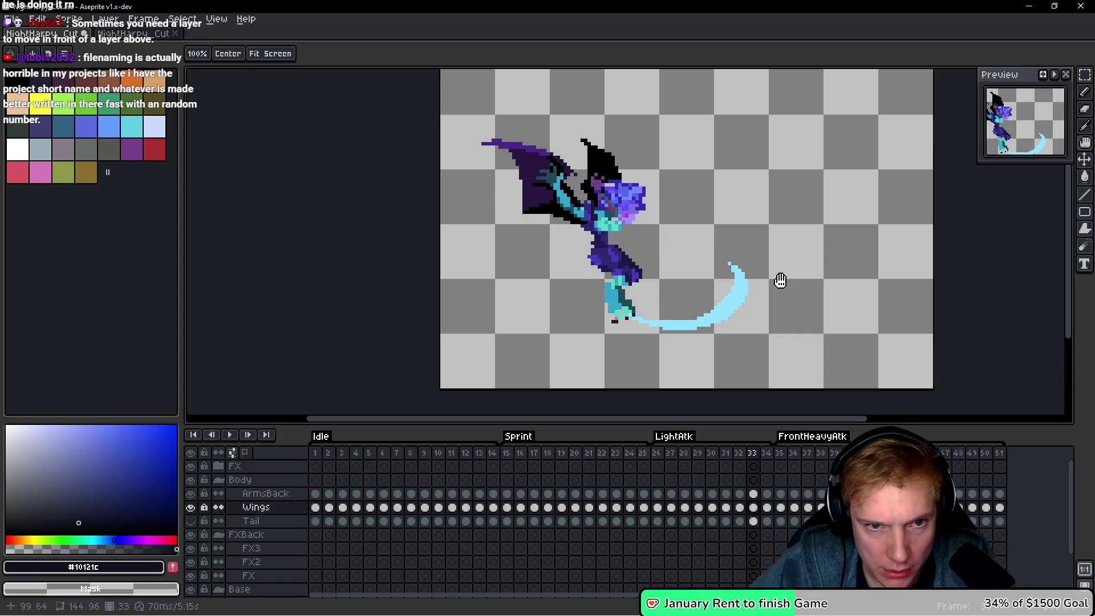
click(781, 454)
key(Right)
key(Right)
key(Right)
key(Right)
key(Right)
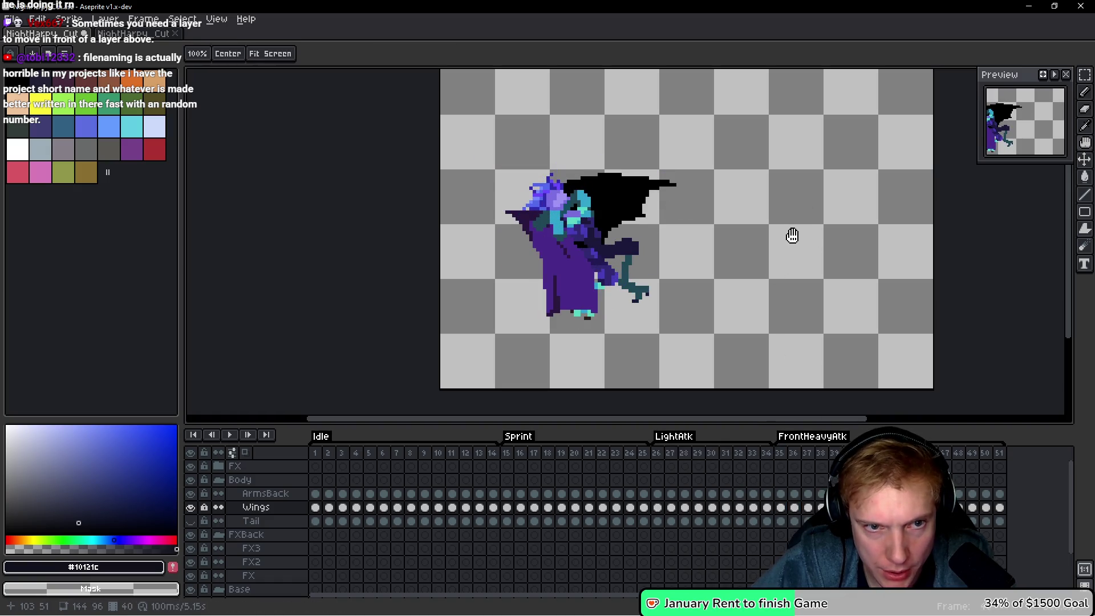
key(Right)
key(Left)
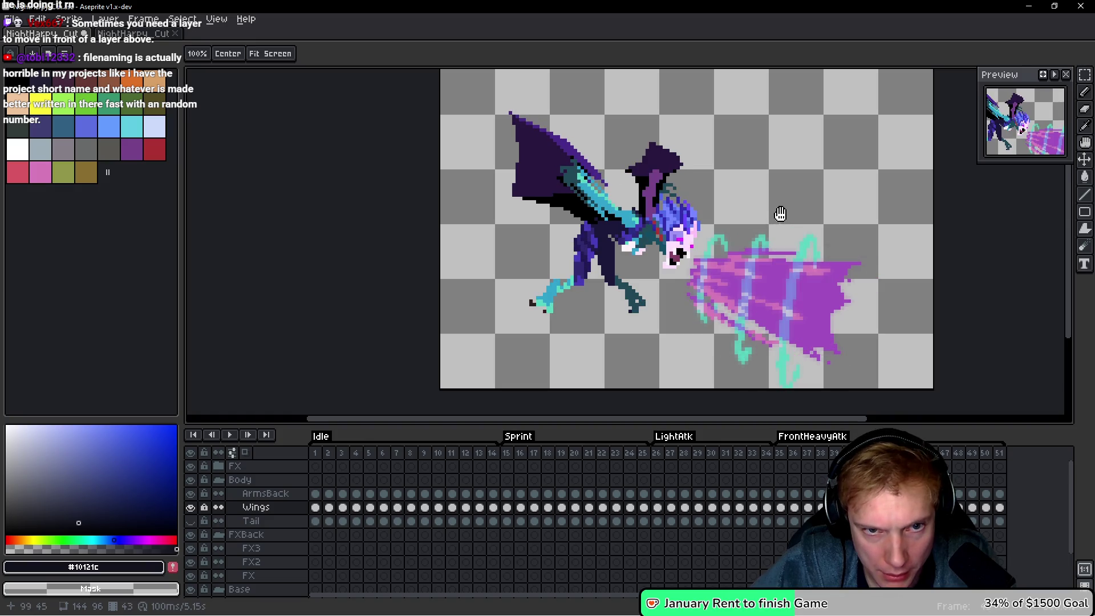
Undo an accidental Paint Bucket fill on the dark outline and select the ArmsBack layer.
key(b)
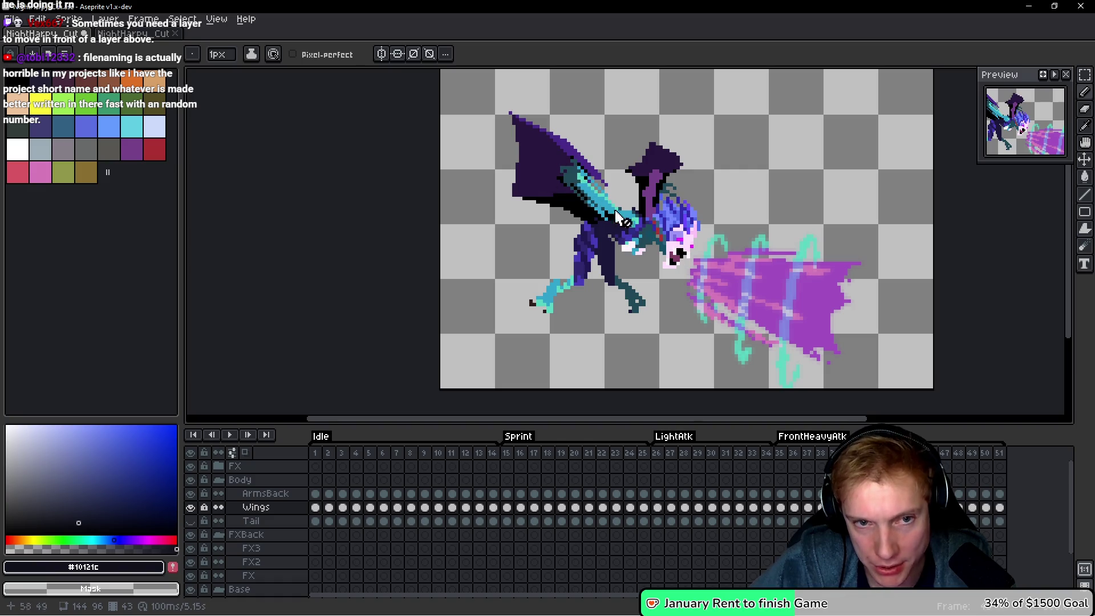
scroll(652, 211, up, 1)
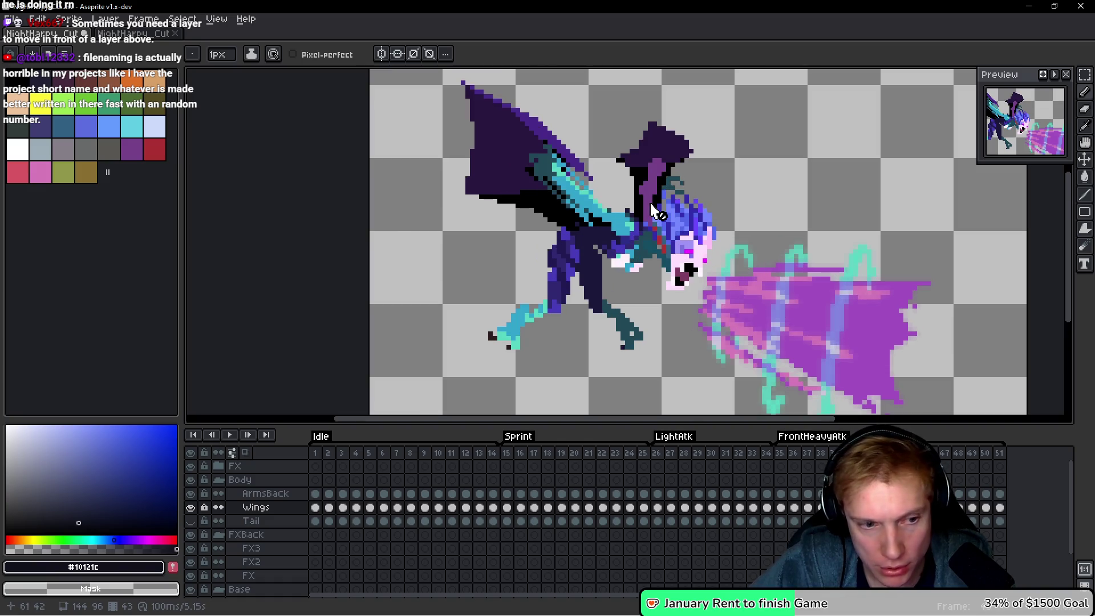
scroll(647, 194, up, 1)
key(g)
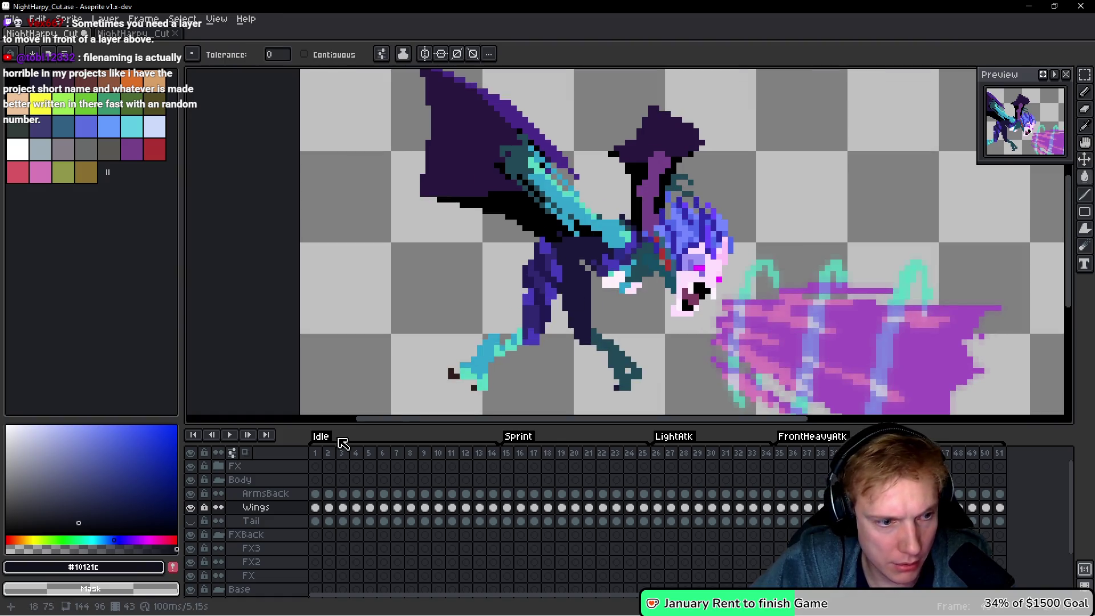
right_click(649, 191)
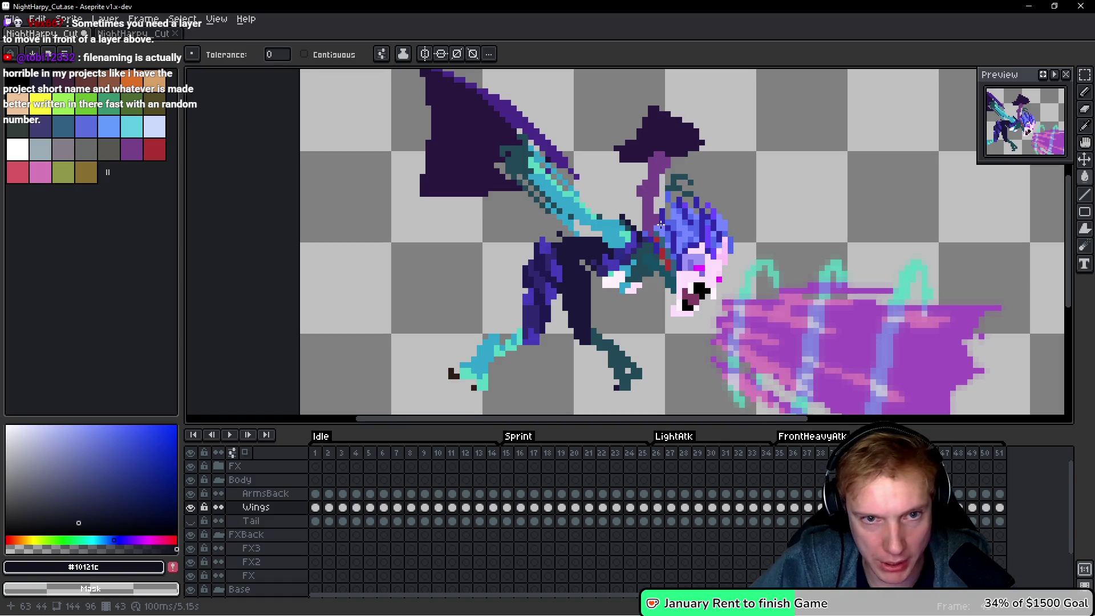
key(ctrl+z)
ctrl+click(647, 229)
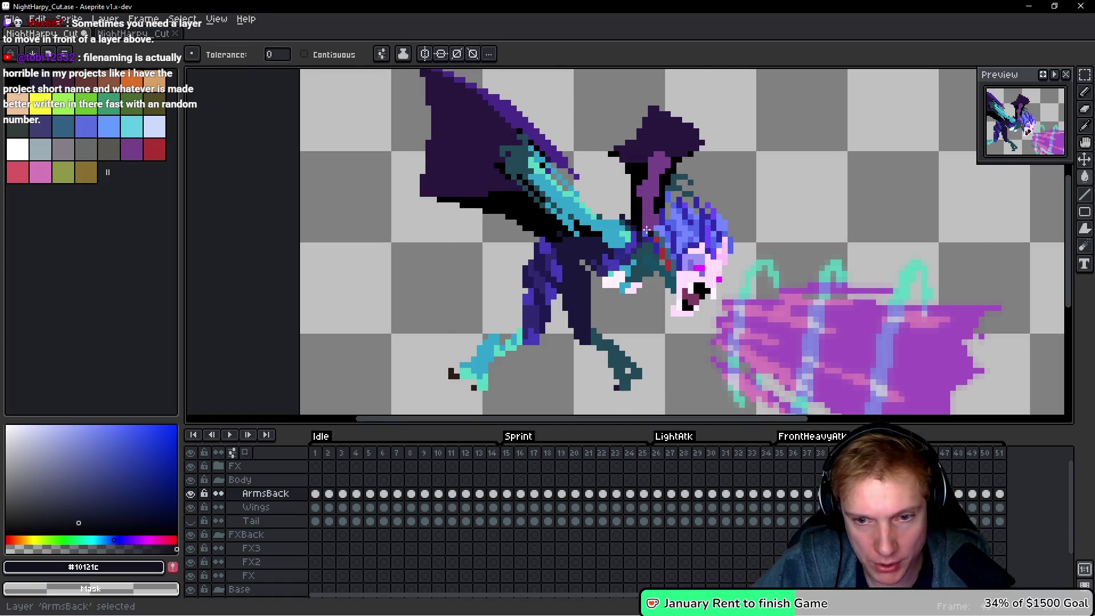
Advance to frame 44 and zoom in and out to inspect the harpy's outline.
scroll(708, 204, down, 4)
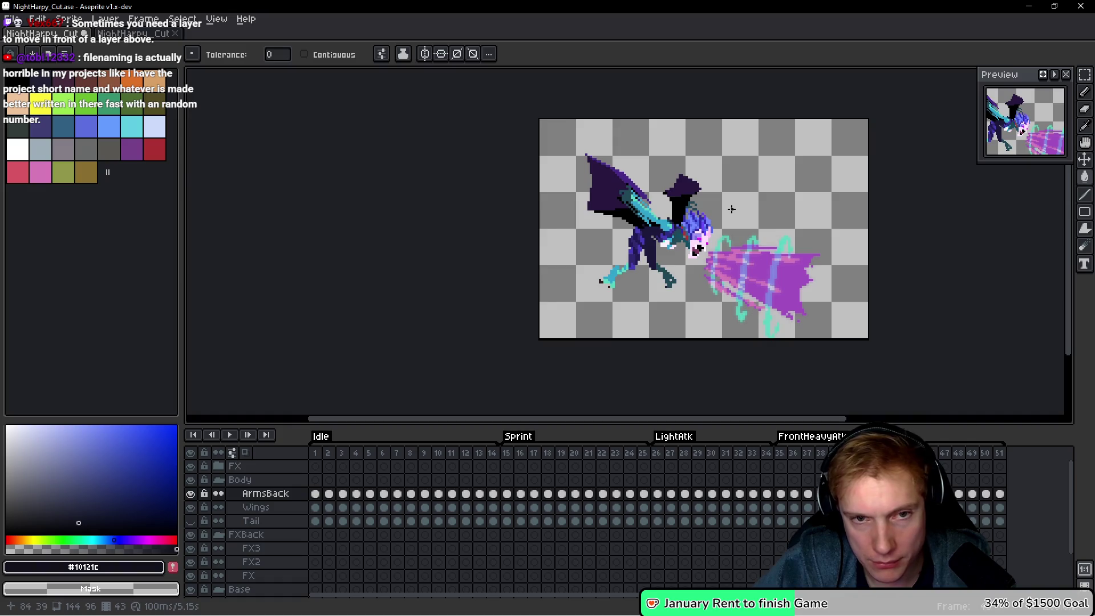
scroll(731, 210, up, 1)
key(Right)
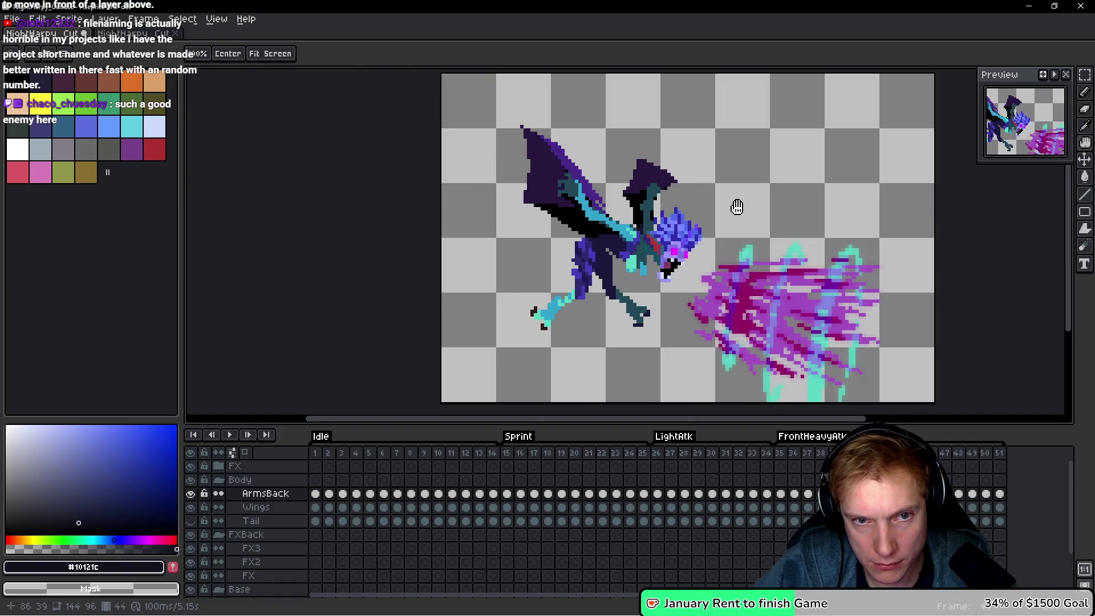
scroll(639, 212, up, 2)
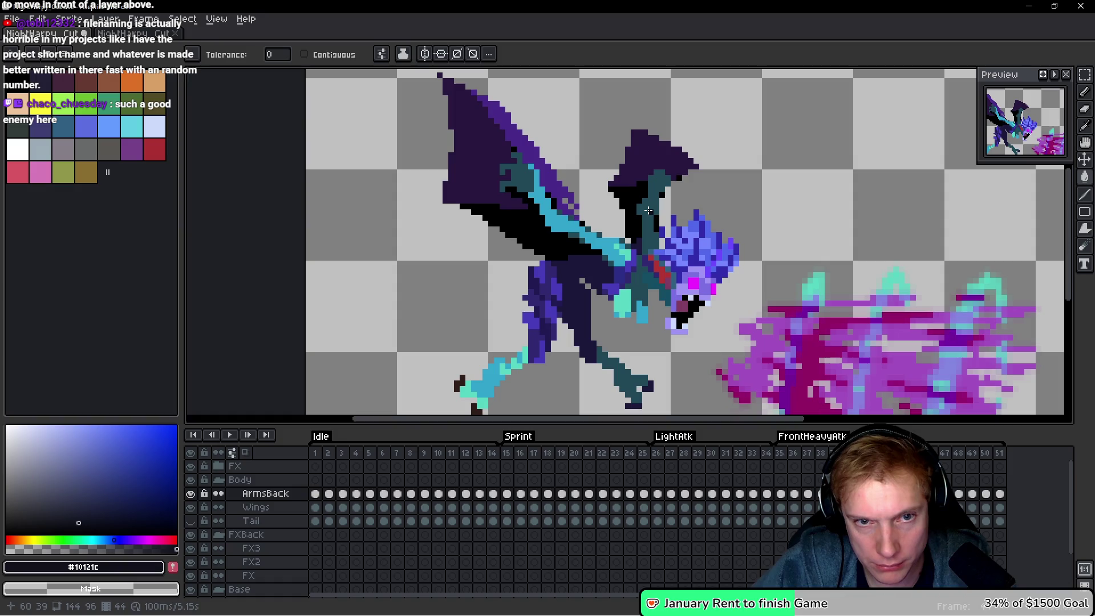
scroll(656, 209, down, 2)
scroll(671, 210, up, 1)
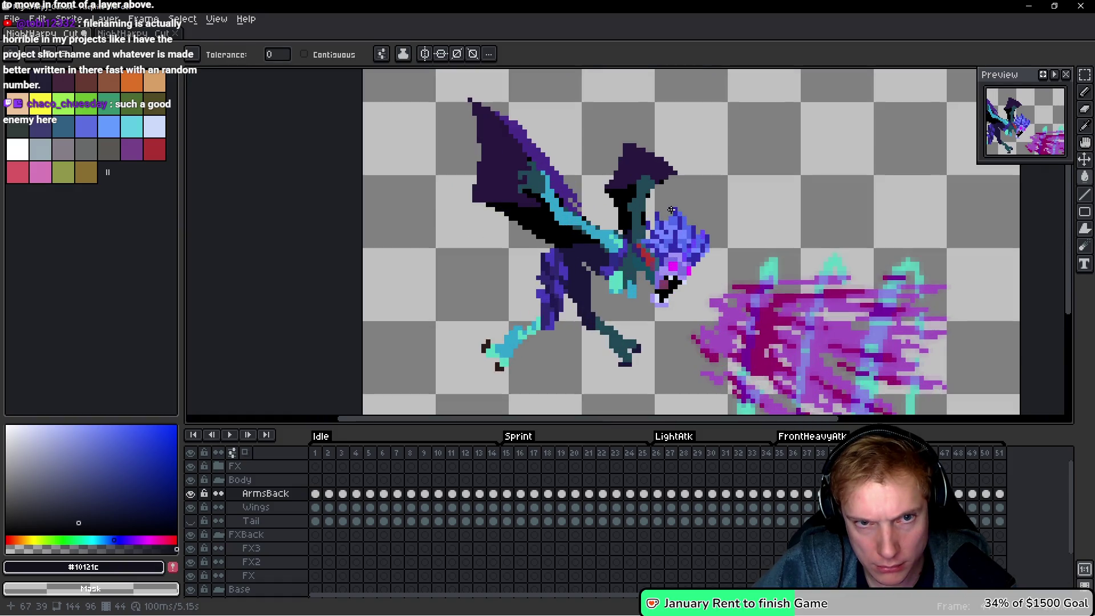
scroll(672, 210, up, 2)
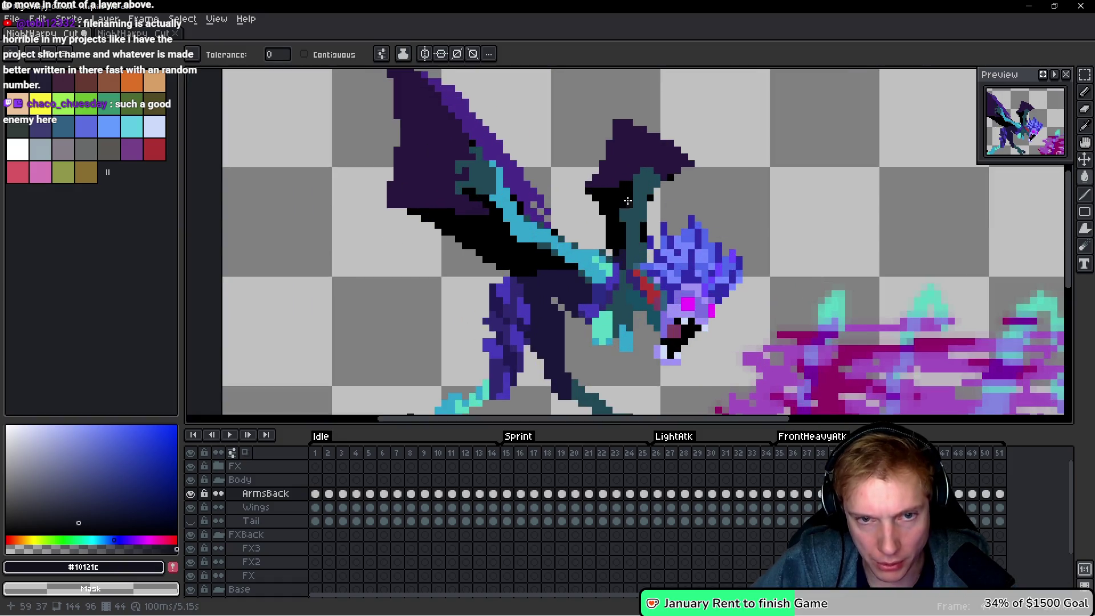
scroll(669, 212, down, 2)
scroll(670, 208, up, 1)
scroll(671, 204, down, 1)
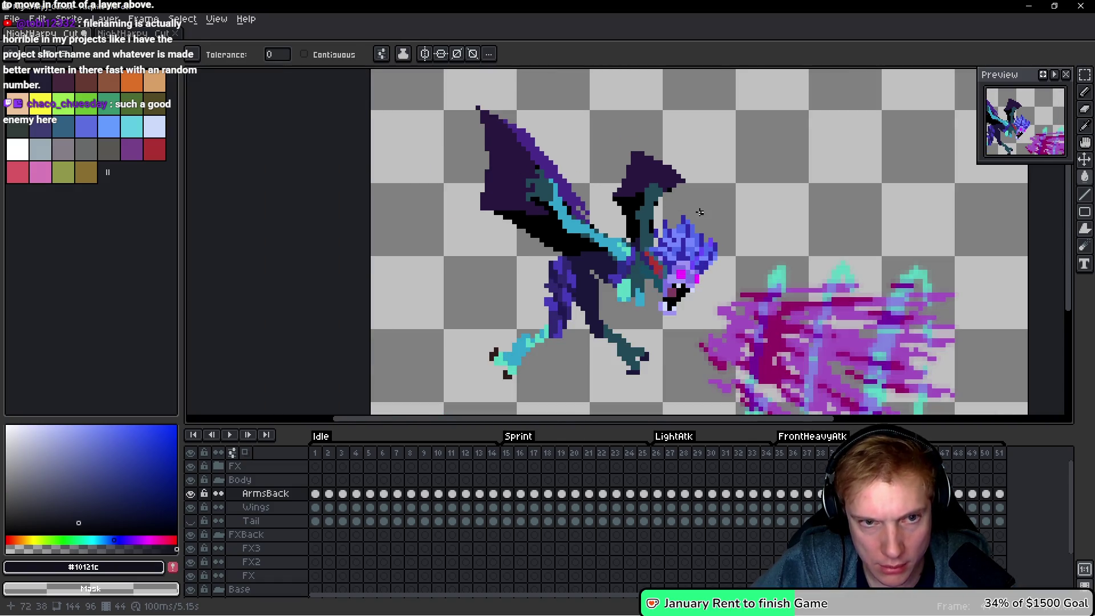
click(12, 19)
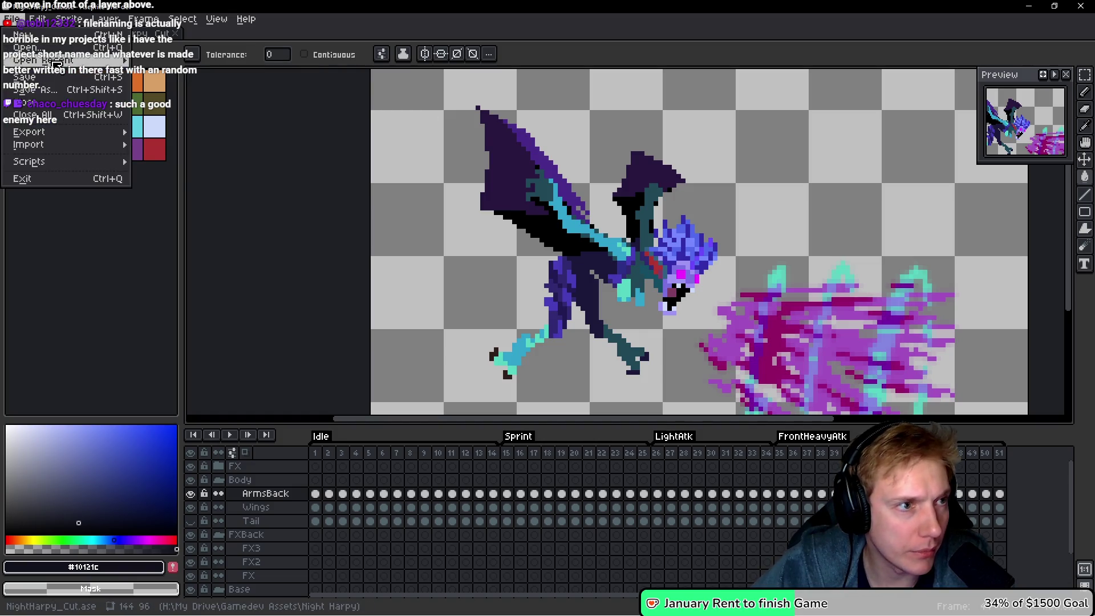
Reopen NightHarpy.ase from recent files and browse the heavy-attack frames 84 to 94.
mouse_move(57, 62)
click(243, 149)
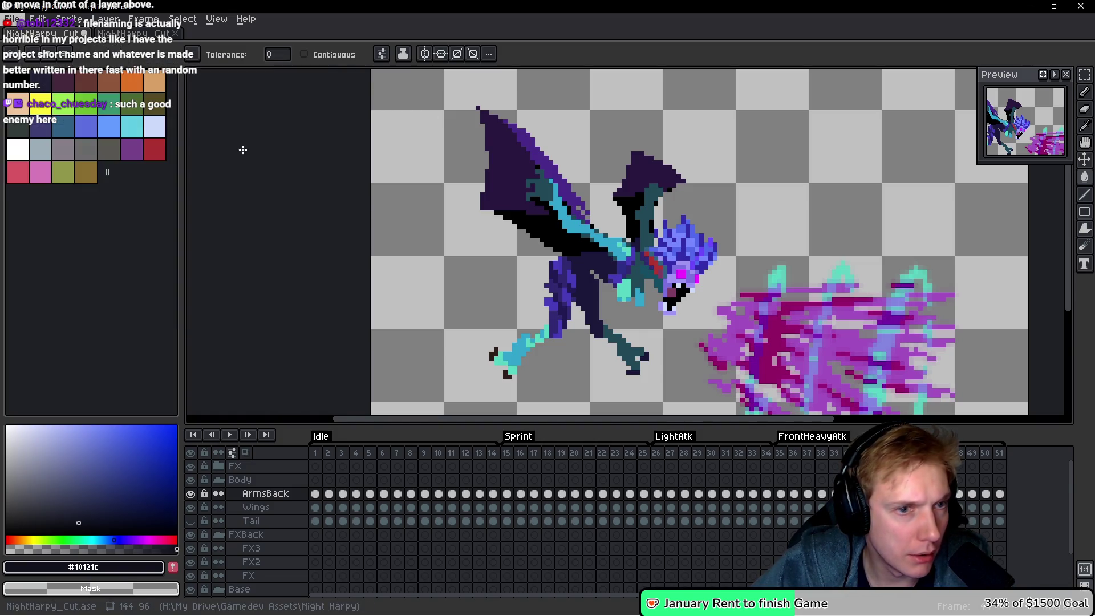
key(g)
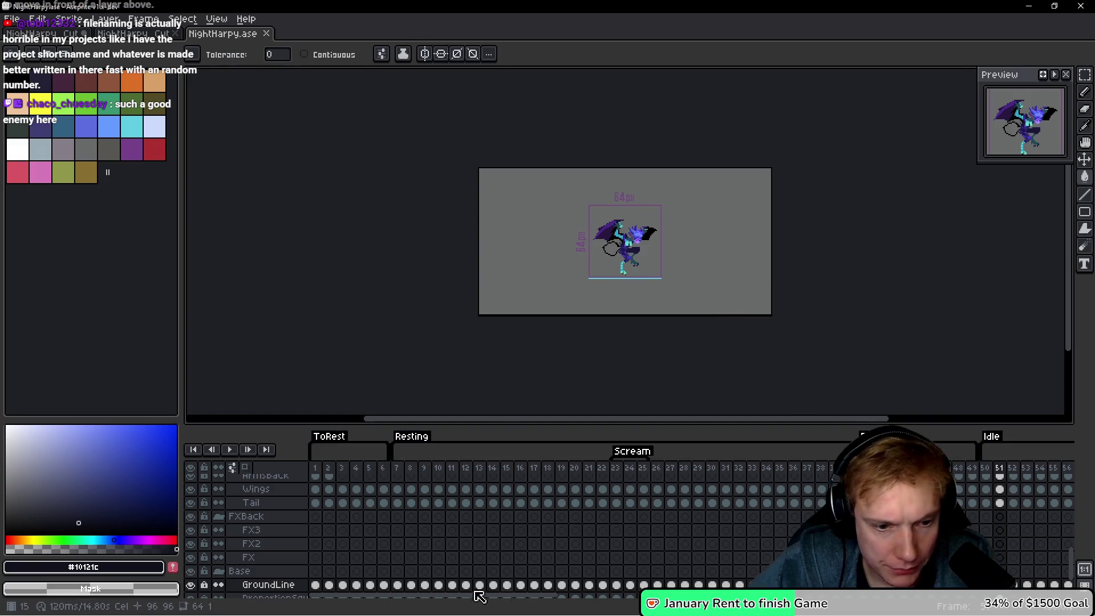
mouse_move(479, 596)
mouse_down()
mouse_move(830, 599)
mouse_move(754, 600)
mouse_up()
drag(543, 477, 626, 476)
scroll(633, 251, up, 5)
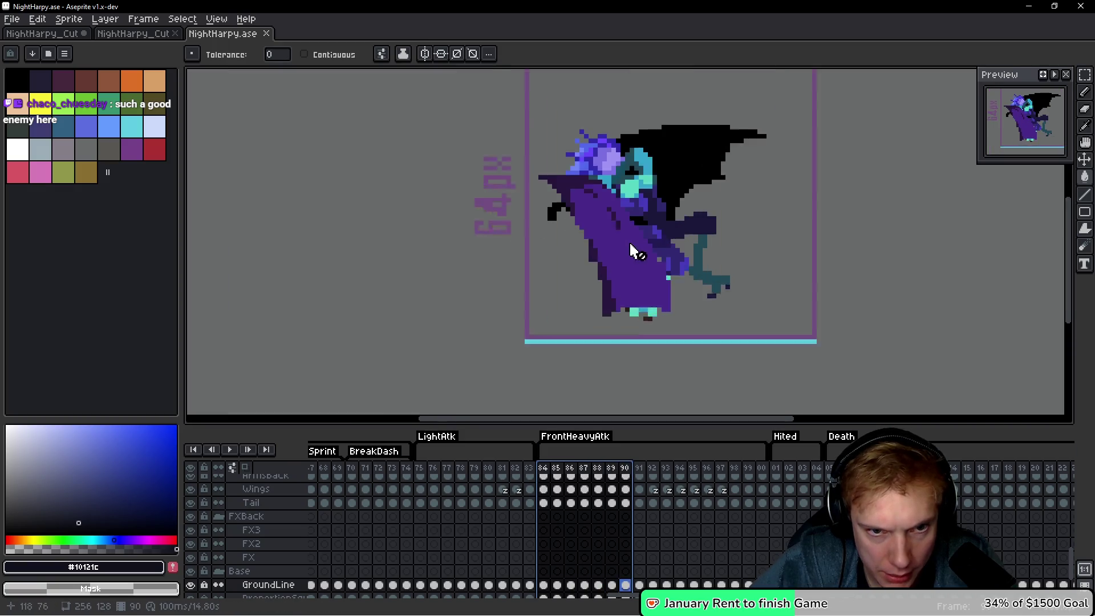
key(Right)
key(Right)
scroll(793, 231, up, 2)
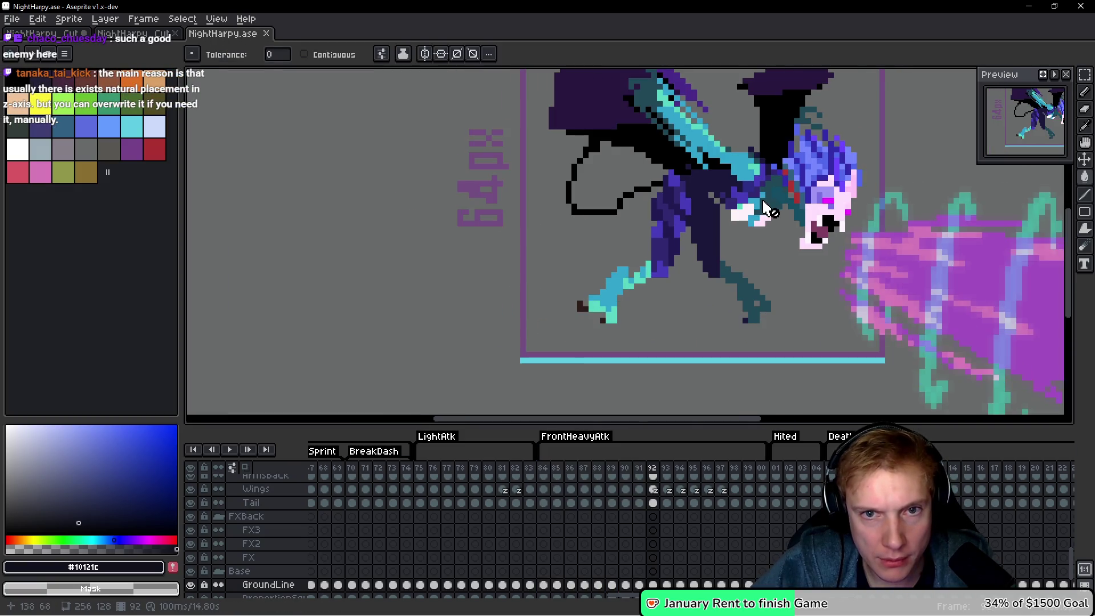
scroll(765, 208, down, 2)
key(Right)
key(Right)
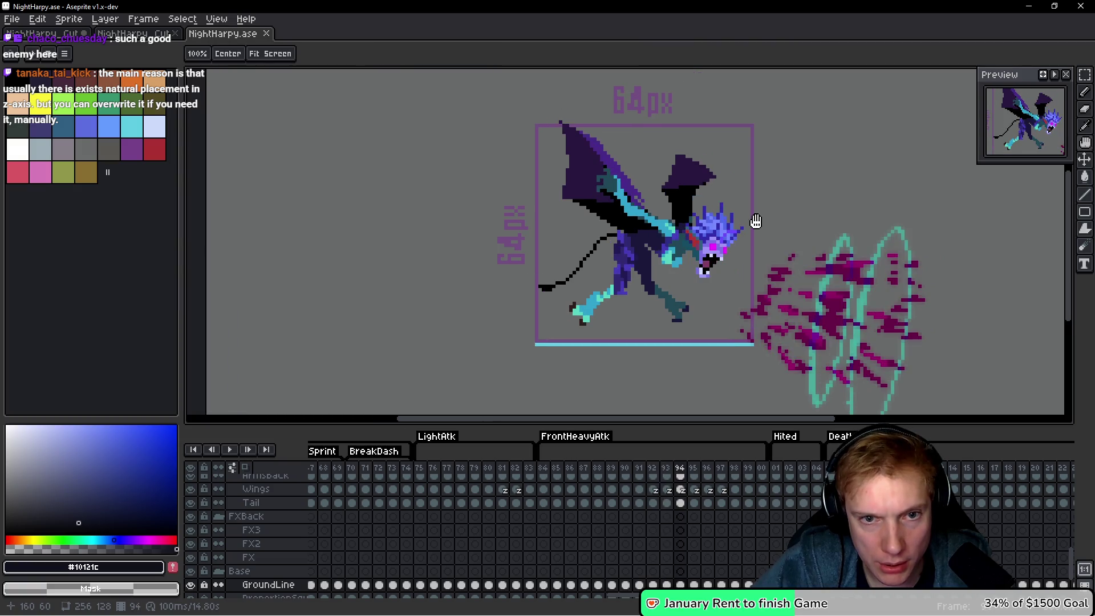
Return to NightHarpy_Cut.ase and dock NightHarpy.ase side by side with it.
click(139, 35)
click(40, 35)
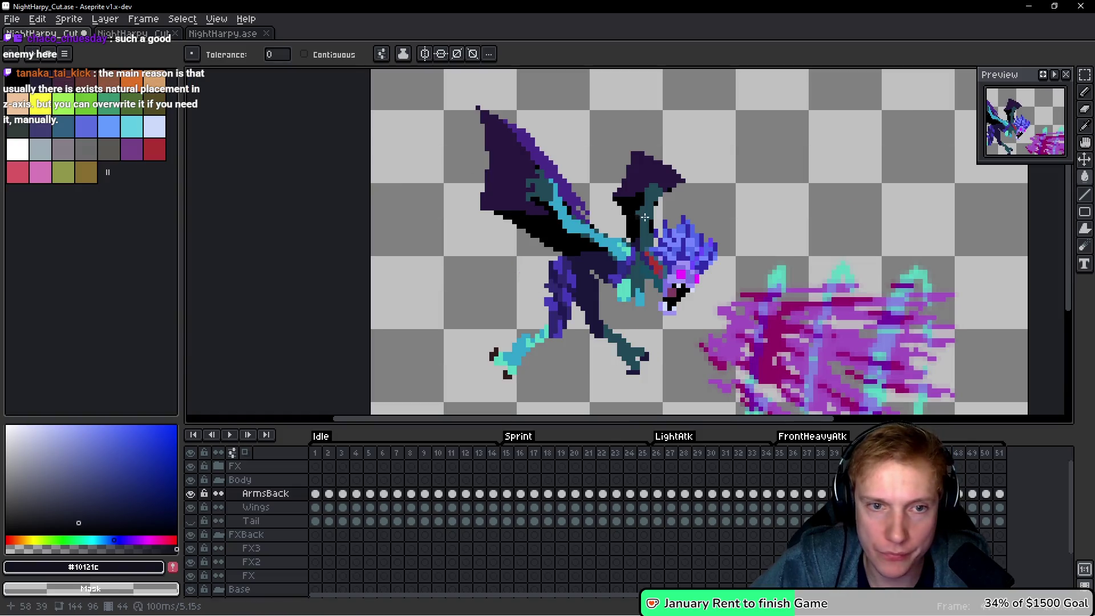
scroll(618, 219, up, 2)
scroll(618, 219, up, 2)
key(v)
key(Right)
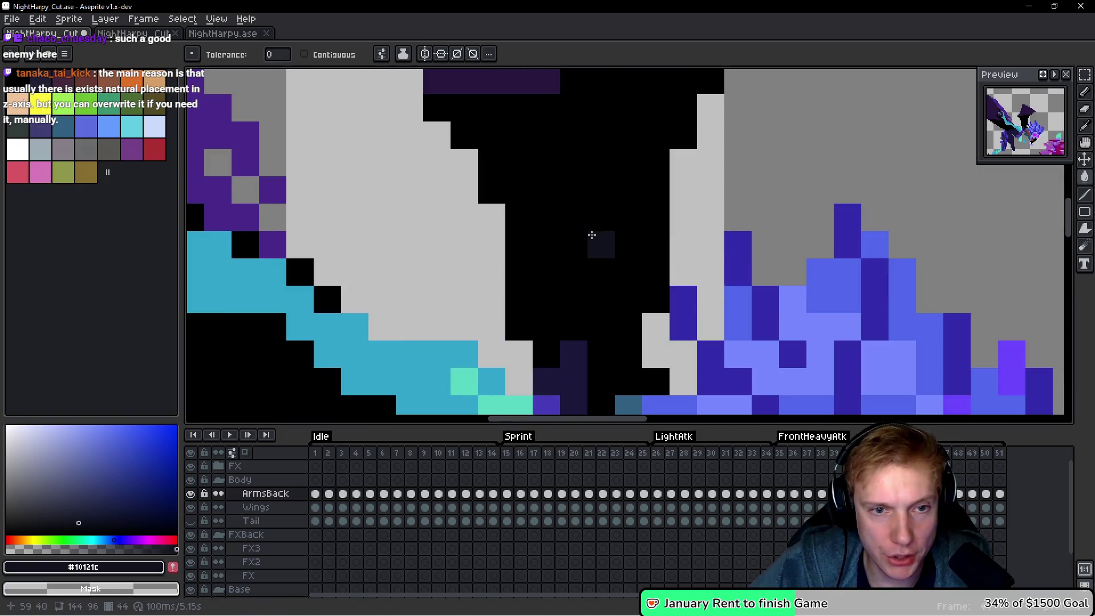
key(Left)
key(b)
scroll(611, 294, down, 3)
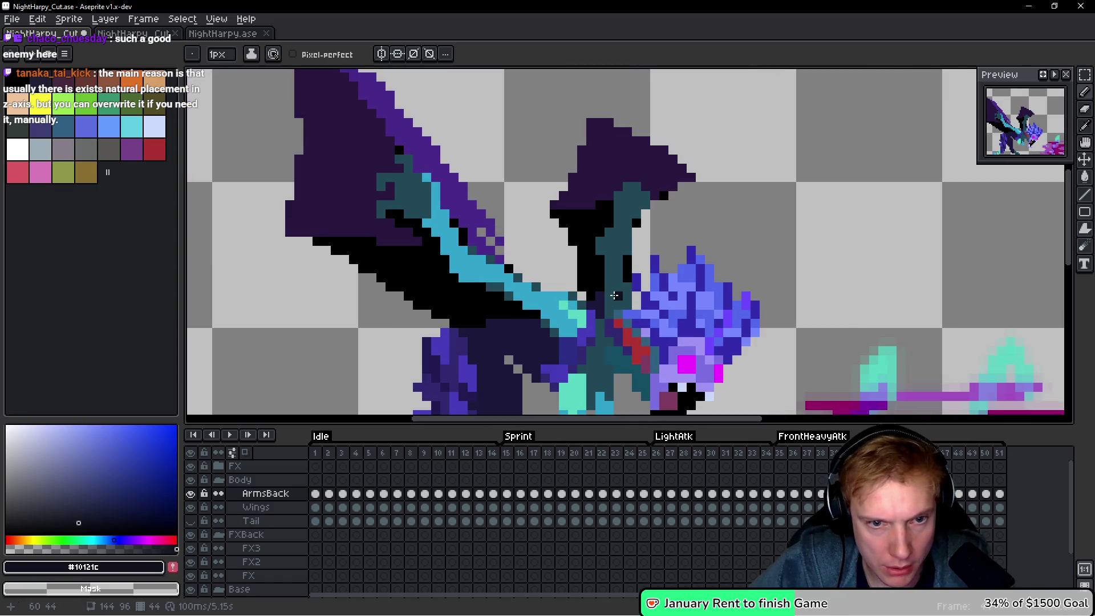
scroll(614, 295, down, 2)
mouse_move(222, 34)
mouse_down()
mouse_move(944, 285)
mouse_move(1038, 251)
mouse_up()
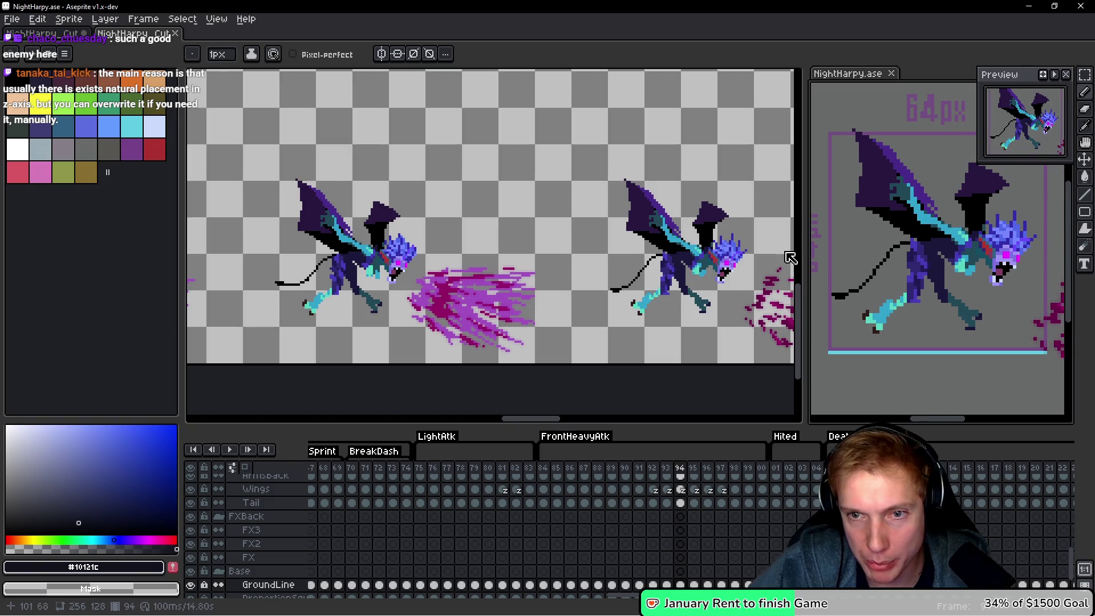
Switch to NightHarpy_Cut.ase, compare frames 43 and 44, and zoom in on the neck.
scroll(519, 265, up, 2)
scroll(481, 242, up, 1)
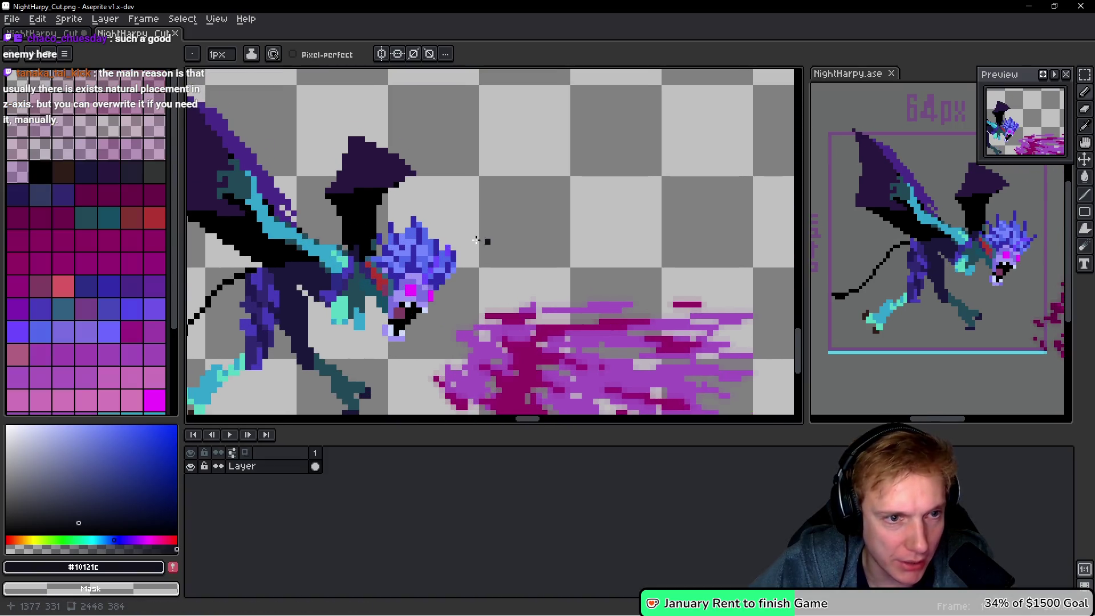
key(space)
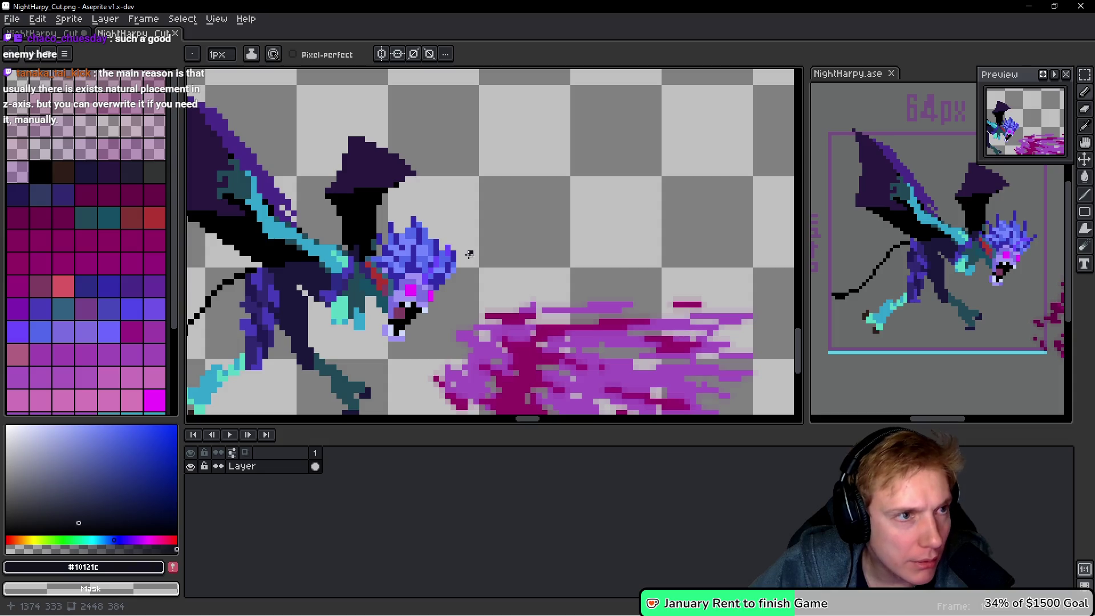
key(ctrl+Tab)
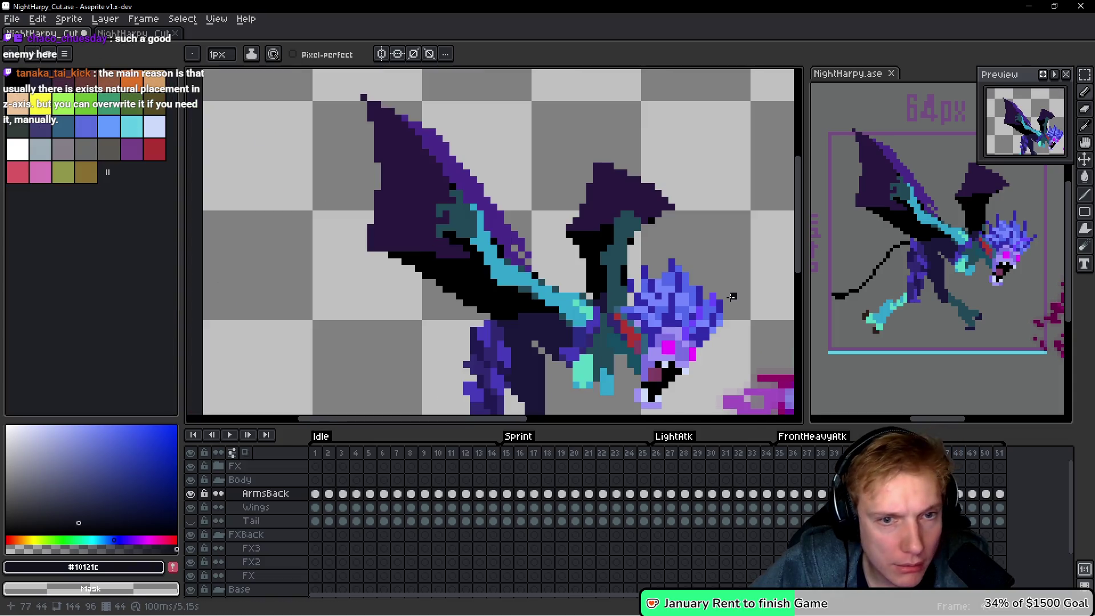
key(space)
key(Left)
key(Right)
key(Left)
key(Right)
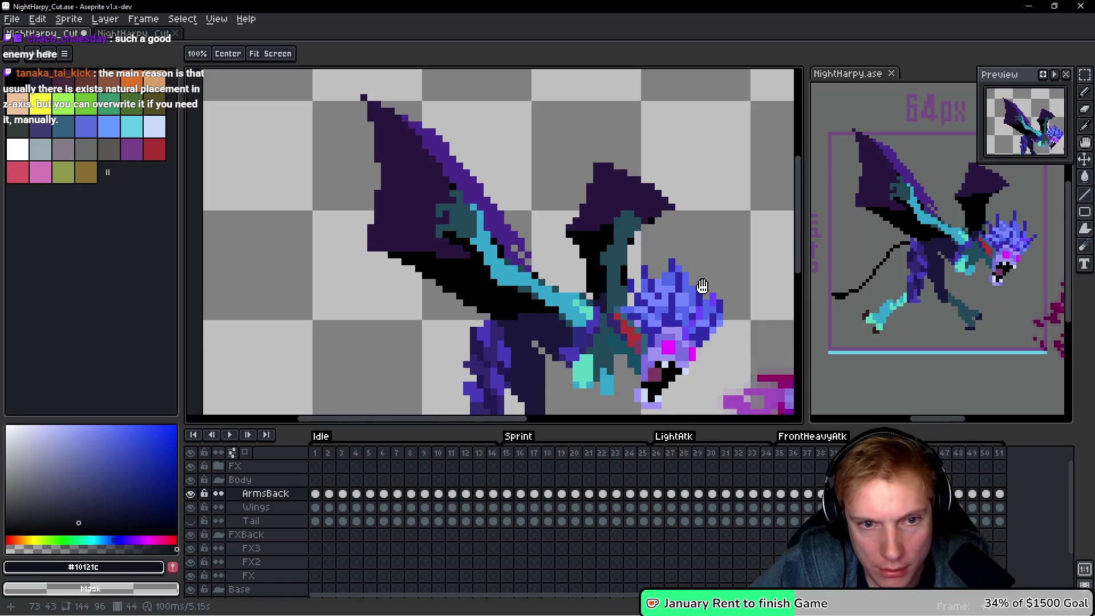
scroll(650, 310, up, 2)
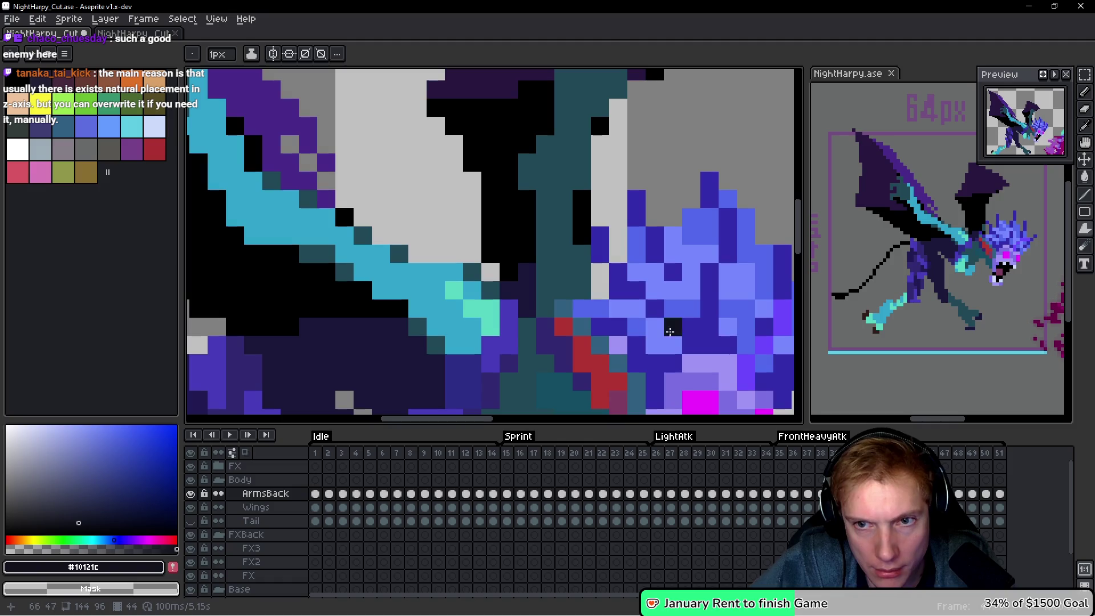
Paint dark outline pixels down the harpy's neck with the Pencil.
click(560, 251)
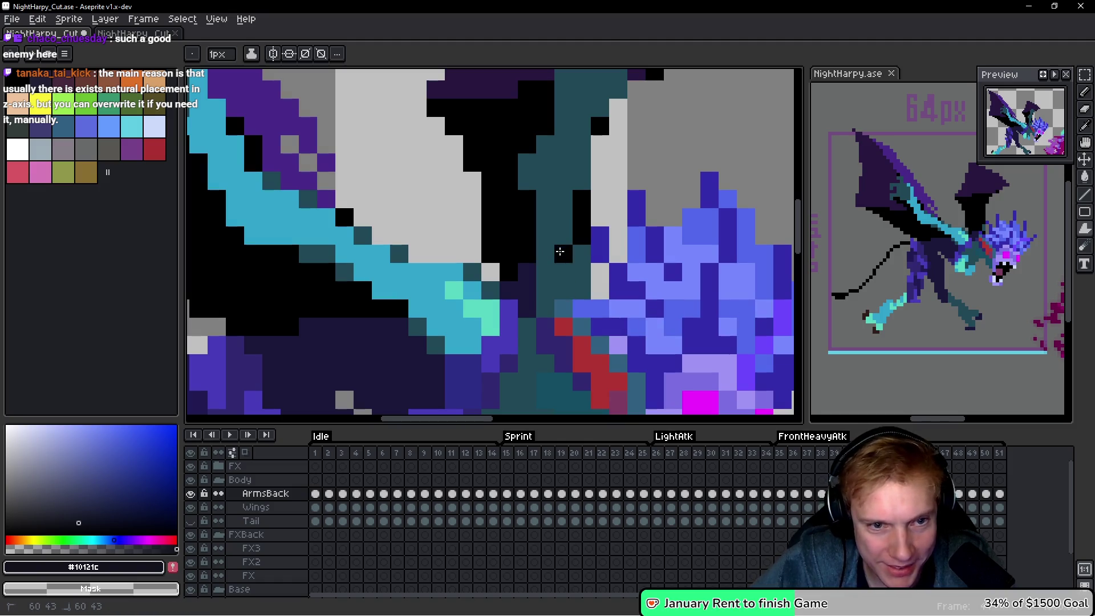
mouse_move(565, 277)
mouse_down()
mouse_move(555, 289)
mouse_move(581, 271)
mouse_move(605, 114)
mouse_up()
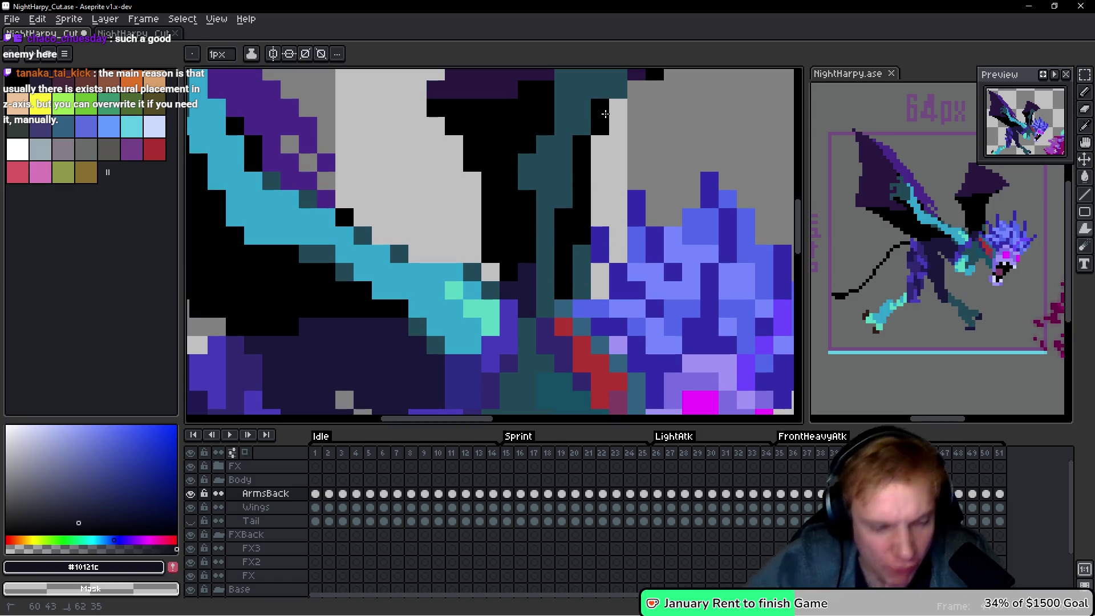
key(v)
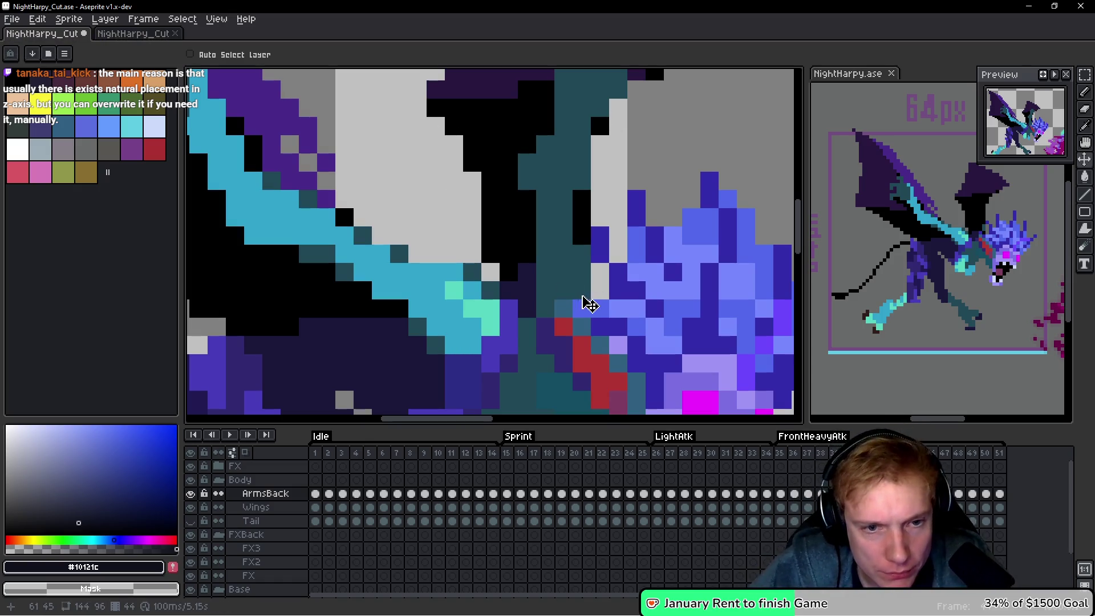
key(b)
mouse_move(582, 292)
mouse_down()
mouse_move(563, 291)
mouse_move(563, 254)
mouse_move(557, 270)
mouse_up()
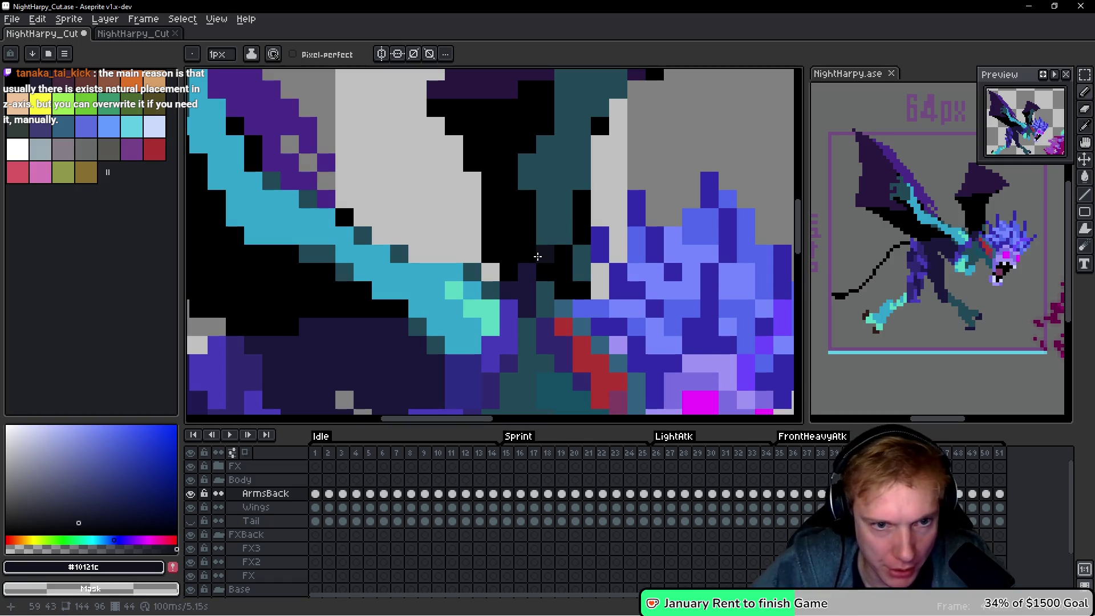
scroll(926, 225, up, 5)
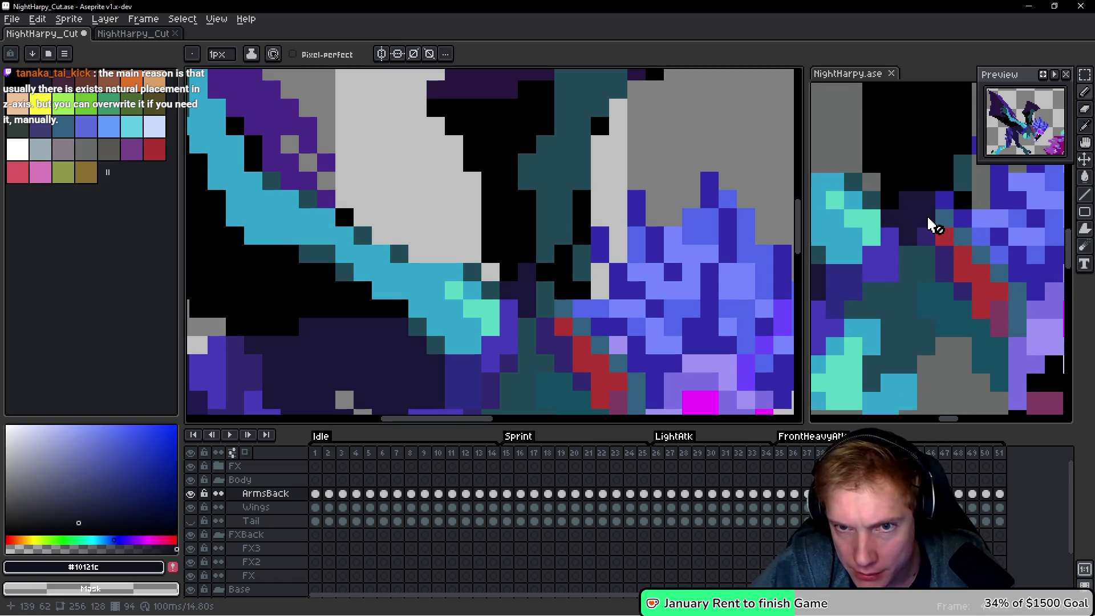
scroll(490, 245, down, 3)
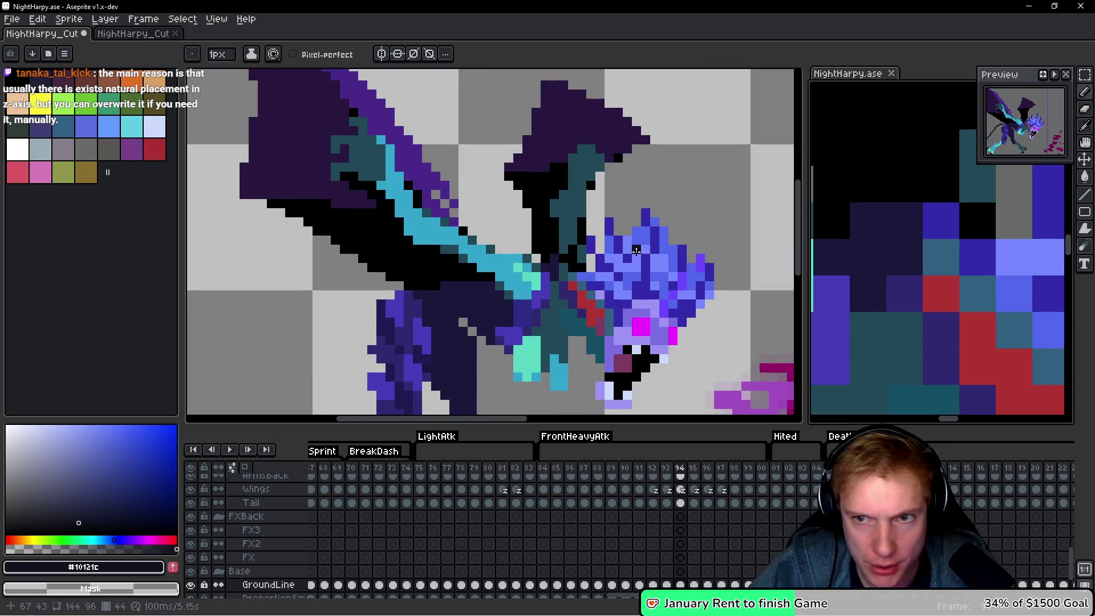
scroll(935, 263, down, 2)
drag(648, 249, 634, 249)
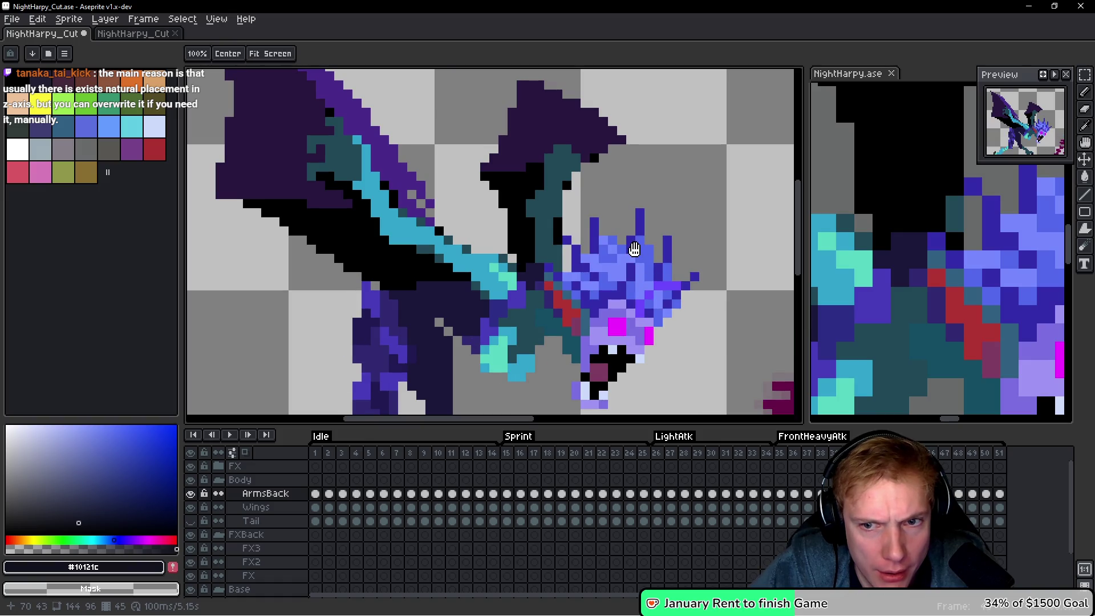
On frame 44, paint the teal neck pixels black and add a dark purple pixel.
key(comma)
drag(936, 293, 932, 286)
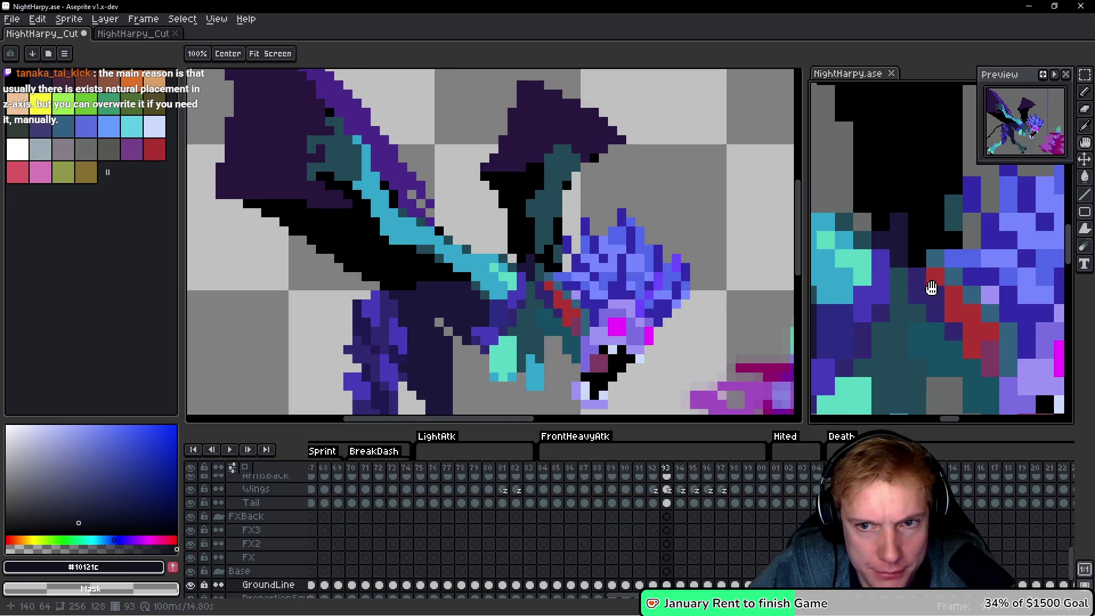
drag(557, 250, 567, 244)
scroll(567, 244, up, 2)
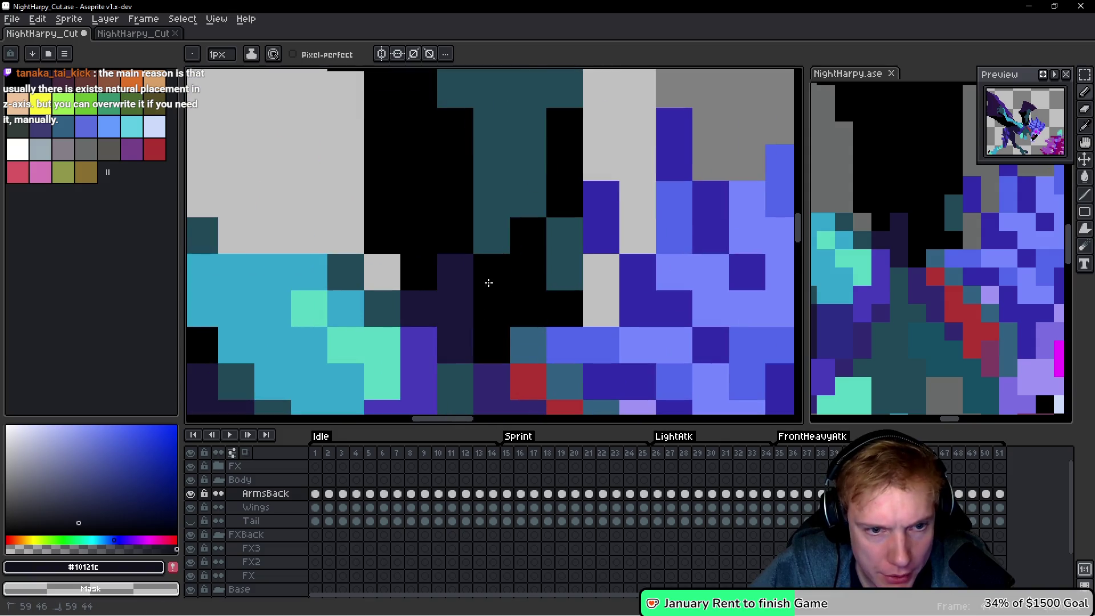
scroll(516, 282, down, 1)
drag(497, 293, 513, 285)
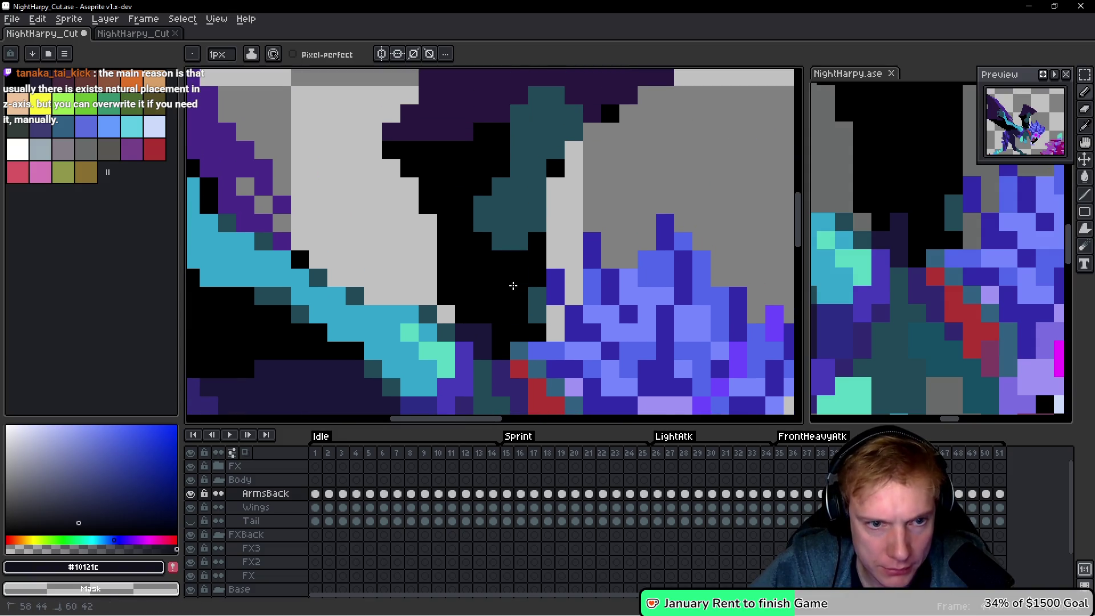
alt+click(485, 335)
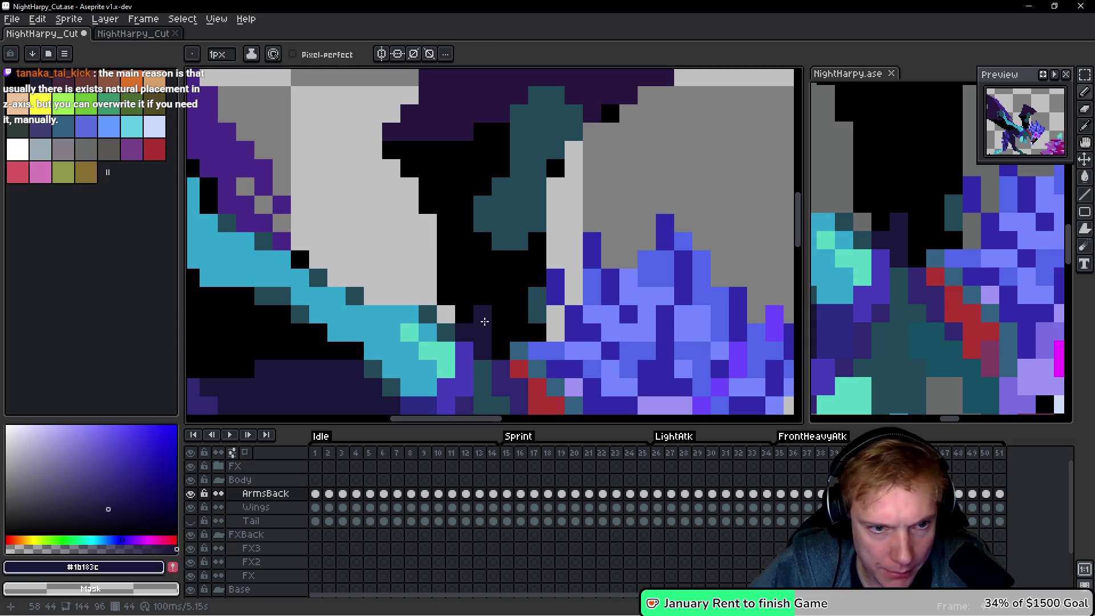
key(ctrl+z)
click(493, 220)
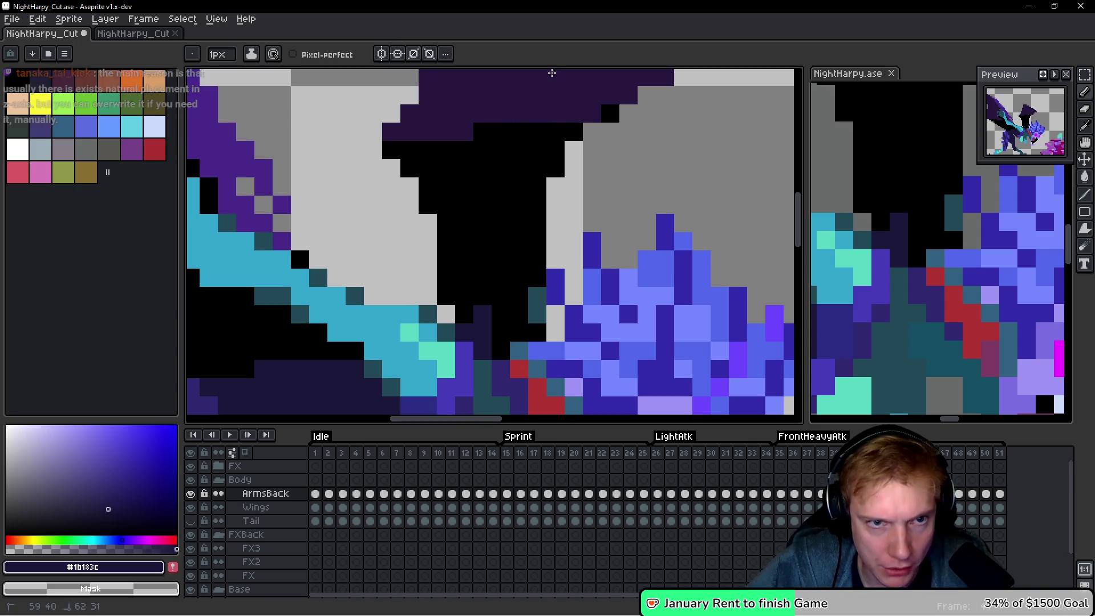
On the next frame, paint the teal arm pixels behind the neck dark.
key(Return)
key(Return)
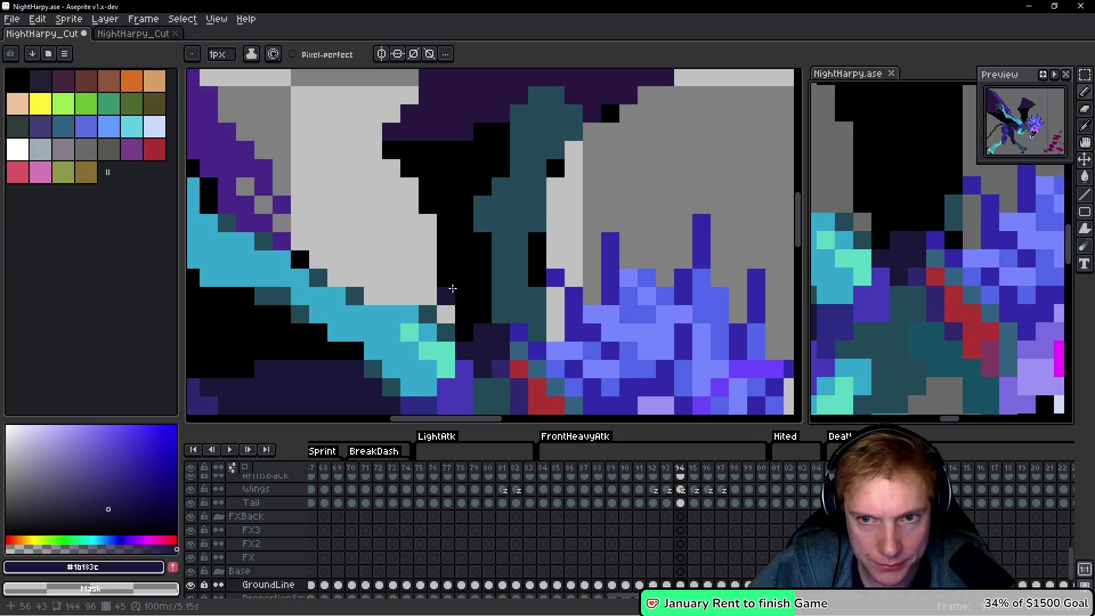
scroll(560, 281, up, 1)
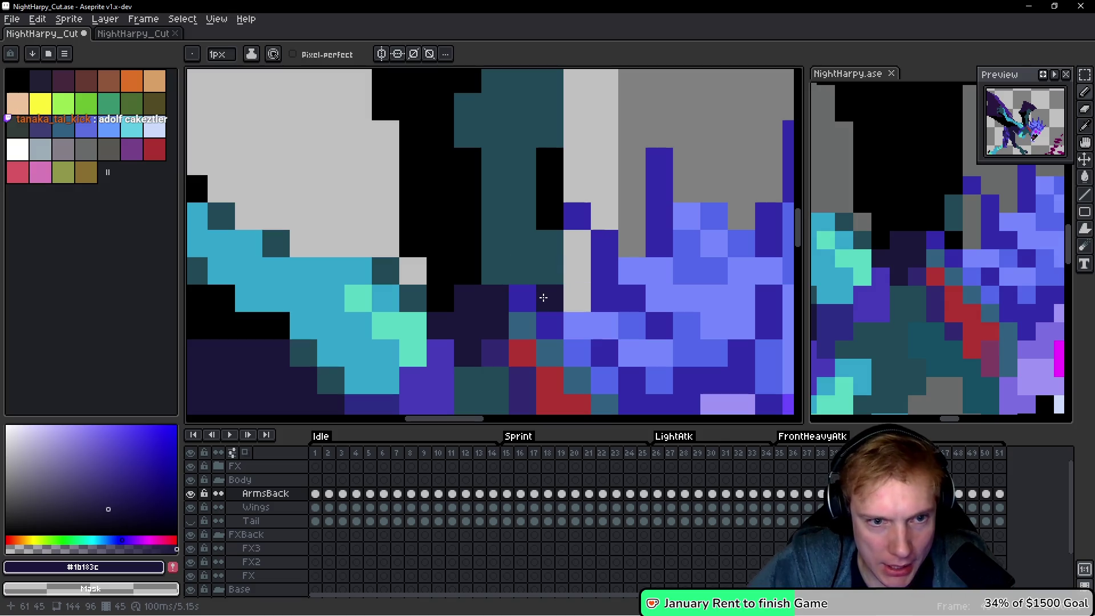
mouse_move(518, 267)
mouse_down()
mouse_move(501, 227)
mouse_move(526, 135)
mouse_move(524, 171)
mouse_move(445, 252)
mouse_move(464, 232)
mouse_move(489, 244)
mouse_up()
scroll(464, 232, down, 2)
scroll(453, 262, down, 3)
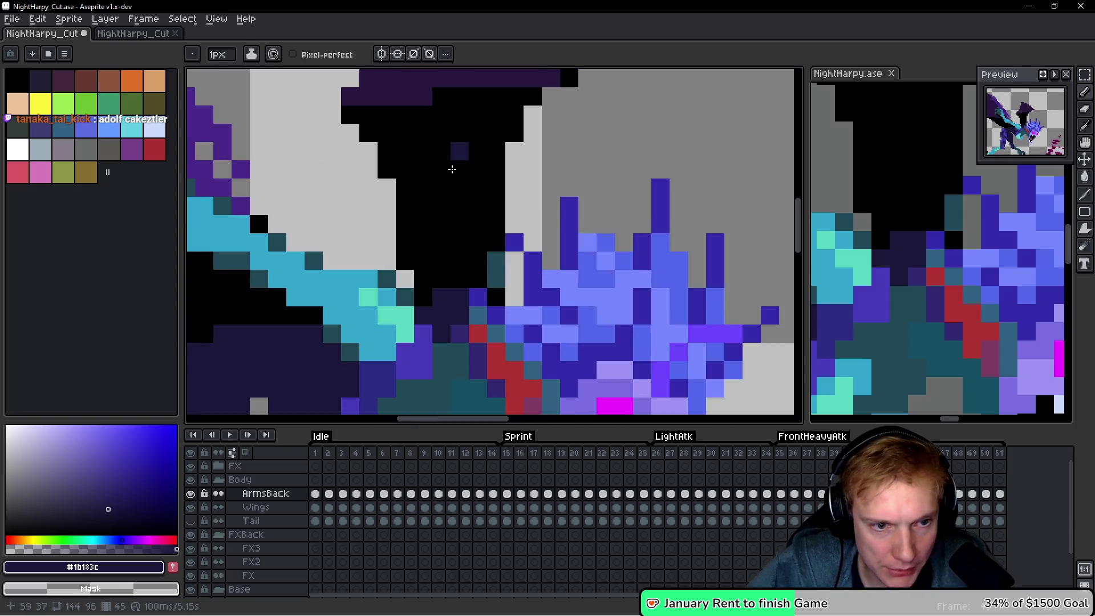
click(970, 354)
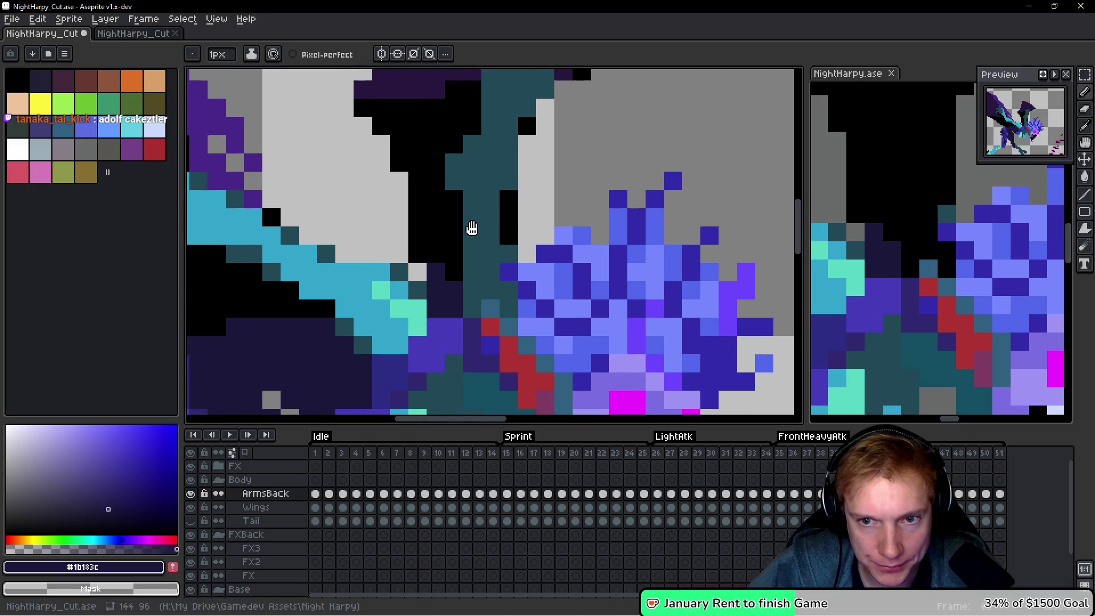
scroll(512, 289, up, 1)
click(512, 288)
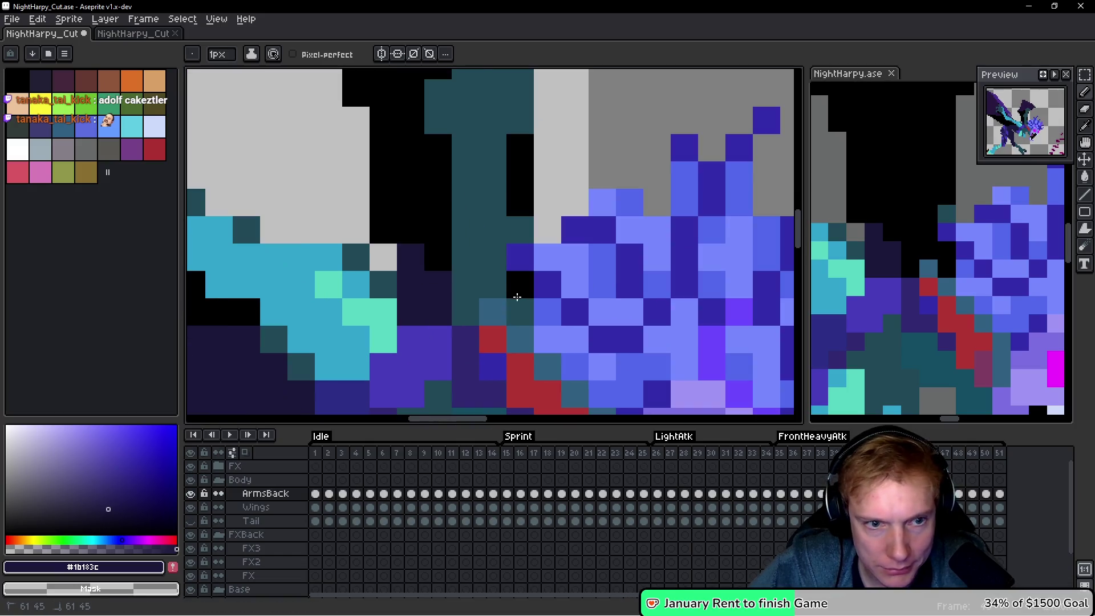
mouse_move(466, 299)
mouse_down()
mouse_move(496, 232)
mouse_move(493, 199)
mouse_move(482, 246)
mouse_move(473, 172)
mouse_move(472, 232)
mouse_move(440, 281)
mouse_move(460, 145)
mouse_up()
Darken the remaining teal arm pixels below the hair and in columns up the arm.
scroll(479, 167, up, 2)
scroll(460, 144, up, 2)
click(461, 242)
drag(462, 242, 526, 217)
scroll(526, 217, down, 3)
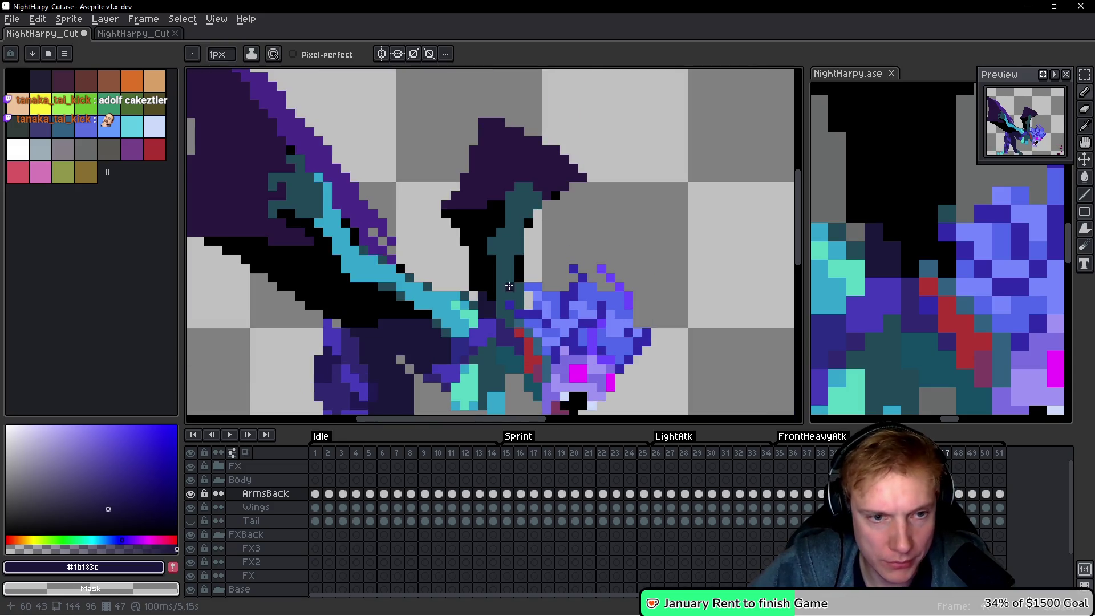
scroll(510, 286, up, 2)
mouse_move(505, 289)
mouse_down()
mouse_move(501, 245)
mouse_move(460, 166)
mouse_move(459, 134)
mouse_up()
click(417, 259)
mouse_move(417, 259)
mouse_down()
mouse_move(460, 303)
mouse_move(411, 247)
mouse_up()
scroll(411, 247, up, 3)
mouse_move(390, 314)
mouse_down()
mouse_move(428, 319)
mouse_move(483, 121)
mouse_move(484, 137)
mouse_move(484, 86)
mouse_up()
scroll(483, 120, up, 3)
scroll(484, 125, down, 1)
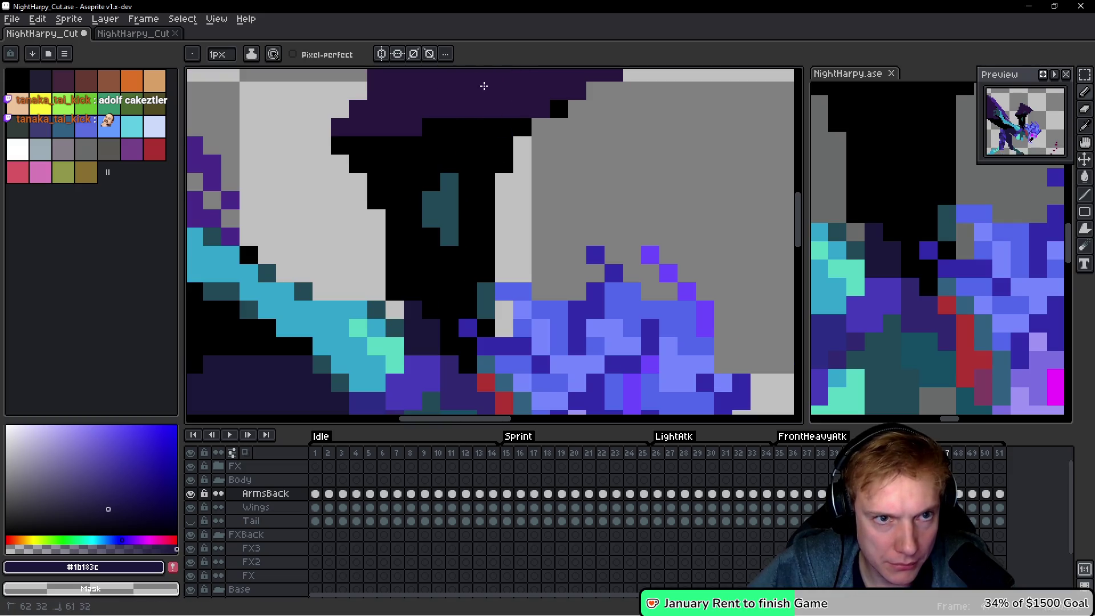
On frame 48, paint dark purple pixels over the arm and flood-fill it dark.
key(Right)
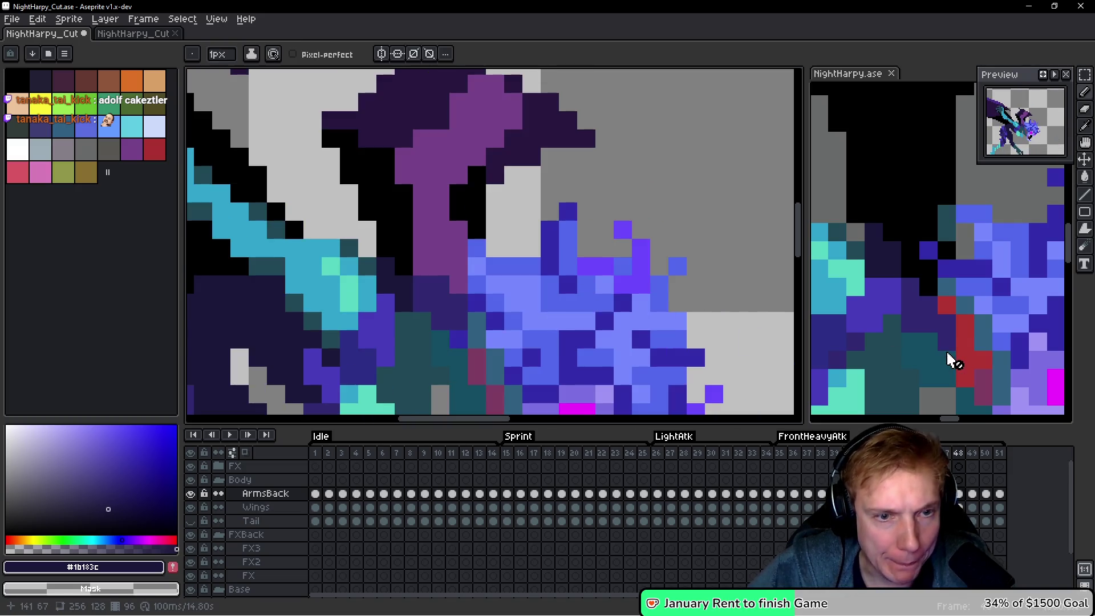
click(948, 359)
click(502, 237)
drag(571, 162, 504, 195)
key(g)
click(508, 245)
scroll(535, 269, down, 3)
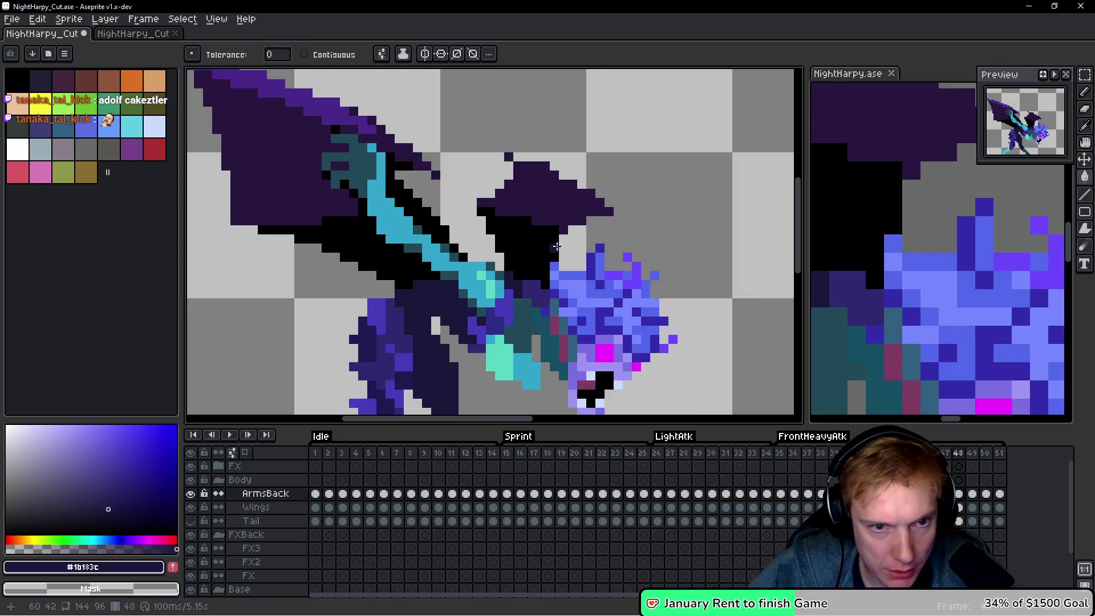
click(921, 304)
drag(899, 296, 938, 297)
click(582, 292)
key(Right)
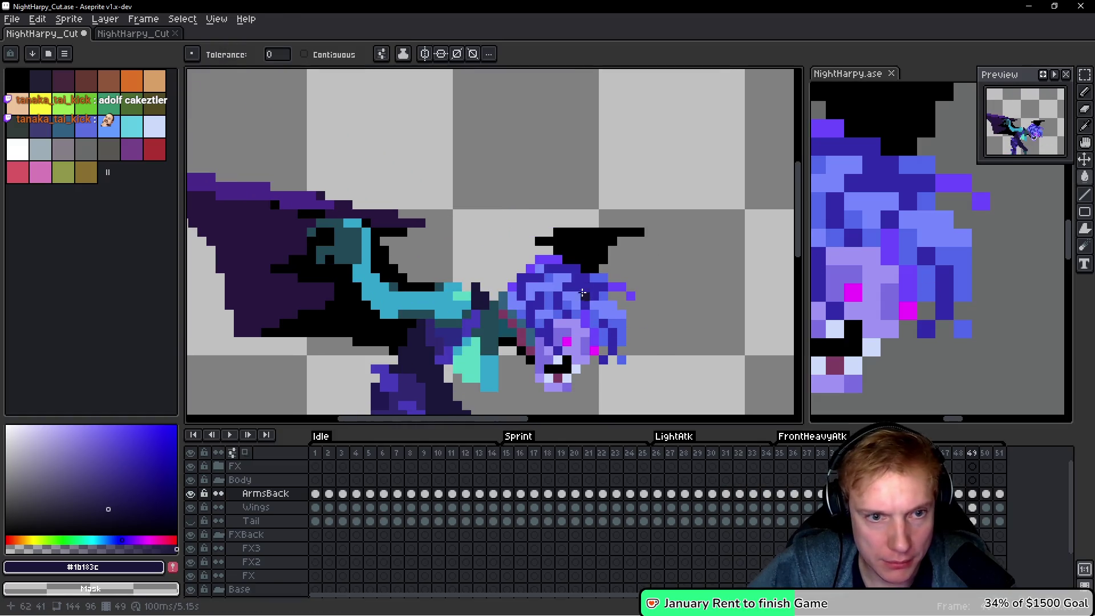
Step through NightHarpy_Cut frames 50, 44, 42 and 26 to find stray pixels.
scroll(827, 306, down, 2)
middle_click(910, 245)
key(h)
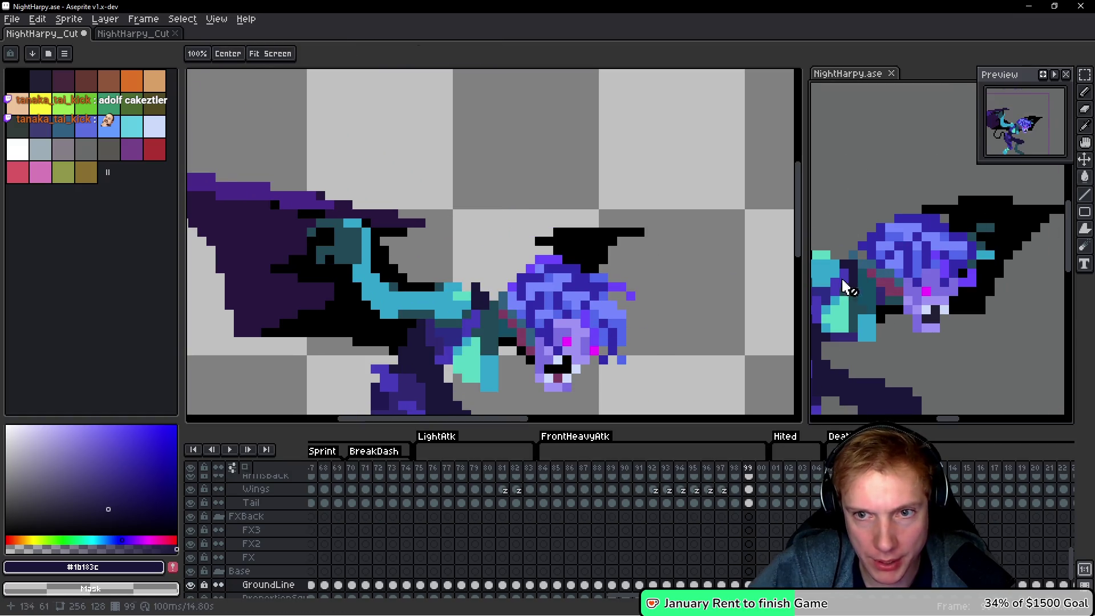
click(694, 325)
key(Right)
key(Left)
key(Left)
key(Left)
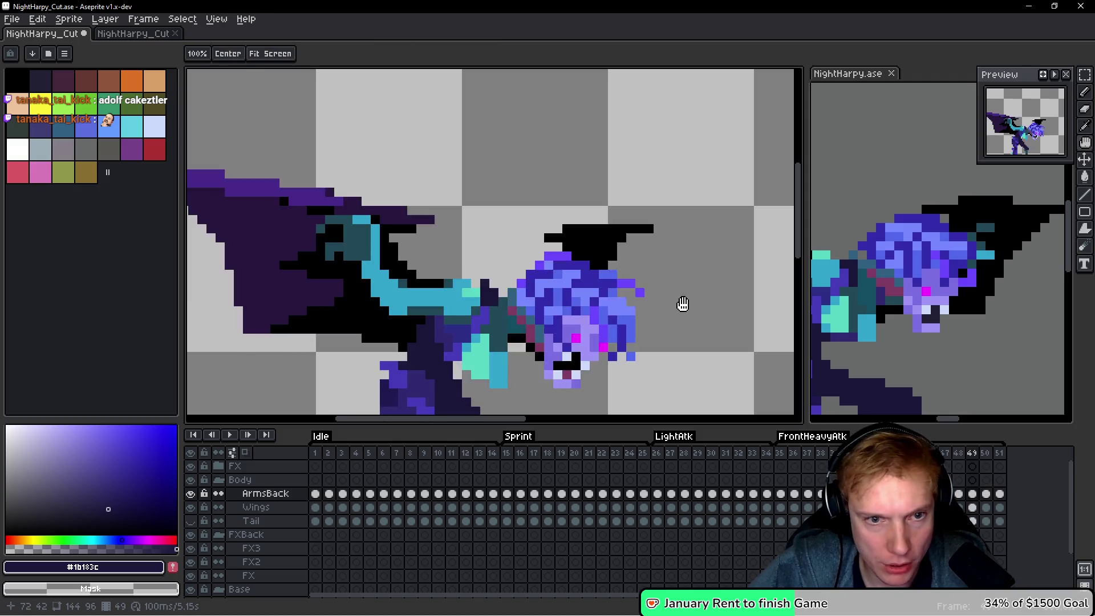
key(Left)
key(Left)
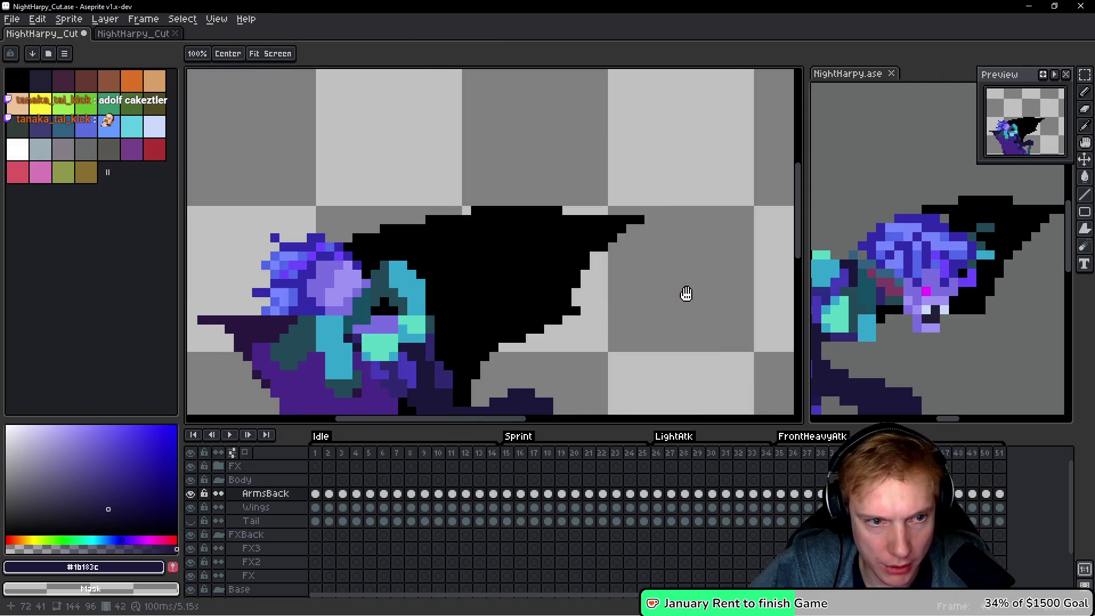
key(w)
scroll(660, 288, down, 2)
click(656, 452)
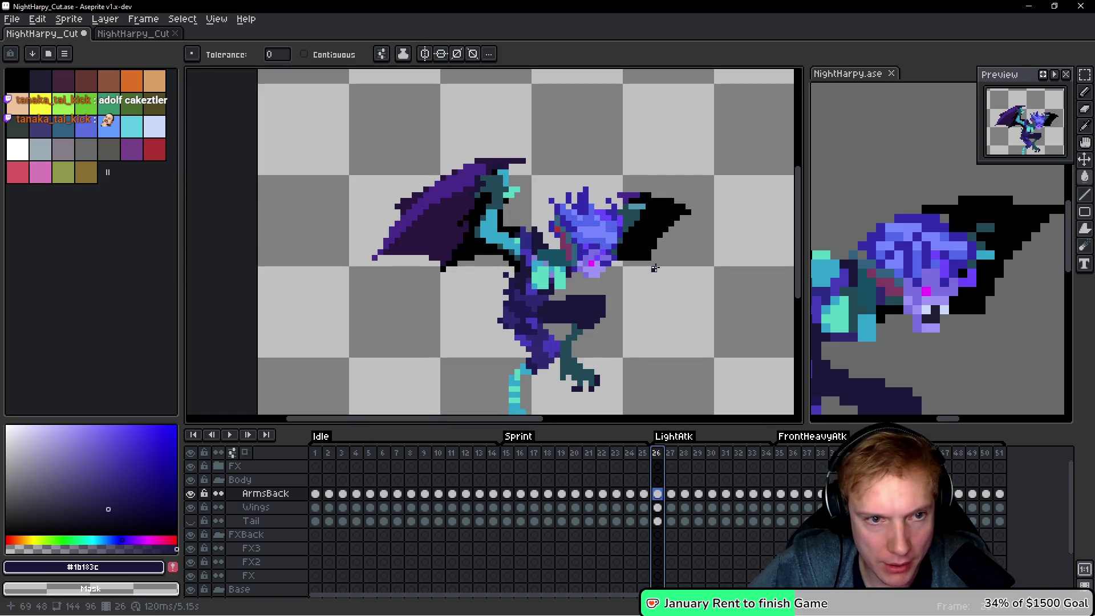
Compare poses against the NightHarpy.ase reference at frame 75 and play it back.
click(951, 294)
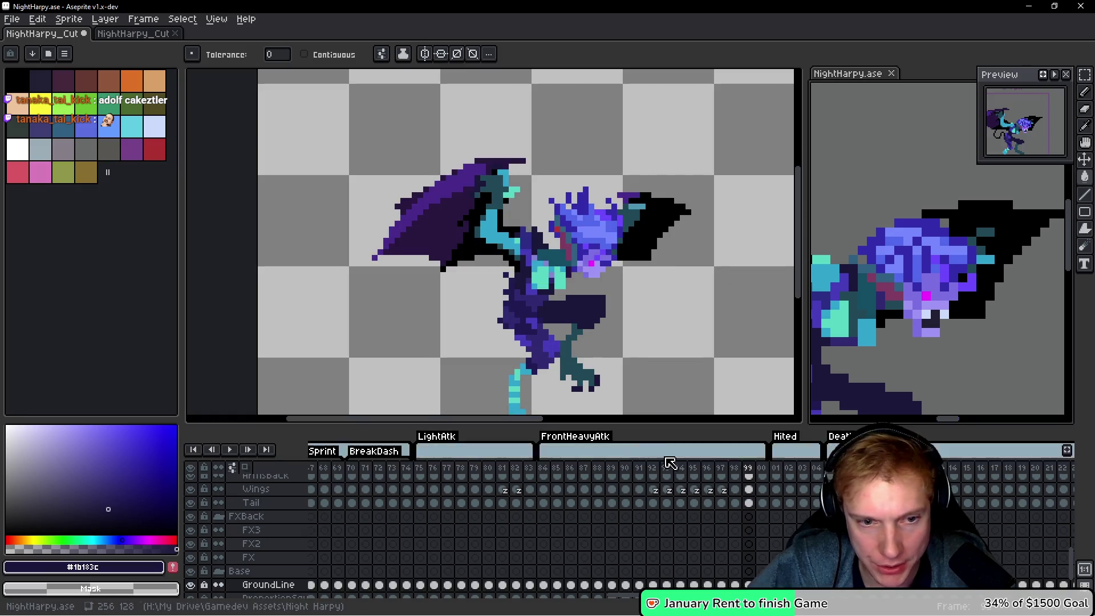
click(420, 468)
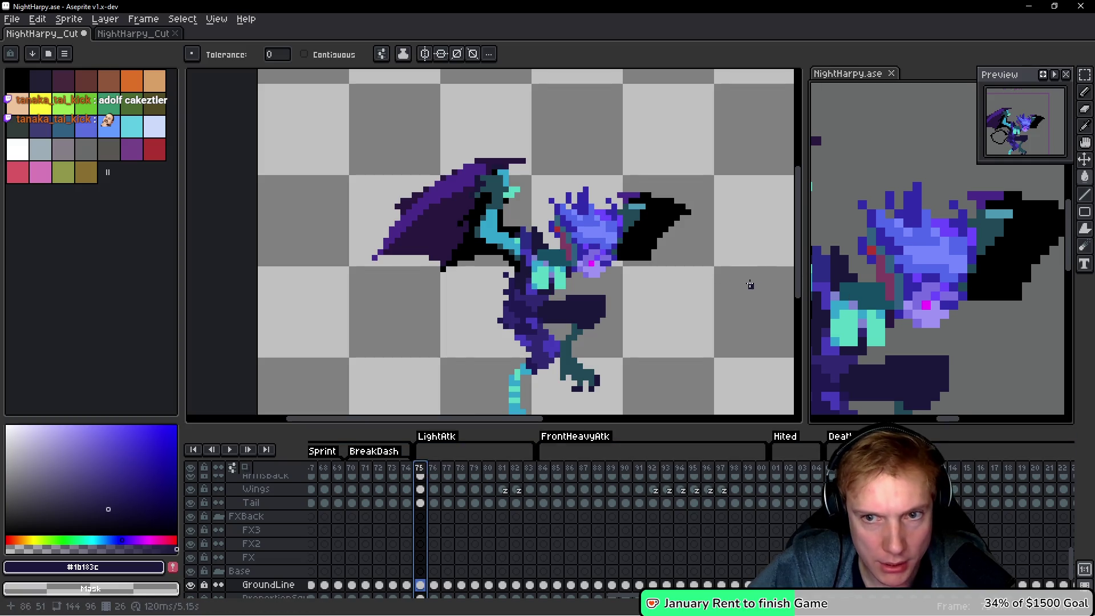
click(750, 285)
key(Right)
key(Right)
click(910, 293)
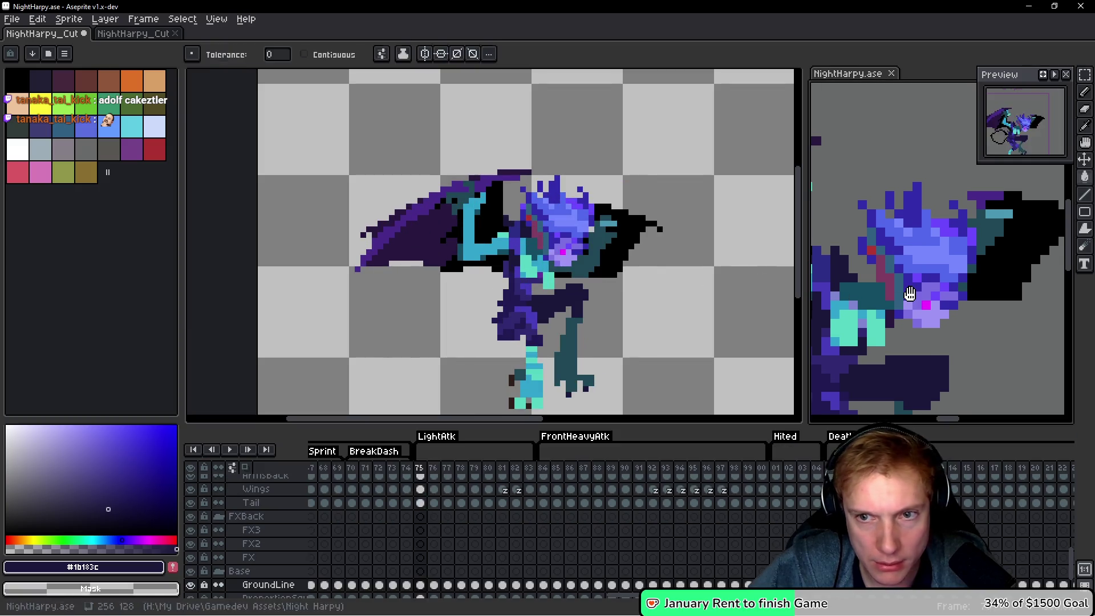
key(Return)
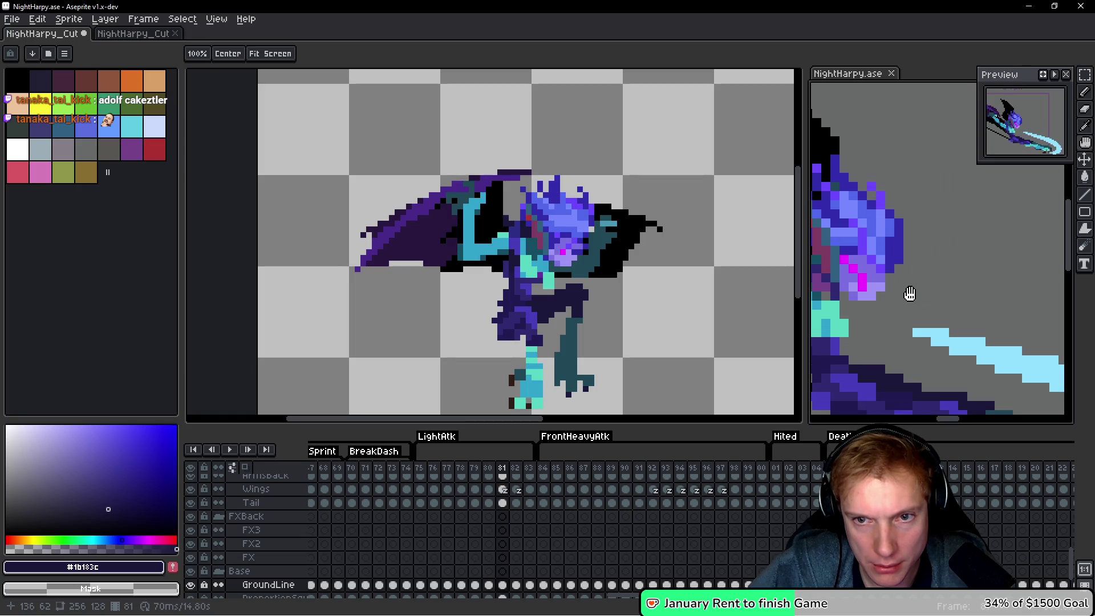
click(660, 296)
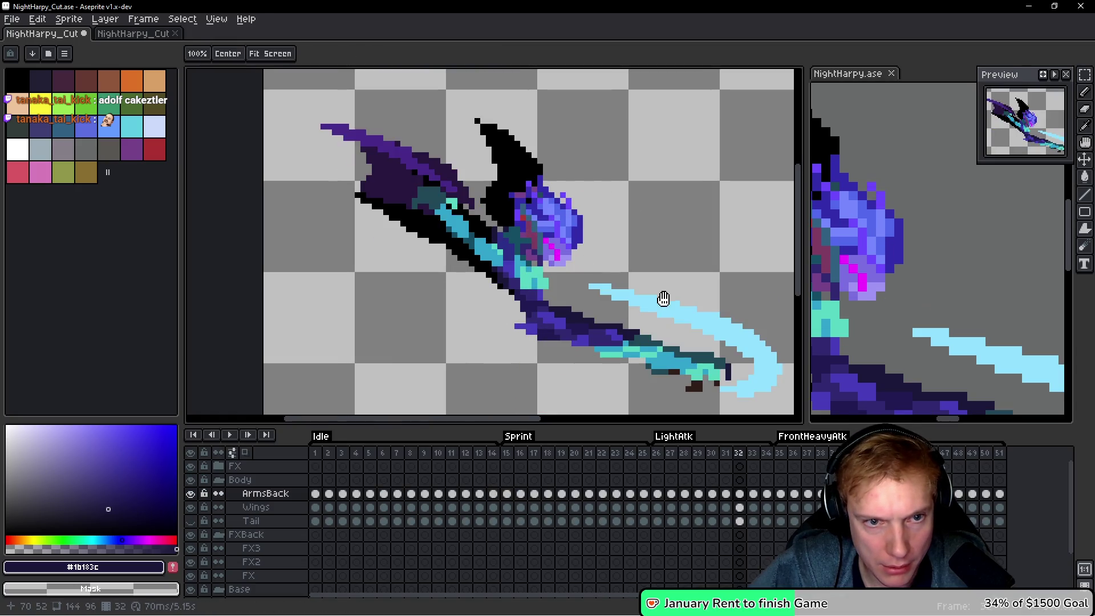
Paint the stray purple pixels beside the harpy's head on frame 33 dark.
click(936, 302)
click(642, 262)
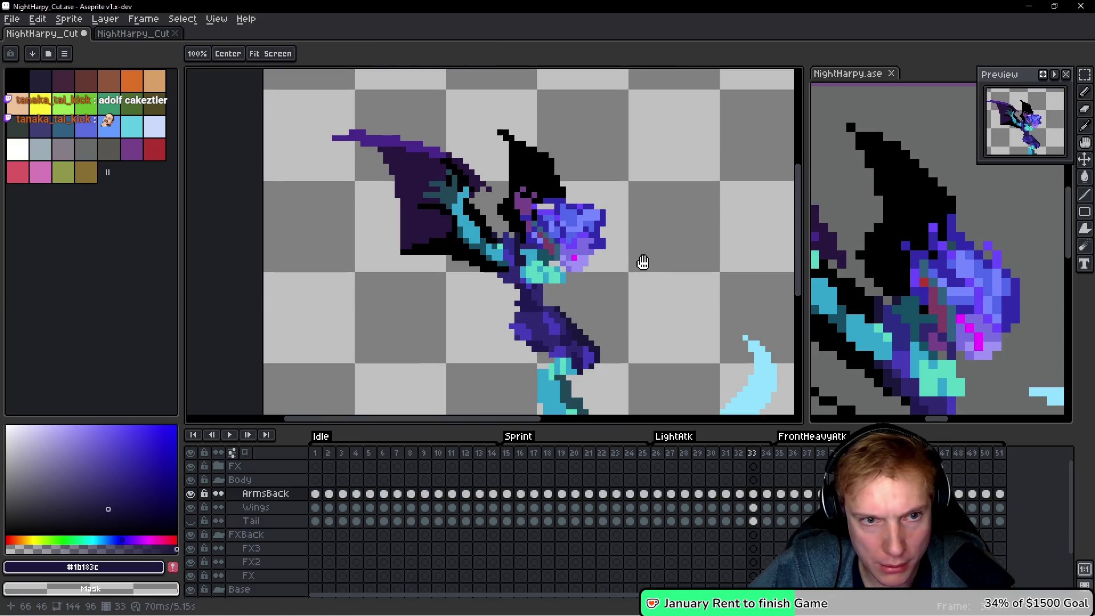
scroll(507, 182, up, 3)
drag(507, 182, 513, 226)
click(497, 222)
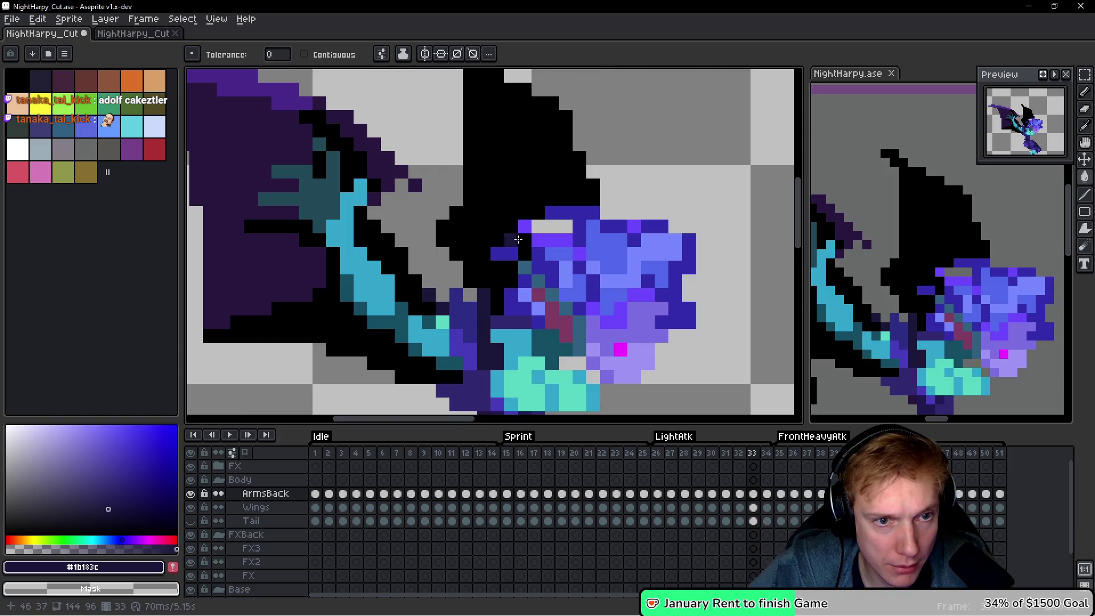
scroll(496, 221, down, 3)
click(885, 350)
drag(660, 264, 592, 244)
Check neighbouring frames 27 and 34 after the fix.
key(Left)
key(Left)
key(Left)
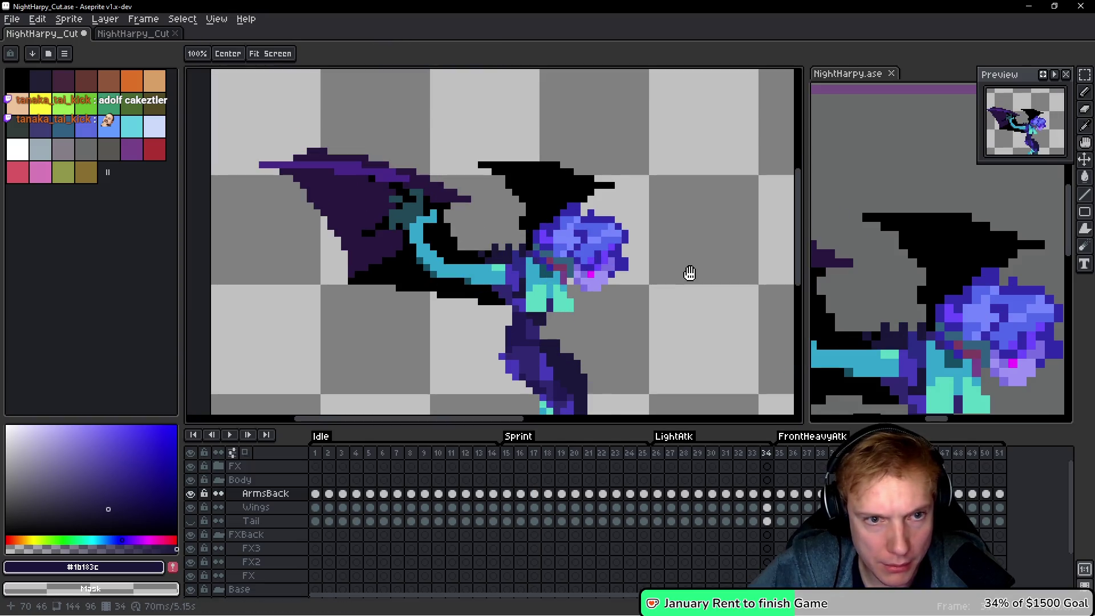
scroll(690, 274, down, 1)
scroll(691, 273, down, 1)
key(Right)
key(Right)
key(Right)
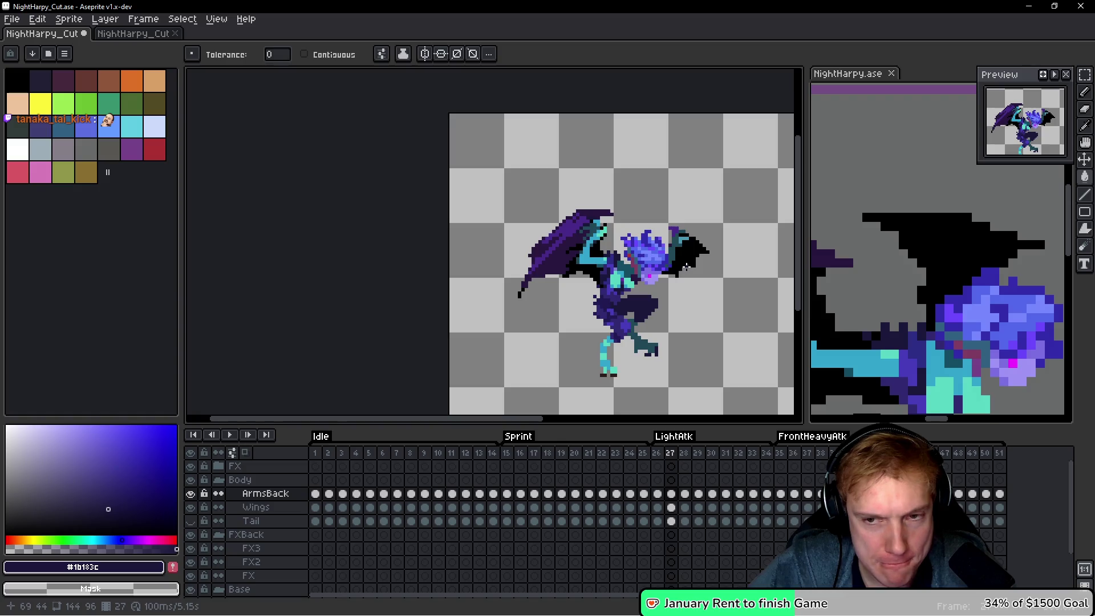
key(space)
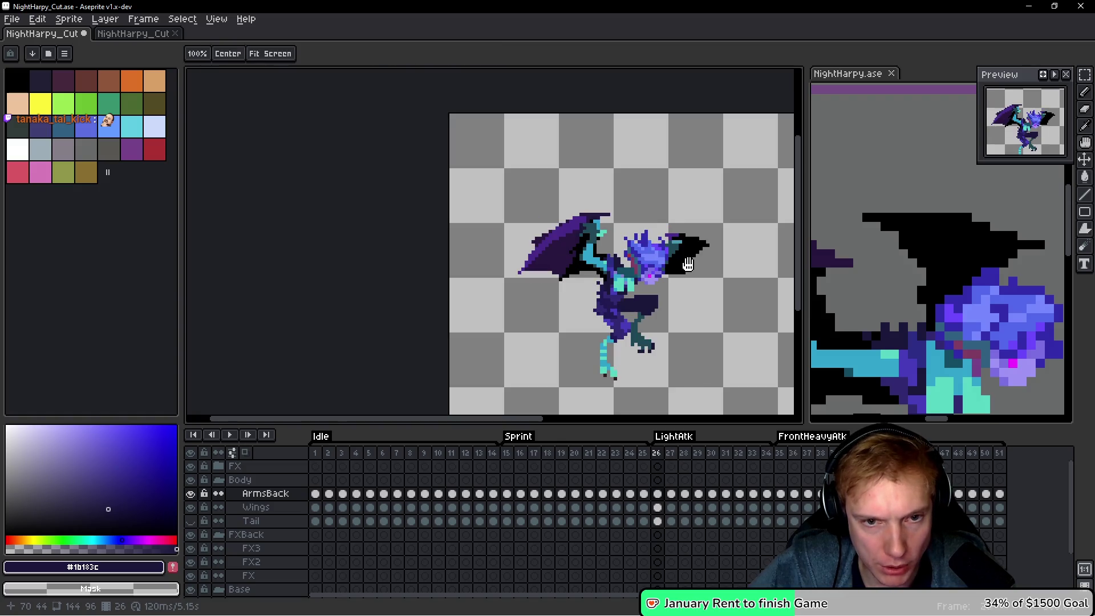
Review the Sprint, Idle and FrontHeavyAtk tag ranges, ending on frame 47.
drag(516, 459, 643, 459)
key(w)
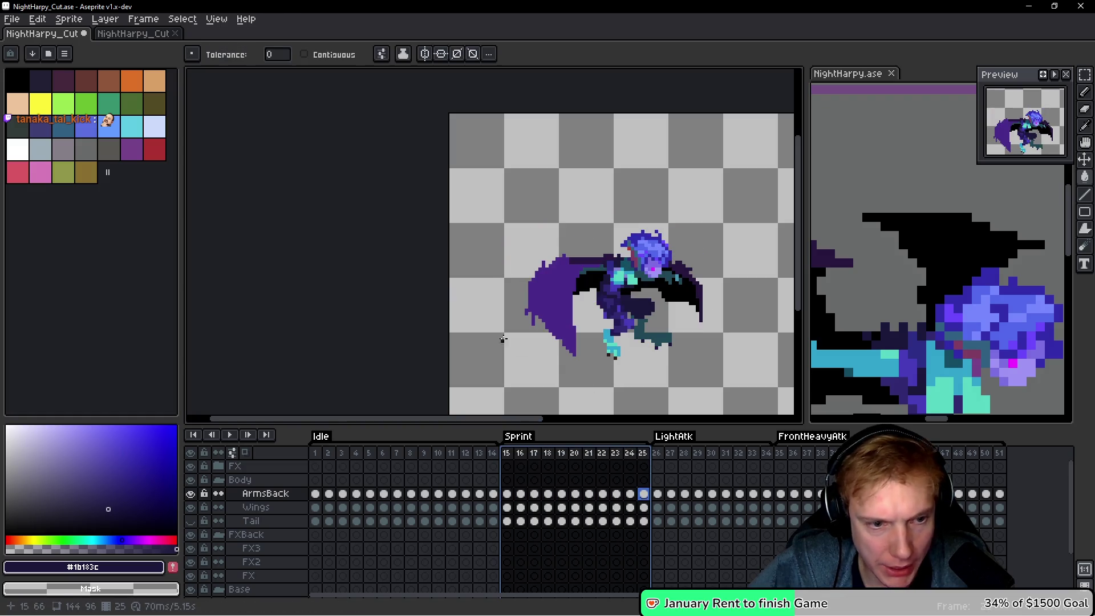
drag(322, 459, 482, 466)
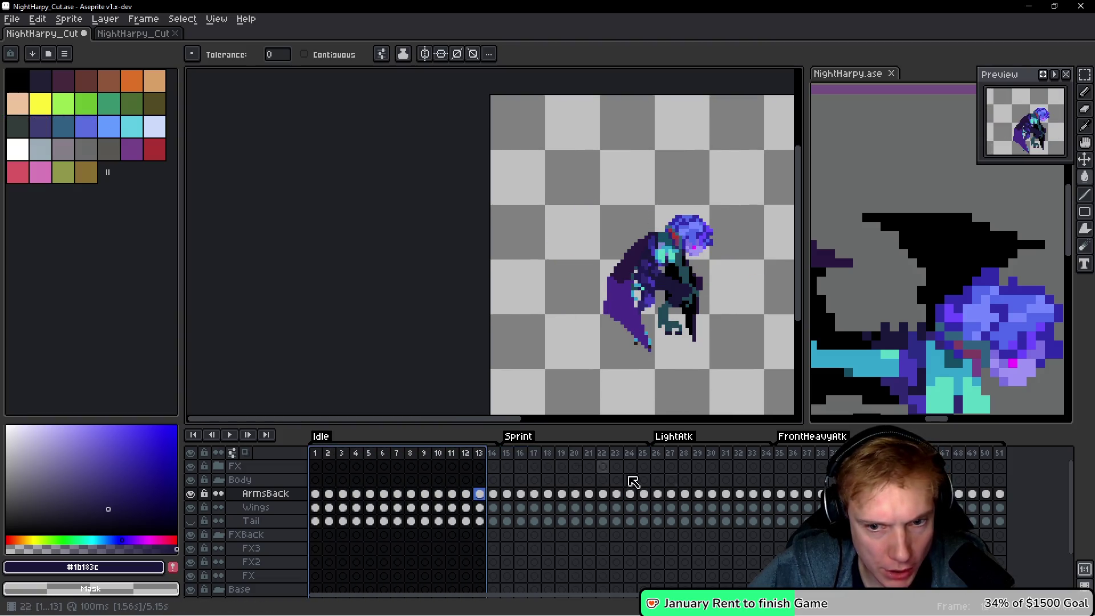
click(778, 453)
key(Return)
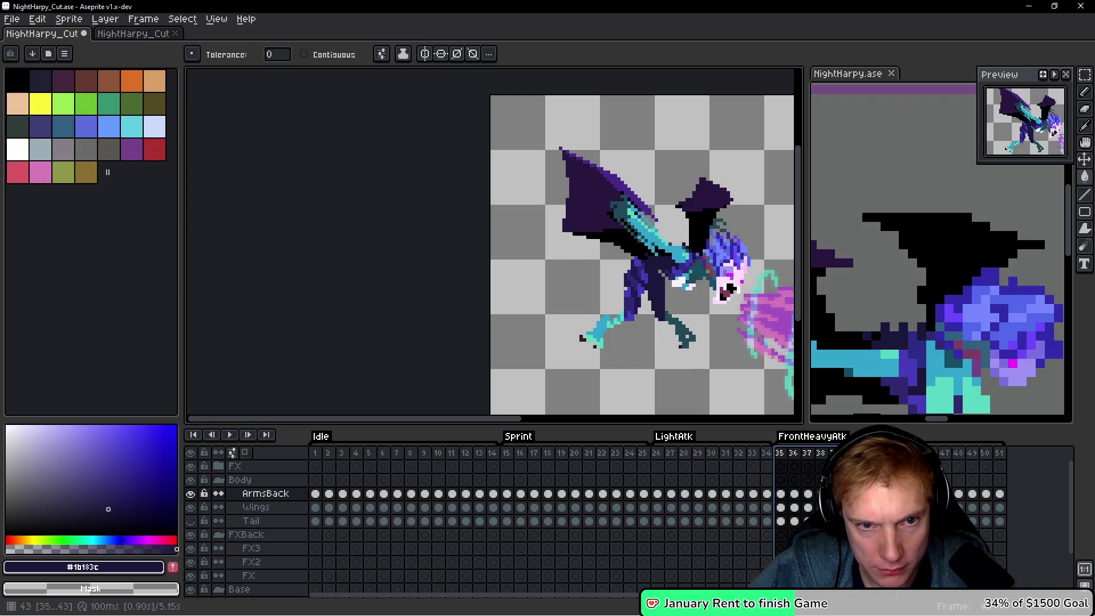
drag(917, 463, 945, 463)
Merge the ArmsBack layer down into Wings.
key(1)
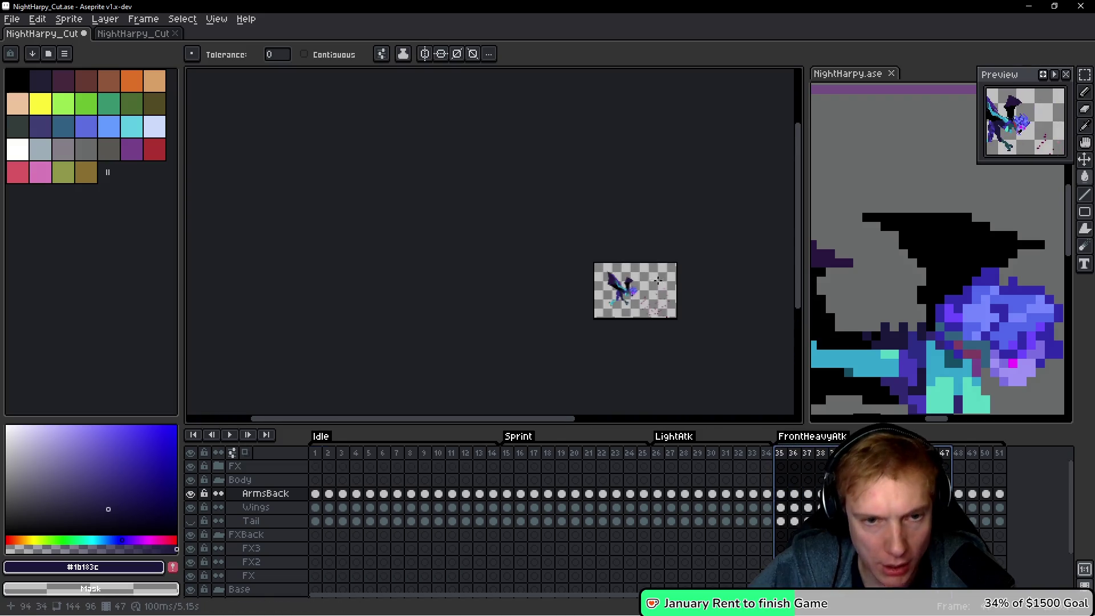
key(2)
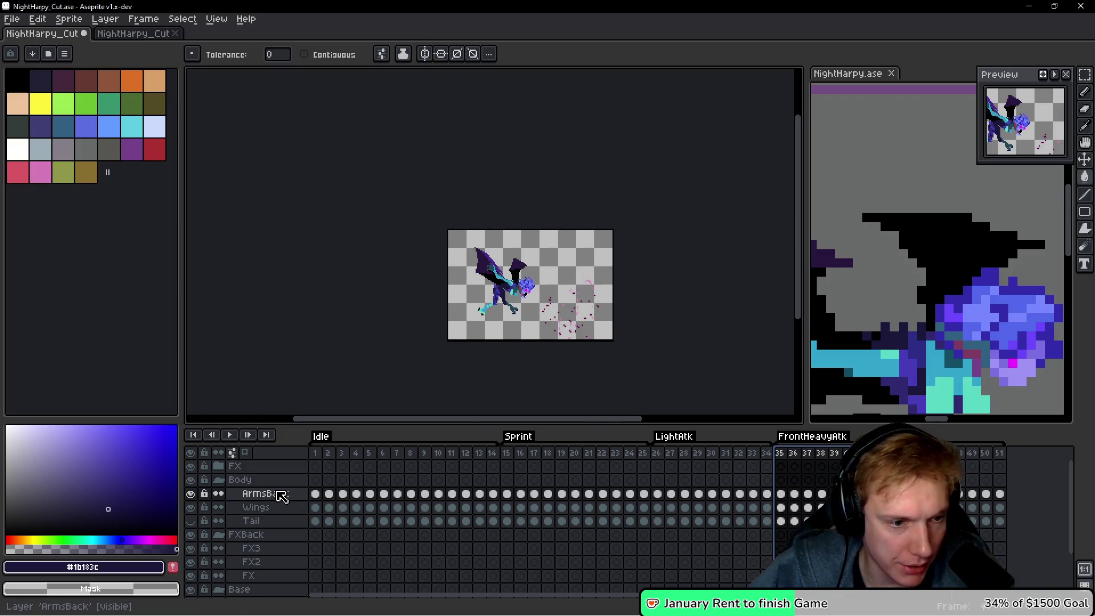
right_click(276, 495)
click(313, 573)
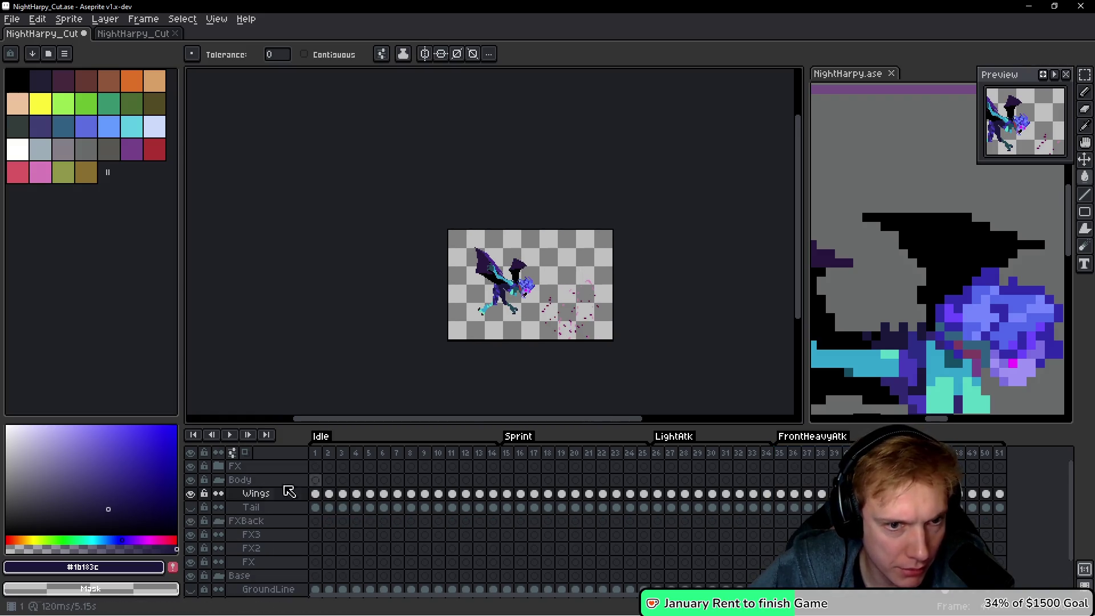
Rename the Wings layer to Body.
right_click(272, 500)
key(Escape)
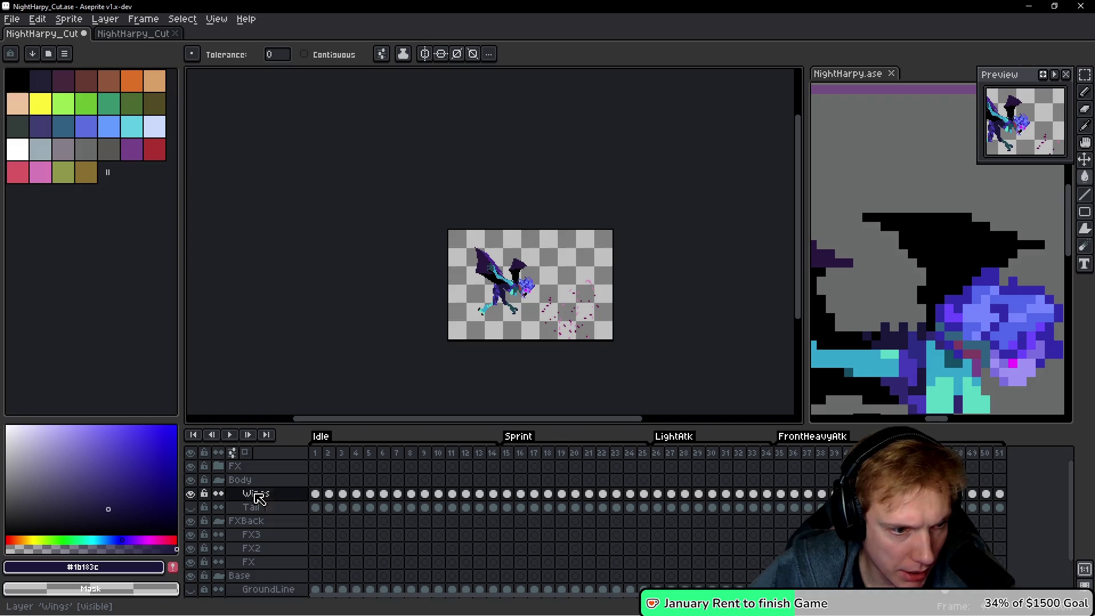
double_click(265, 496)
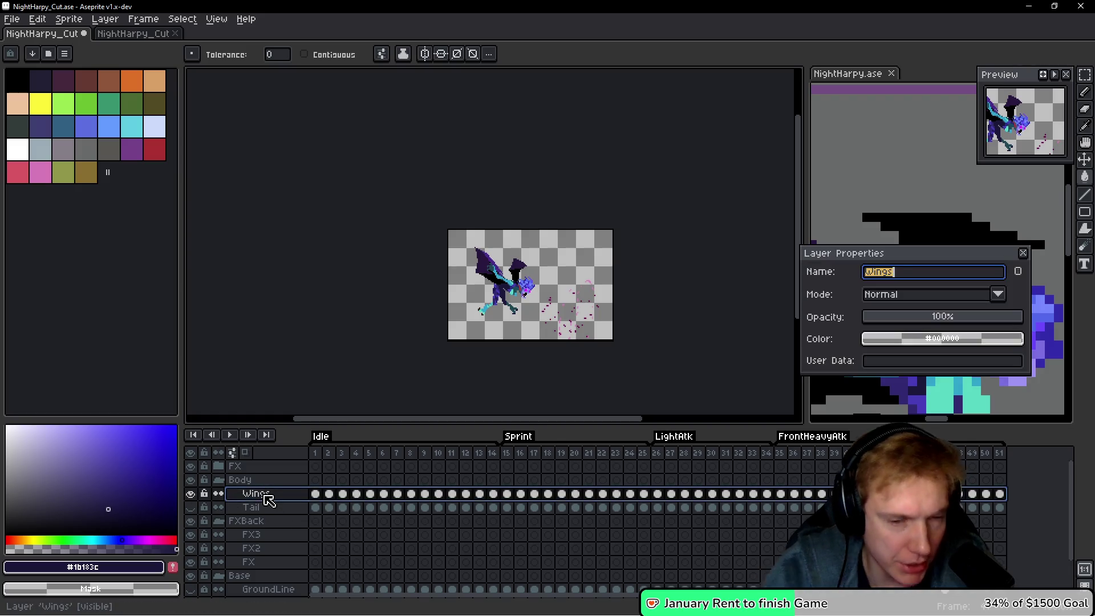
text(Body)
key(Return)
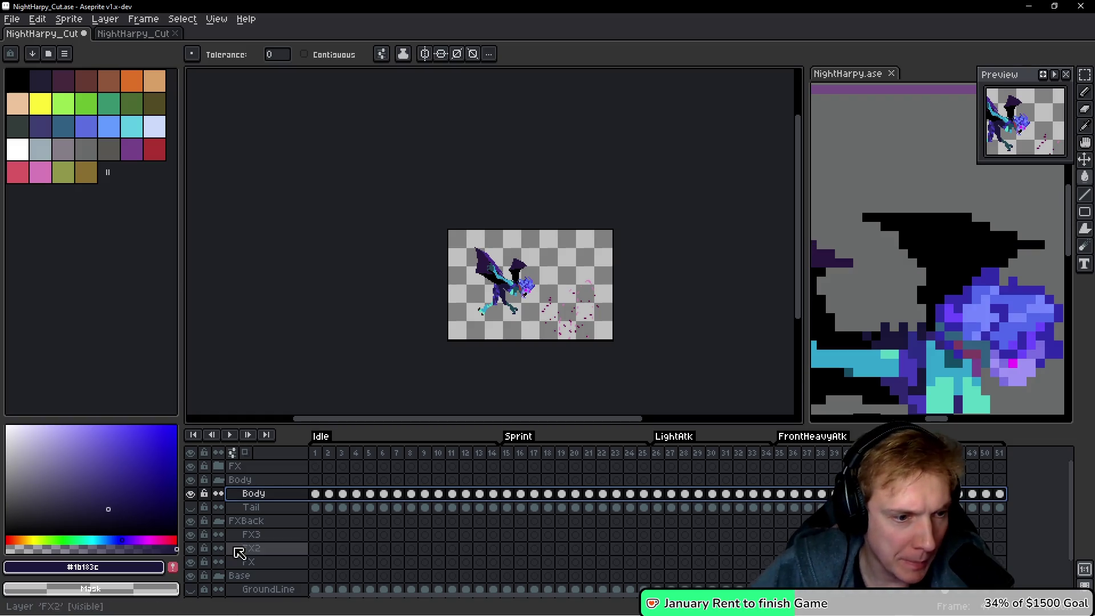
Delete the FXBack and Base layer groups, leaving Background hidden.
scroll(387, 535, down, 1)
click(272, 483)
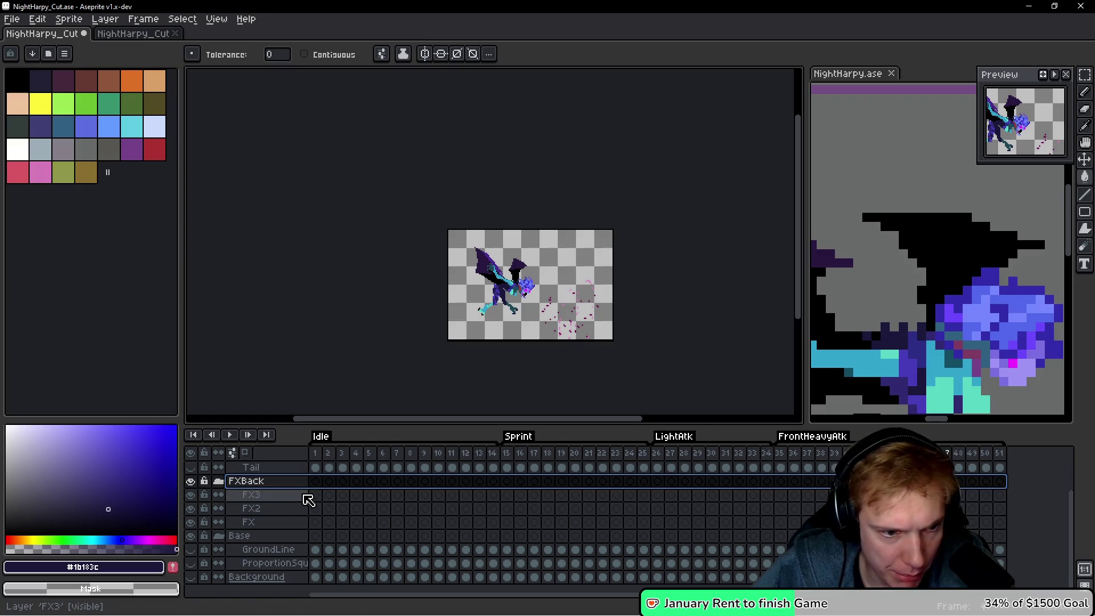
key(Delete)
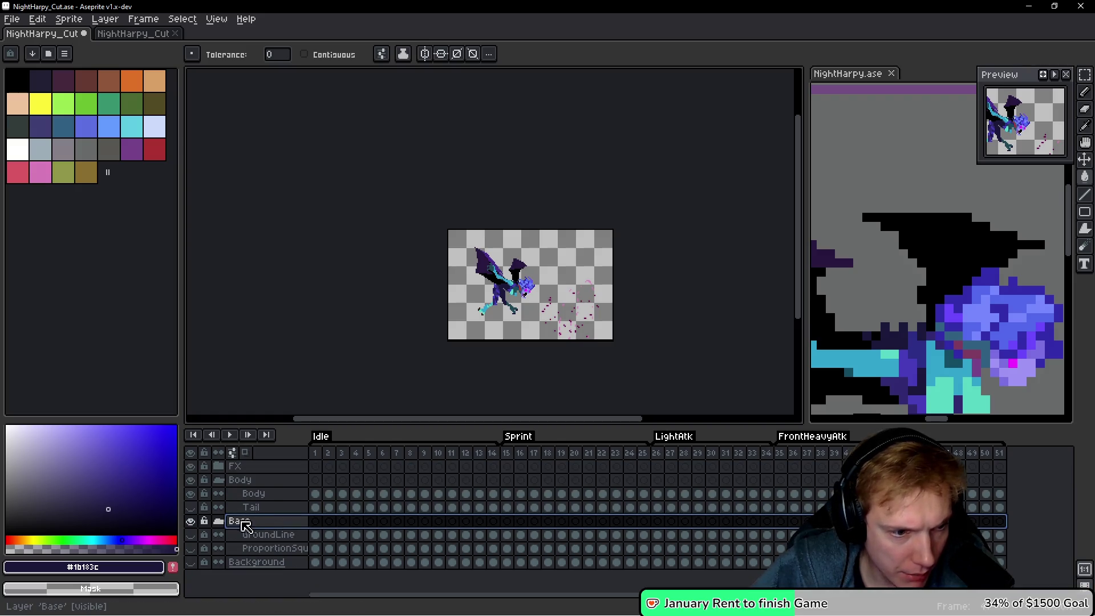
key(Delete)
click(191, 522)
click(191, 522)
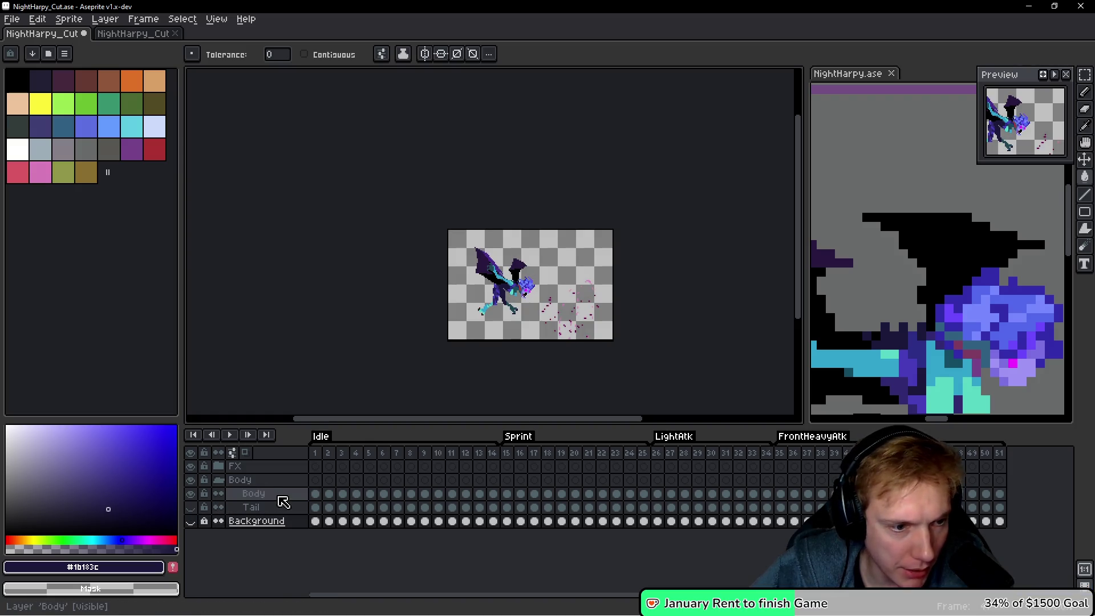
Bring up the Canvas Size dialog for NightHarpy_Cut.
scroll(565, 285, right, 2)
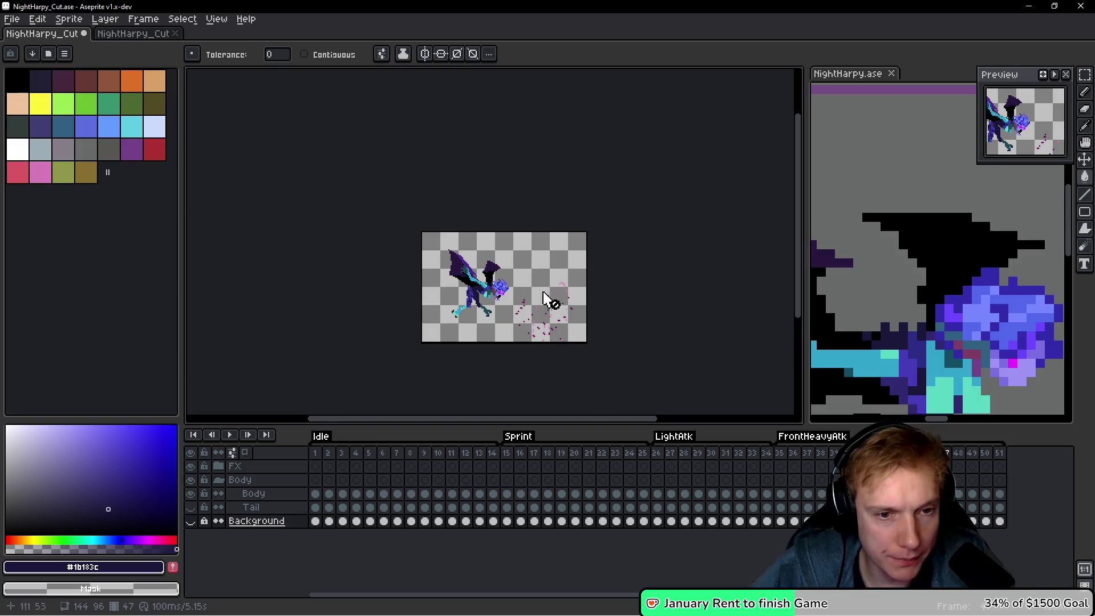
scroll(486, 370, up, 4)
scroll(514, 337, down, 2)
key(ctrl+alt+c)
Add a 16px bottom border so the canvas becomes 144×112, then preview the animation.
mouse_move(501, 288)
mouse_down()
mouse_move(502, 334)
mouse_move(503, 324)
mouse_up()
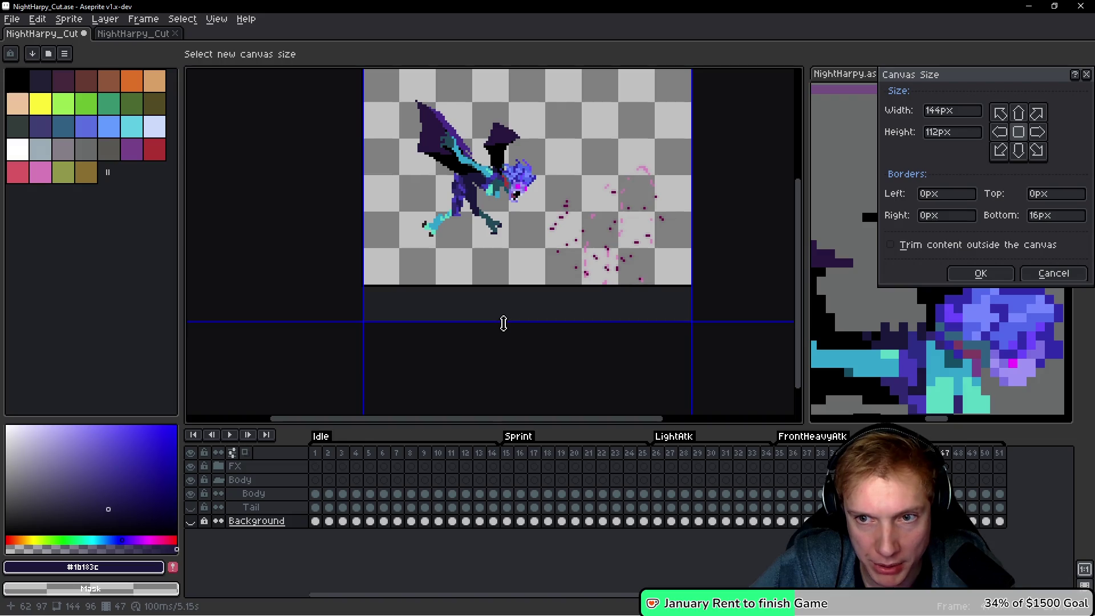
click(976, 275)
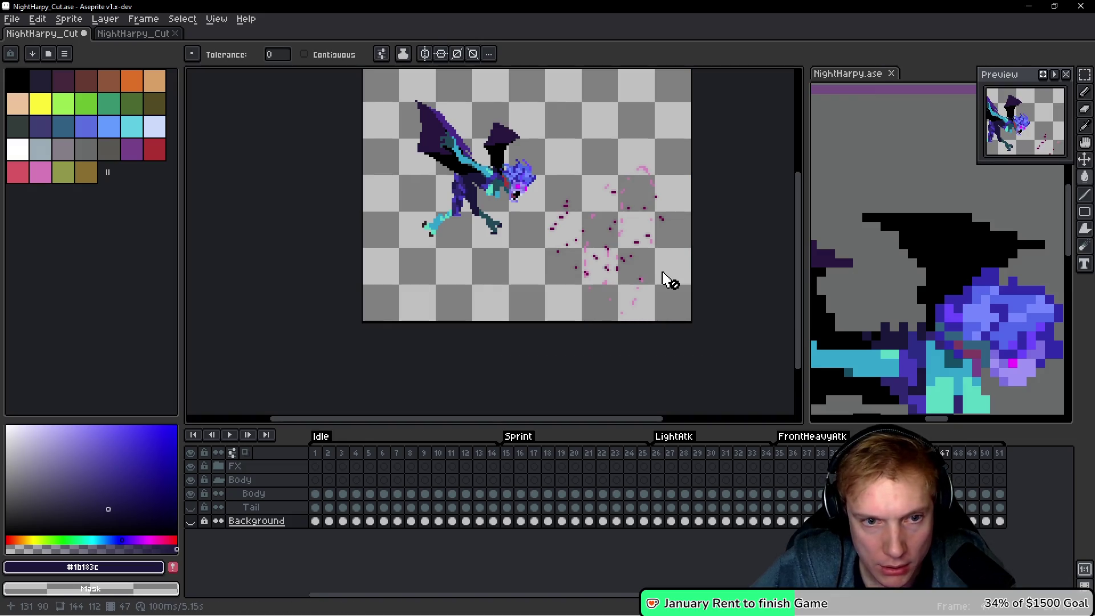
key(h)
key(Return)
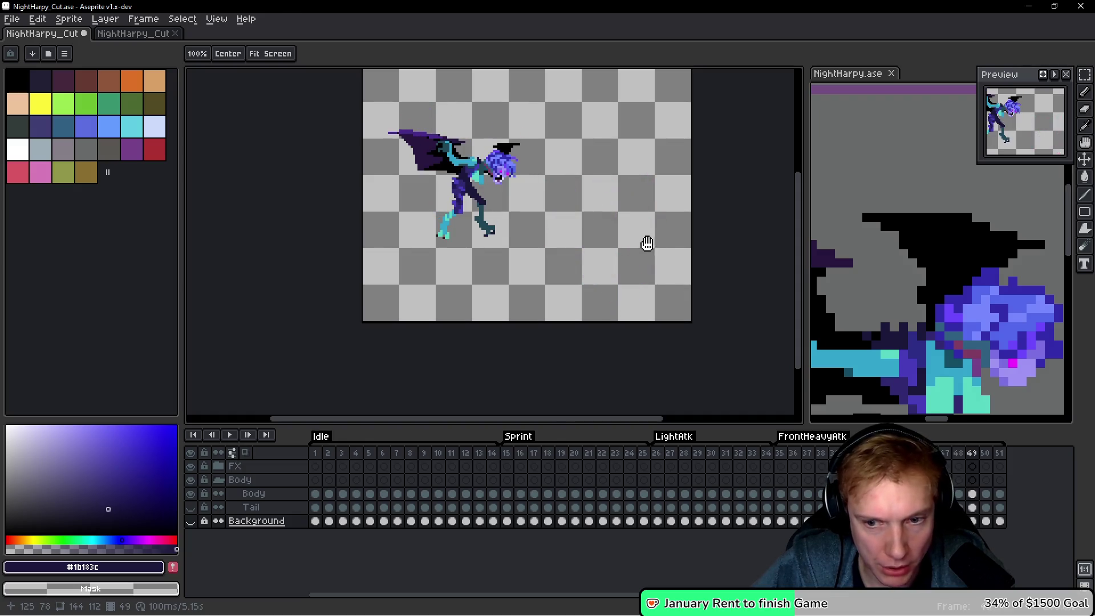
Save NightHarpy_Cut and select the Body cels of the Idle frames.
key(w)
scroll(631, 191, down, 3)
scroll(581, 244, up, 4)
key(h)
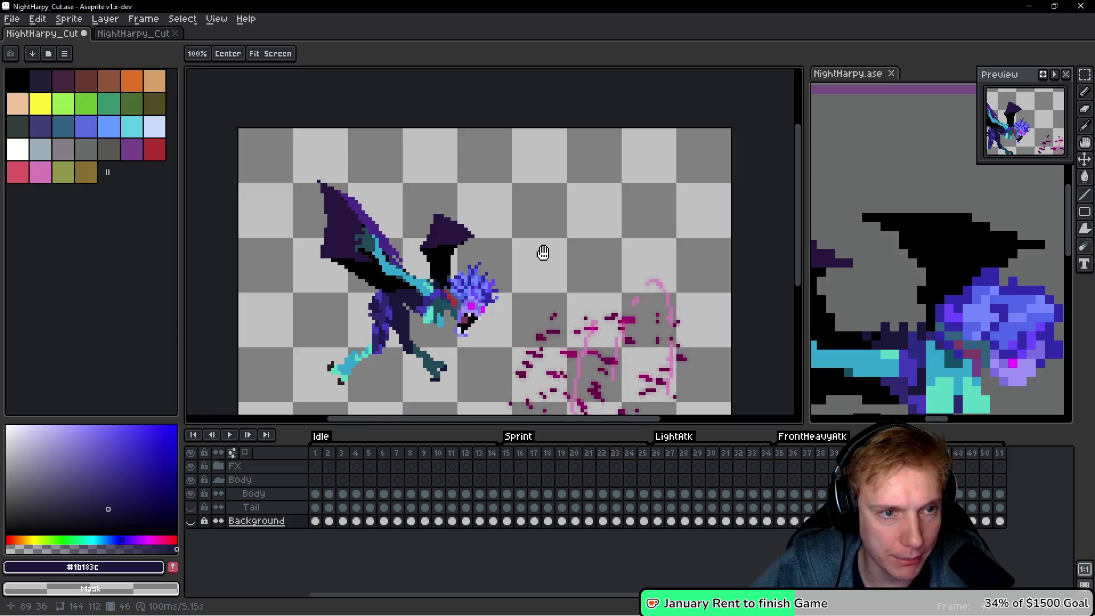
scroll(546, 251, down, 4)
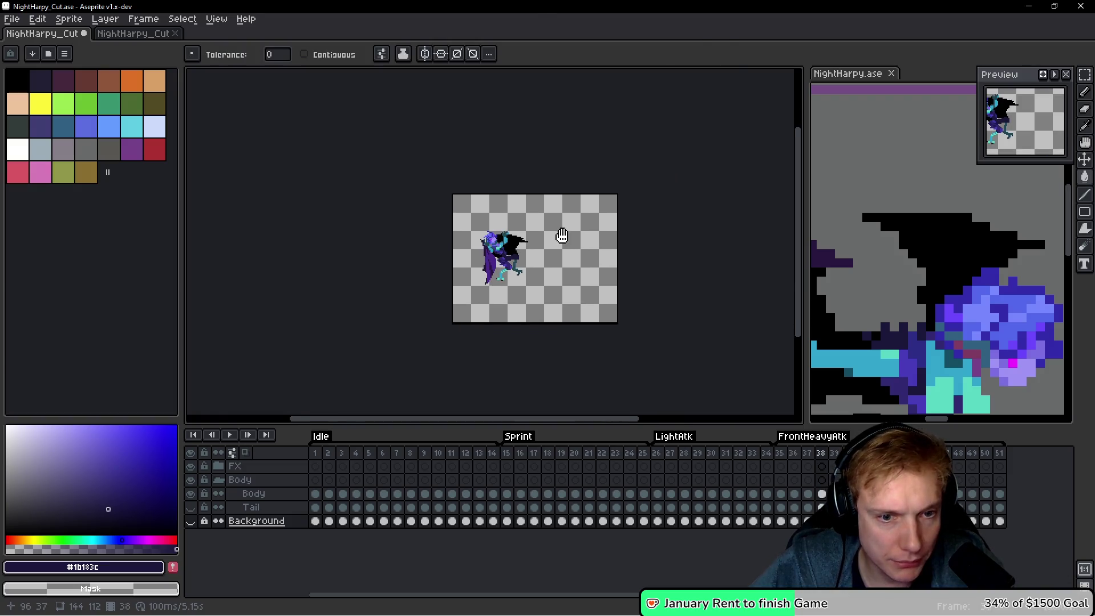
key(w)
key(ctrl+s)
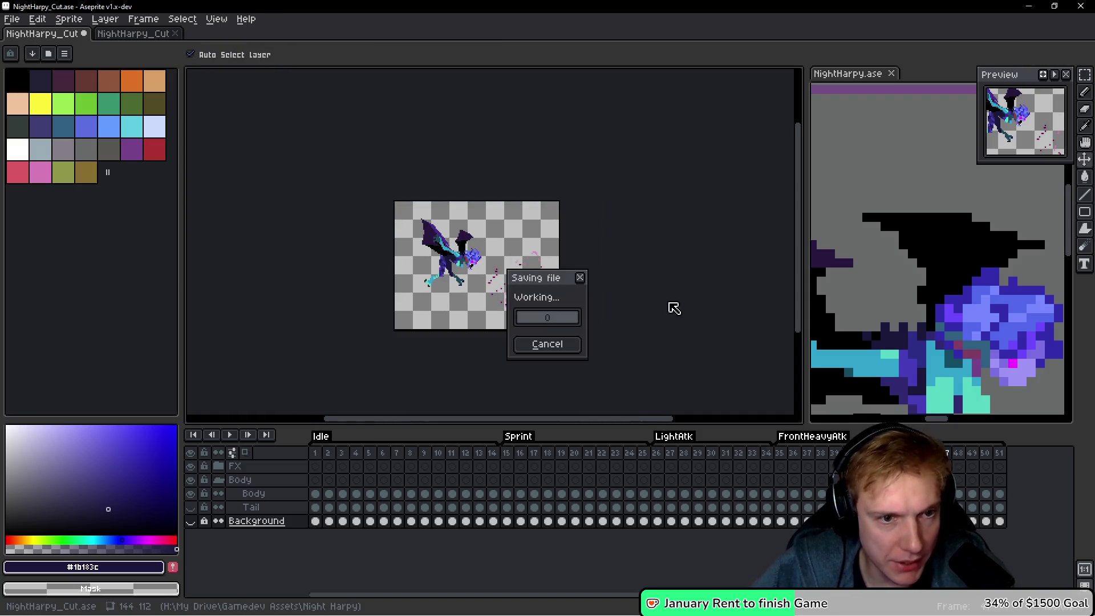
drag(315, 494, 493, 494)
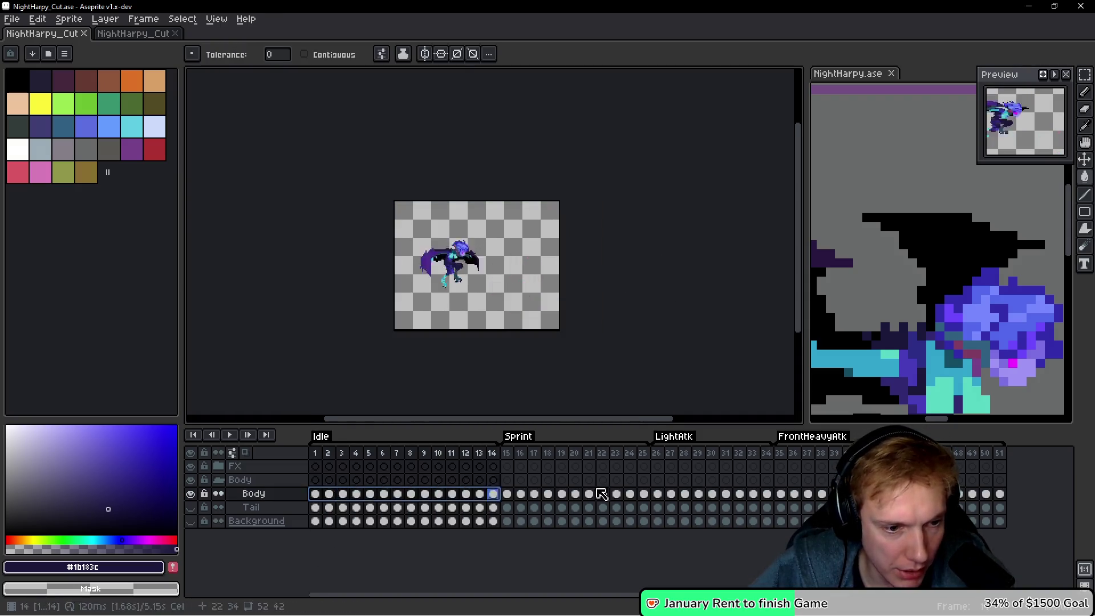
Apply a black (index 0) outline to the Body layer across all 51 frames.
shift+click(997, 495)
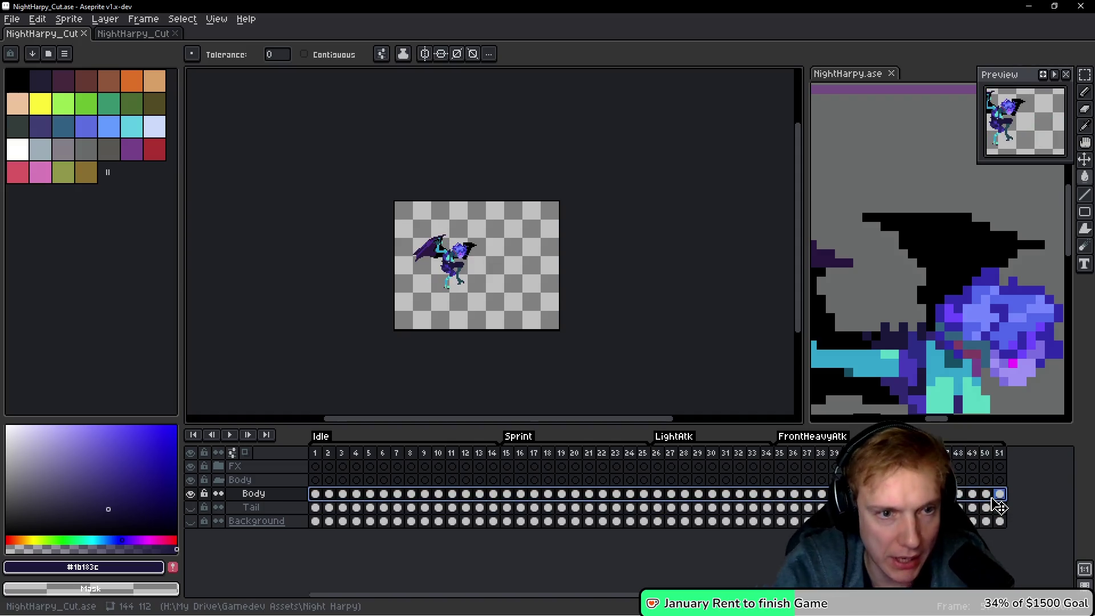
key(shift+o)
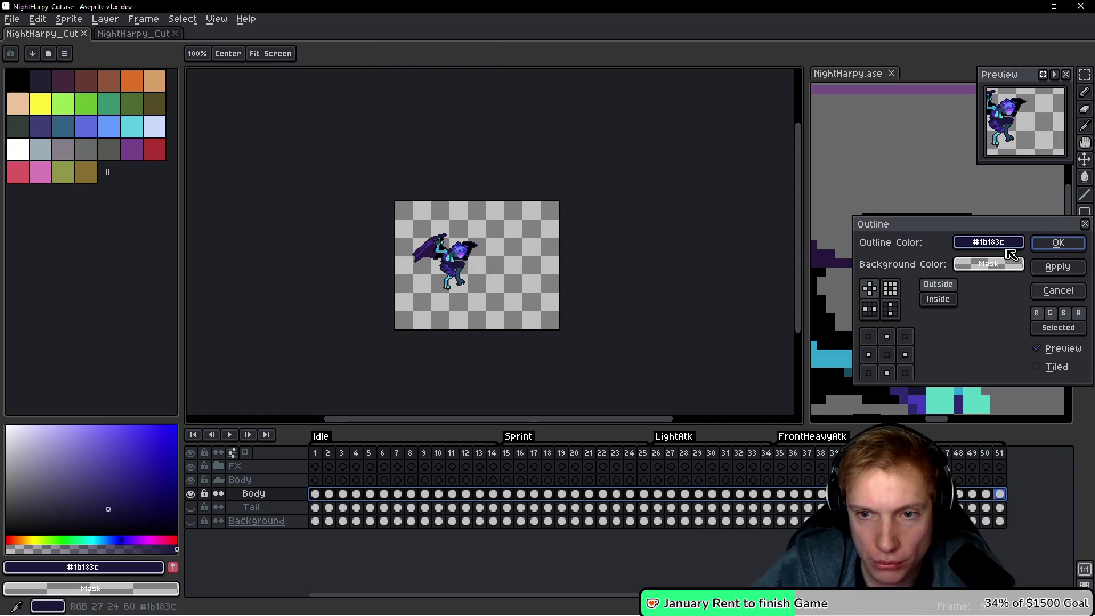
click(989, 242)
click(770, 265)
click(765, 290)
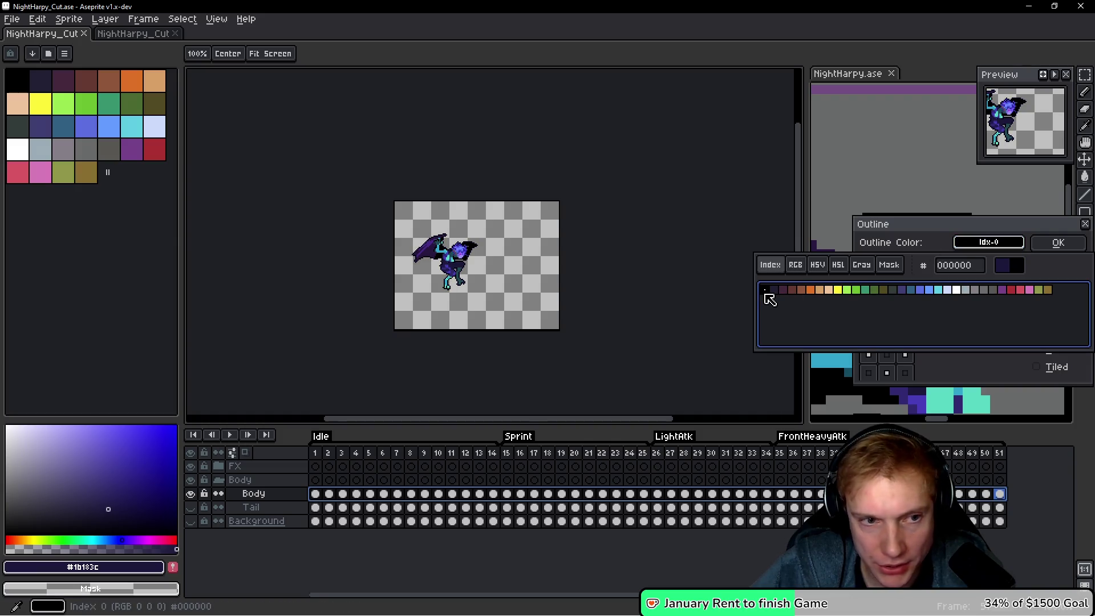
key(Return)
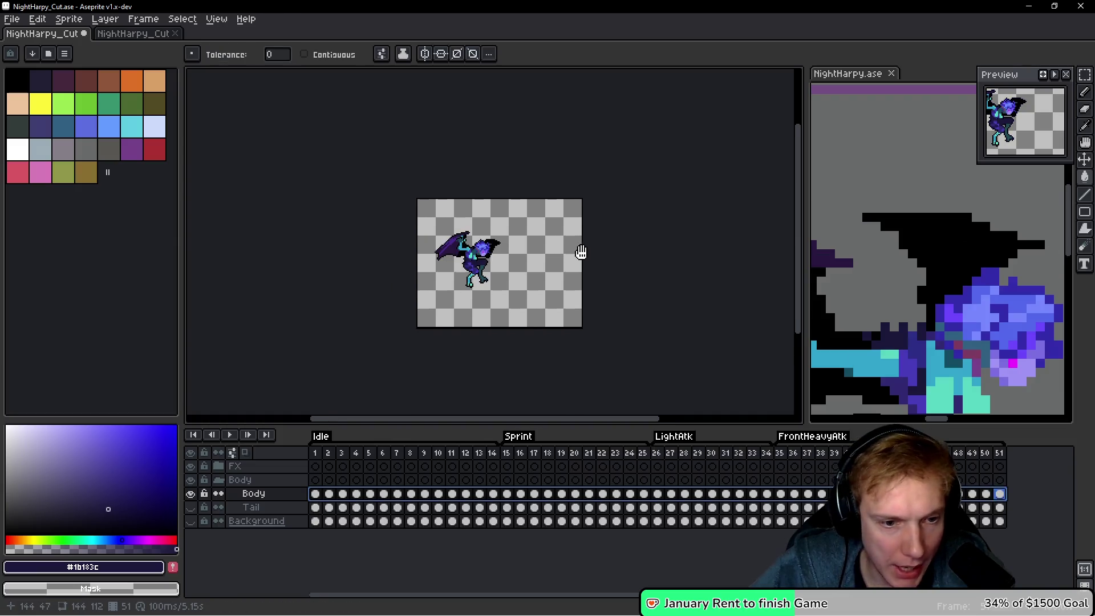
Pick the pencil with black sampled and inspect frame 2's outline.
click(329, 453)
scroll(325, 251, up, 5)
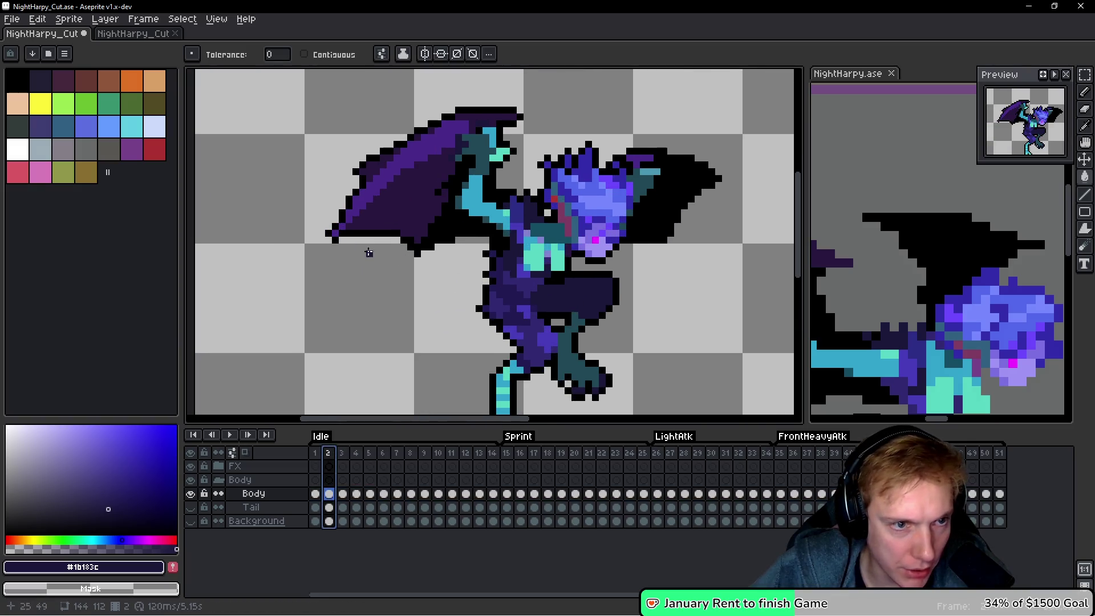
key(b)
alt+click(326, 250)
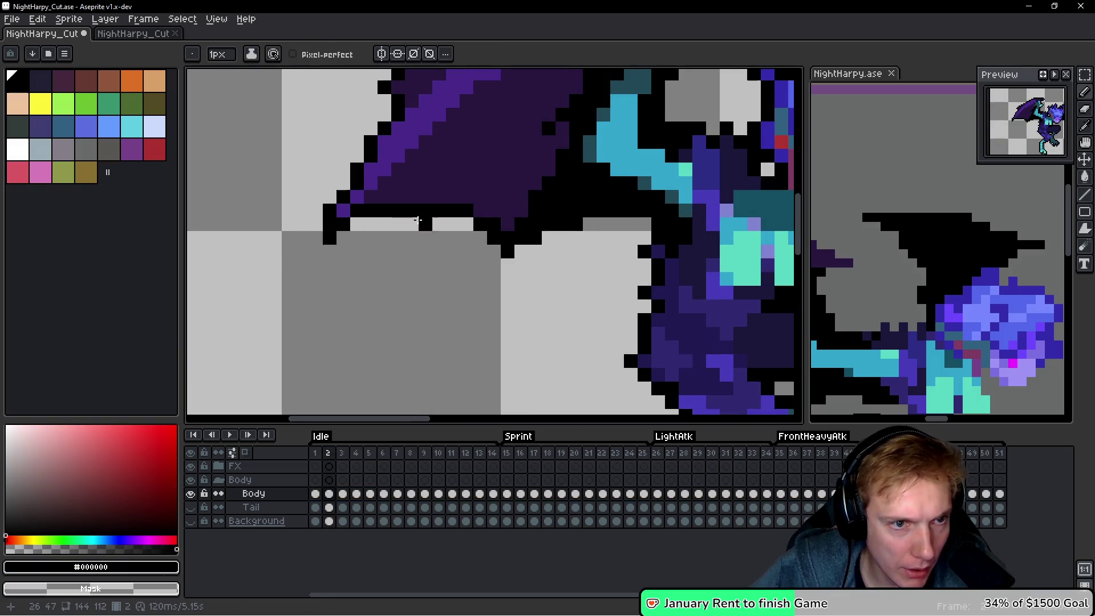
scroll(458, 228, down, 2)
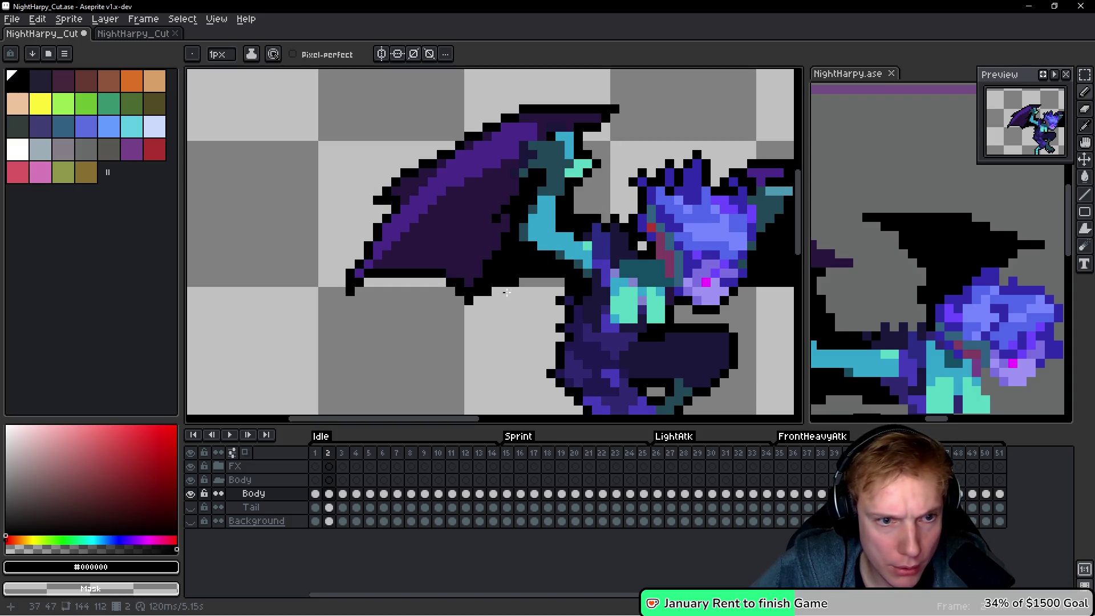
scroll(462, 303, down, 2)
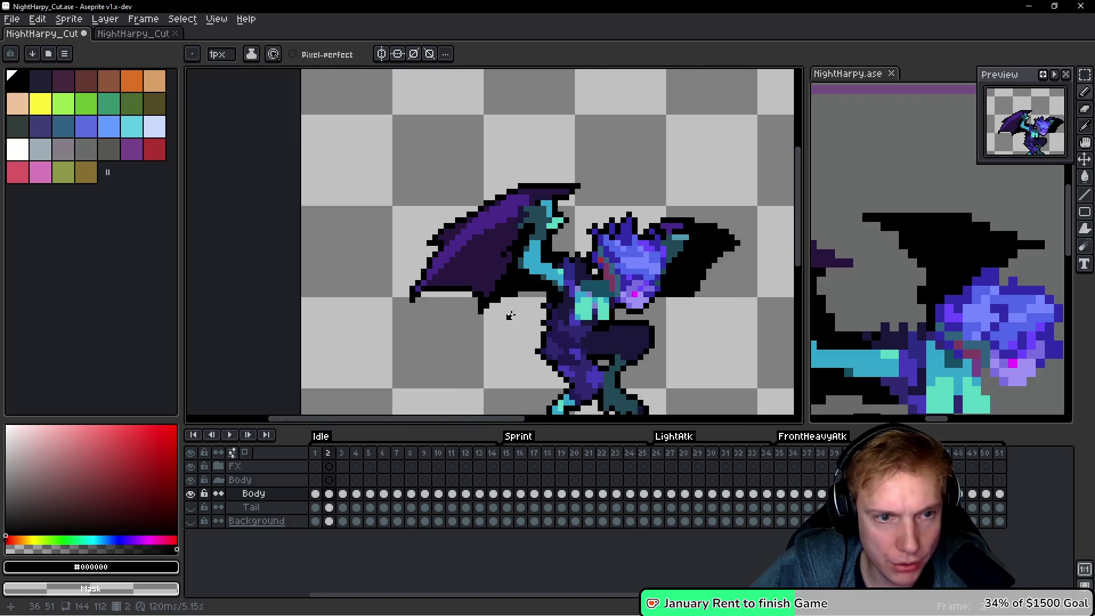
scroll(708, 268, up, 2)
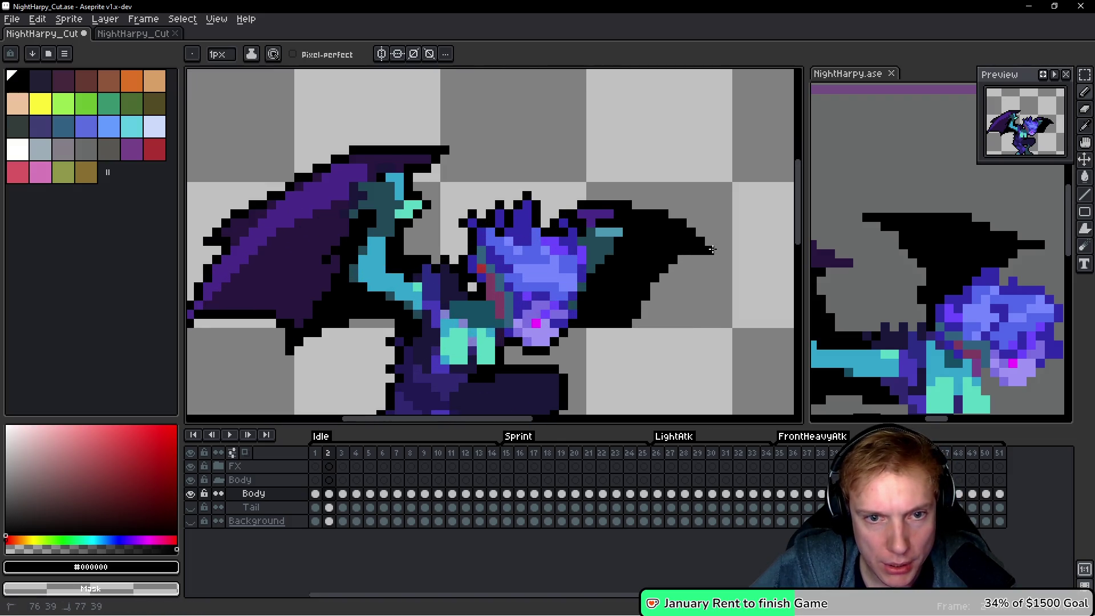
scroll(713, 251, down, 2)
scroll(655, 194, down, 1)
scroll(685, 191, up, 1)
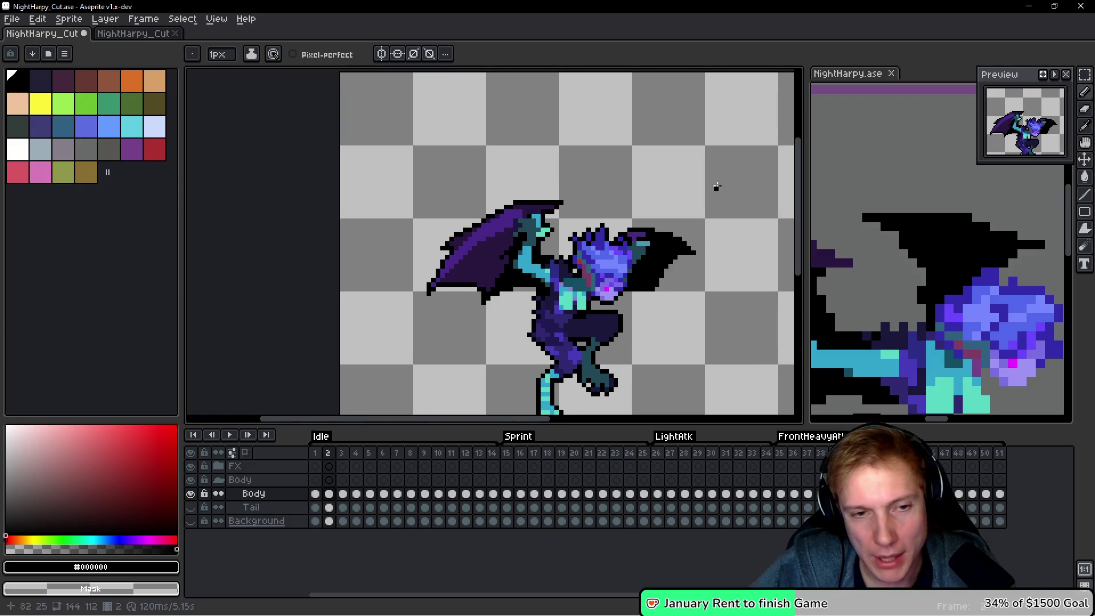
Add a black outline pixel beside the head on frame 3.
key(Right)
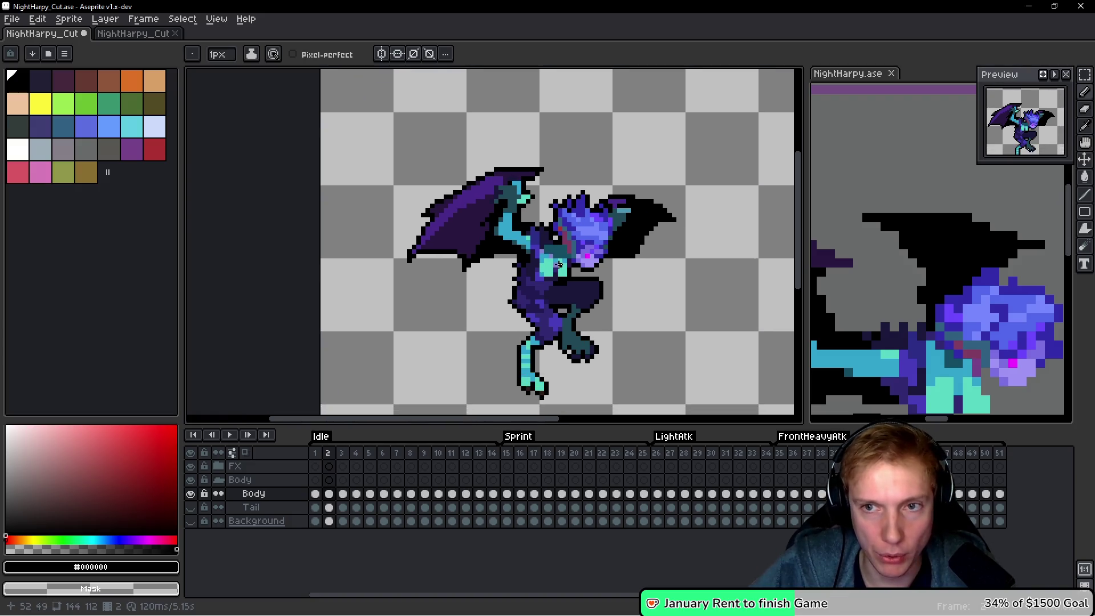
scroll(612, 285, up, 3)
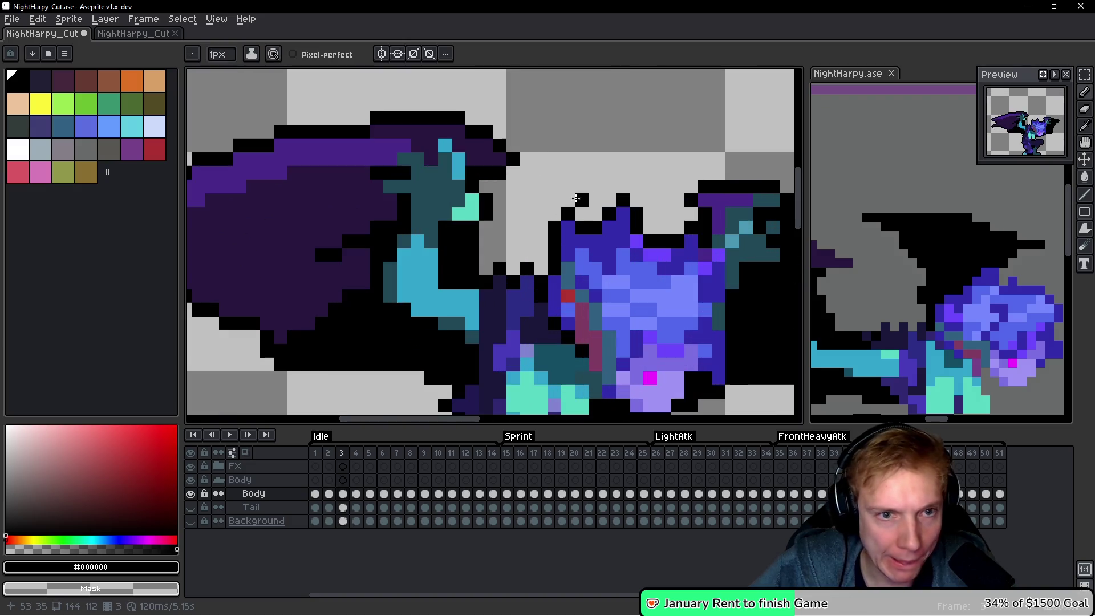
click(538, 248)
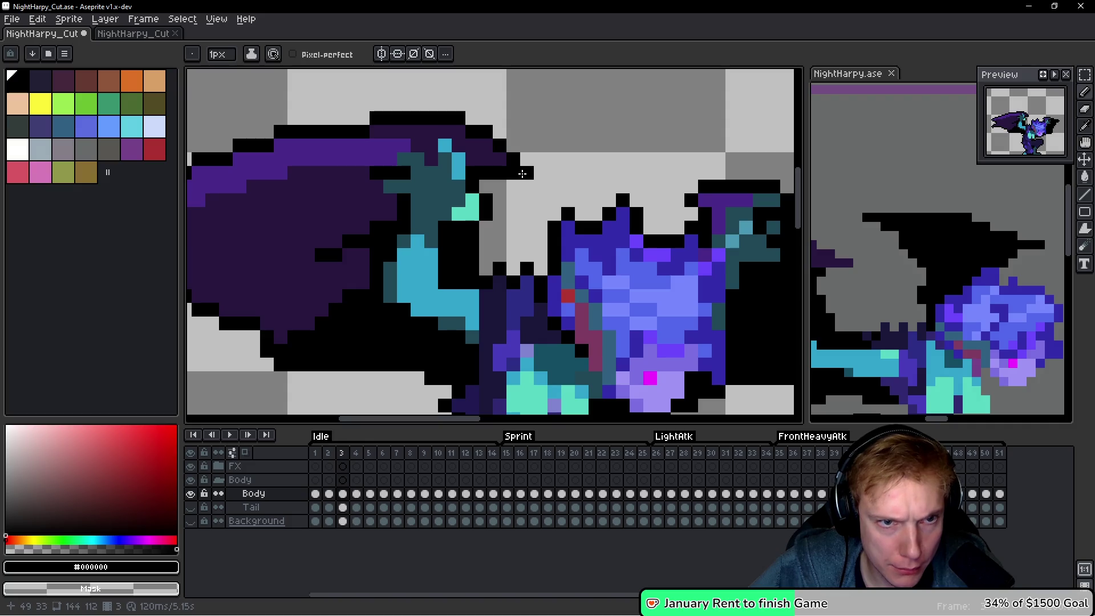
scroll(344, 185, left, 5)
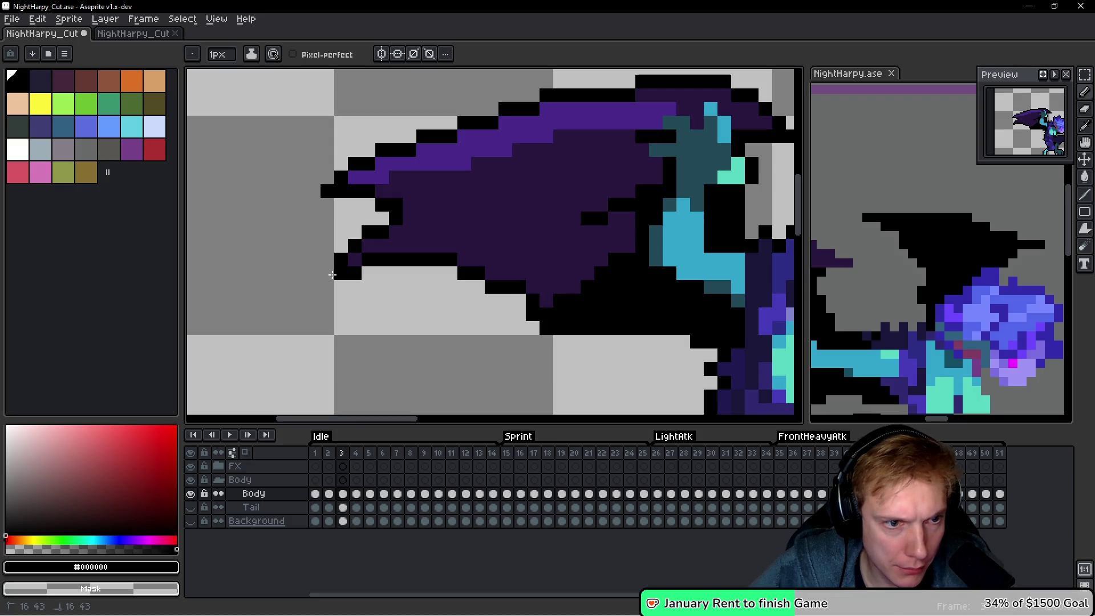
scroll(332, 275, down, 2)
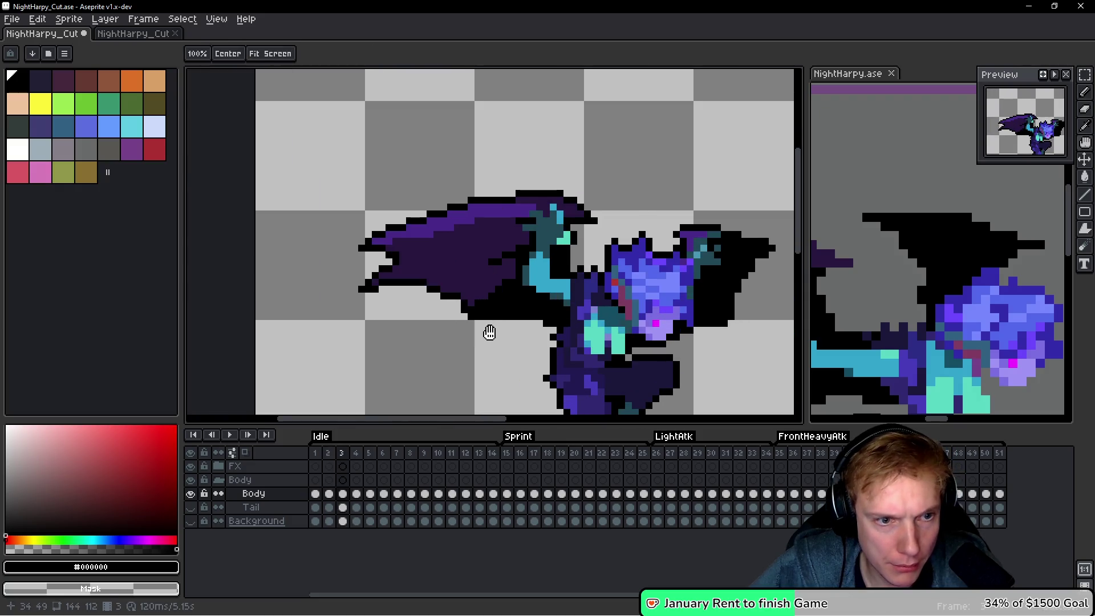
mouse_move(476, 300)
mouse_down()
mouse_move(447, 274)
mouse_move(361, 250)
mouse_up()
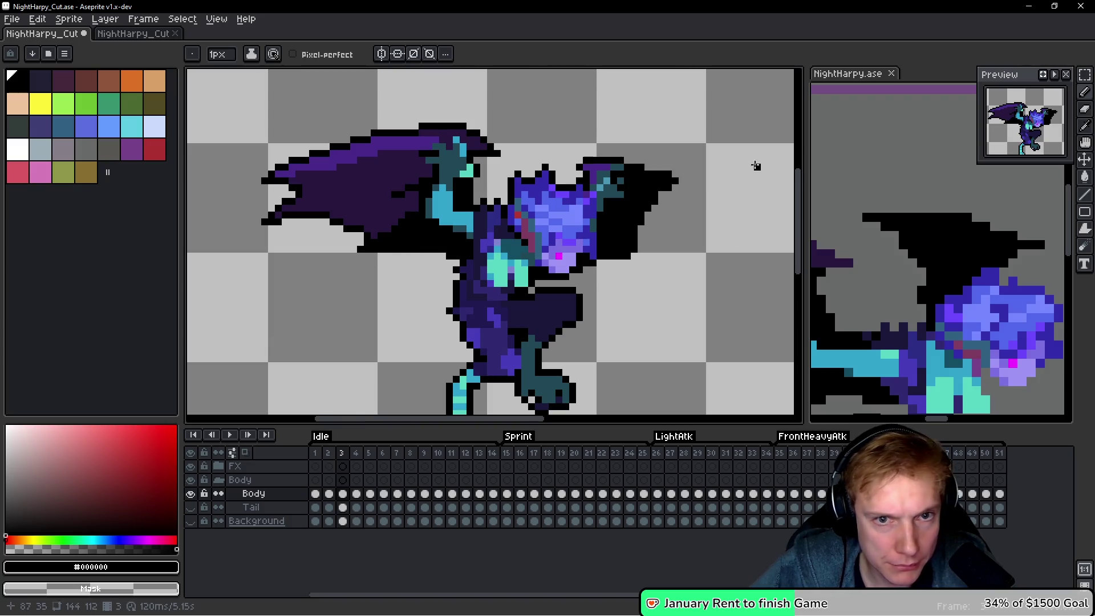
scroll(755, 166, up, 2)
scroll(612, 204, down, 2)
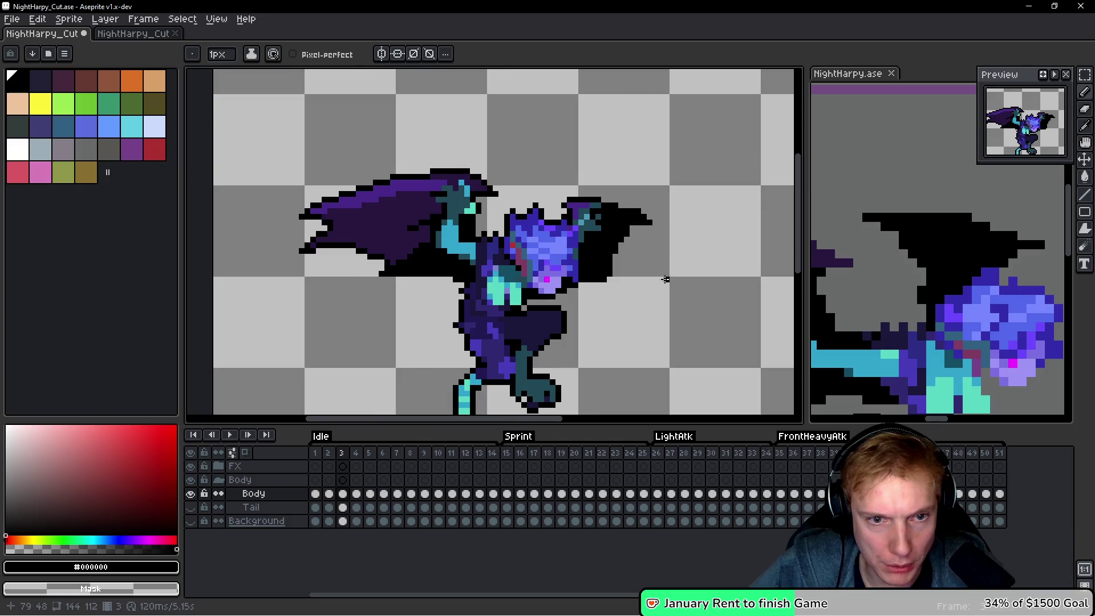
Inspect frame 4's outline up close.
key(Right)
scroll(387, 290, up, 2)
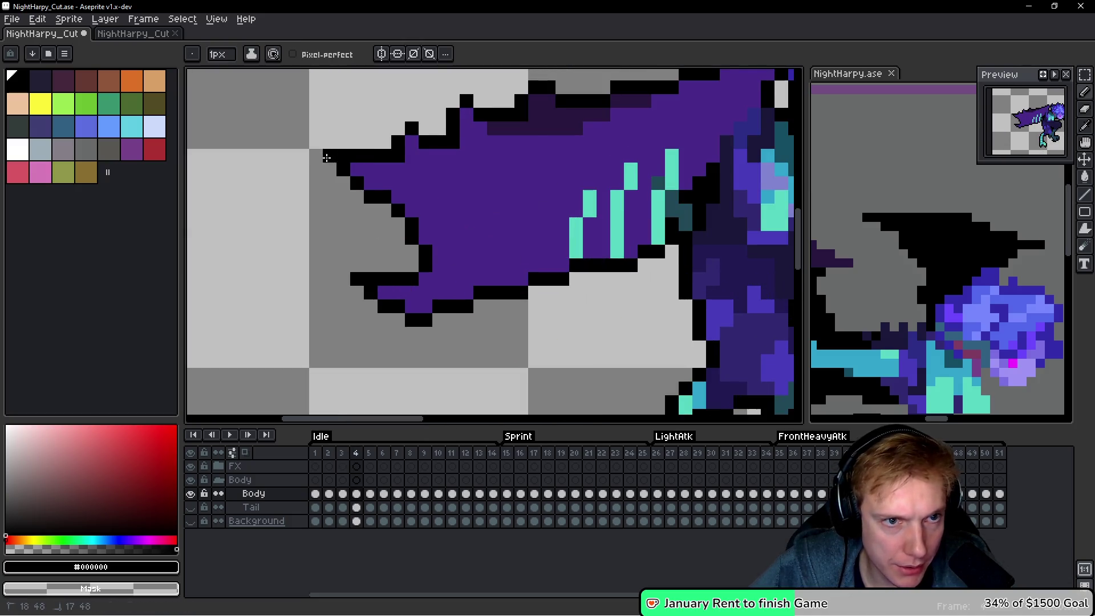
scroll(326, 157, down, 2)
scroll(375, 160, up, 2)
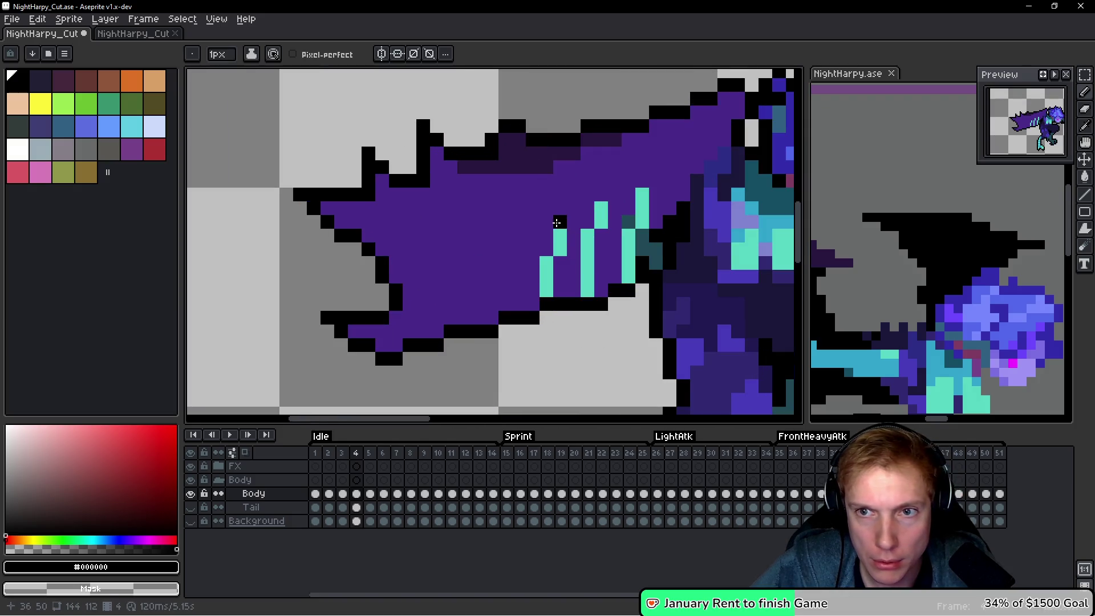
scroll(557, 222, down, 7)
scroll(658, 135, up, 9)
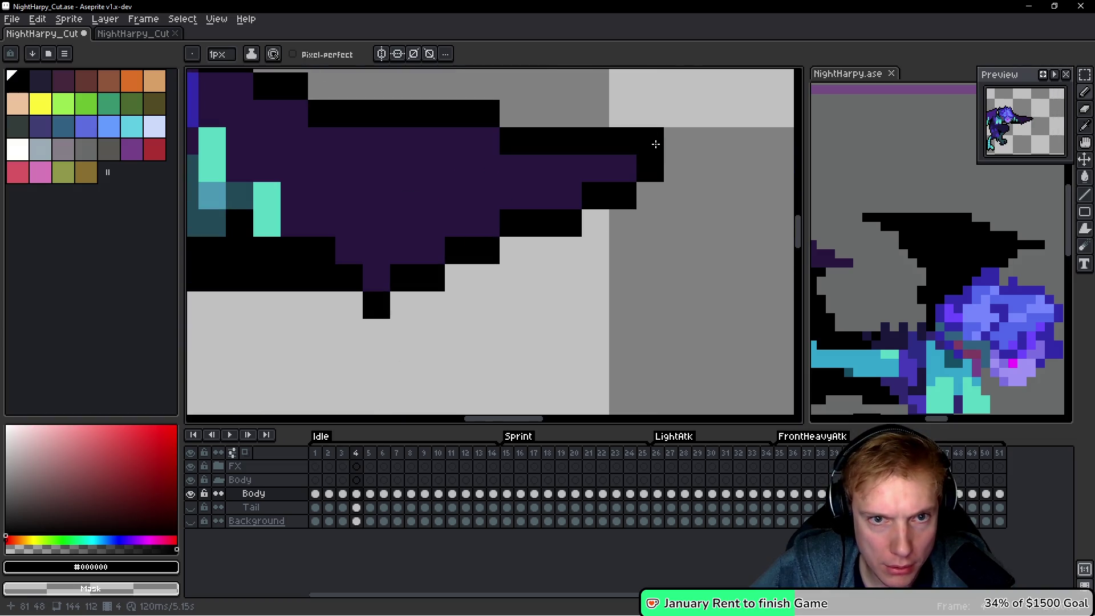
scroll(685, 139, down, 8)
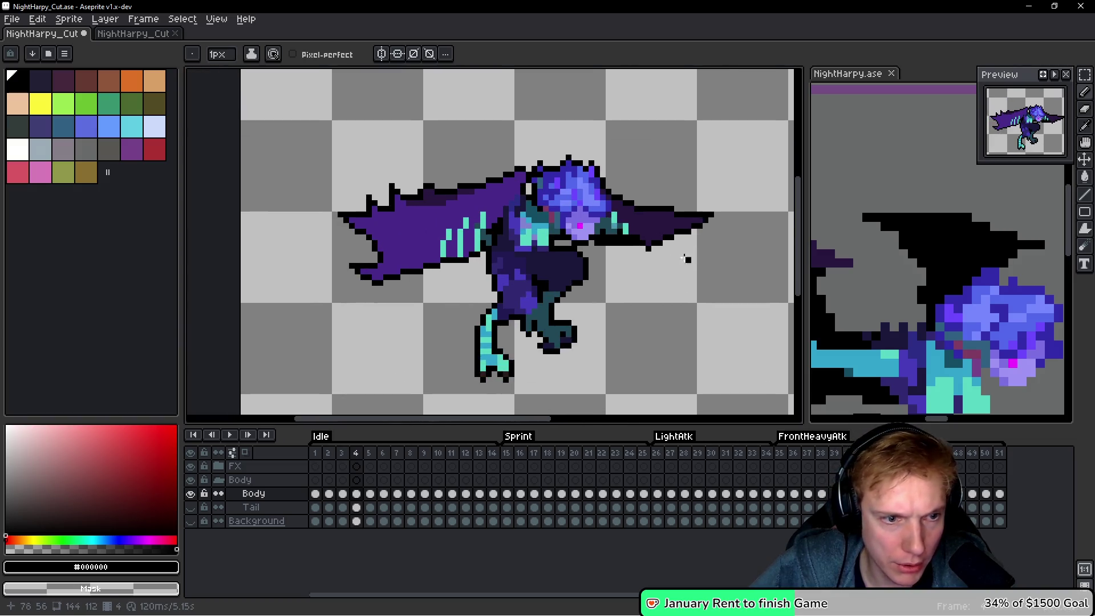
Fill a missing outline pixel below the wing on frame 5, then check frame 6.
key(.)
scroll(596, 368, up, 3)
click(514, 303)
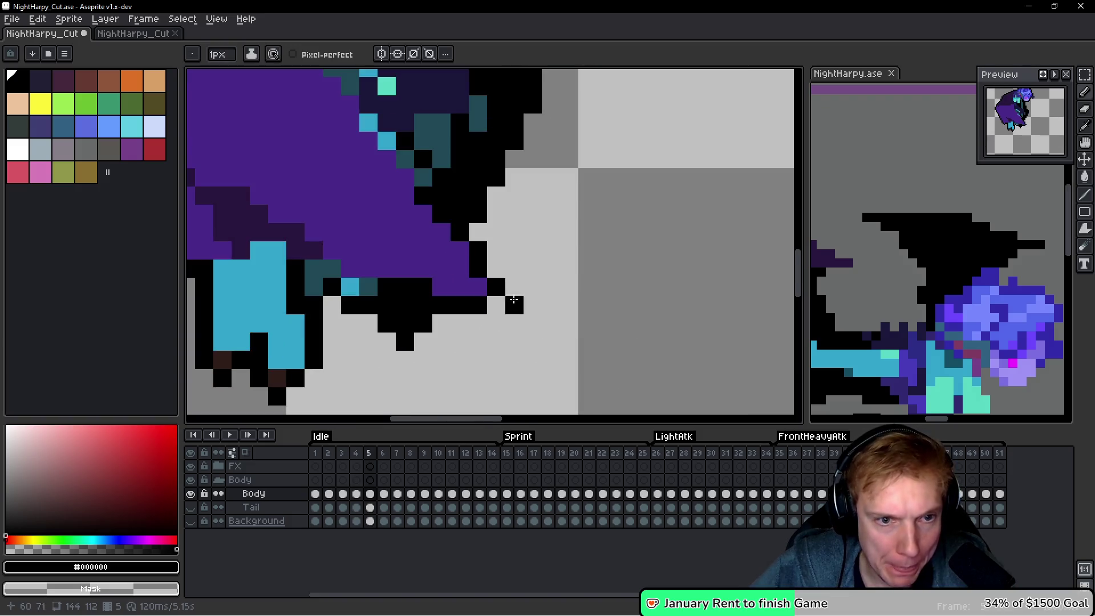
drag(501, 303, 647, 300)
scroll(435, 315, down, 1)
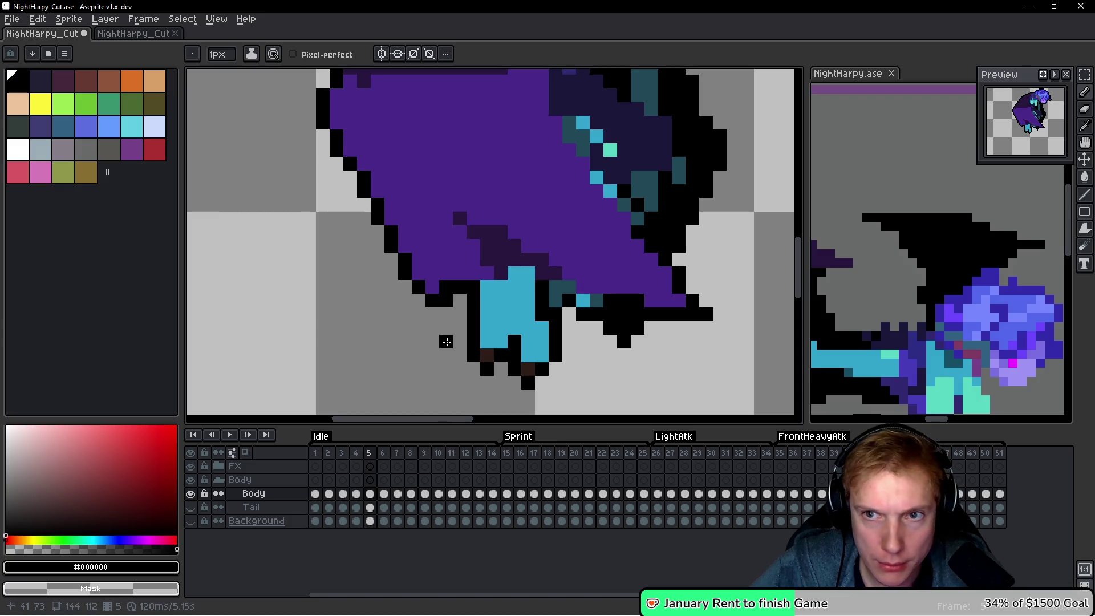
scroll(446, 341, down, 4)
key(.)
scroll(690, 239, up, 2)
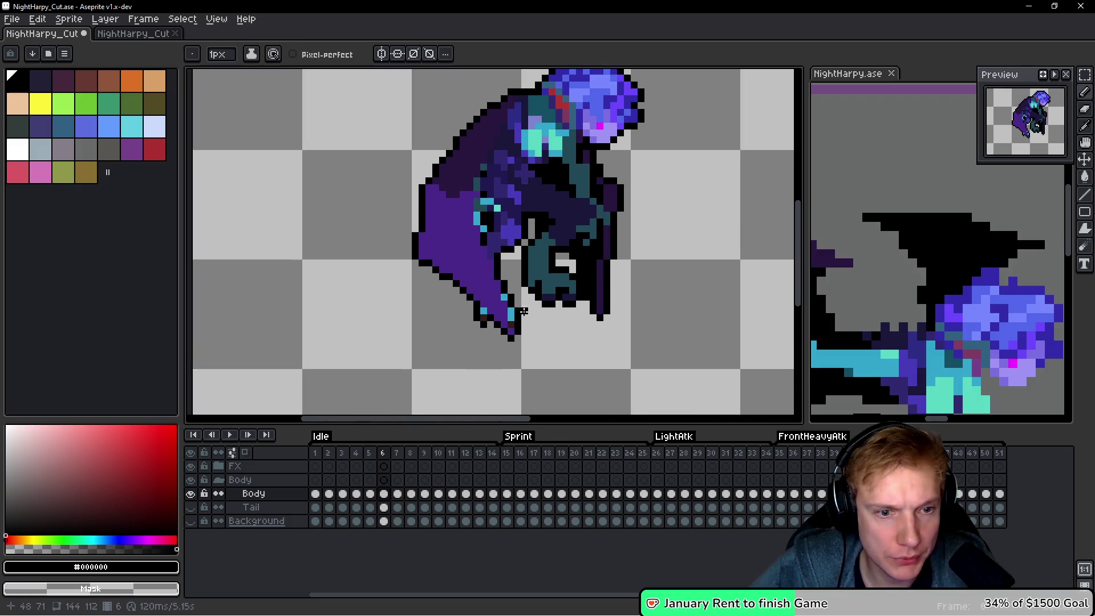
scroll(502, 320, up, 4)
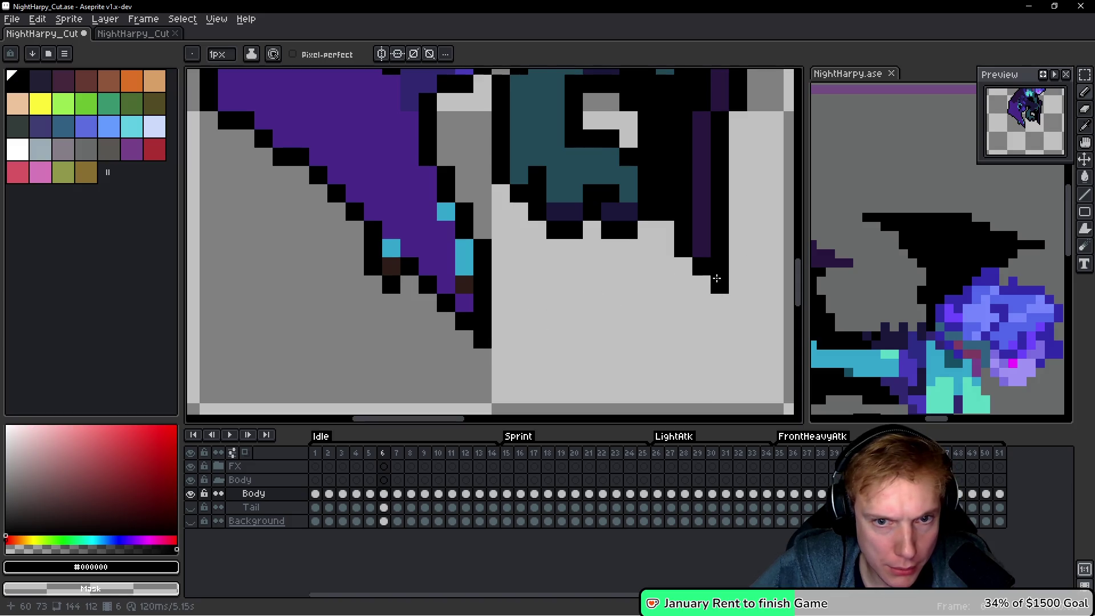
scroll(717, 278, down, 3)
key(.)
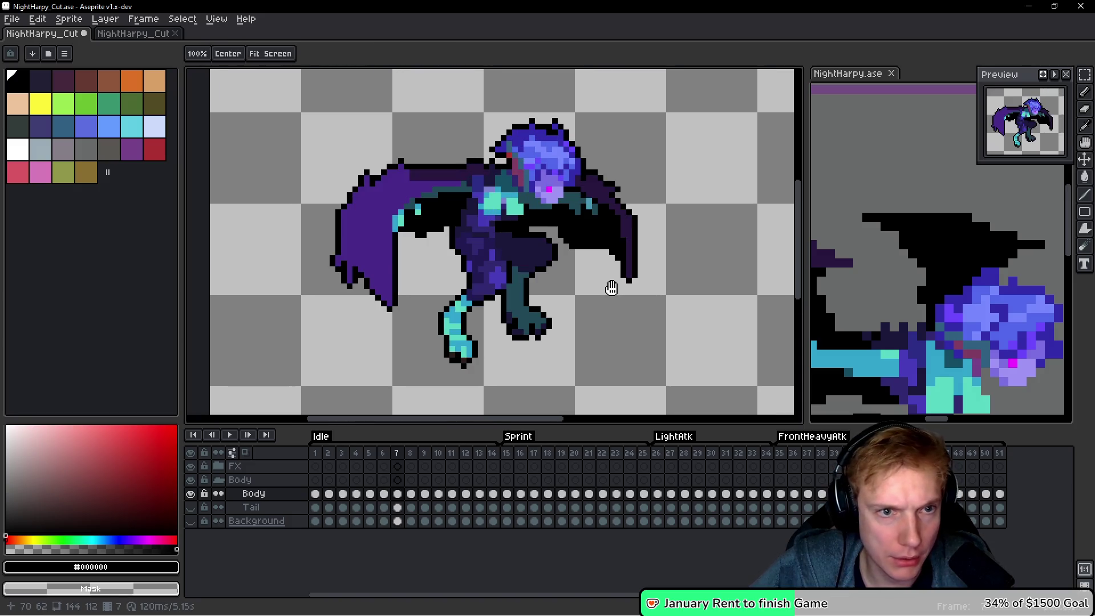
On frame 7, add black outline pixels above the edge and on the spike.
scroll(417, 350, up, 3)
scroll(417, 350, up, 1)
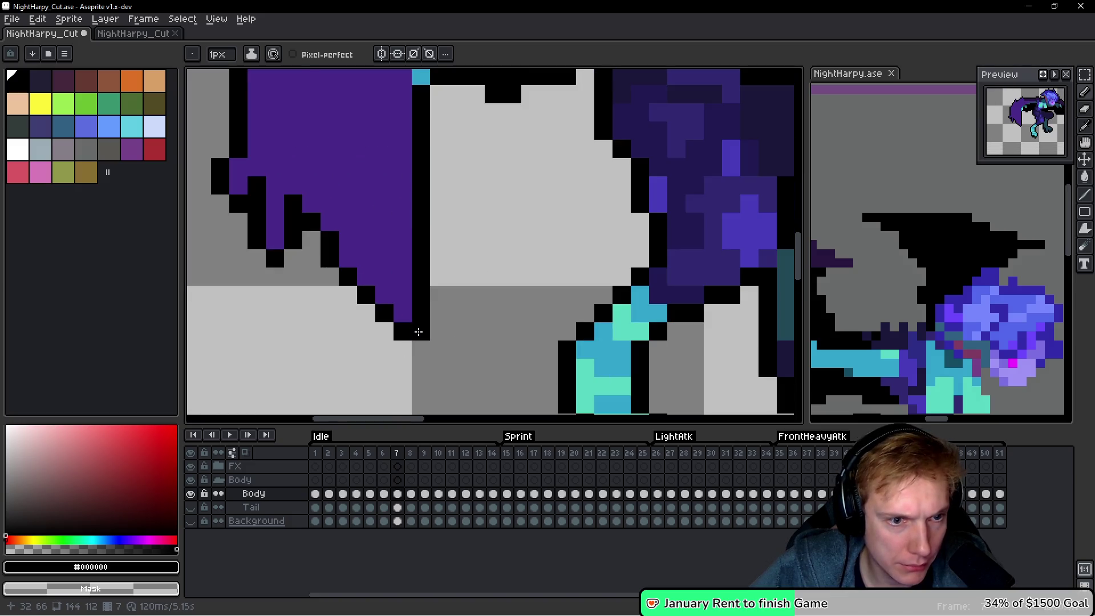
scroll(299, 204, up, 5)
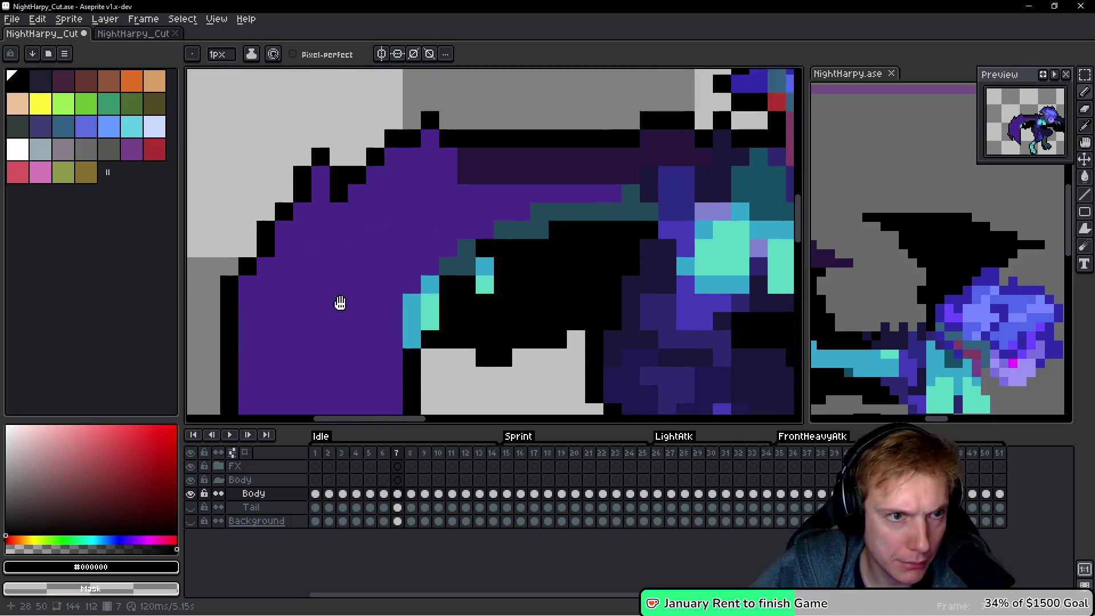
click(298, 180)
click(419, 137)
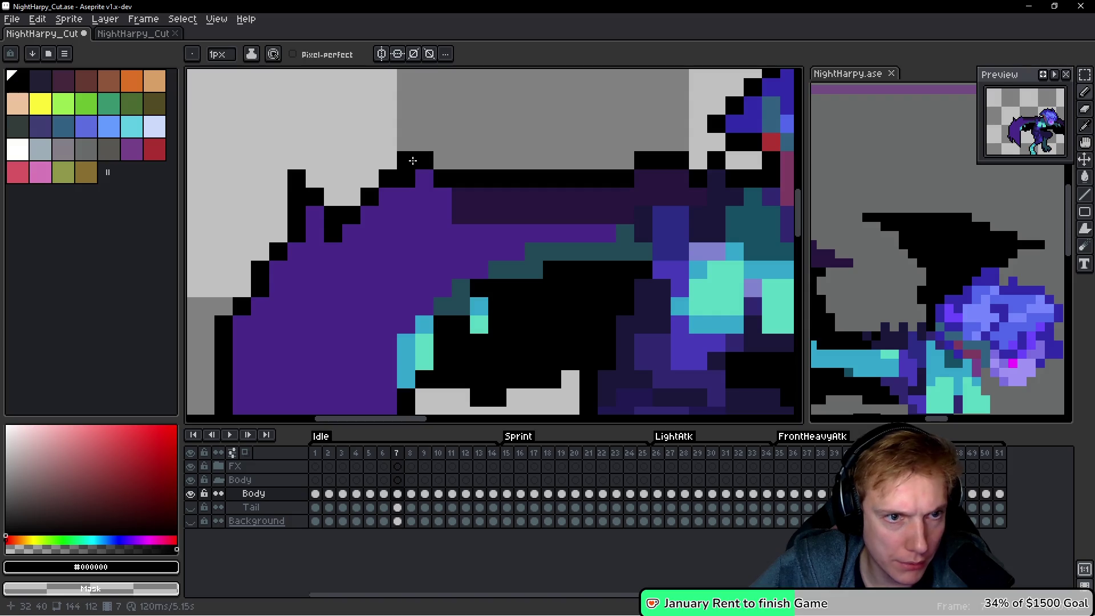
scroll(420, 152, down, 6)
scroll(489, 181, up, 5)
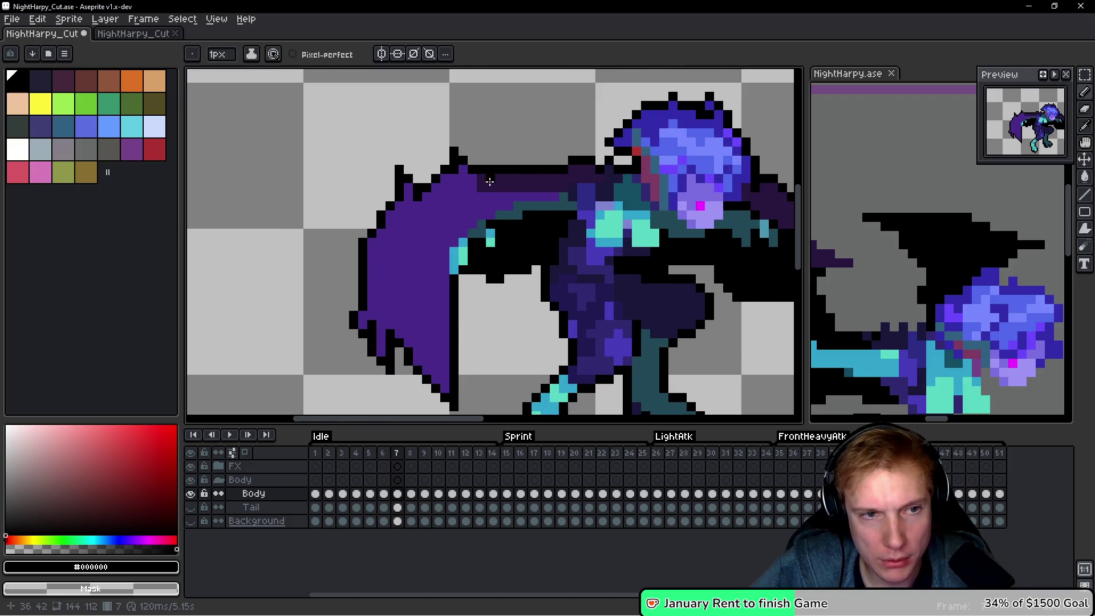
scroll(489, 181, down, 5)
scroll(684, 176, up, 3)
scroll(507, 290, up, 2)
scroll(530, 245, down, 3)
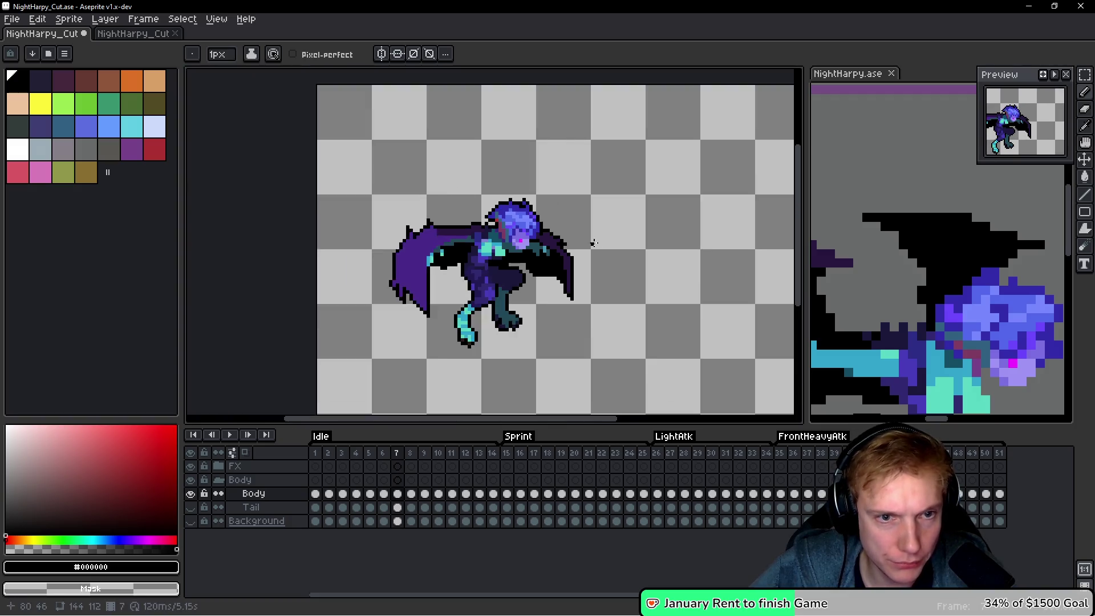
scroll(596, 247, down, 1)
scroll(551, 280, up, 2)
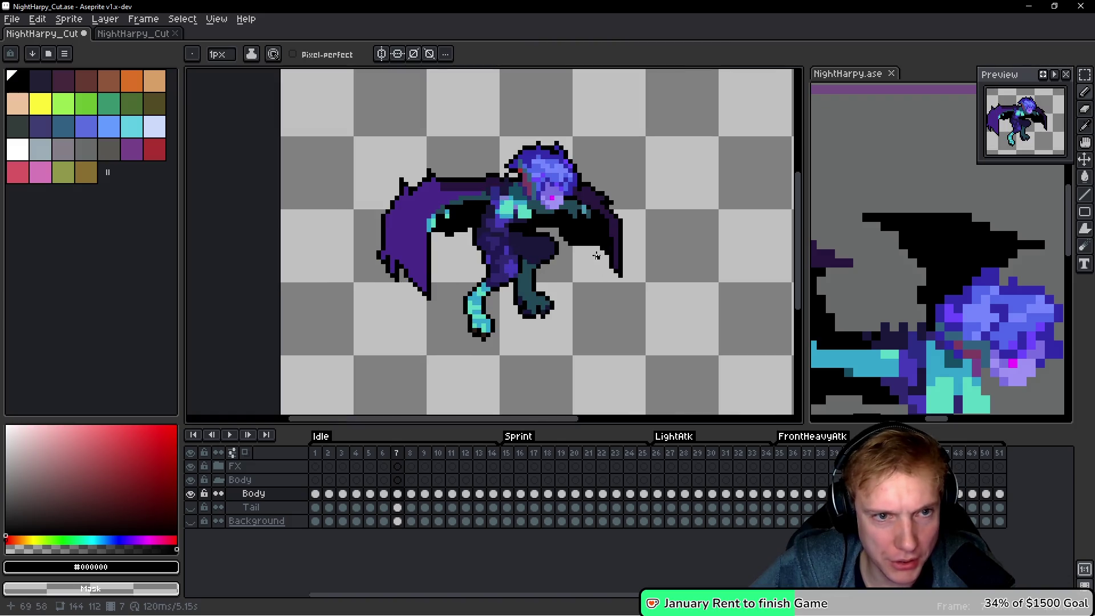
scroll(593, 257, up, 1)
scroll(513, 274, down, 1)
On frame 8, paint black outline pixels at the harpy's head tip.
key(Right)
scroll(355, 298, up, 3)
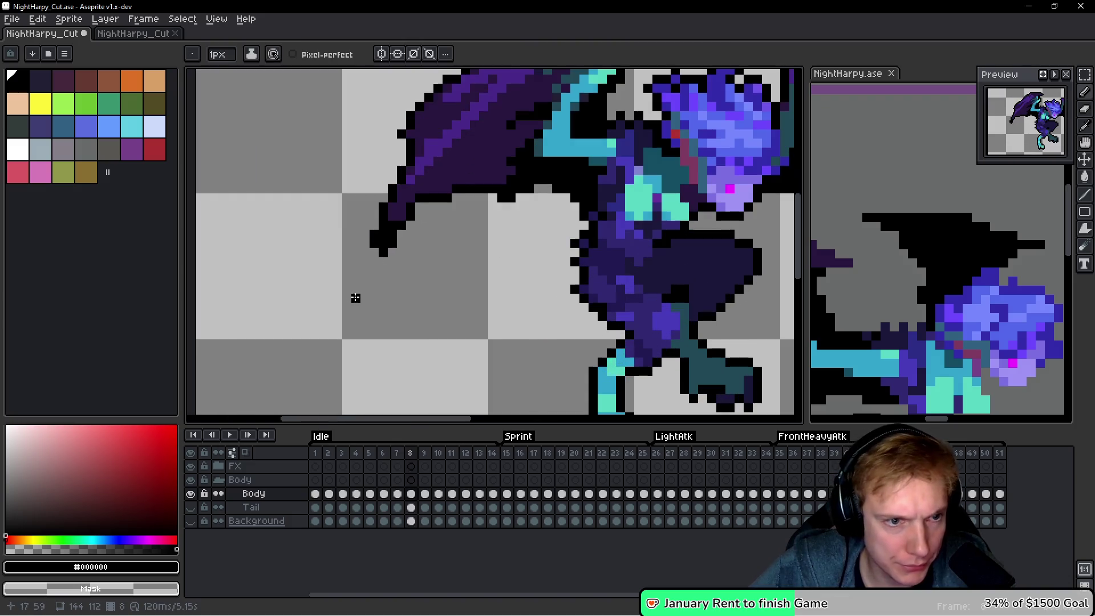
scroll(388, 217, up, 2)
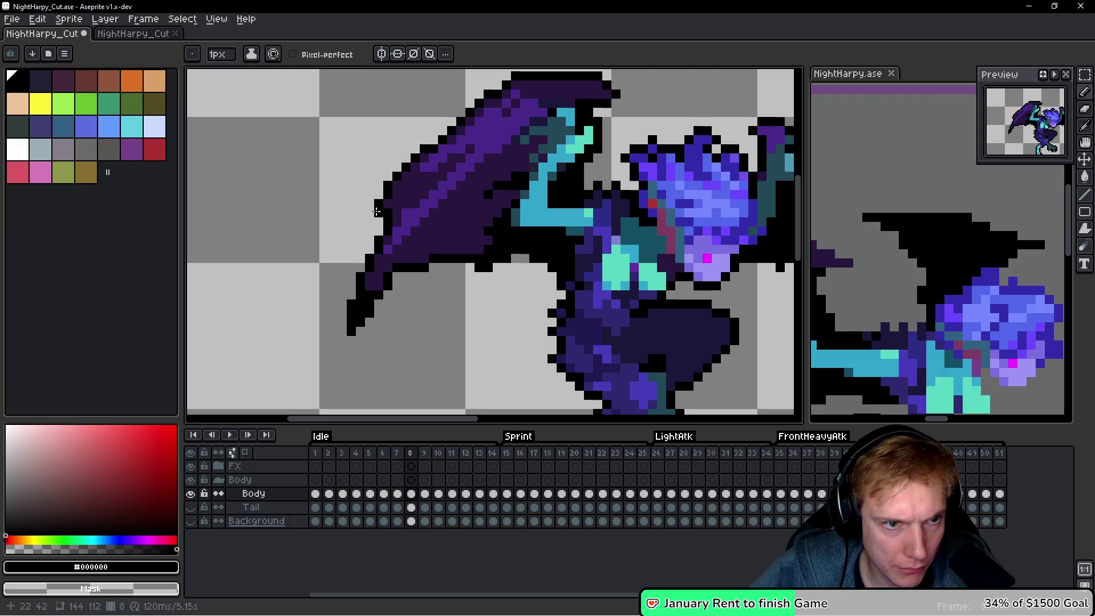
scroll(512, 222, up, 2)
drag(568, 172, 578, 177)
scroll(570, 174, down, 3)
scroll(516, 169, up, 3)
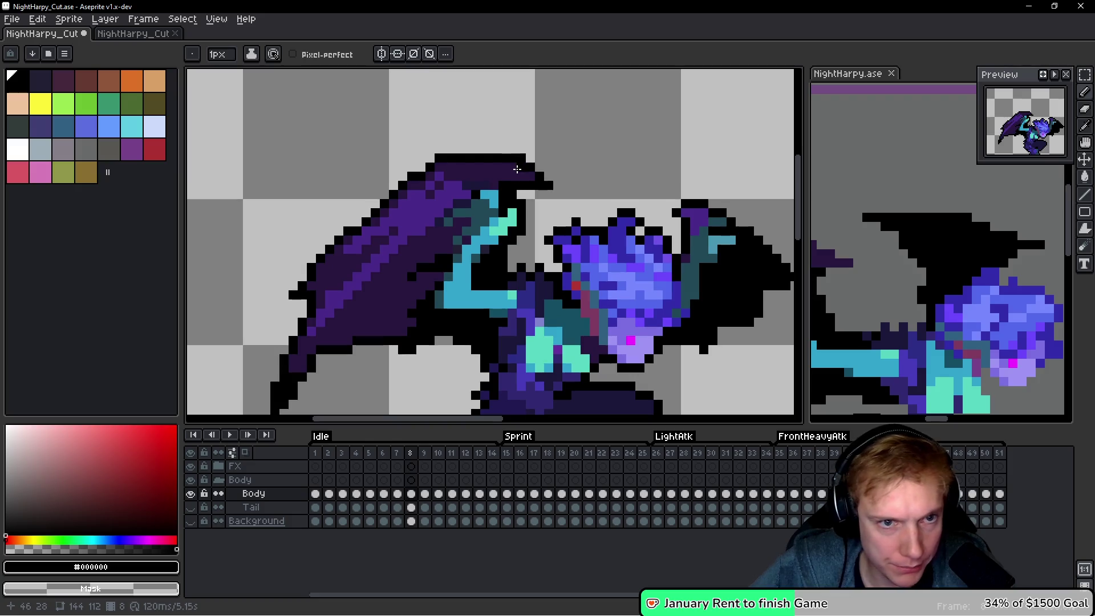
scroll(576, 137, down, 5)
scroll(647, 174, up, 6)
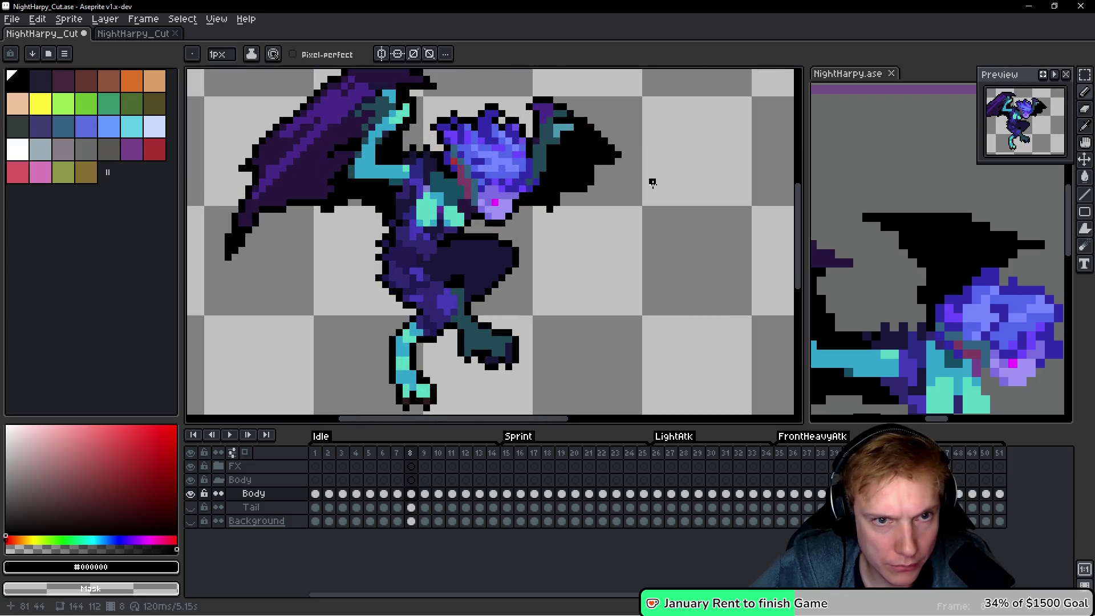
scroll(637, 159, up, 1)
drag(582, 165, 603, 166)
Erase a stray black pixel and add outline pixels below the head edge and wing.
scroll(568, 223, left, 2)
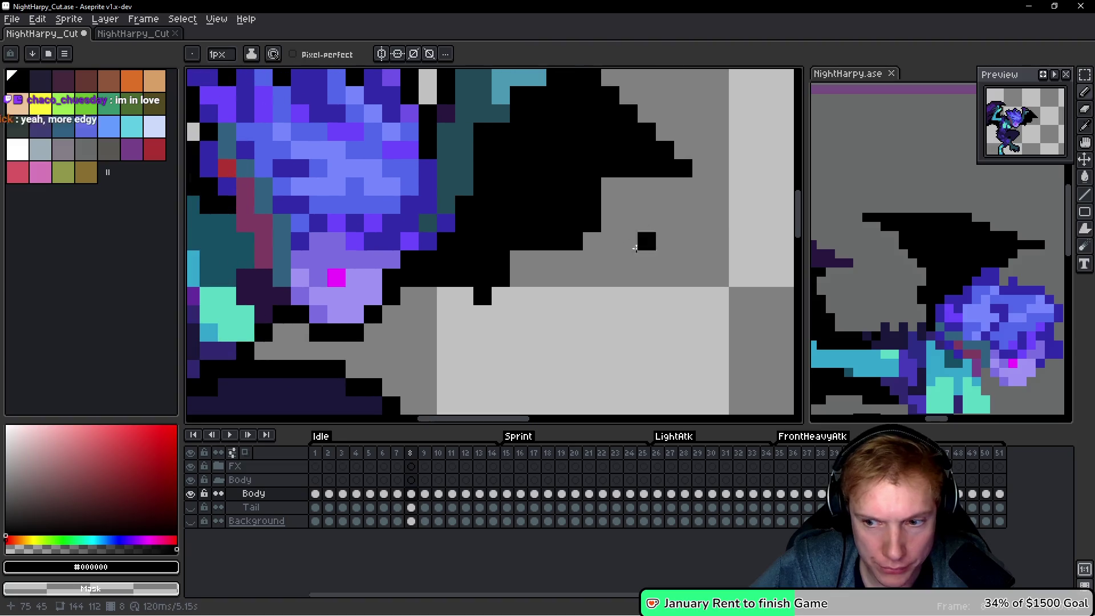
right_click(510, 347)
scroll(550, 330, down, 2)
scroll(541, 316, up, 3)
drag(527, 284, 524, 302)
scroll(524, 302, down, 5)
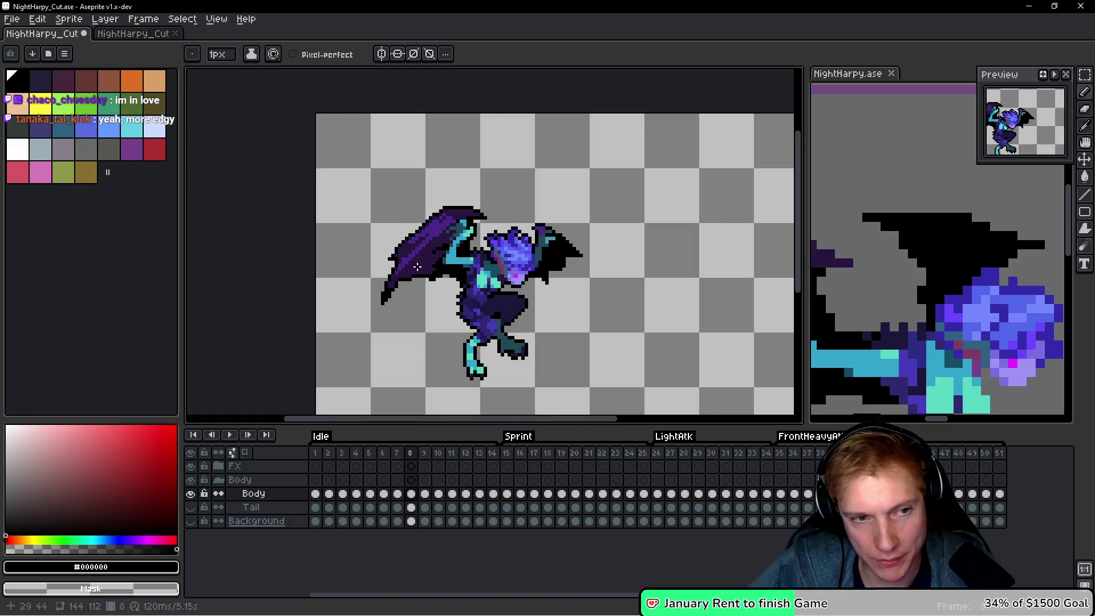
scroll(418, 267, up, 3)
click(457, 304)
scroll(450, 295, down, 4)
scroll(517, 301, down, 2)
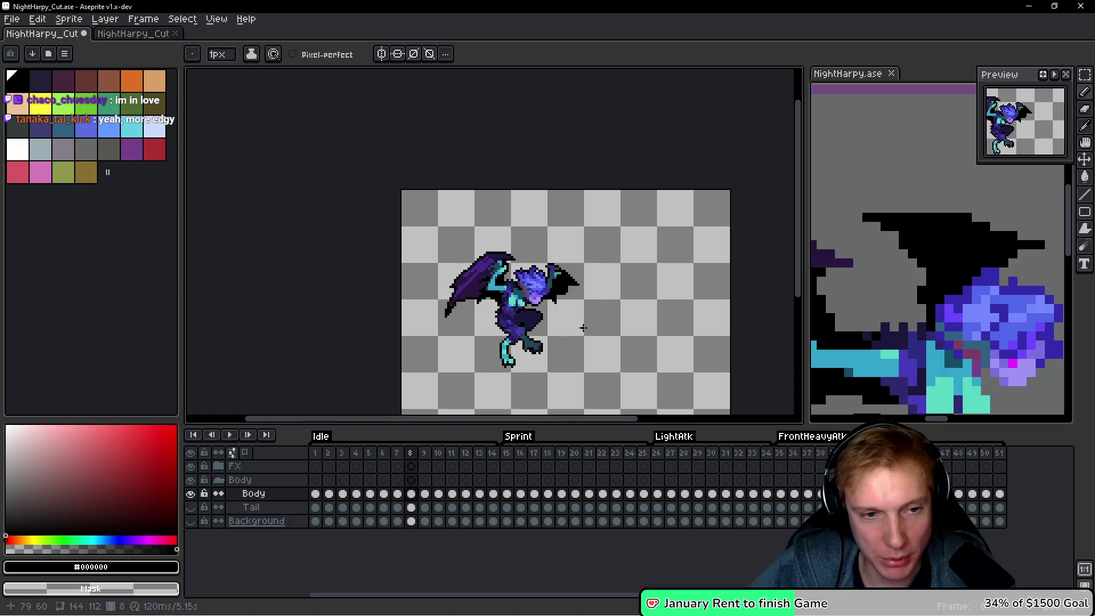
key(.)
scroll(406, 251, up, 4)
On frame 9, fill the wing-tip outline gaps with black pixels.
click(406, 251)
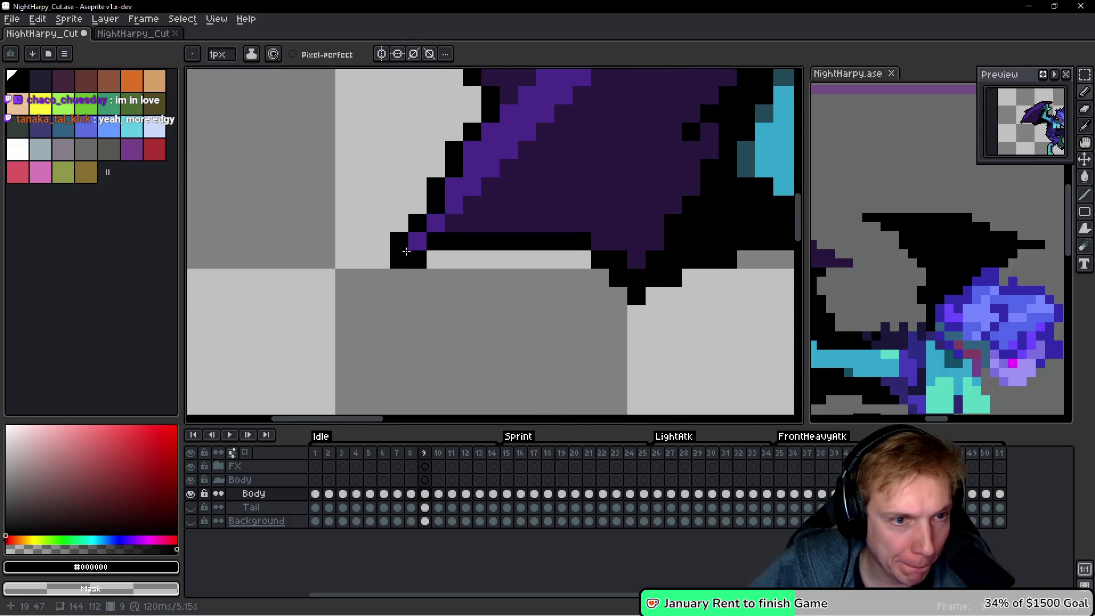
drag(400, 271, 547, 318)
mouse_move(479, 281)
mouse_down()
mouse_move(498, 415)
mouse_move(463, 130)
mouse_up()
scroll(399, 228, right, 5)
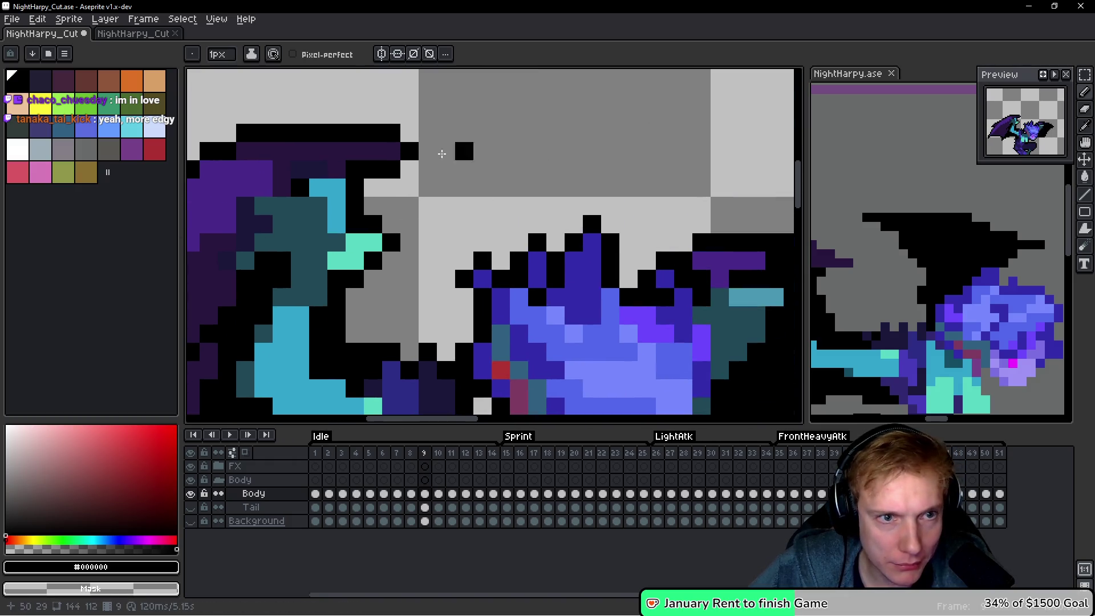
scroll(426, 167, down, 4)
scroll(571, 228, up, 5)
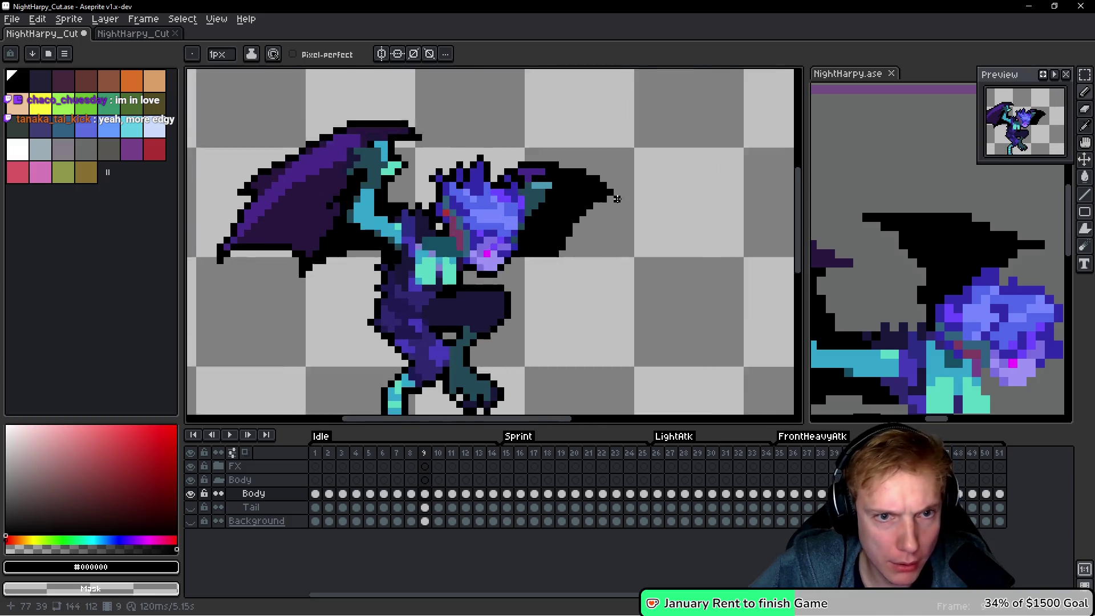
click(616, 199)
On frame 10, add black pixels along the wing edge, erasing one misplaced pixel below it.
key(Right)
scroll(513, 302, down, 3)
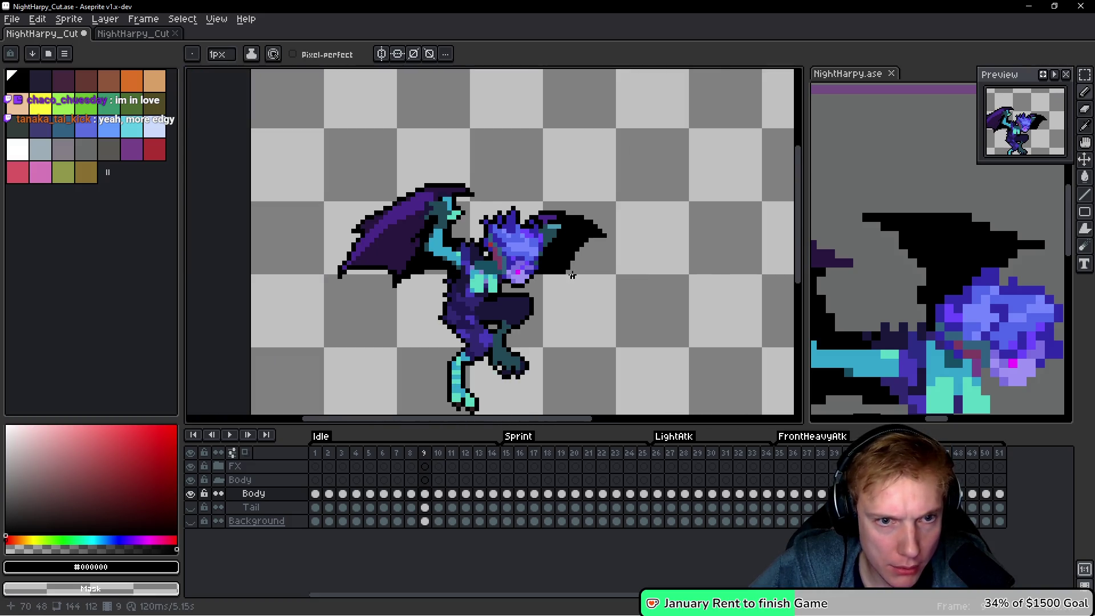
scroll(596, 269, up, 1)
scroll(393, 159, up, 4)
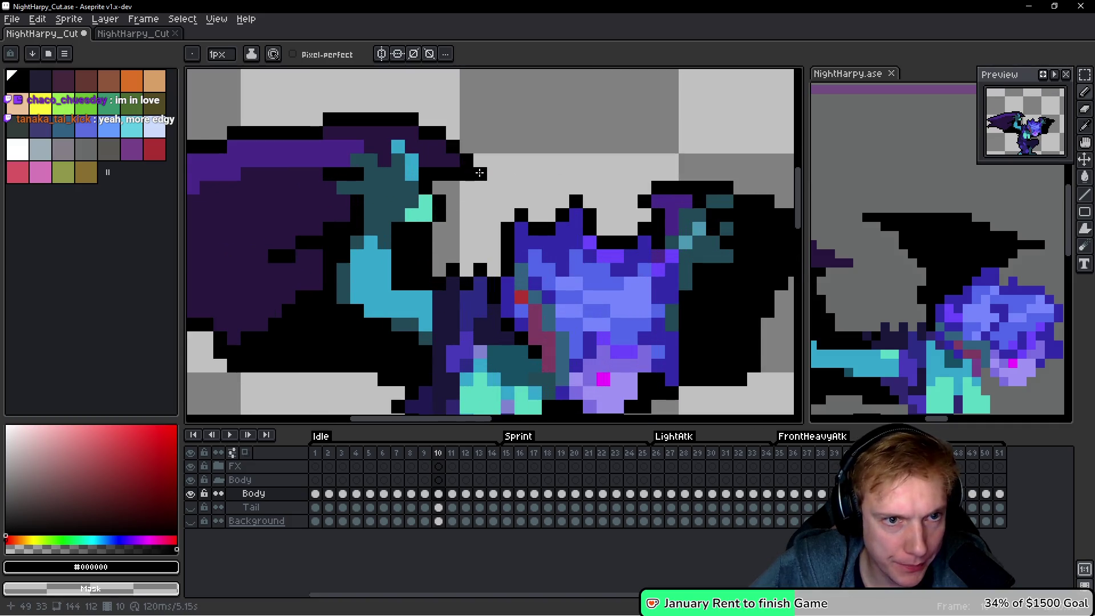
scroll(480, 173, left, 5)
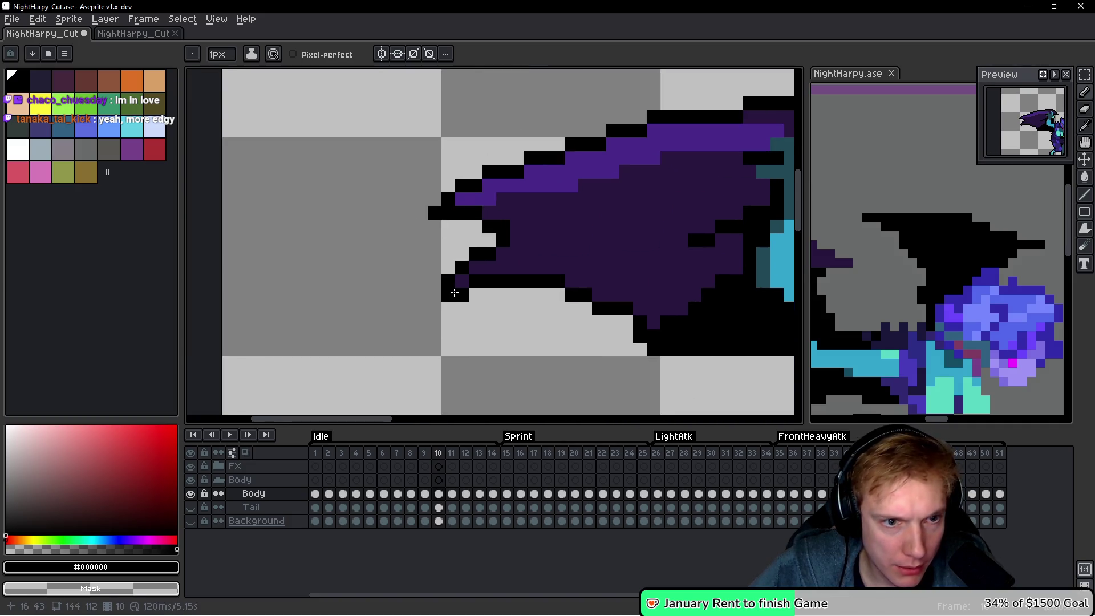
click(448, 309)
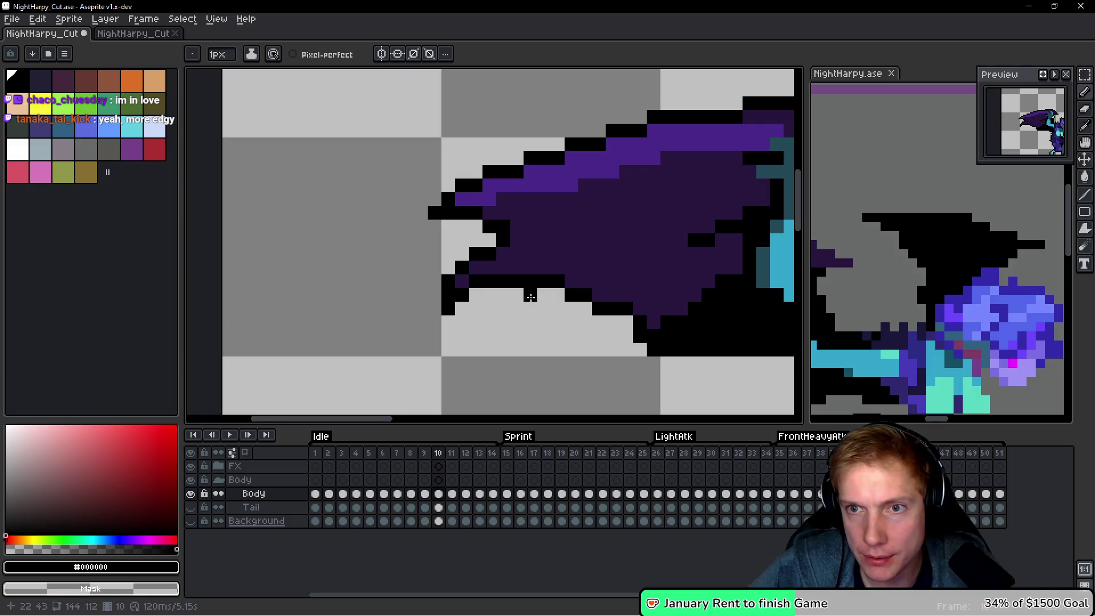
scroll(530, 297, up, 2)
right_click(368, 316)
click(335, 288)
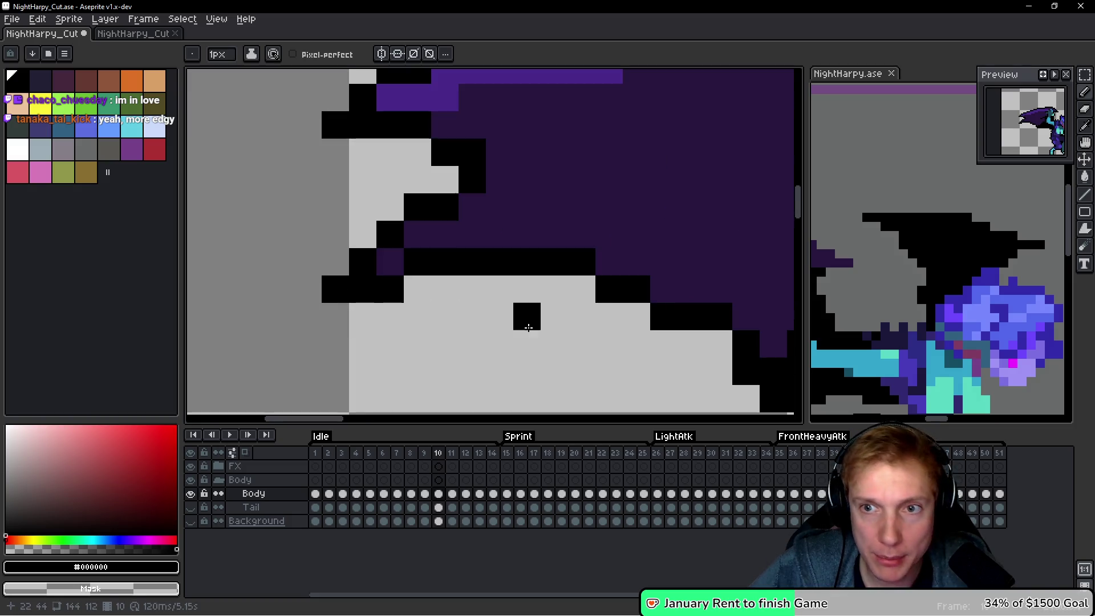
scroll(527, 302, down, 1)
scroll(538, 278, up, 2)
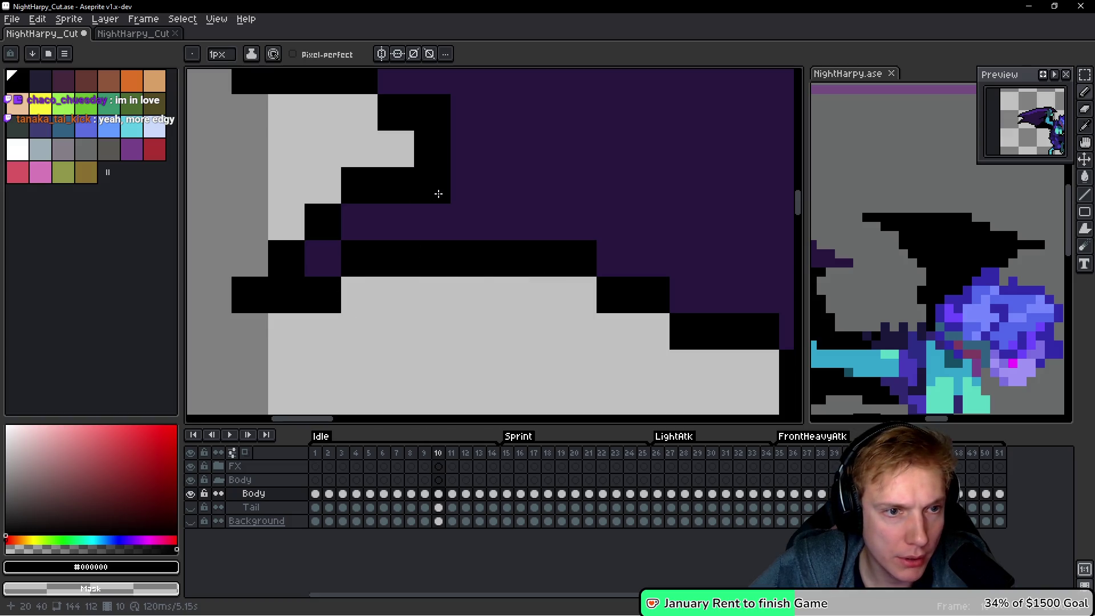
scroll(438, 194, down, 6)
scroll(478, 276, up, 2)
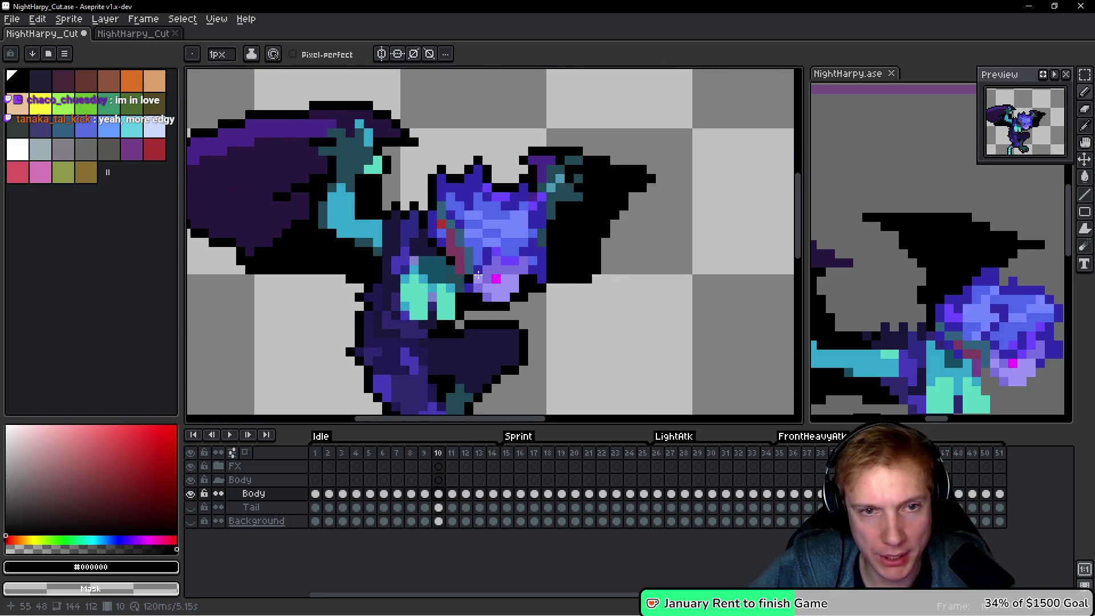
scroll(478, 275, down, 2)
scroll(579, 238, up, 3)
scroll(624, 222, down, 1)
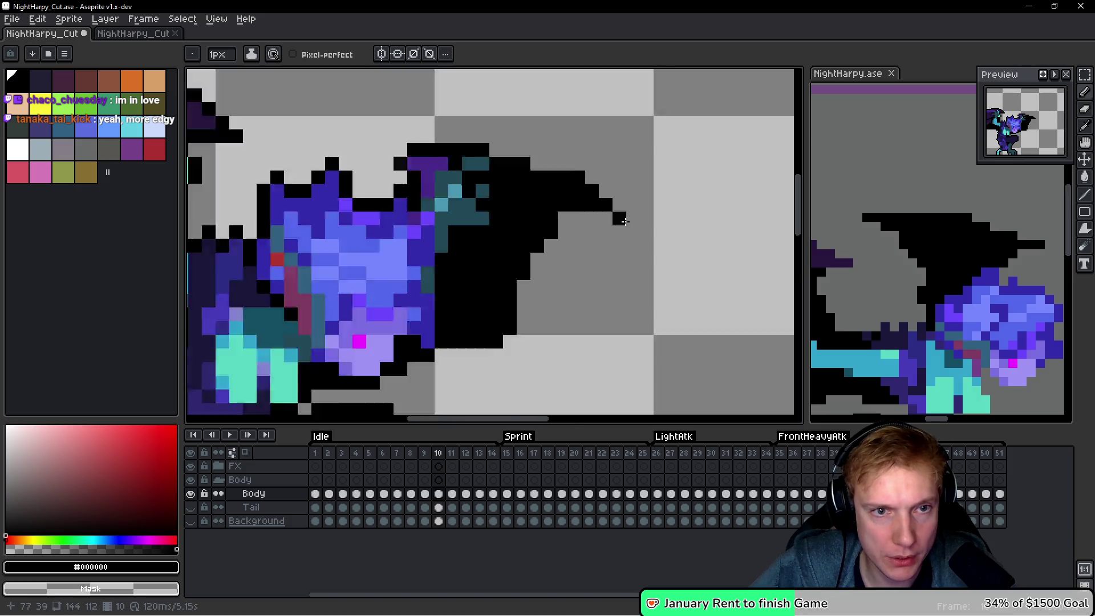
scroll(638, 239, down, 5)
On frame 11, add black outline pixels around the wing tip and its left edge.
key(Right)
scroll(681, 301, up, 5)
click(661, 220)
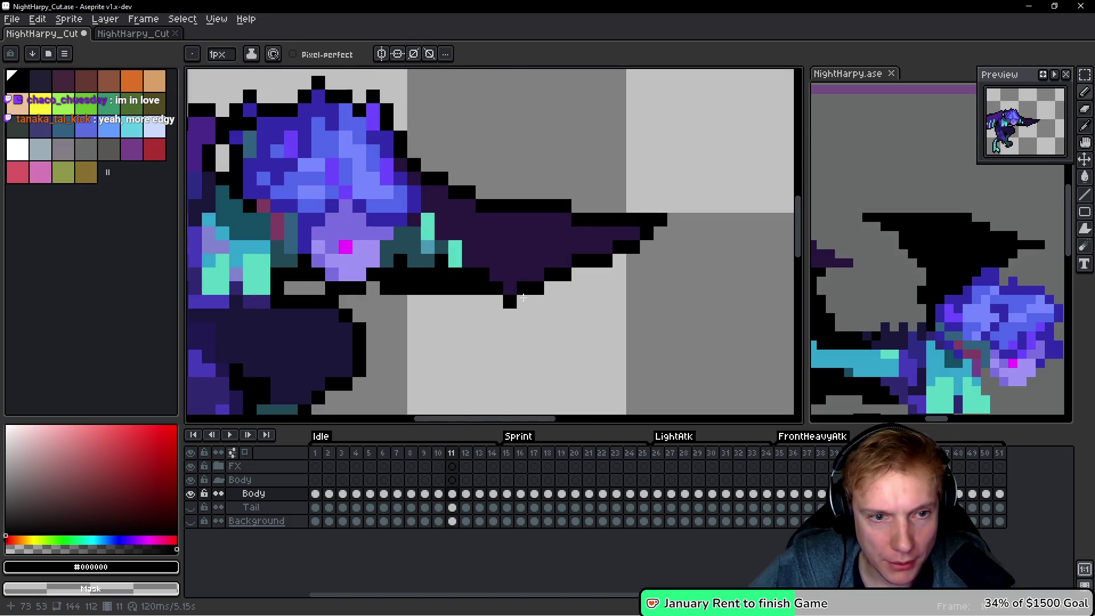
click(496, 314)
scroll(496, 311, up, 1)
scroll(482, 294, down, 1)
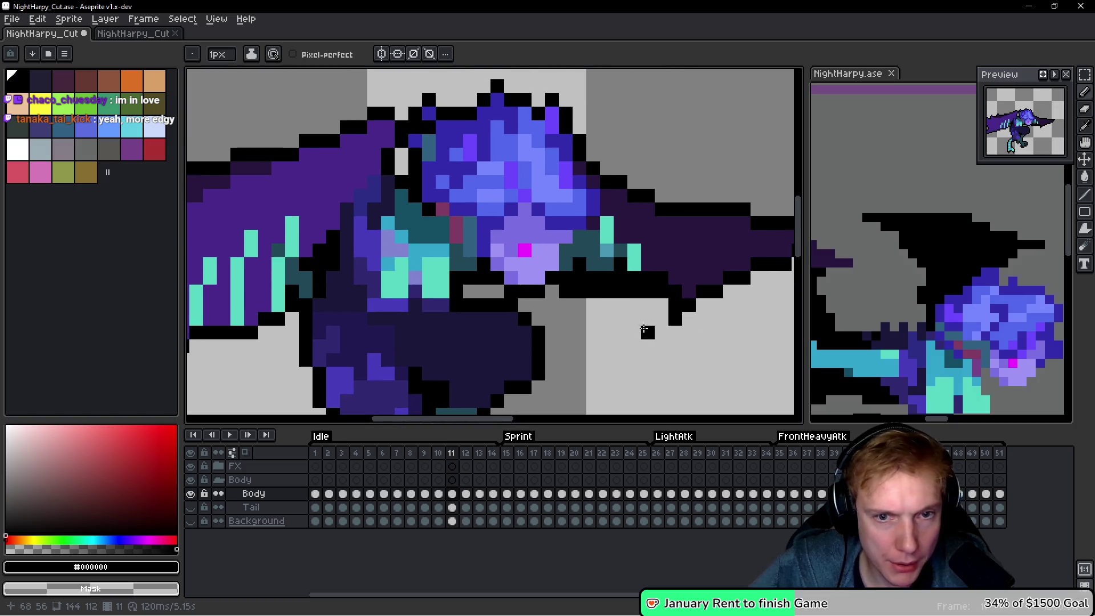
click(658, 323)
scroll(657, 323, down, 2)
scroll(356, 349, up, 2)
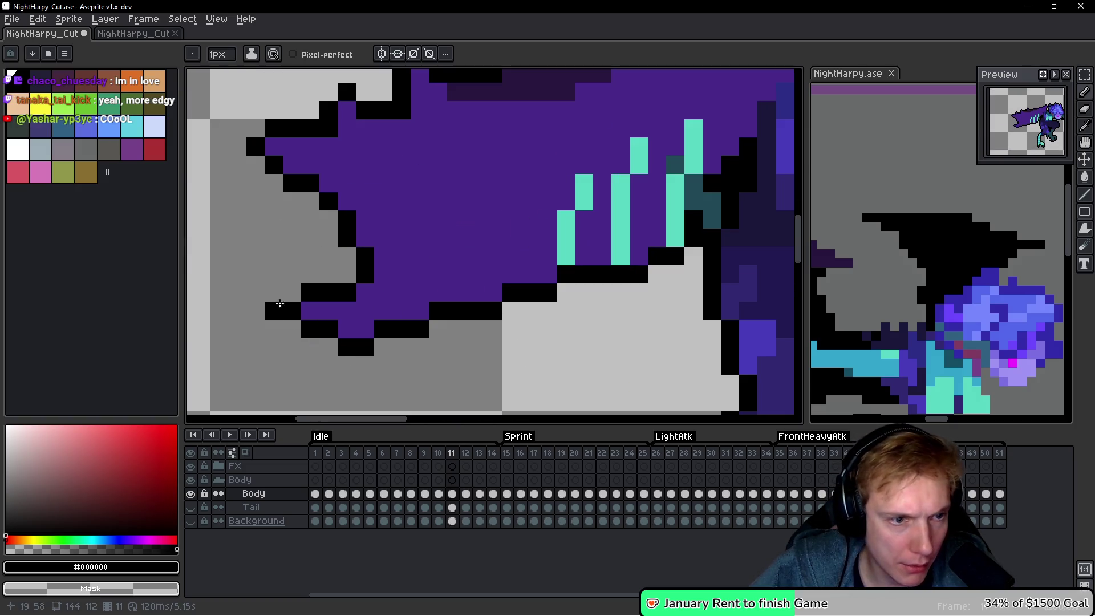
drag(261, 291, 318, 371)
click(357, 193)
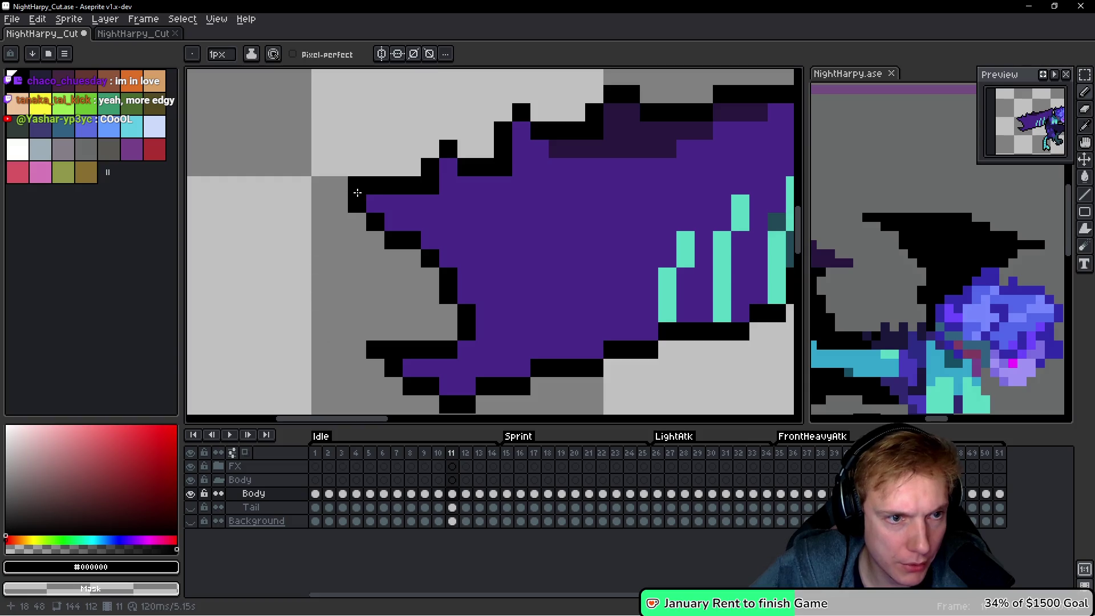
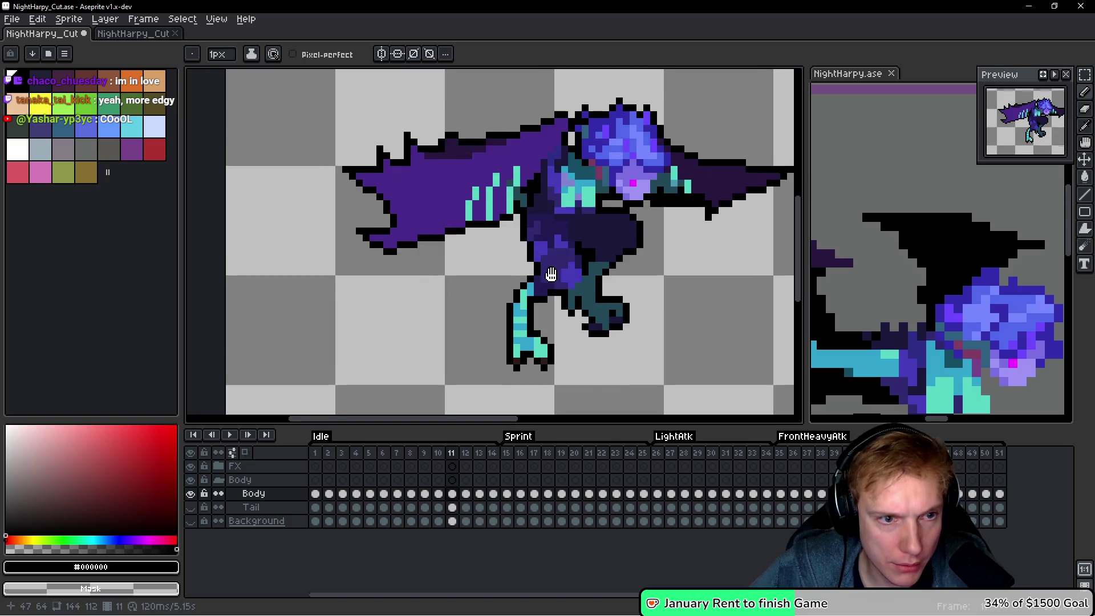
Advance through frames 12 and 13, zooming to inspect the harpy's wing tip.
key(Right)
scroll(485, 268, up, 2)
scroll(569, 325, down, 2)
scroll(569, 325, up, 3)
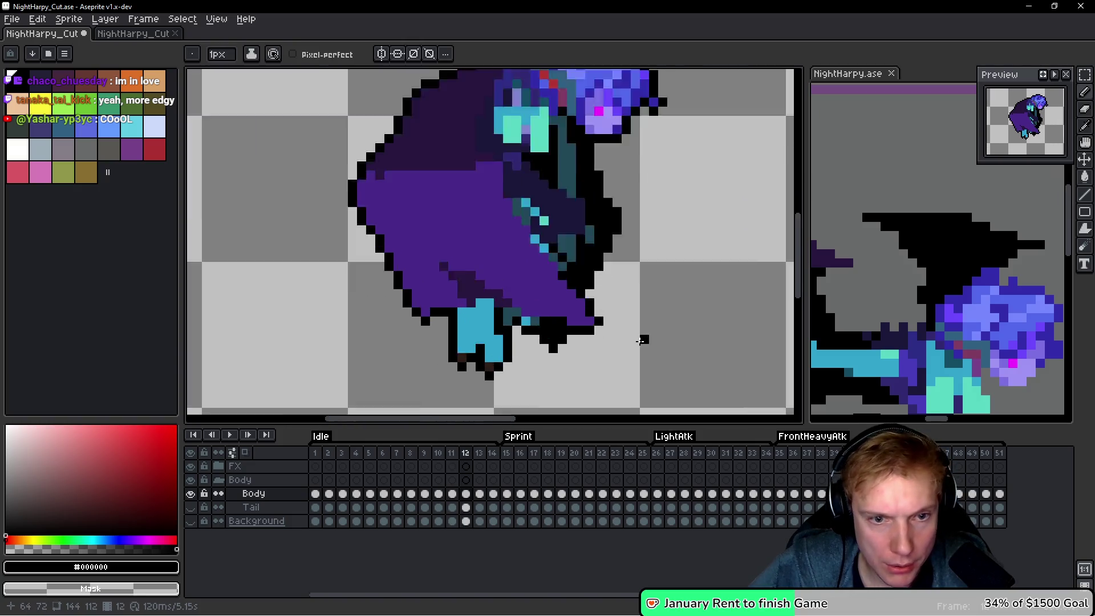
scroll(609, 285, down, 2)
scroll(609, 285, down, 2)
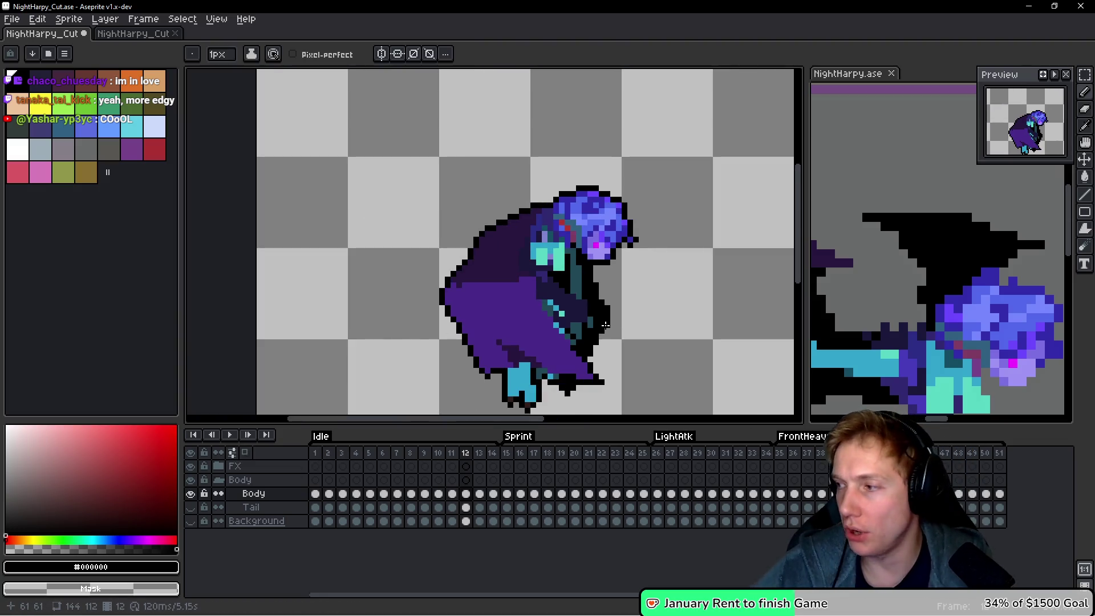
scroll(605, 325, down, 4)
scroll(655, 251, up, 4)
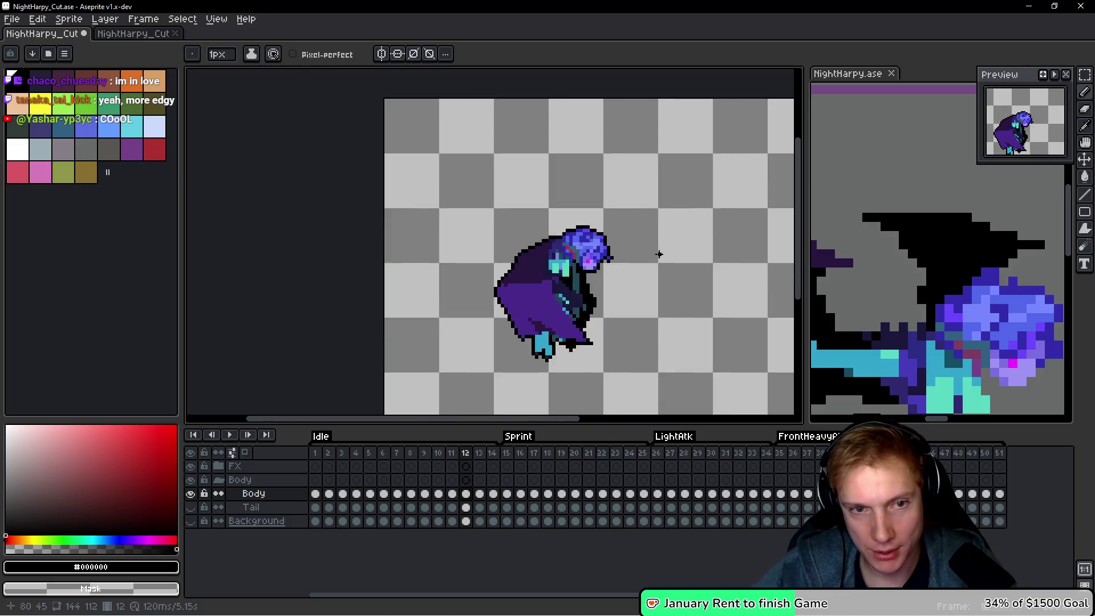
key(Right)
scroll(572, 253, down, 2)
scroll(496, 320, up, 6)
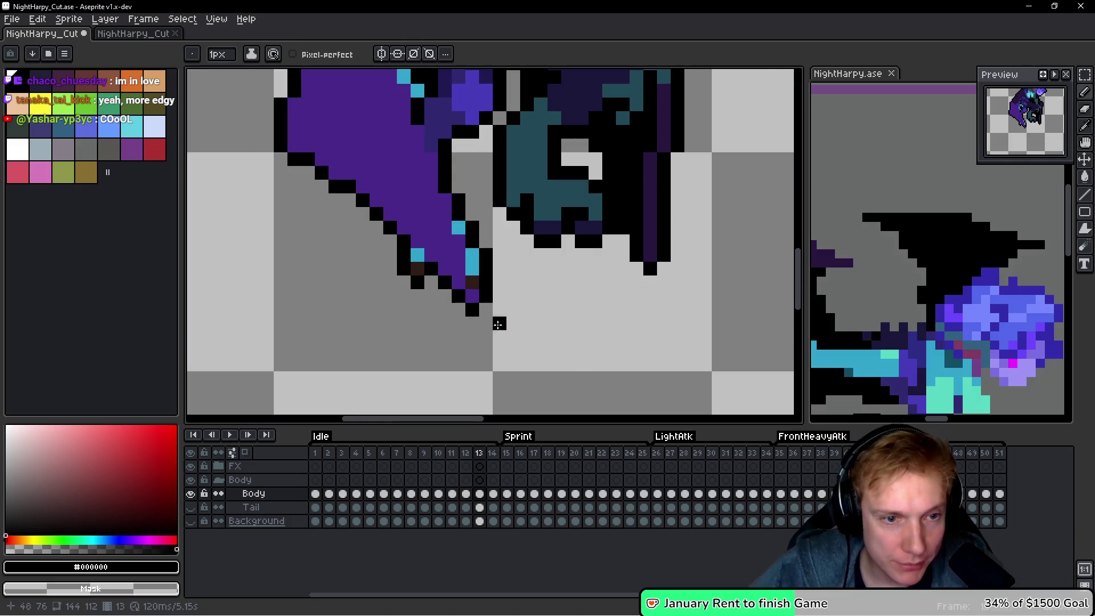
scroll(677, 259, down, 2)
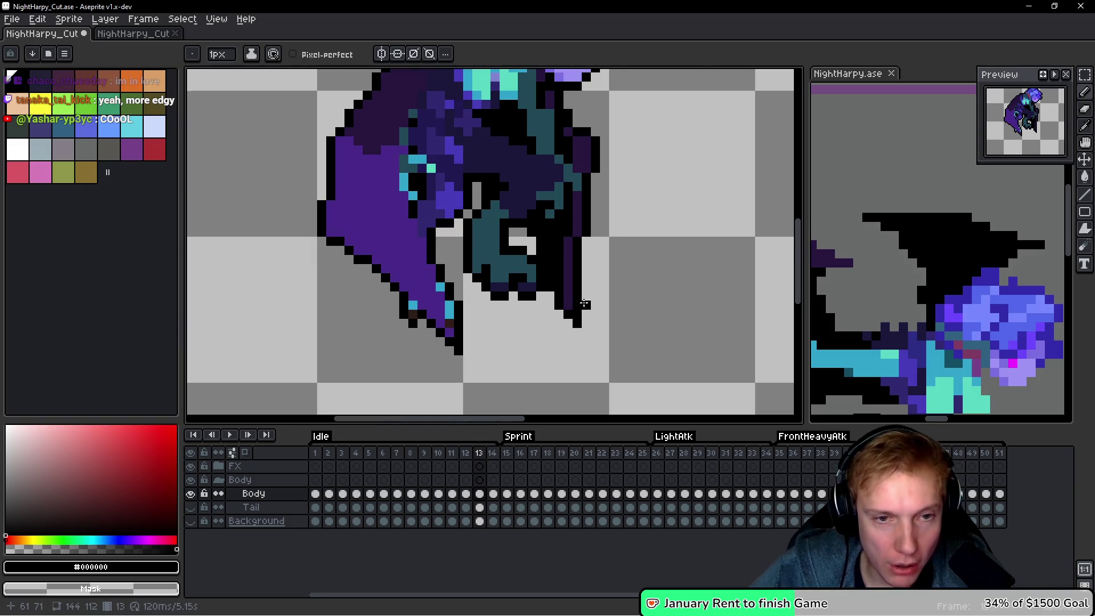
scroll(604, 282, up, 1)
On frame 14, extend the wing-tip outline with black pixels, then return to frame 1.
key(Right)
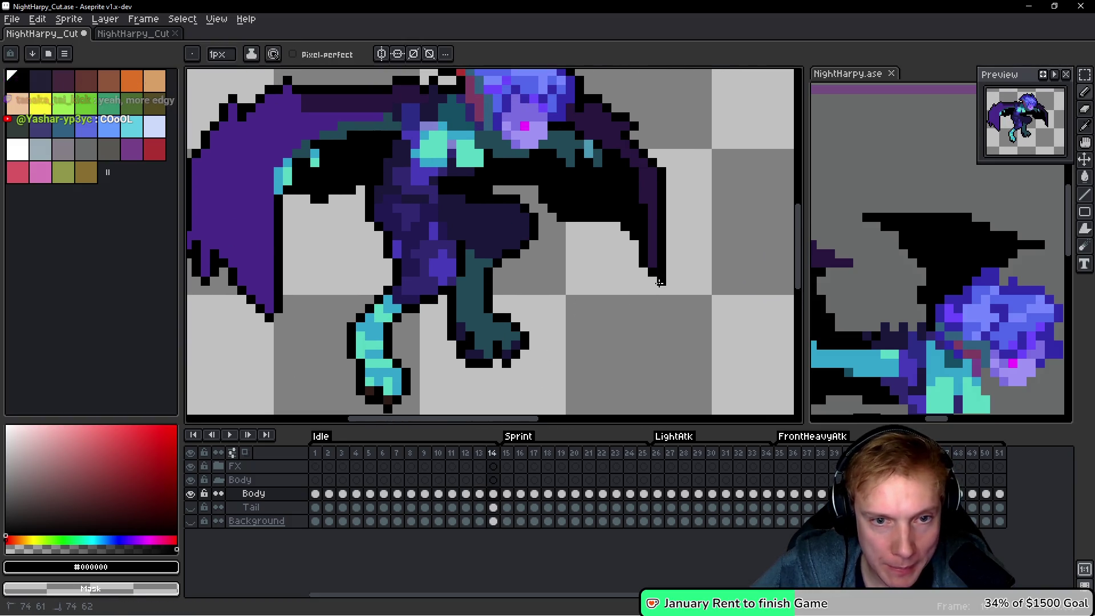
scroll(579, 304, down, 1)
scroll(582, 303, up, 1)
scroll(409, 325, down, 1)
scroll(379, 331, up, 1)
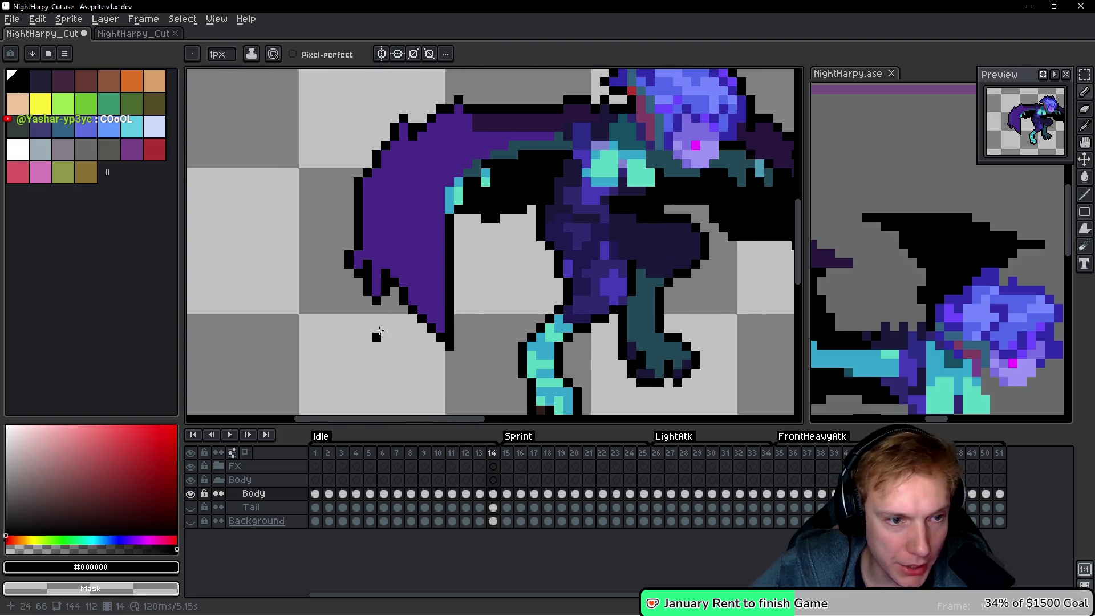
scroll(390, 254, down, 1)
scroll(392, 185, up, 1)
drag(393, 179, 402, 178)
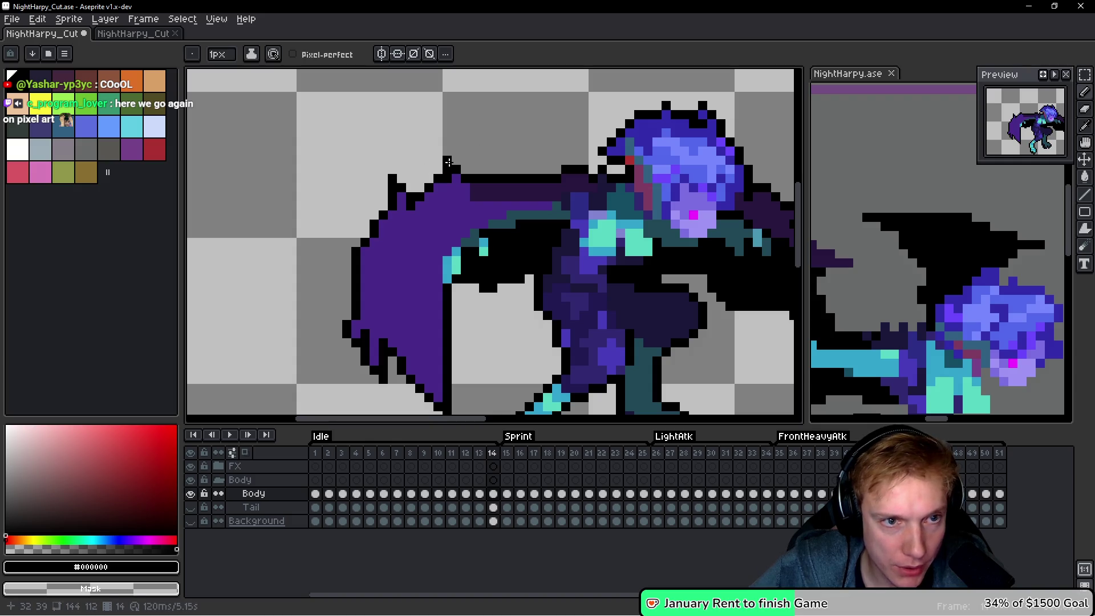
scroll(449, 162, down, 4)
scroll(627, 211, up, 1)
scroll(651, 217, down, 1)
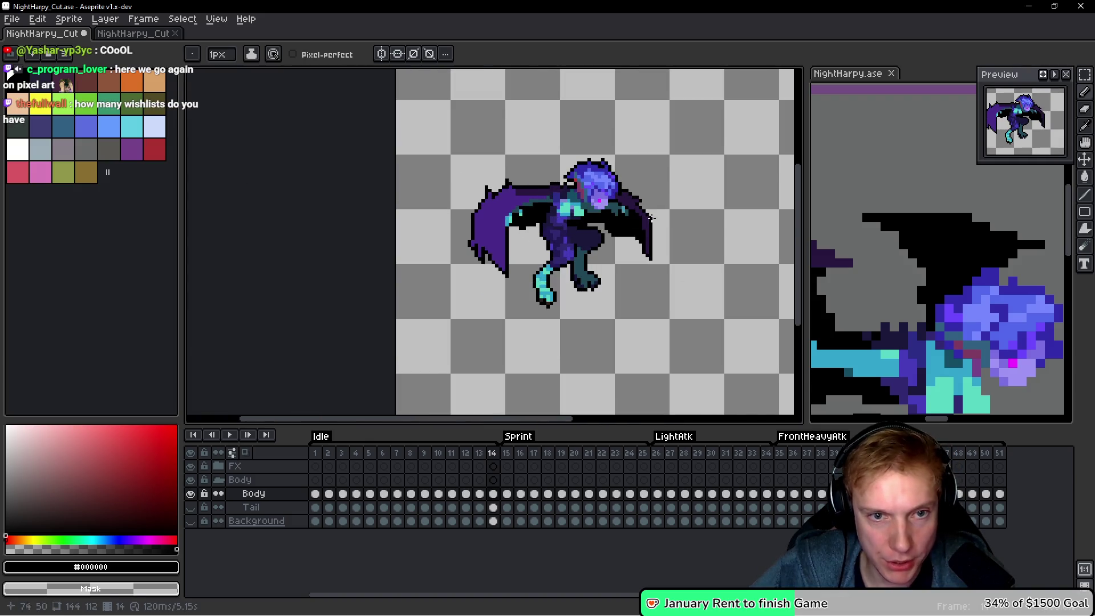
scroll(650, 218, up, 5)
scroll(672, 176, down, 4)
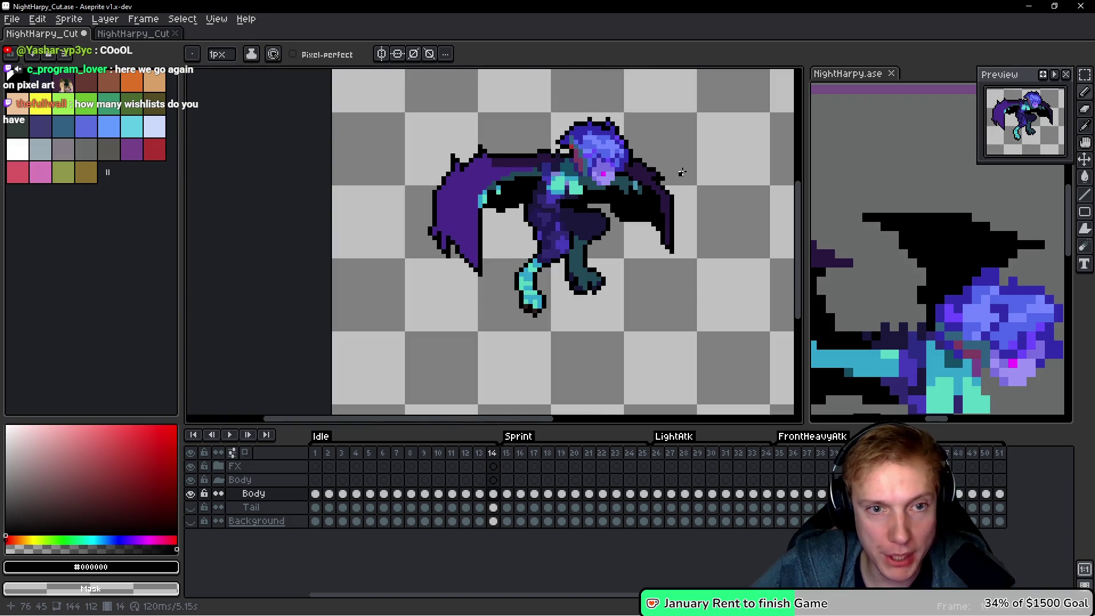
key(Home)
scroll(411, 342, up, 2)
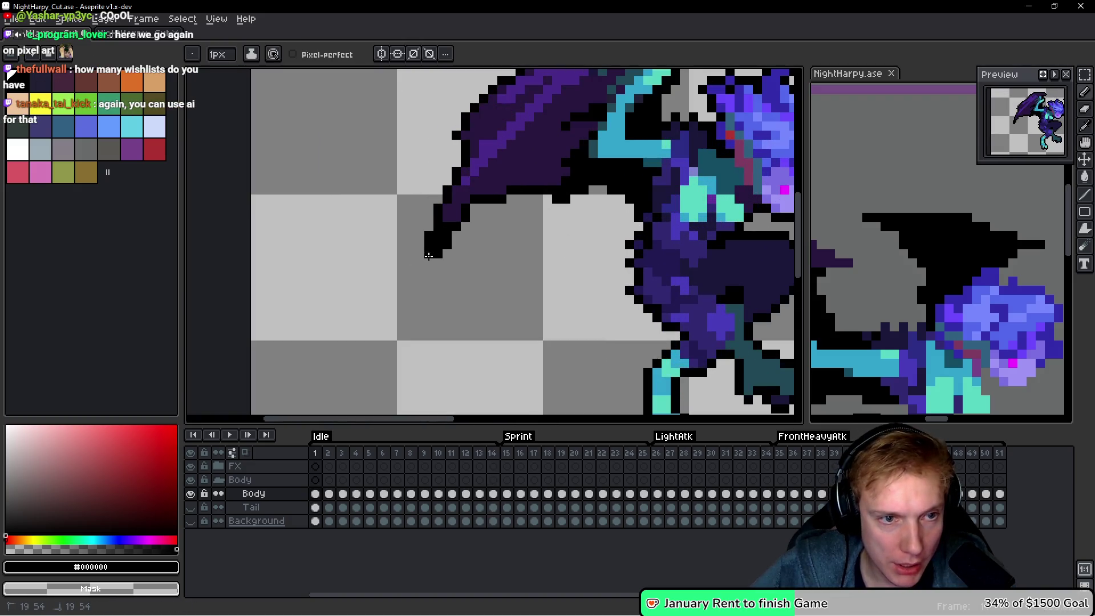
On frame 1, add black outline pixels below the wing tip and along the top of the right wing.
click(428, 261)
click(438, 162)
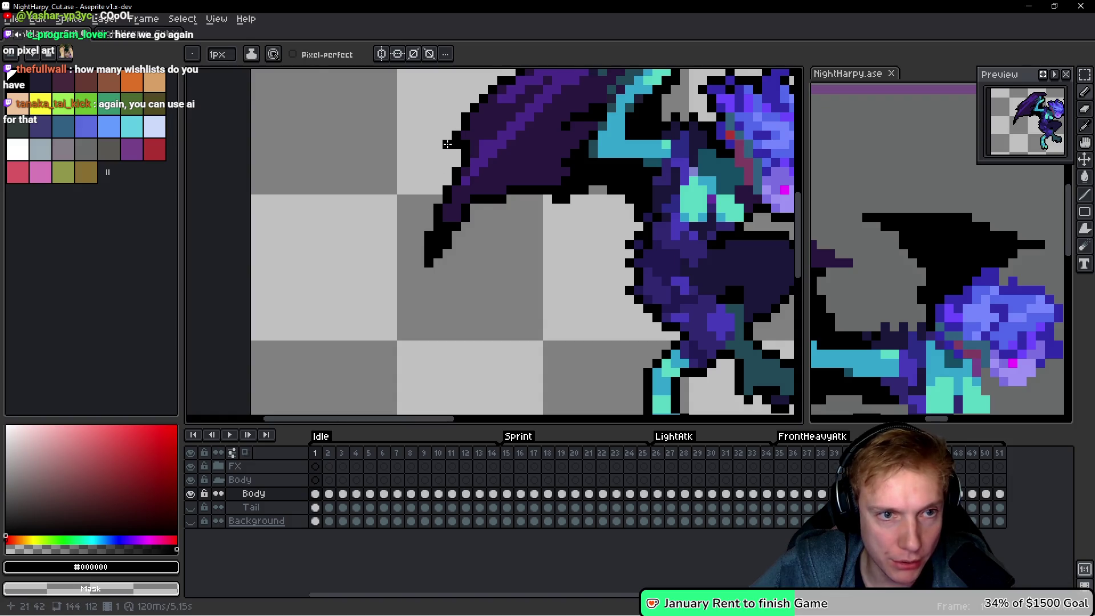
scroll(447, 144, down, 4)
scroll(449, 200, up, 5)
scroll(454, 198, down, 2)
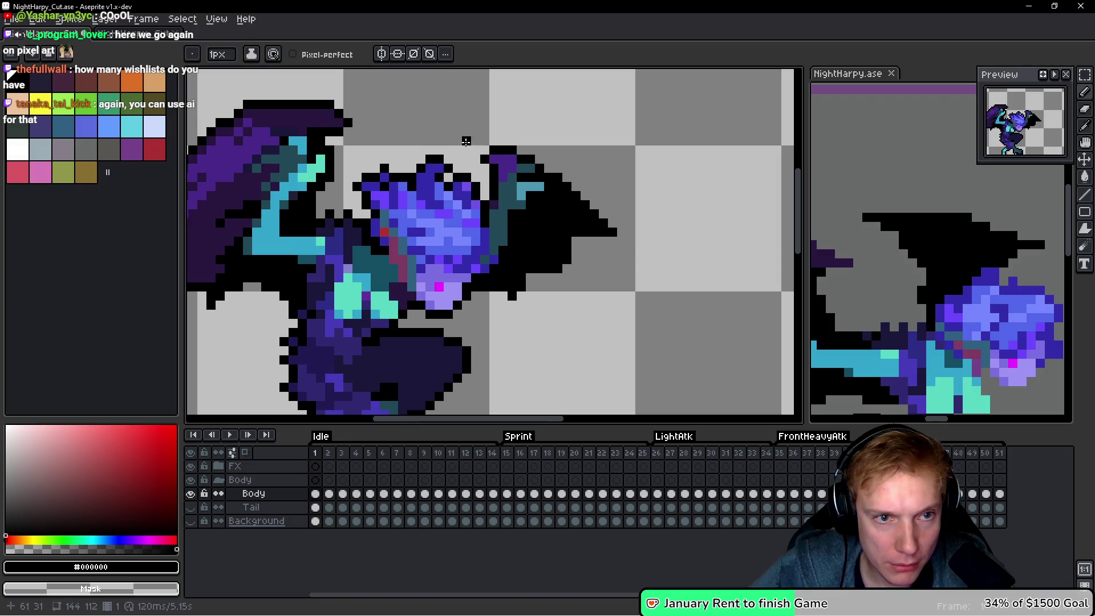
click(484, 150)
click(476, 149)
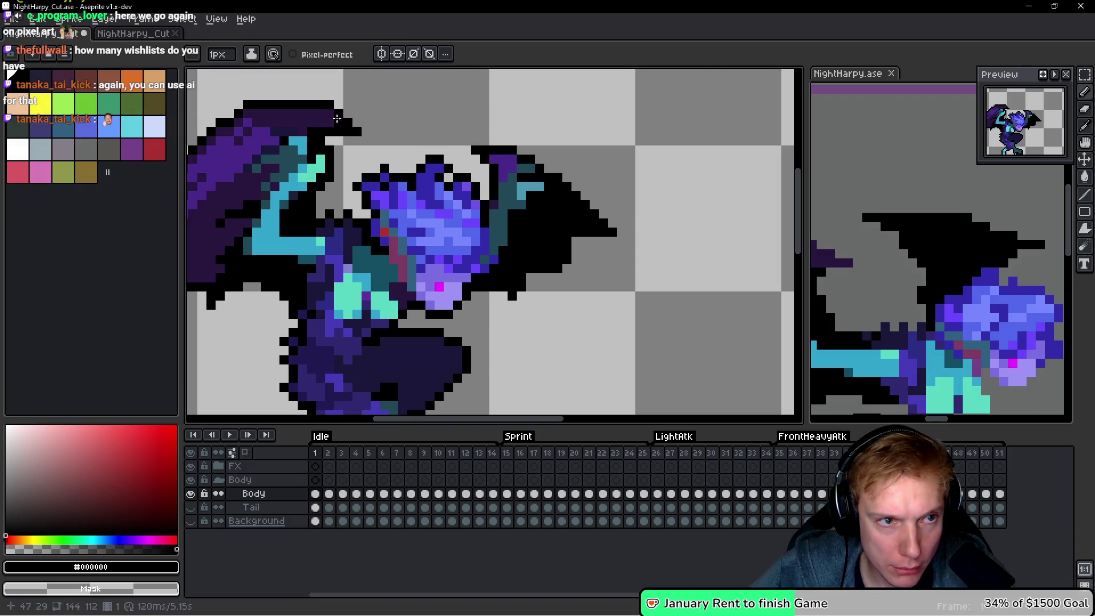
scroll(330, 107, down, 2)
scroll(515, 278, up, 4)
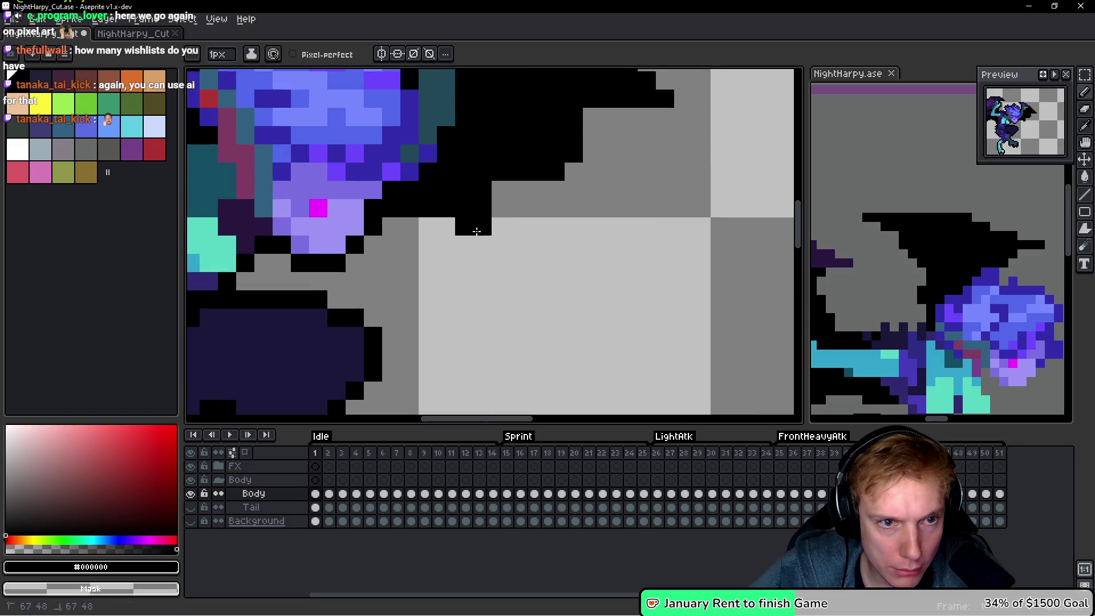
scroll(565, 244, down, 3)
scroll(565, 243, down, 1)
scroll(565, 243, up, 4)
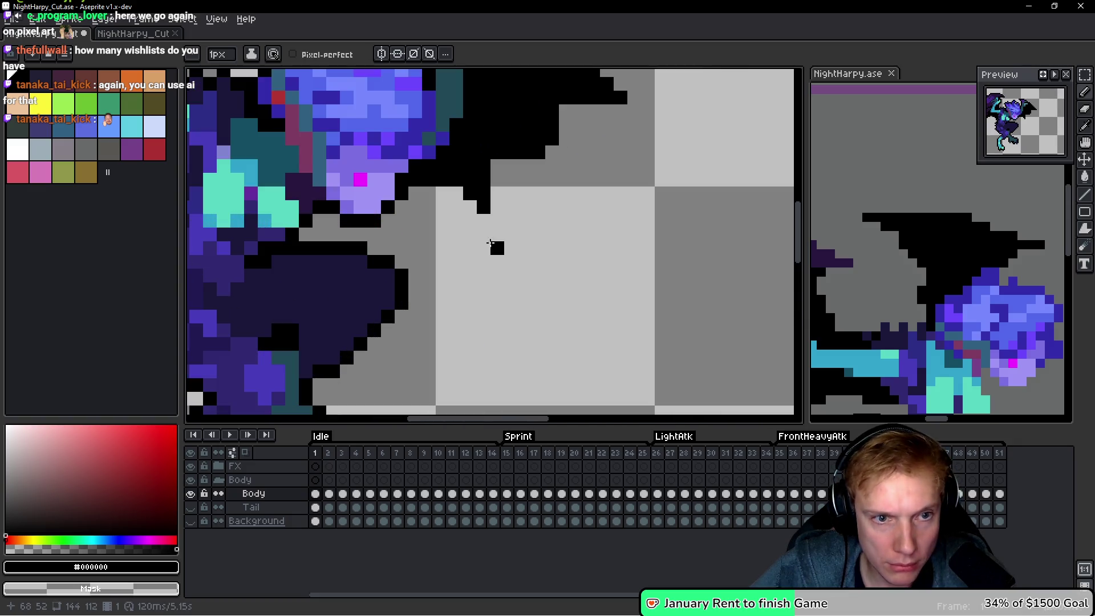
Add a black pixel beside the wing-tip bar, then step forward to a later Idle frame.
click(484, 193)
scroll(543, 221, down, 4)
scroll(553, 228, down, 1)
scroll(563, 231, up, 5)
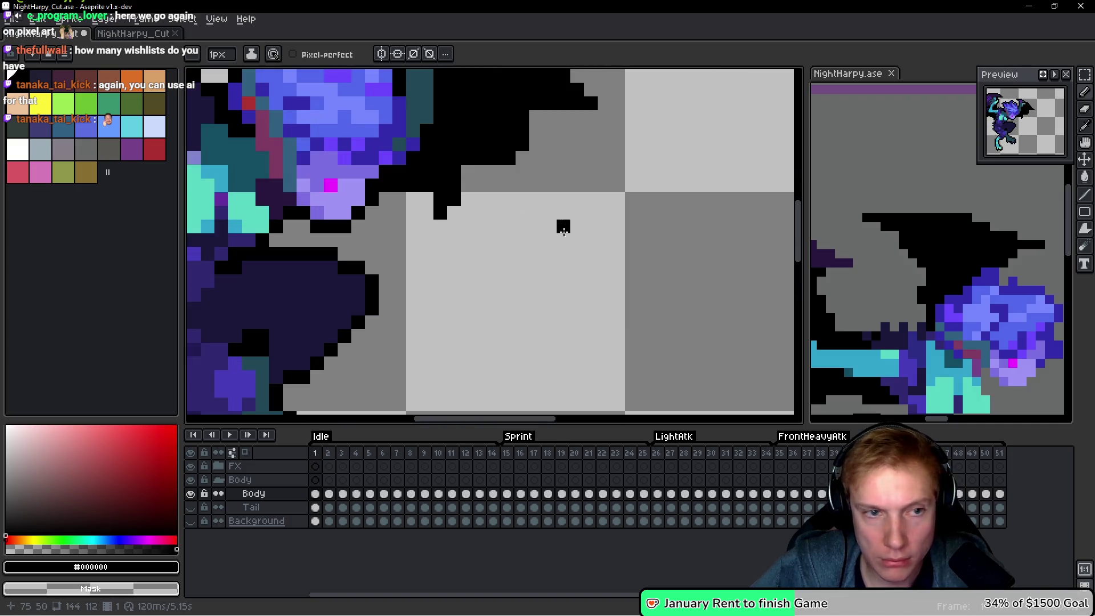
scroll(465, 169, down, 4)
scroll(525, 240, up, 2)
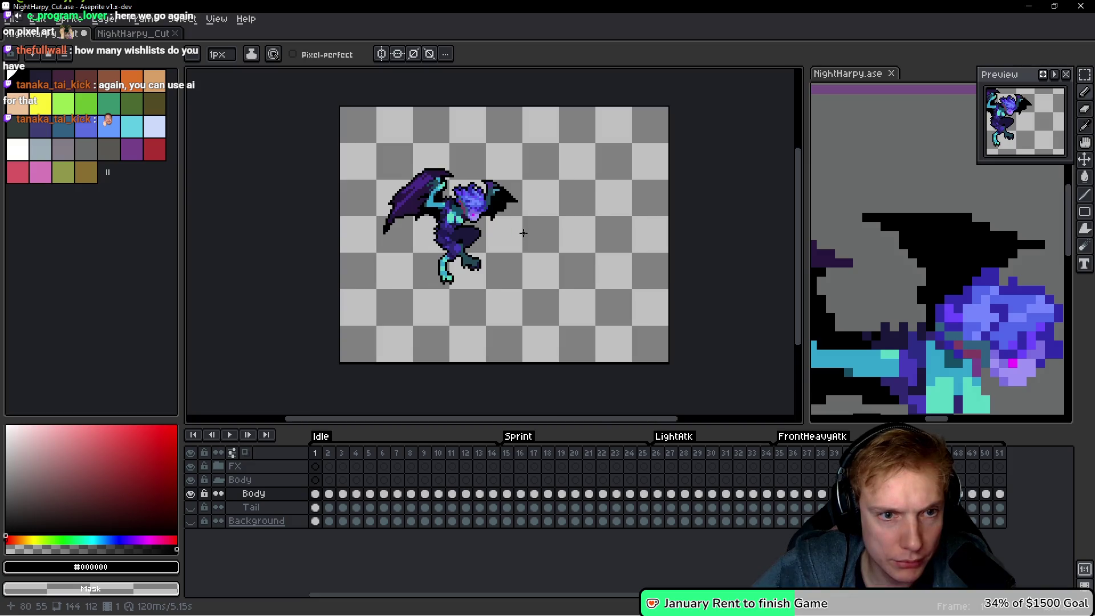
key(period)
scroll(548, 245, up, 3)
scroll(482, 252, up, 2)
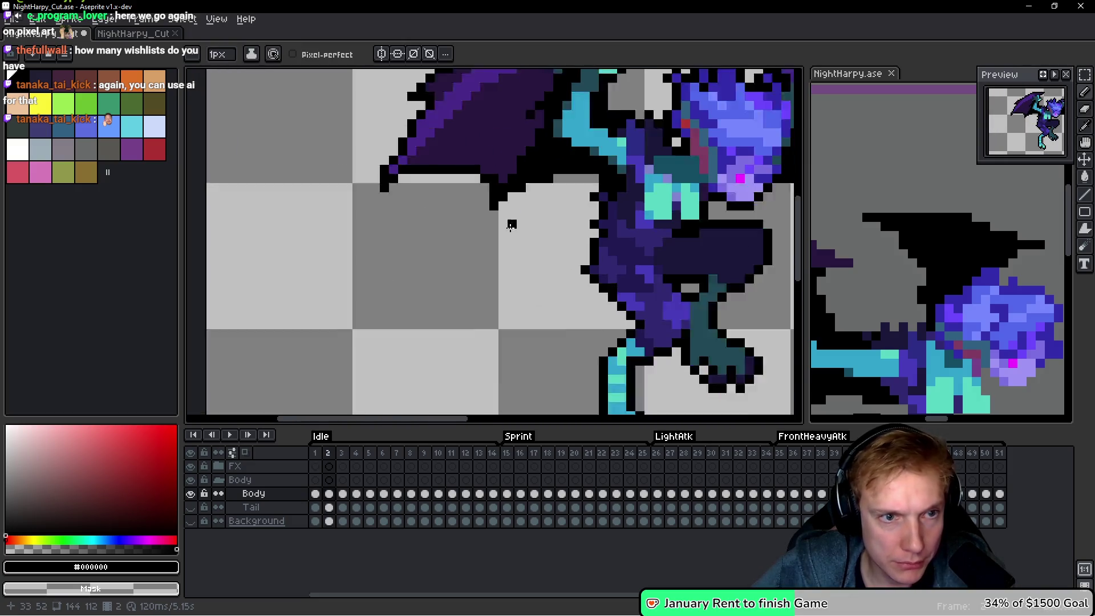
scroll(491, 274, down, 1)
key(period)
key(period)
key(period)
key(period)
key(period)
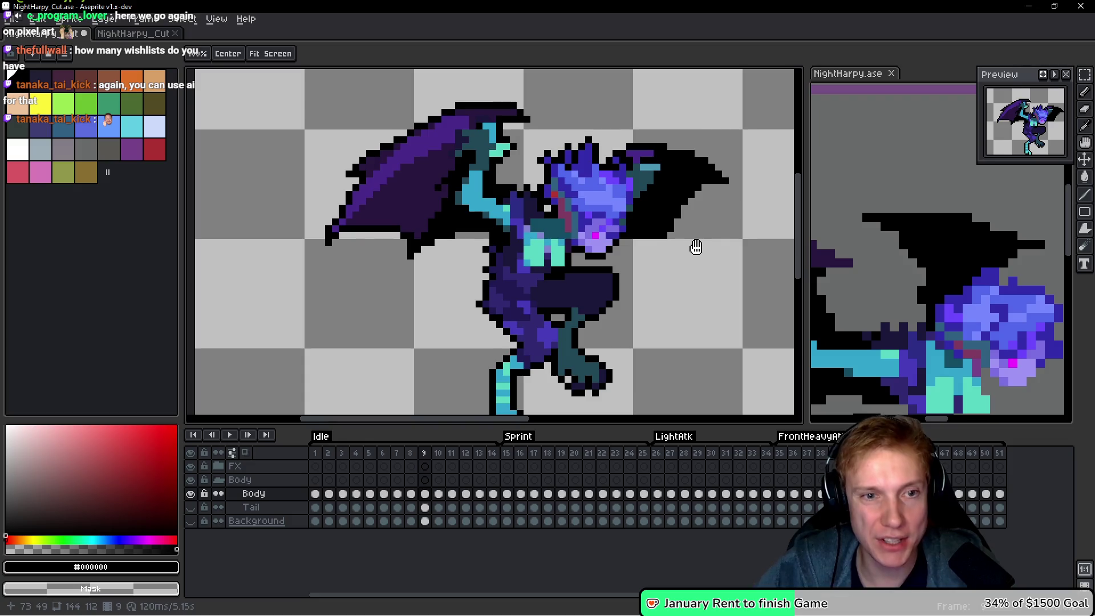
scroll(672, 231, down, 2)
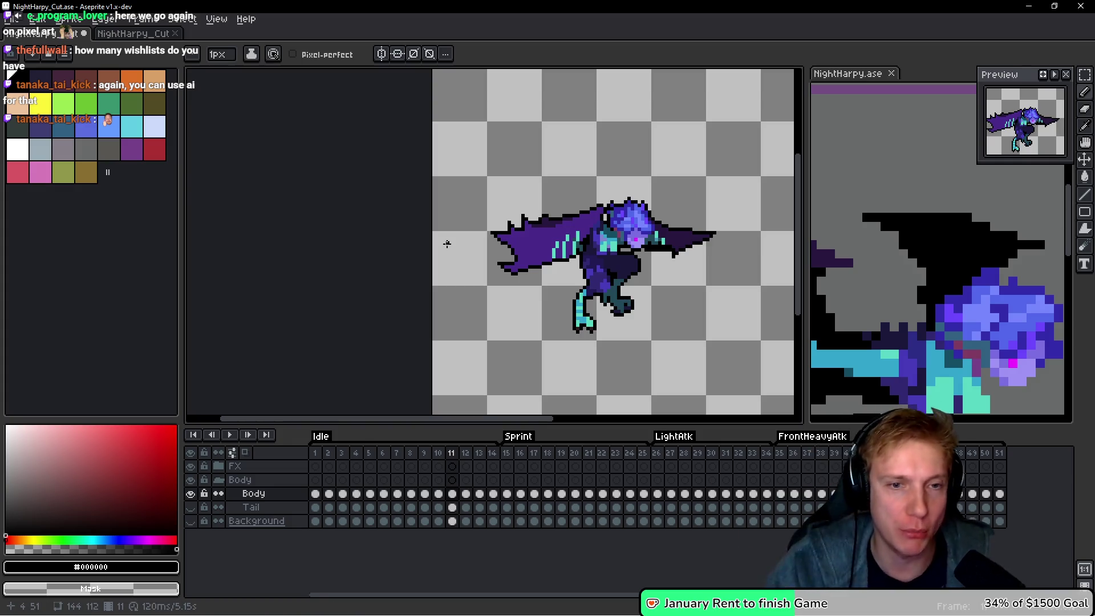
Recentre the harpy, save NightHarpy_Cut.ase, and advance to Sprint frame 15.
drag(629, 271, 597, 249)
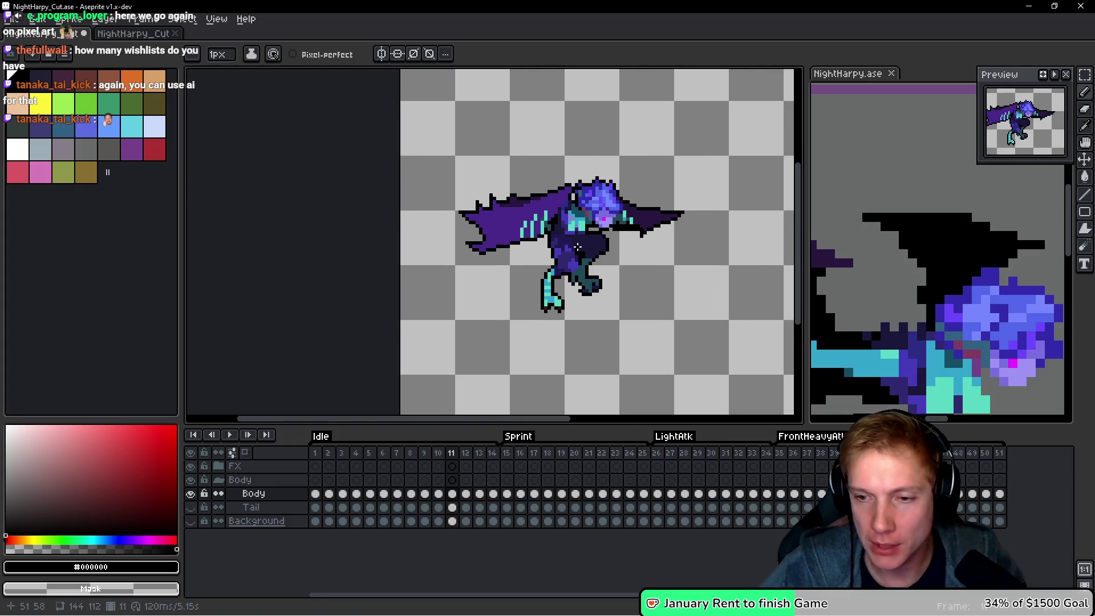
drag(689, 244, 649, 248)
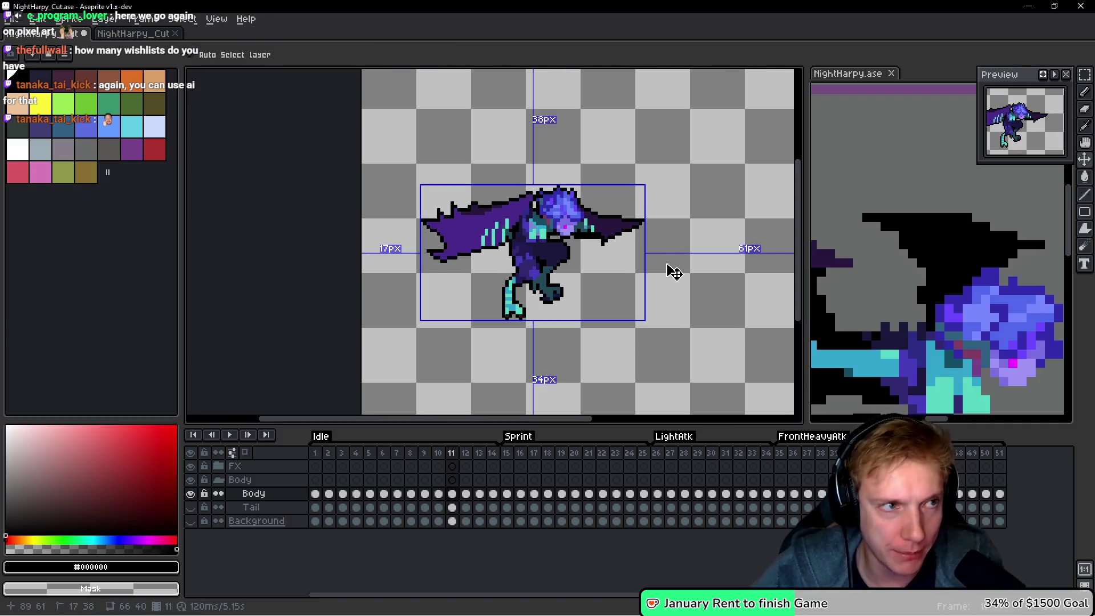
key(ctrl+s)
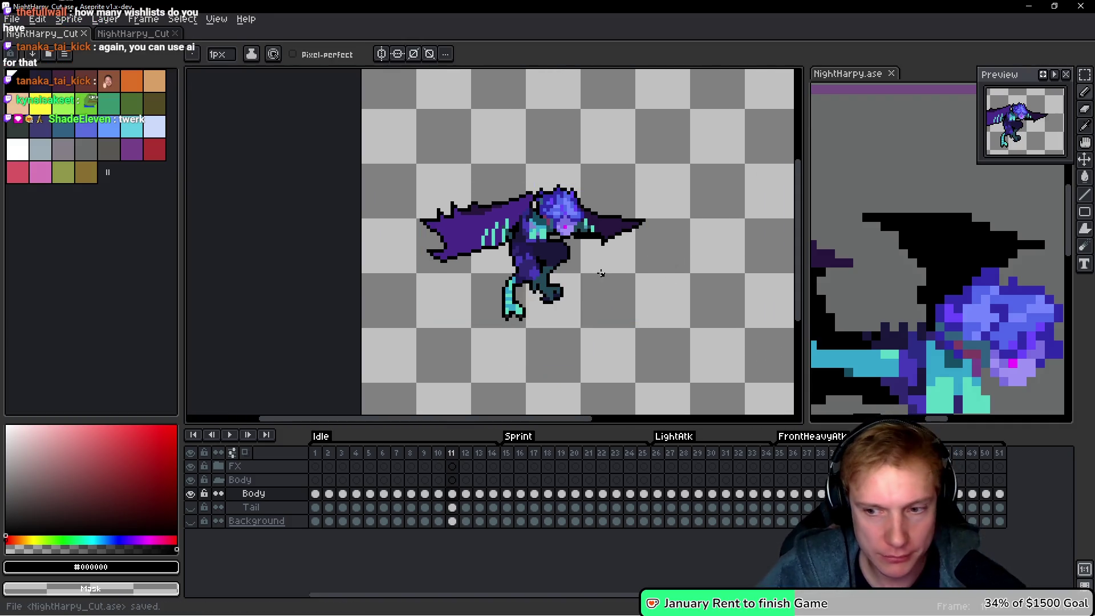
key(Right)
key(Right)
key(Right)
key(Right)
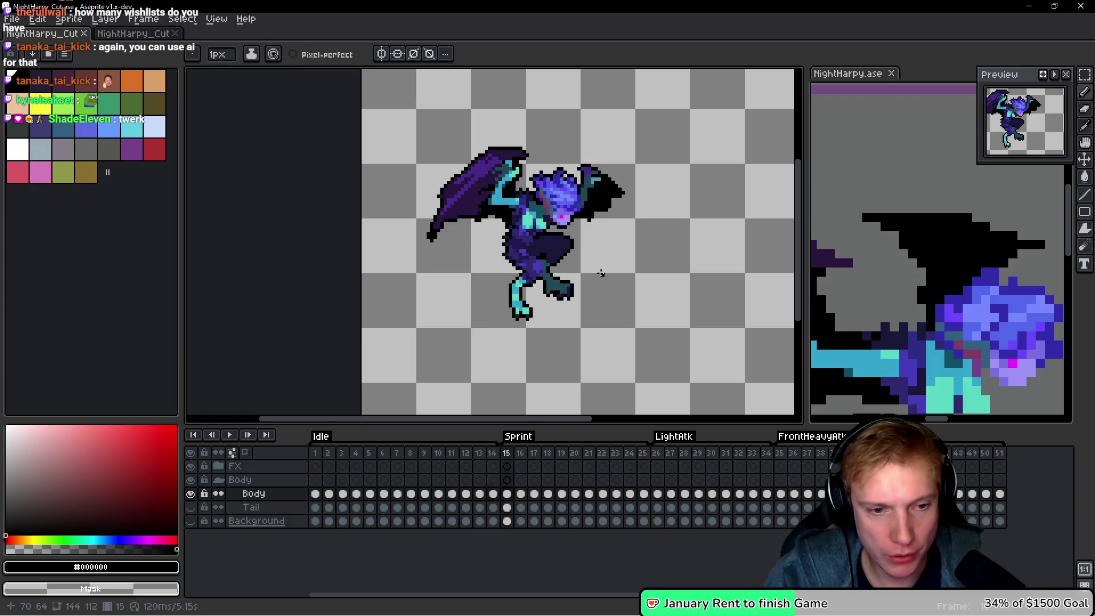
On frame 15, add a black pixel below the wing tip and a short black run beside the wing outline.
scroll(440, 269, up, 3)
click(440, 269)
scroll(411, 313, up, 2)
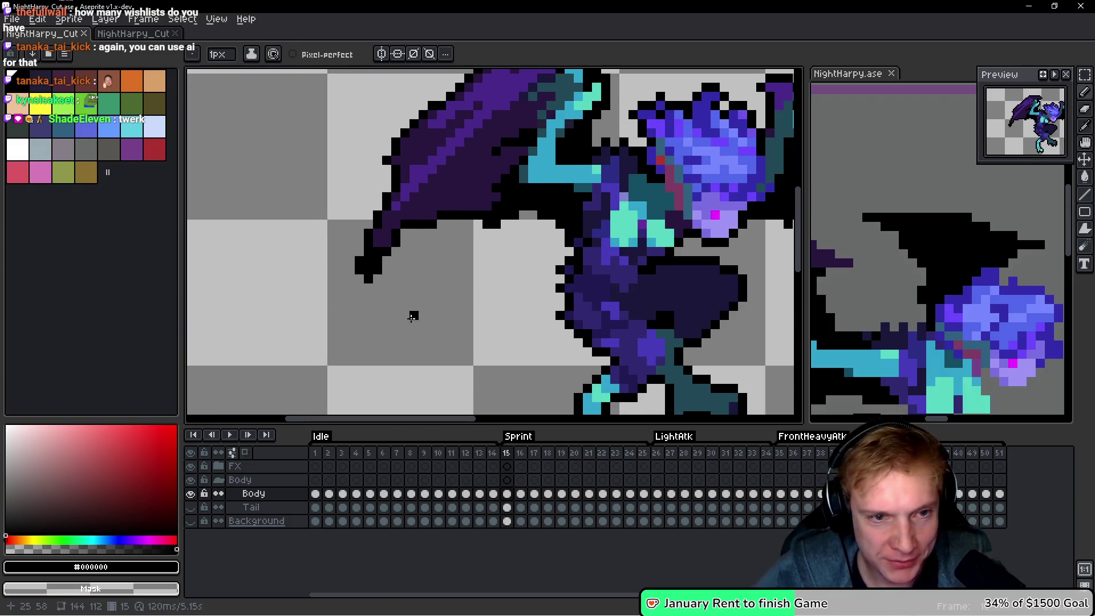
scroll(411, 257, up, 1)
drag(356, 161, 328, 165)
scroll(328, 166, down, 1)
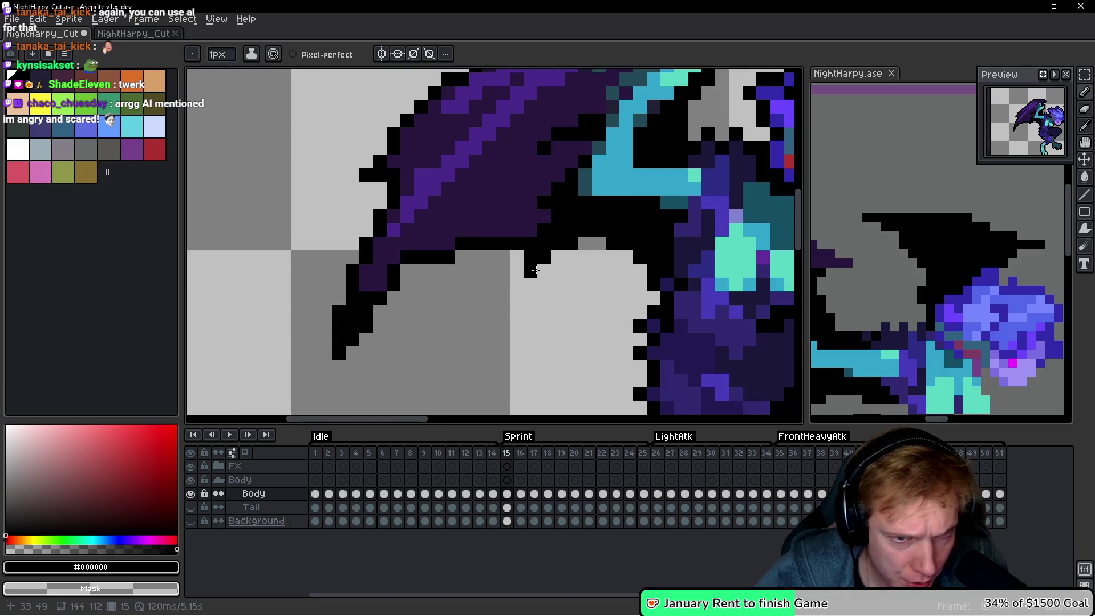
drag(532, 271, 462, 276)
scroll(462, 276, down, 3)
scroll(416, 206, up, 4)
Fill frame 15's body outline gaps and wing tip with black pixels, plus a small dark outline pixel.
click(459, 154)
click(478, 154)
scroll(438, 120, down, 3)
scroll(469, 196, up, 3)
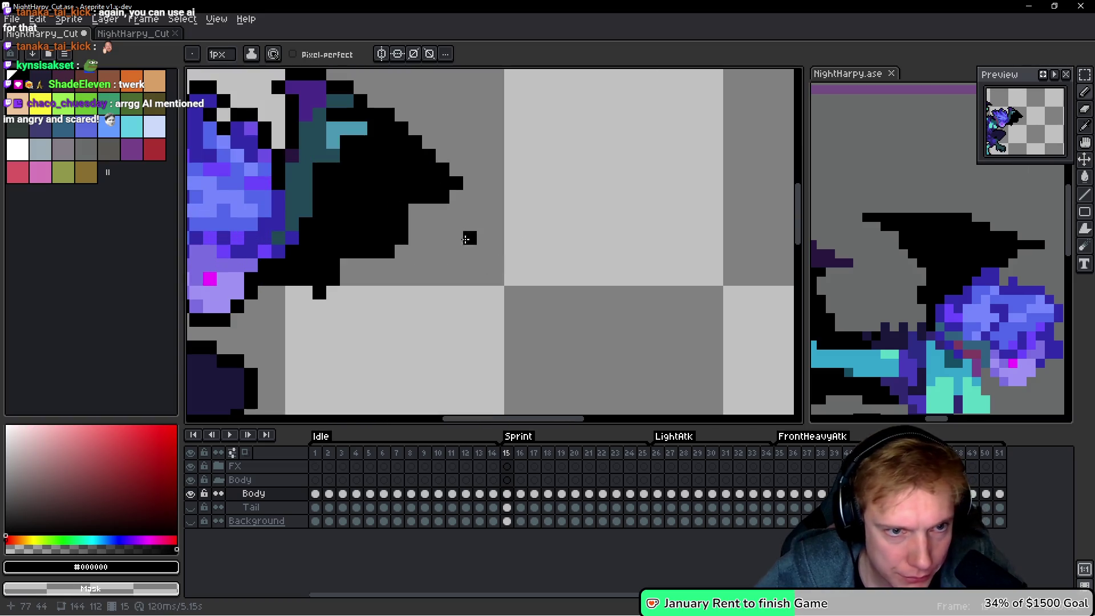
click(469, 195)
scroll(627, 274, down, 3)
scroll(551, 273, up, 3)
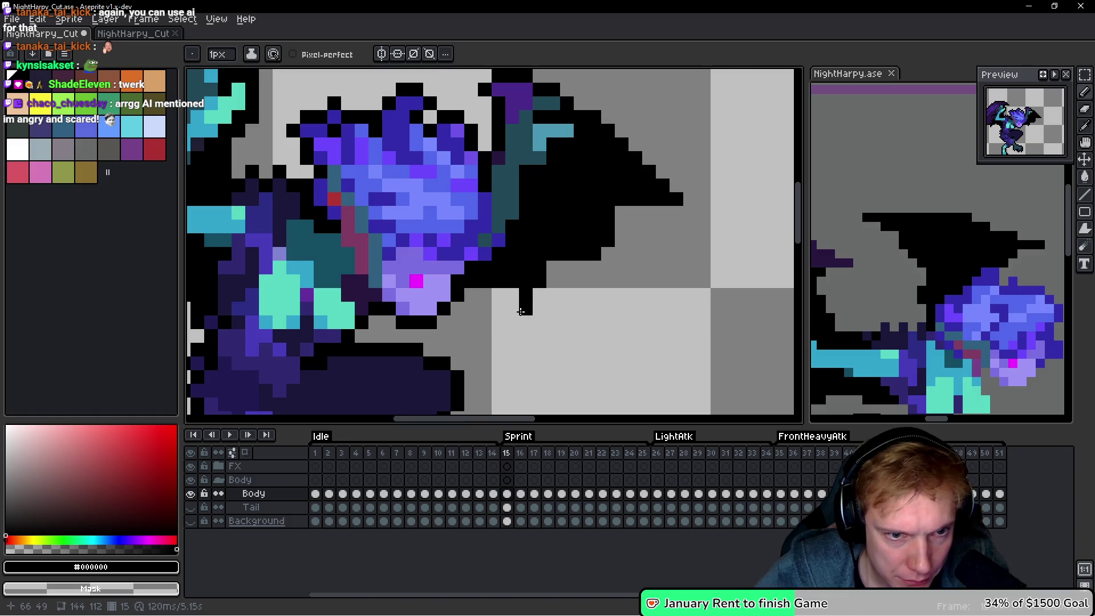
scroll(582, 293, down, 2)
click(565, 277)
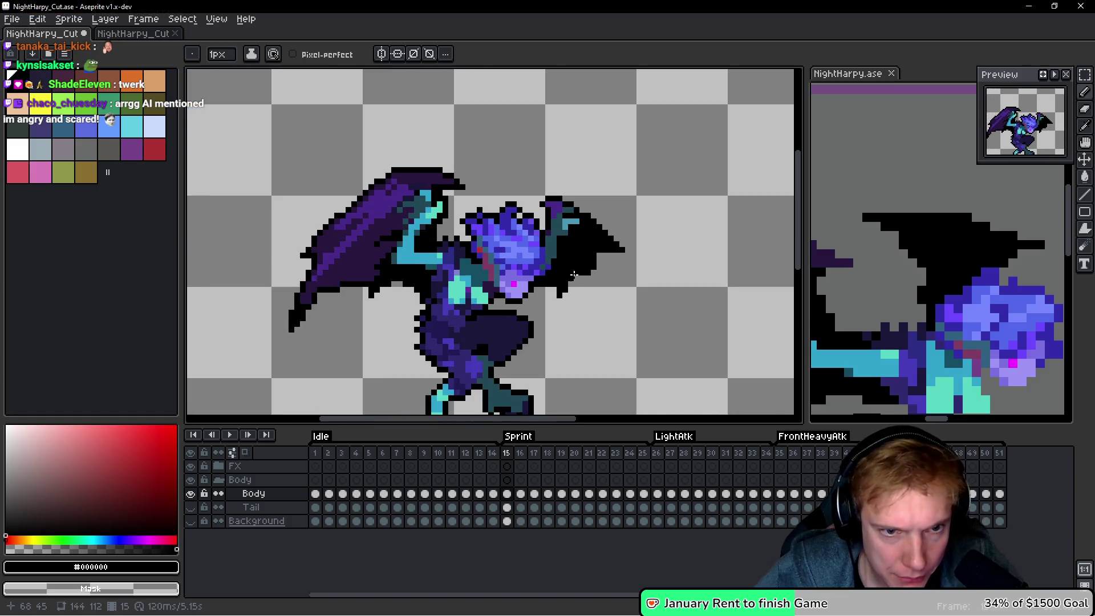
scroll(612, 276, down, 2)
On frame 16, fill the wing-tip gaps in black and erase a stray corner pixel, then advance to frame 17.
key(Right)
scroll(601, 283, up, 3)
click(469, 197)
scroll(456, 217, down, 2)
scroll(371, 240, up, 2)
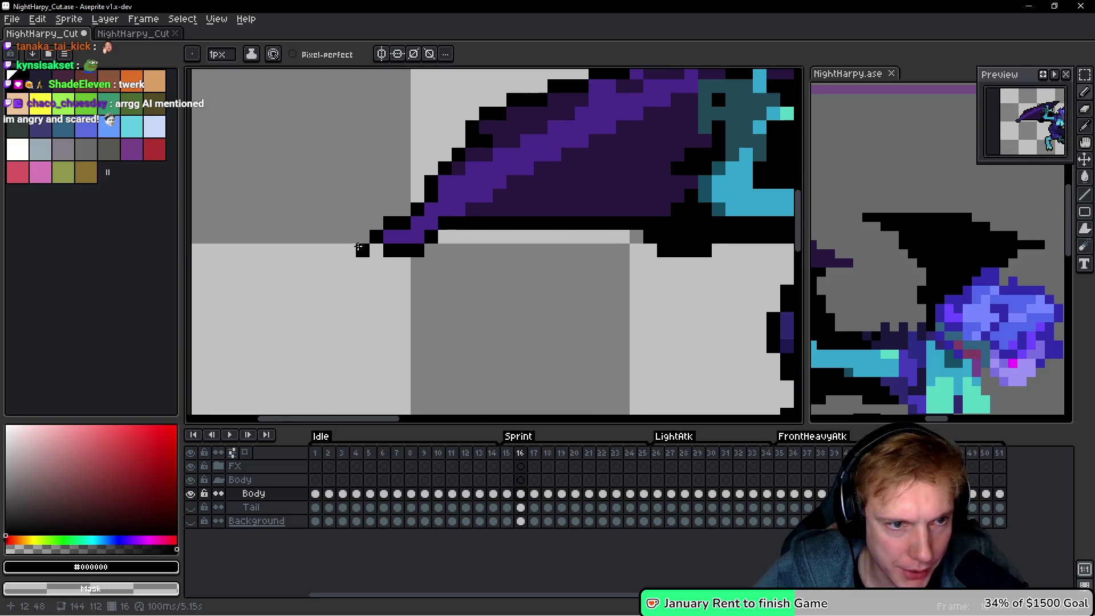
click(376, 250)
right_click(363, 236)
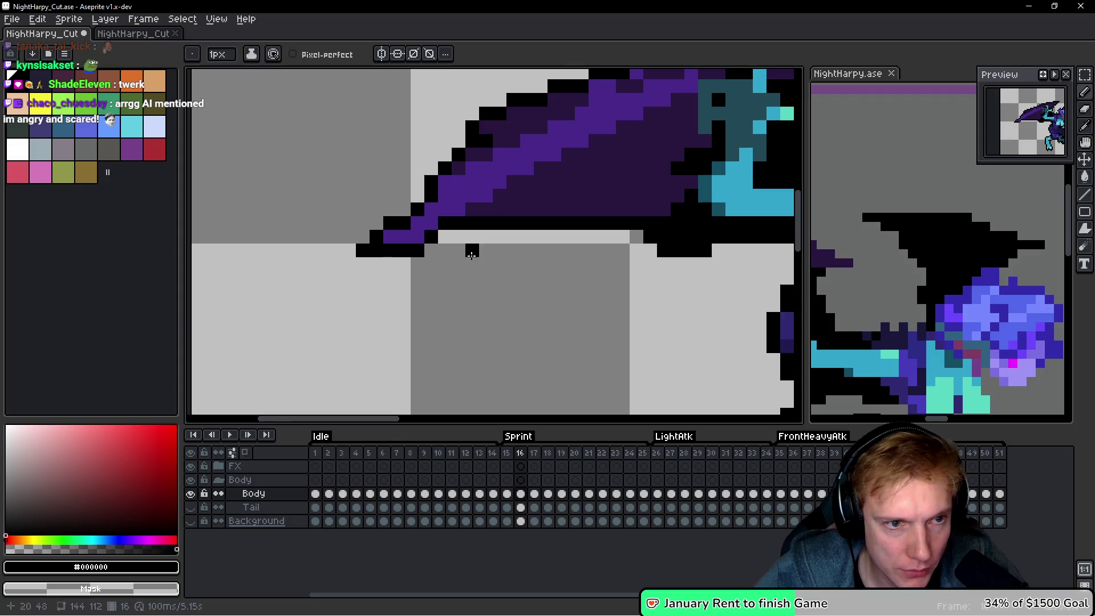
scroll(473, 251, down, 3)
scroll(502, 286, up, 2)
scroll(501, 286, down, 1)
scroll(551, 278, up, 4)
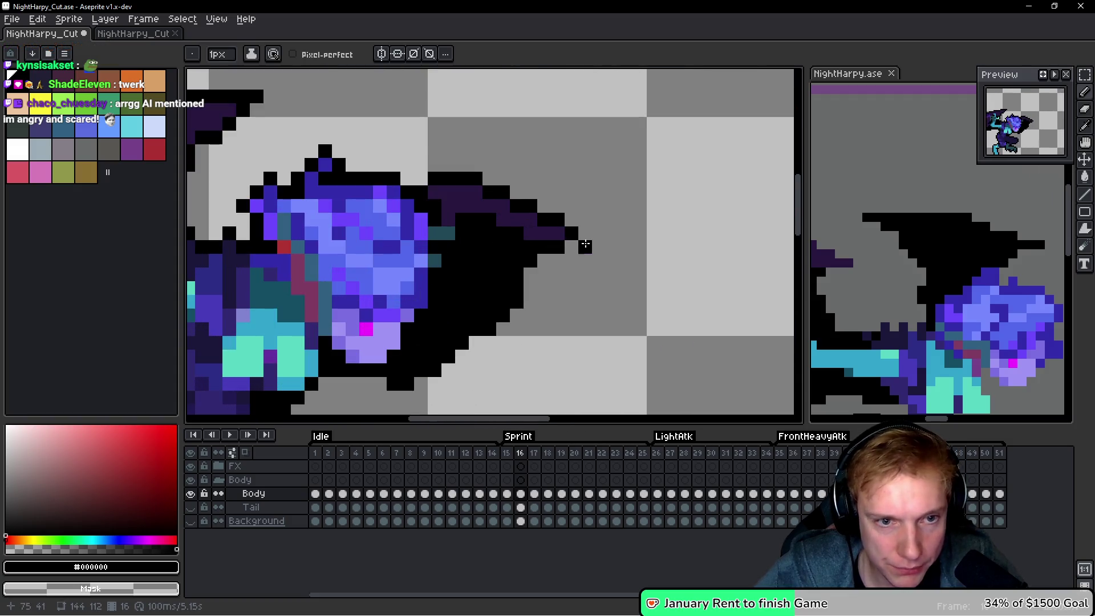
drag(581, 247, 538, 281)
scroll(539, 280, down, 3)
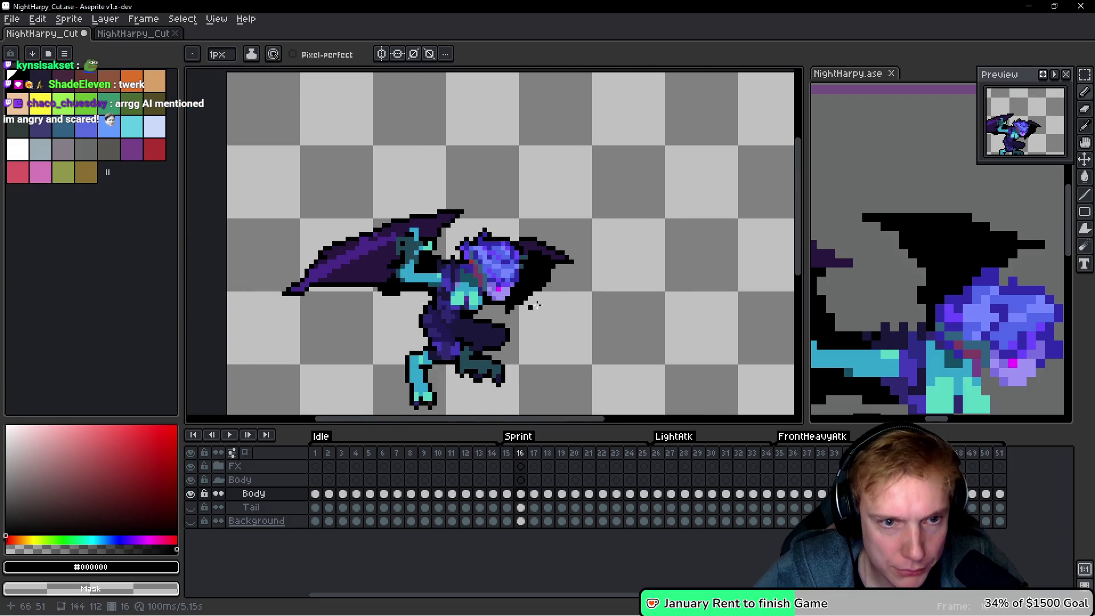
scroll(561, 309, up, 2)
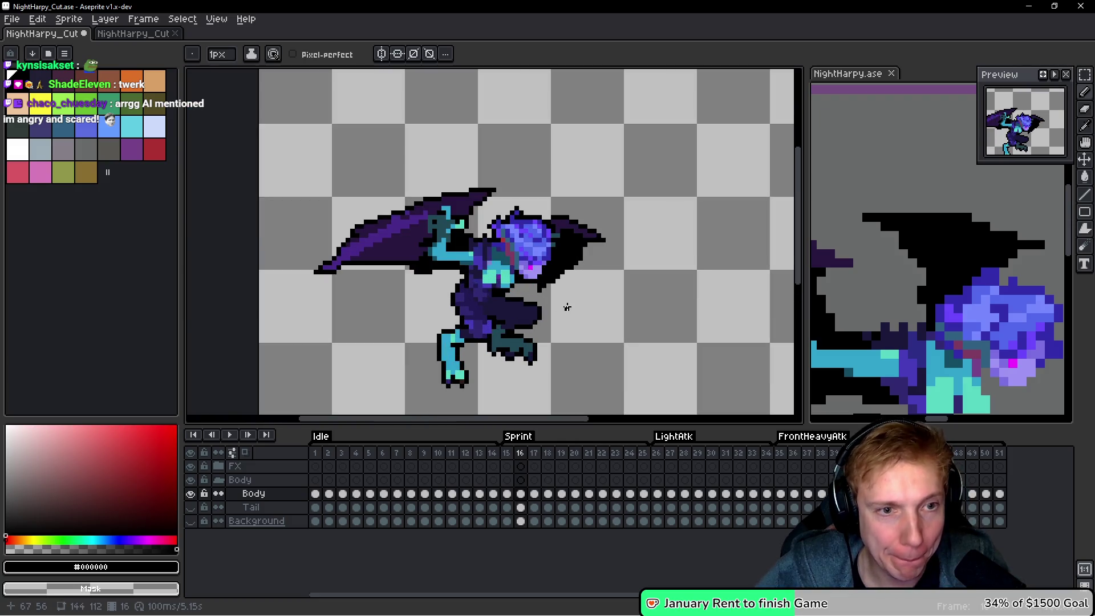
key(Right)
On frame 17, extend the beak outline rightward with black pixels.
scroll(225, 207, up, 2)
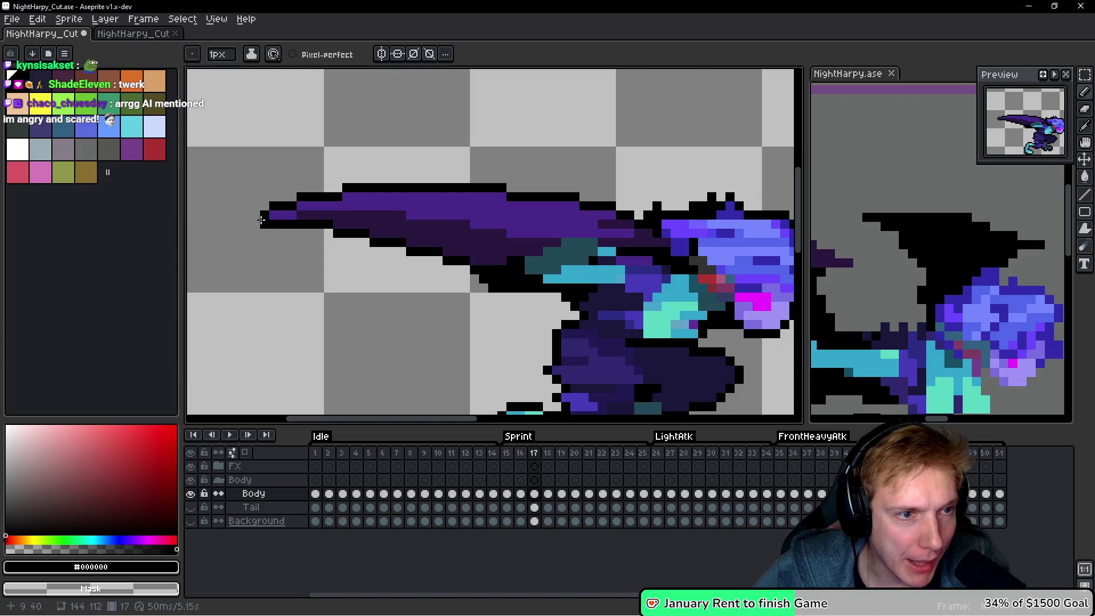
scroll(265, 222, down, 1)
scroll(399, 228, down, 1)
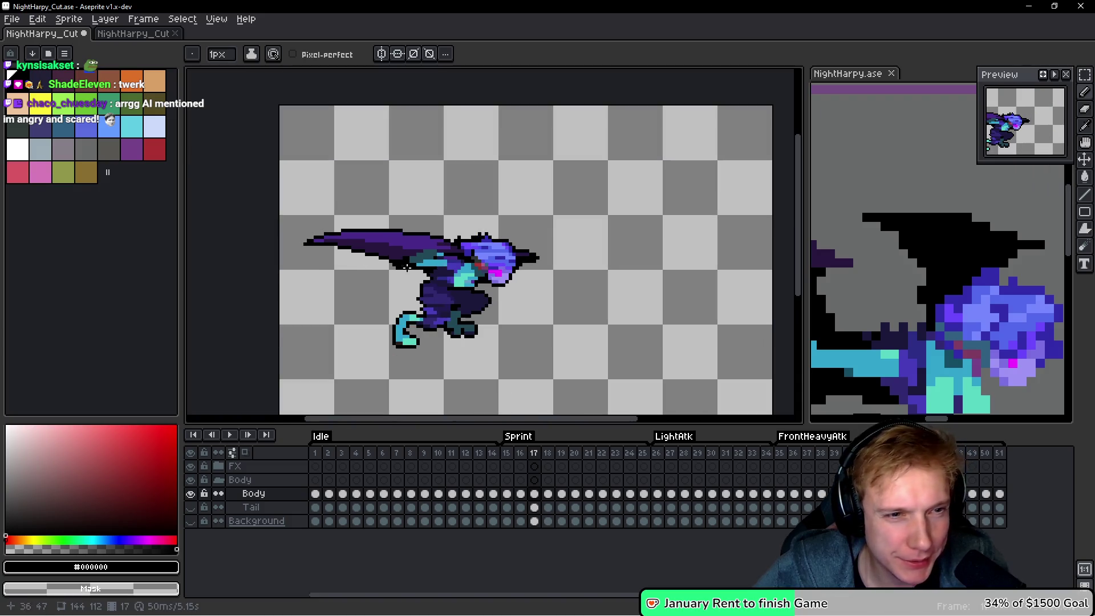
scroll(593, 236, up, 2)
drag(596, 239, 652, 237)
scroll(664, 237, down, 4)
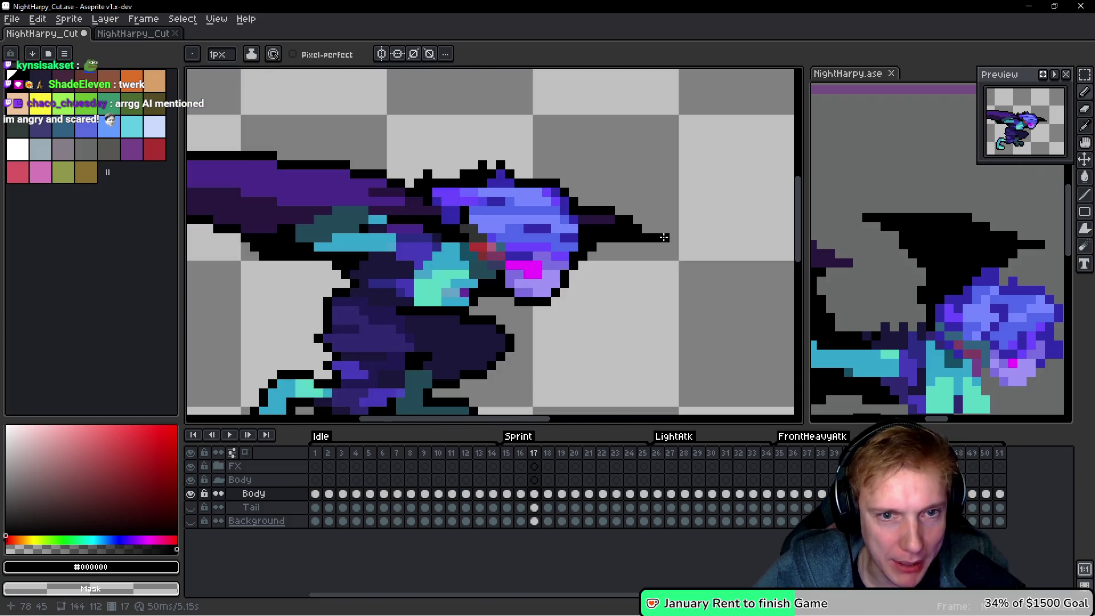
scroll(661, 233, down, 4)
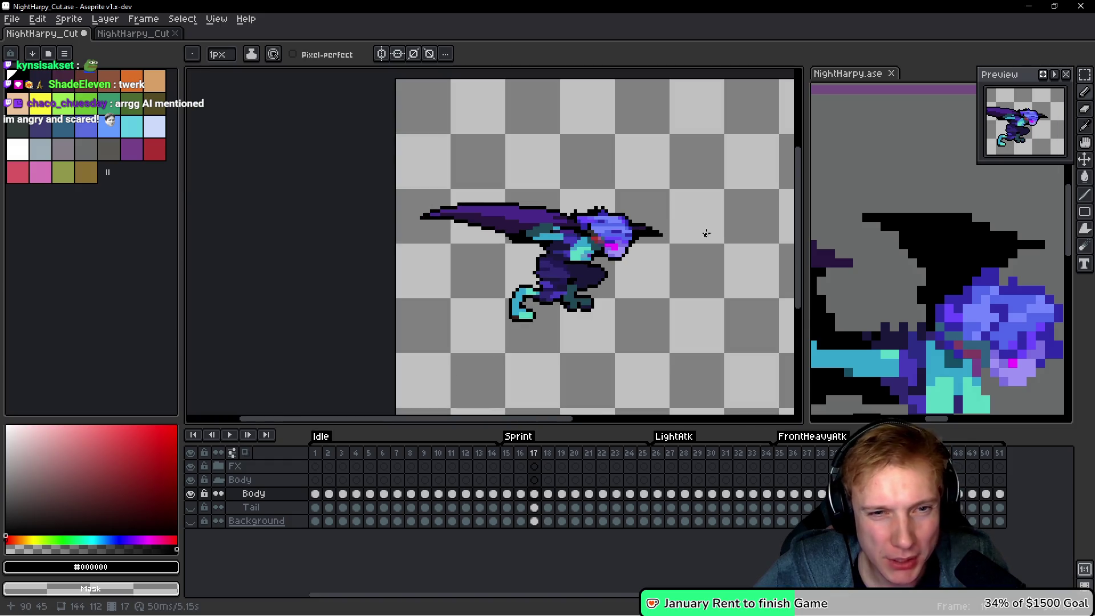
scroll(496, 264, up, 2)
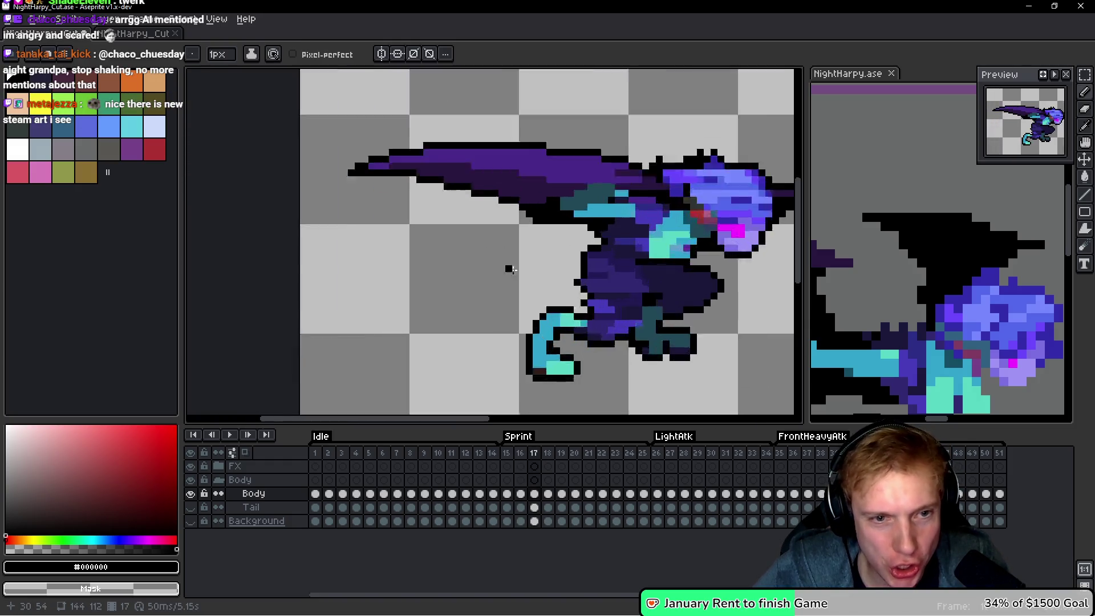
scroll(510, 269, up, 2)
scroll(496, 251, down, 2)
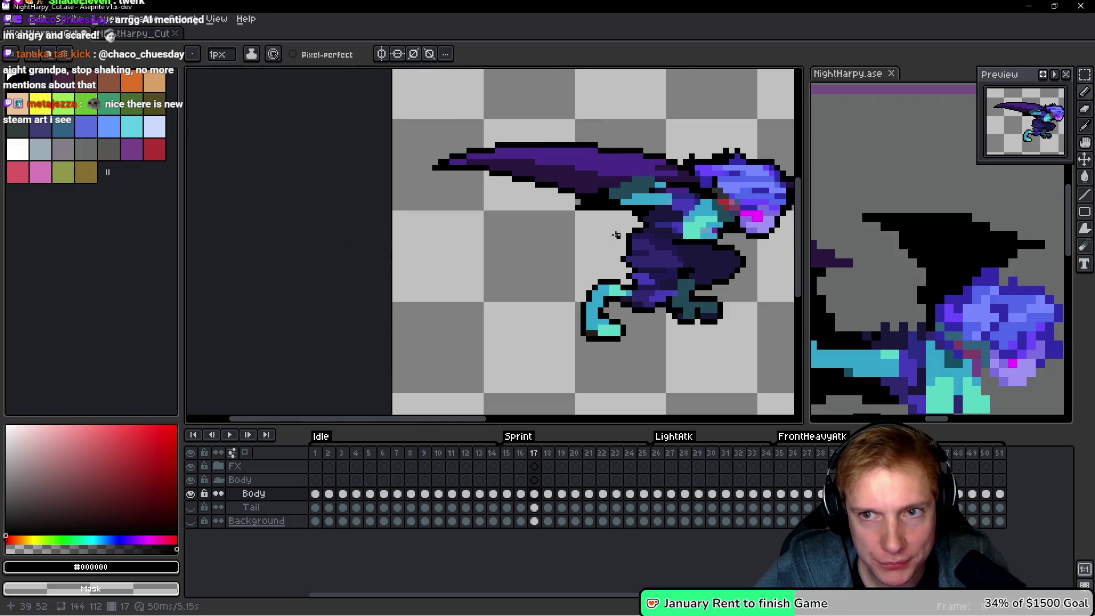
On frame 18, add a black pixel at the beak tip and two more just below it.
key(Right)
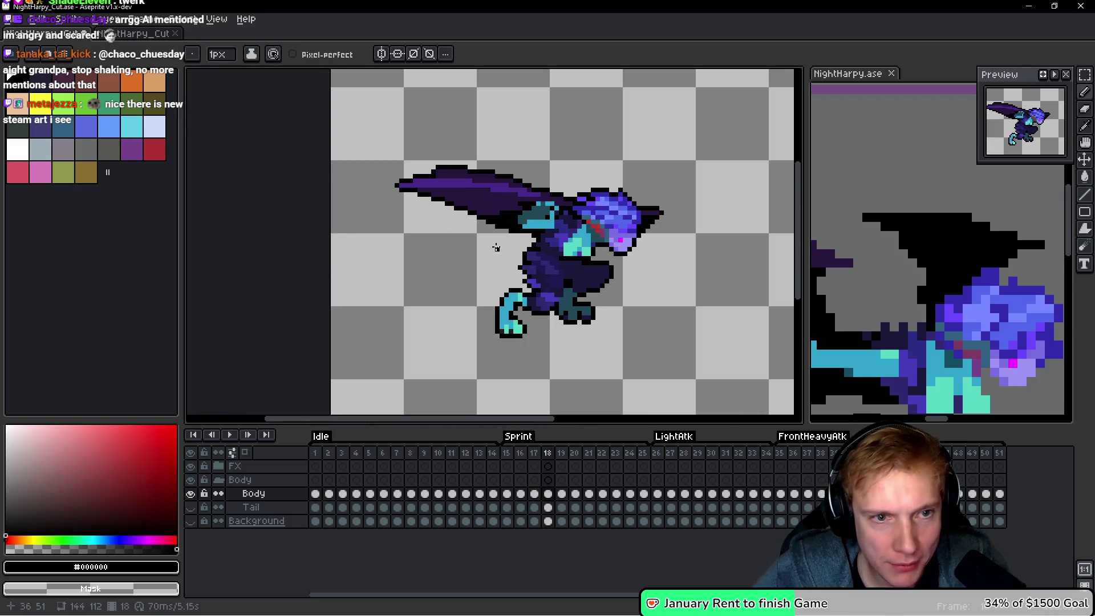
scroll(329, 216, up, 2)
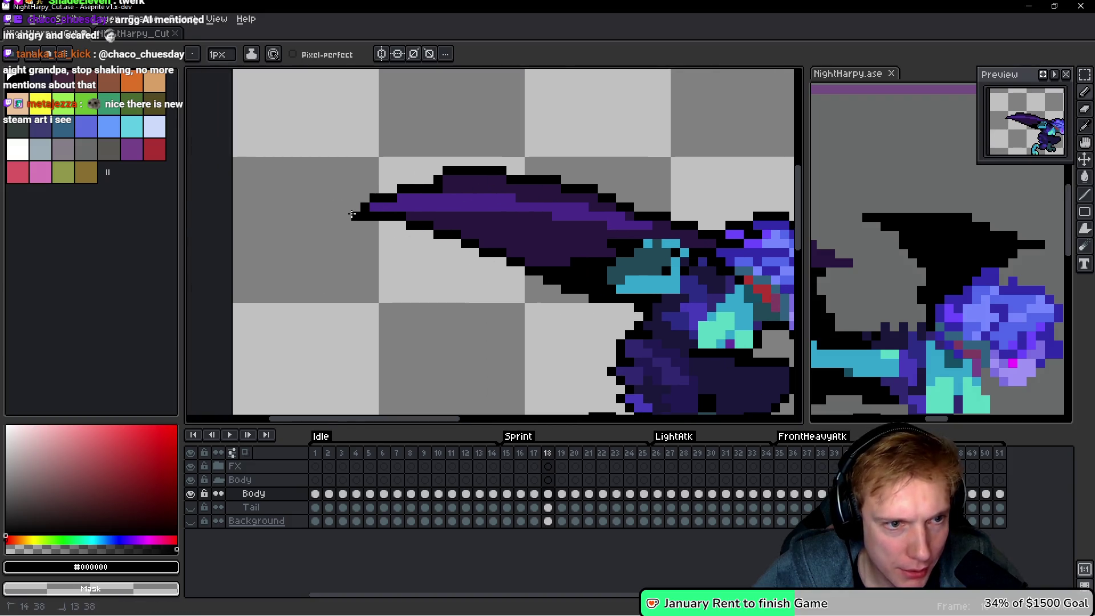
scroll(359, 211, right, 3)
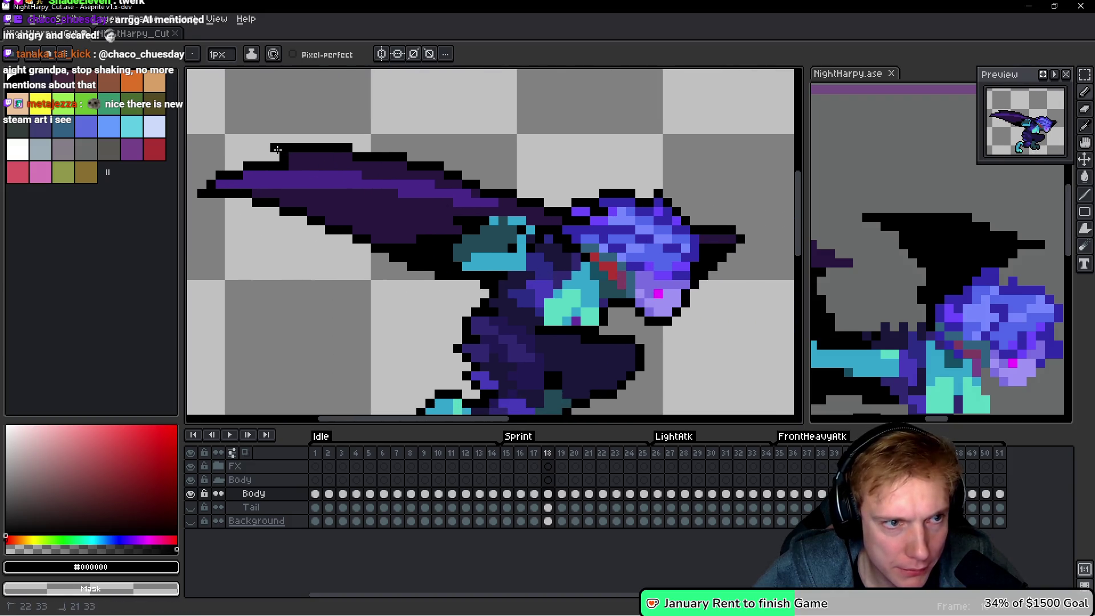
scroll(287, 149, down, 7)
scroll(425, 199, up, 4)
scroll(460, 218, up, 5)
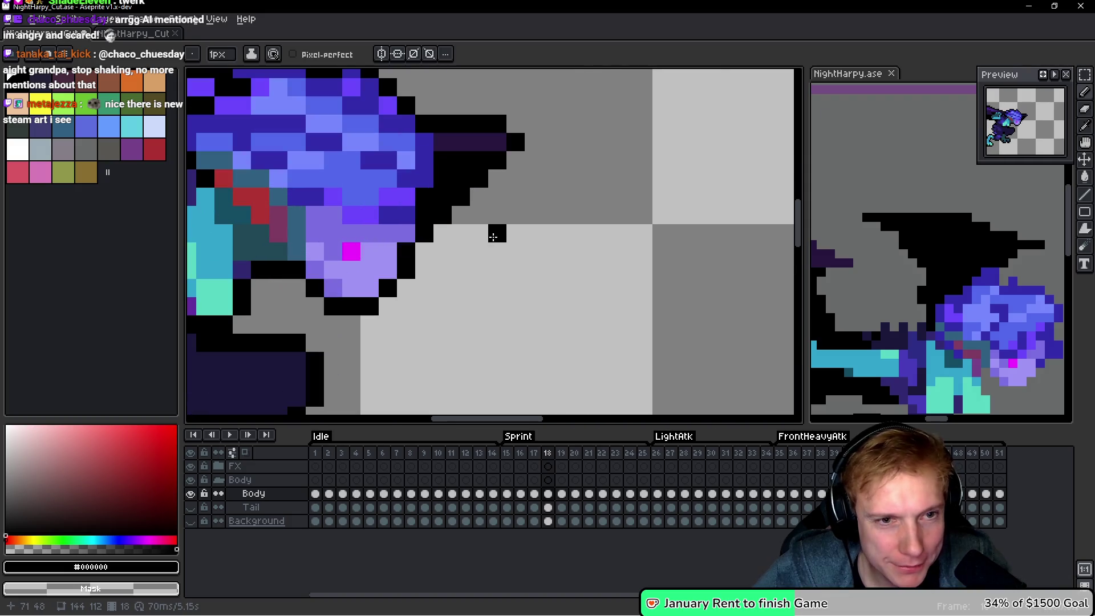
click(534, 124)
scroll(587, 188, down, 3)
scroll(586, 188, up, 3)
drag(520, 163, 537, 161)
scroll(576, 154, down, 5)
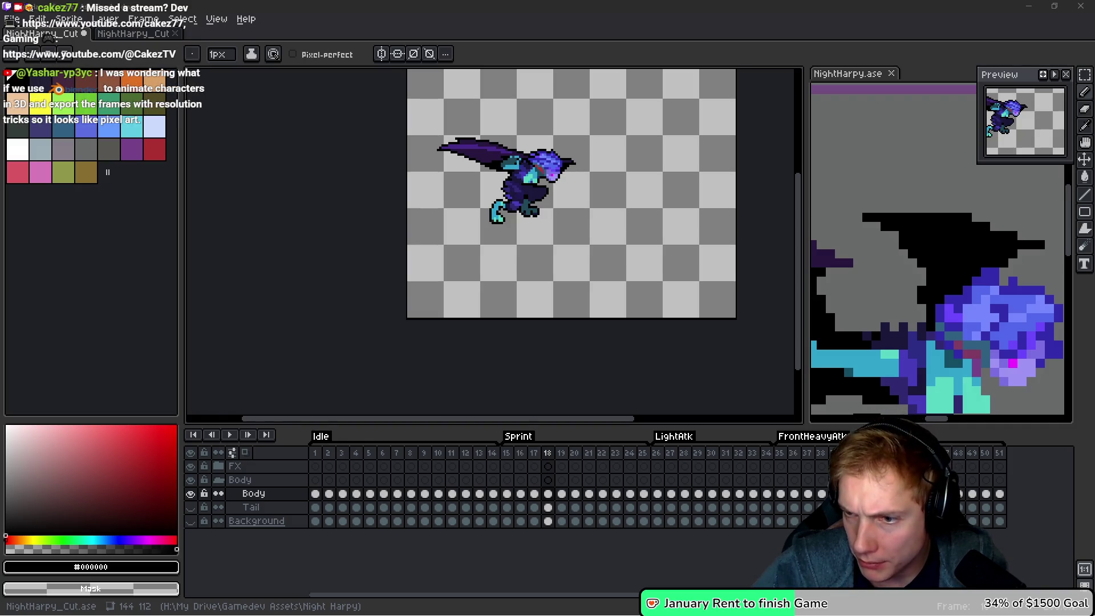
scroll(496, 302, down, 2)
scroll(496, 303, right, 2)
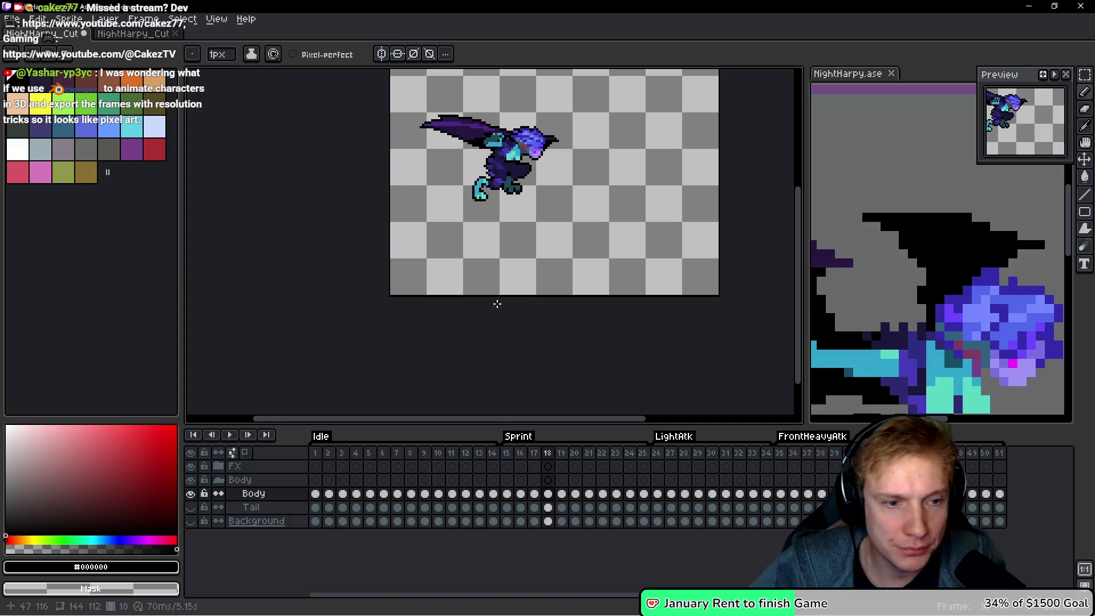
scroll(581, 349, up, 2)
scroll(488, 234, up, 4)
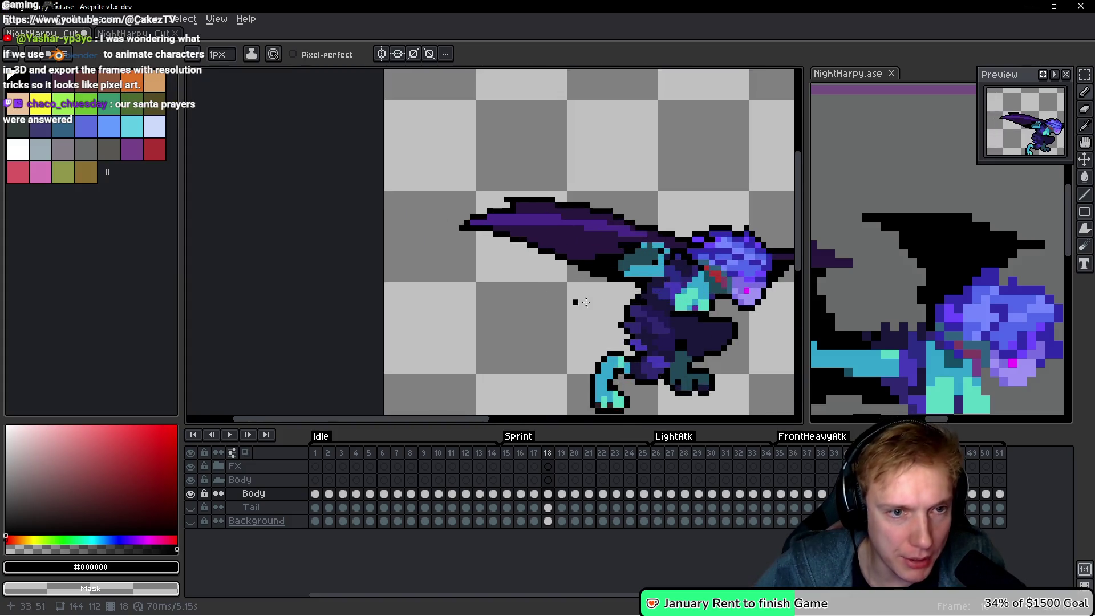
scroll(376, 214, up, 3)
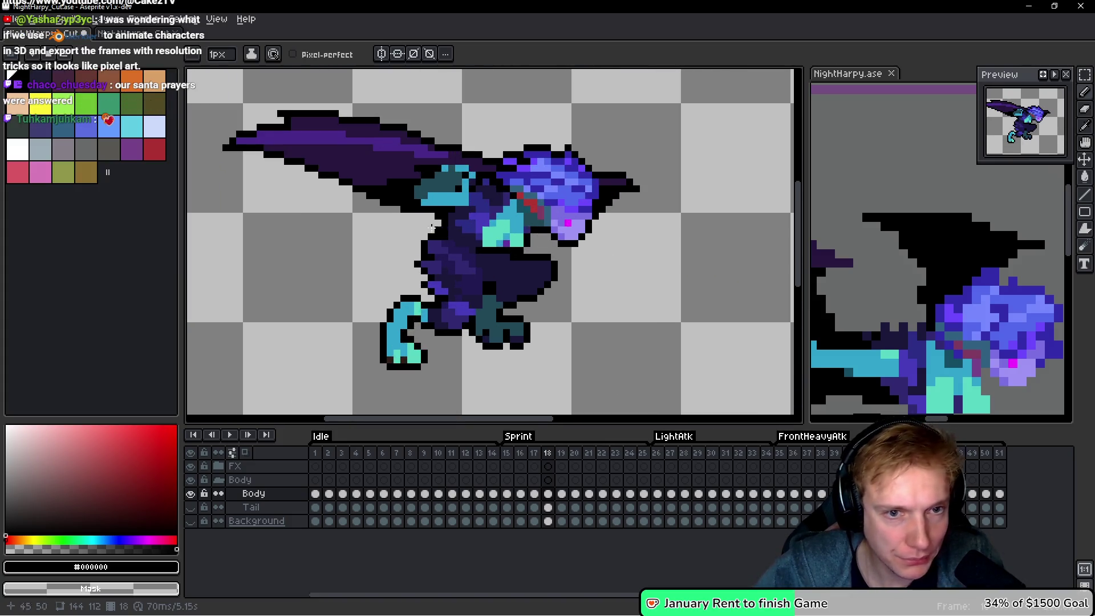
scroll(504, 268, down, 4)
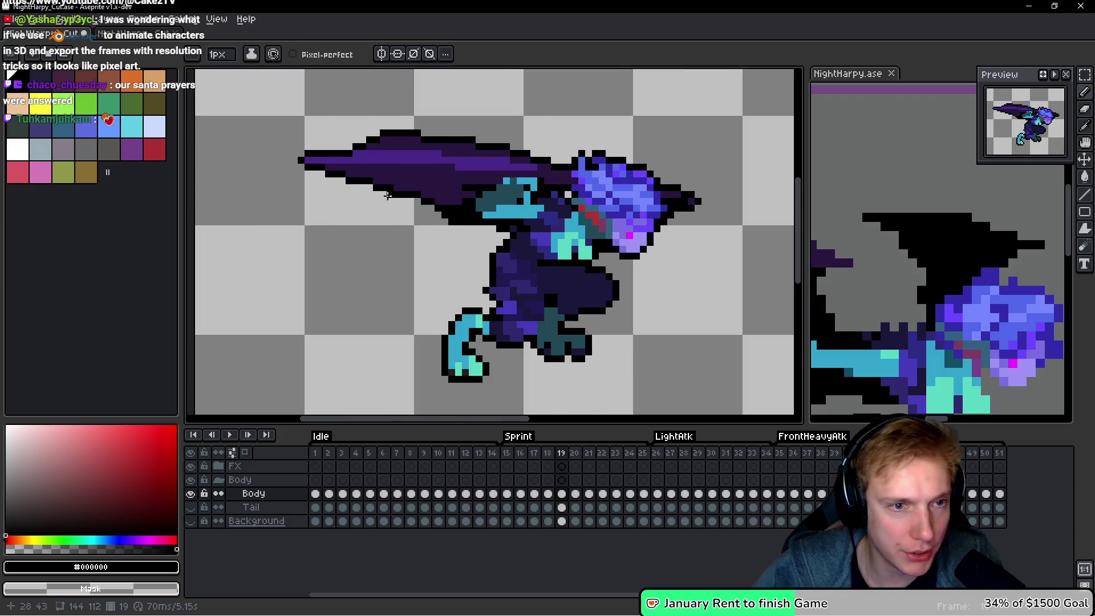
Step forward through frame 19 to Sprint frame 20.
key(Right)
scroll(523, 234, up, 5)
scroll(531, 235, down, 4)
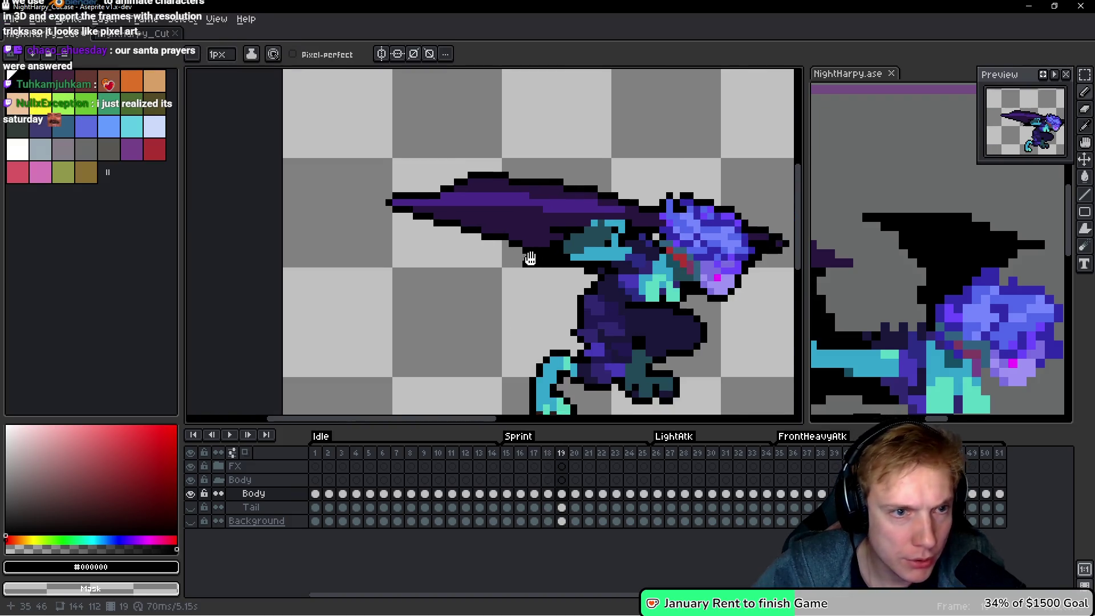
scroll(435, 237, up, 4)
scroll(510, 267, down, 2)
scroll(510, 266, down, 1)
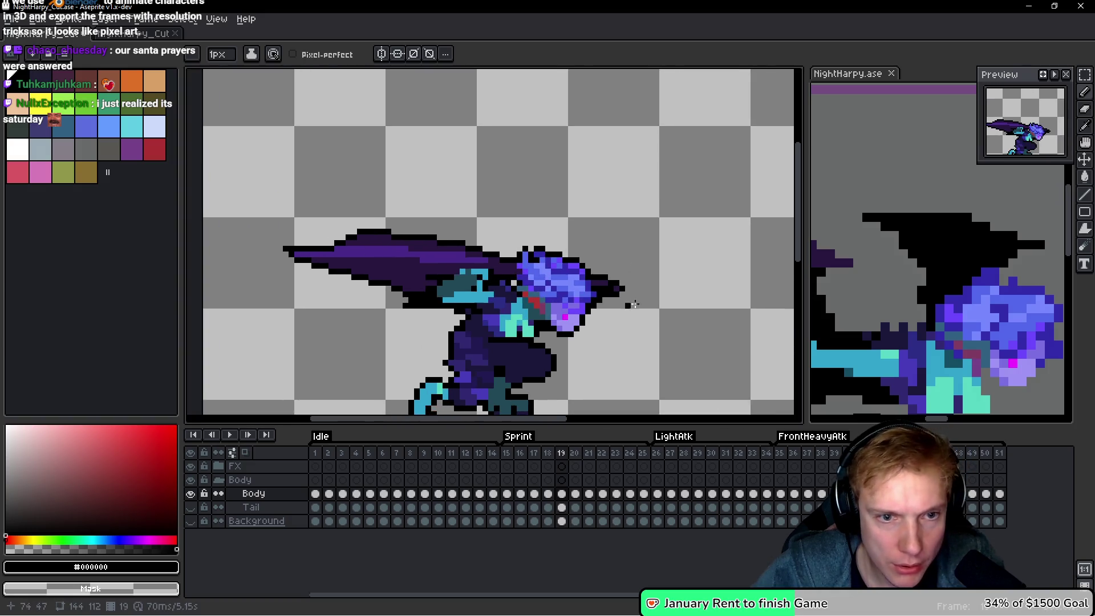
scroll(567, 244, up, 3)
scroll(633, 273, down, 3)
scroll(638, 276, down, 1)
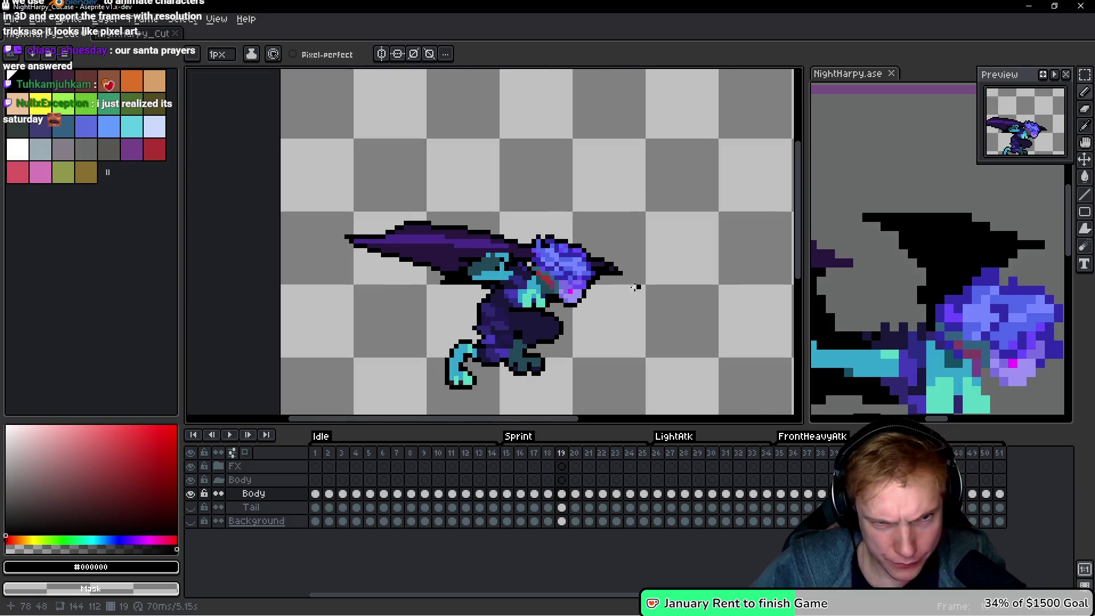
scroll(537, 360, up, 1)
key(Right)
Extend the harpy's wing tip on frame 20 with black outline pixels.
scroll(351, 190, up, 4)
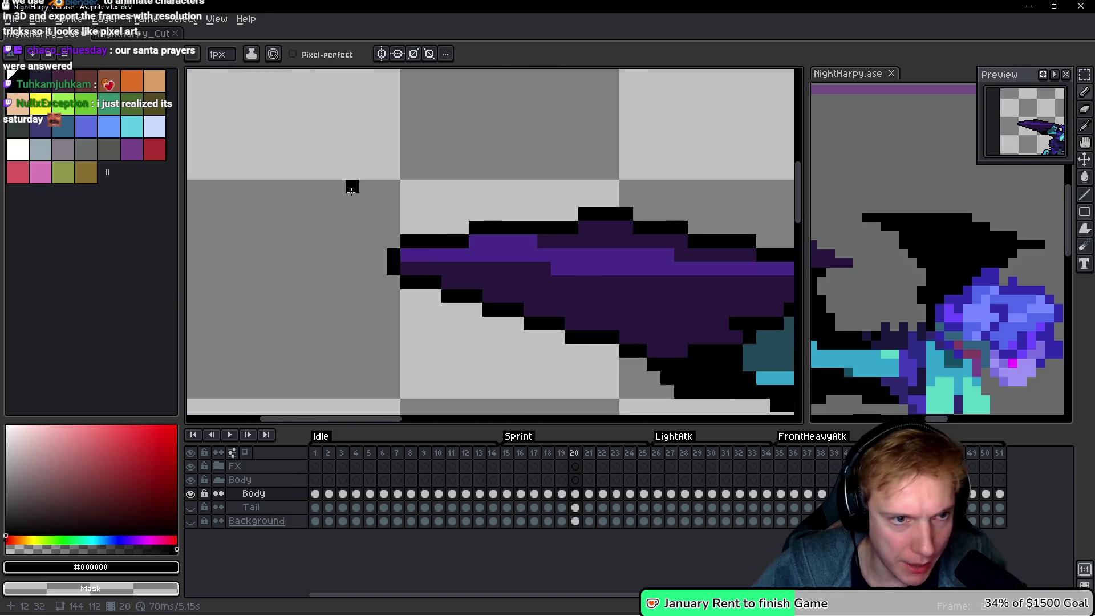
drag(376, 258, 366, 254)
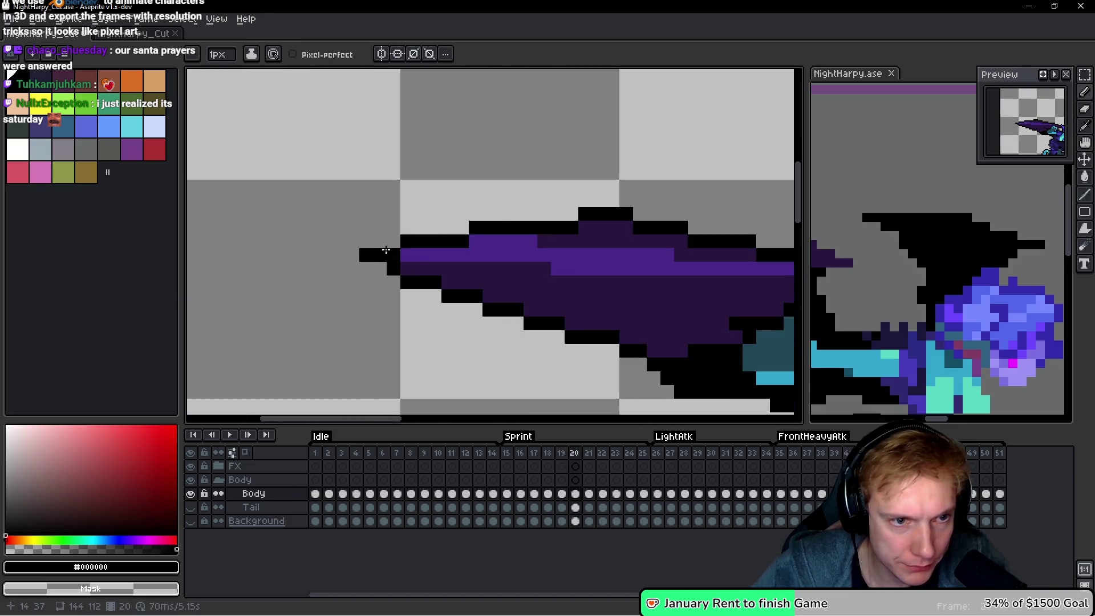
scroll(399, 250, down, 7)
scroll(492, 250, up, 12)
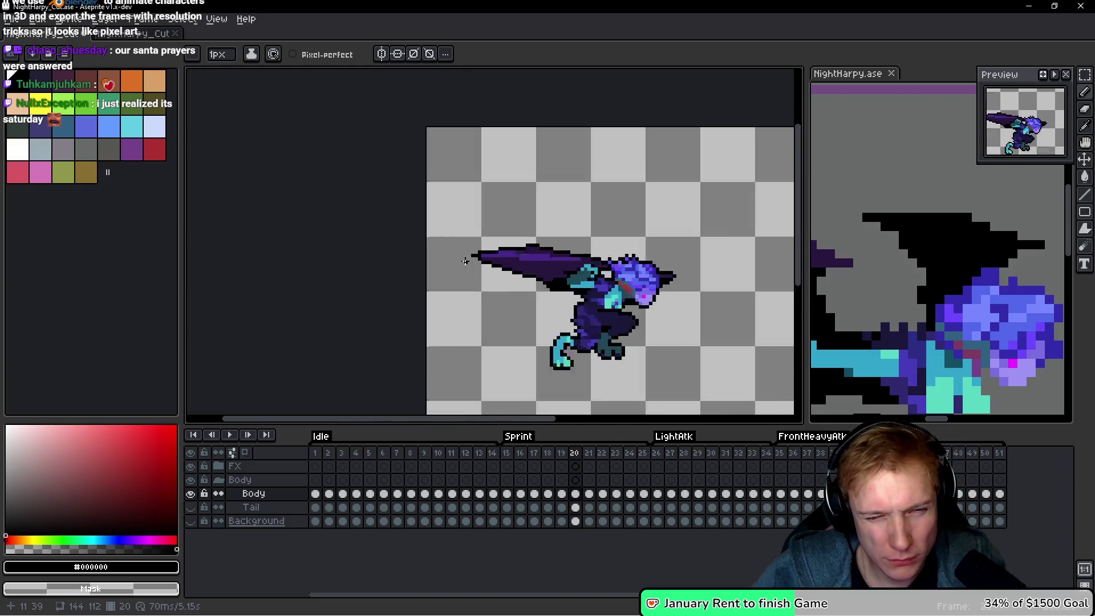
click(492, 250)
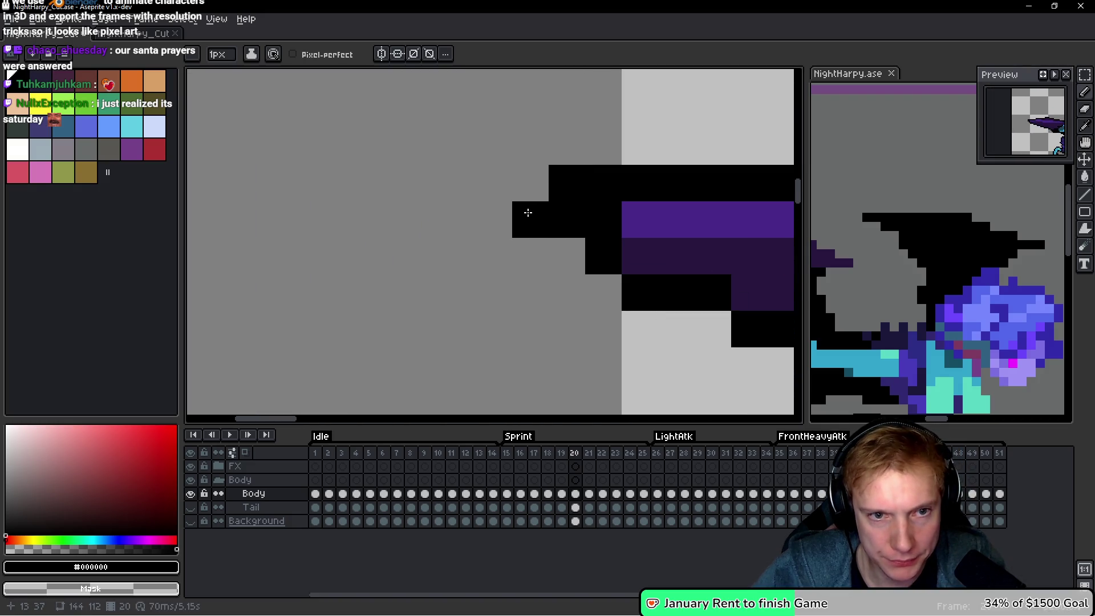
Check the edited wing, then advance to frame 21.
scroll(653, 251, down, 3)
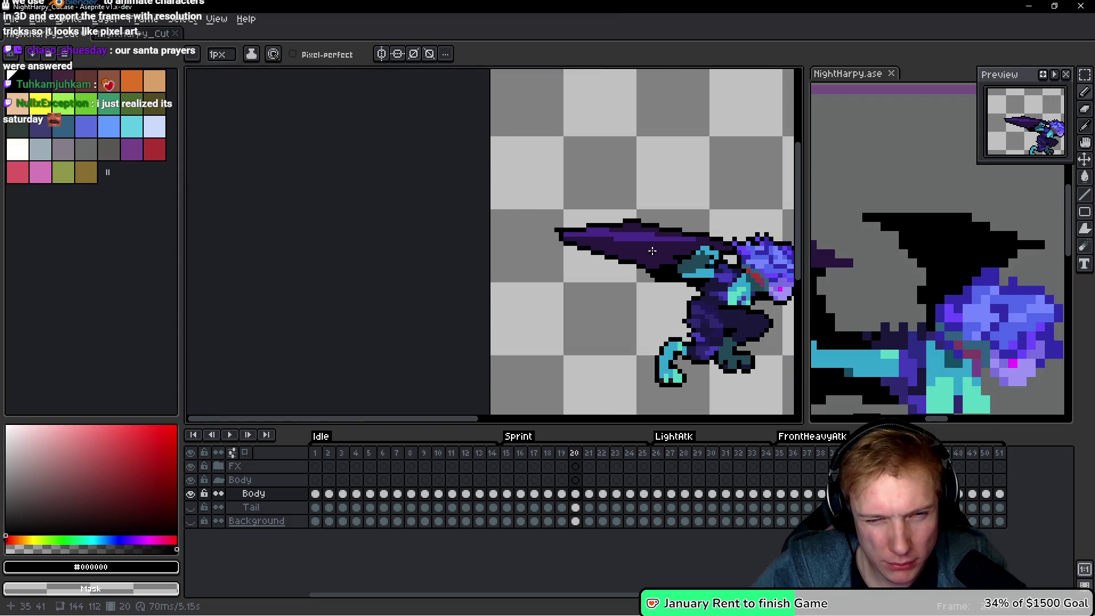
scroll(662, 269, up, 4)
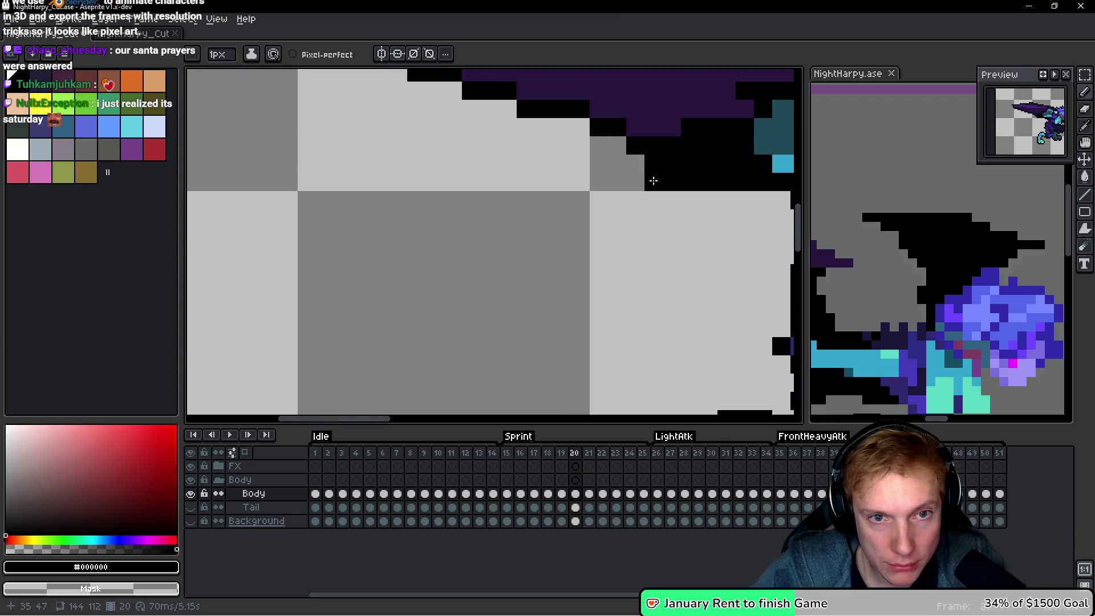
scroll(653, 181, down, 3)
scroll(477, 244, up, 3)
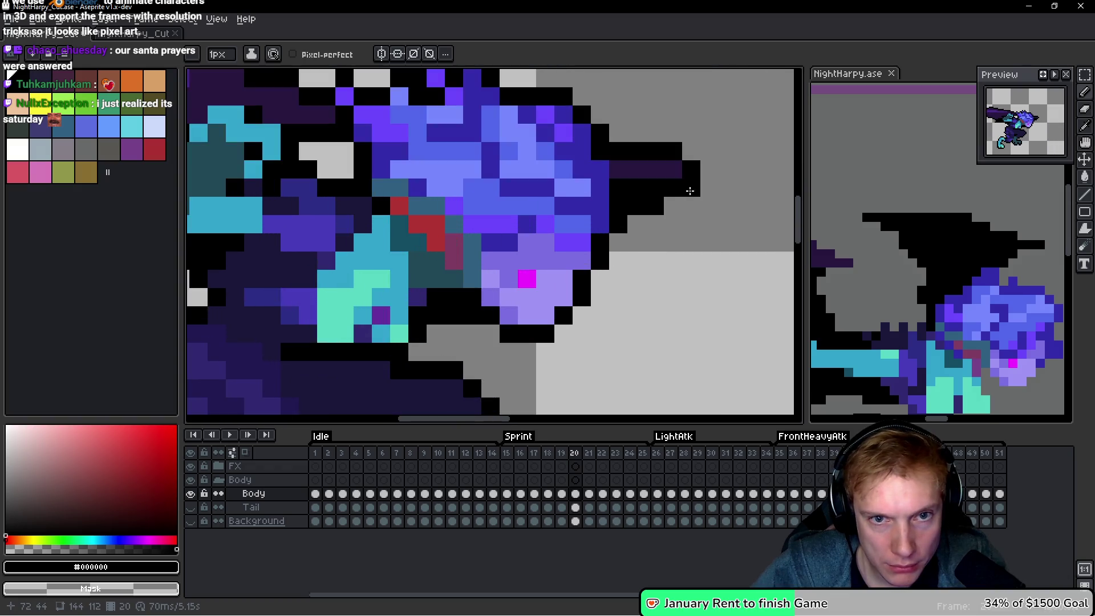
scroll(646, 245, down, 2)
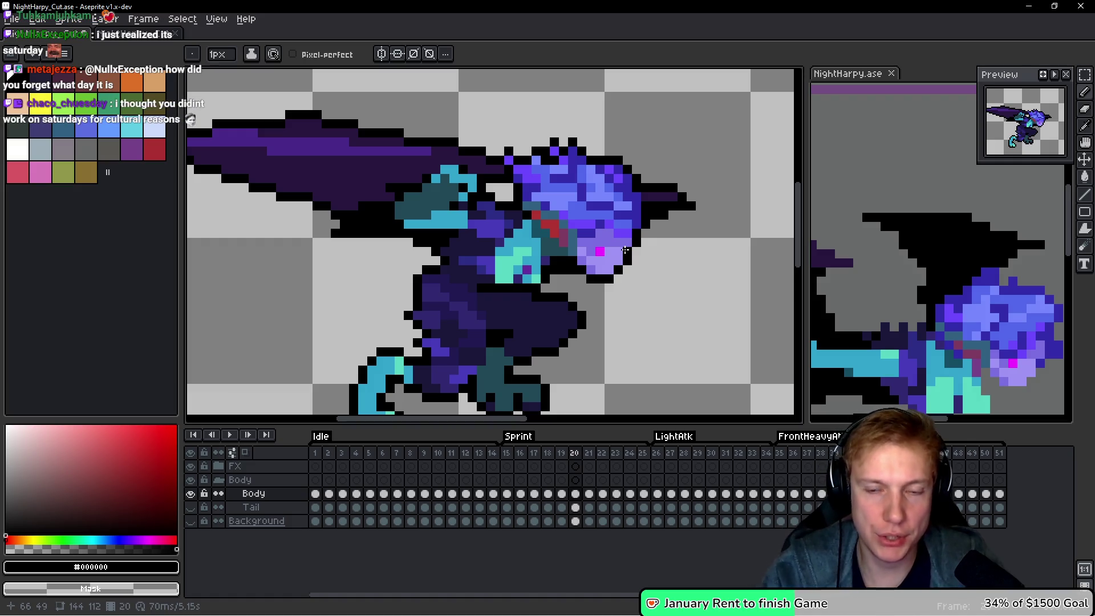
scroll(470, 87, down, 1)
scroll(527, 201, down, 1)
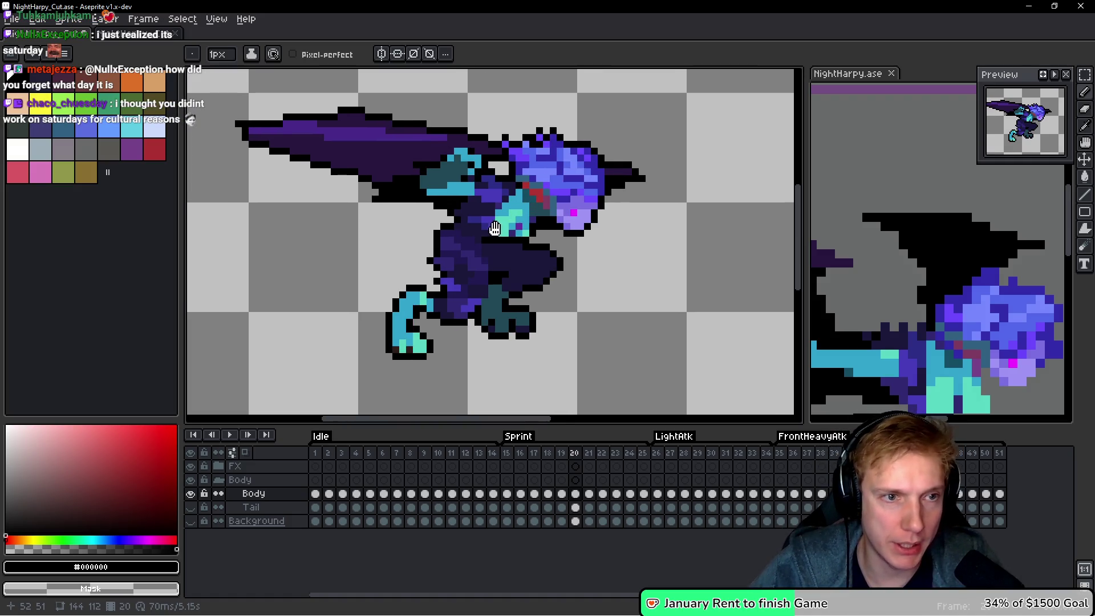
key(period)
scroll(632, 156, up, 3)
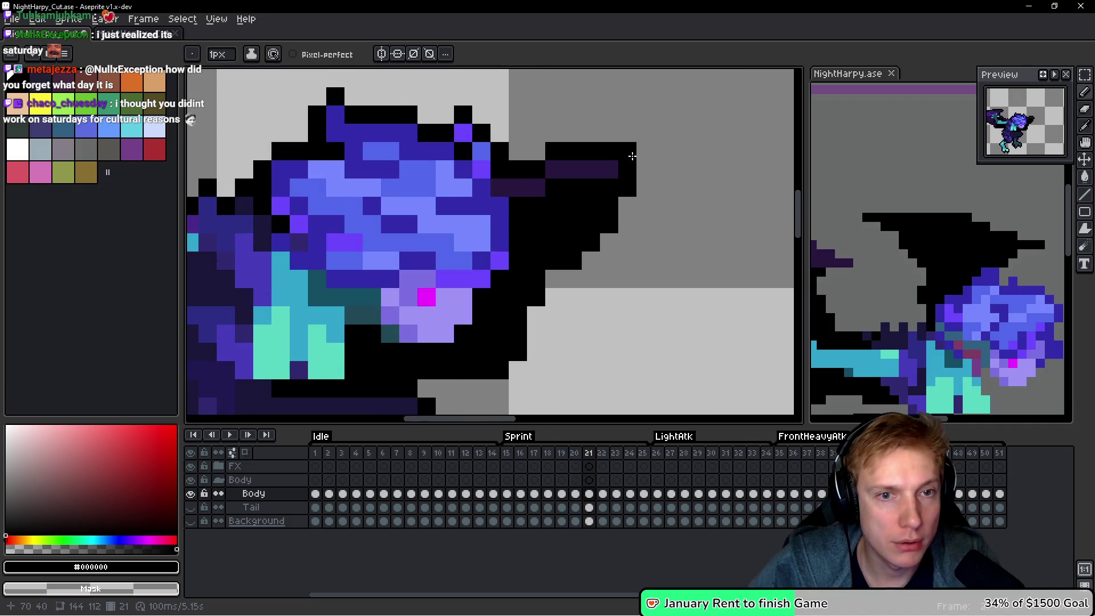
Add two black pixels along frame 21's upper wing edge.
scroll(622, 171, down, 2)
scroll(607, 197, up, 1)
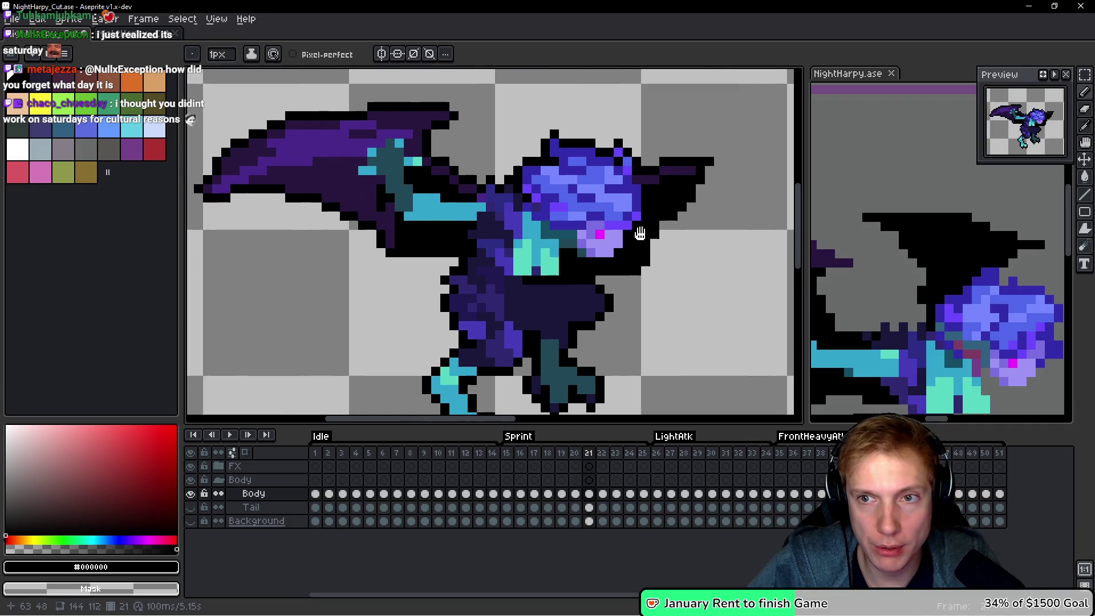
scroll(607, 197, up, 3)
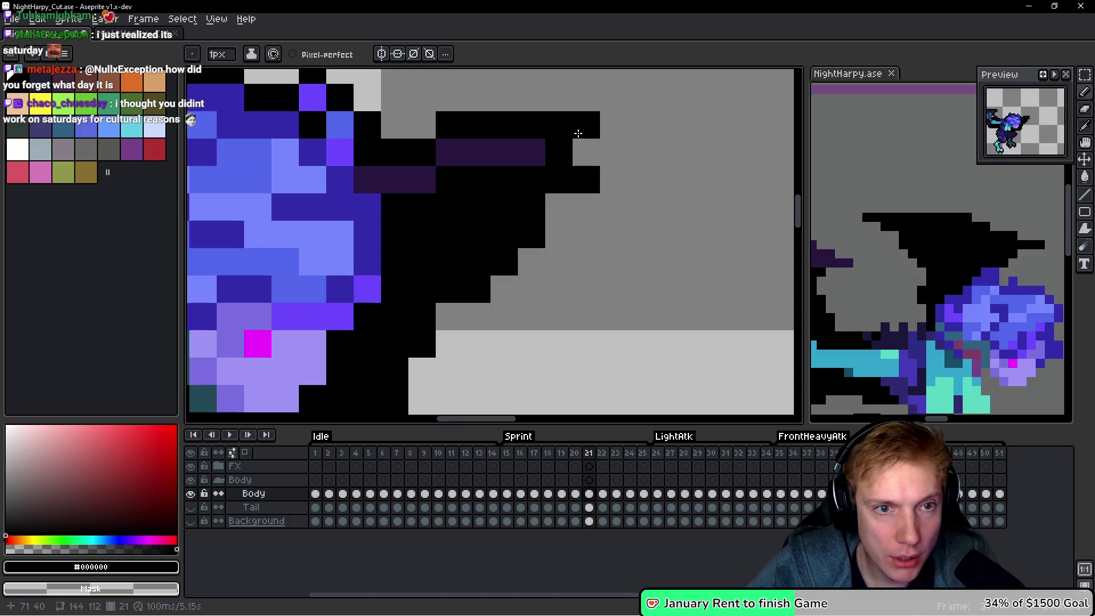
scroll(593, 154, down, 4)
scroll(597, 160, up, 3)
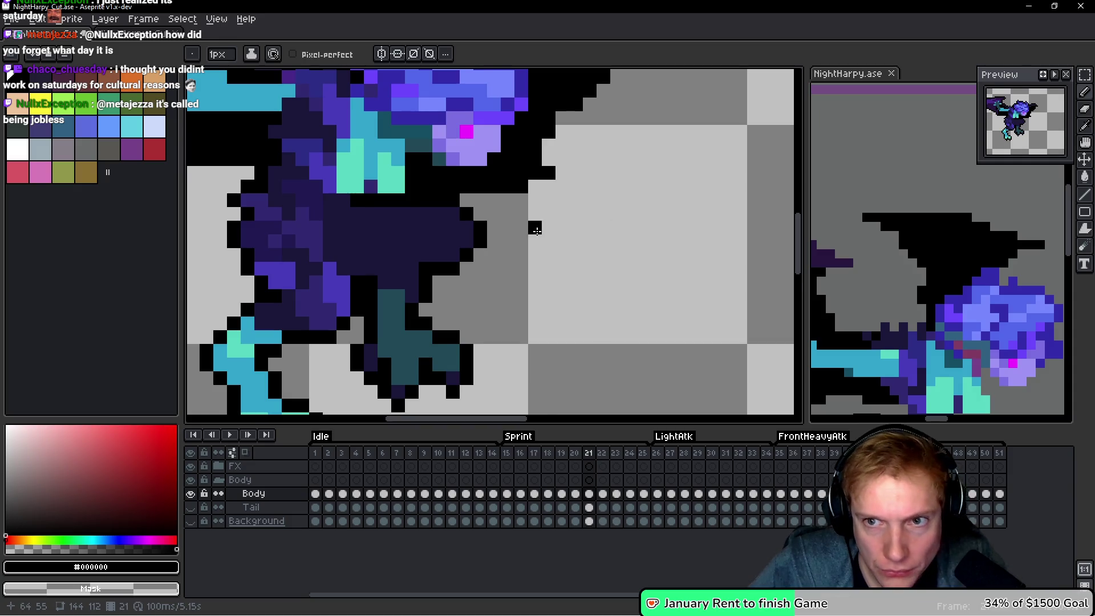
scroll(547, 225, down, 3)
scroll(557, 220, up, 3)
scroll(676, 266, down, 1)
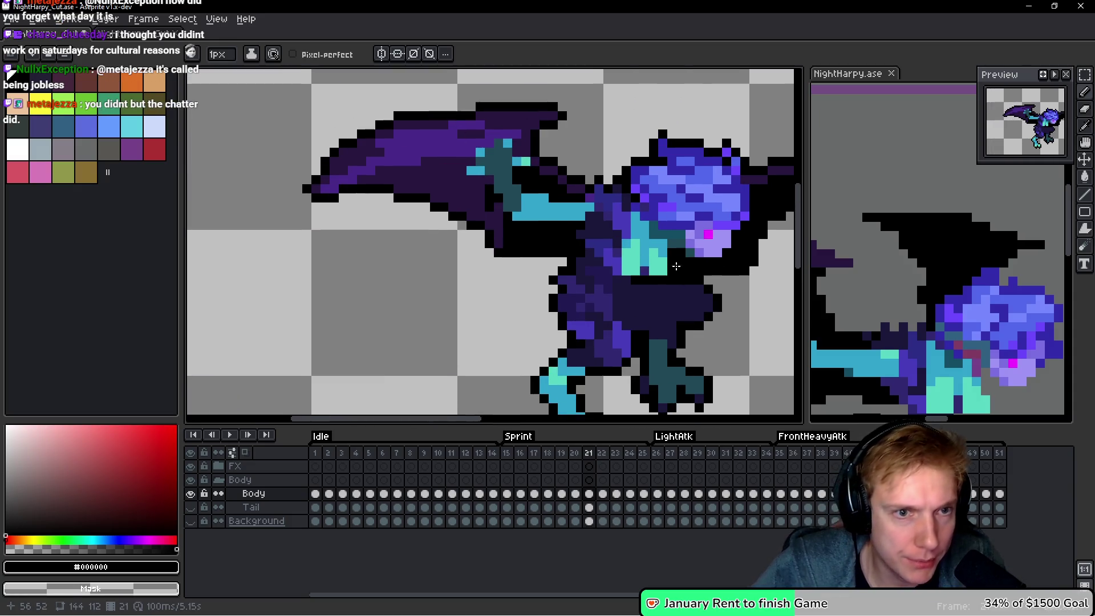
scroll(676, 265, down, 1)
scroll(522, 124, up, 1)
click(579, 147)
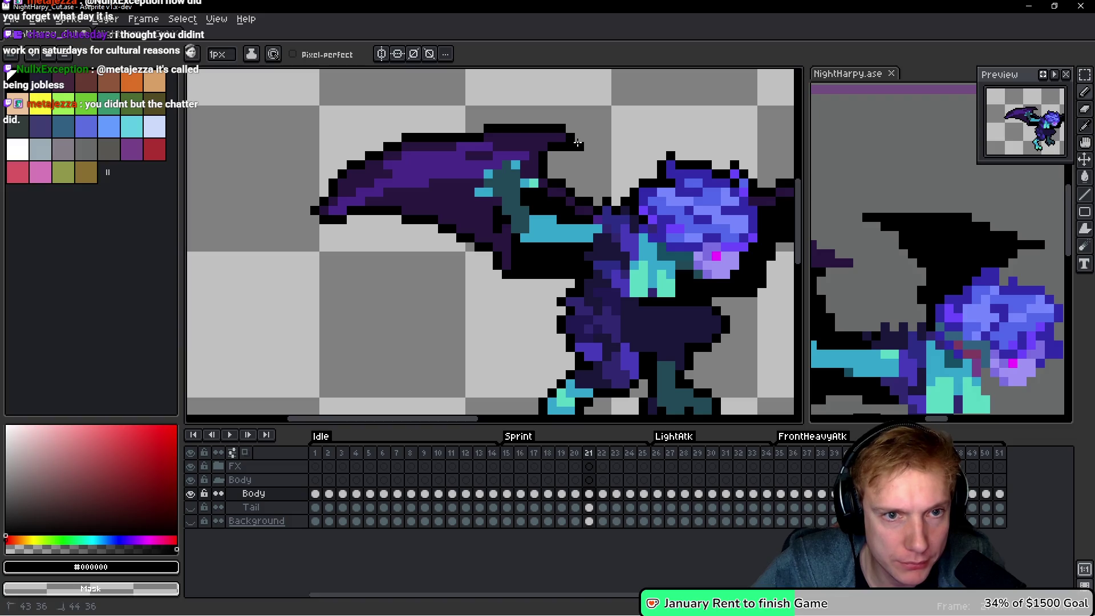
scroll(542, 188, down, 1)
scroll(534, 194, up, 1)
click(576, 150)
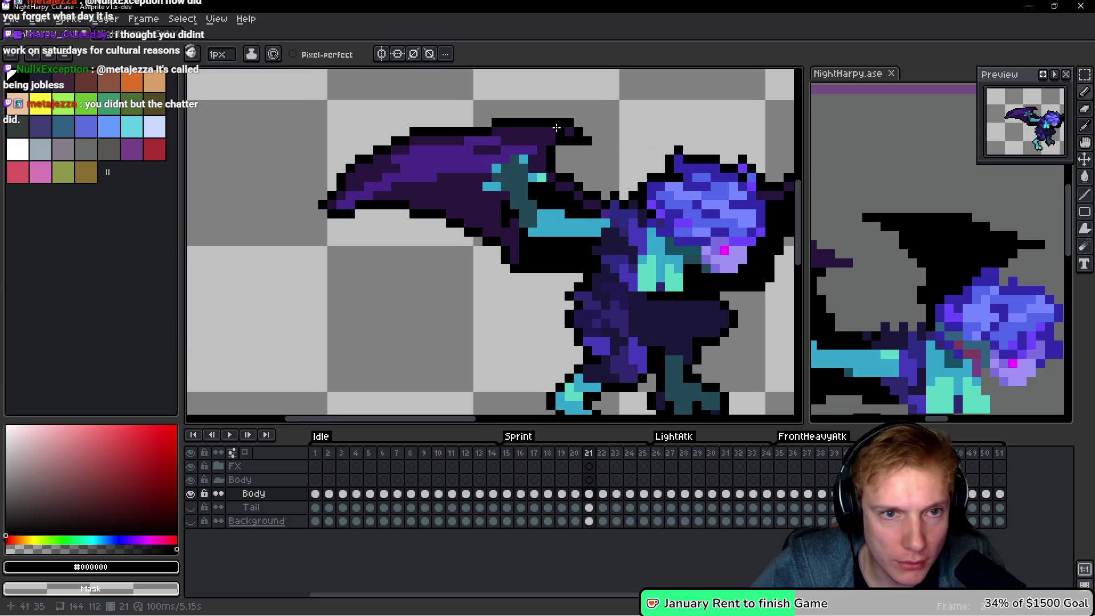
Advance to frame 22, pan toward the right-hand wing, then move on to frame 23.
scroll(367, 235, down, 1)
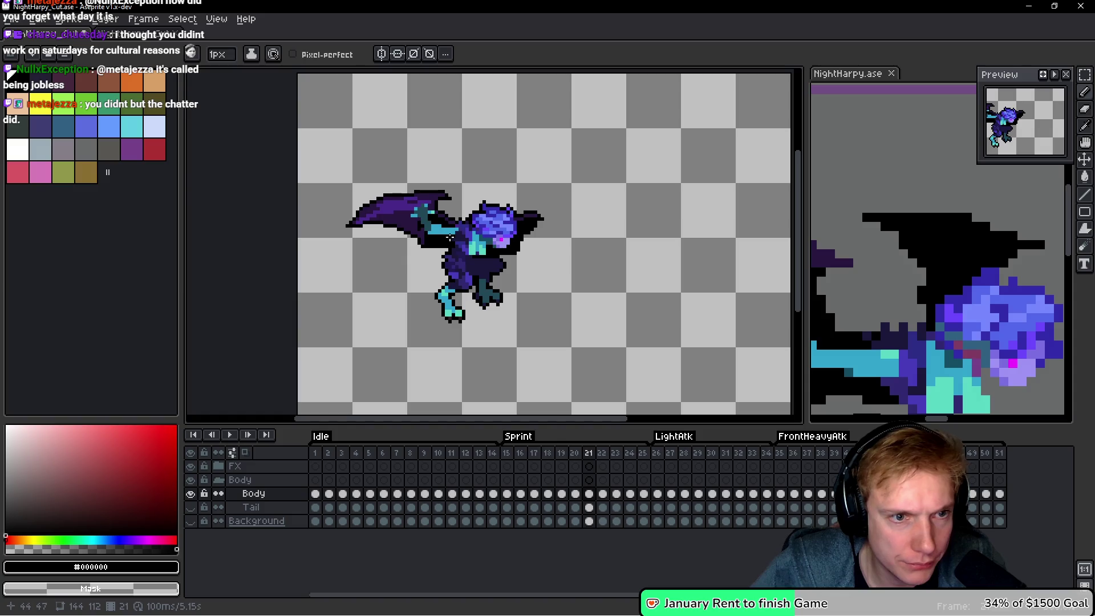
scroll(447, 265, up, 1)
scroll(433, 268, down, 3)
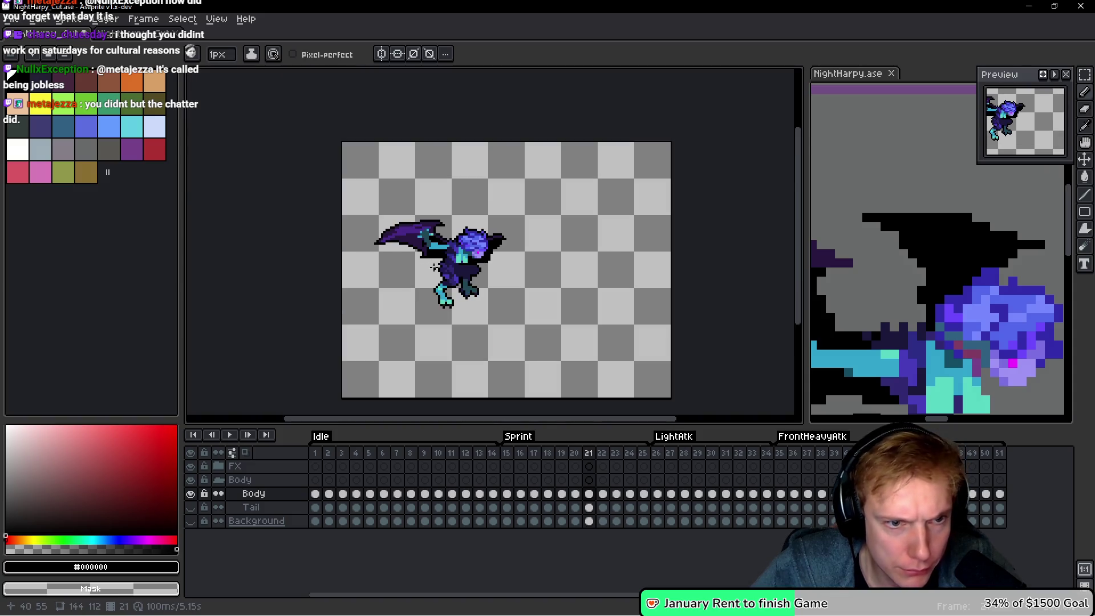
scroll(457, 293, up, 1)
key(Right)
scroll(421, 225, up, 2)
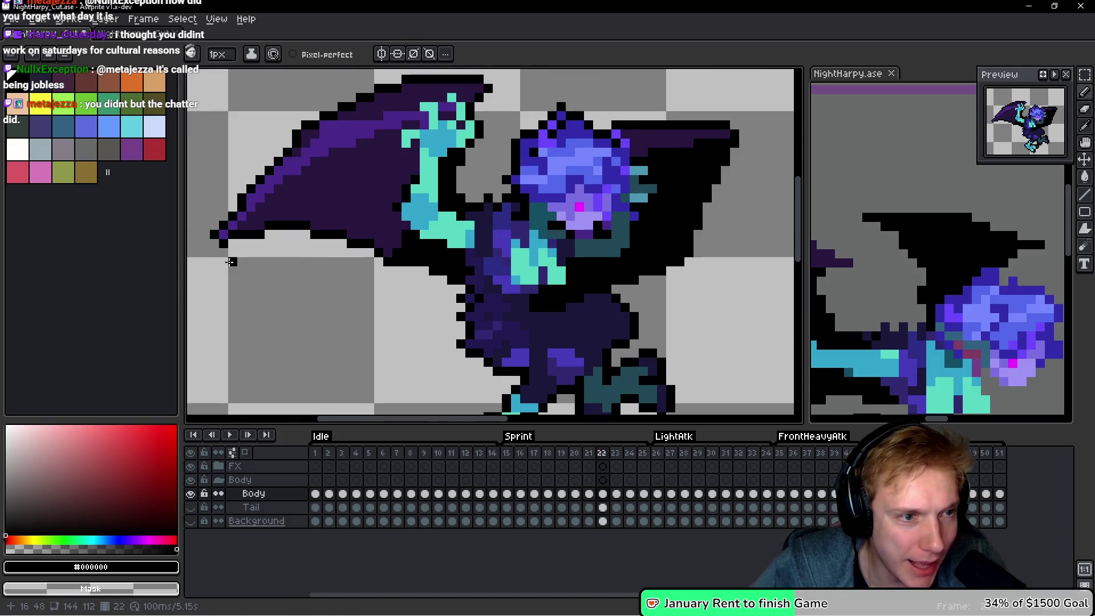
scroll(331, 197, down, 1)
scroll(362, 131, up, 1)
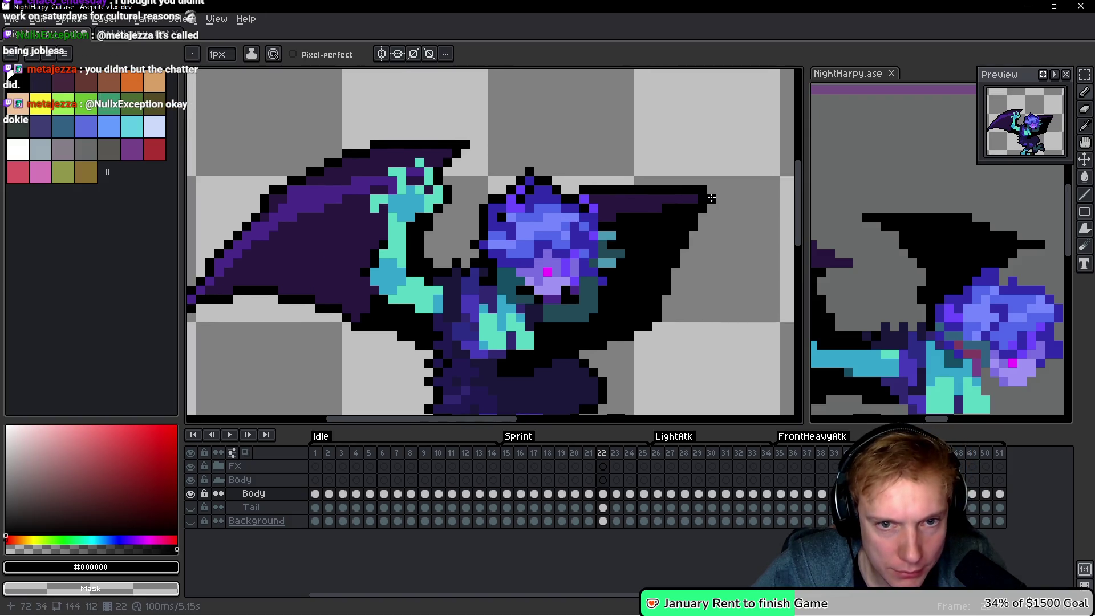
drag(709, 269, 638, 267)
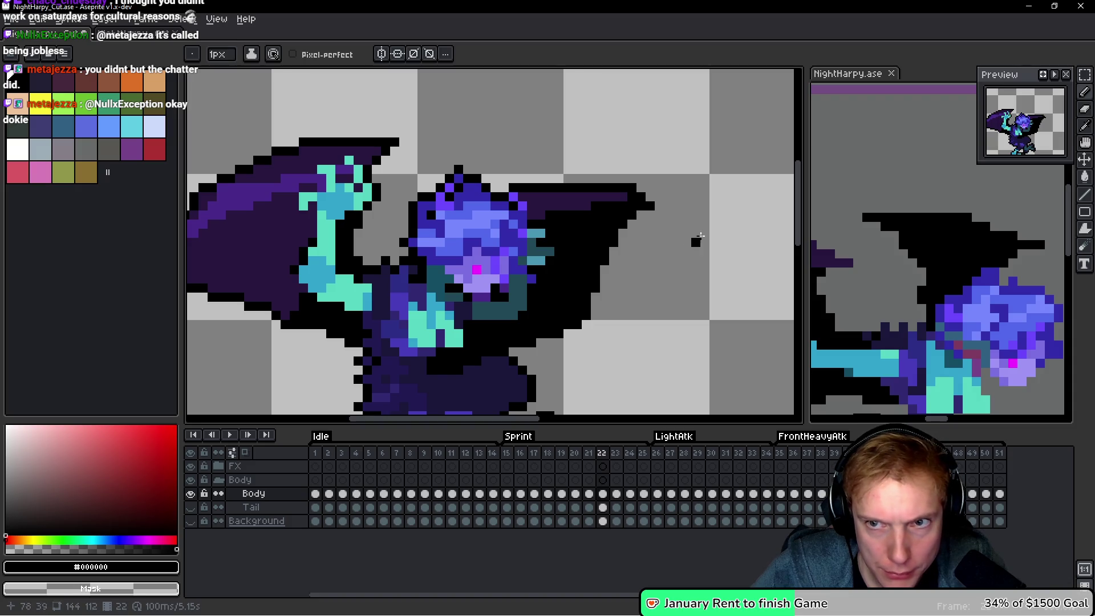
scroll(659, 279, down, 2)
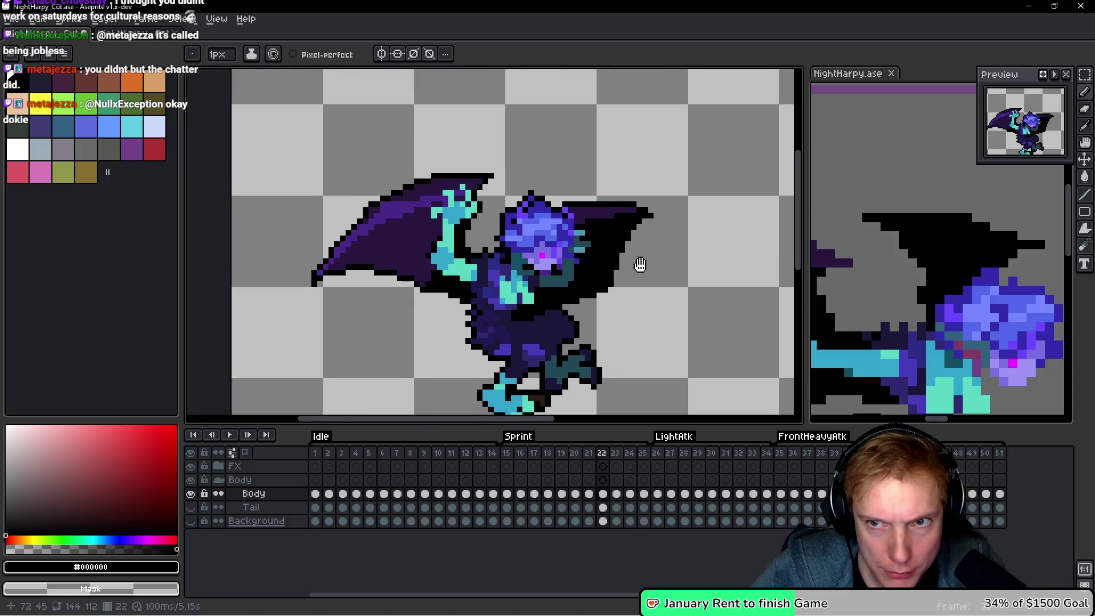
key(Right)
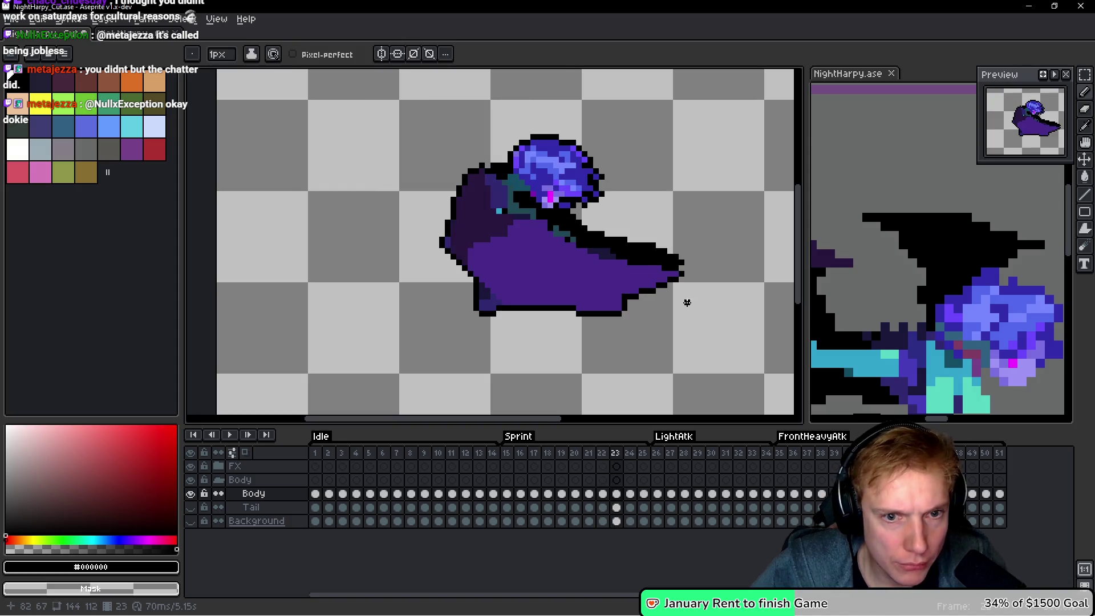
On frame 23, add black pixels near the wing tip and extend the outline rightward.
scroll(684, 303, up, 5)
click(643, 291)
click(661, 236)
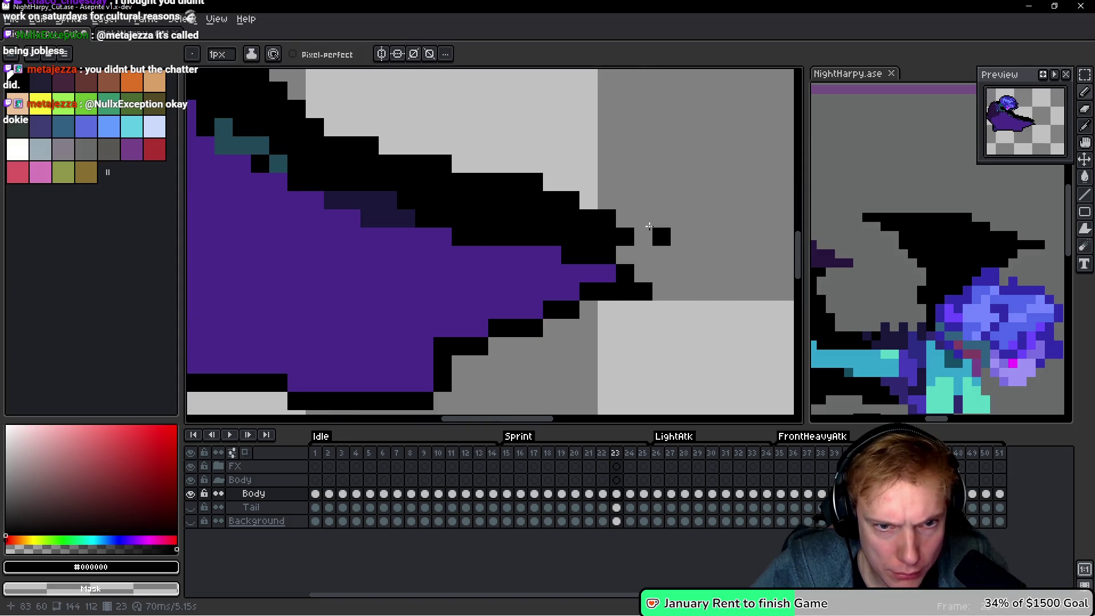
drag(627, 226, 661, 230)
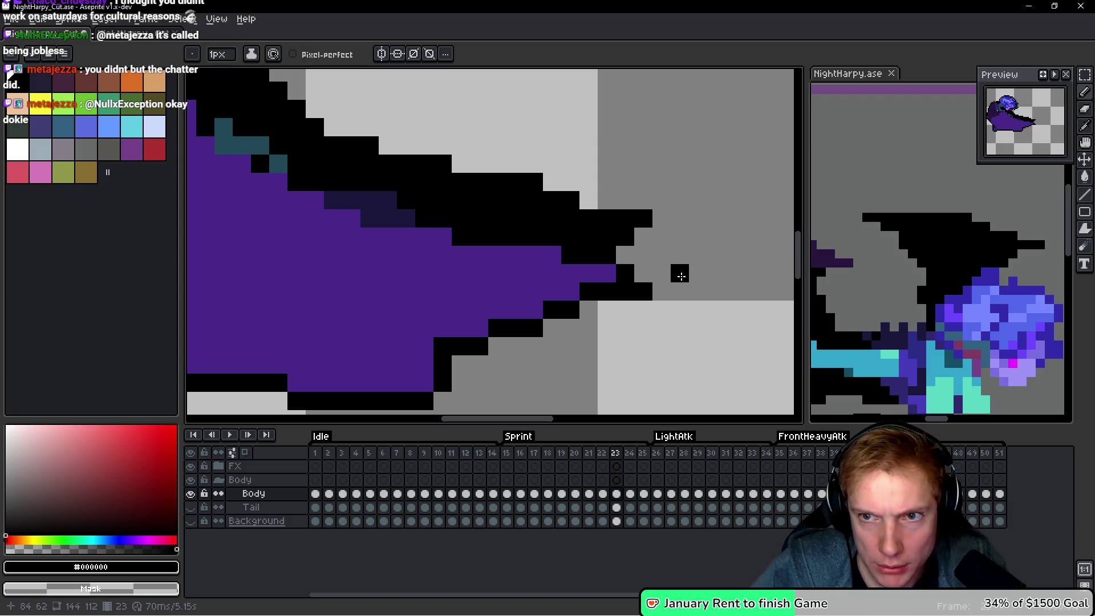
scroll(661, 302, down, 5)
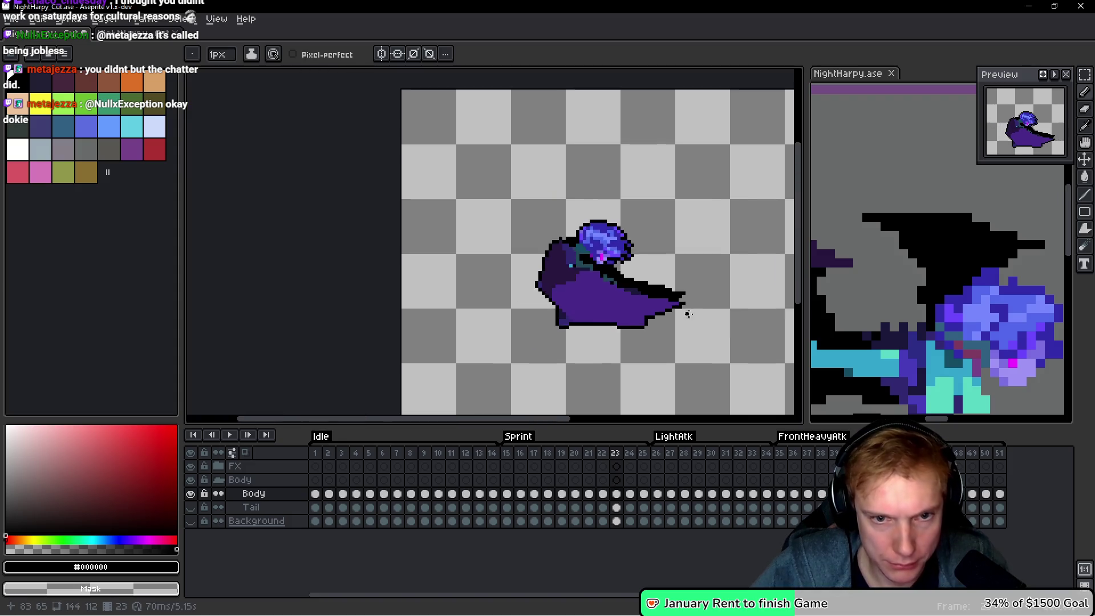
scroll(682, 311, up, 3)
Advance to frame 24 and view the lower wing and boots.
key(.)
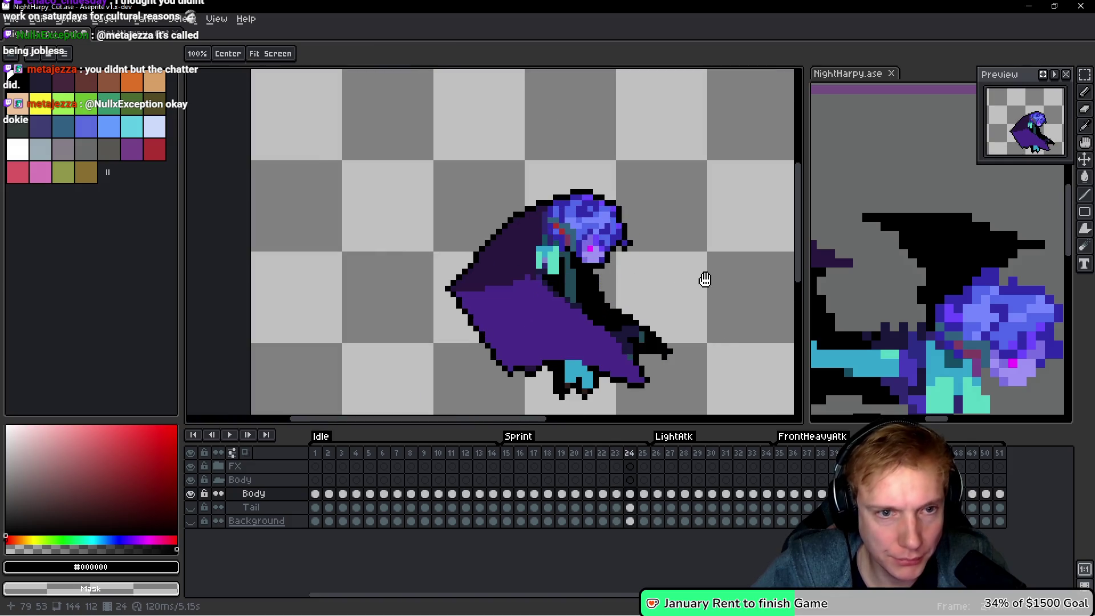
scroll(538, 394, up, 1)
scroll(538, 394, up, 2)
mouse_move(489, 374)
mouse_down()
mouse_move(489, 327)
mouse_move(115, 283)
mouse_up()
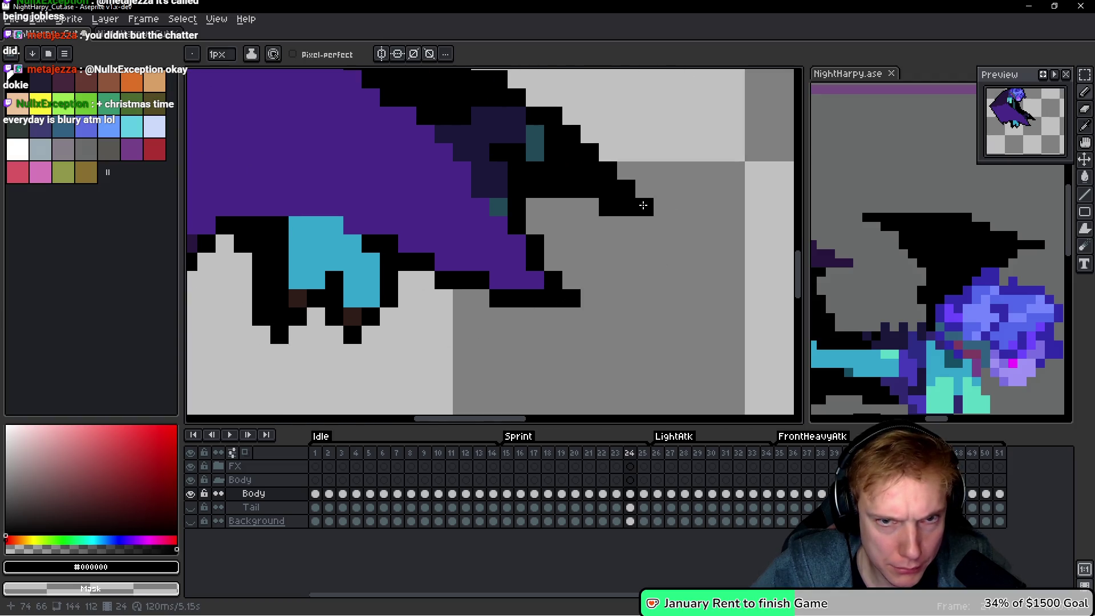
scroll(717, 263, down, 3)
Move to frame 25 and bring more of the harpy into view.
key(.)
scroll(736, 183, down, 1)
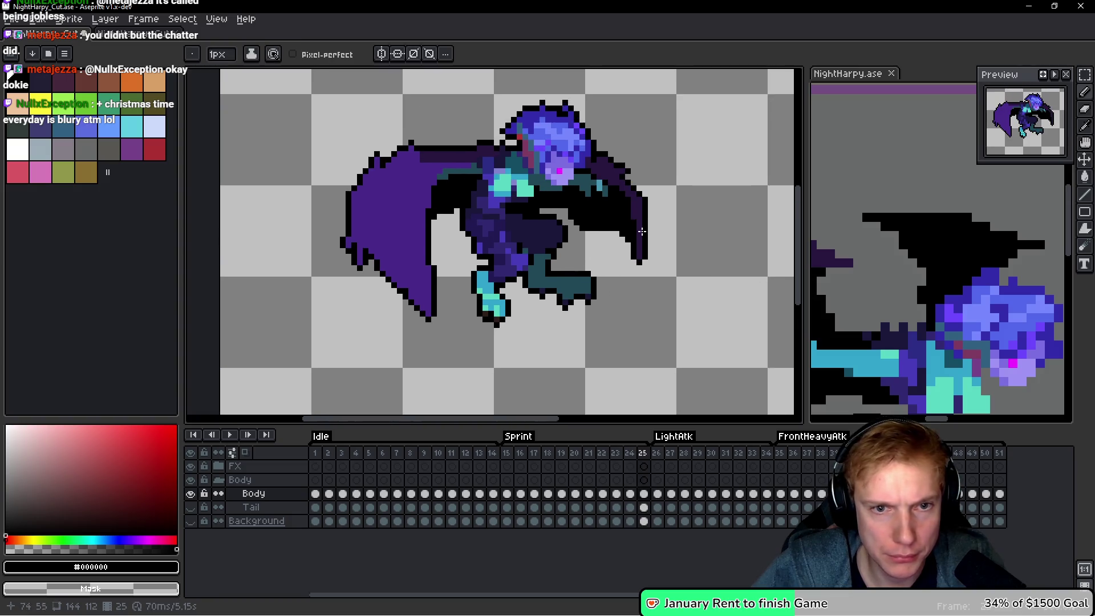
scroll(621, 234, up, 3)
drag(277, 345, 402, 368)
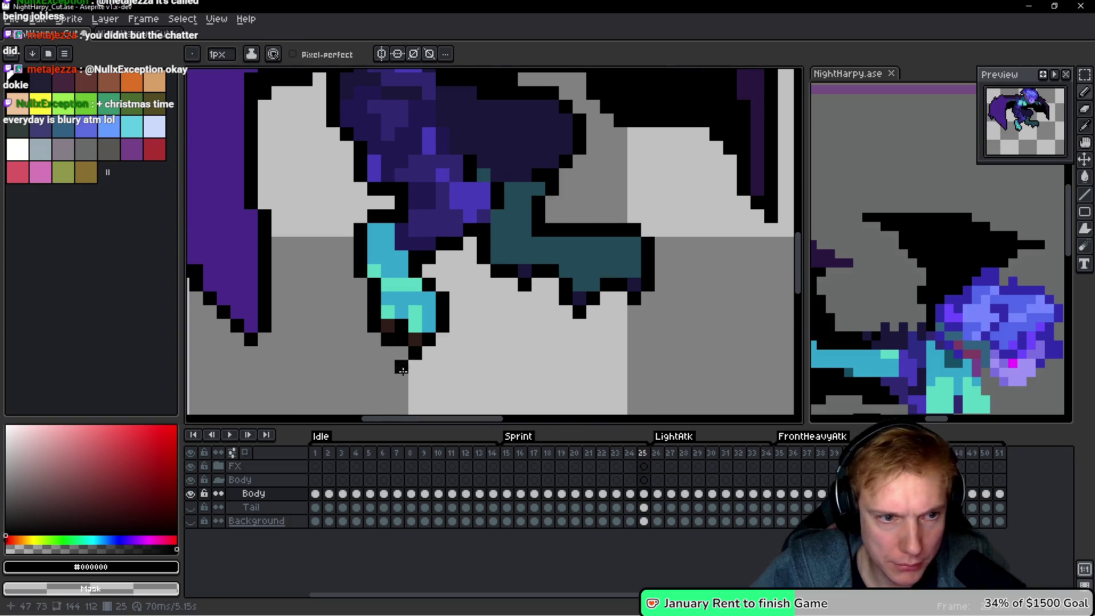
scroll(457, 354, down, 2)
scroll(367, 328, up, 3)
scroll(501, 340, up, 2)
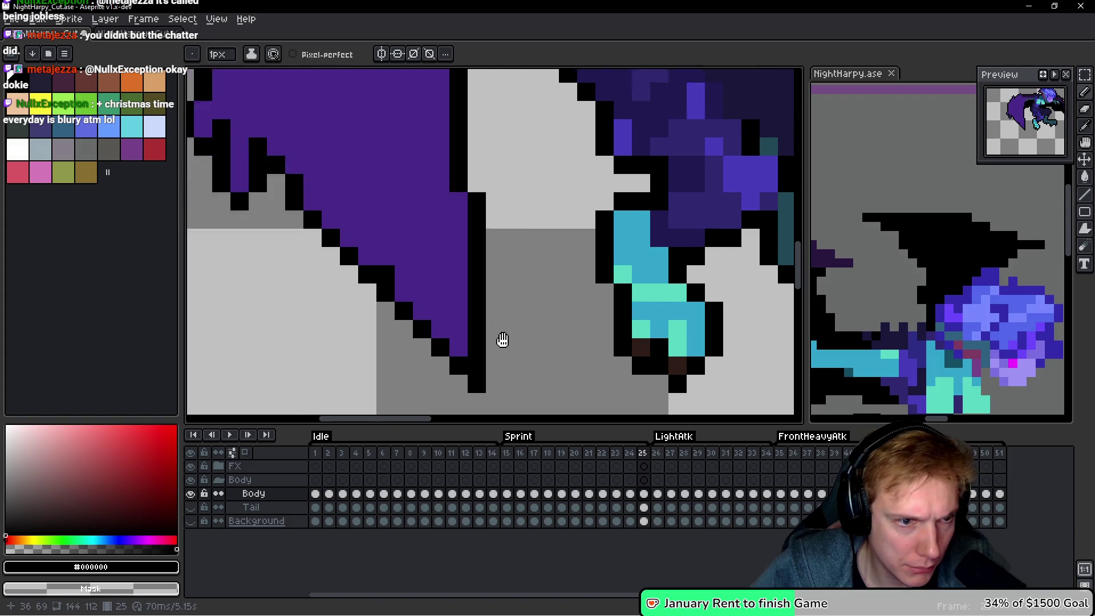
Undo the last edit, erase stray wing pixels and fill gaps in frame 25's wing outline.
key(ctrl+z)
click(409, 231)
scroll(410, 205, down, 3)
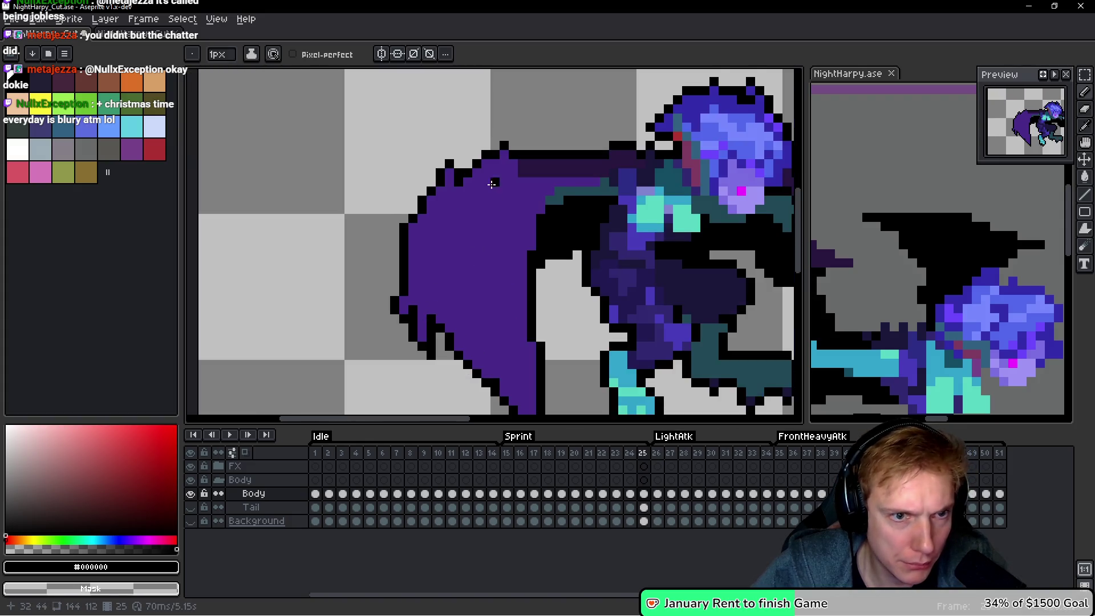
scroll(426, 216, up, 3)
right_click(426, 216)
click(312, 236)
click(311, 209)
click(475, 182)
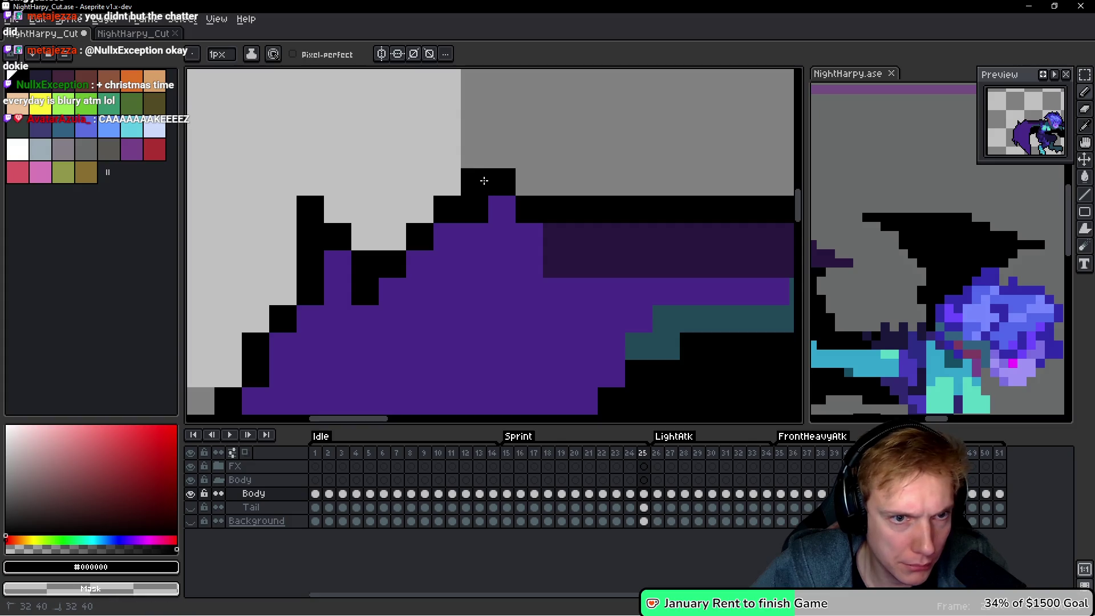
click(474, 155)
Navigate back to Sprint frame 19 to view its pose.
scroll(561, 194, down, 3)
scroll(560, 195, down, 2)
scroll(753, 195, up, 4)
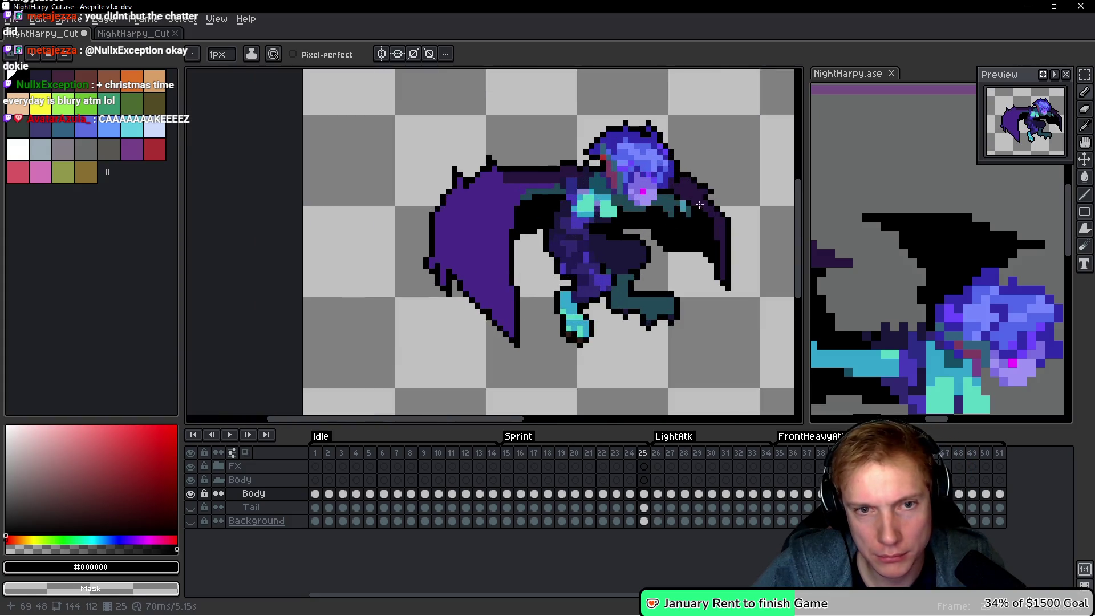
scroll(639, 199, down, 2)
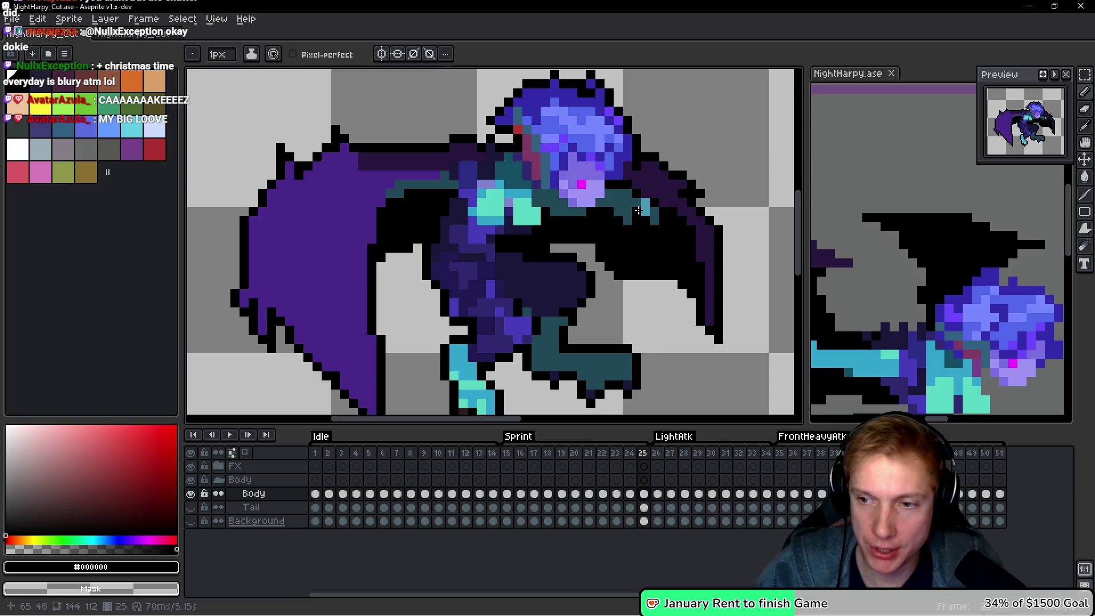
scroll(530, 251, down, 1)
scroll(564, 280, up, 1)
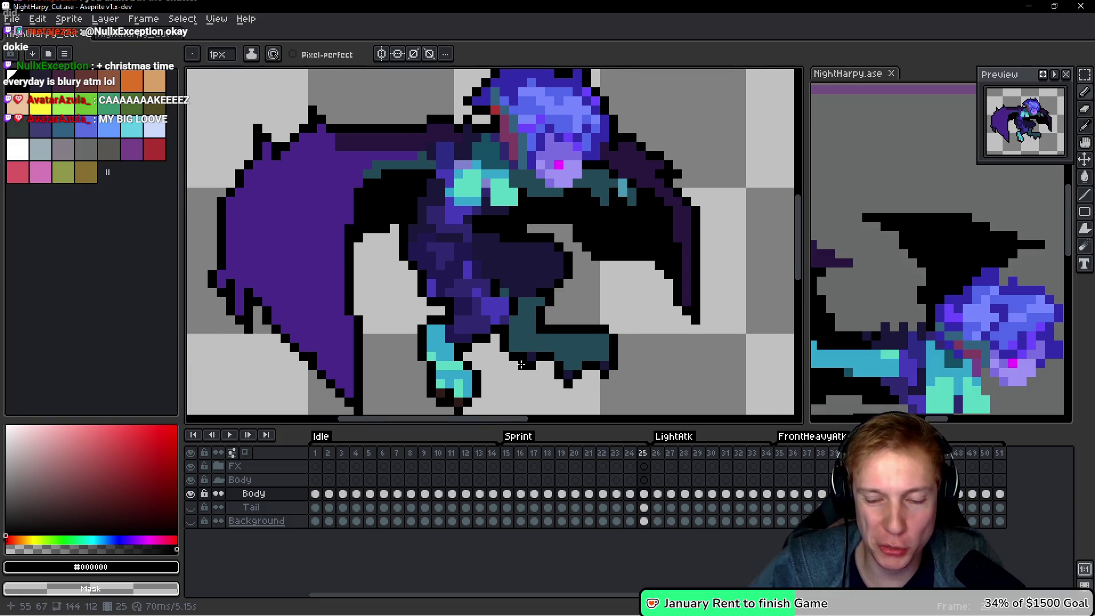
scroll(510, 347, right, 2)
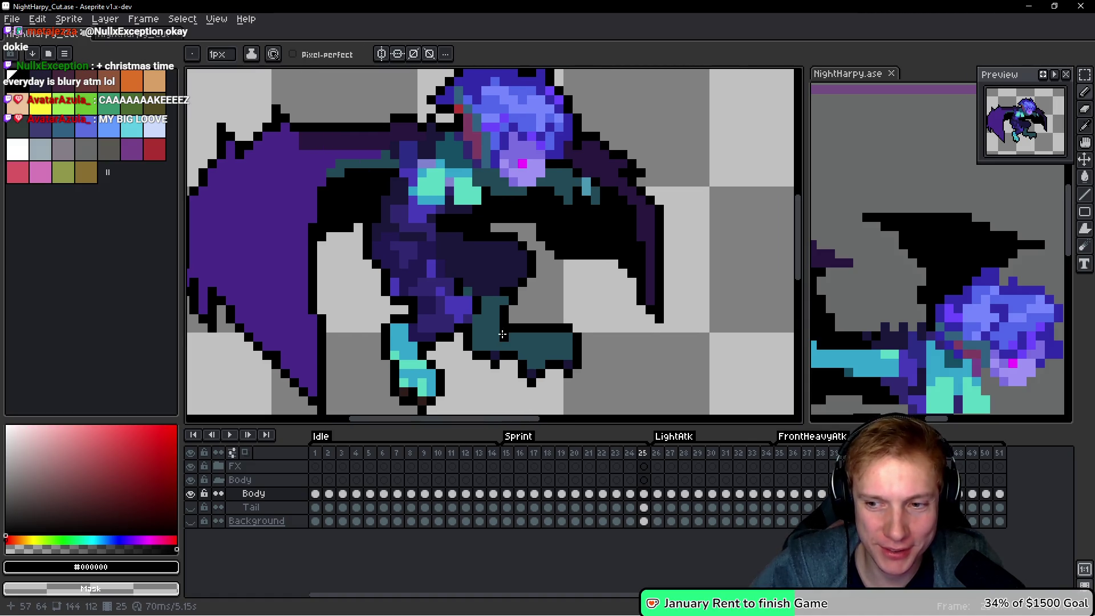
key(Left)
key(Left)
key(Left)
scroll(571, 297, up, 2)
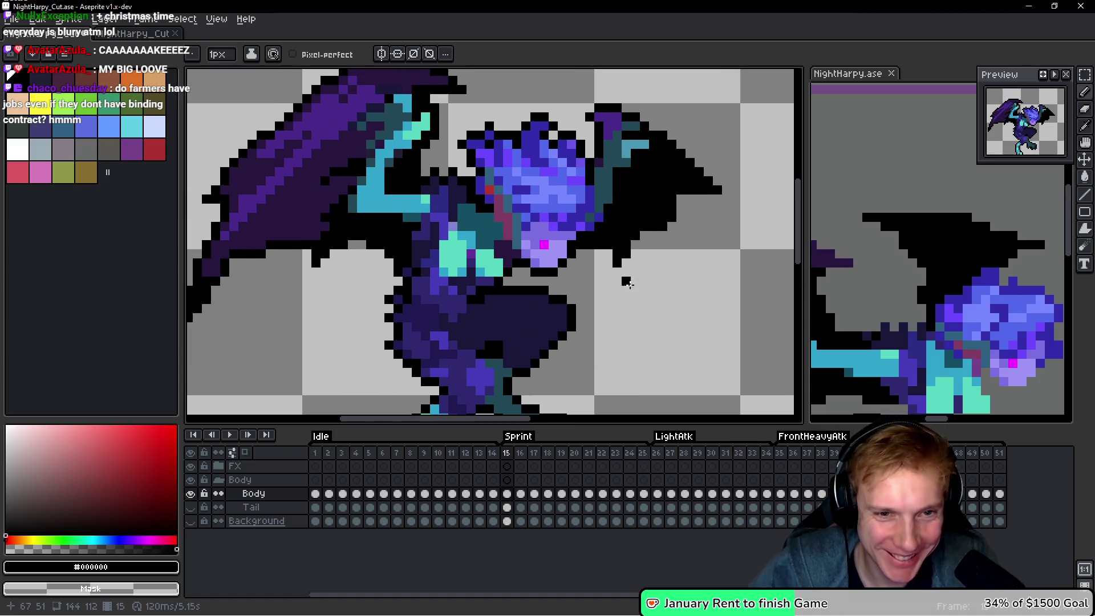
key(Right)
key(Right)
key(Right)
scroll(558, 262, down, 1)
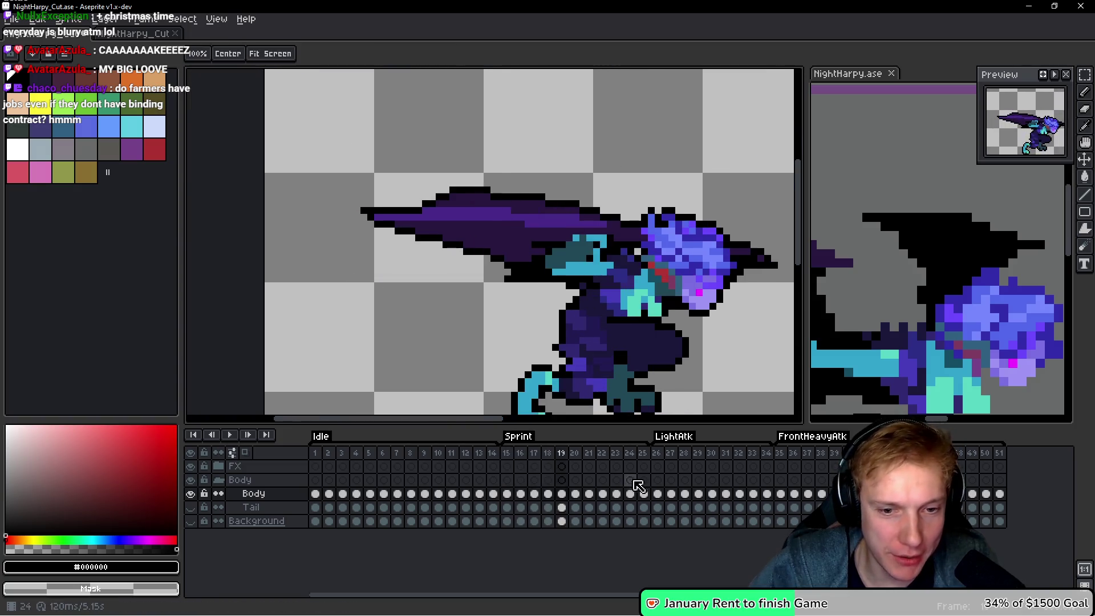
Go to LightAtk frame 26 and paint black pixels extending the wing edge.
click(657, 493)
scroll(416, 294, up, 2)
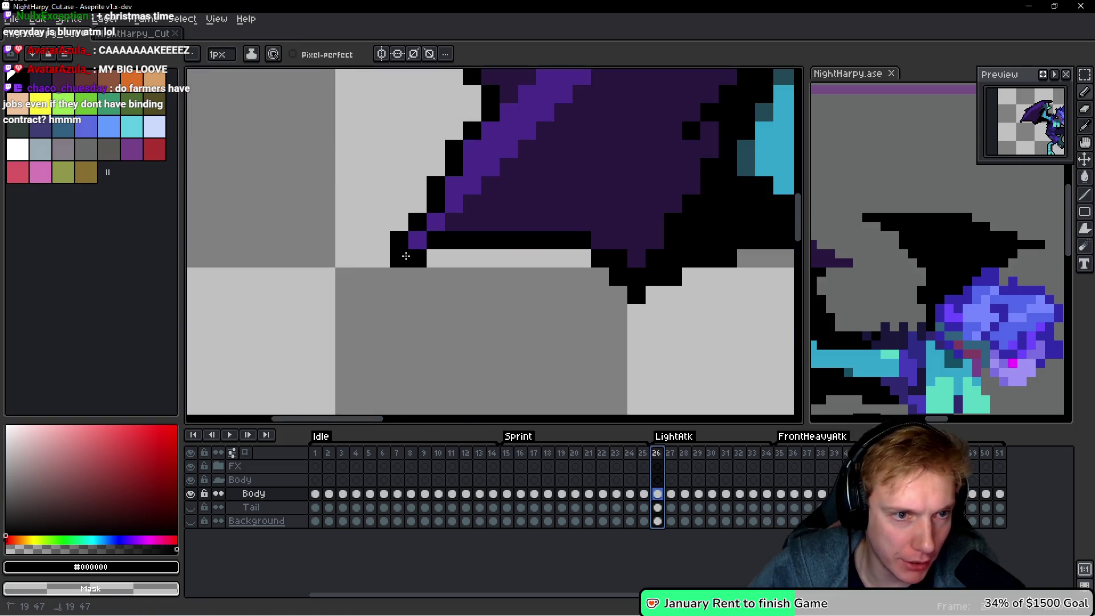
scroll(457, 293, down, 3)
scroll(465, 296, up, 3)
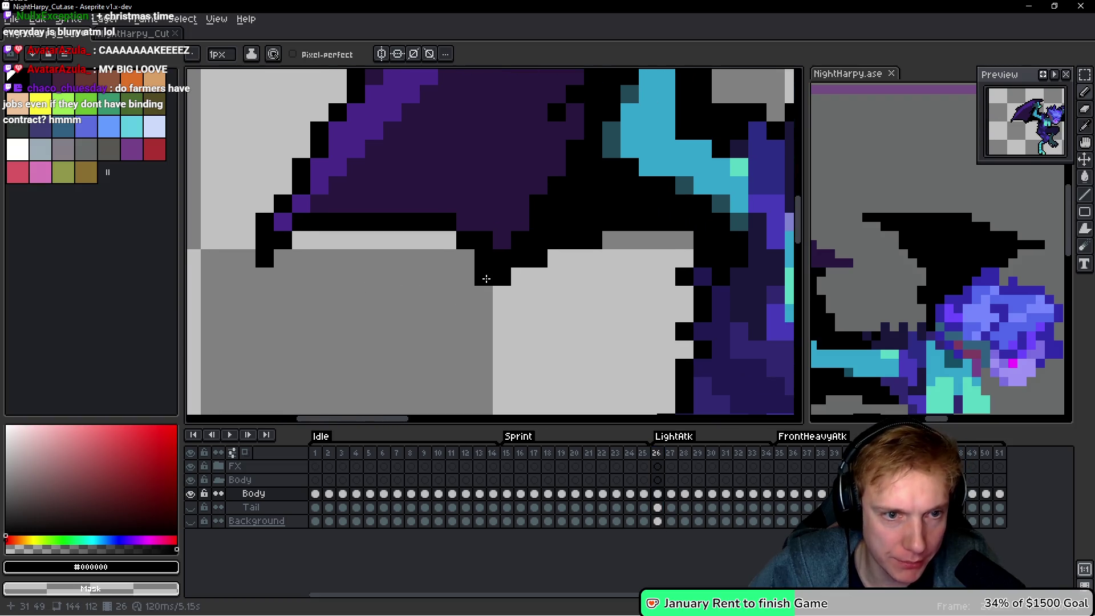
scroll(479, 293, down, 2)
scroll(523, 255, up, 3)
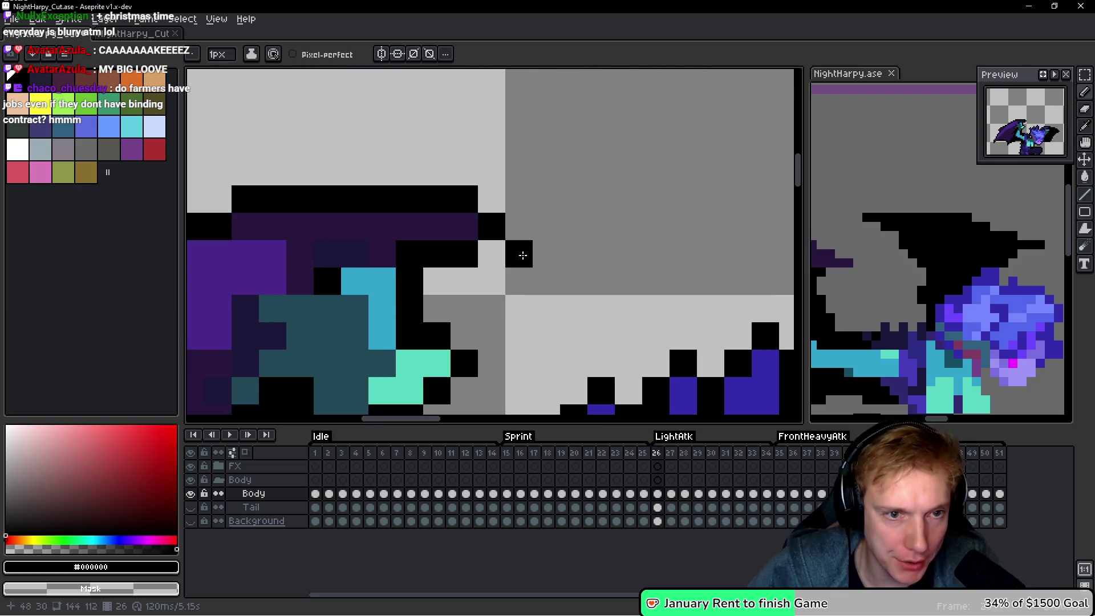
scroll(522, 251, down, 8)
scroll(366, 289, up, 7)
scroll(366, 289, down, 5)
scroll(662, 348, up, 7)
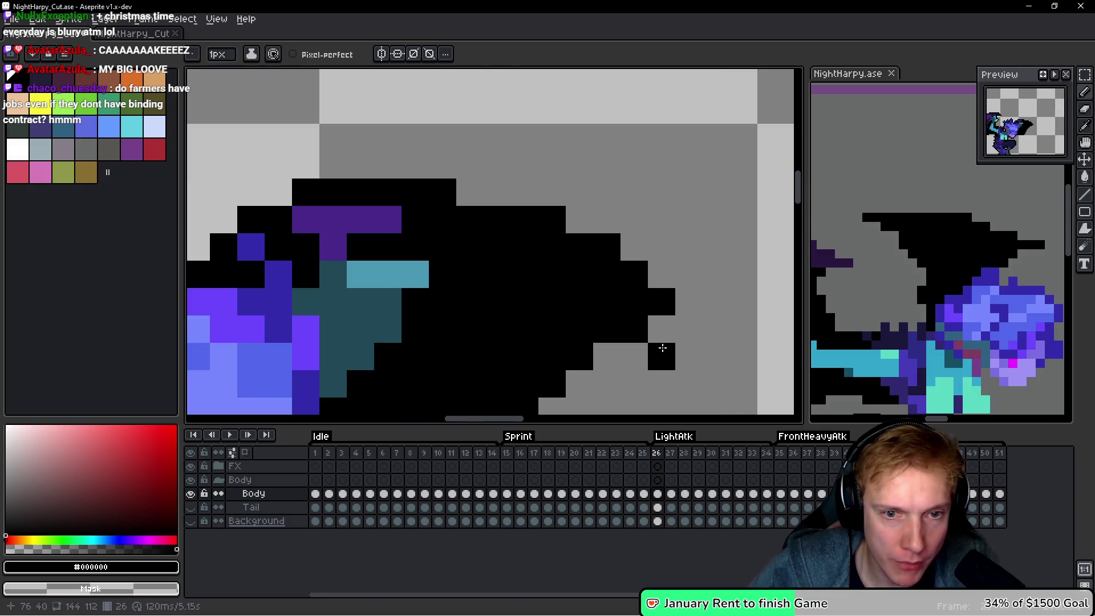
drag(661, 331, 683, 328)
scroll(684, 320, down, 5)
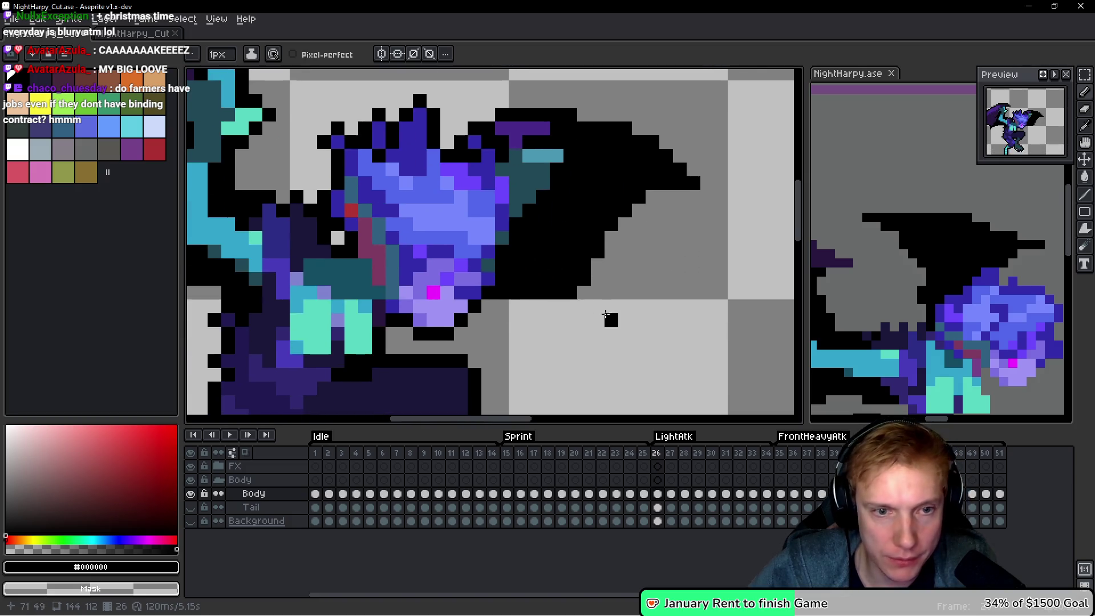
On frame 27, add black wing-outline pixels, including two below the wing's black mass.
key(.)
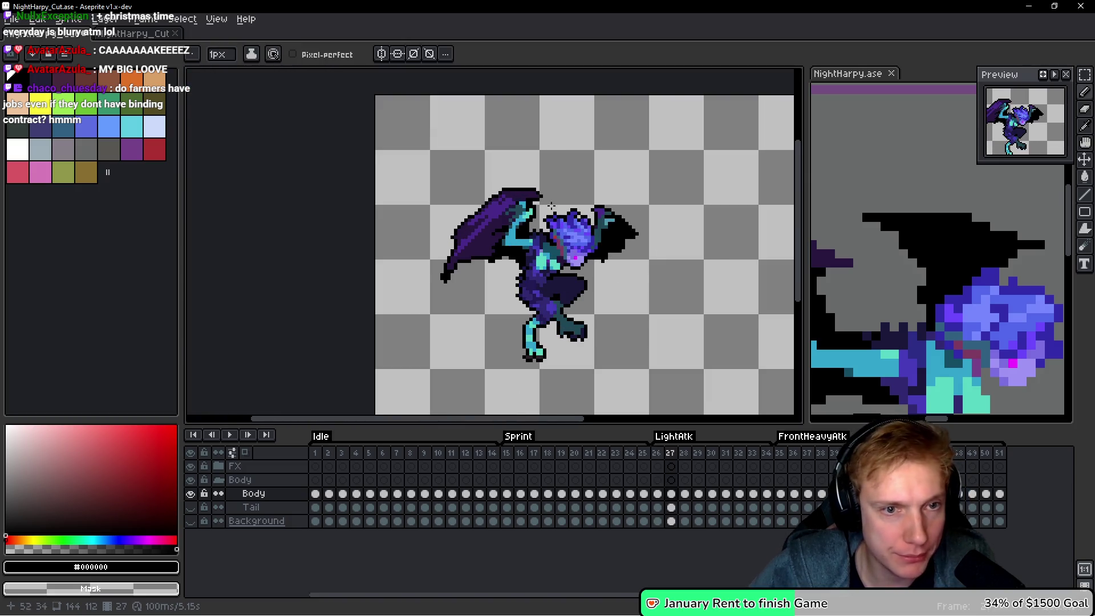
scroll(549, 203, up, 8)
mouse_move(495, 159)
mouse_down()
mouse_move(504, 159)
mouse_move(505, 136)
mouse_up()
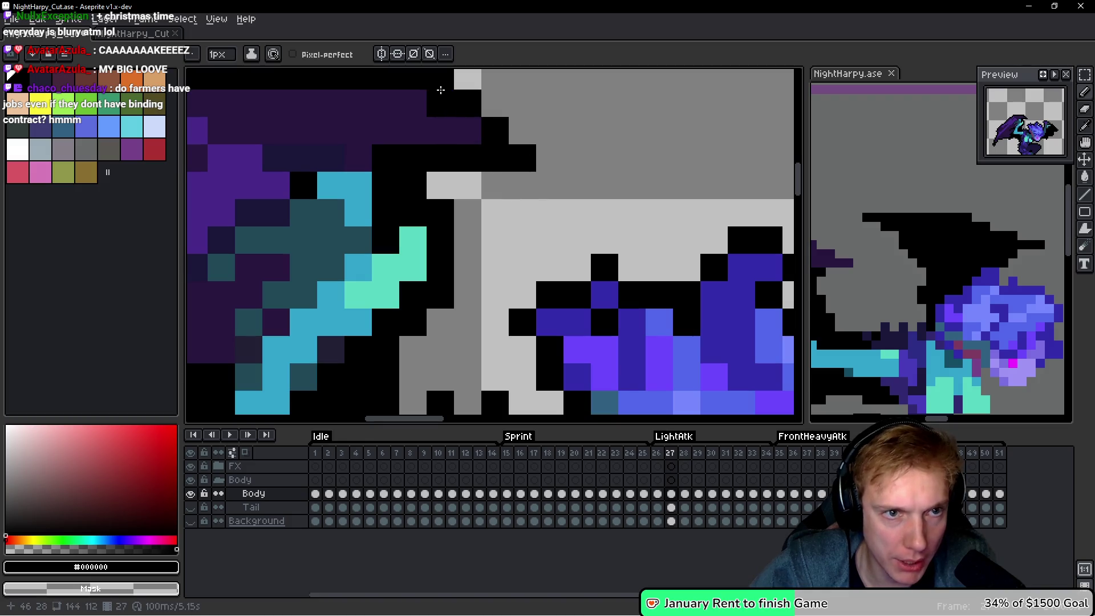
scroll(439, 101, down, 3)
scroll(451, 156, up, 2)
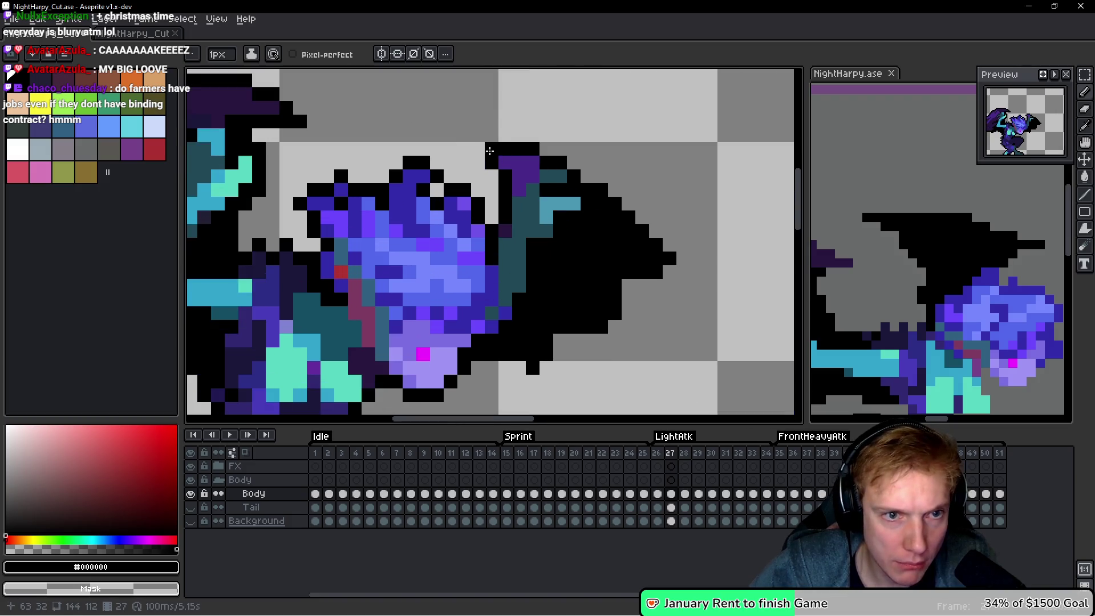
click(669, 231)
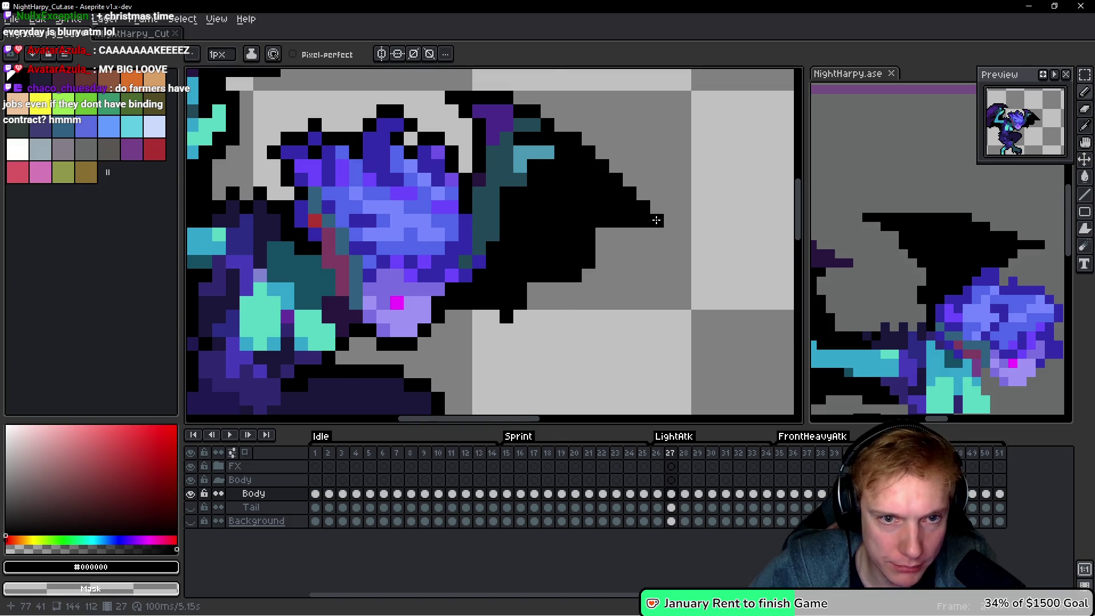
scroll(655, 221, down, 3)
scroll(547, 296, up, 4)
click(606, 293)
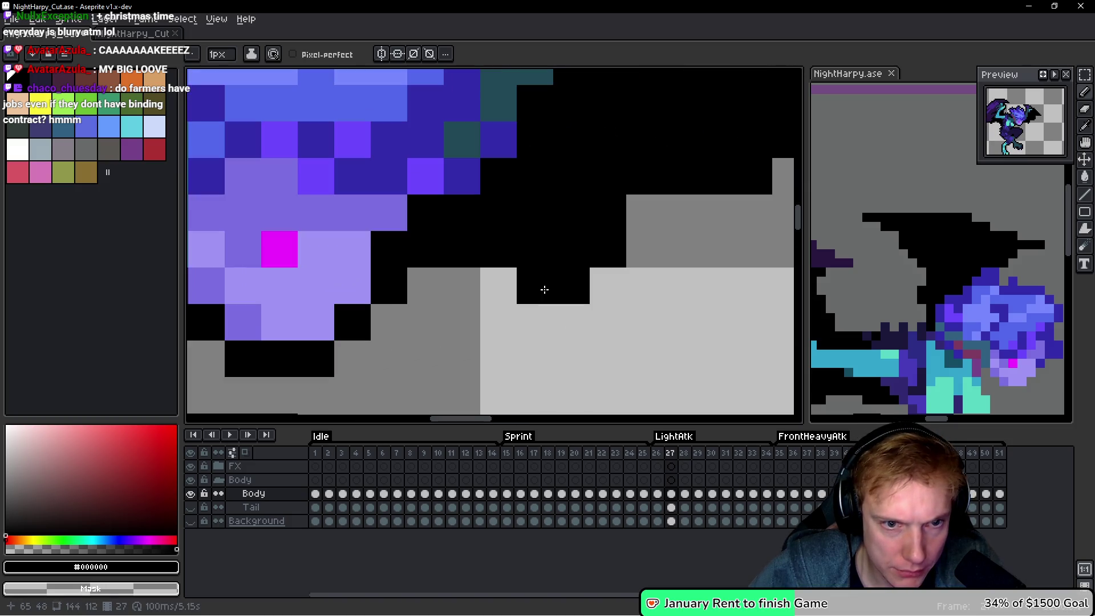
drag(542, 289, 538, 314)
Draw a short black outline stroke beside frame 27's wing.
scroll(669, 333, down, 1)
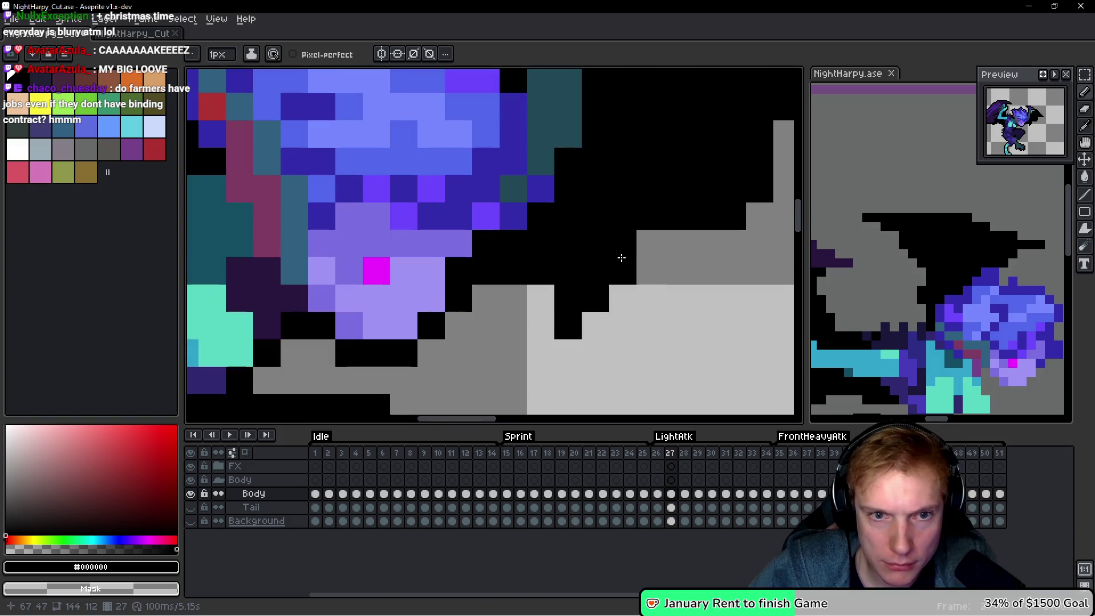
scroll(639, 256, down, 4)
scroll(494, 285, up, 1)
scroll(494, 285, up, 1)
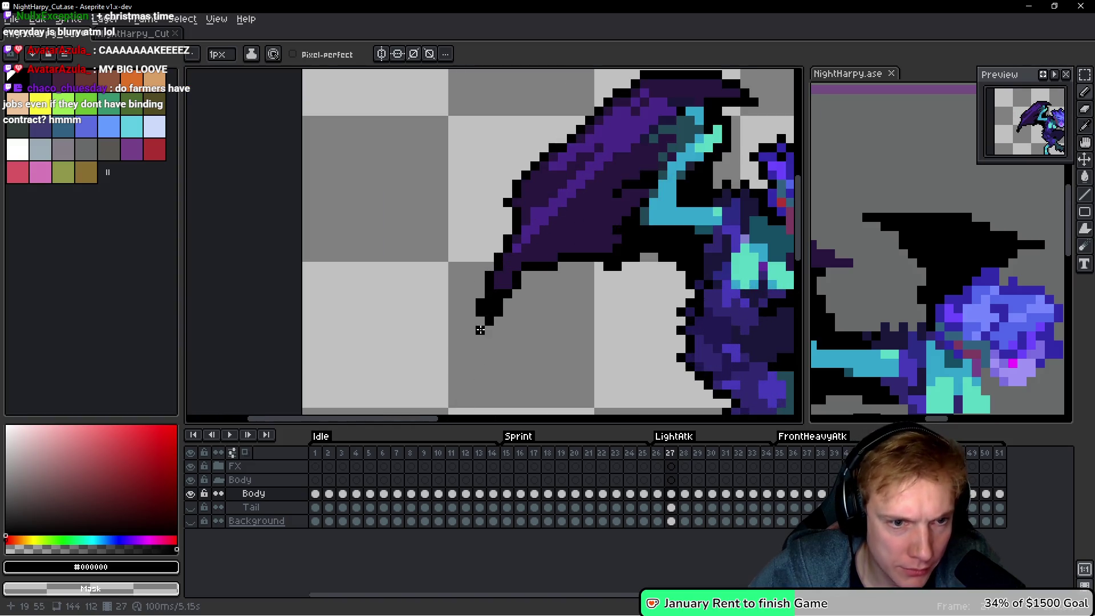
drag(511, 212, 486, 212)
scroll(470, 228, down, 2)
scroll(470, 229, up, 2)
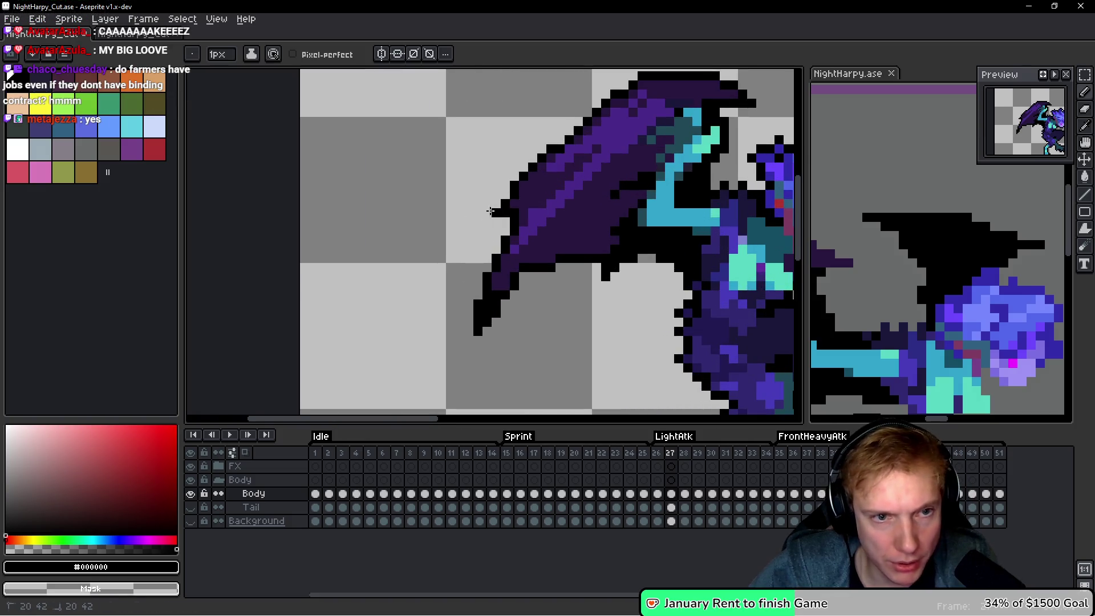
scroll(627, 228, down, 4)
scroll(630, 229, up, 2)
Add six black outline pixels along the wing's left edge and recolour two stray purple pixels black.
drag(629, 230, 540, 239)
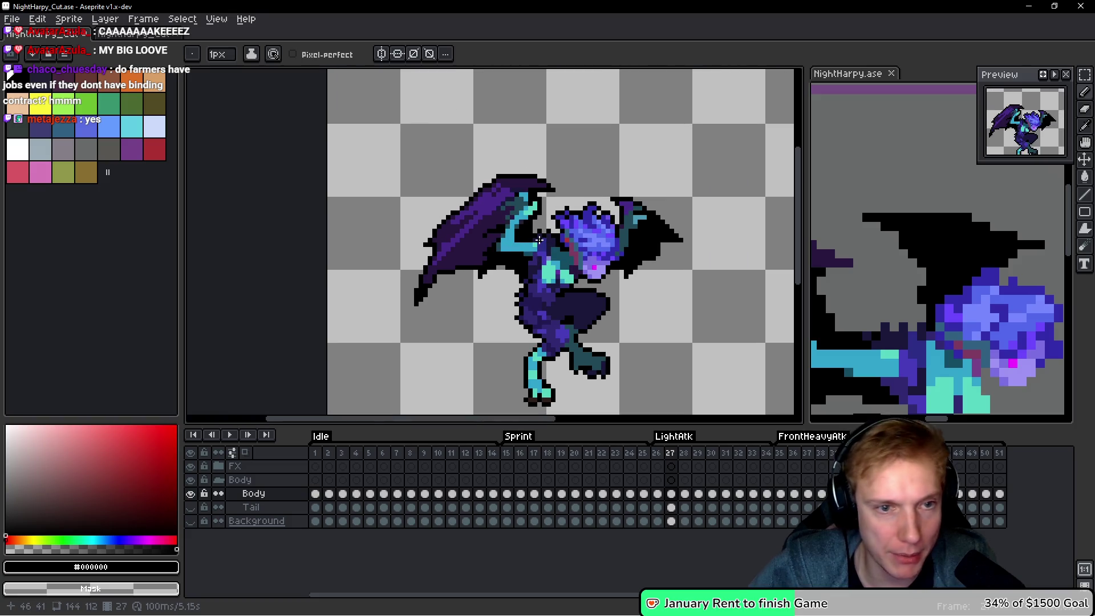
scroll(516, 241, up, 5)
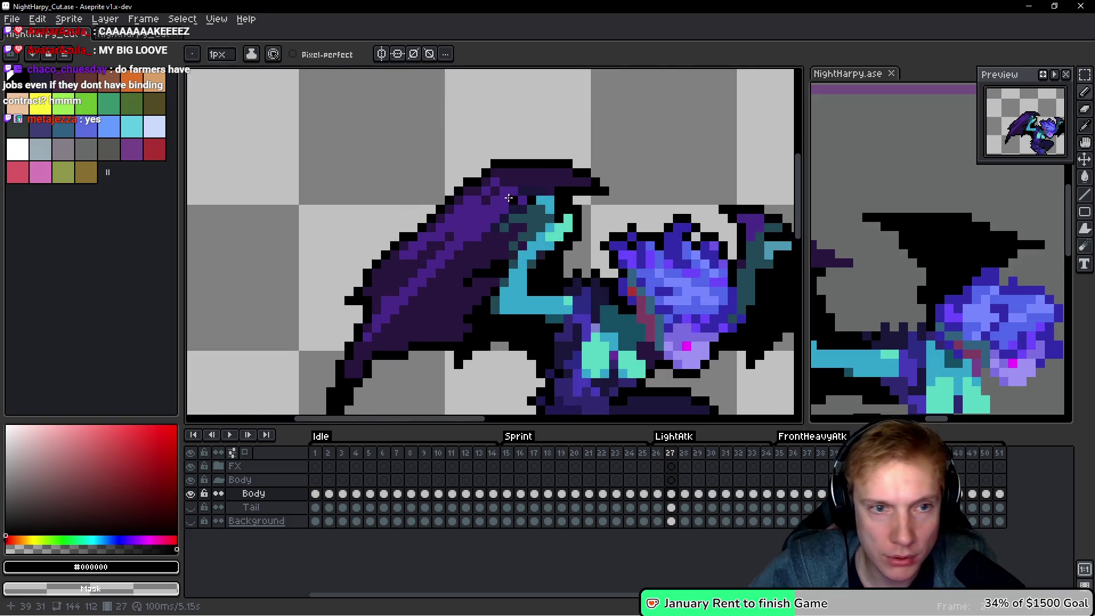
click(452, 222)
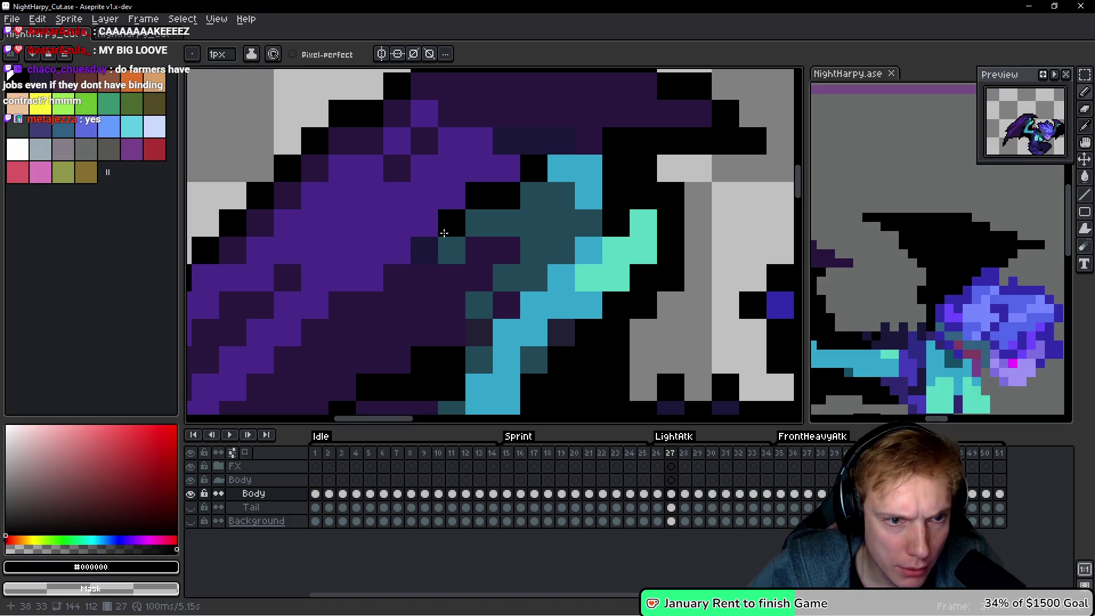
click(424, 250)
click(425, 277)
click(424, 305)
click(452, 278)
click(487, 251)
click(504, 251)
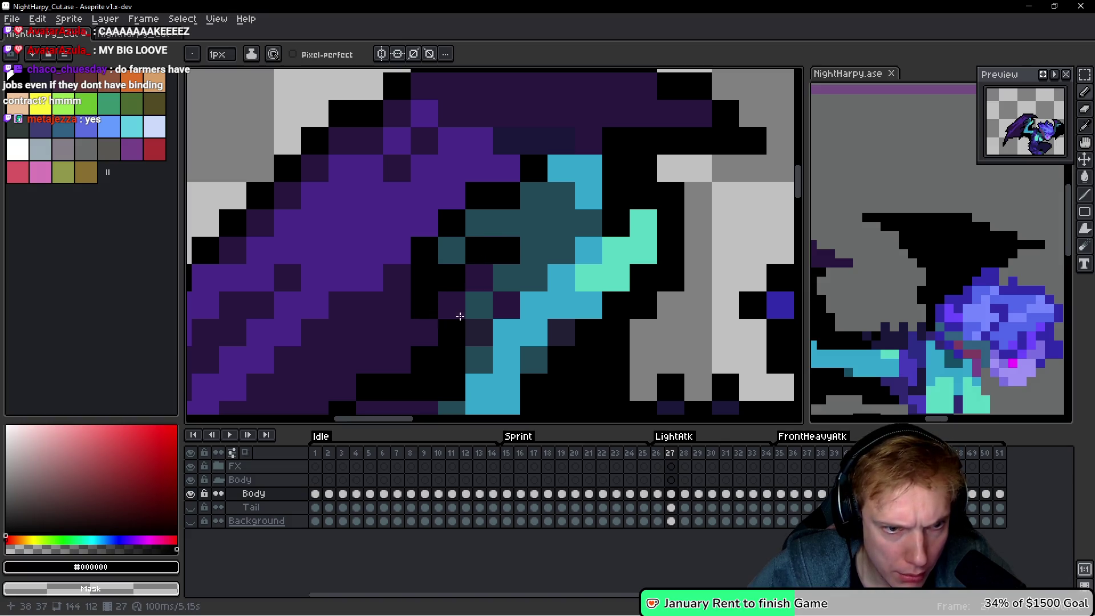
click(479, 278)
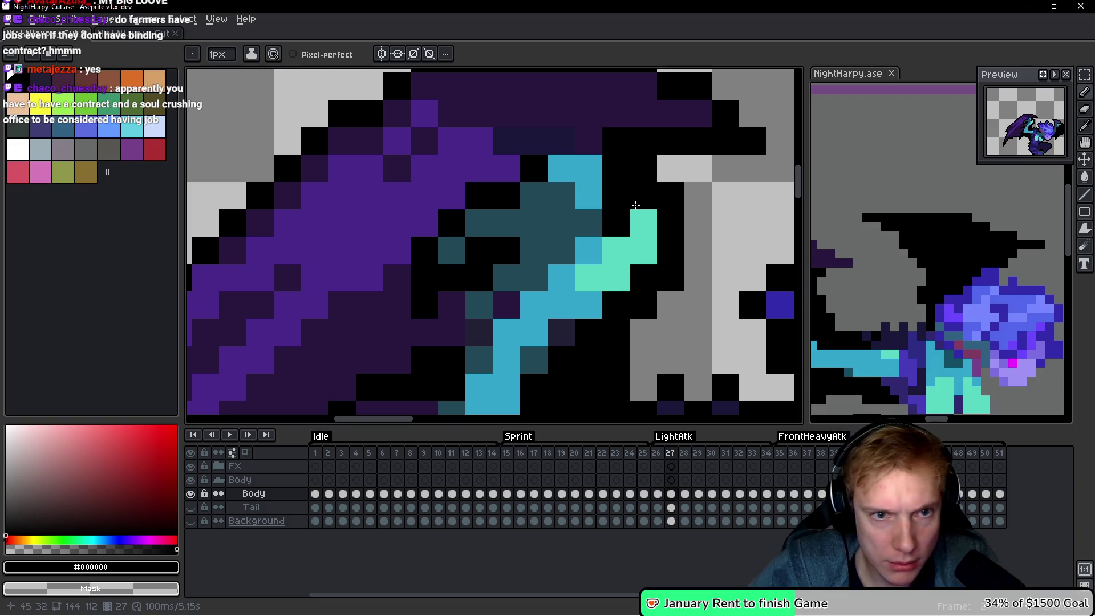
scroll(578, 140, down, 7)
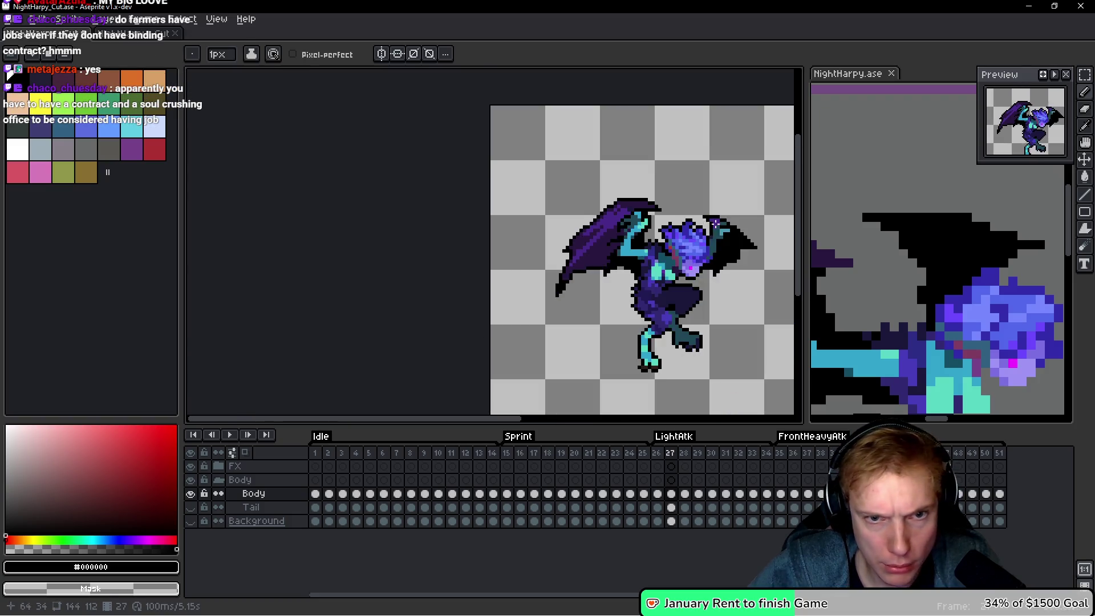
On frame 26, paint black pixels along the wing's top purple row.
key(comma)
scroll(649, 211, up, 5)
scroll(649, 211, up, 3)
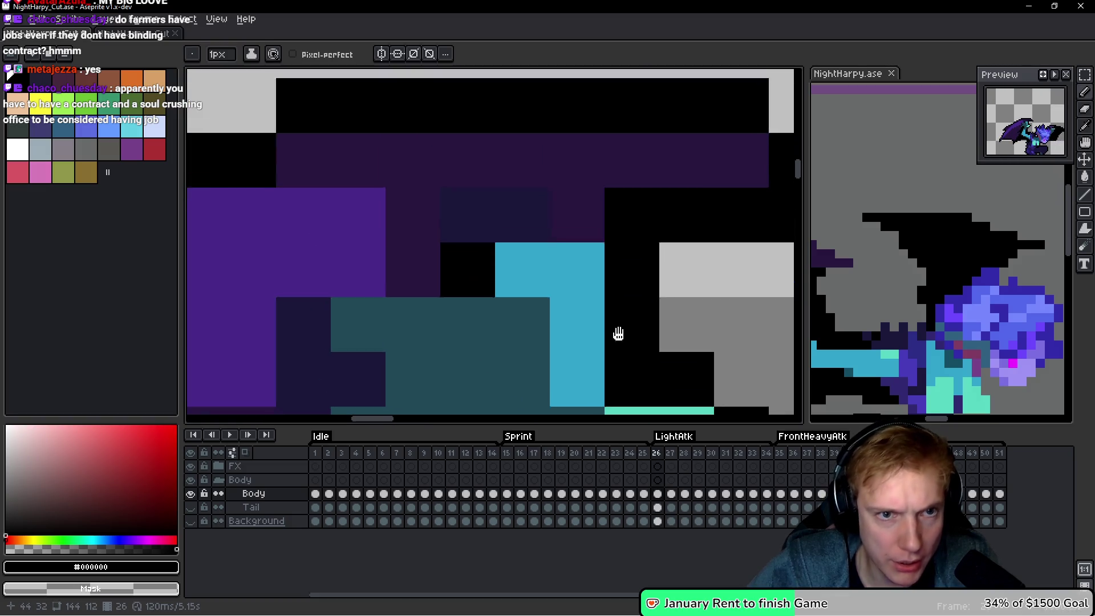
scroll(580, 251, down, 1)
scroll(591, 248, down, 1)
mouse_move(599, 251)
mouse_down()
mouse_move(580, 228)
mouse_move(512, 235)
mouse_move(494, 225)
mouse_move(525, 254)
mouse_up()
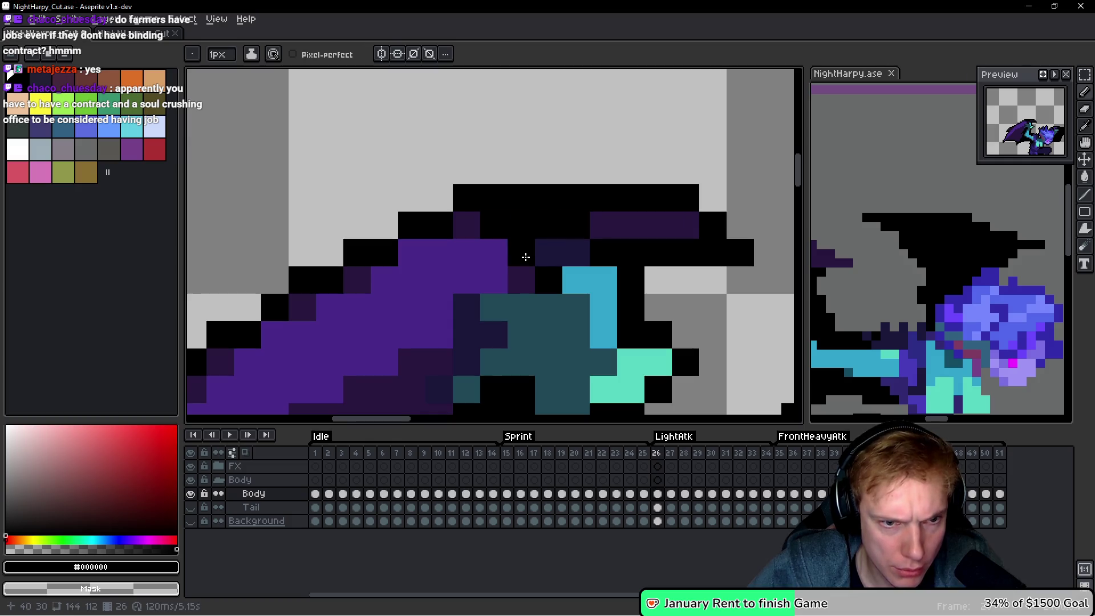
Fill the outline gaps at the wing-arm joint and arm edge with black pixels.
drag(618, 314, 666, 271)
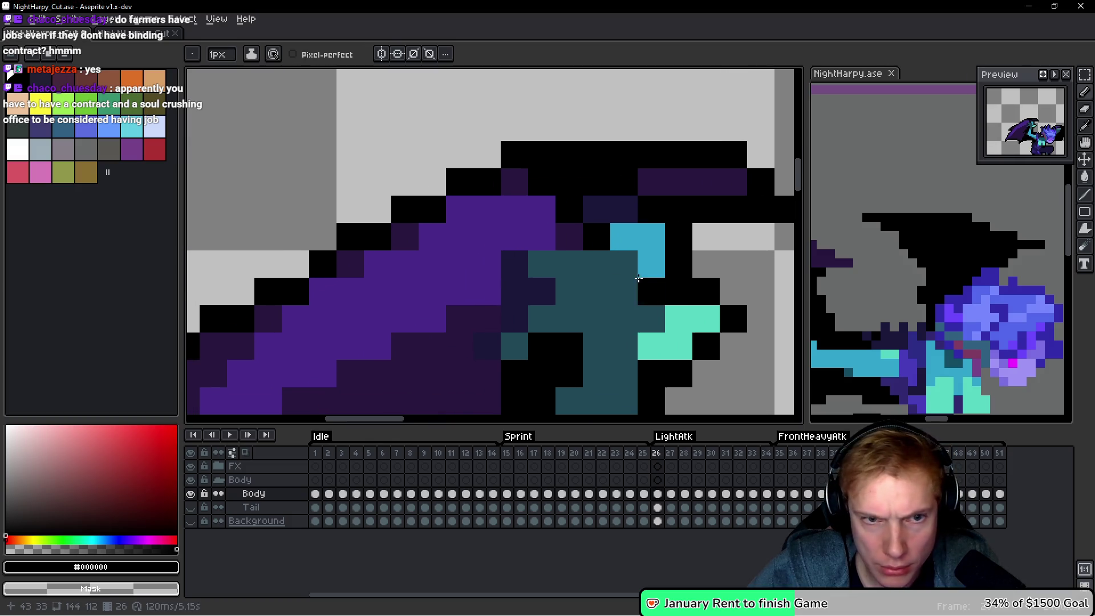
mouse_move(541, 236)
mouse_down()
mouse_move(514, 263)
mouse_move(533, 289)
mouse_up()
alt+click(557, 251)
alt+click(514, 261)
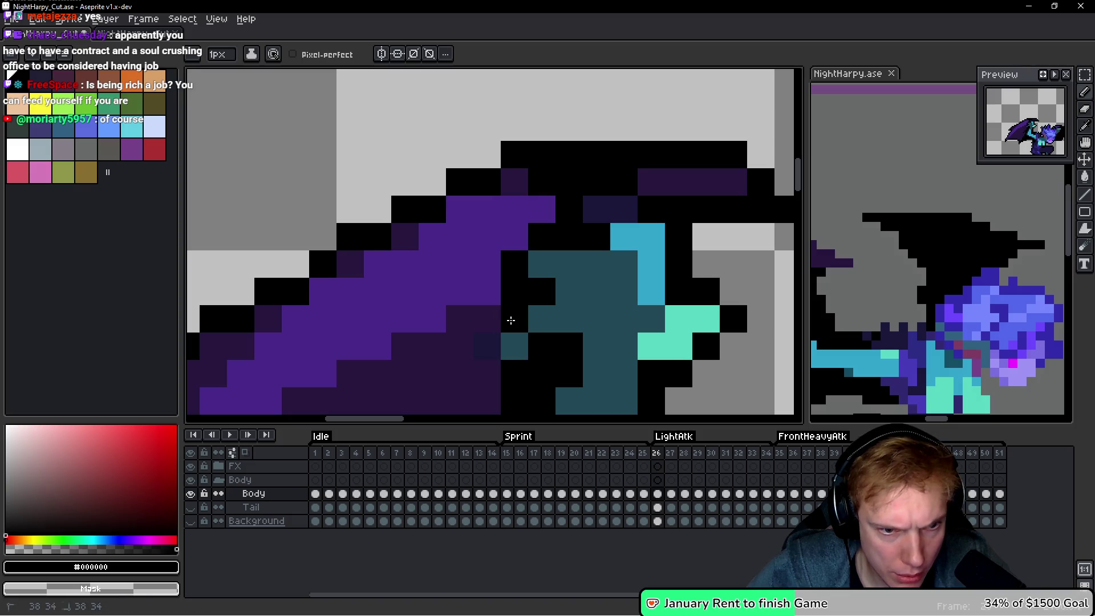
click(487, 374)
scroll(638, 346, down, 5)
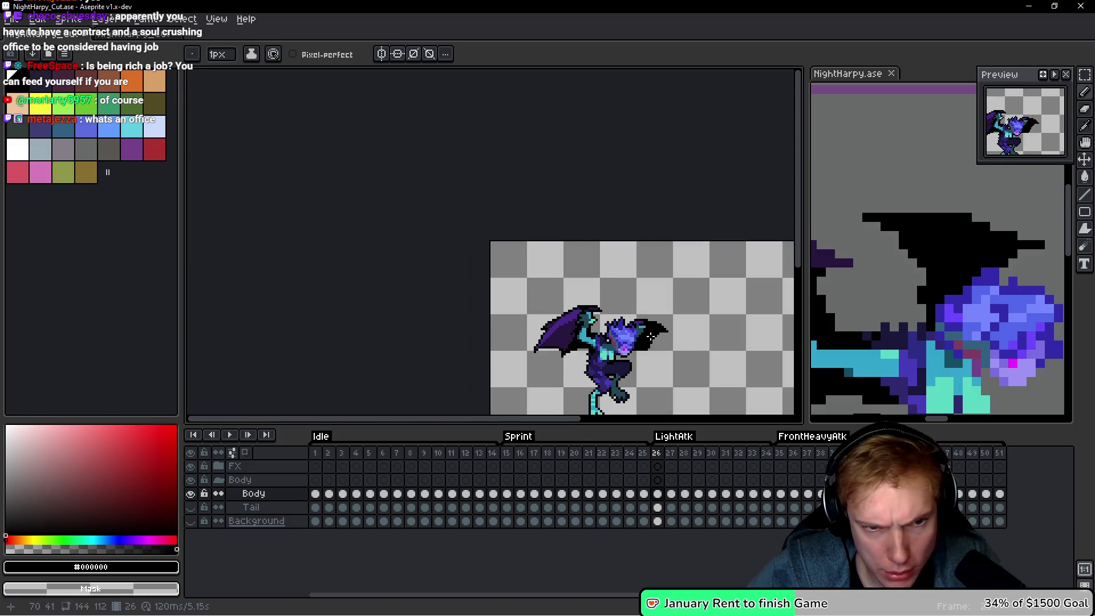
Play the animation to review the cleanup, then step forward through the attack frames.
key(Return)
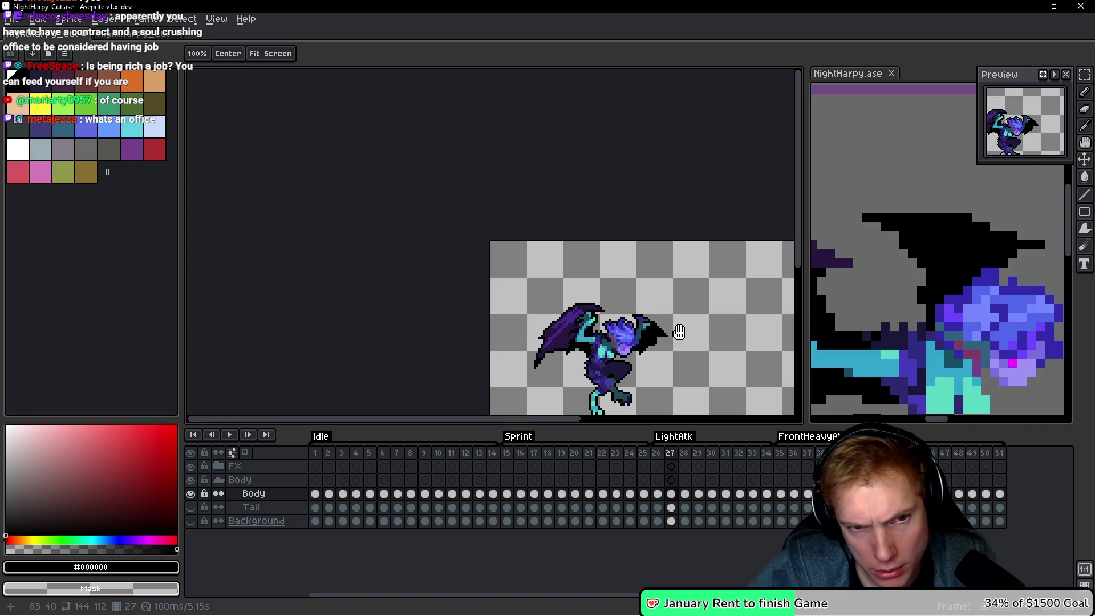
key(Return)
scroll(600, 317, up, 5)
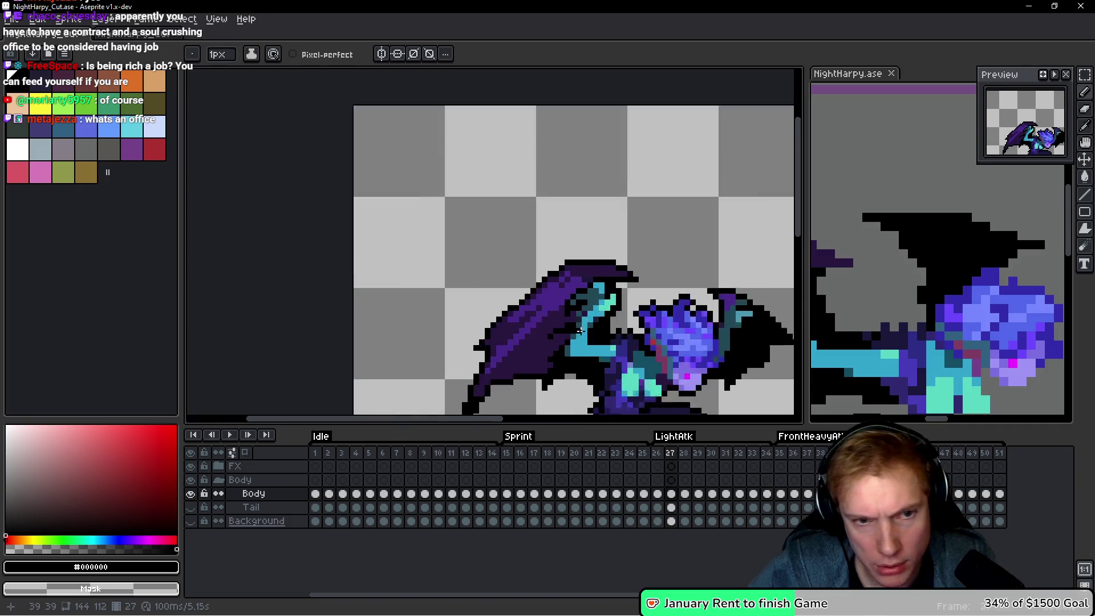
scroll(570, 302, down, 6)
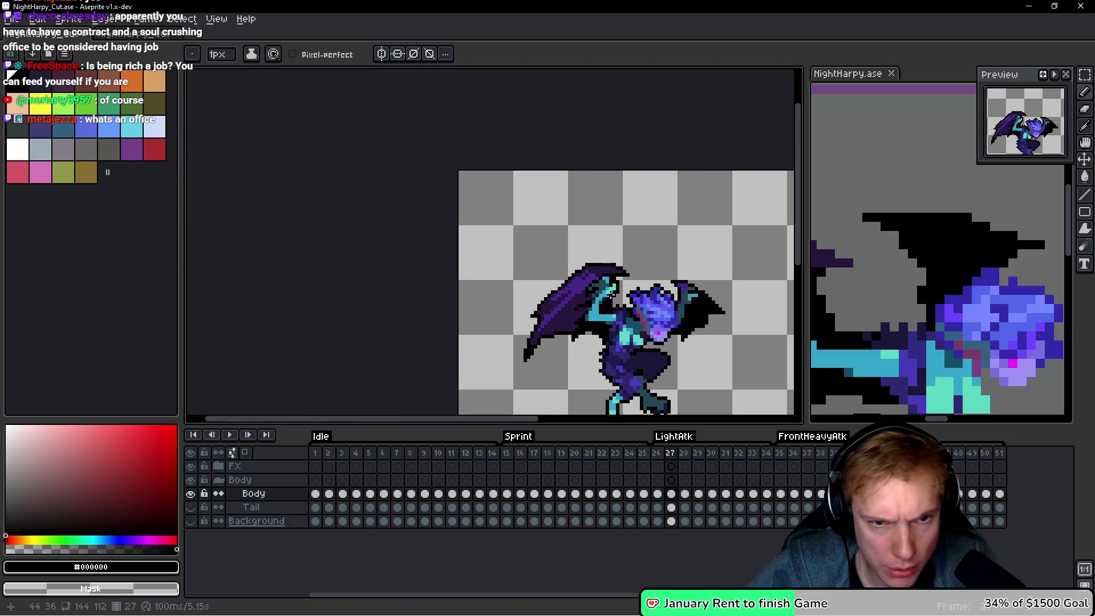
scroll(705, 278, down, 2)
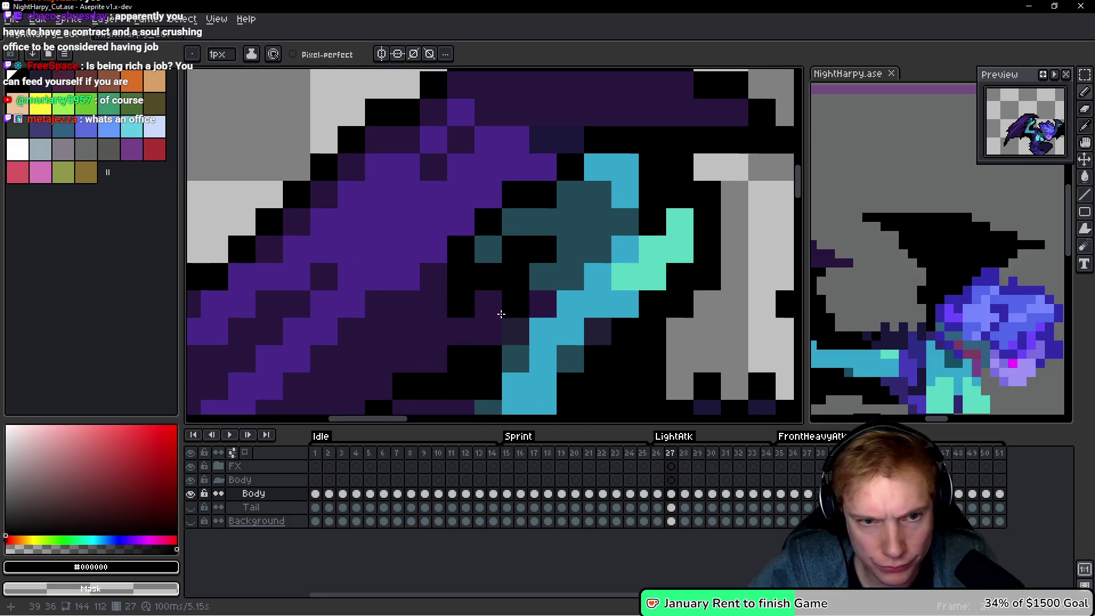
scroll(661, 300, down, 3)
key(h)
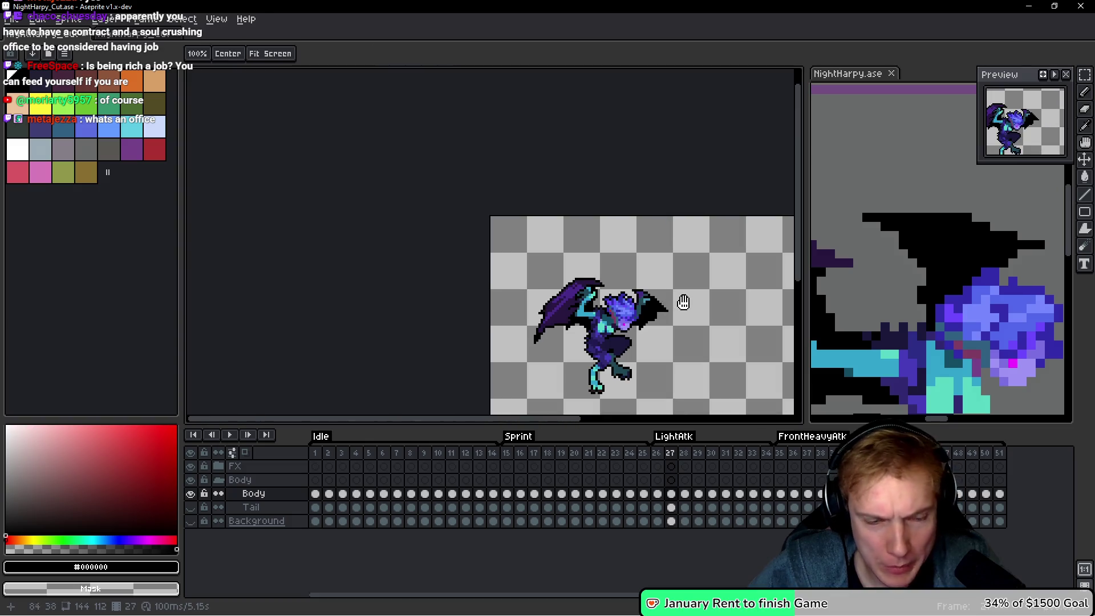
key(Right)
key(Right)
key(Right)
key(Right)
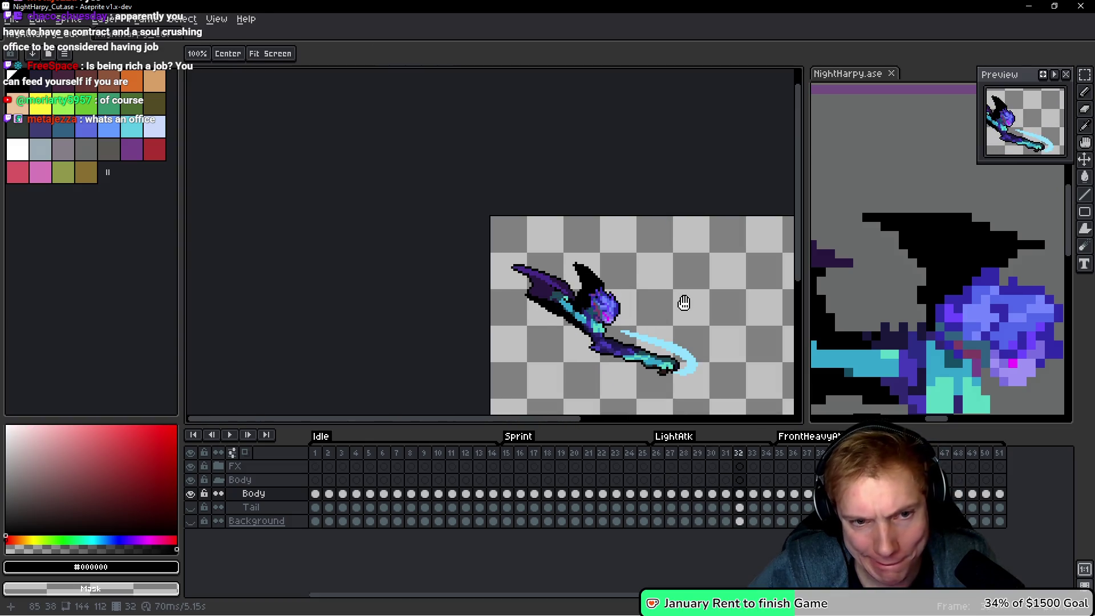
On frame 28, add two black pixels to the wing outline.
key(Left)
key(Left)
key(Left)
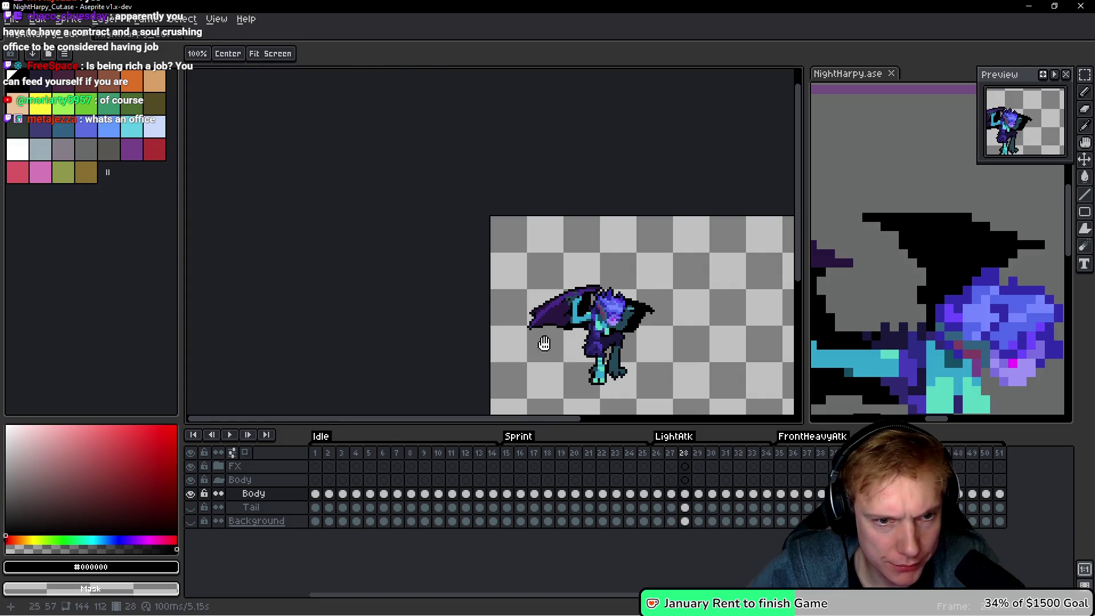
key(b)
scroll(530, 330, up, 5)
click(478, 332)
click(492, 237)
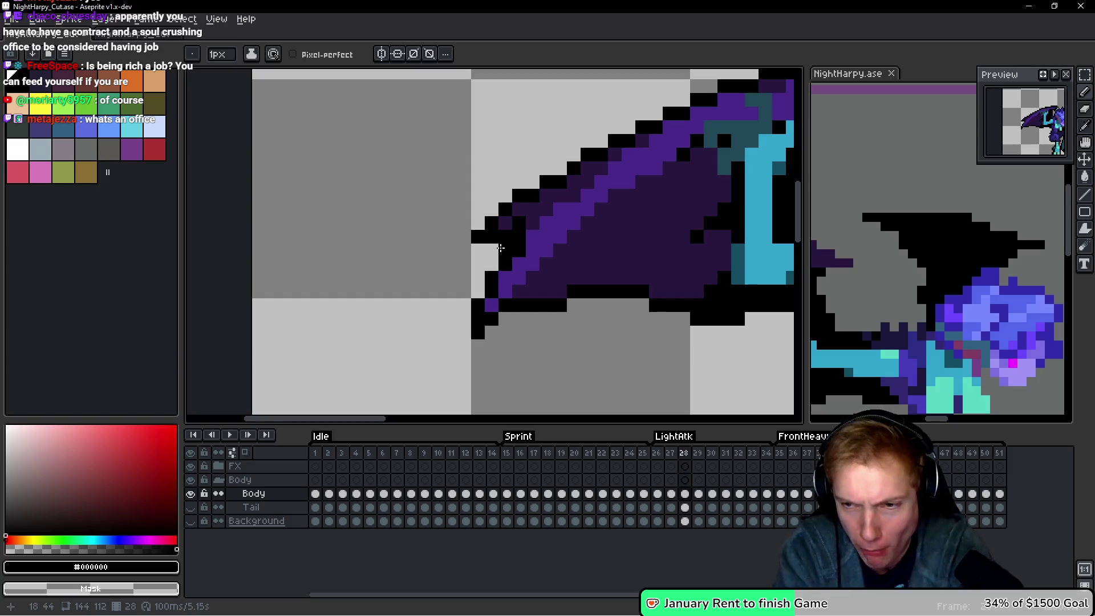
scroll(500, 248, down, 5)
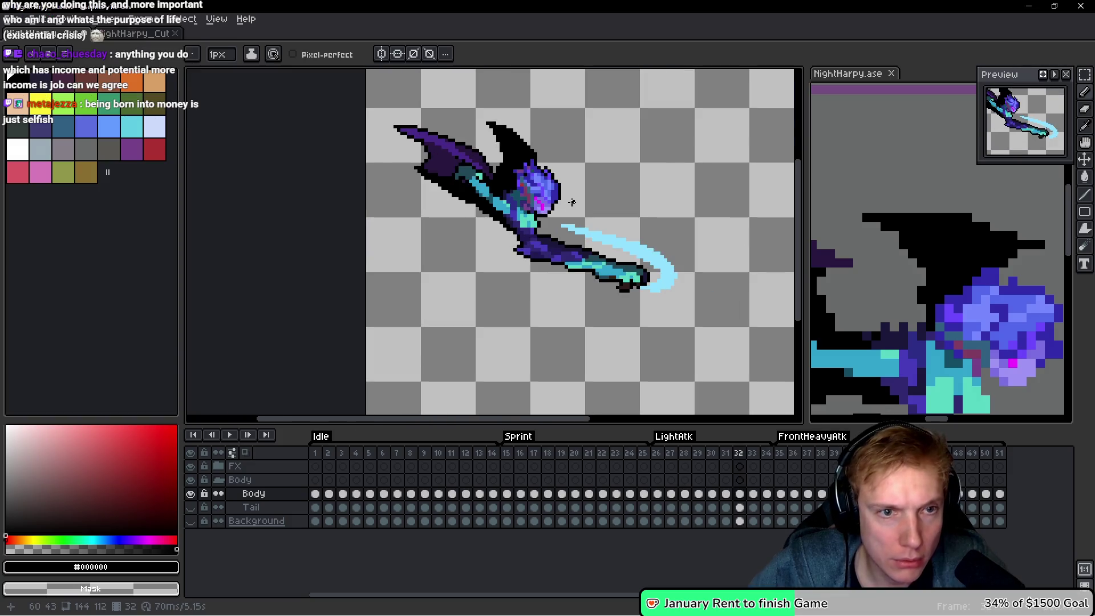
On frame 30, add black pixels at the wing tip and lower wing edge, undoing a mistaken stroke.
key(h)
key(Return)
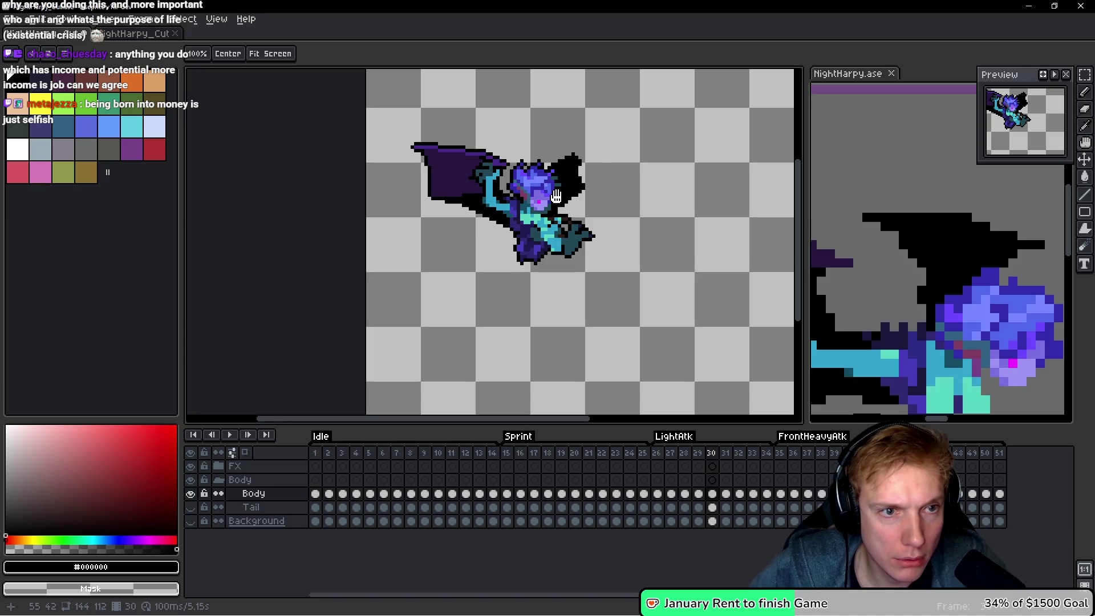
key(b)
scroll(417, 142, up, 6)
click(394, 140)
scroll(447, 251, down, 5)
drag(524, 254, 502, 212)
key(ctrl+z)
key(ctrl+z)
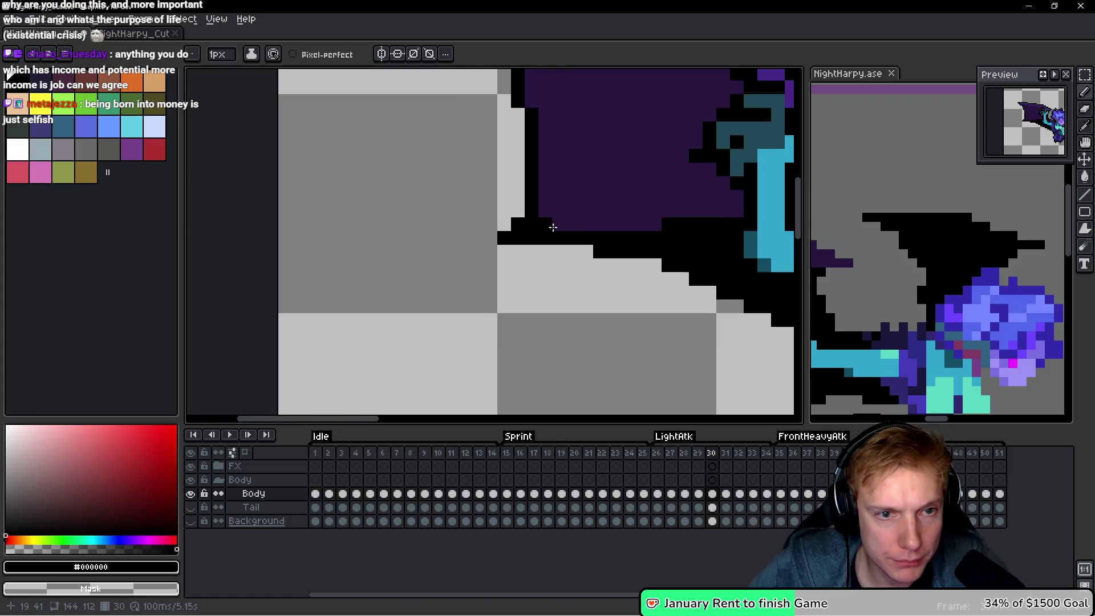
scroll(551, 224, down, 3)
scroll(582, 188, up, 3)
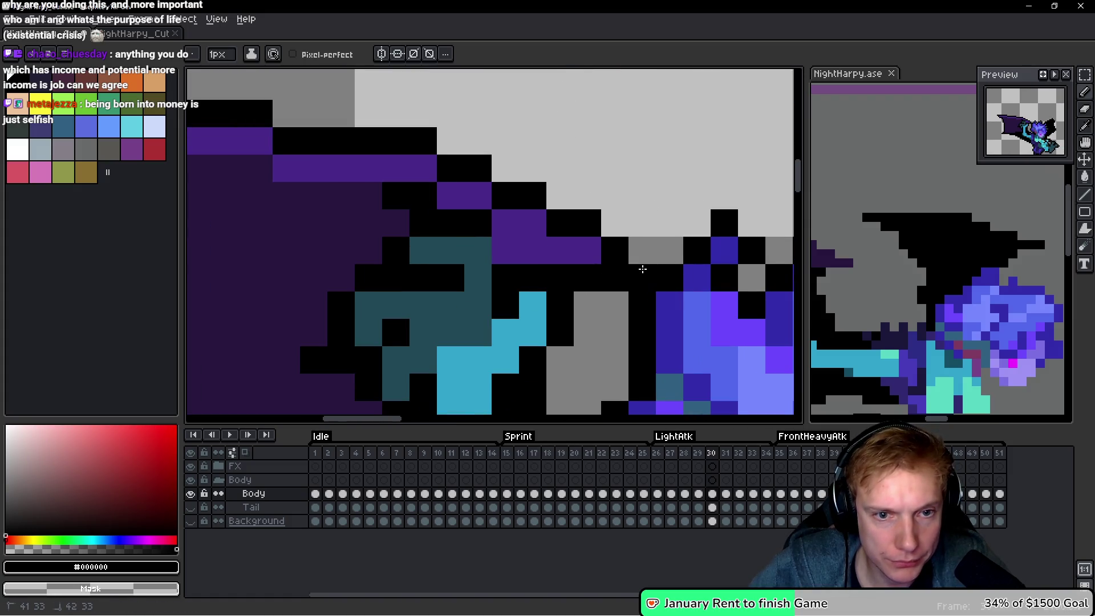
scroll(492, 237, up, 3)
scroll(491, 236, up, 1)
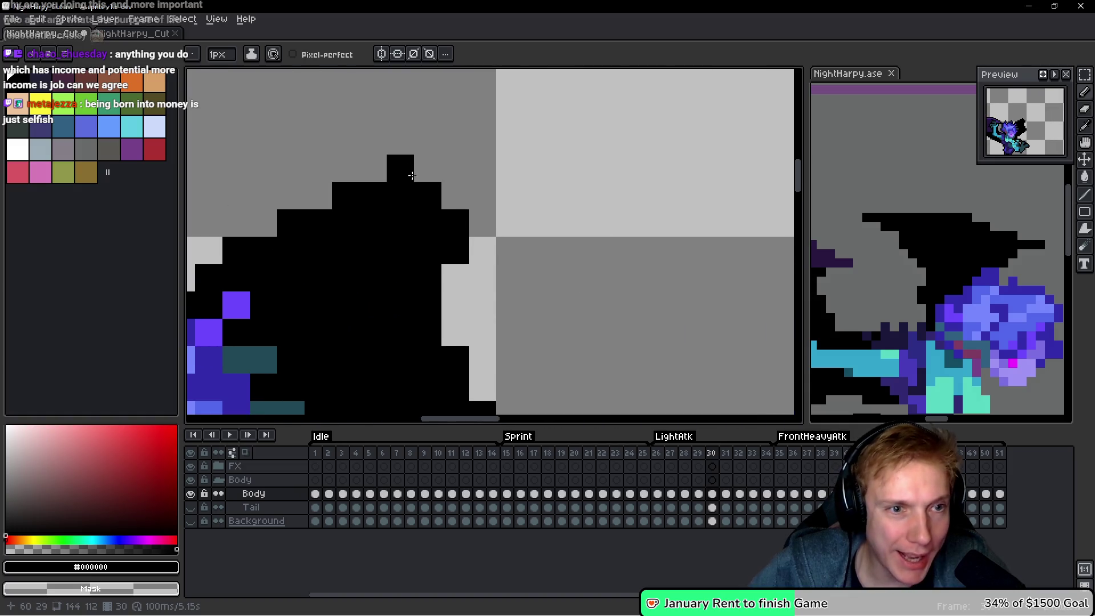
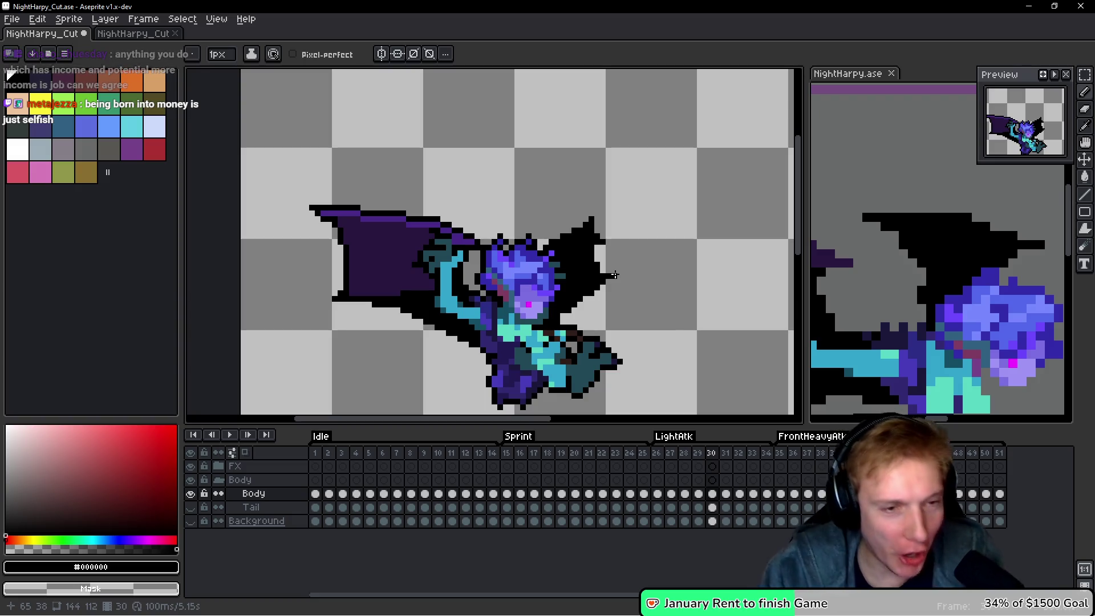
Blacken a stray cyan outline pixel on frame 30 and compare neighbouring frames.
scroll(399, 268, up, 2)
click(603, 215)
key(Left)
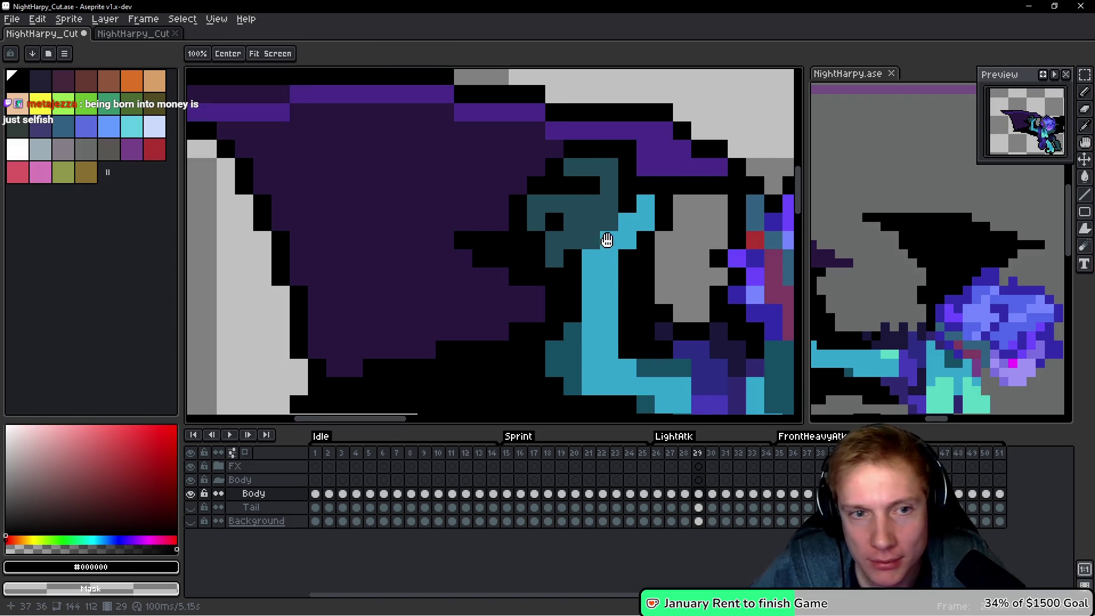
key(Right)
key(Right)
key(Right)
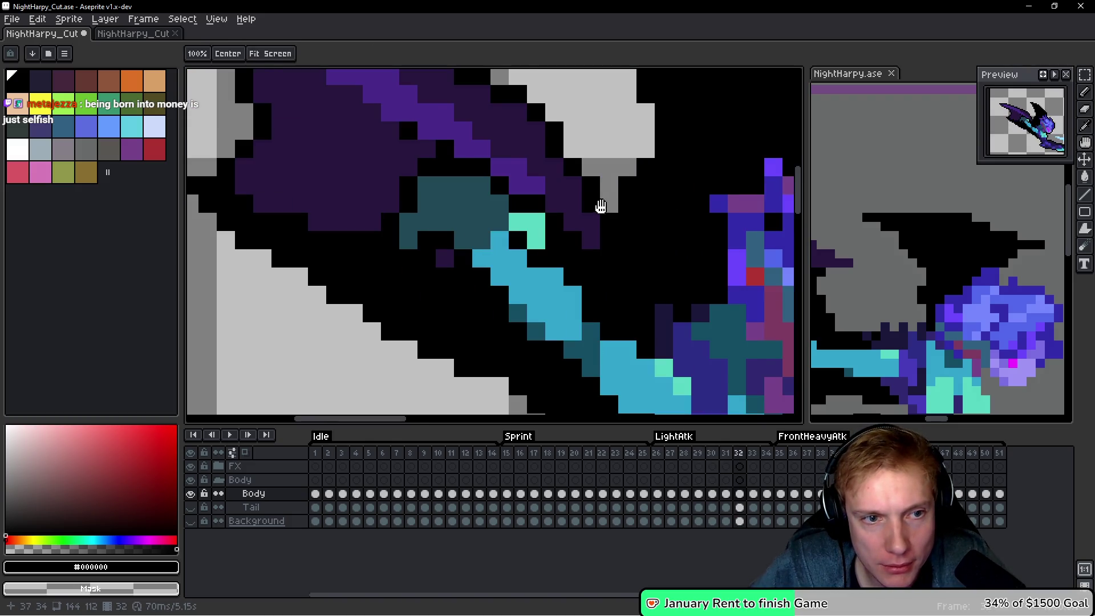
scroll(602, 206, down, 2)
scroll(422, 86, up, 2)
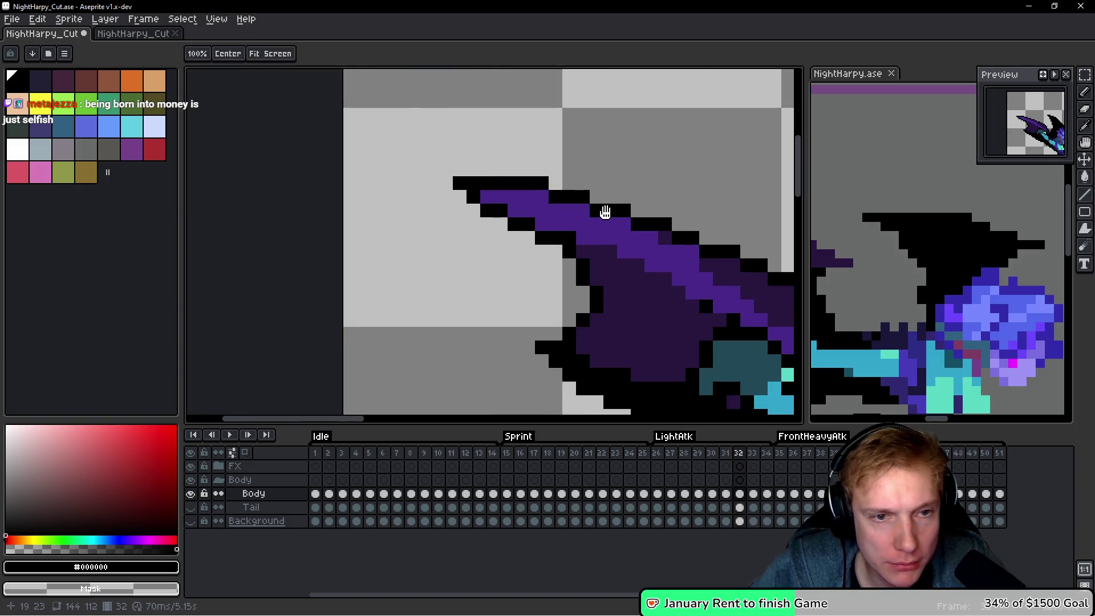
On frame 33, extend the wing-tip outline with black pixels.
key(Right)
click(487, 237)
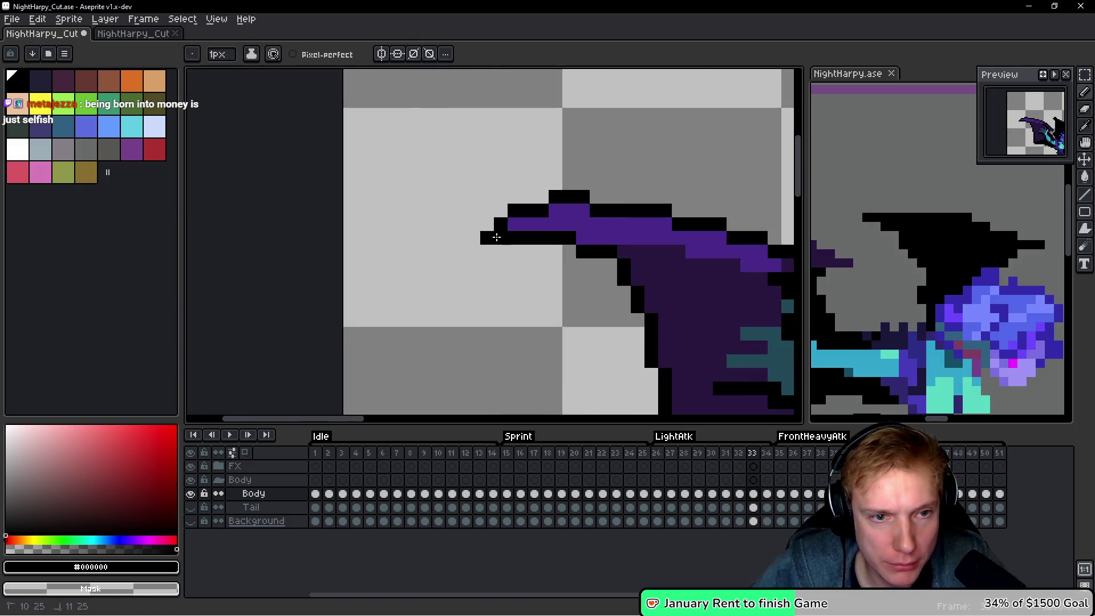
scroll(496, 237, down, 2)
scroll(707, 288, up, 3)
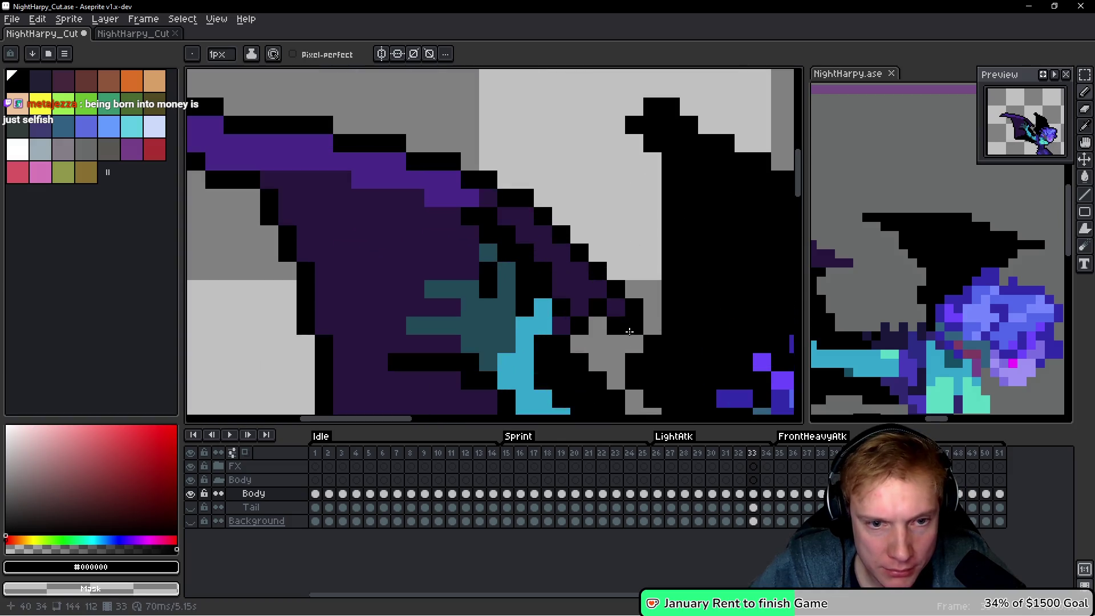
drag(633, 106, 616, 107)
scroll(542, 135, right, 3)
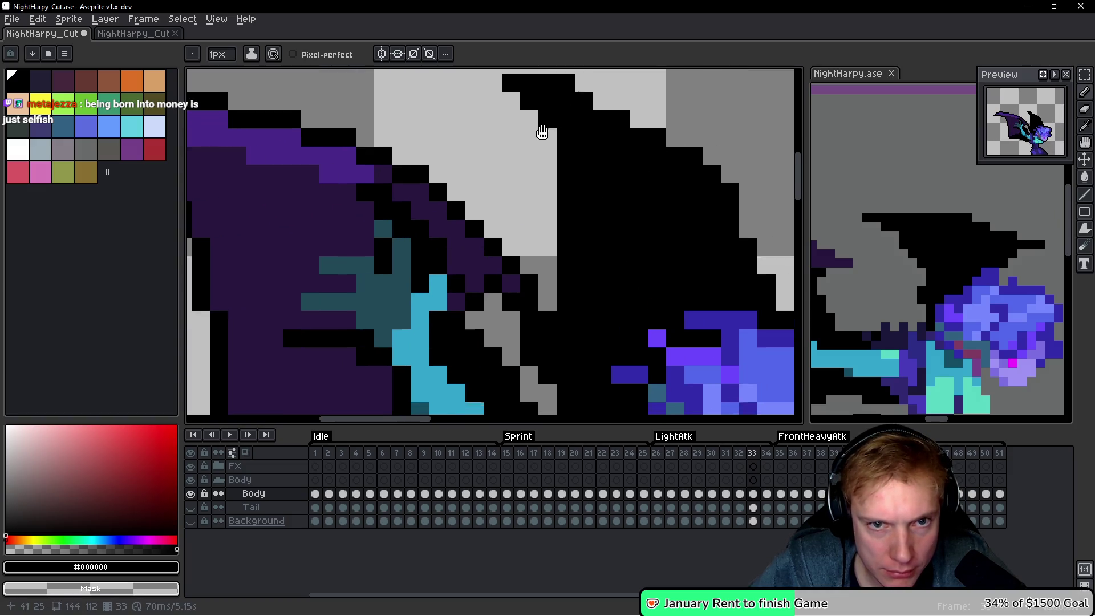
click(566, 109)
Draw a black outline along the wing's lower edge, separating it from the teal arm.
scroll(584, 225, down, 3)
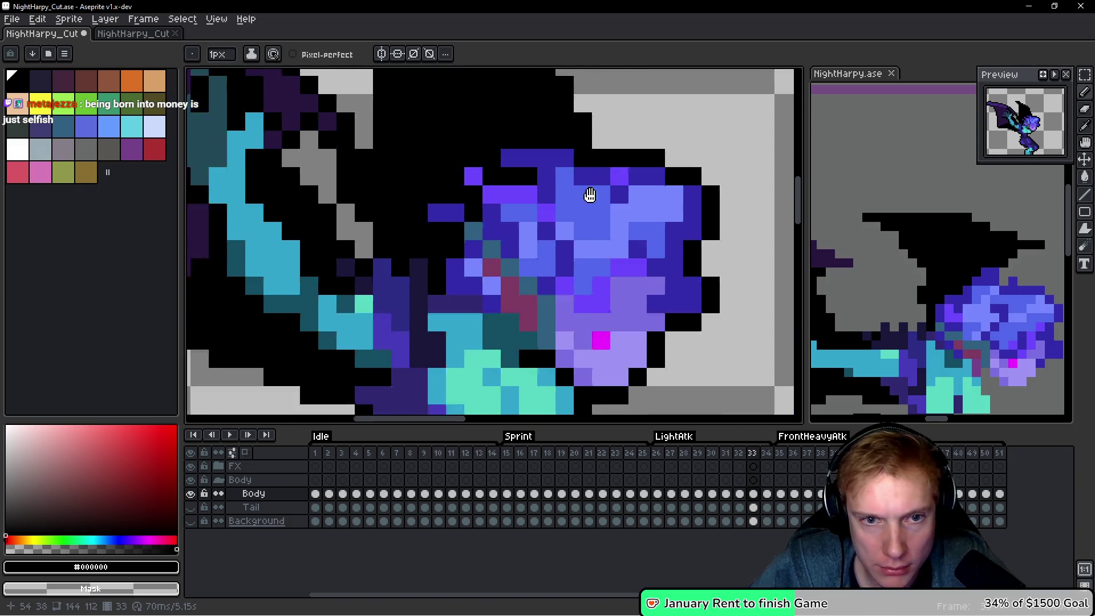
scroll(586, 195, down, 2)
scroll(392, 279, up, 2)
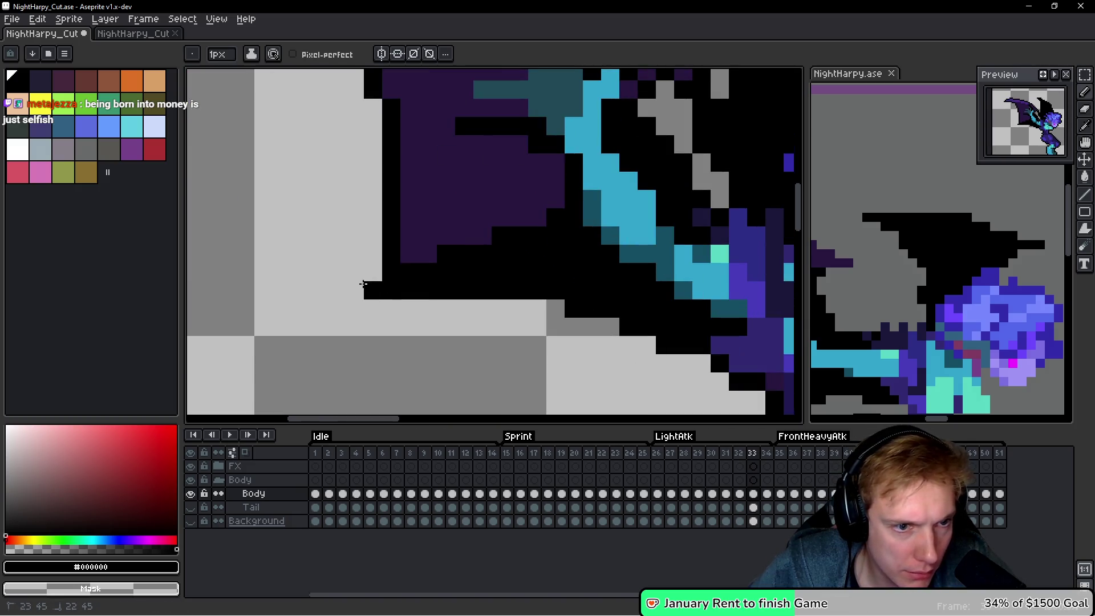
scroll(374, 274, down, 5)
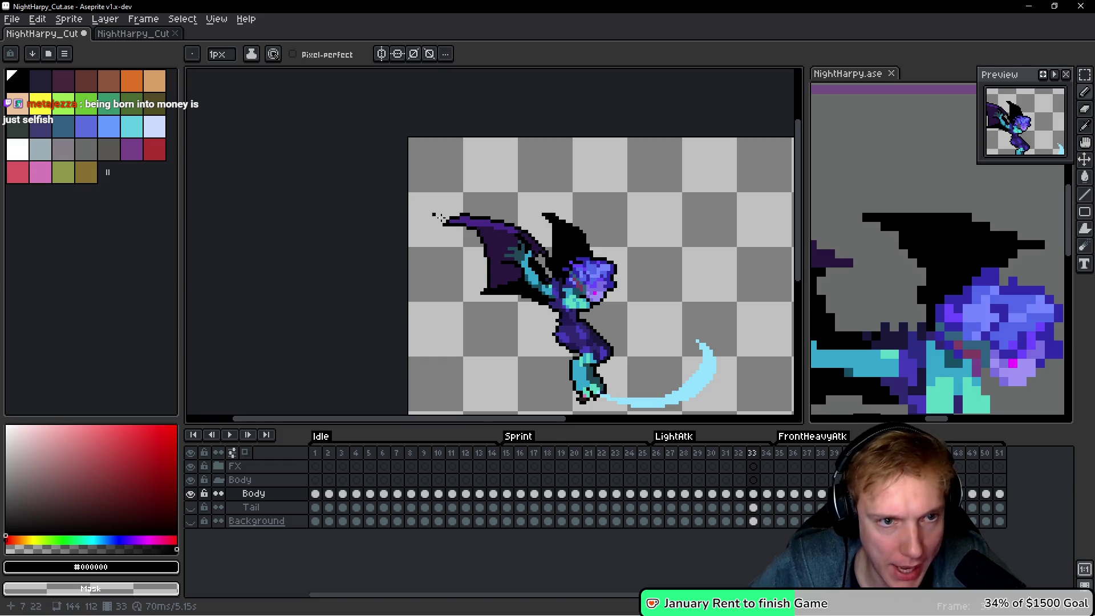
scroll(504, 250, down, 1)
key(space)
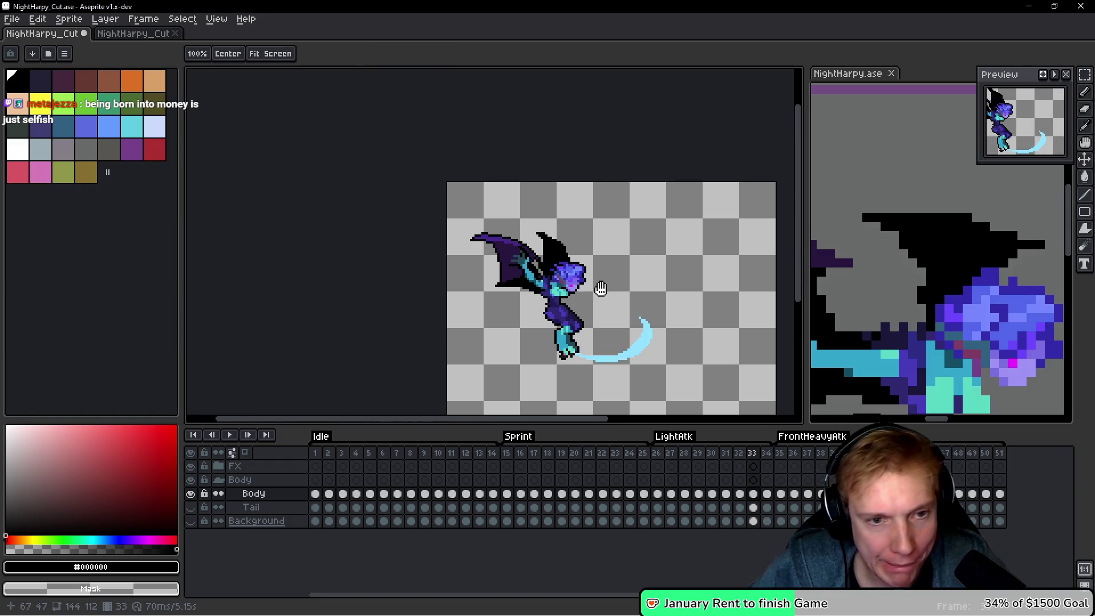
scroll(573, 278, up, 5)
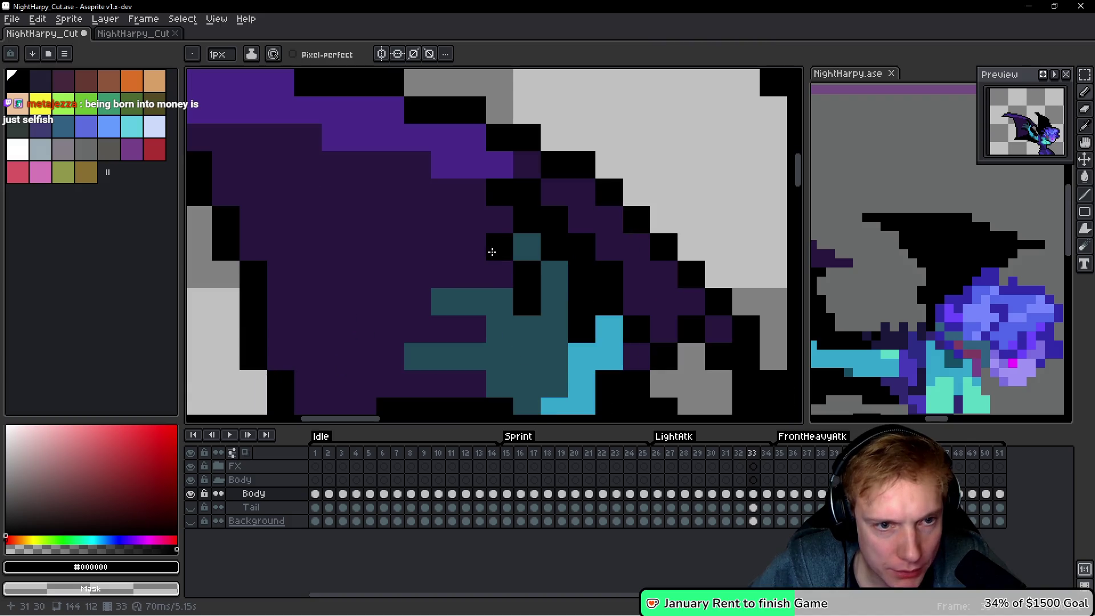
mouse_move(508, 271)
mouse_down()
mouse_move(410, 278)
mouse_move(452, 344)
mouse_move(411, 330)
mouse_move(404, 348)
mouse_move(454, 378)
mouse_move(488, 381)
mouse_move(565, 318)
mouse_move(565, 288)
mouse_up()
Compare frame 33 against the previous frame's pose.
scroll(565, 286, down, 4)
scroll(582, 291, down, 1)
key(comma)
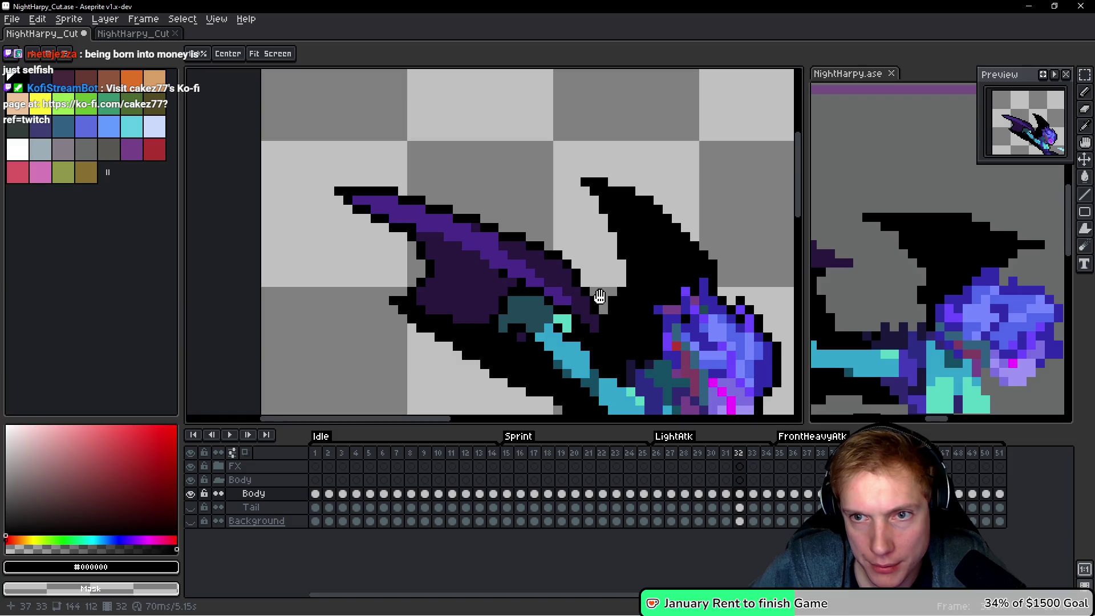
key(period)
scroll(594, 303, up, 3)
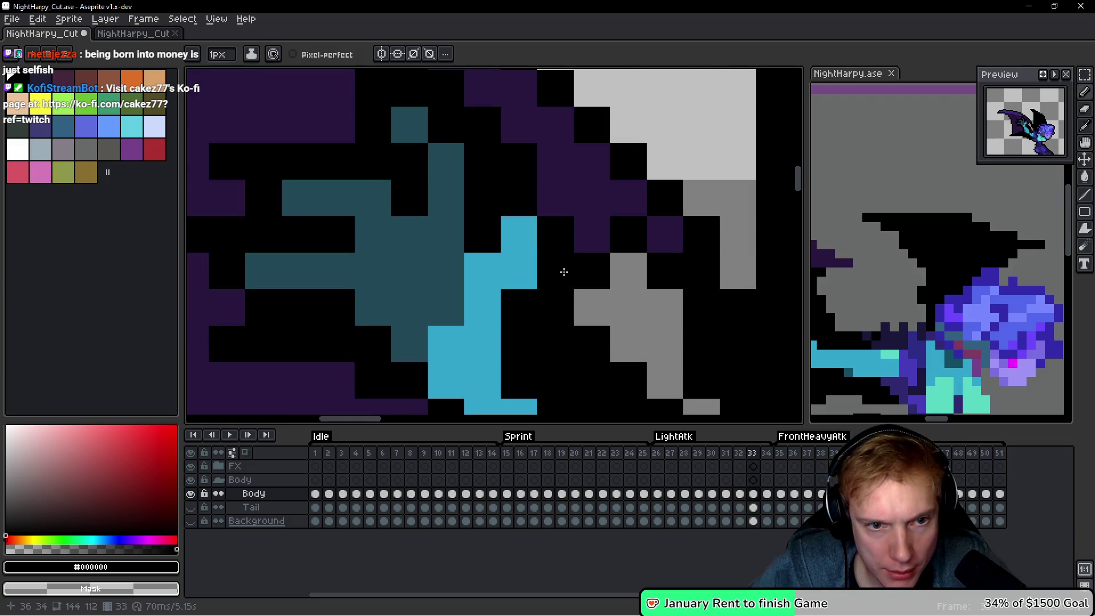
scroll(606, 279, down, 2)
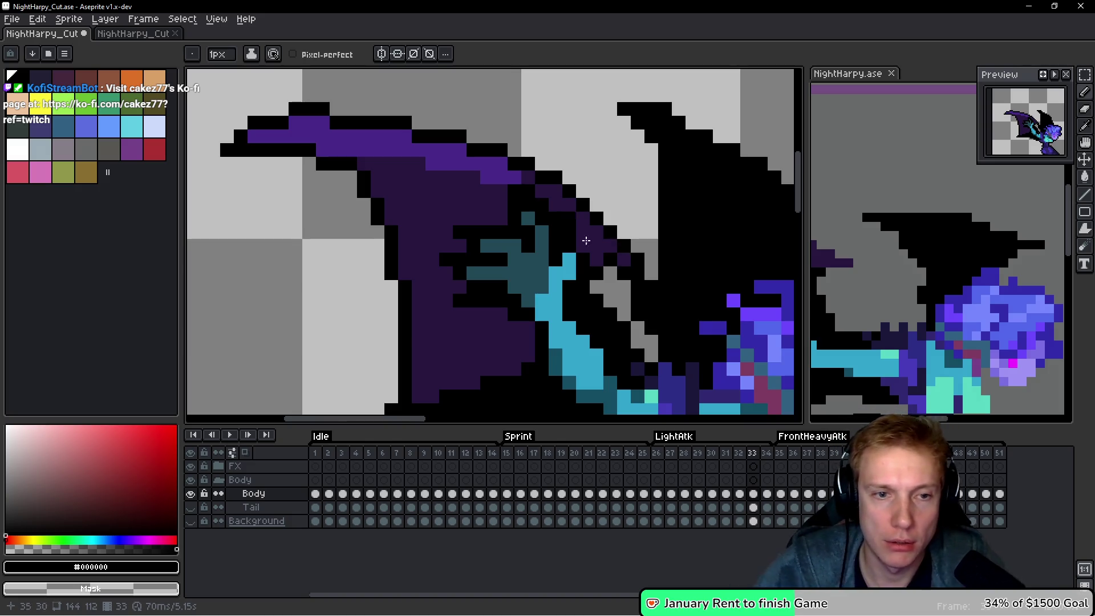
On frame 34, lengthen the wing tip and close its outline with black pixels.
scroll(586, 240, down, 3)
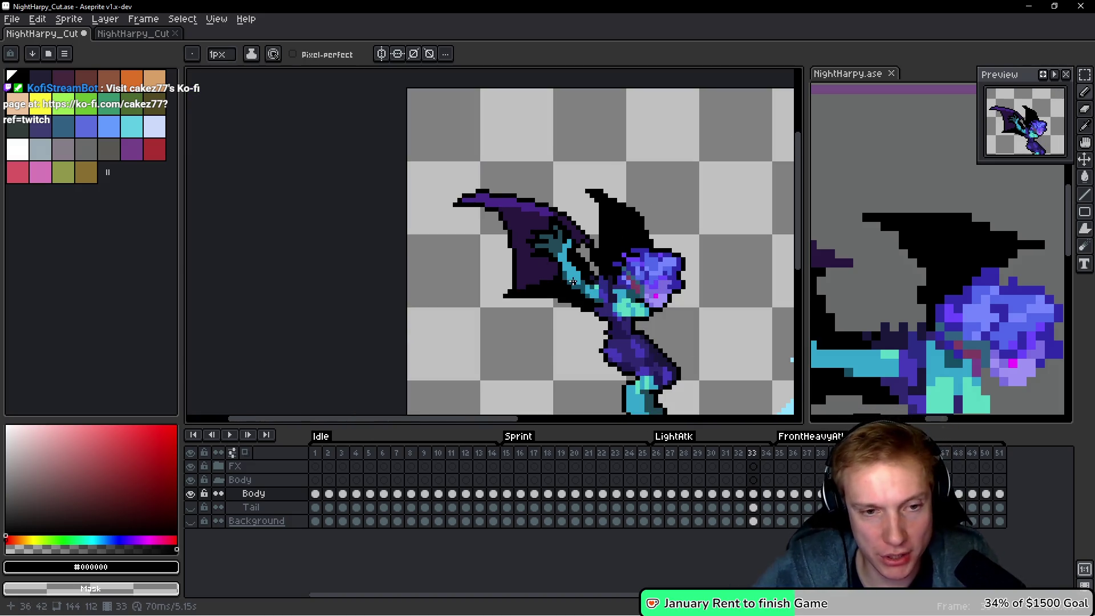
scroll(573, 282, down, 2)
key(Right)
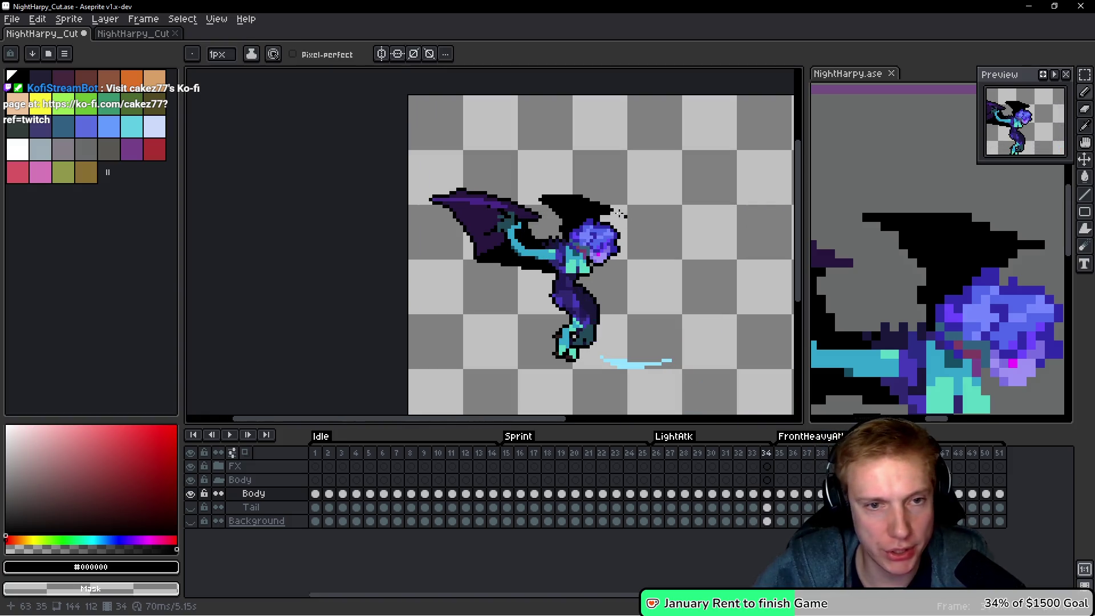
scroll(620, 213, up, 3)
drag(587, 231, 605, 232)
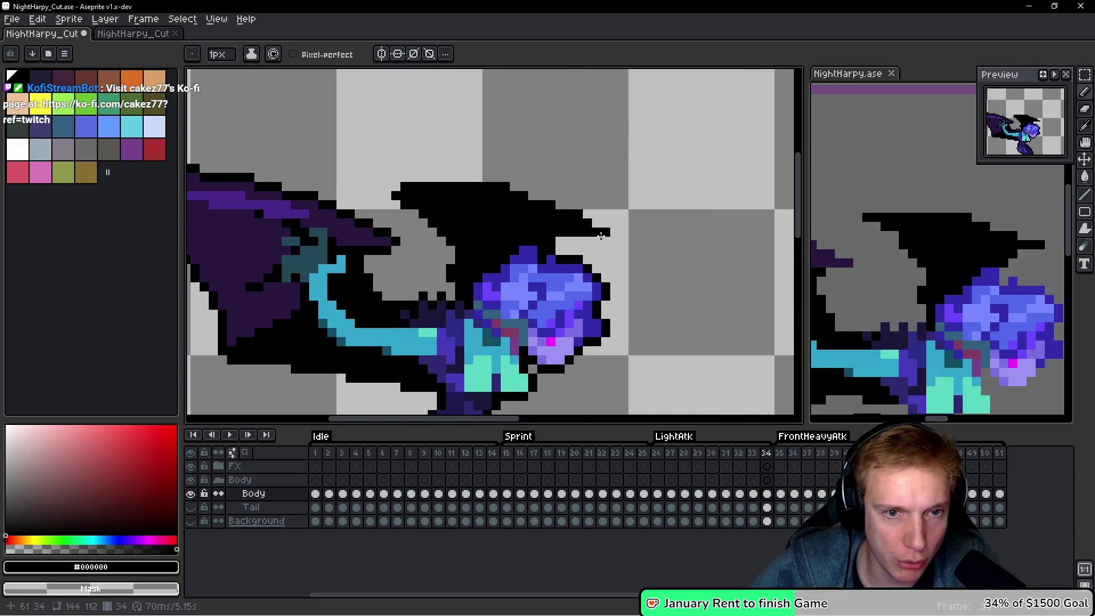
scroll(630, 251, up, 3)
click(506, 182)
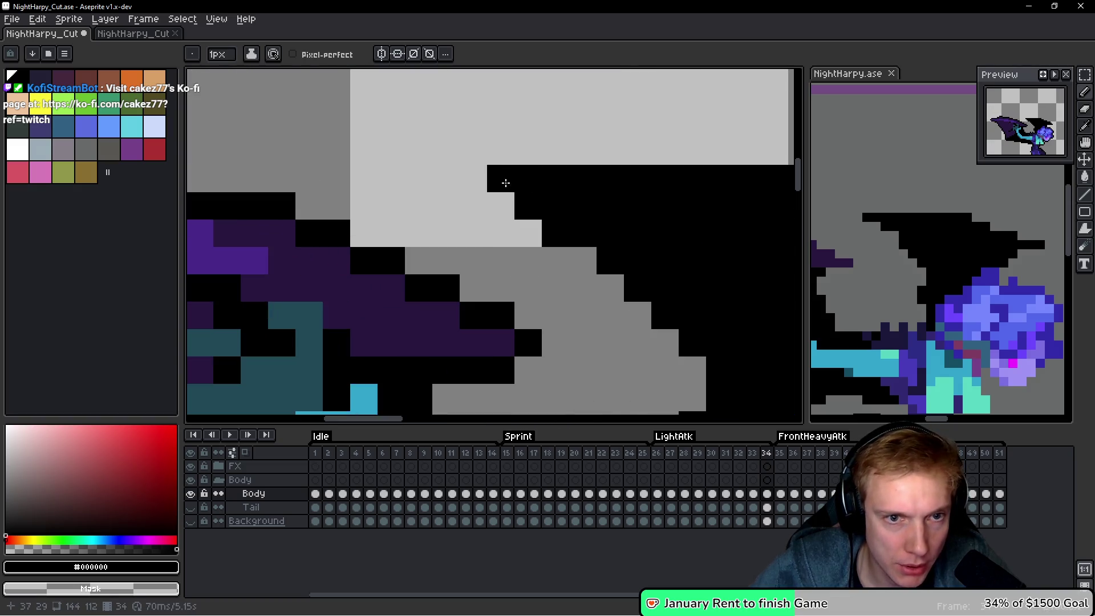
scroll(505, 183, down, 5)
scroll(278, 215, up, 4)
click(277, 244)
Blacken the wing's underside edge and recenter the sprite in the view.
scroll(277, 244, down, 4)
scroll(545, 278, up, 4)
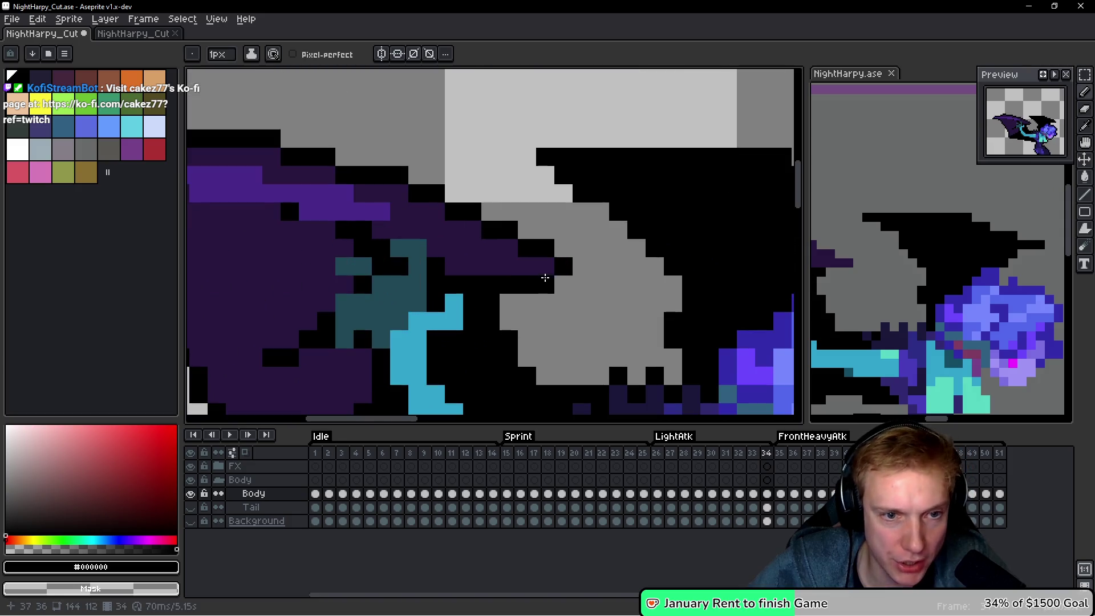
scroll(573, 279, down, 4)
scroll(445, 330, up, 4)
drag(463, 325, 437, 325)
scroll(543, 326, down, 4)
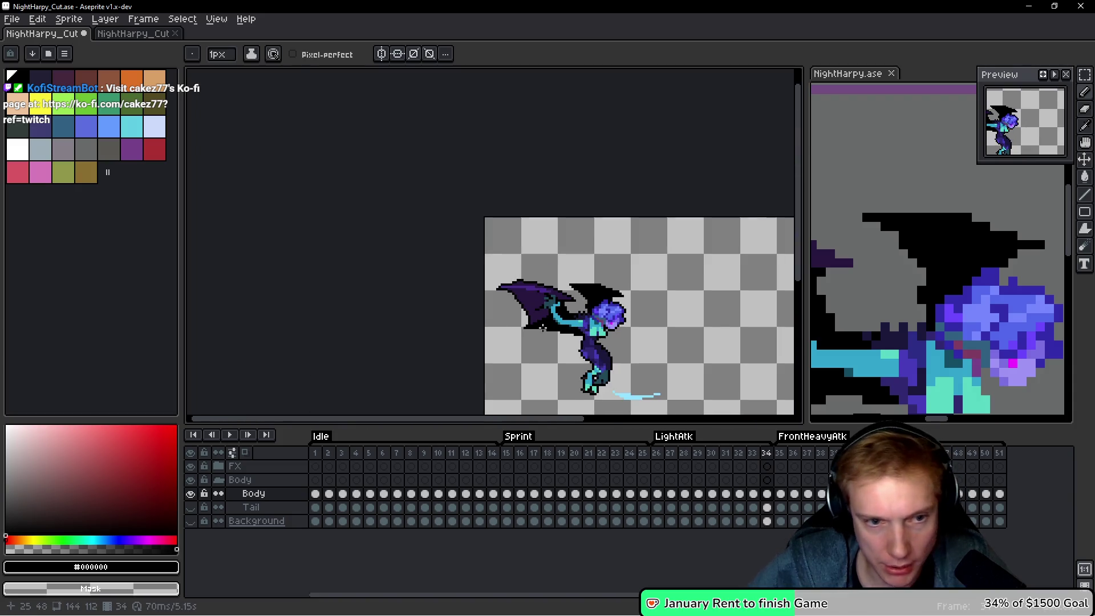
drag(633, 333, 541, 250)
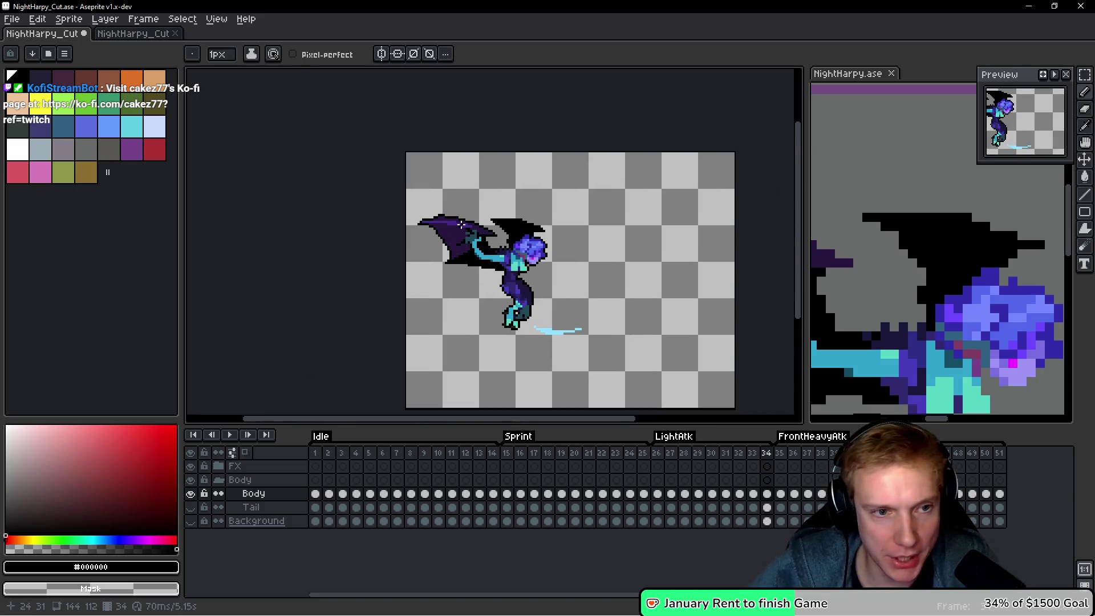
Replay the LightAtk animation from its first frame.
scroll(462, 224, up, 3)
scroll(595, 328, down, 2)
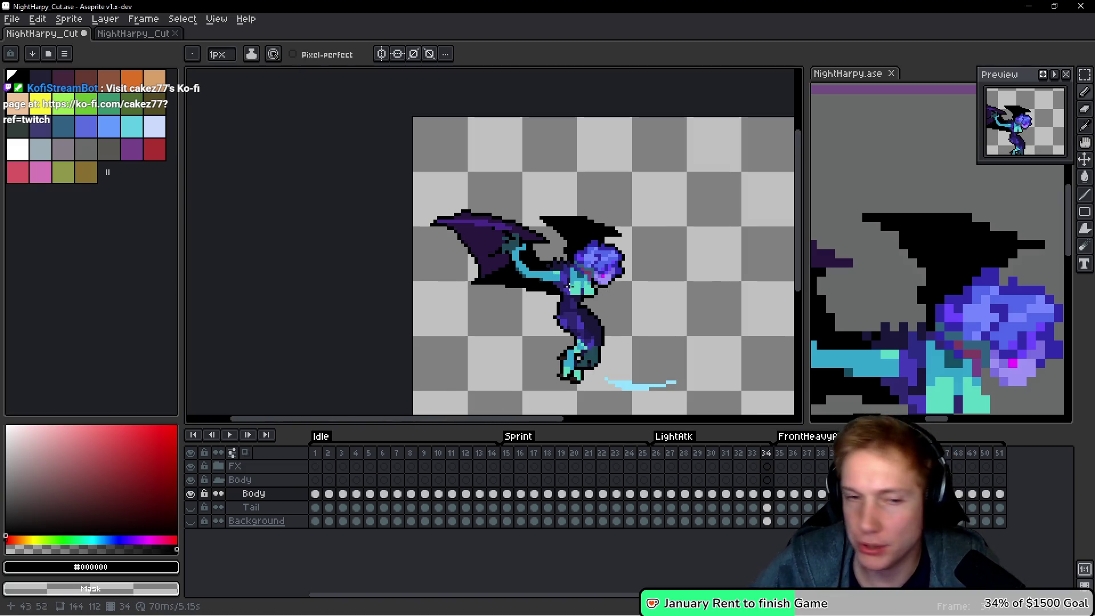
scroll(650, 286, up, 1)
scroll(603, 297, up, 1)
key(Home)
scroll(578, 210, up, 2)
key(Return)
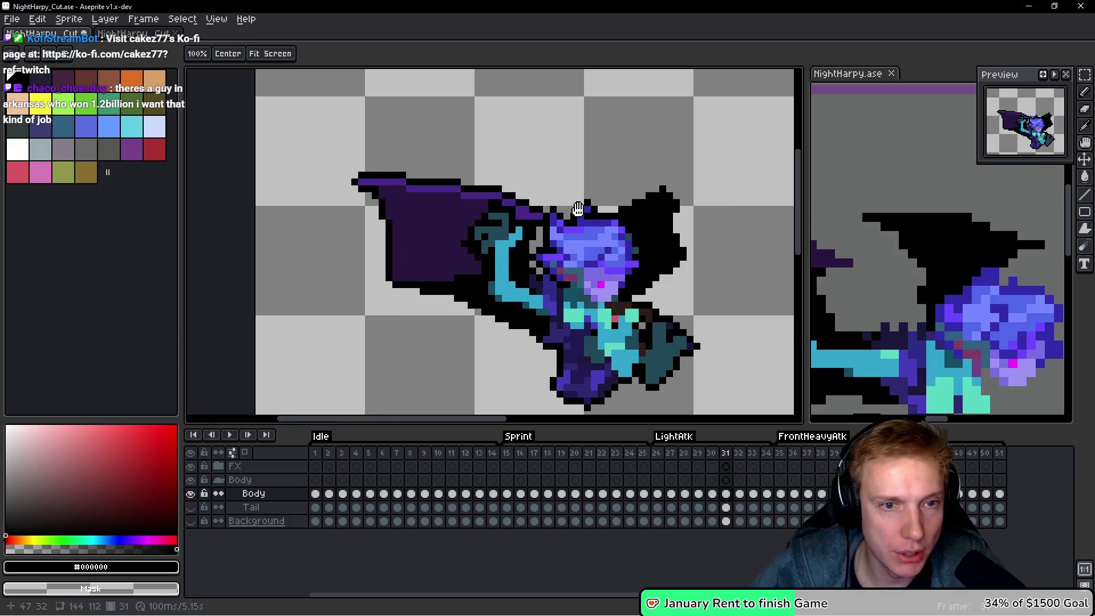
Add black outline pixels at the wing tip, lower wing edge and above the tip.
key(b)
scroll(356, 203, up, 3)
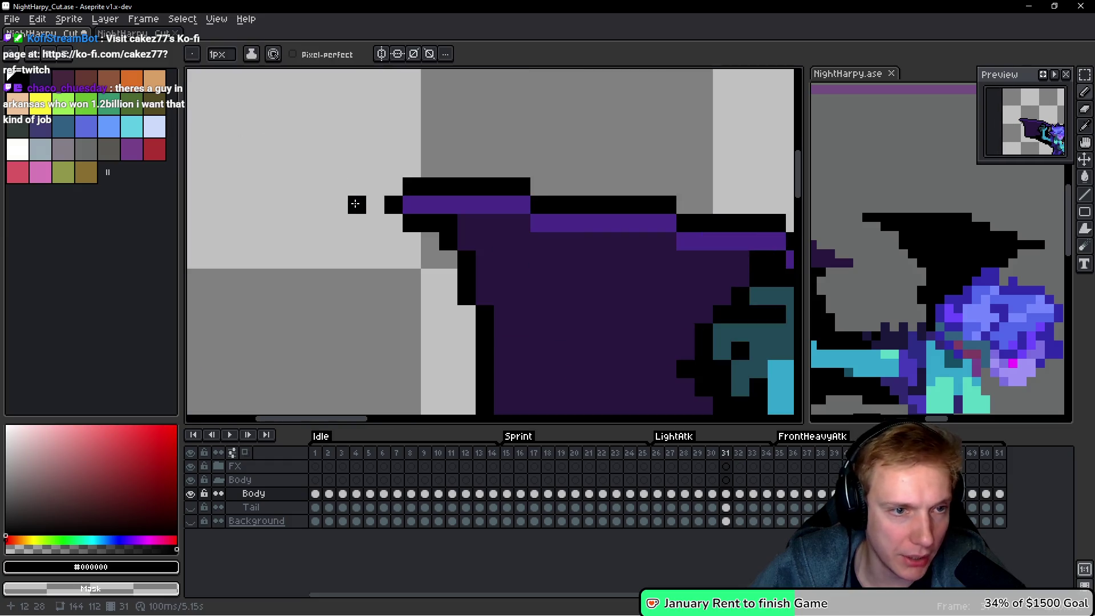
drag(387, 197, 369, 195)
scroll(368, 209, down, 3)
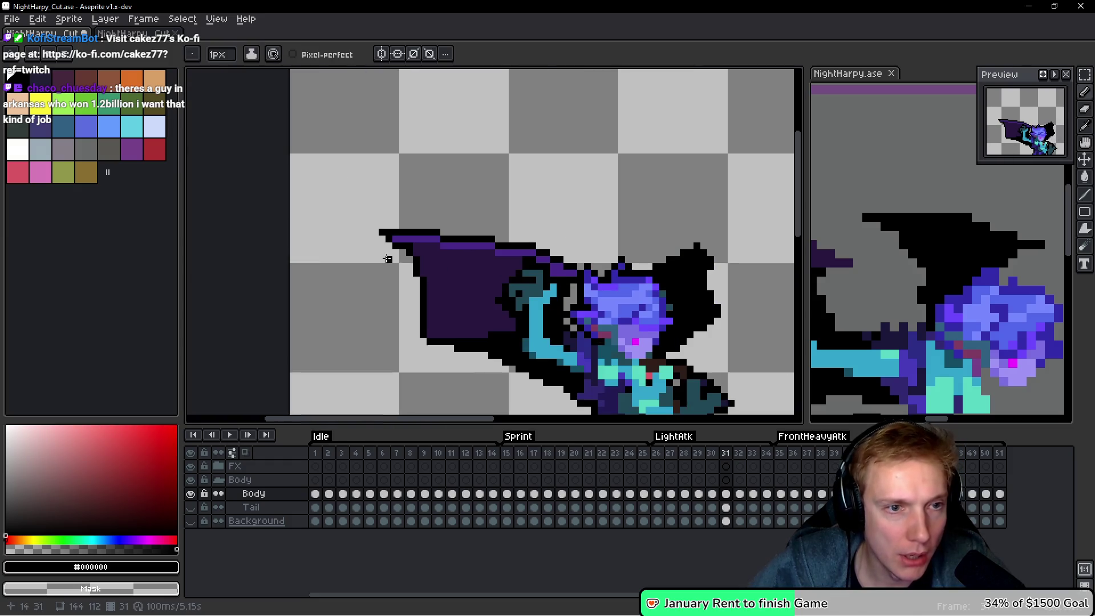
scroll(379, 312, up, 3)
drag(463, 276, 441, 278)
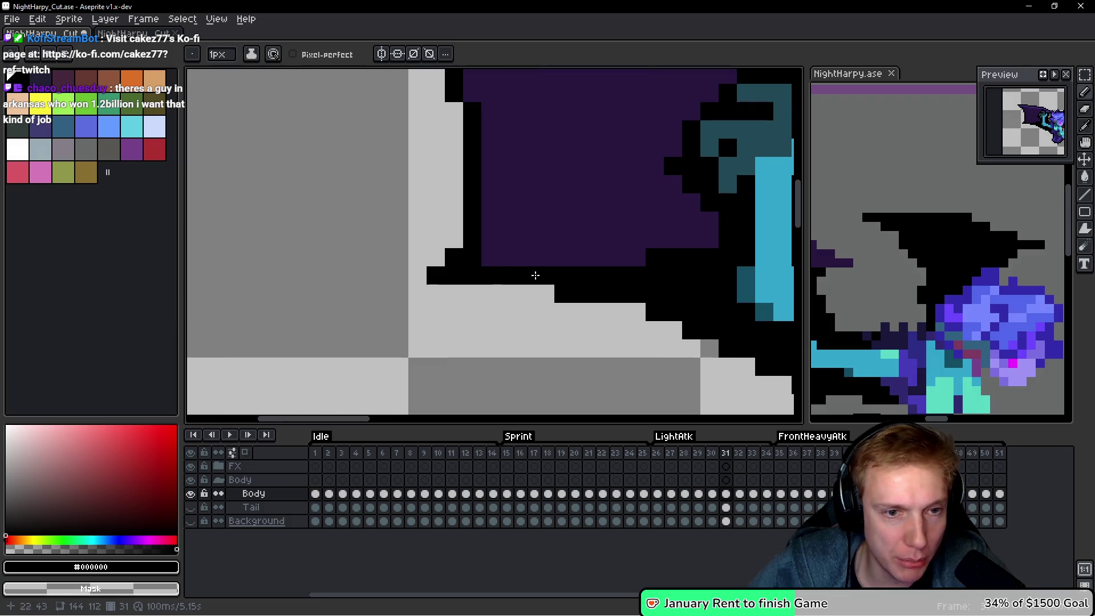
scroll(535, 273, down, 3)
scroll(665, 266, up, 3)
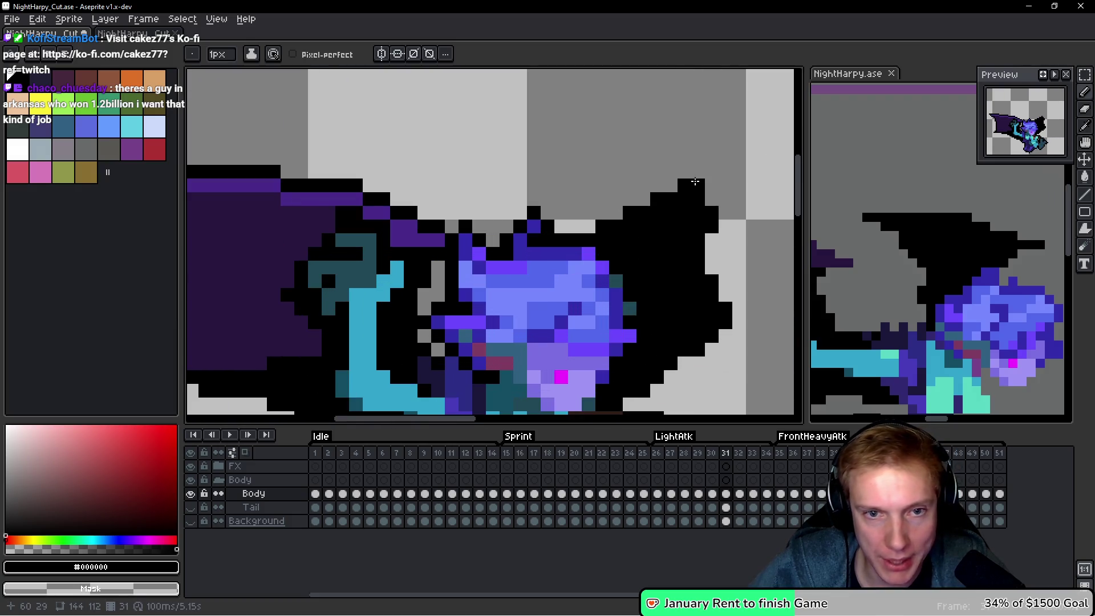
click(697, 172)
scroll(513, 245, down, 3)
scroll(569, 264, up, 3)
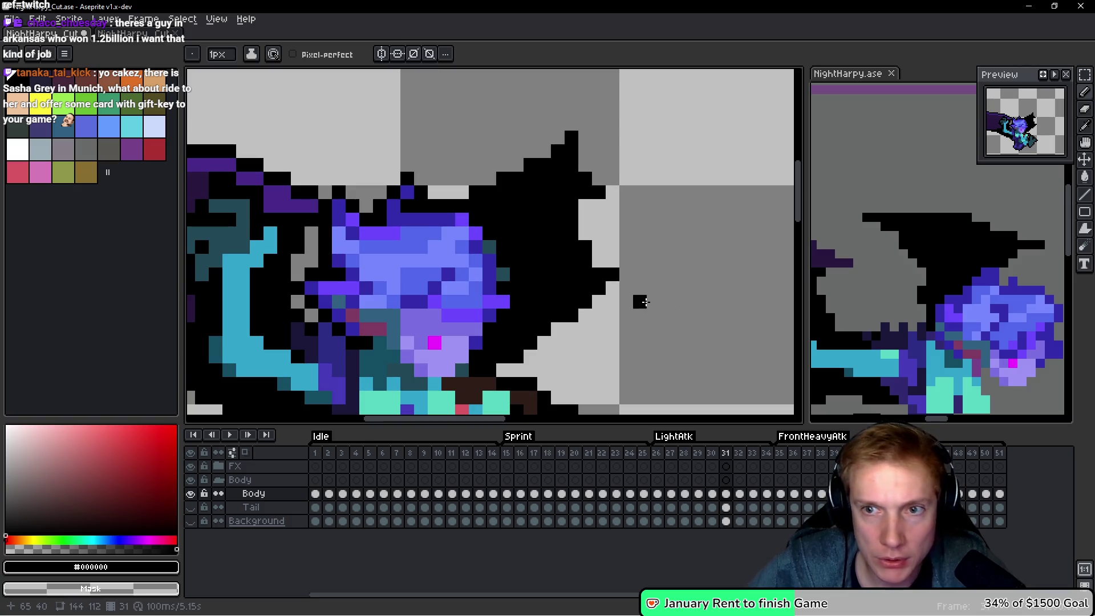
Step through the attack frames and preview the animation twice.
scroll(656, 304, down, 4)
scroll(576, 281, up, 3)
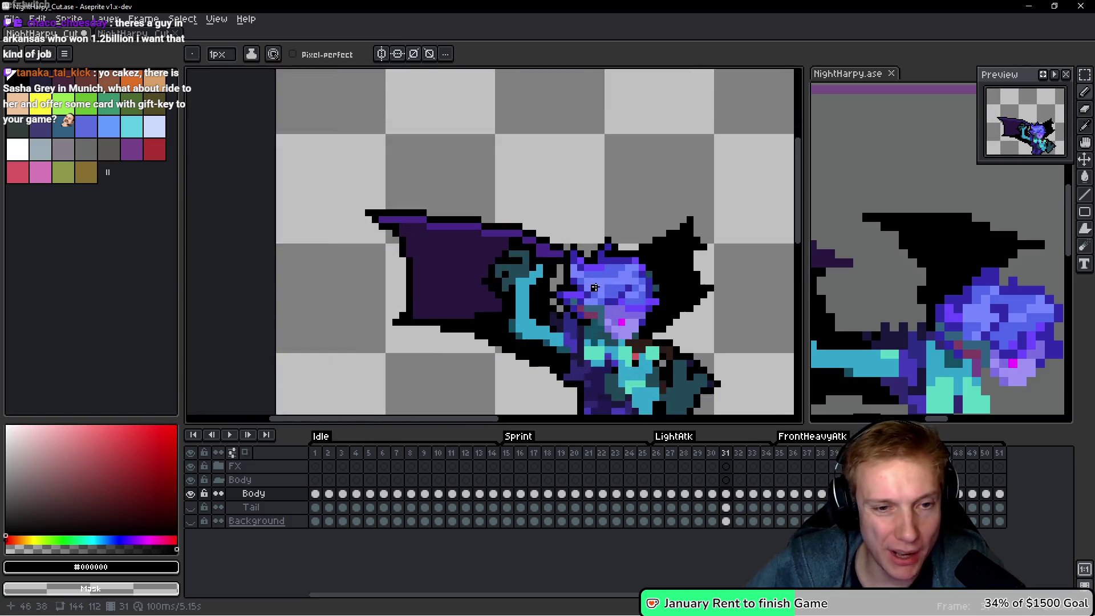
scroll(587, 285, down, 3)
scroll(595, 288, up, 3)
key(period)
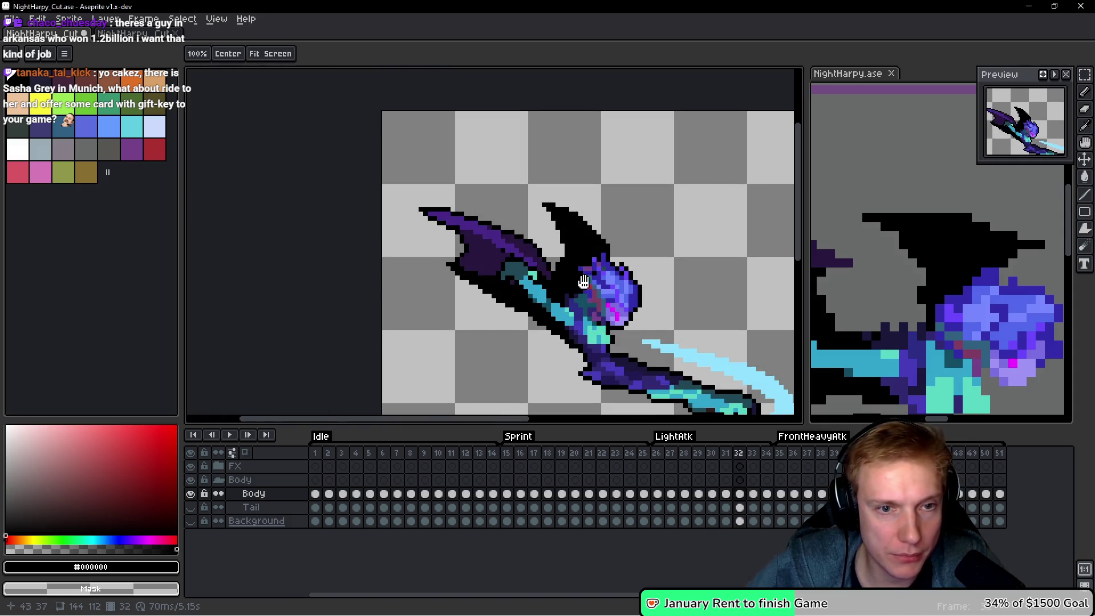
key(period)
key(b)
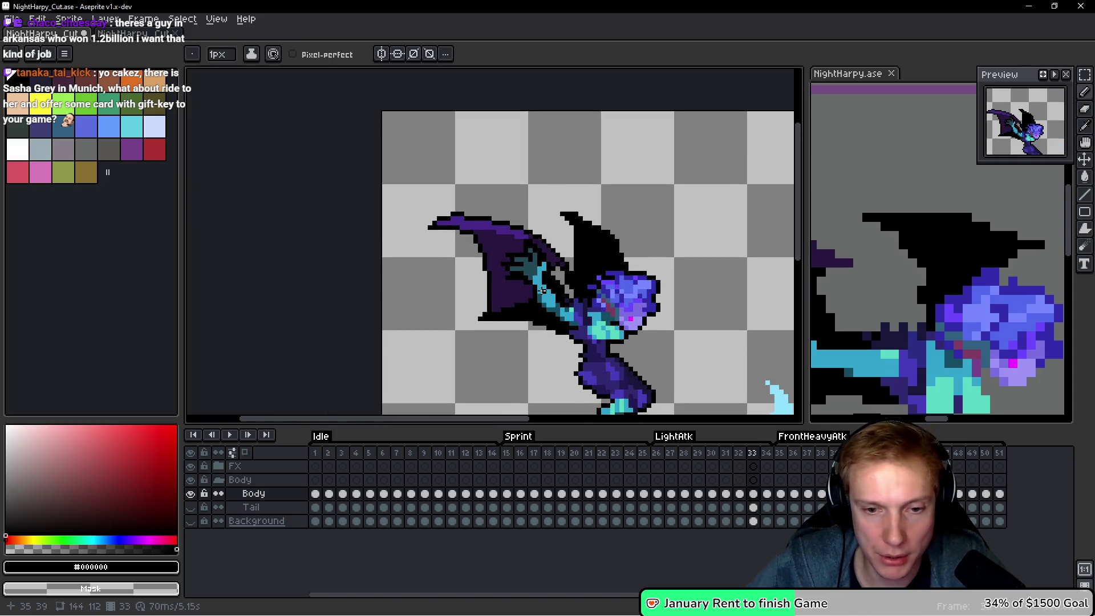
key(period)
key(h)
key(Return)
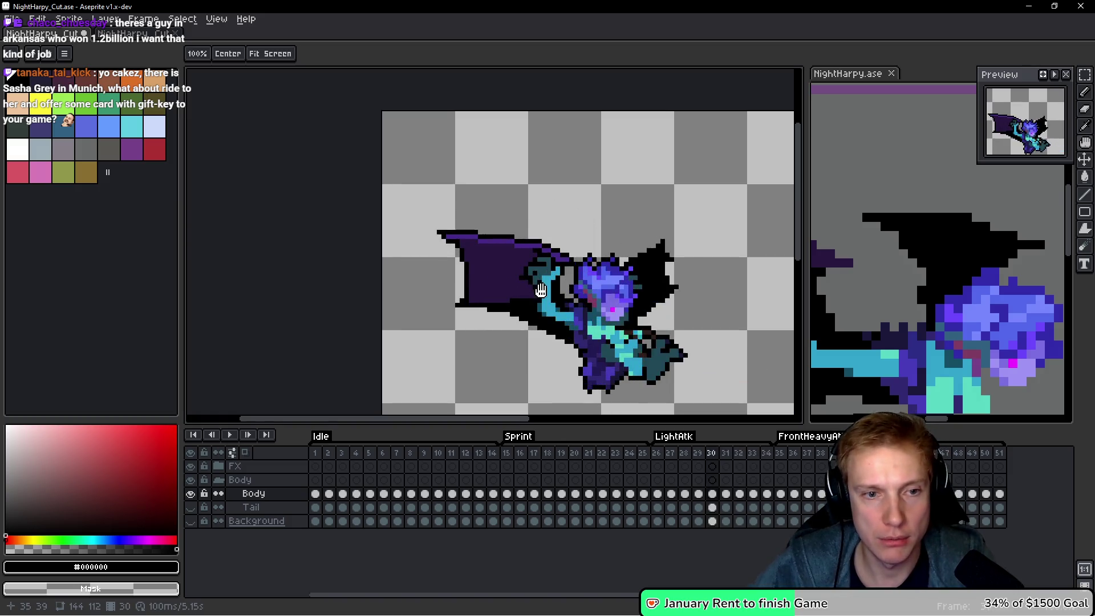
key(Return)
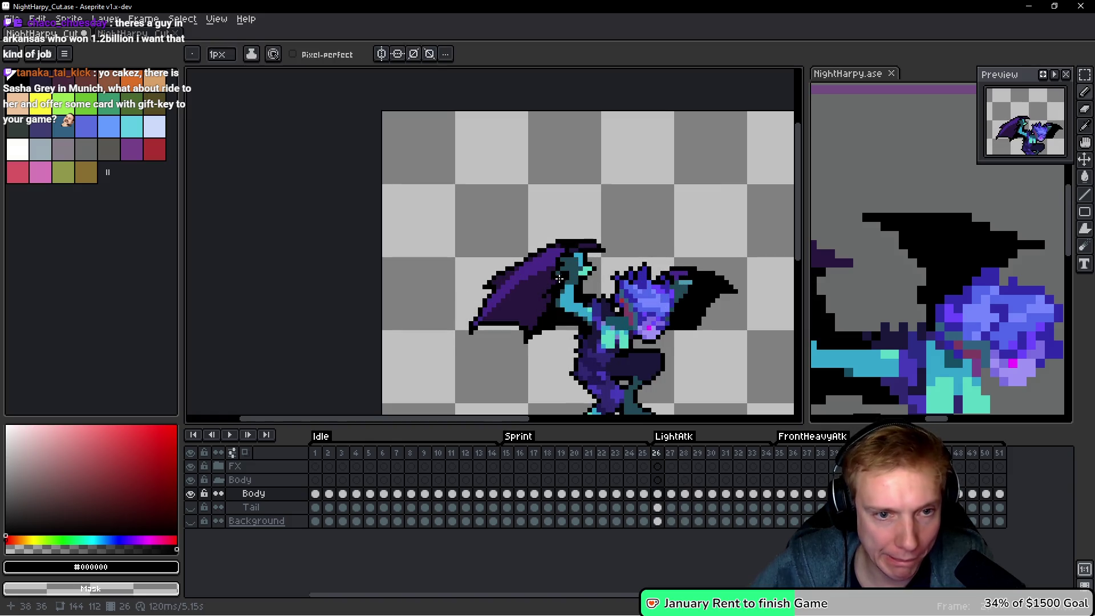
On the next frame, fill four wing-outline gaps and draw a black top edge.
key(period)
scroll(556, 285, up, 8)
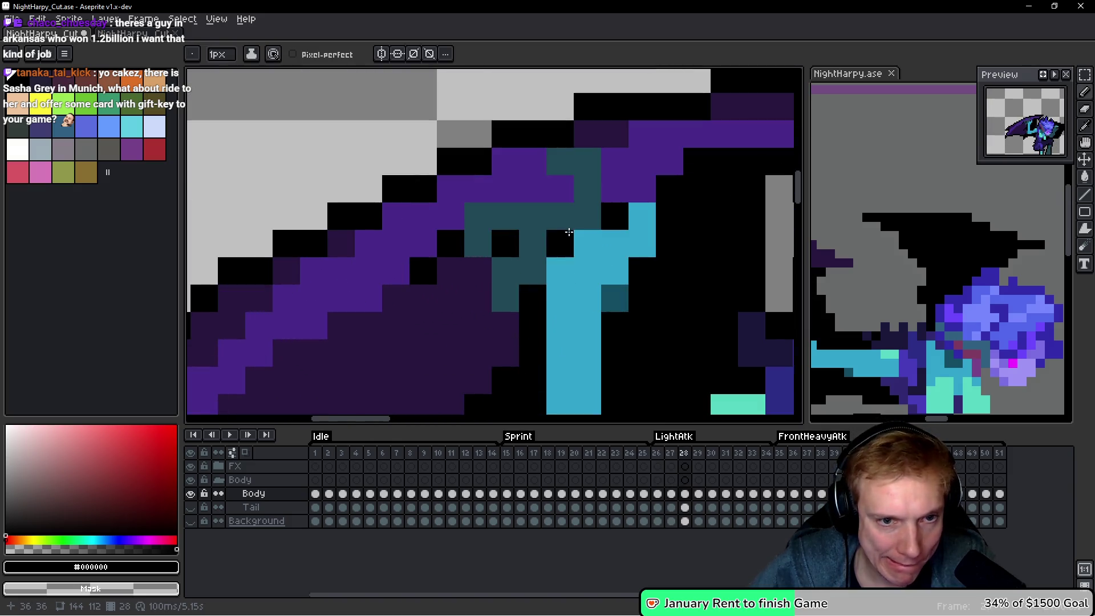
click(615, 188)
click(614, 159)
click(590, 136)
click(537, 150)
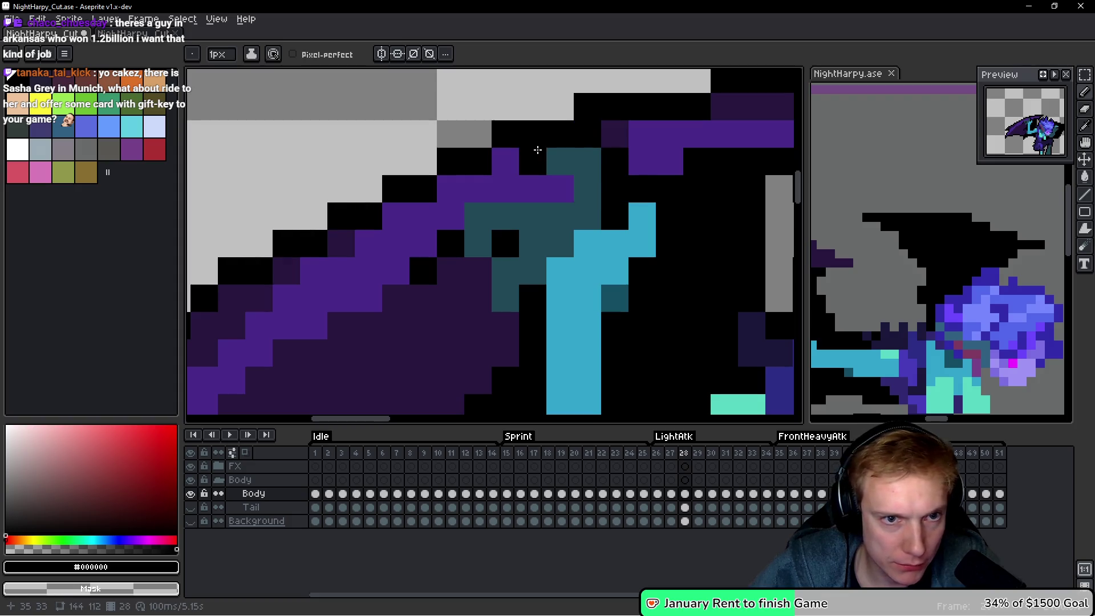
mouse_move(559, 188)
mouse_down()
mouse_move(481, 186)
mouse_move(448, 215)
mouse_up()
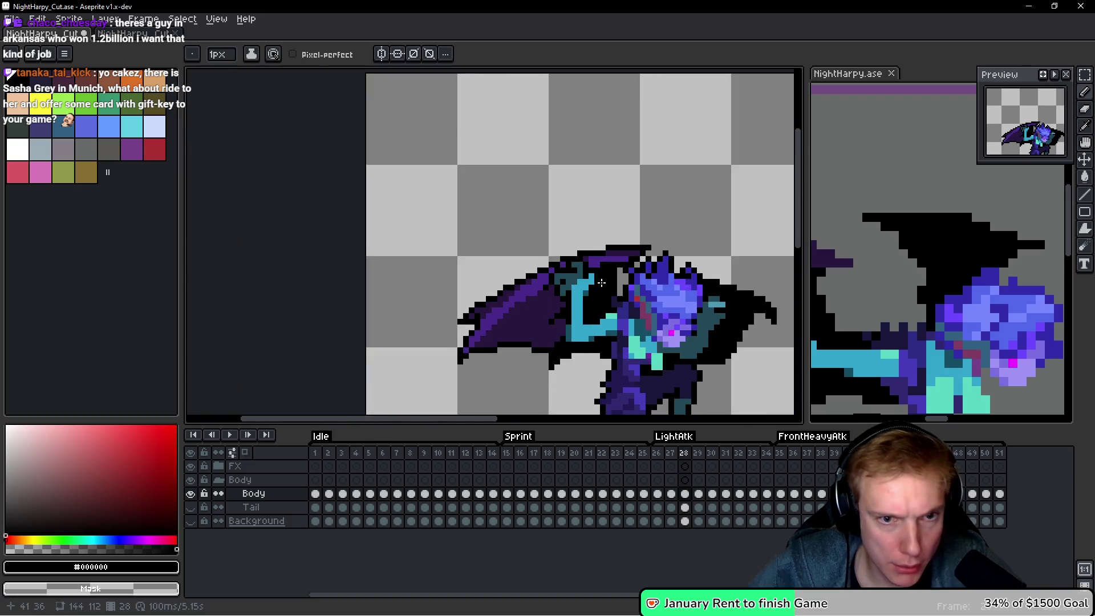
scroll(621, 285, down, 5)
Blacken purple pixels along the wing's purple-teal border beside the arm.
key(Right)
key(Right)
key(Right)
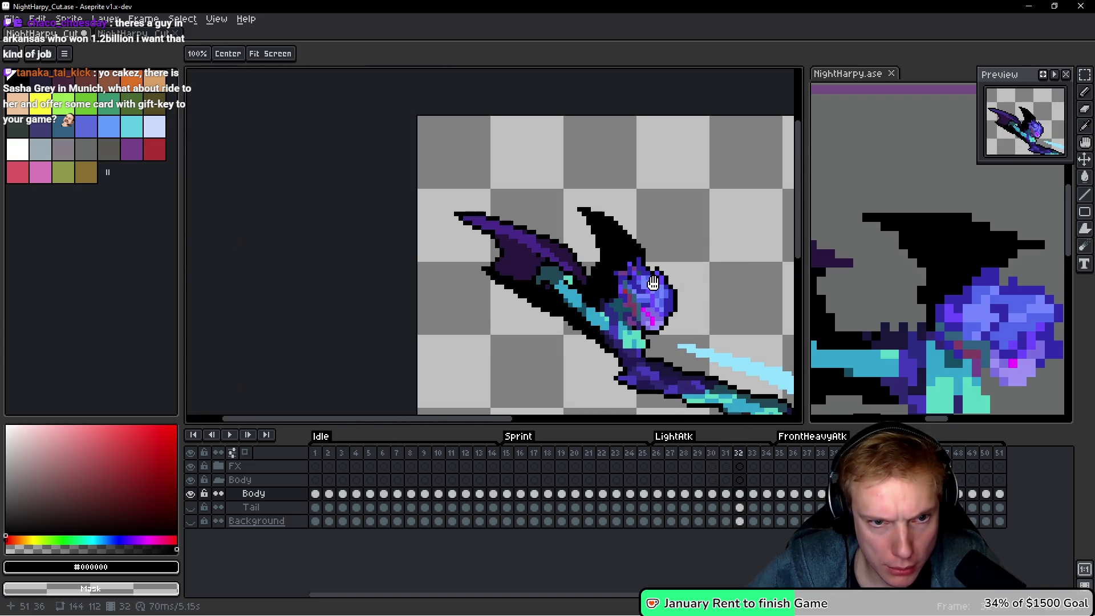
key(Left)
key(Right)
scroll(505, 306, up, 5)
drag(492, 230, 410, 253)
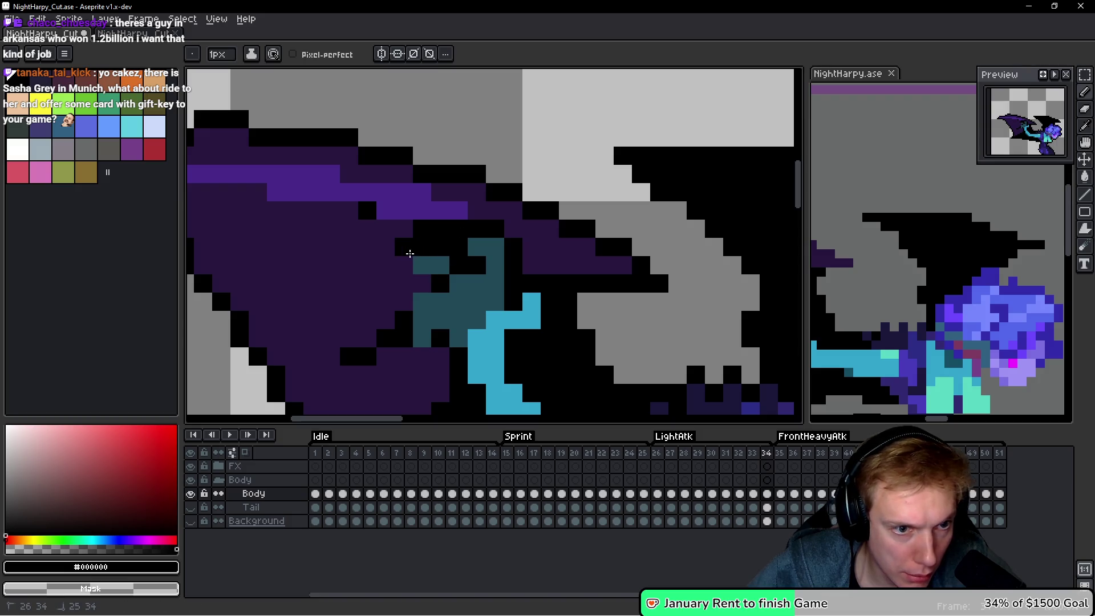
click(402, 264)
click(422, 283)
click(404, 302)
click(410, 357)
click(418, 358)
click(437, 357)
Compare the edited wing against neighbouring attack frames.
scroll(476, 356, down, 5)
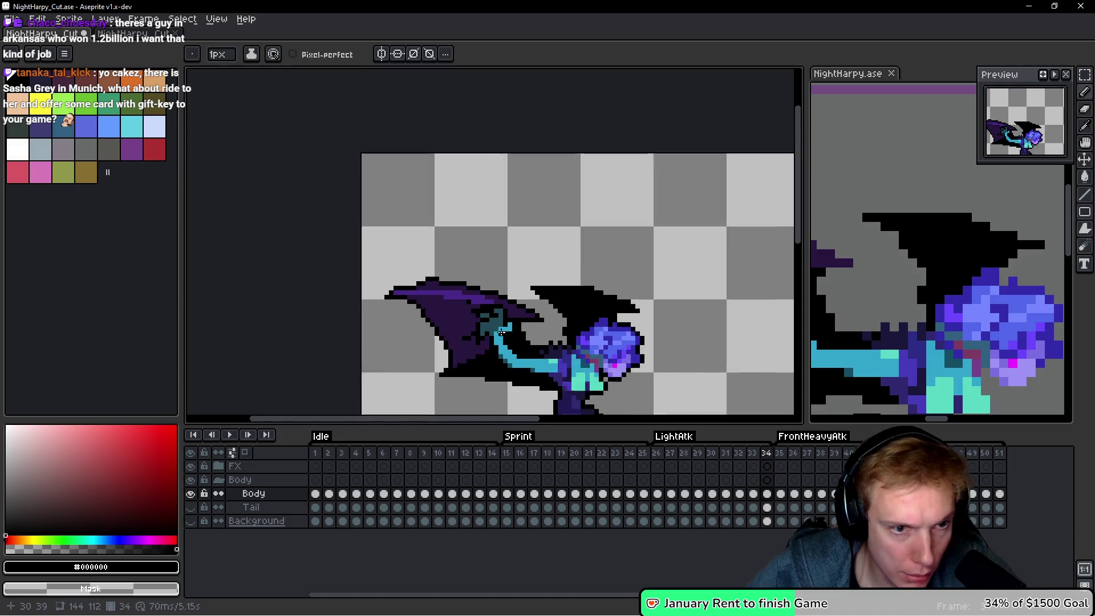
scroll(525, 341, down, 2)
scroll(525, 341, up, 2)
key(Left)
key(Left)
key(Left)
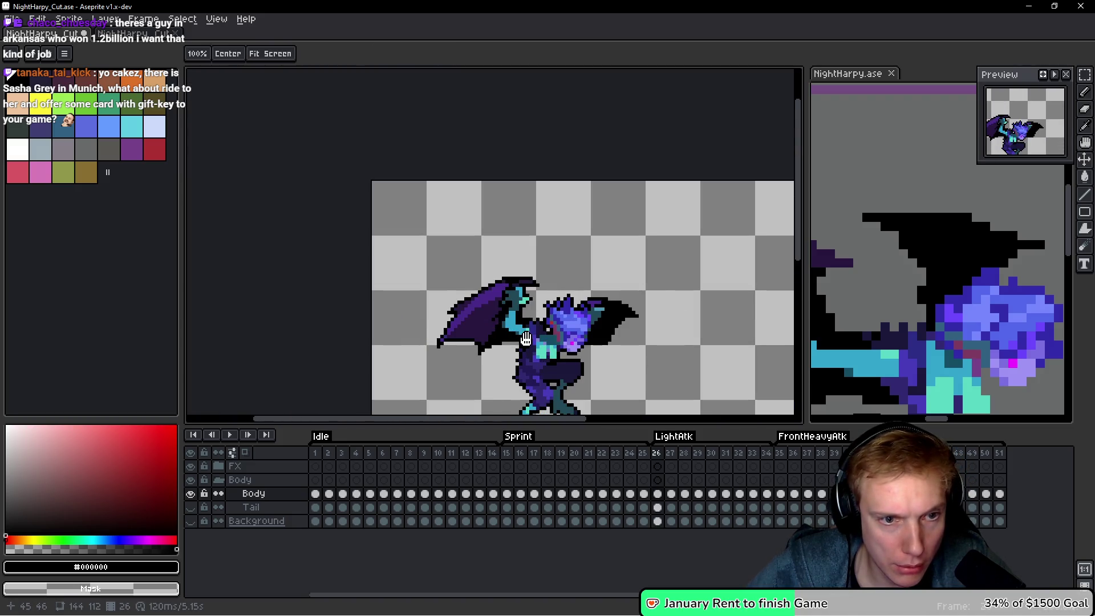
key(Right)
key(Left)
scroll(508, 312, up, 4)
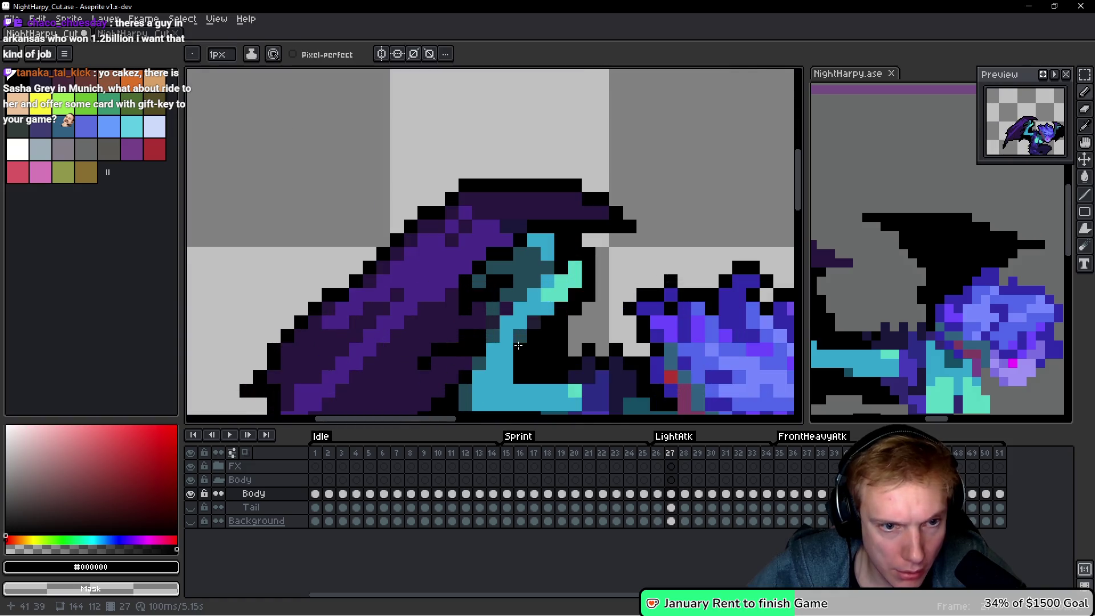
scroll(502, 314, down, 4)
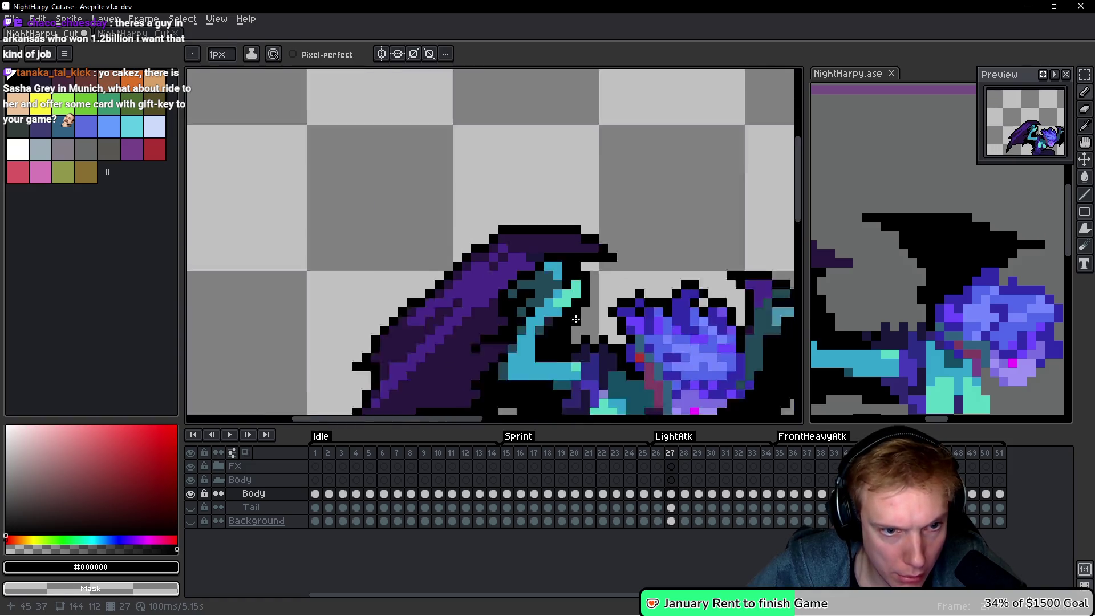
scroll(605, 321, down, 2)
key(Right)
key(Right)
key(Right)
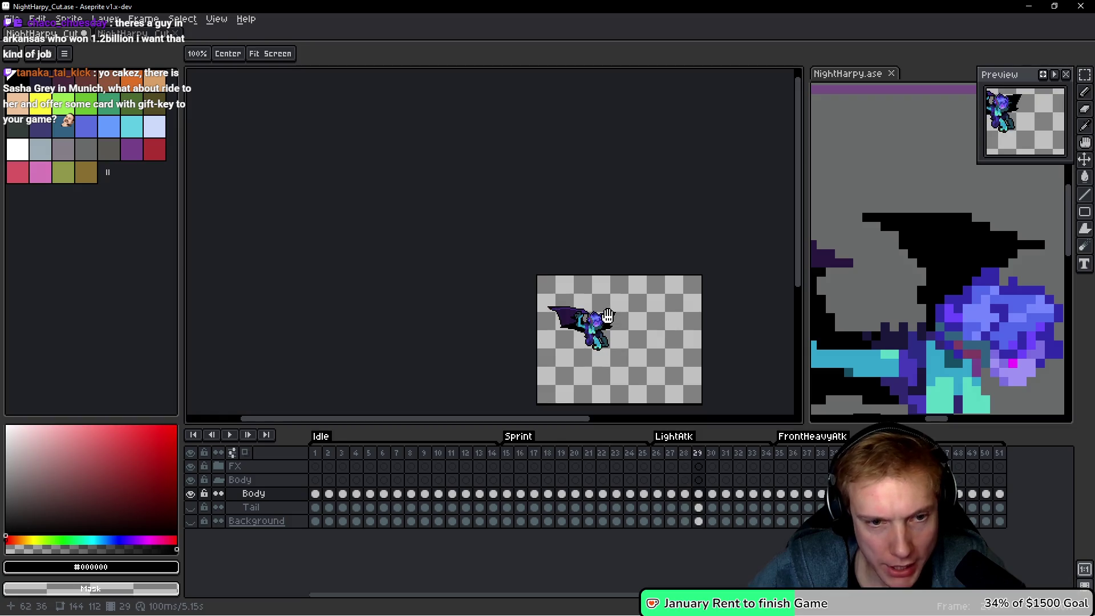
Play the animation to check the wing fixes, then save the sprite.
key(Return)
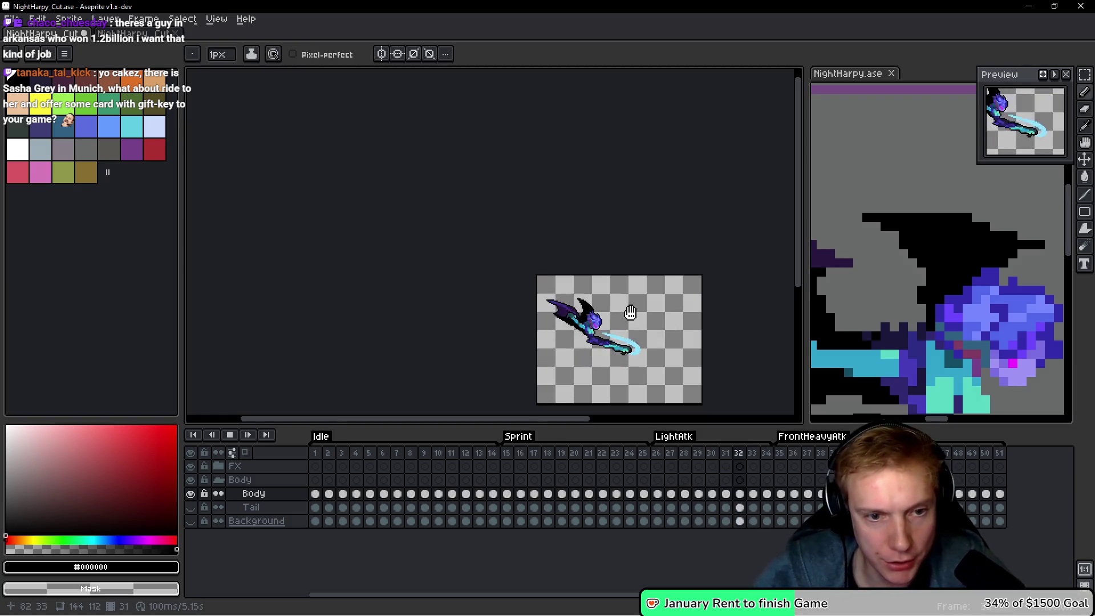
scroll(644, 308, up, 1)
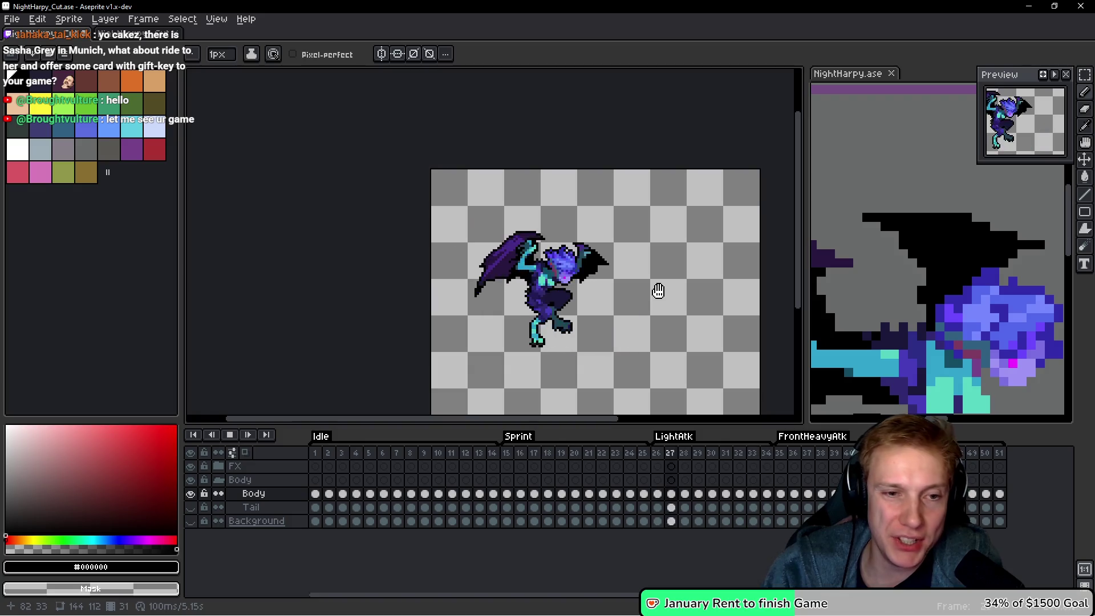
key(Return)
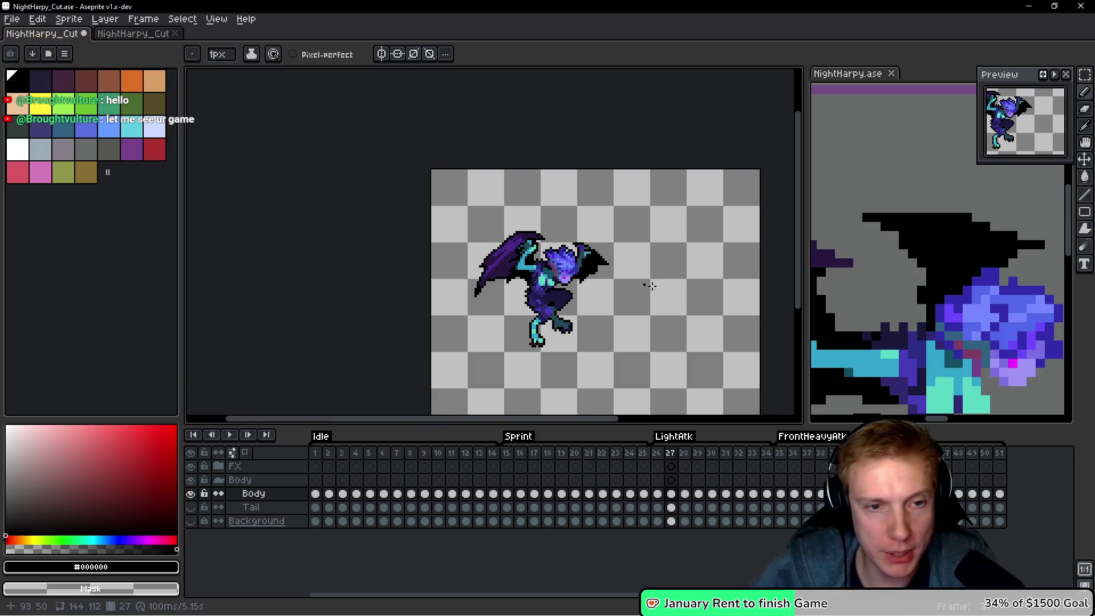
drag(651, 286, 619, 276)
key(ctrl+s)
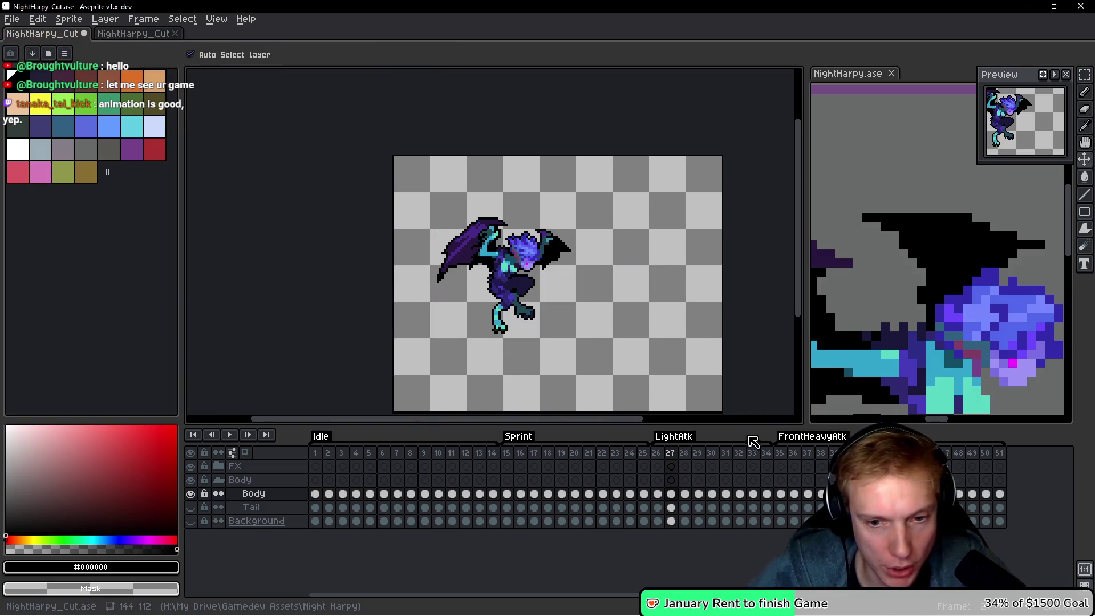
click(780, 452)
On frame 35, add black pixels to the wing edge, wing tip and left edge.
scroll(384, 291, up, 5)
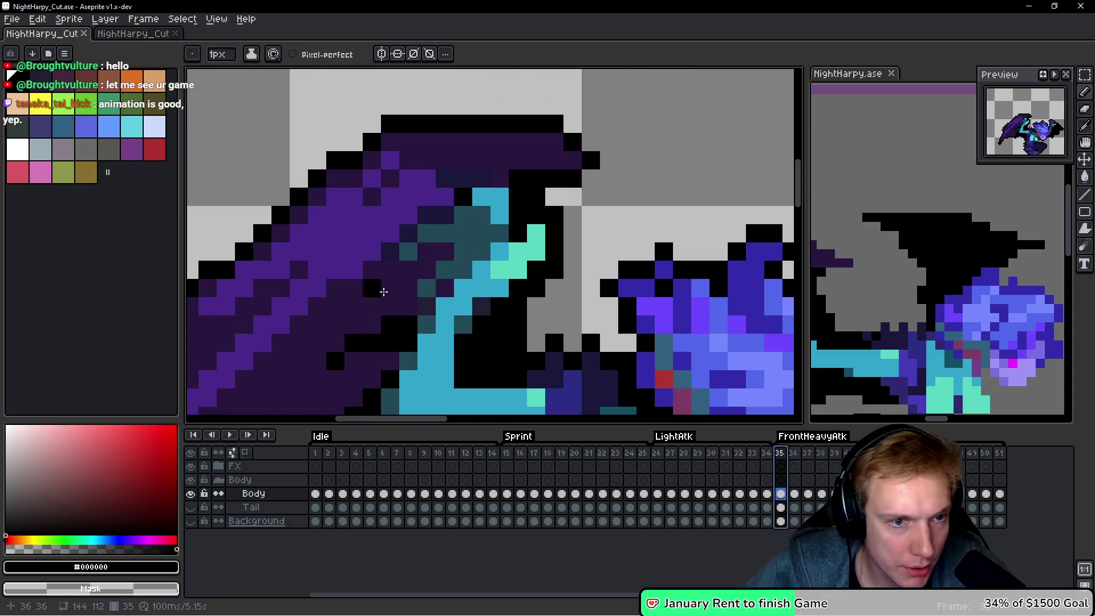
click(483, 180)
click(657, 165)
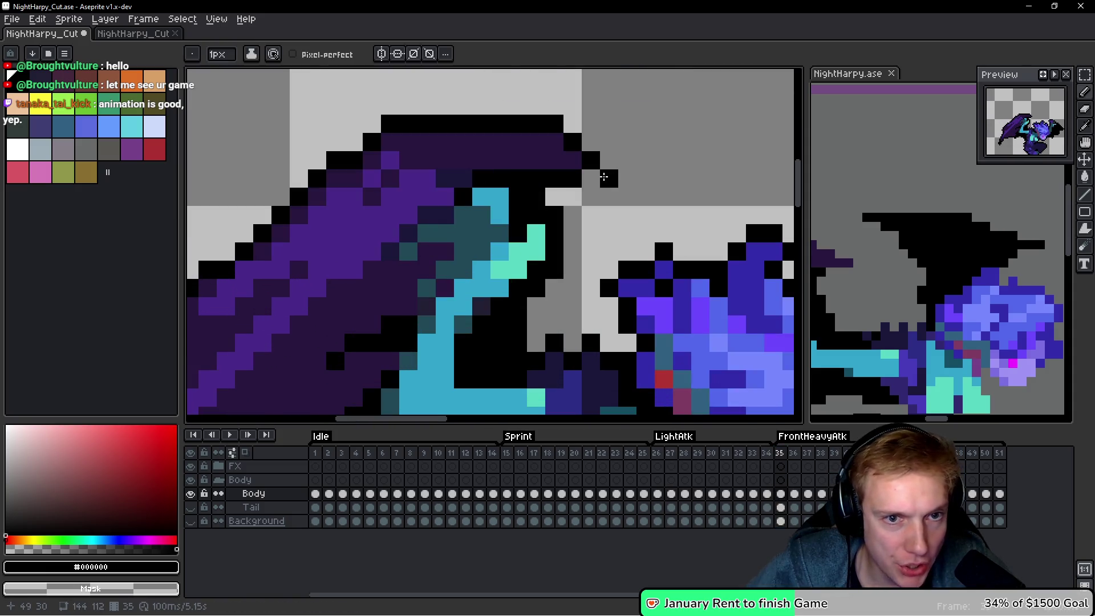
scroll(610, 147, down, 4)
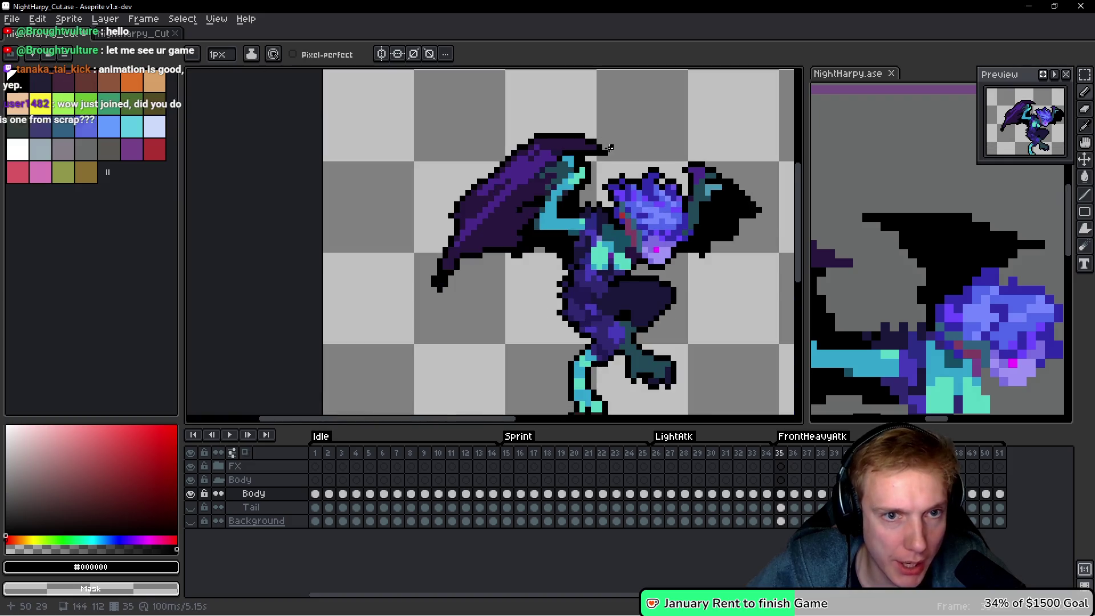
scroll(460, 256, up, 1)
click(446, 212)
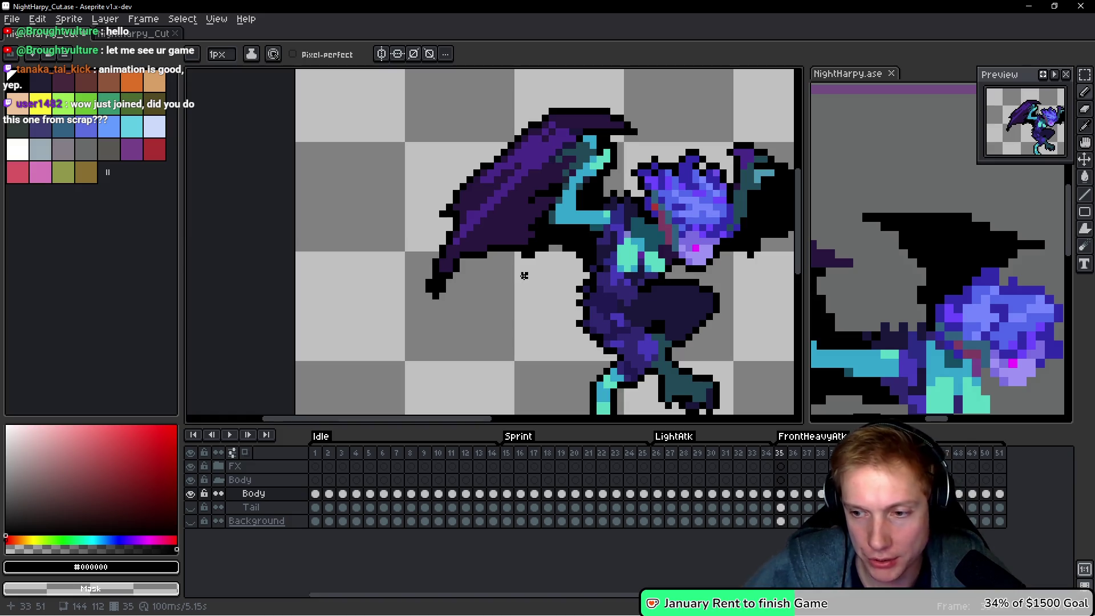
Add black pixels below the far wing and at its right tip.
scroll(428, 293, up, 2)
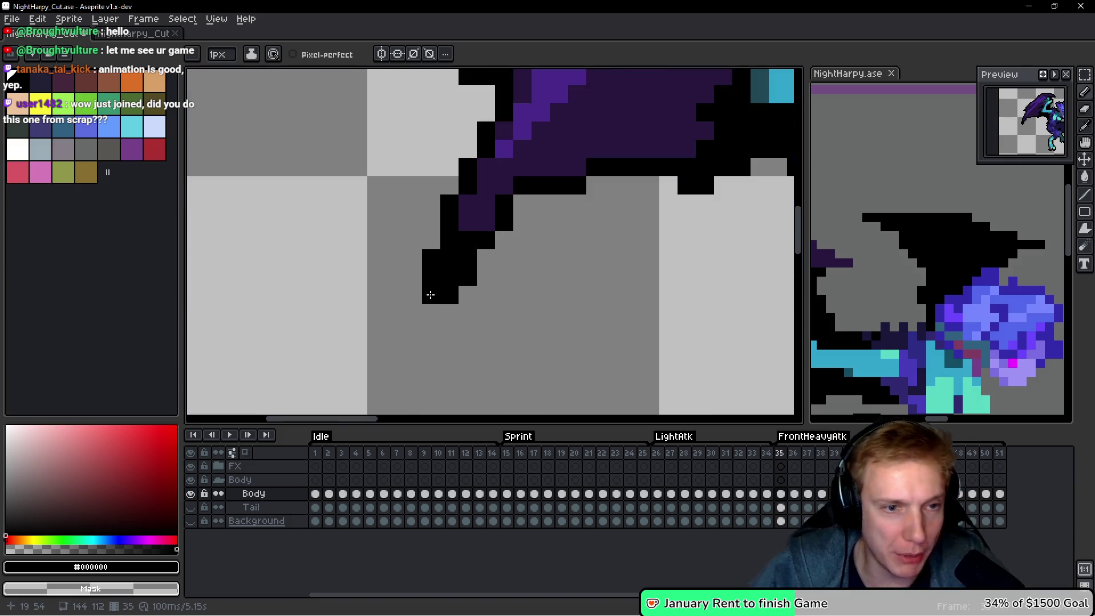
scroll(654, 249, down, 1)
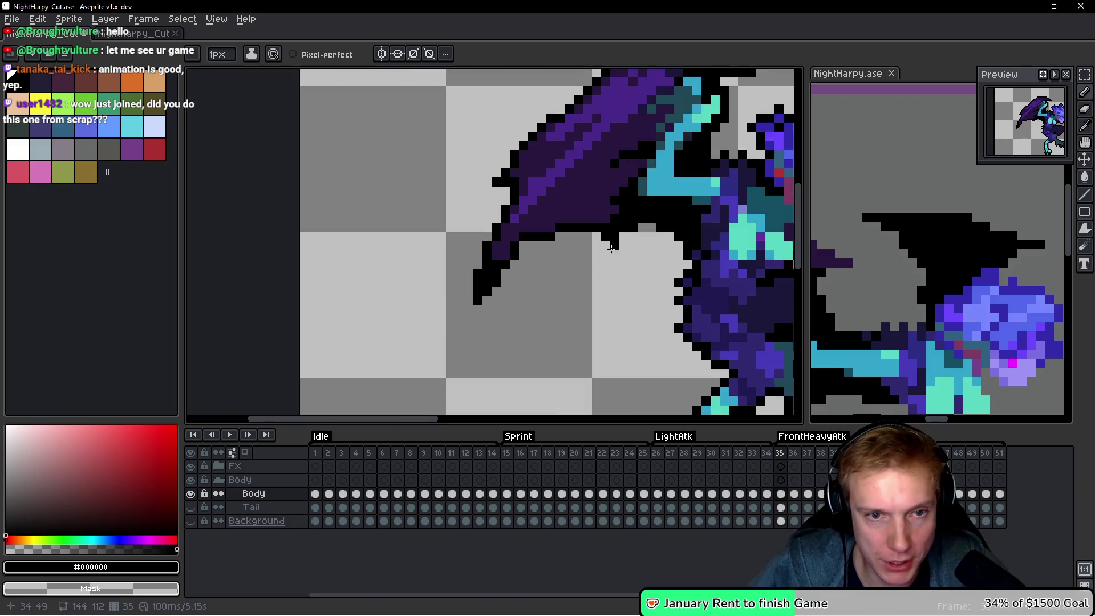
scroll(606, 247, down, 3)
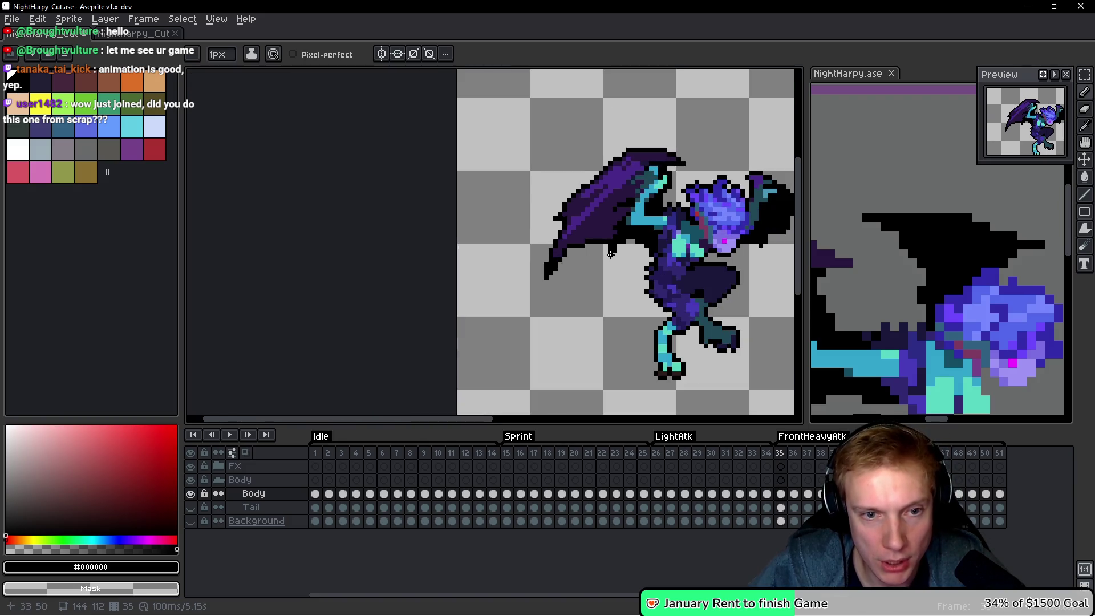
scroll(634, 263, up, 4)
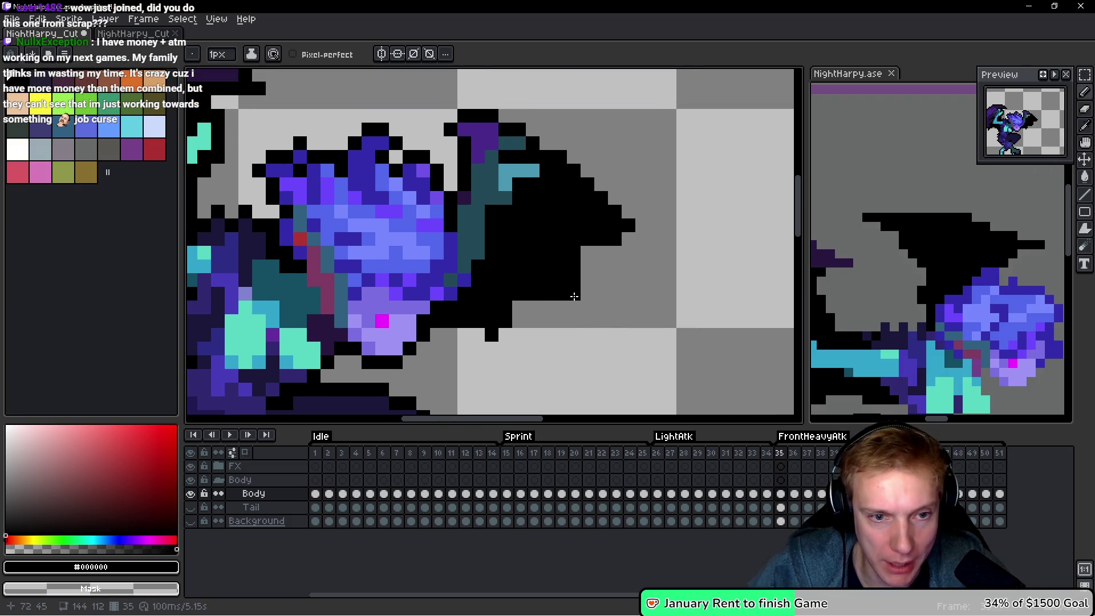
click(576, 301)
click(640, 239)
Erase a stray pixel at the wing's top edge and reframe the whole harpy.
drag(589, 164, 596, 195)
right_click(445, 145)
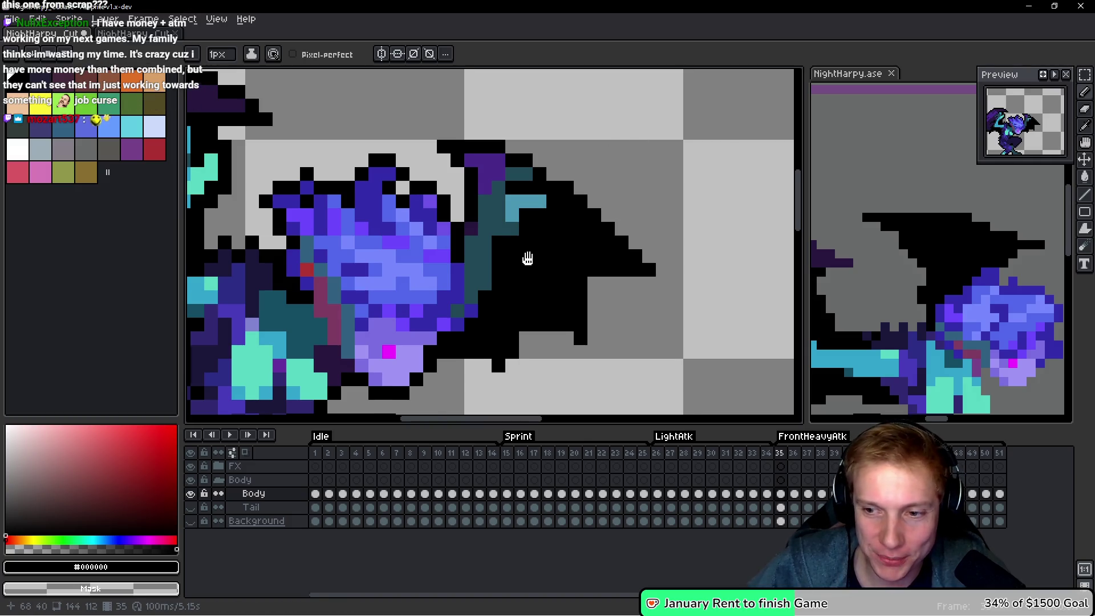
drag(526, 257, 514, 256)
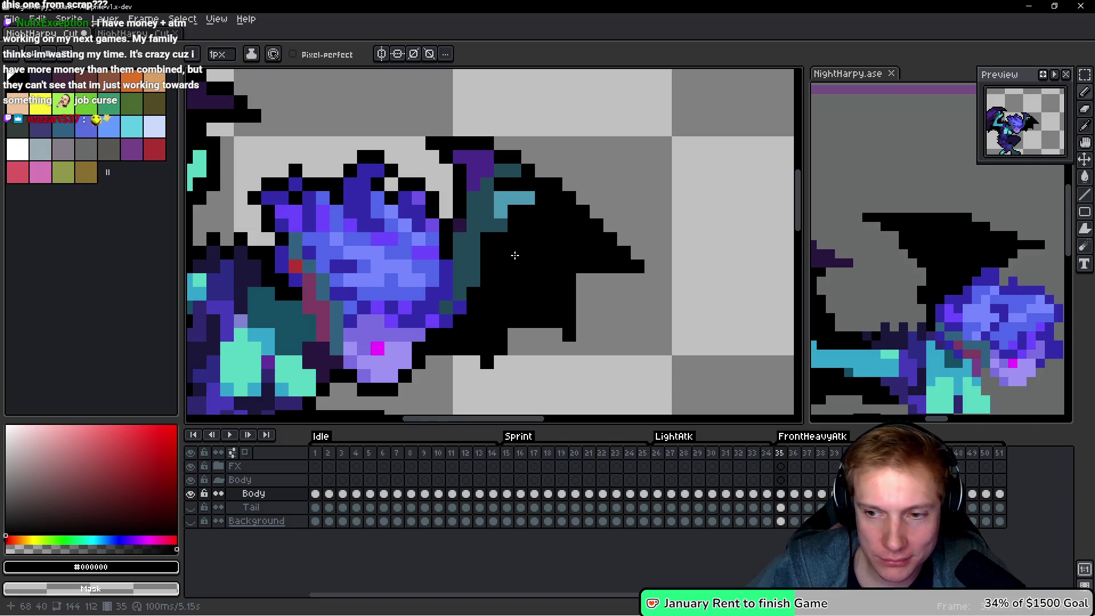
scroll(531, 257, down, 2)
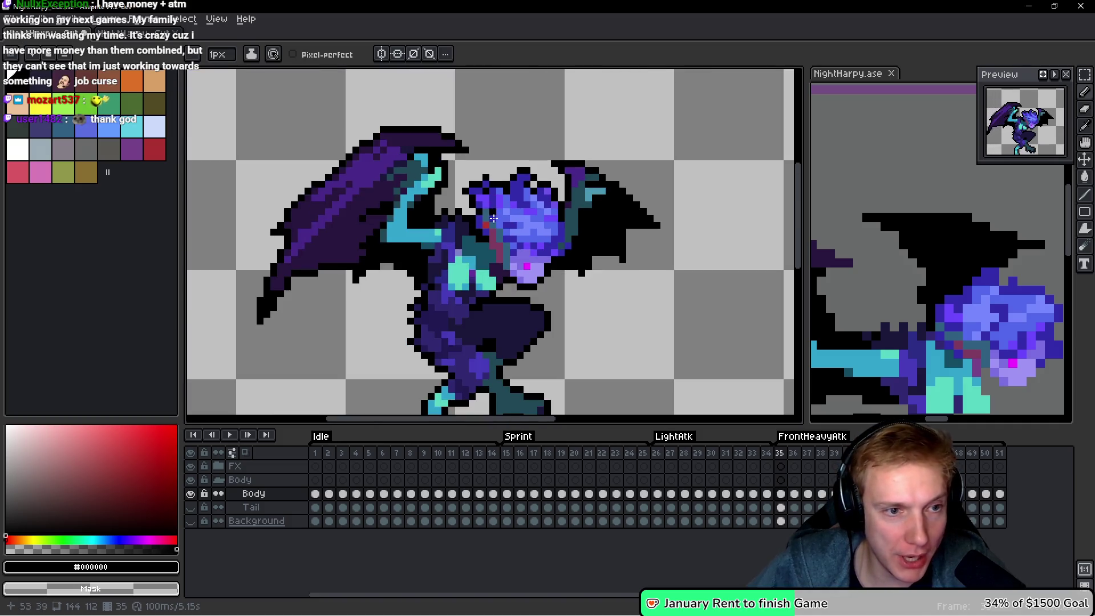
drag(444, 123, 458, 162)
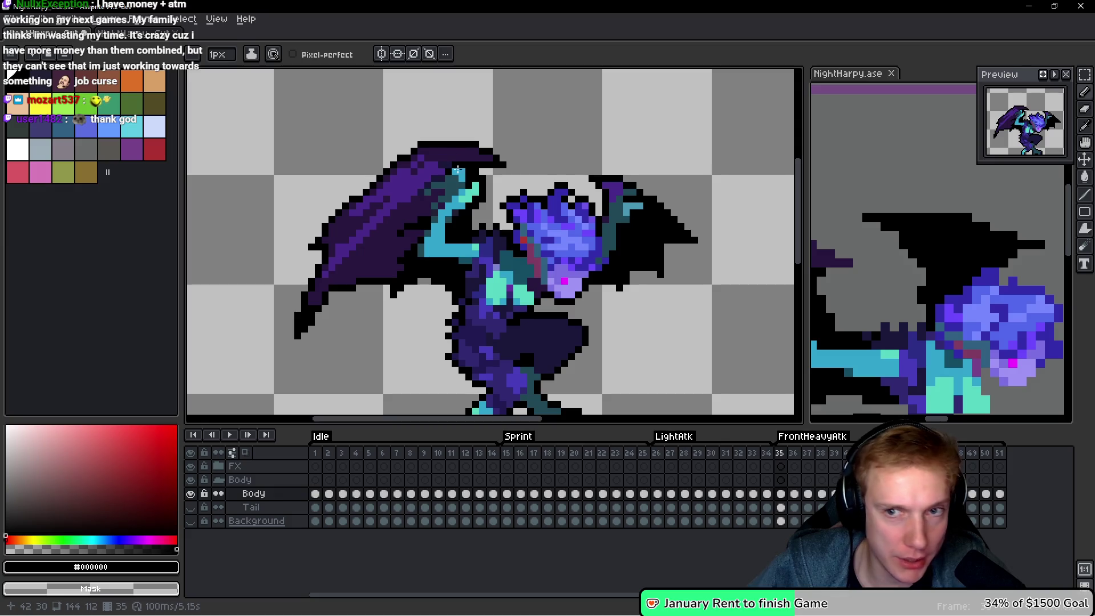
drag(492, 239, 521, 194)
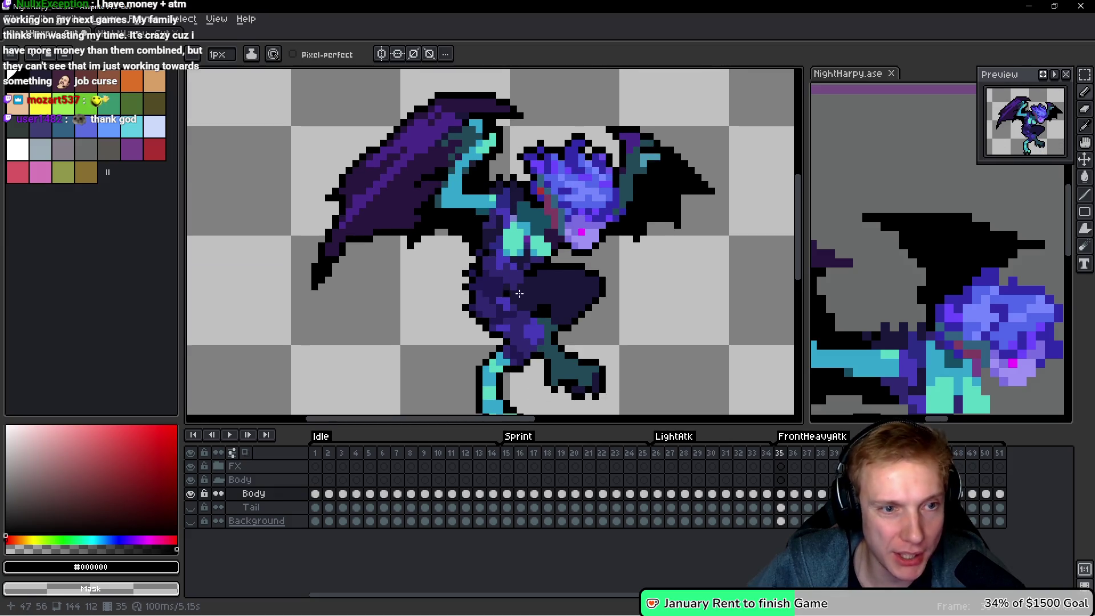
scroll(434, 139, up, 3)
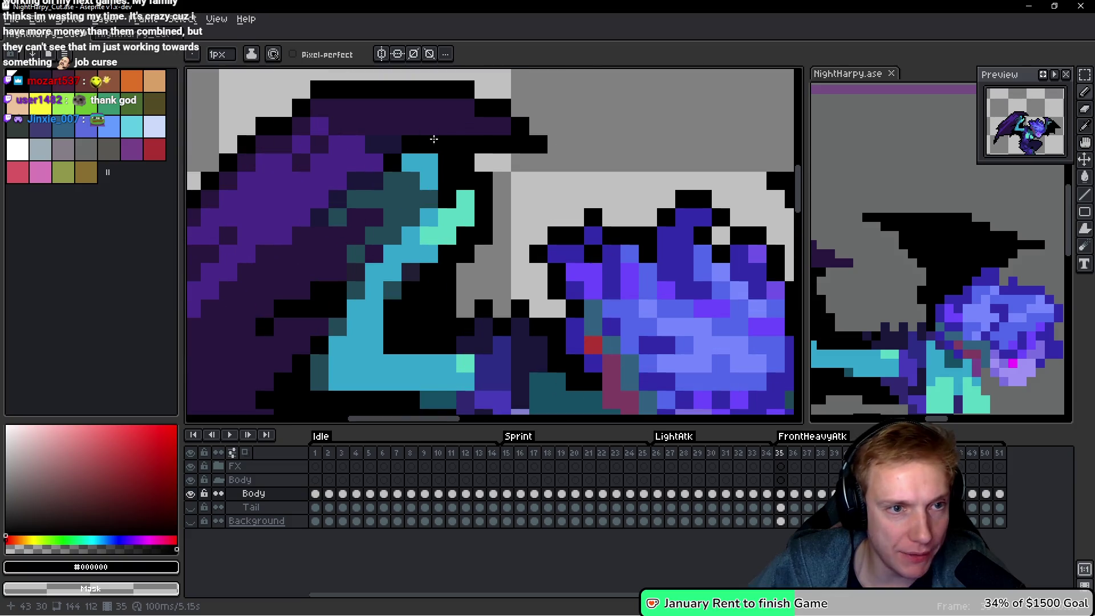
scroll(434, 139, up, 1)
scroll(551, 273, down, 3)
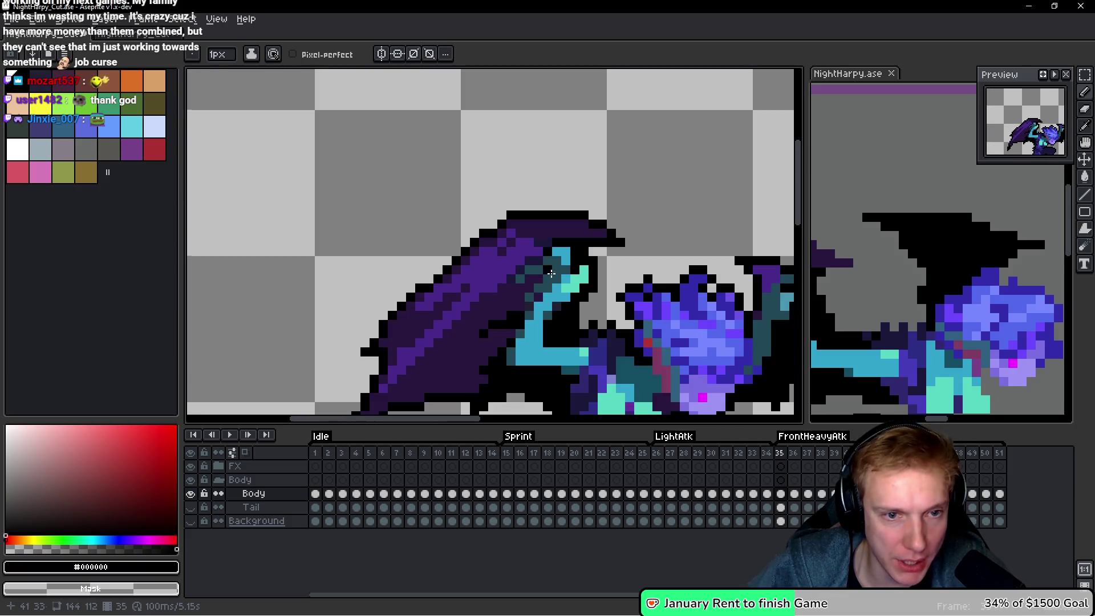
scroll(551, 273, up, 3)
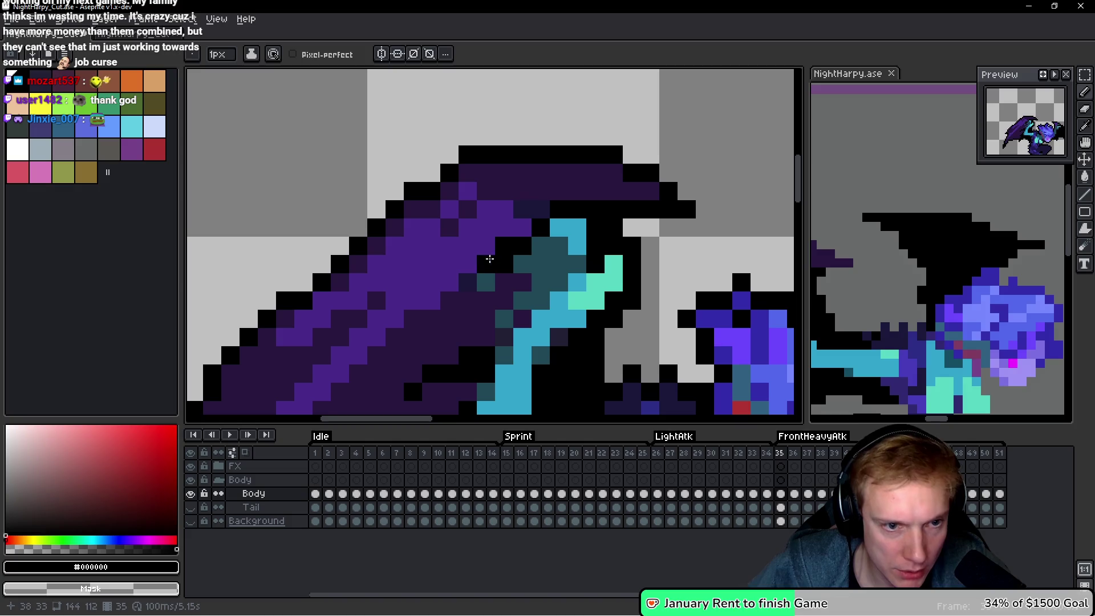
Recolour three pixels dark teal and blacken outline pixels between the teal arm and purple wing.
alt+click(522, 263)
click(504, 264)
alt+click(491, 263)
mouse_move(469, 282)
mouse_down()
mouse_move(472, 303)
mouse_move(522, 282)
mouse_move(504, 297)
mouse_up()
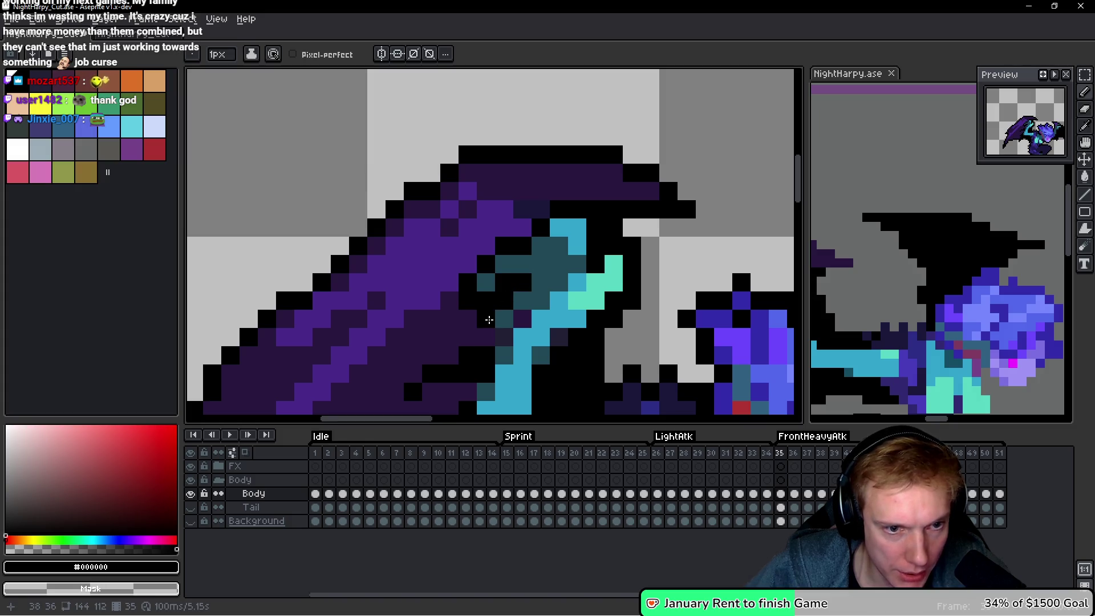
click(519, 321)
click(501, 338)
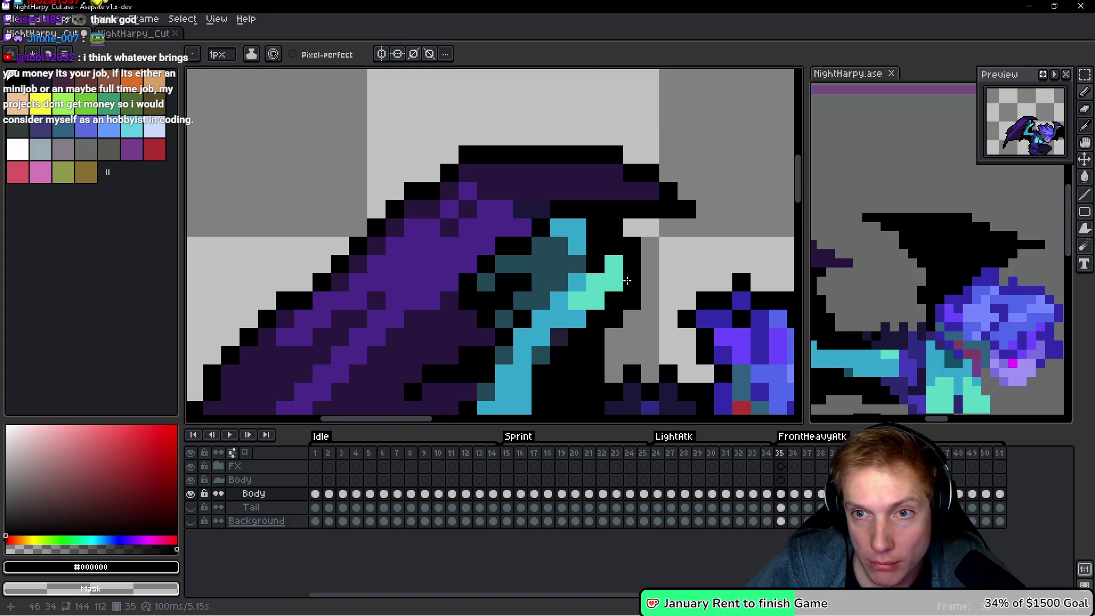
scroll(641, 276, down, 6)
scroll(660, 291, up, 2)
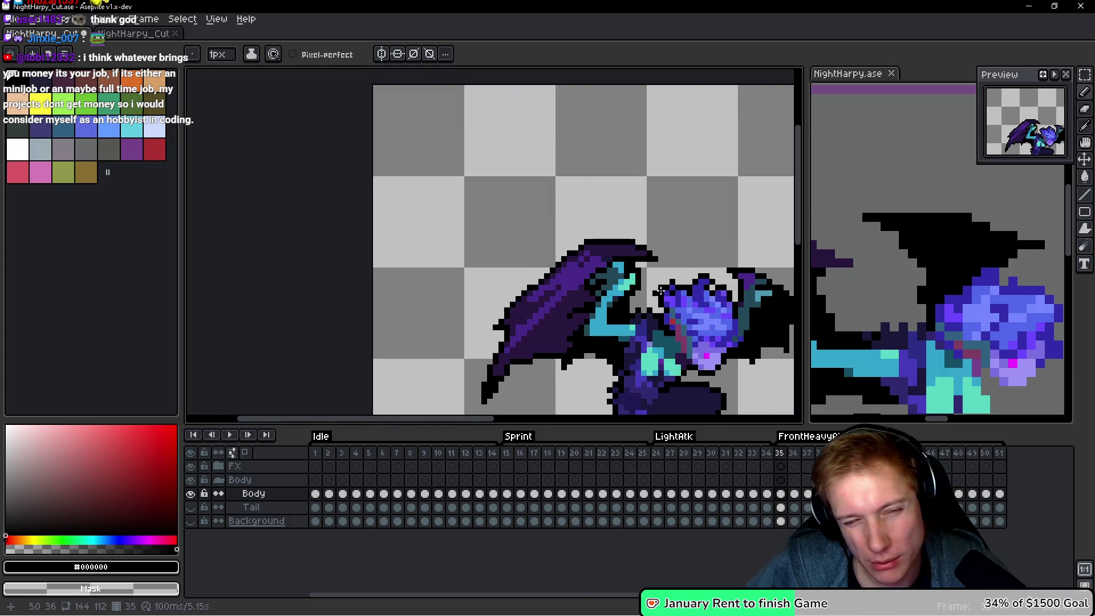
scroll(659, 291, up, 1)
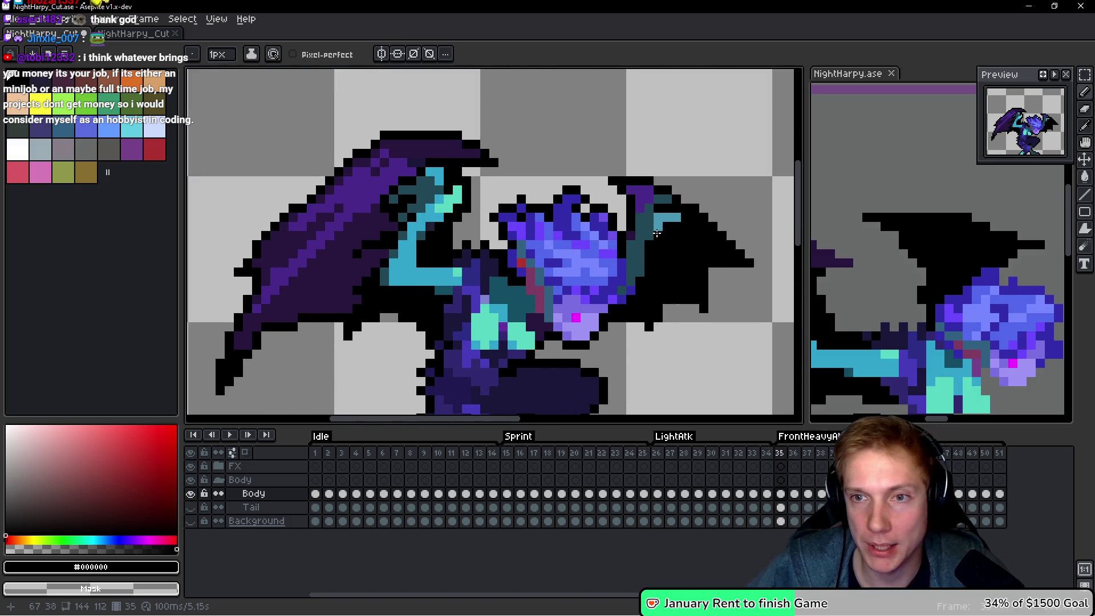
key(Right)
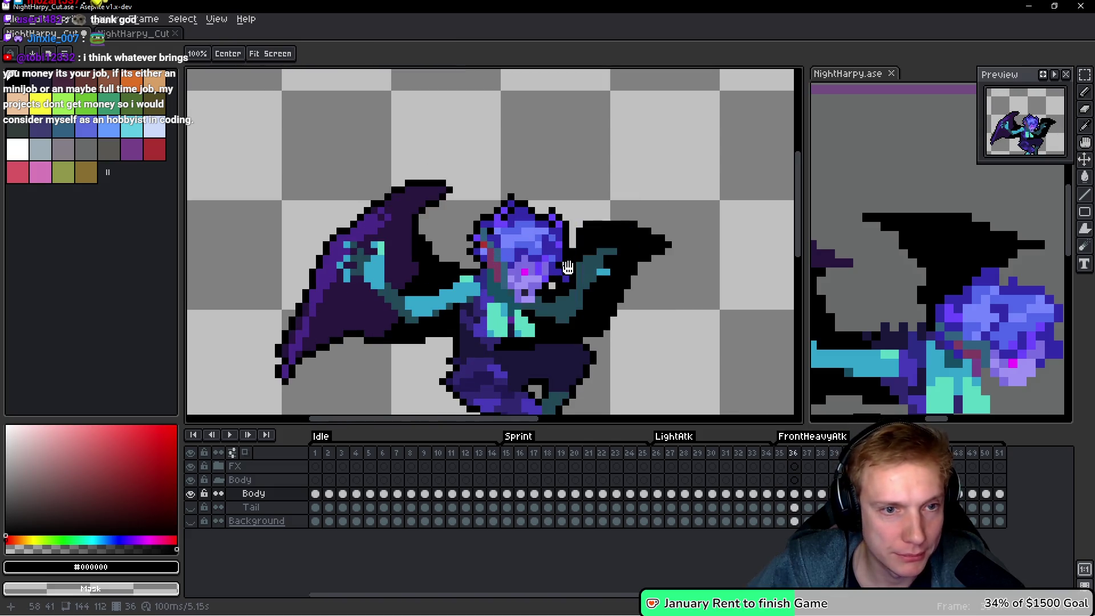
Pencil a black outline column along the wing and along the arm edge in frame 36.
scroll(394, 286, up, 3)
click(403, 341)
mouse_move(375, 320)
mouse_down()
mouse_move(379, 227)
mouse_move(359, 164)
mouse_move(285, 157)
mouse_up()
click(265, 149)
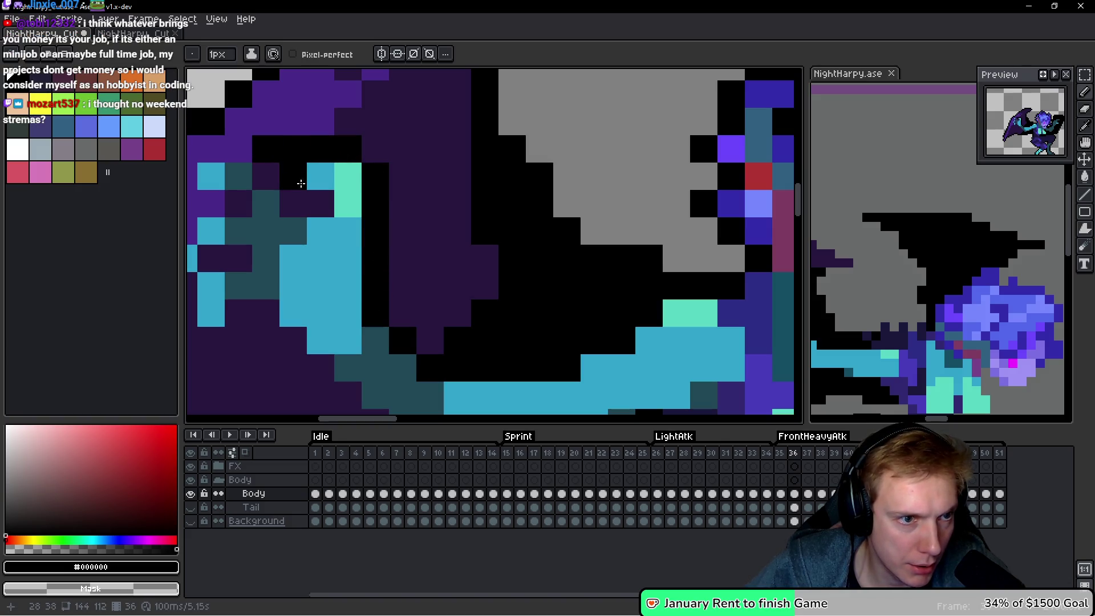
click(320, 204)
mouse_move(293, 204)
mouse_down()
mouse_move(266, 176)
mouse_move(562, 251)
mouse_up()
mouse_move(526, 209)
mouse_down()
mouse_move(460, 237)
mouse_move(506, 264)
mouse_move(470, 289)
mouse_move(445, 330)
mouse_move(444, 366)
mouse_move(477, 382)
mouse_move(464, 395)
mouse_move(534, 308)
mouse_up()
Outline the claw fingers and hand in black, separating the fingers and extending the diagonal outline.
click(526, 399)
click(504, 315)
click(479, 337)
click(533, 285)
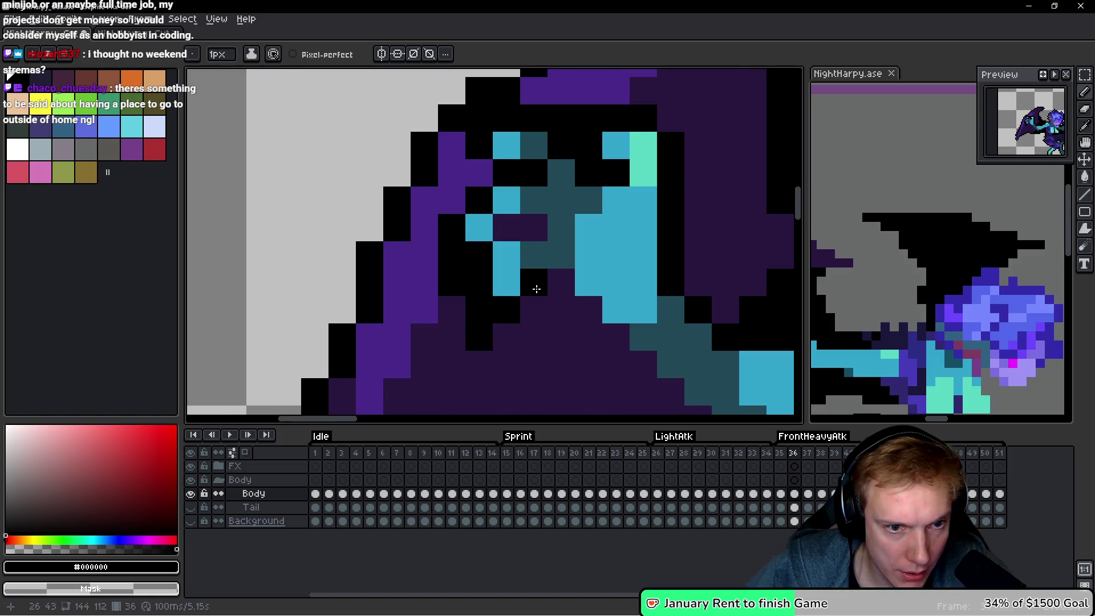
click(557, 281)
click(505, 227)
click(533, 227)
click(591, 251)
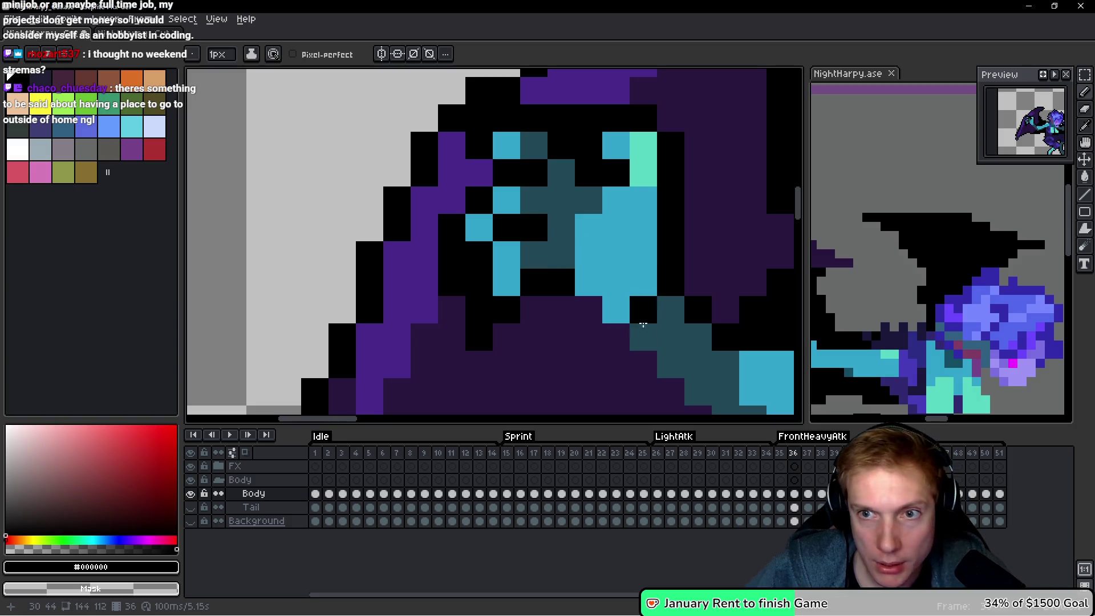
scroll(601, 308, down, 1)
click(572, 311)
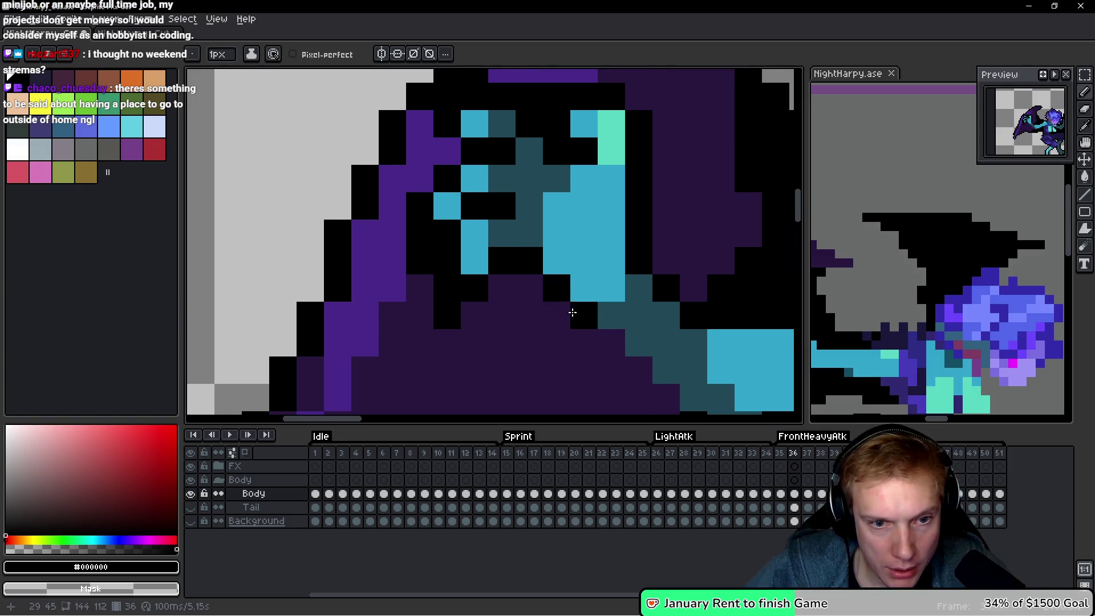
Add a short run of black pixels to the frame 36 wing tip.
scroll(554, 288, down, 4)
scroll(554, 288, right, 3)
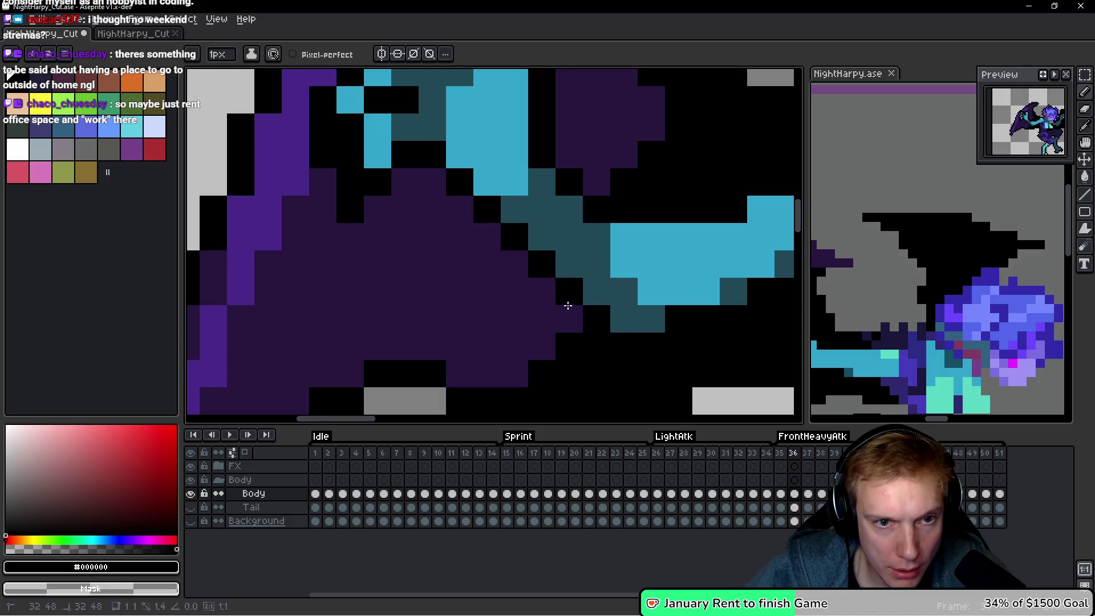
scroll(571, 304, down, 10)
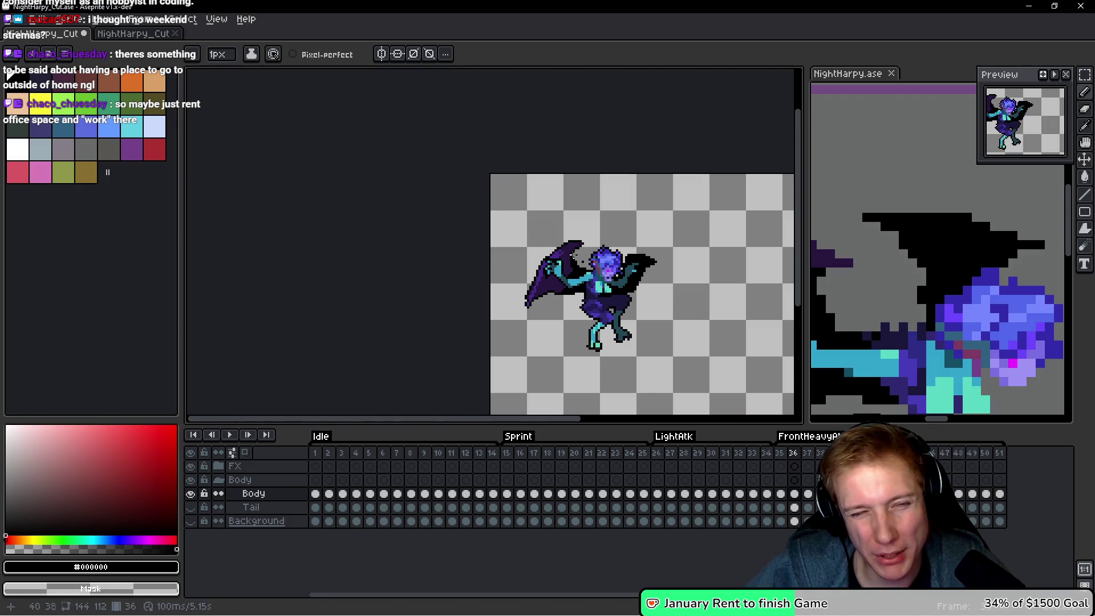
scroll(542, 311, up, 6)
drag(447, 273, 447, 299)
scroll(537, 273, down, 3)
scroll(615, 177, up, 4)
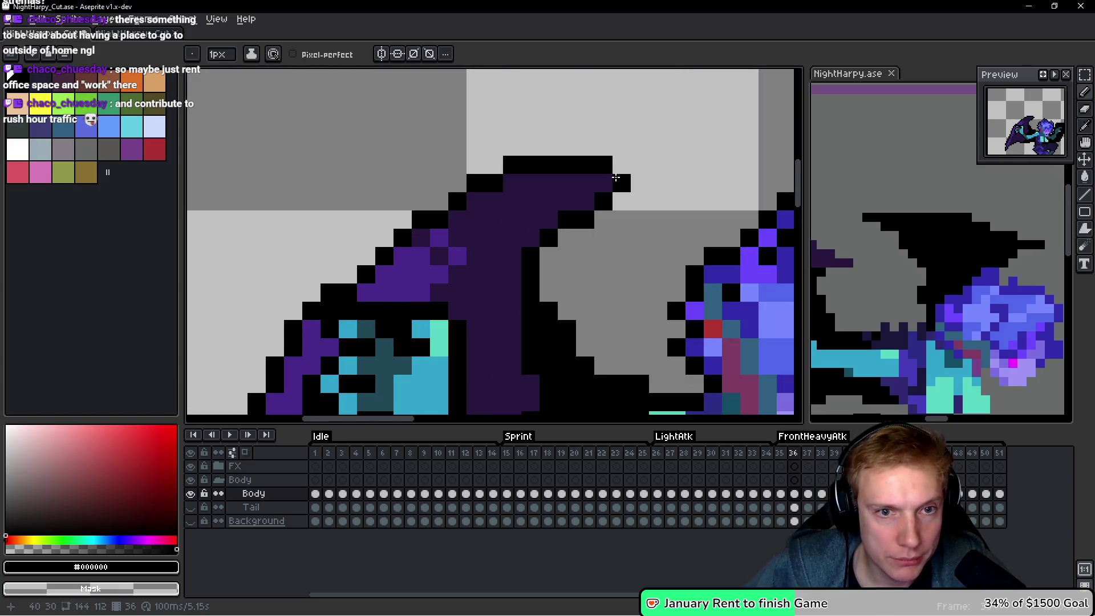
scroll(684, 200, down, 5)
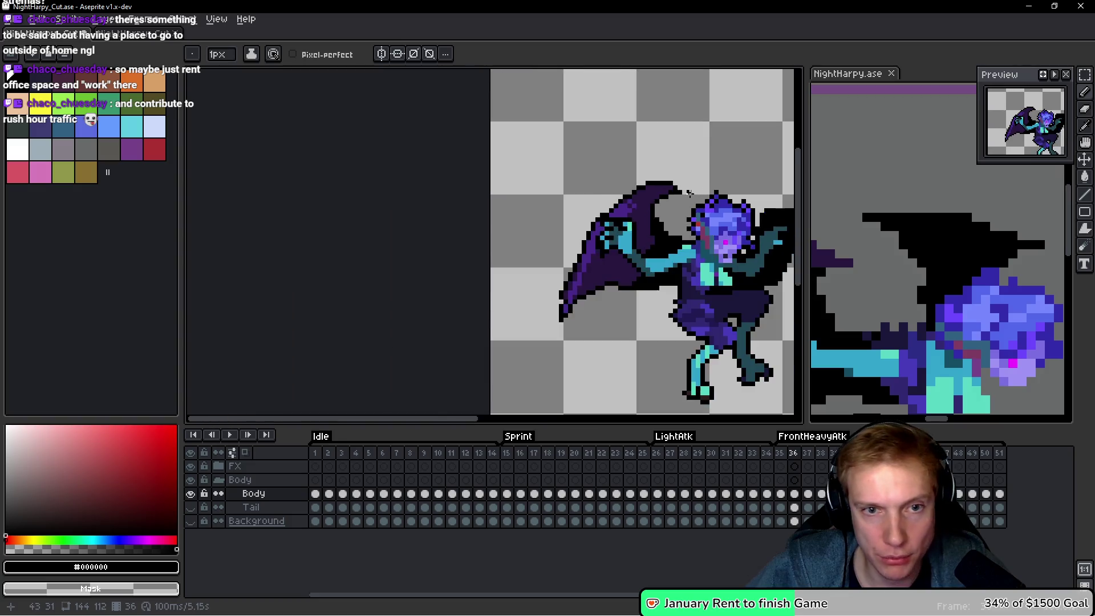
scroll(695, 204, up, 5)
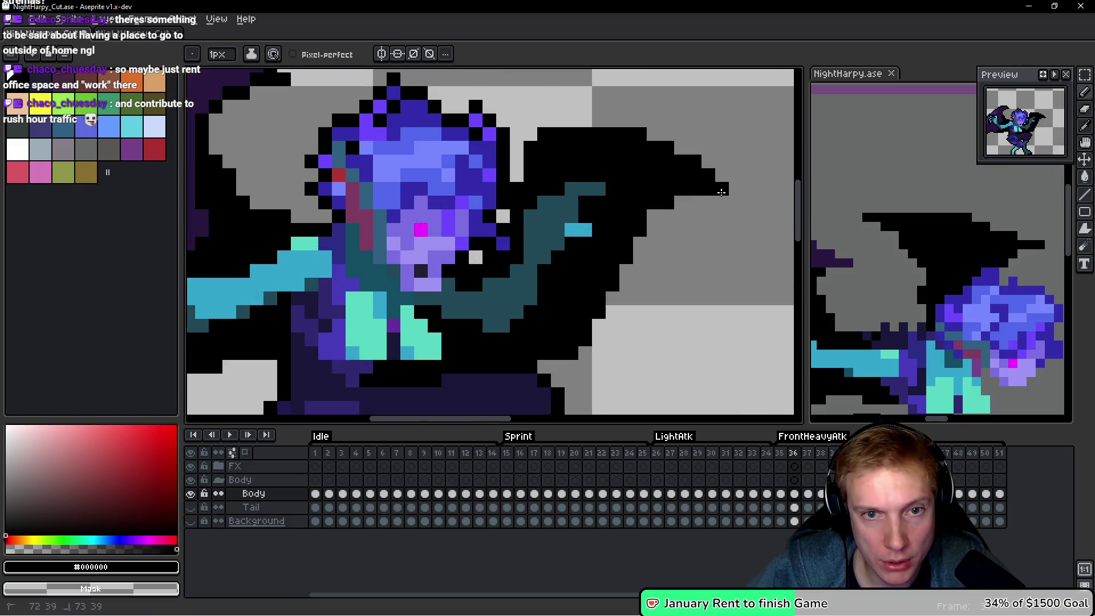
scroll(662, 297, down, 1)
scroll(621, 323, up, 2)
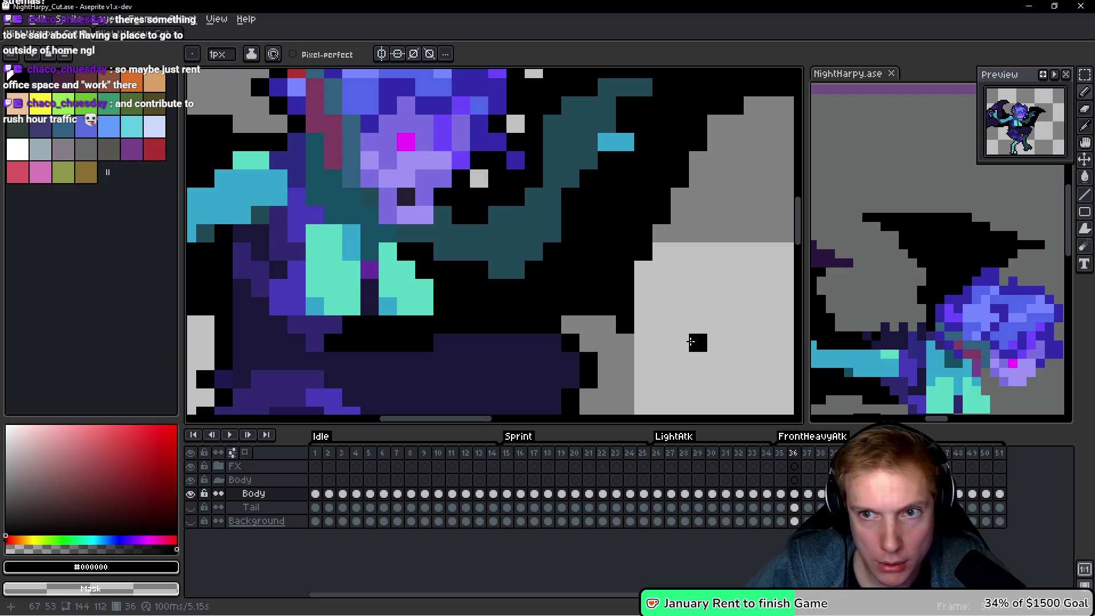
scroll(658, 324, down, 1)
scroll(658, 324, down, 2)
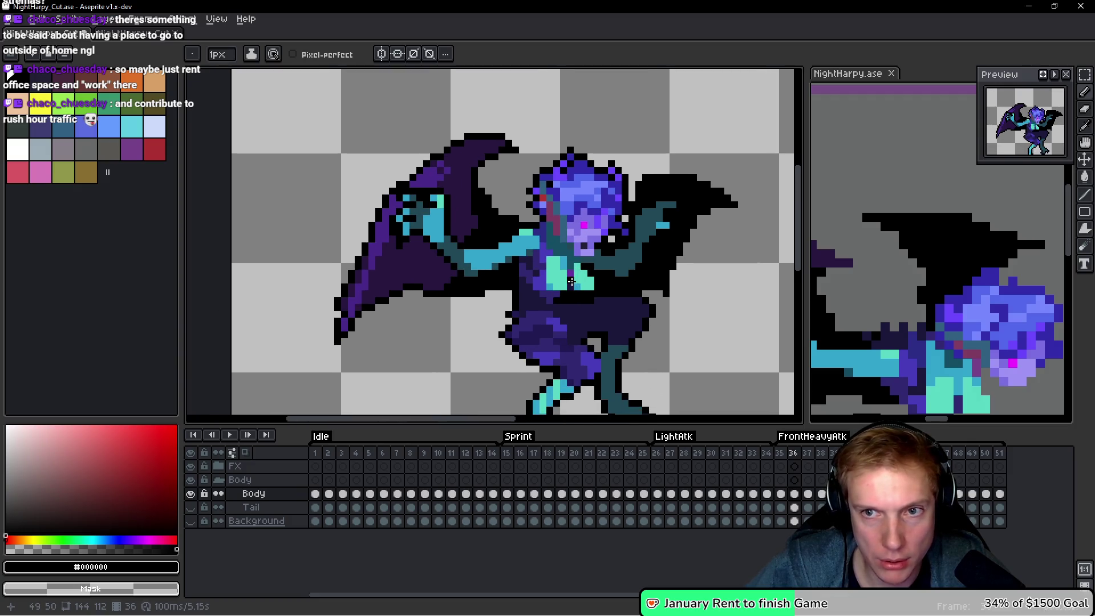
scroll(452, 298, up, 2)
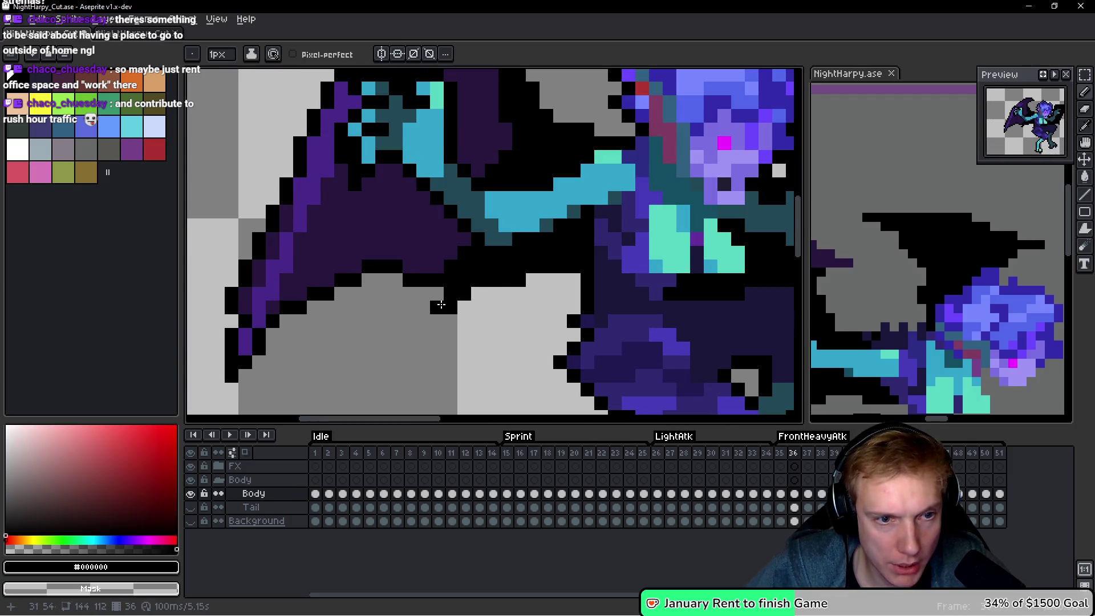
scroll(562, 310, down, 1)
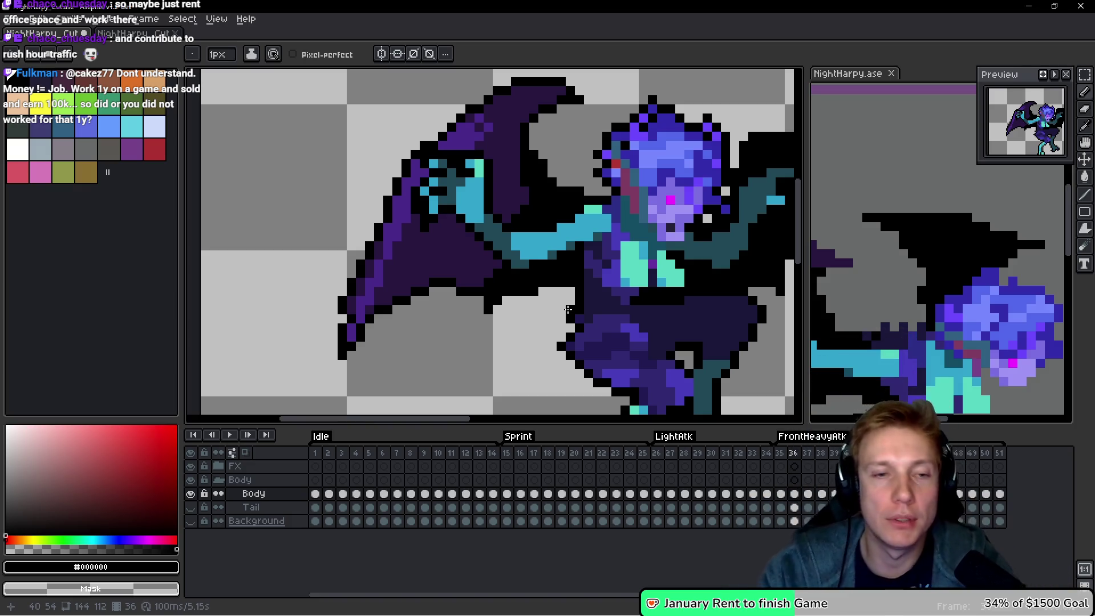
scroll(465, 287, down, 3)
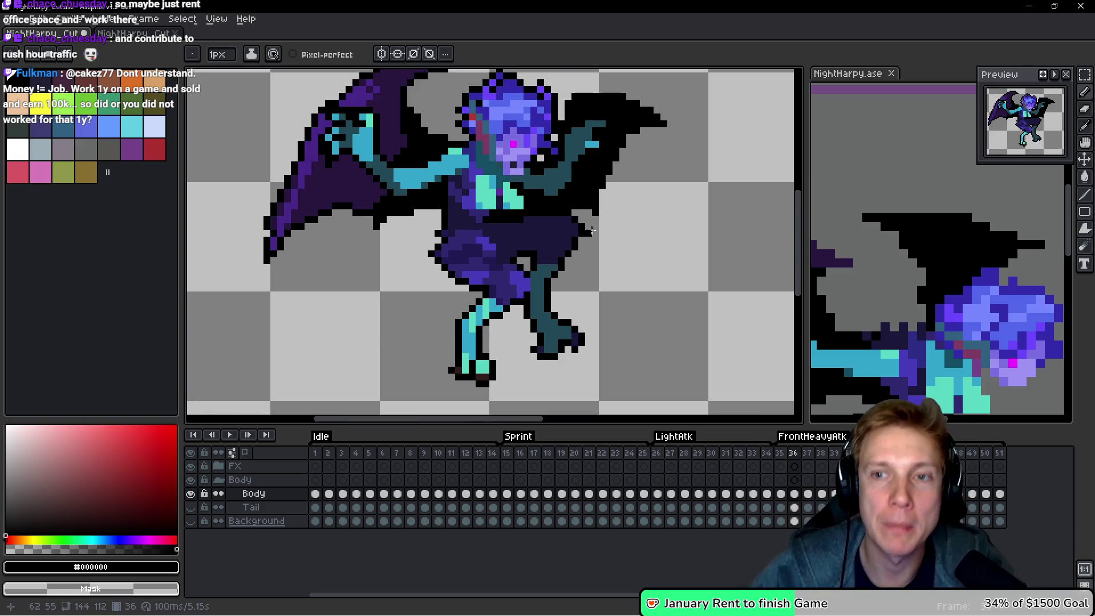
On frame 37, extend the black wing edge, undo it, and redraw the tip edge higher up.
key(Right)
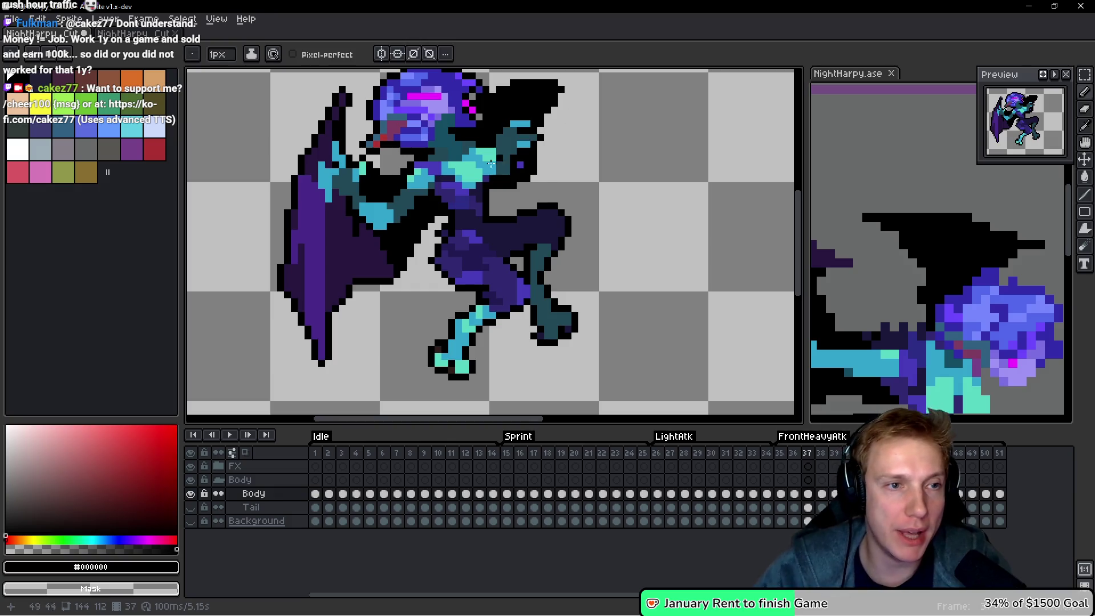
scroll(445, 249, up, 2)
scroll(445, 249, up, 1)
scroll(439, 154, down, 2)
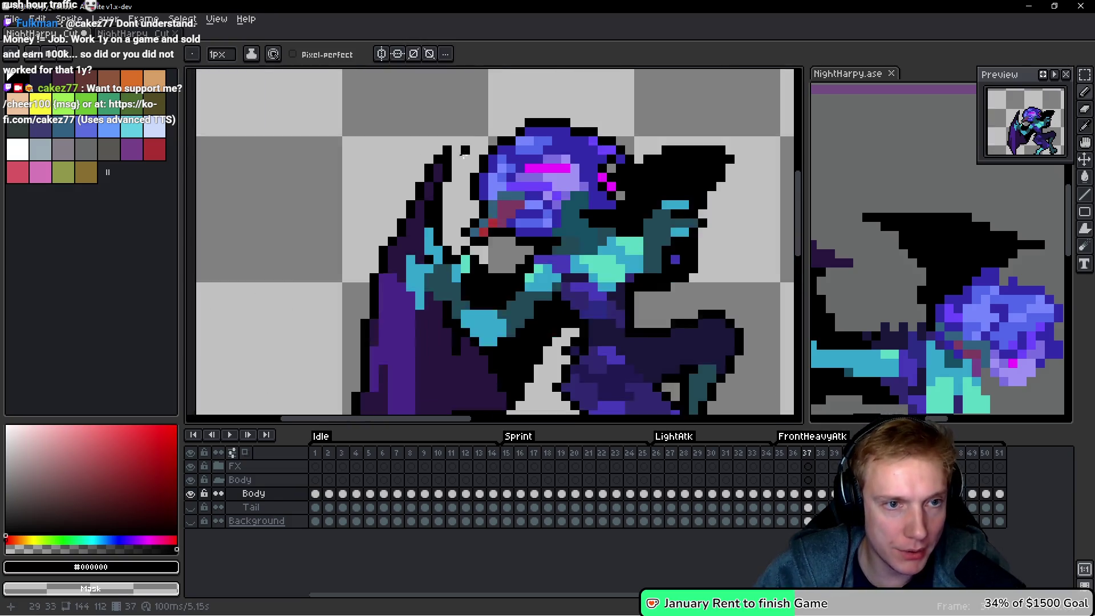
scroll(539, 187, up, 2)
drag(594, 131, 619, 143)
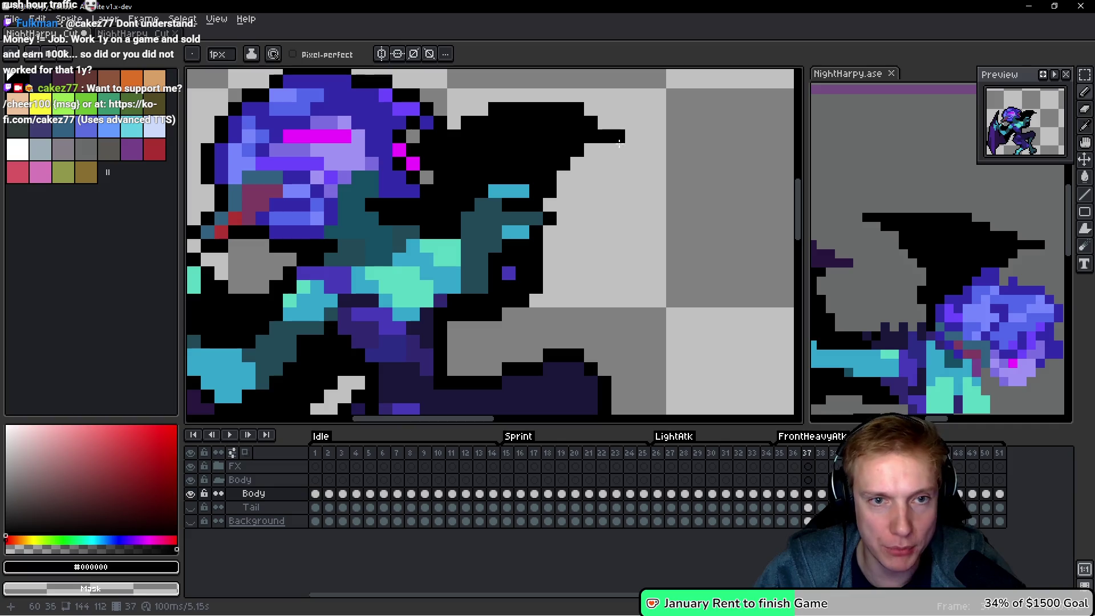
key(ctrl+z)
drag(590, 109, 624, 133)
Undo the last wing-edge stroke and fill black gaps in frame 37's lower wing-tip outline.
key(ctrl+z)
key(ctrl+z)
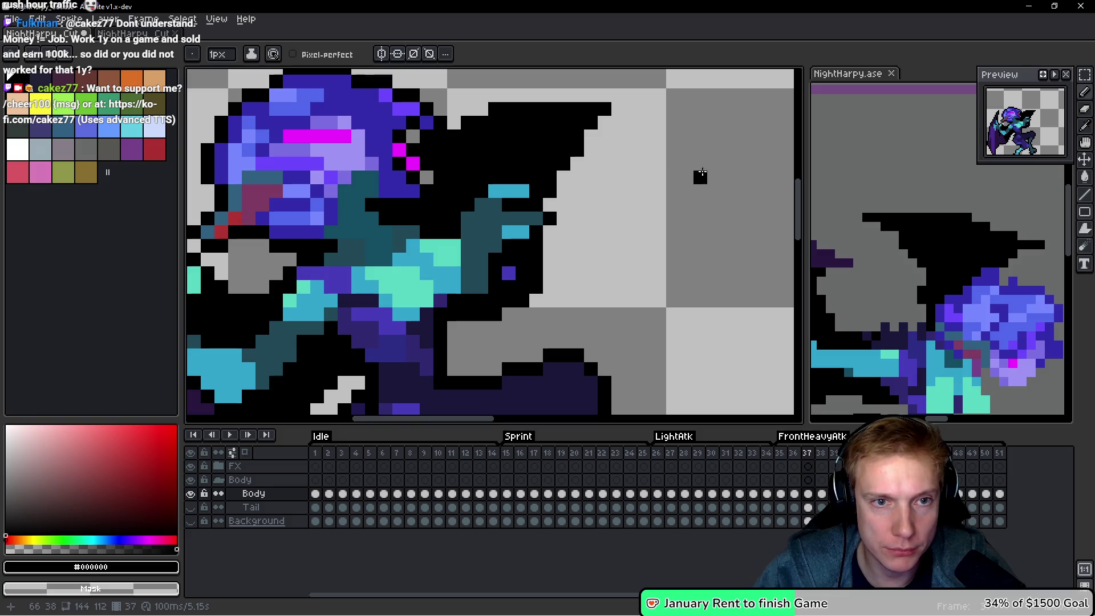
drag(592, 228, 637, 179)
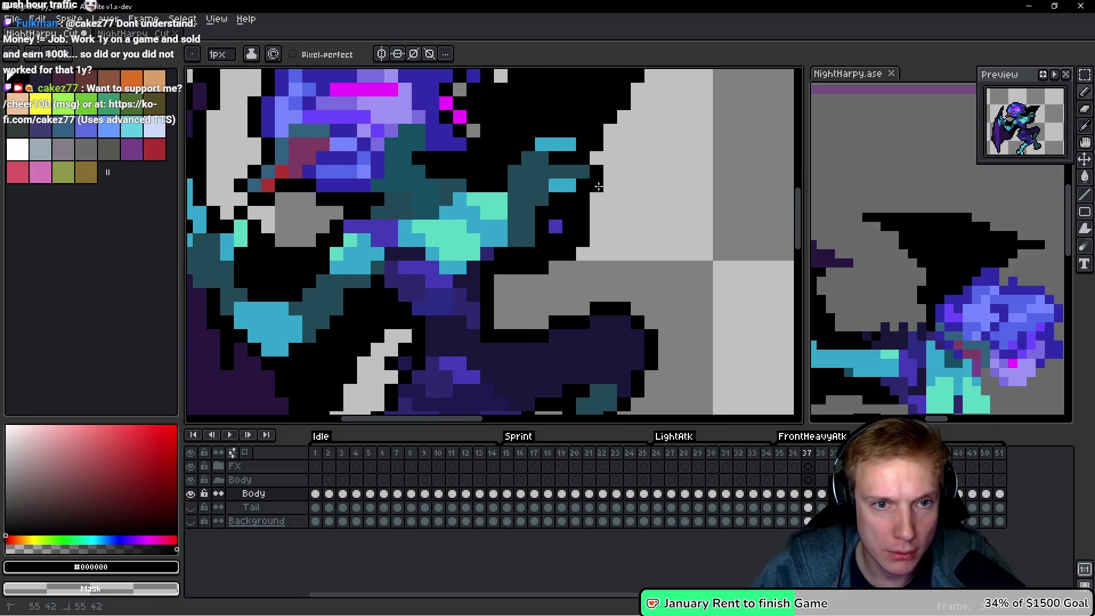
scroll(656, 251, down, 5)
scroll(514, 239, left, 5)
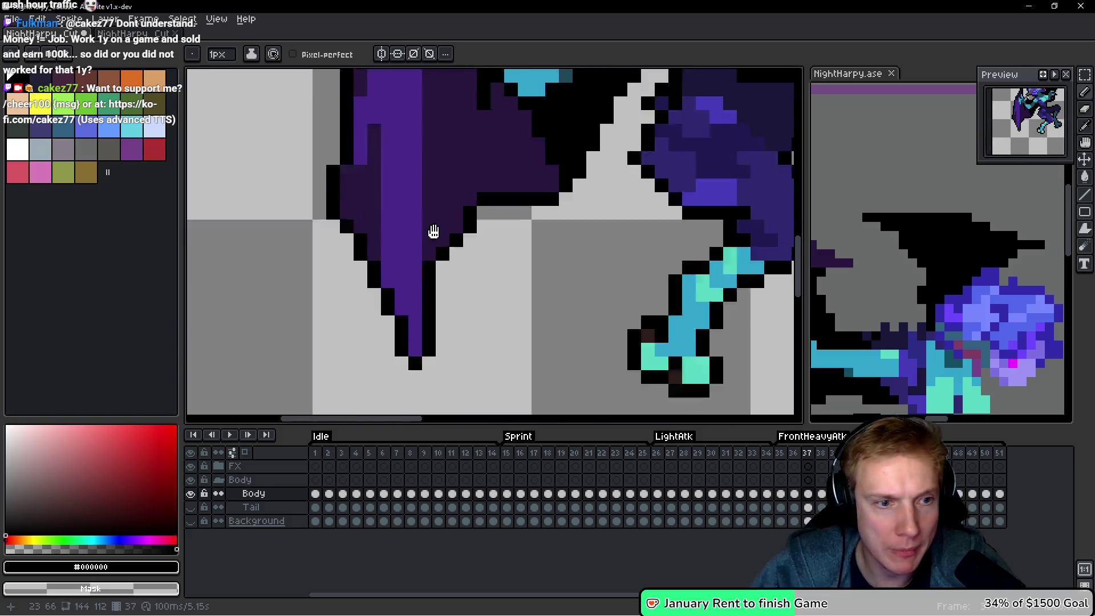
scroll(513, 285, up, 2)
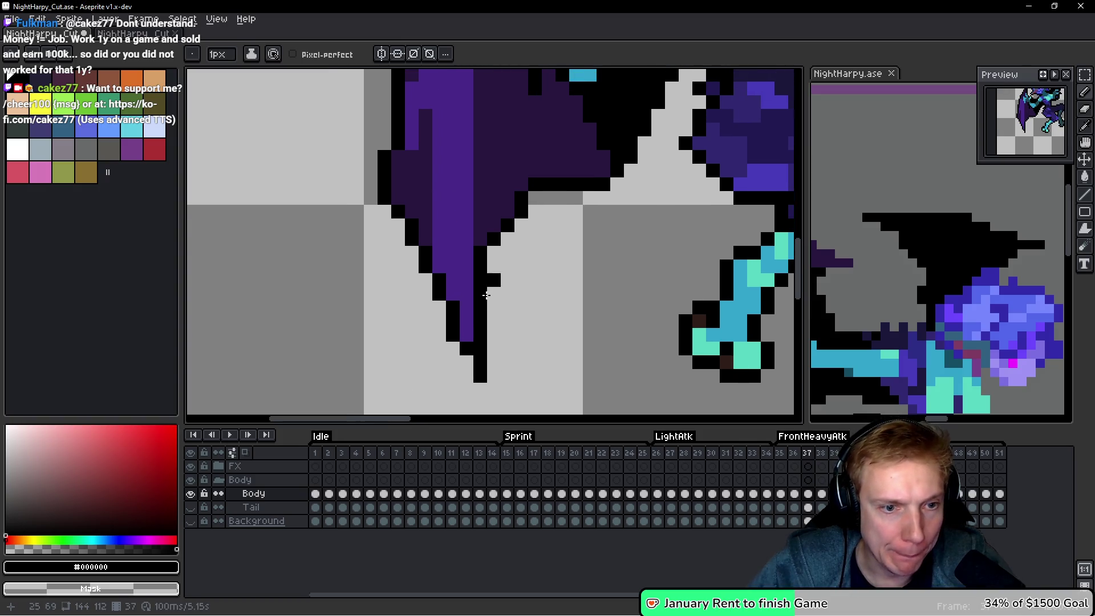
scroll(579, 278, down, 1)
scroll(579, 278, up, 2)
click(556, 237)
drag(555, 264, 572, 246)
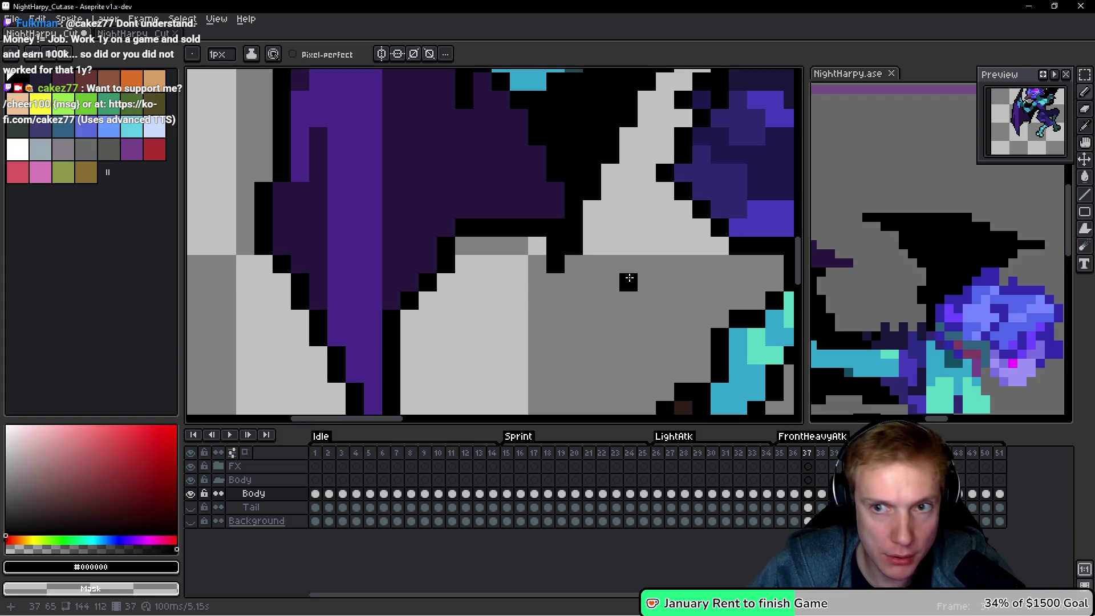
Draw a black outline down the neck, then step to frame 38.
scroll(598, 228, down, 5)
scroll(572, 183, up, 4)
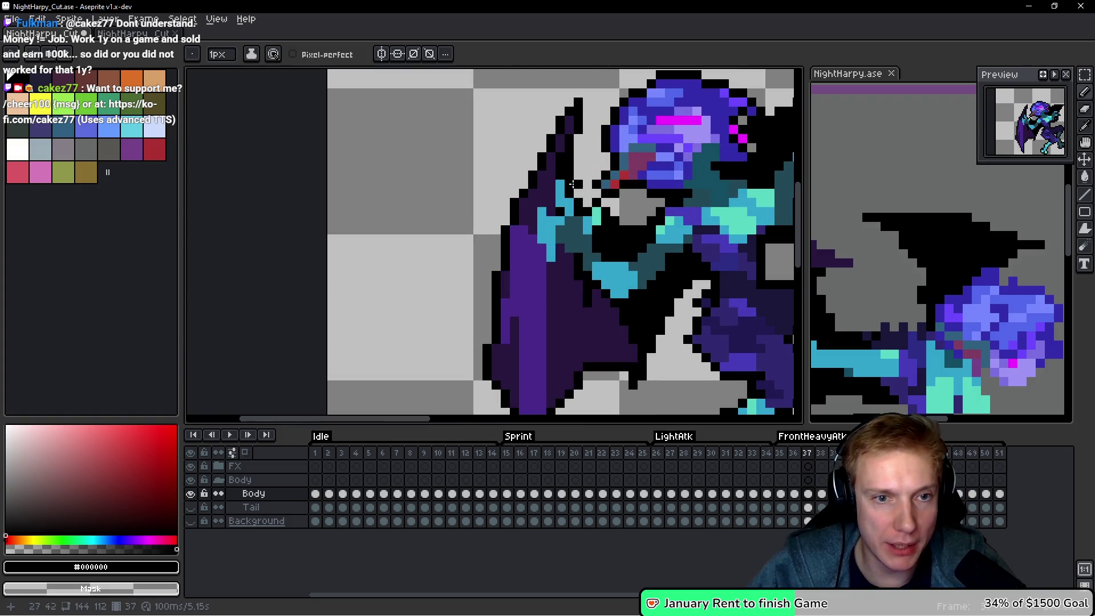
scroll(556, 188, up, 4)
mouse_move(555, 171)
mouse_down()
mouse_move(554, 251)
mouse_move(521, 225)
mouse_move(498, 245)
mouse_move(506, 331)
mouse_move(501, 269)
mouse_move(525, 301)
mouse_move(556, 251)
mouse_up()
scroll(506, 331, down, 2)
scroll(498, 306, up, 2)
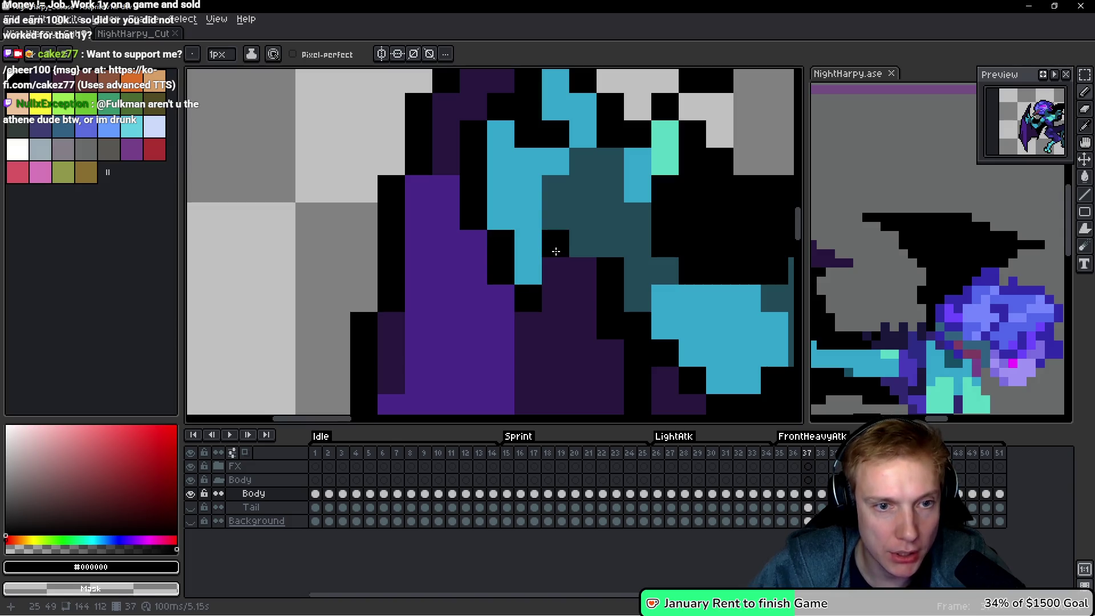
scroll(616, 268, down, 8)
scroll(661, 276, down, 2)
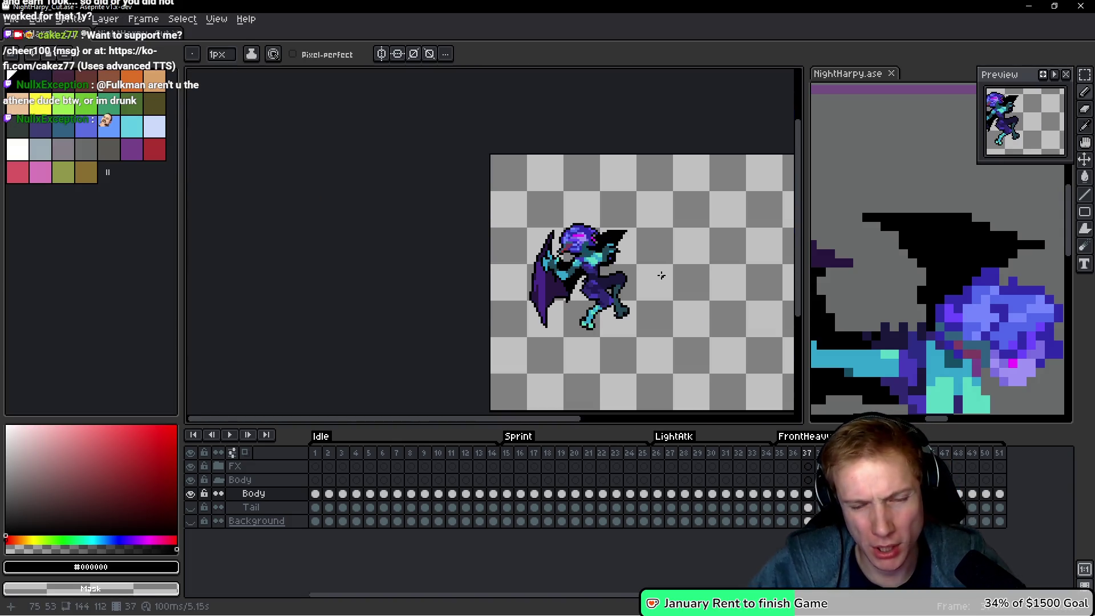
key(Left)
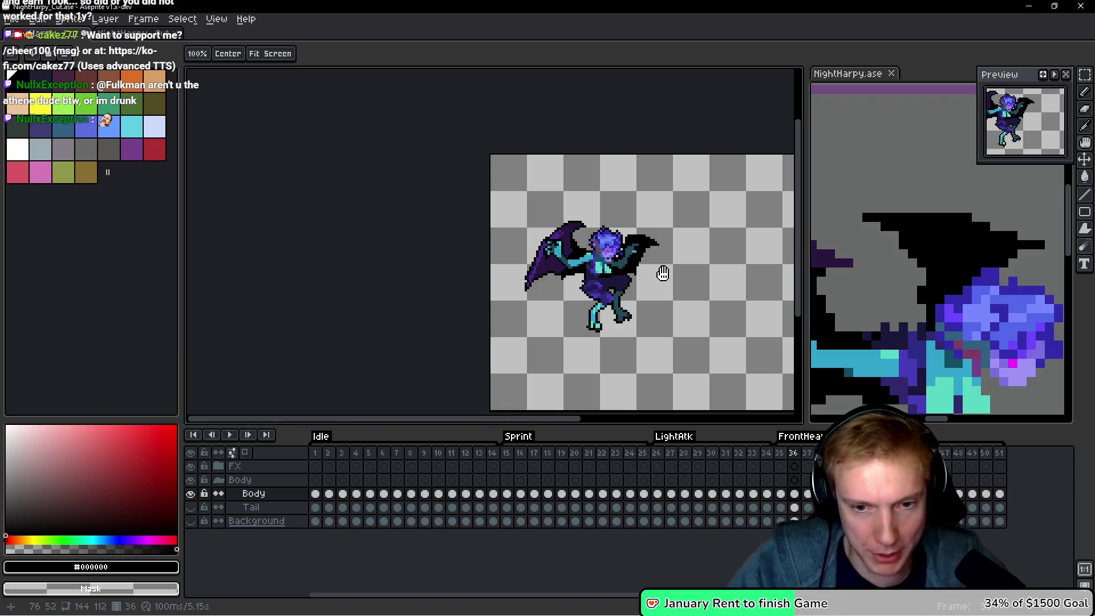
key(Right)
key(Right)
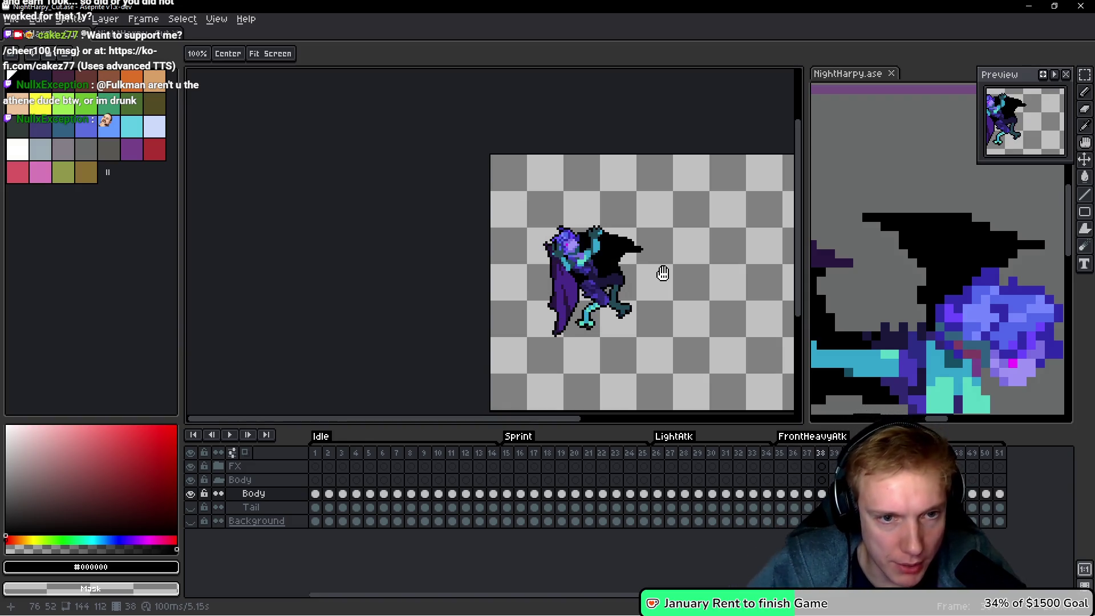
With the pencil, draw diagonal black outlines along the head edge and down the neck.
key(b)
scroll(574, 245, up, 3)
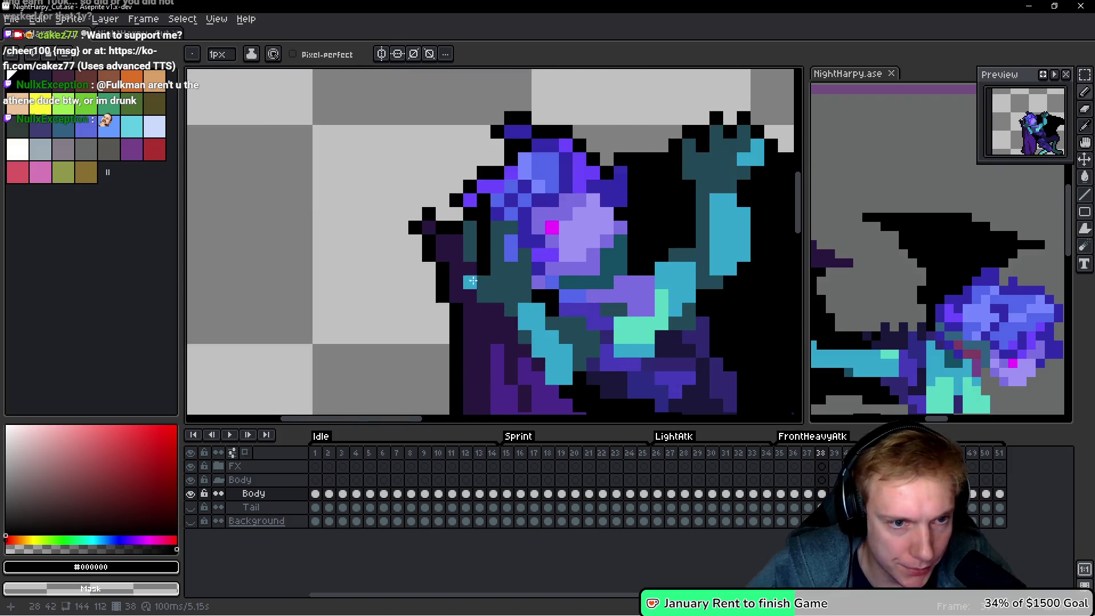
scroll(472, 280, up, 1)
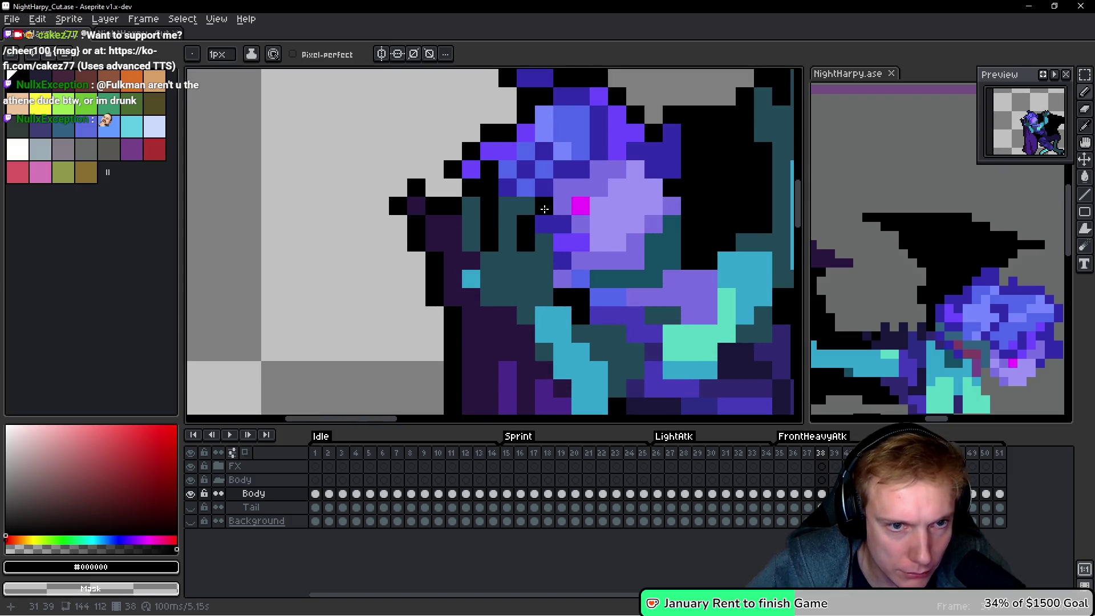
mouse_move(520, 190)
mouse_down()
mouse_move(507, 189)
mouse_move(561, 243)
mouse_move(557, 276)
mouse_up()
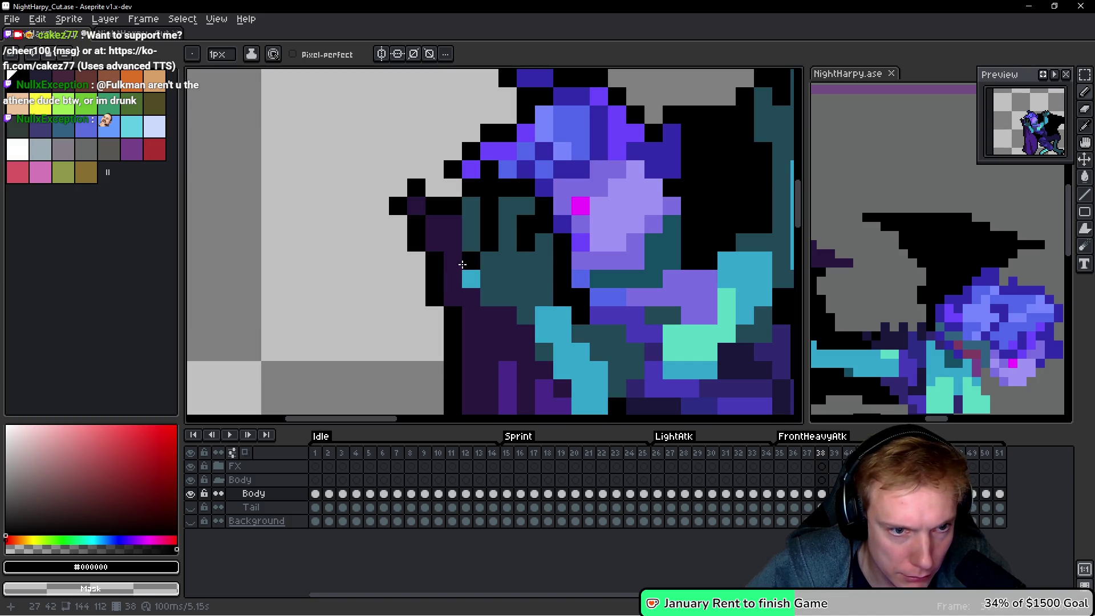
click(462, 264)
mouse_move(466, 288)
mouse_down()
mouse_move(490, 316)
mouse_move(508, 315)
mouse_move(538, 369)
mouse_up()
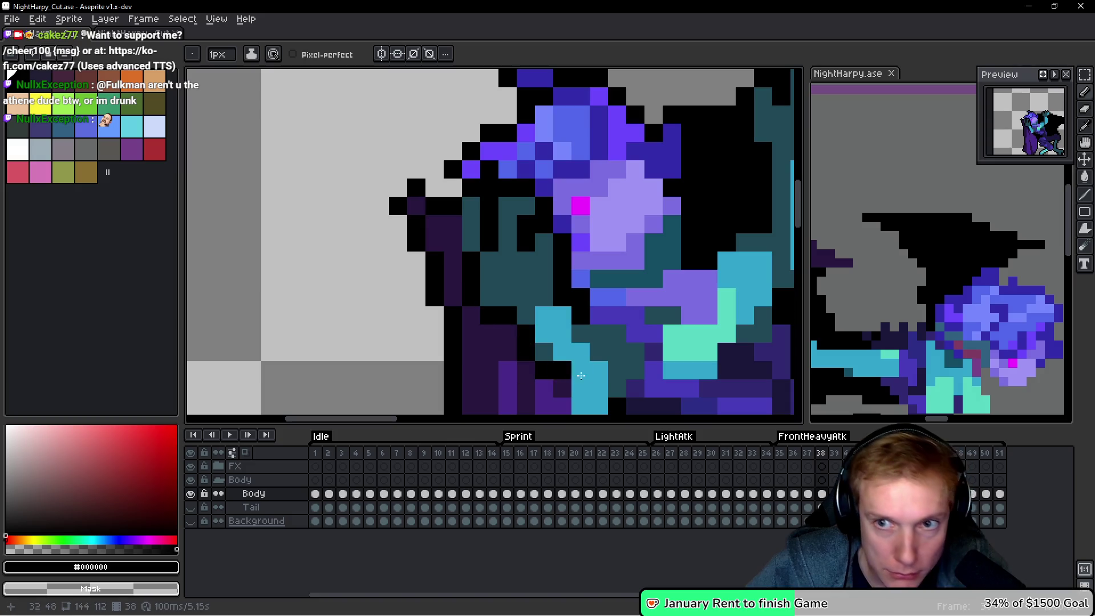
Add black pixels left of the head and beside the robe's outline.
drag(449, 224, 468, 293)
click(418, 219)
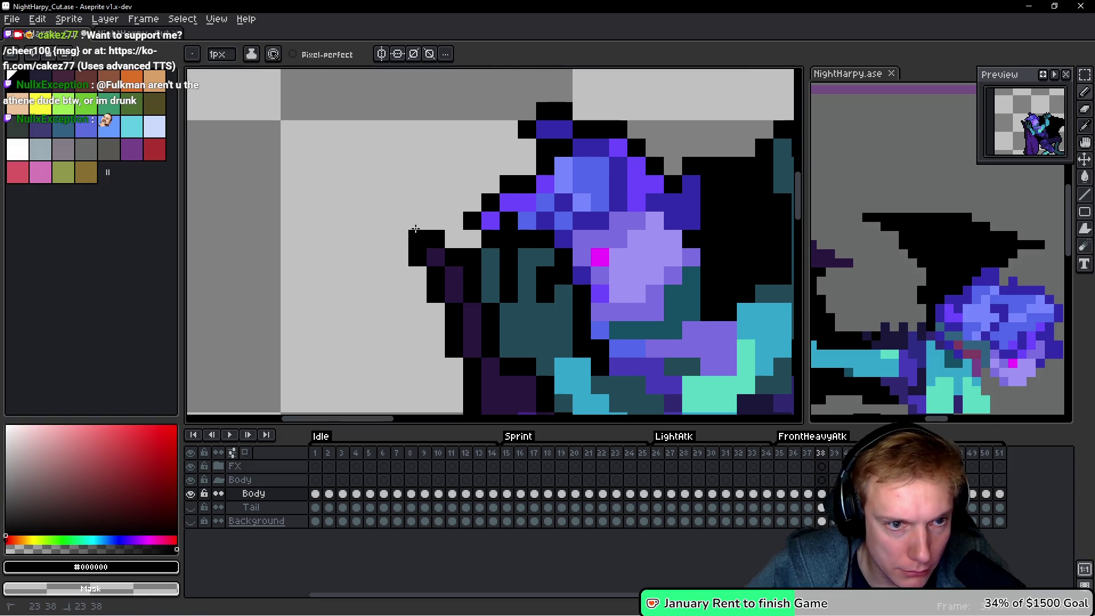
scroll(496, 254, down, 4)
scroll(665, 226, up, 2)
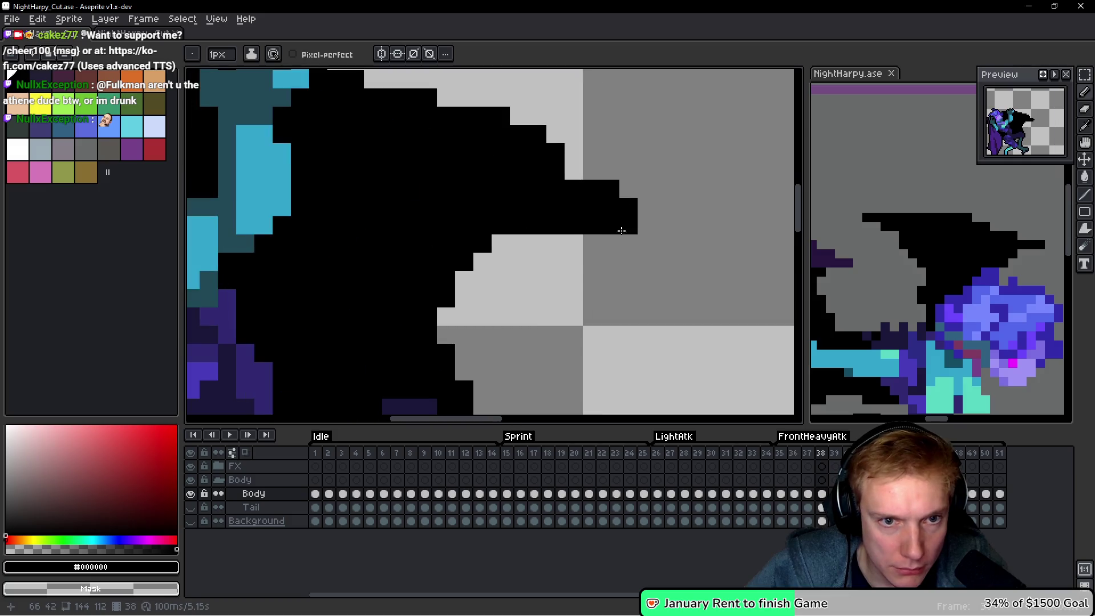
drag(551, 270, 565, 251)
scroll(564, 251, down, 3)
scroll(418, 353, up, 3)
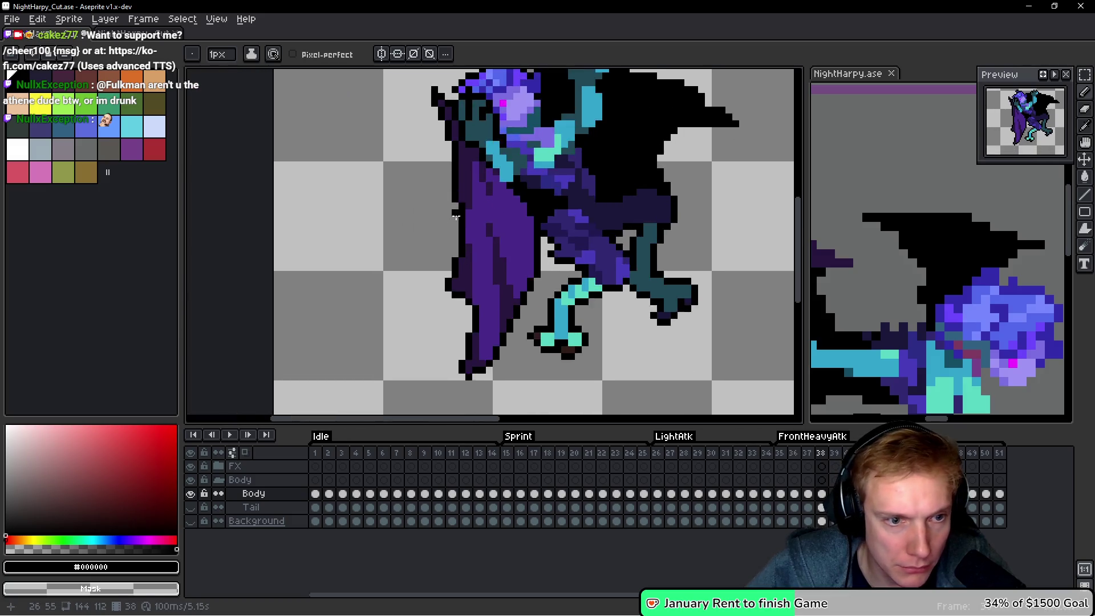
click(433, 298)
drag(517, 405, 512, 324)
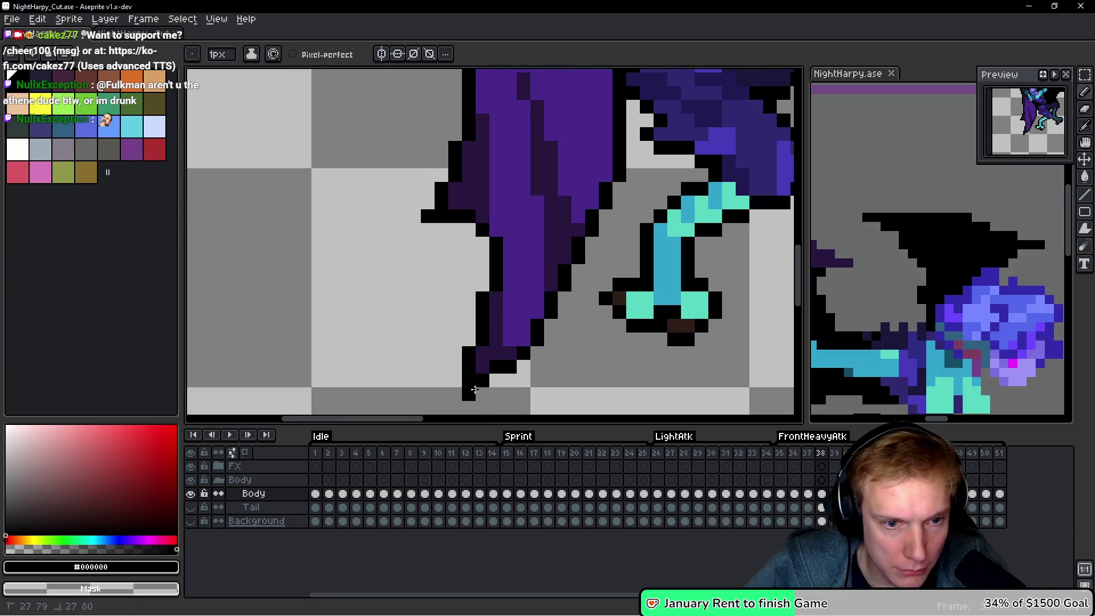
scroll(563, 306, down, 8)
key(space)
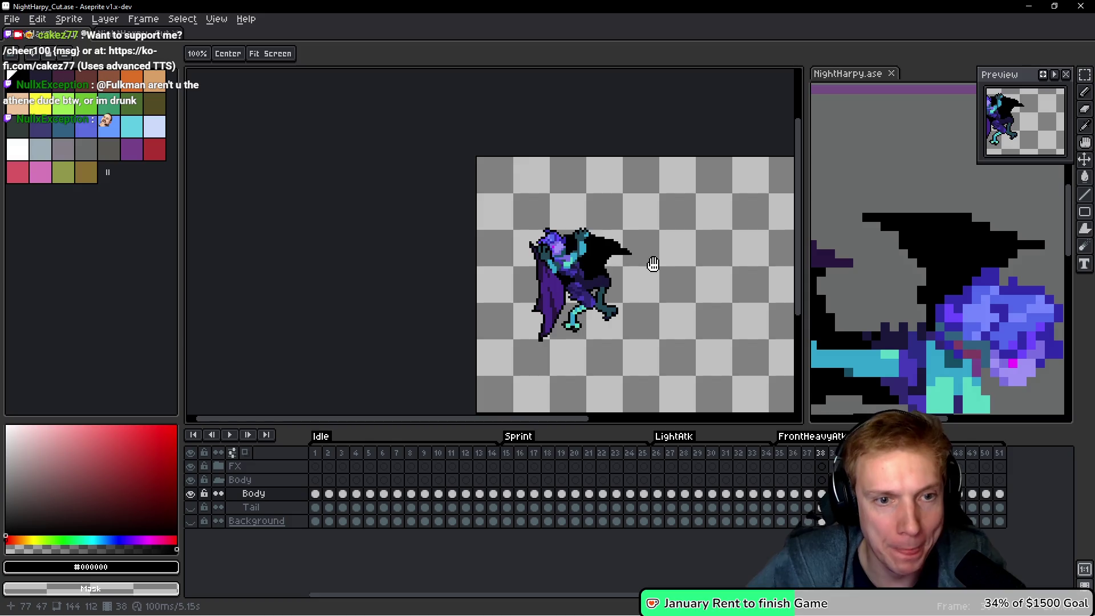
key(period)
Outline the harpy's snout in black and draw a black line from the snout across the neck.
scroll(564, 264, up, 5)
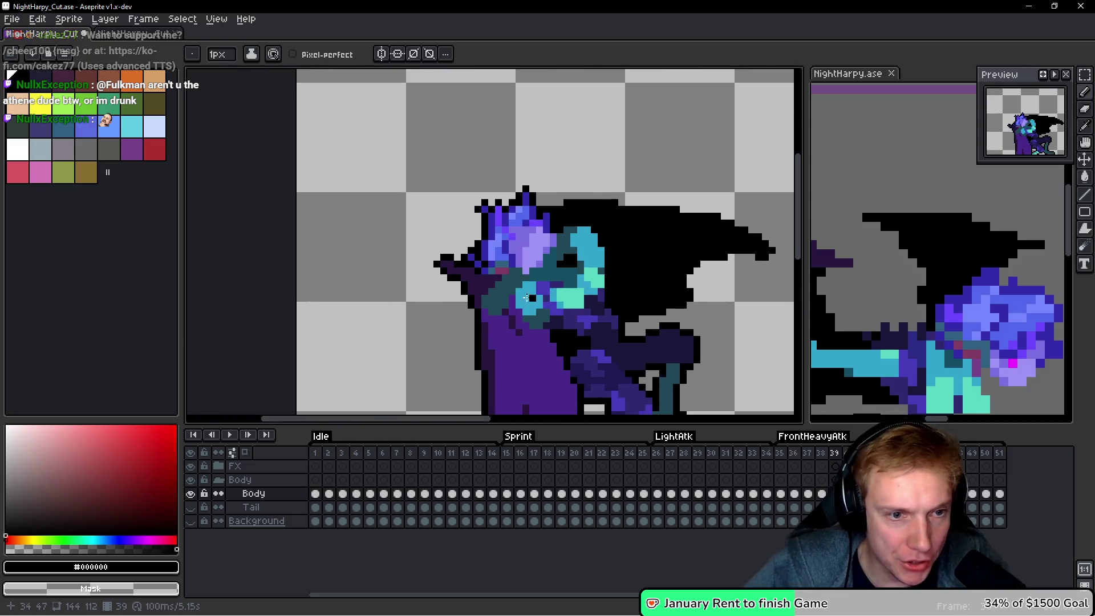
scroll(527, 298, up, 3)
mouse_move(542, 309)
mouse_down()
mouse_move(502, 346)
mouse_move(469, 328)
mouse_move(469, 276)
mouse_move(501, 237)
mouse_move(543, 238)
mouse_up()
scroll(554, 233, down, 1)
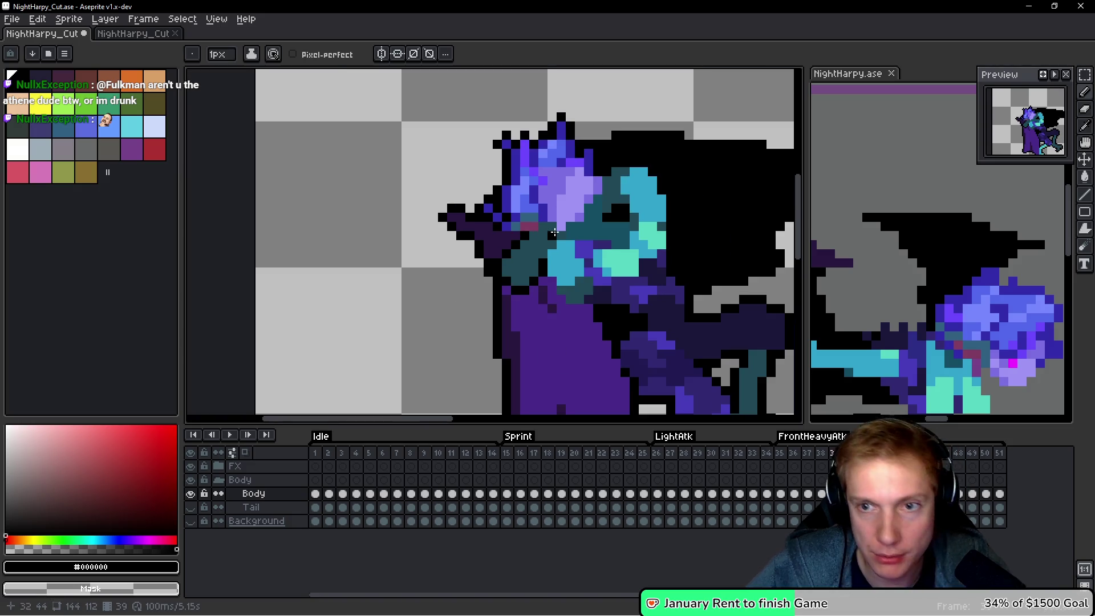
scroll(570, 235, down, 3)
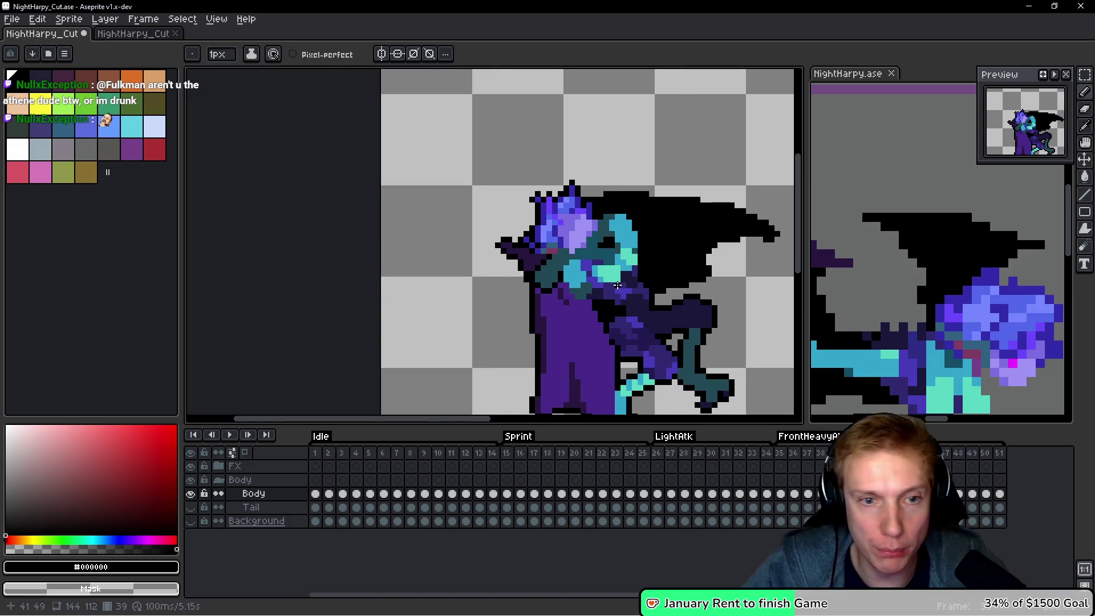
scroll(610, 289, up, 5)
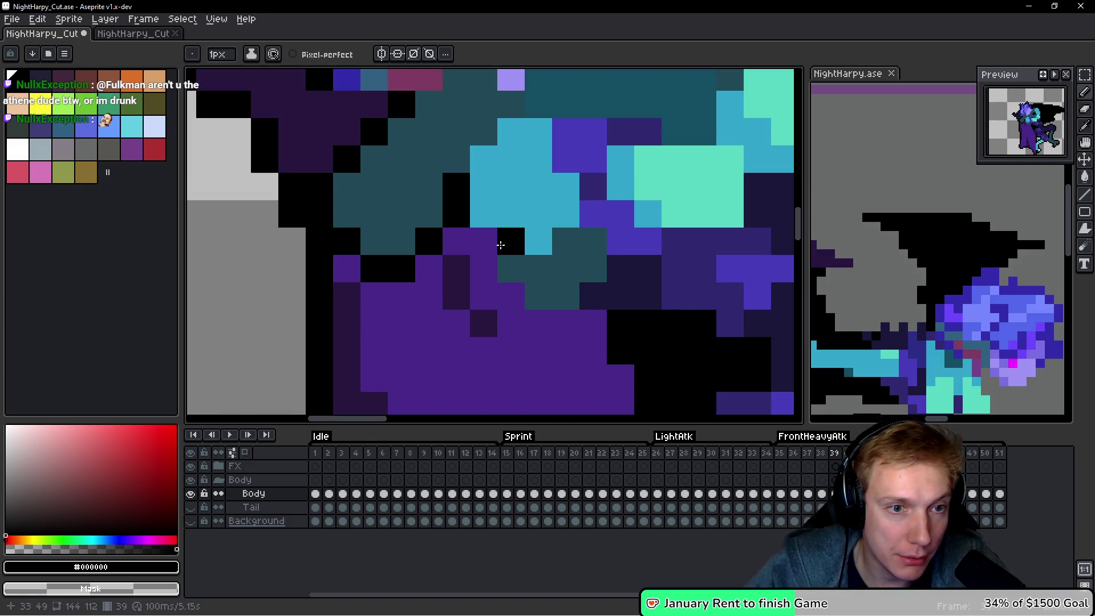
mouse_move(490, 274)
mouse_down()
mouse_move(532, 317)
mouse_move(586, 318)
mouse_up()
Draw a diagonal black outline across the neck and blacken the pointed tip.
scroll(626, 307, down, 3)
scroll(576, 251, up, 4)
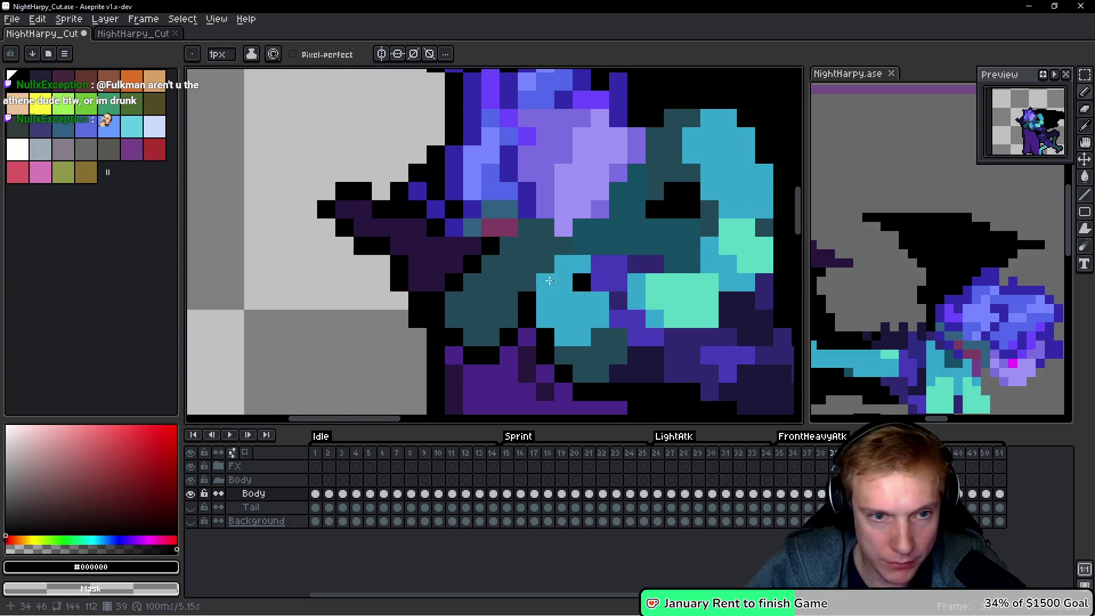
mouse_move(489, 181)
mouse_down()
mouse_move(520, 183)
mouse_move(582, 220)
mouse_move(648, 317)
mouse_up()
scroll(671, 321, down, 3)
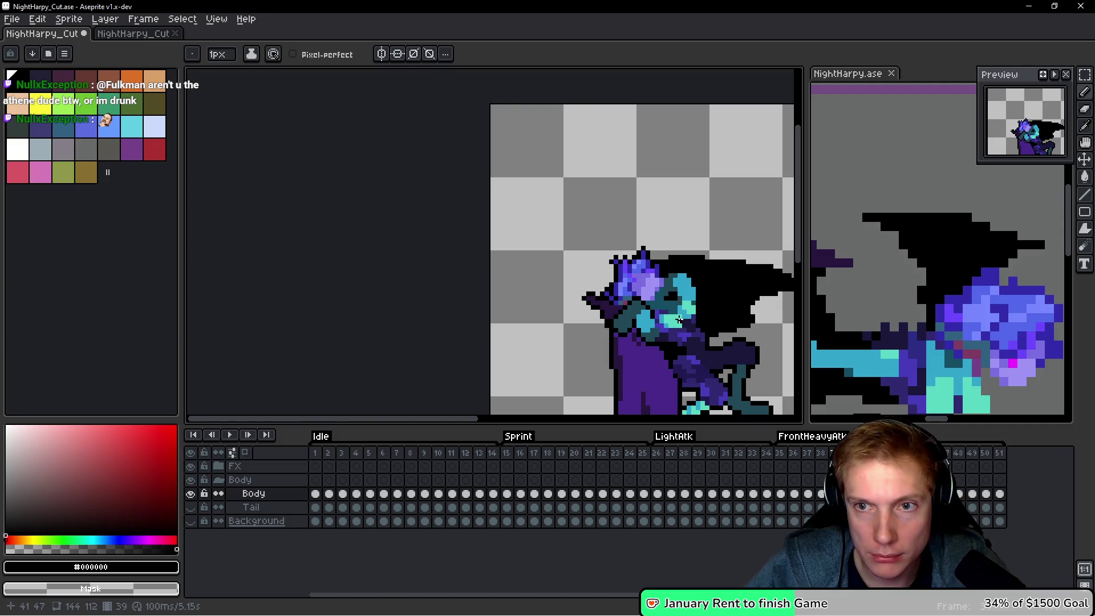
scroll(631, 300, up, 2)
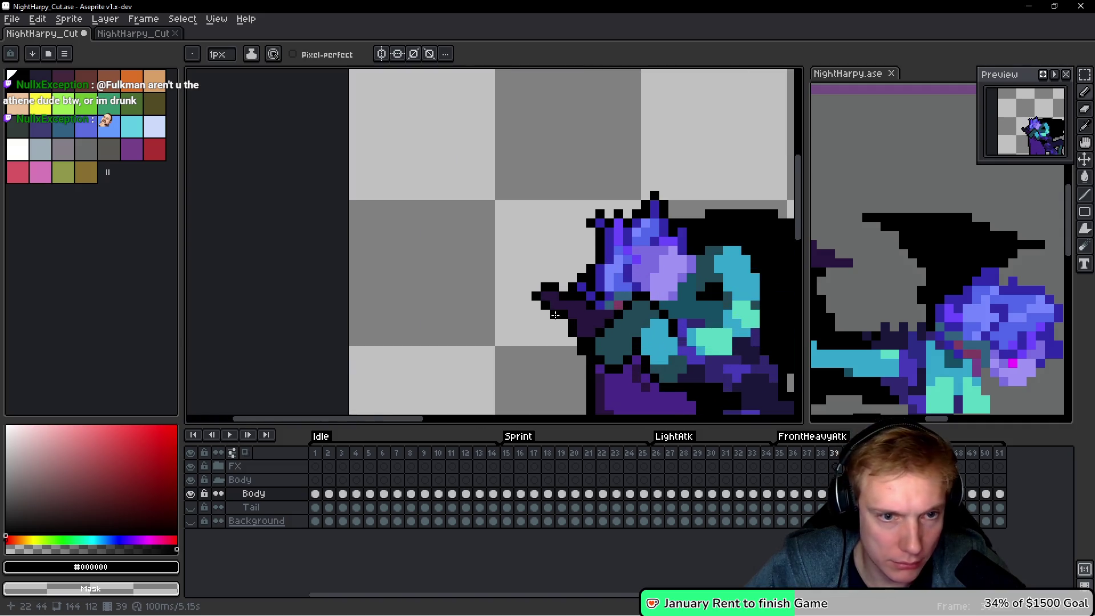
click(499, 257)
Add black outline pixels along the robe hem and extend the wing tip by one pixel.
scroll(500, 256, down, 3)
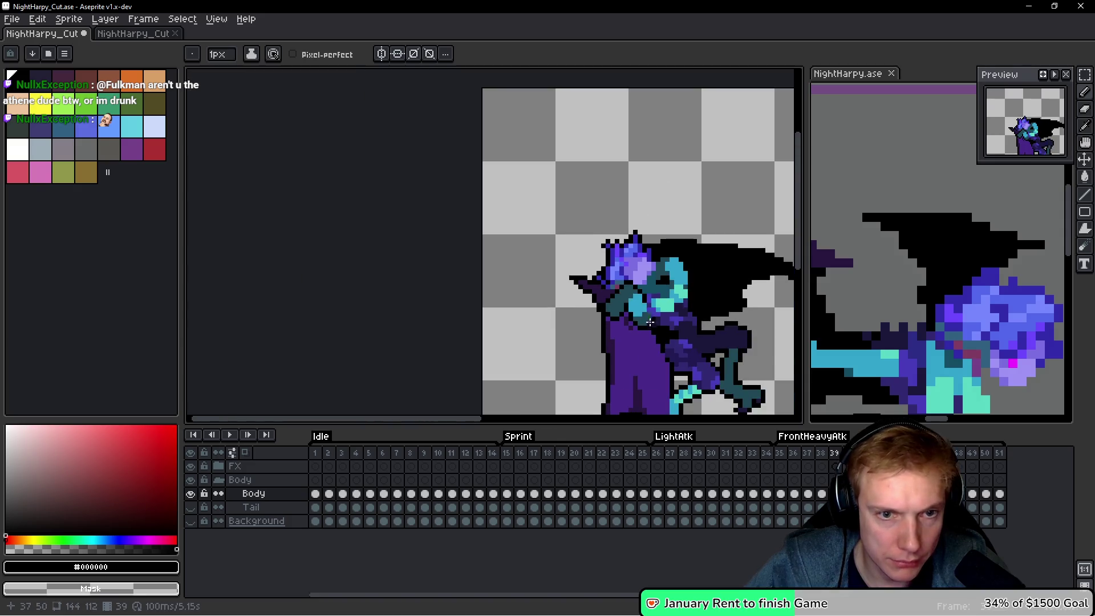
scroll(535, 290, up, 3)
drag(534, 277, 536, 289)
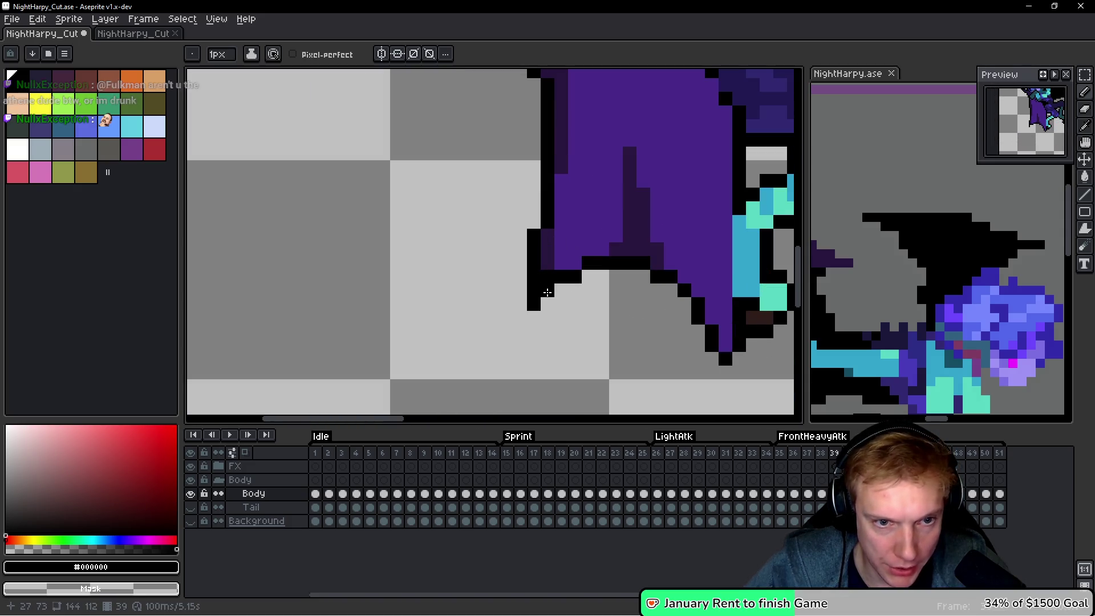
drag(657, 344, 533, 319)
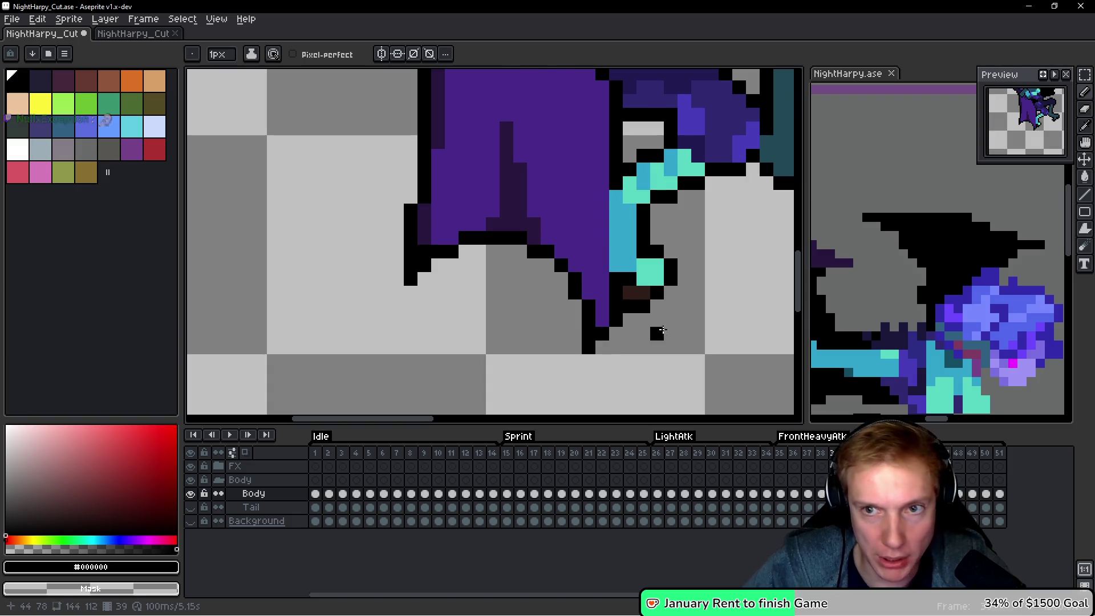
scroll(627, 319, down, 6)
scroll(736, 208, up, 6)
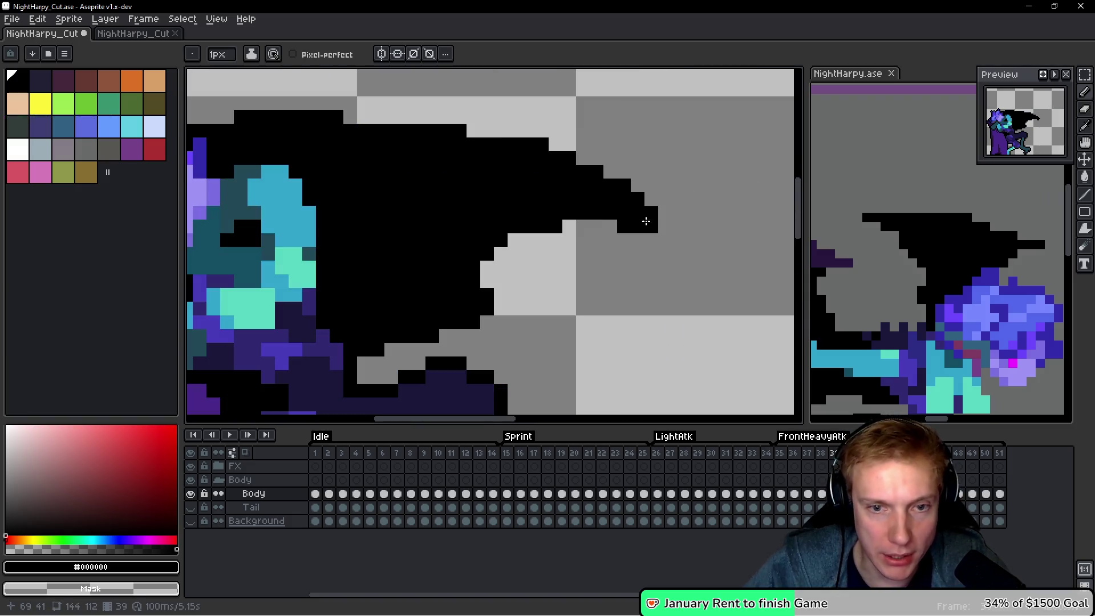
click(664, 227)
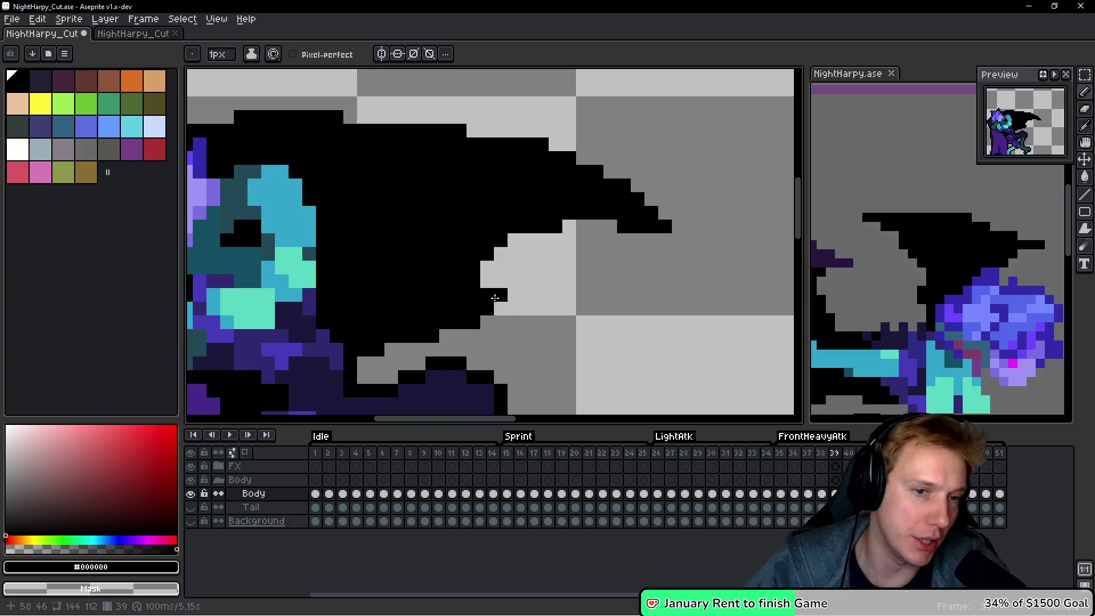
scroll(575, 276, down, 5)
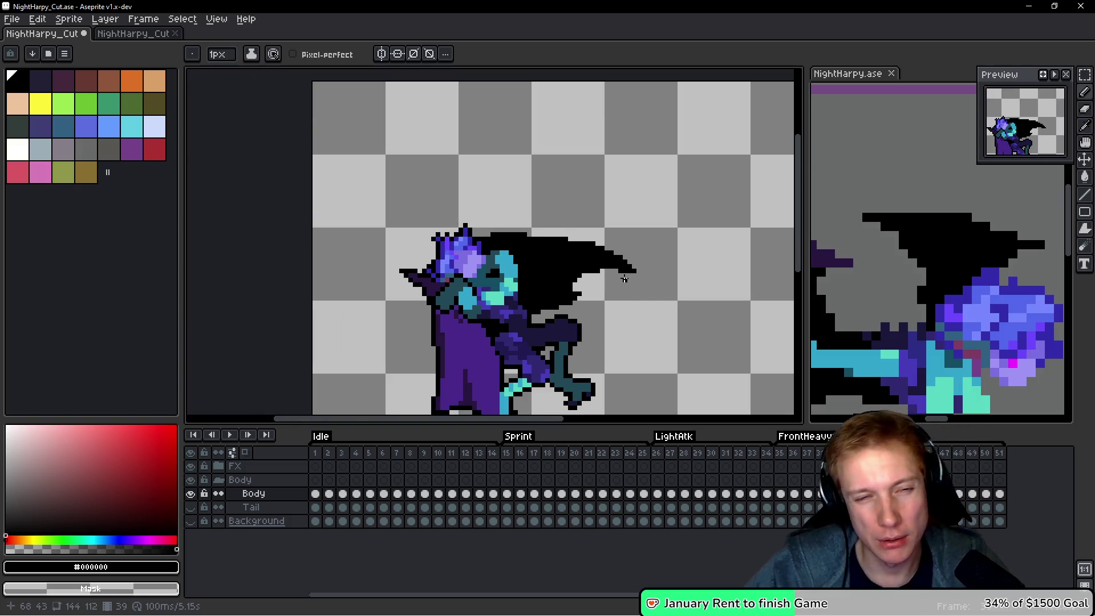
scroll(625, 280, down, 1)
scroll(585, 265, down, 2)
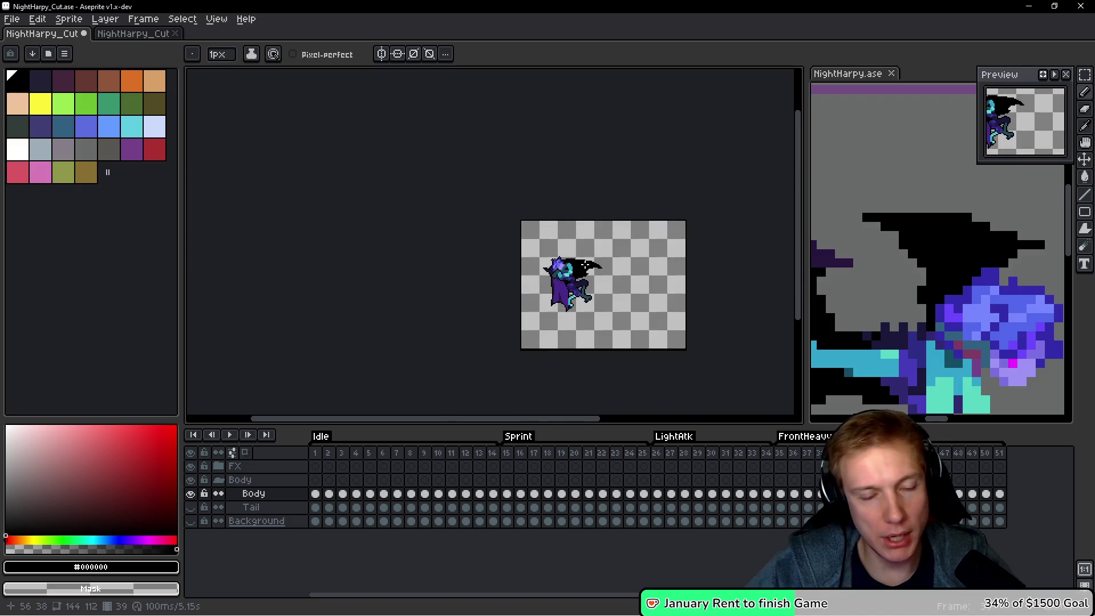
scroll(562, 228, up, 4)
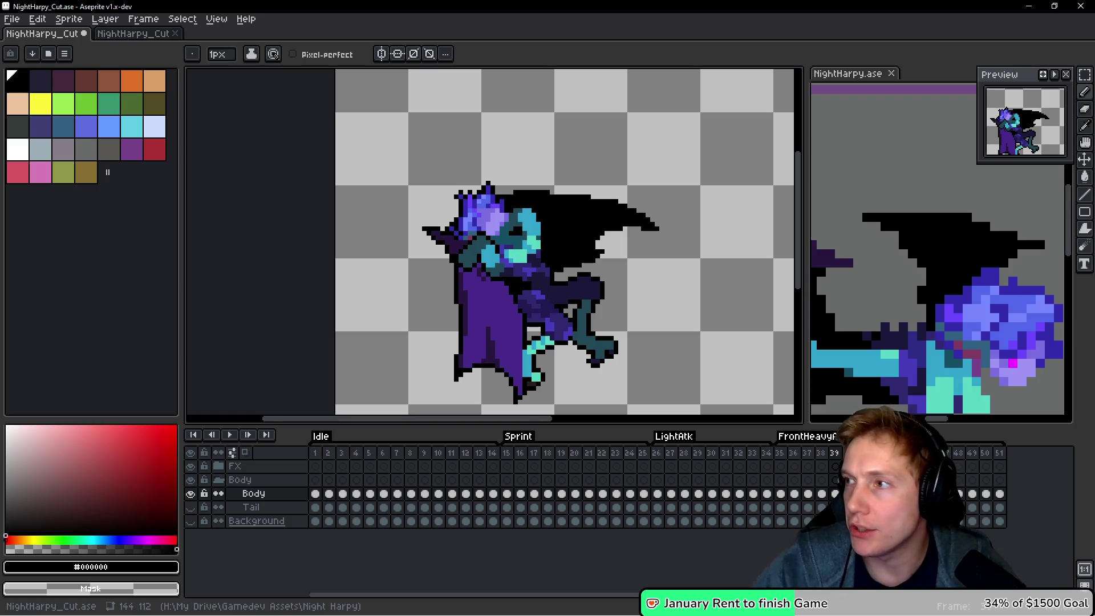
drag(689, 334, 655, 220)
scroll(635, 200, down, 1)
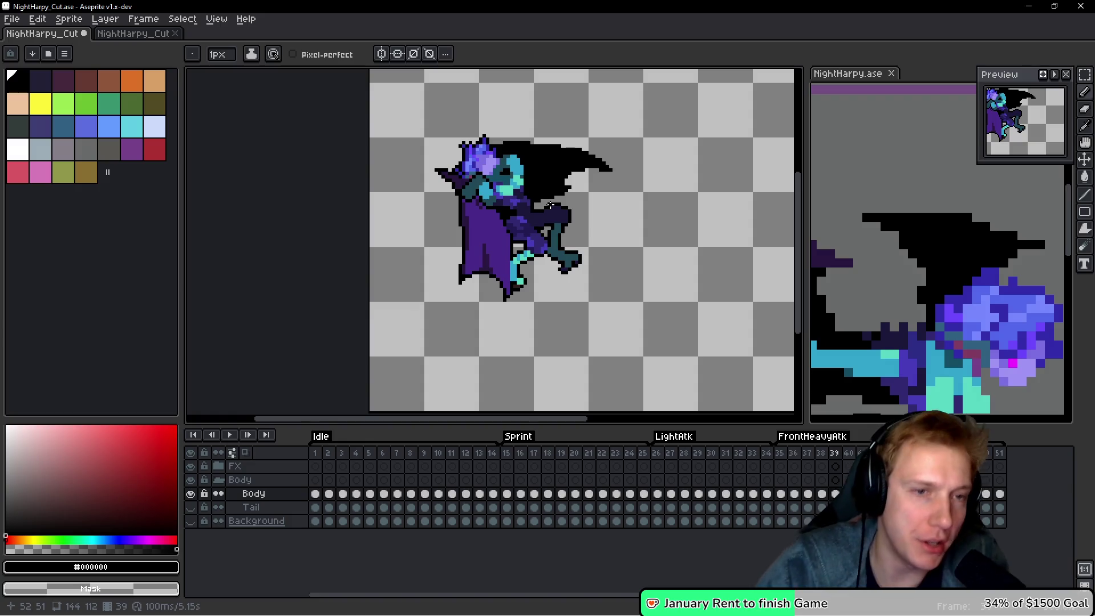
key(h)
key(period)
Compare frame 40 against frame 39, recentre on the harpy, and undo the extra wing-tip pixel.
key(comma)
scroll(545, 251, up, 2)
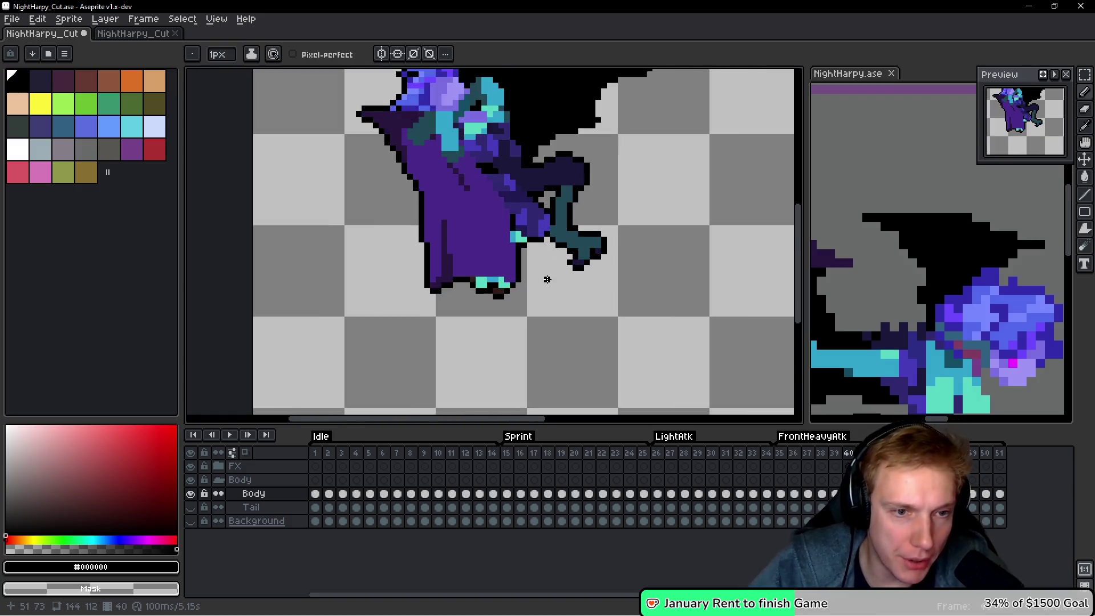
key(period)
scroll(516, 288, up, 3)
key(b)
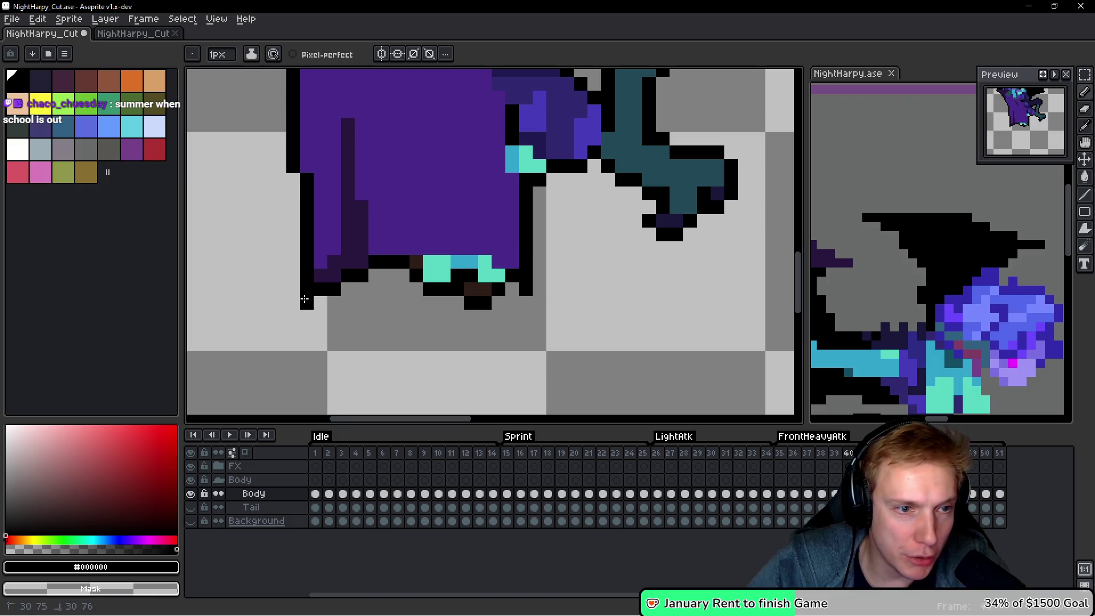
scroll(301, 298, down, 4)
drag(332, 232, 430, 353)
scroll(348, 268, up, 2)
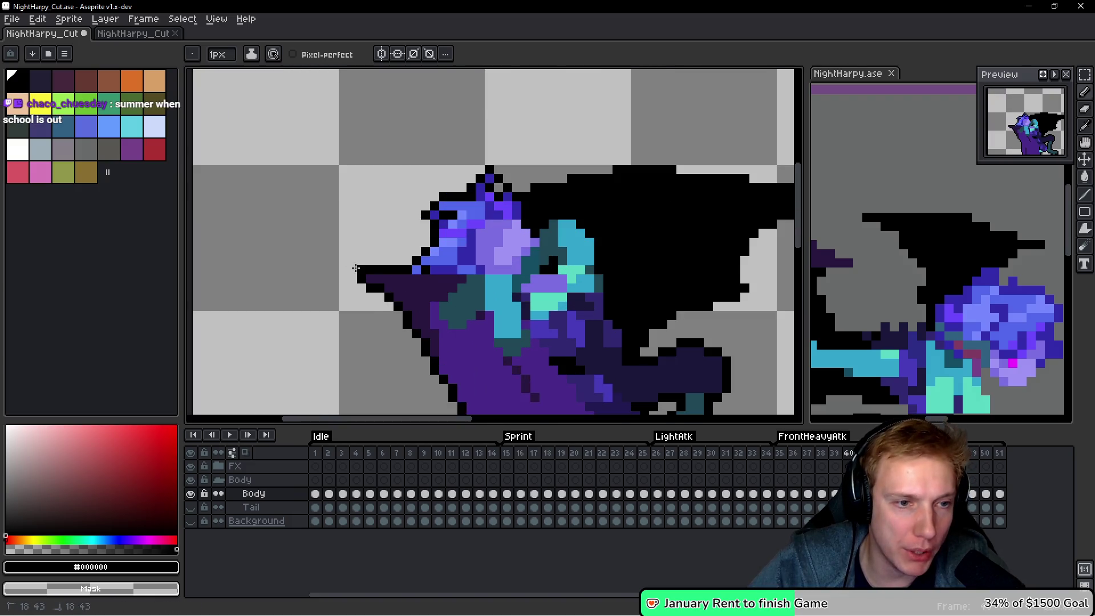
drag(756, 265, 655, 219)
key(ctrl+z)
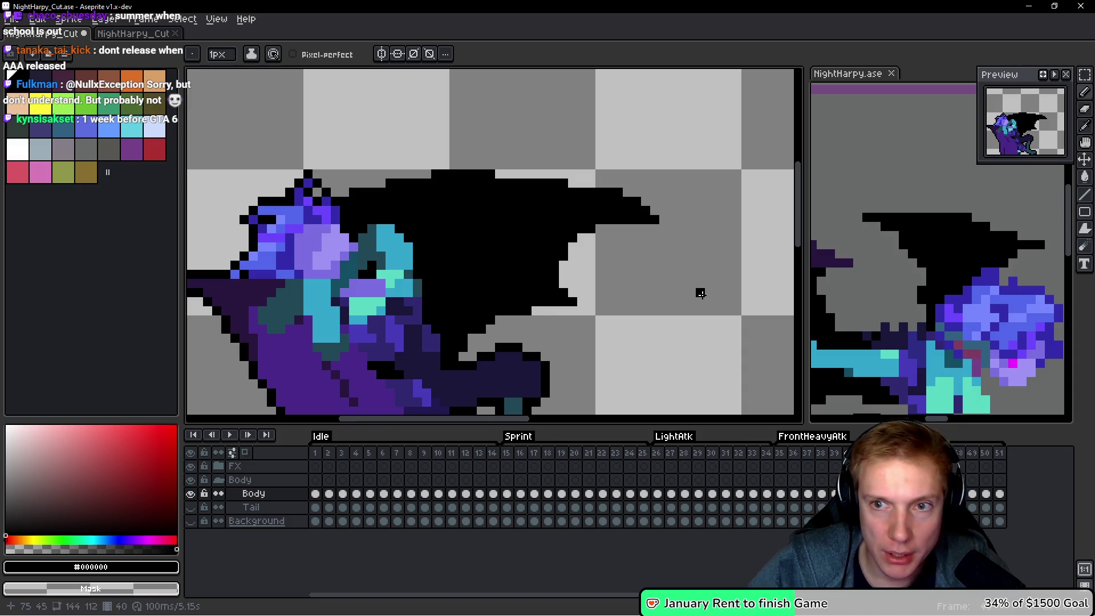
Add black outline pixels near and below the head and along the neck on frame 40.
scroll(684, 300, down, 6)
scroll(684, 301, up, 4)
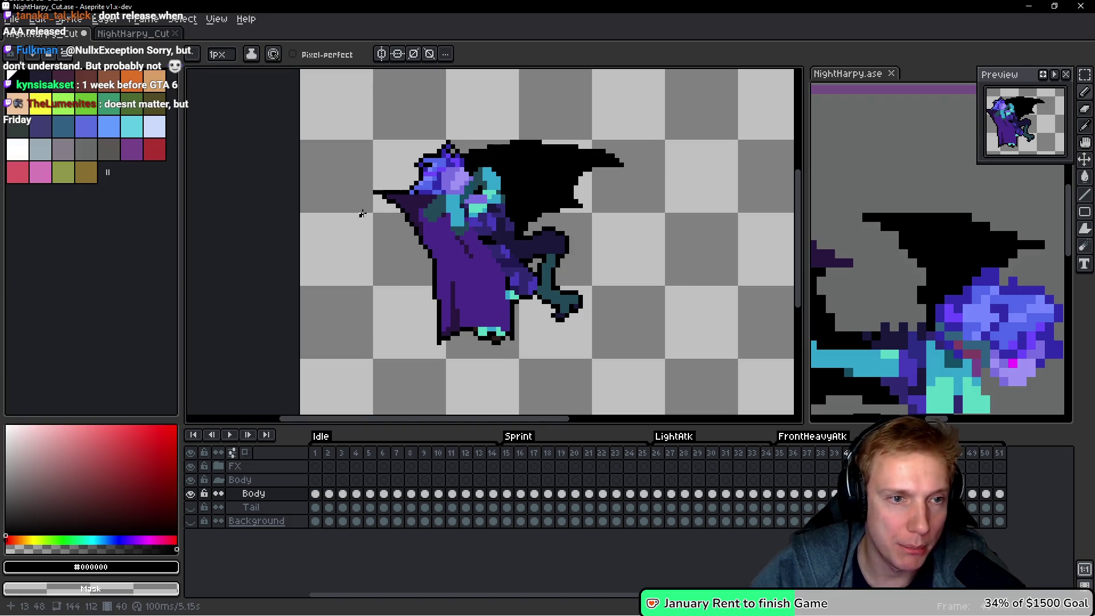
scroll(362, 213, up, 3)
drag(511, 152, 569, 155)
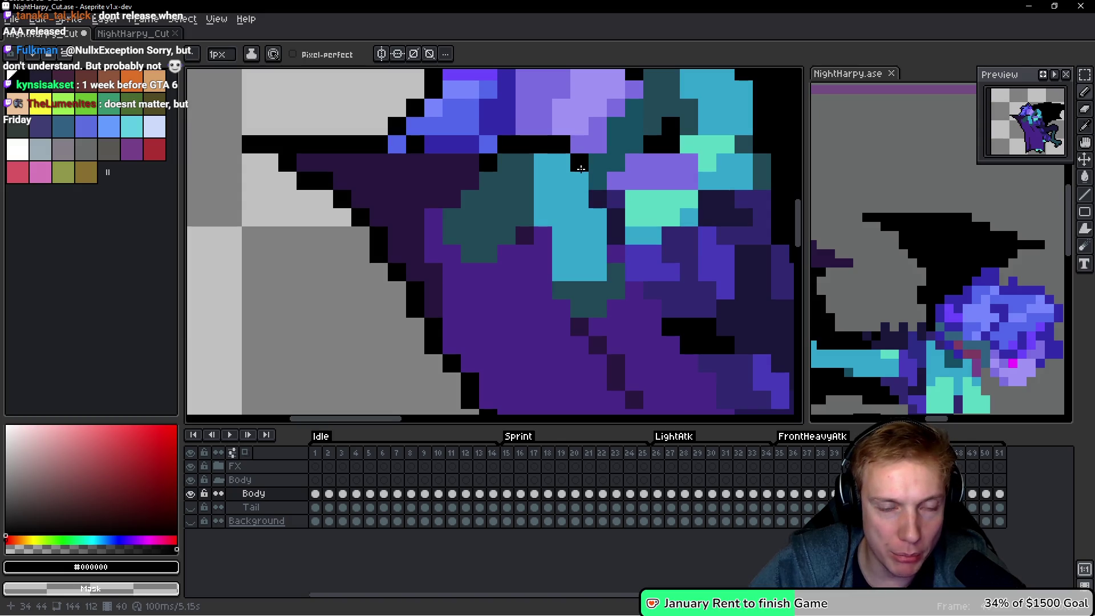
scroll(581, 169, down, 3)
scroll(539, 188, up, 2)
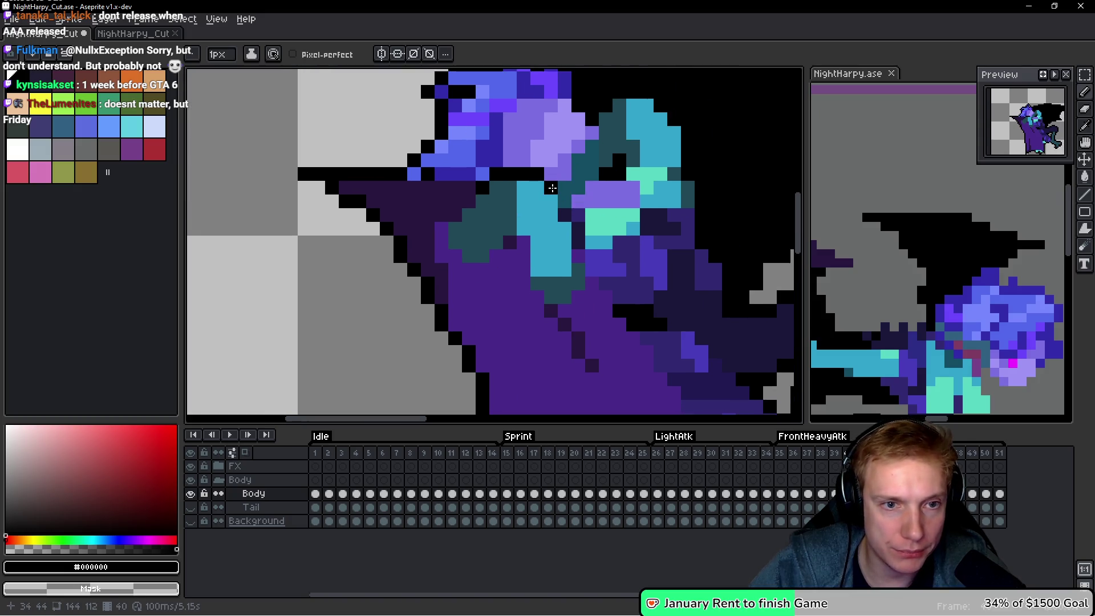
click(564, 215)
mouse_move(577, 233)
mouse_down()
mouse_move(578, 246)
mouse_move(468, 266)
mouse_move(442, 228)
mouse_move(467, 200)
mouse_up()
scroll(575, 224, down, 8)
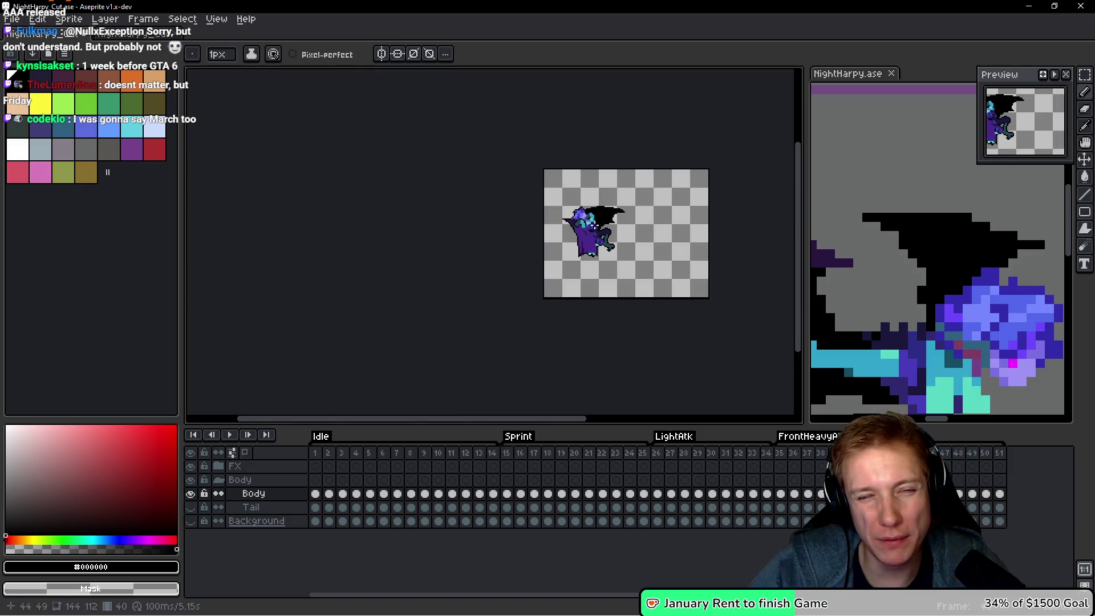
scroll(591, 224, up, 4)
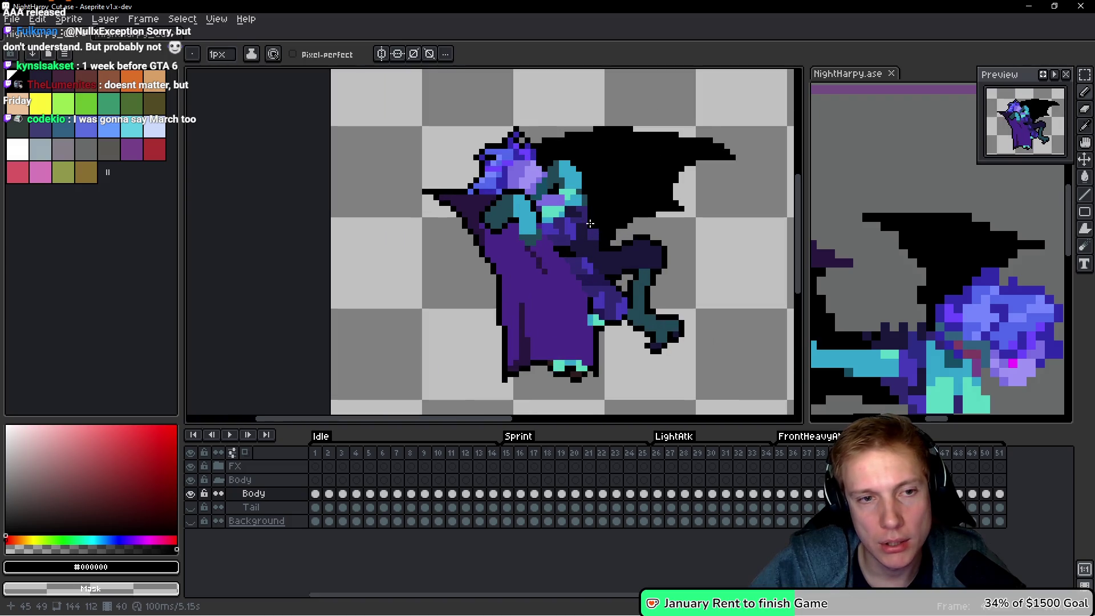
On the next frame, extend the black outline beside the hat and redraw it along the hat brim.
key(space)
key(Right)
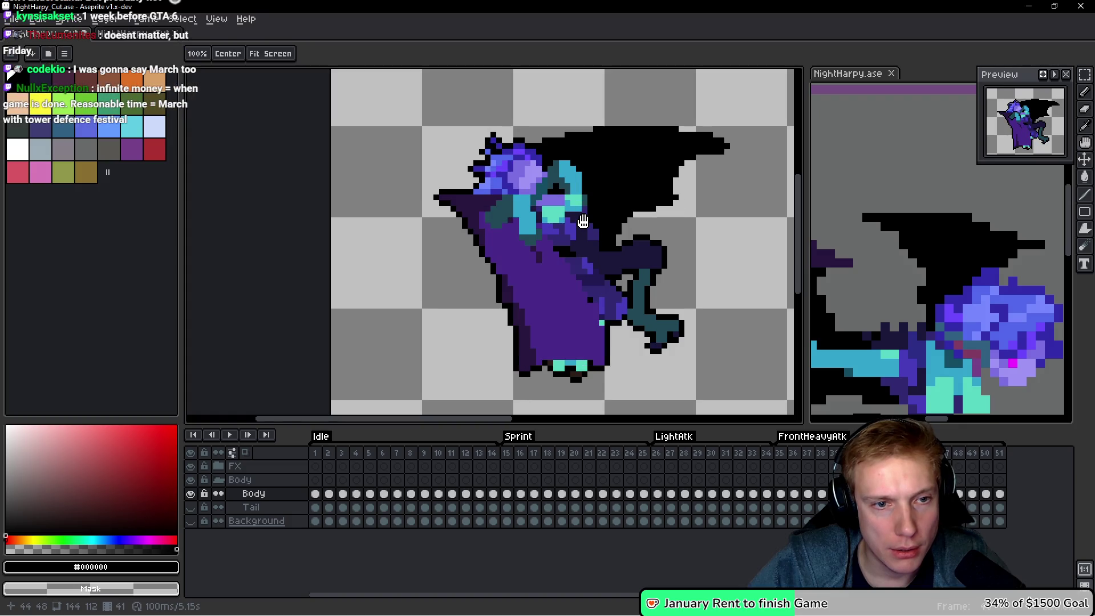
scroll(494, 209, up, 2)
mouse_move(483, 210)
mouse_down()
mouse_move(471, 223)
mouse_move(478, 237)
mouse_move(511, 264)
mouse_move(536, 239)
mouse_up()
click(548, 243)
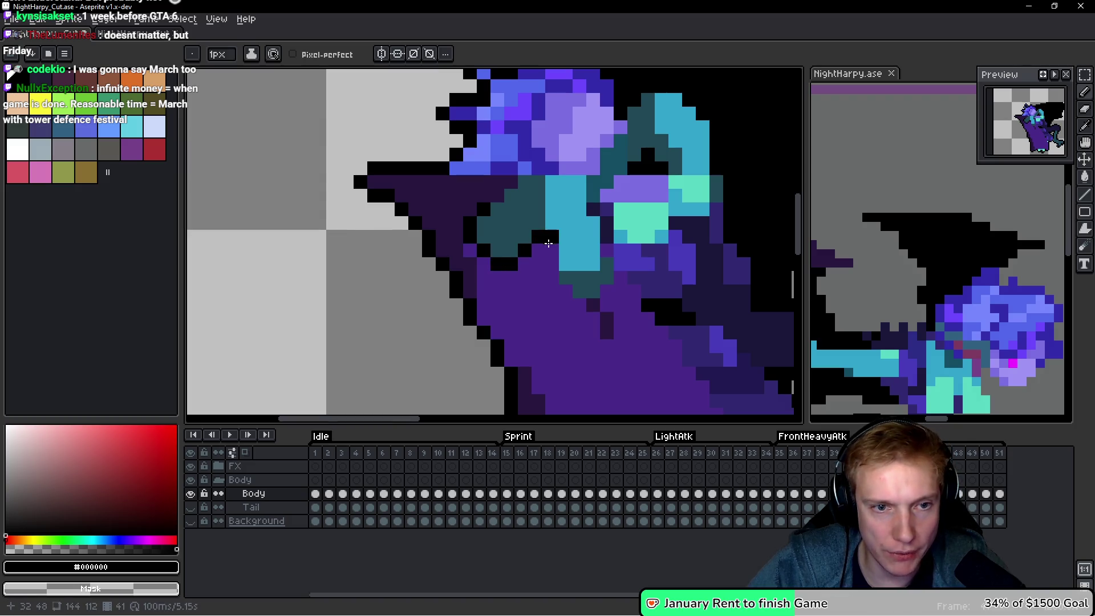
drag(524, 171, 574, 171)
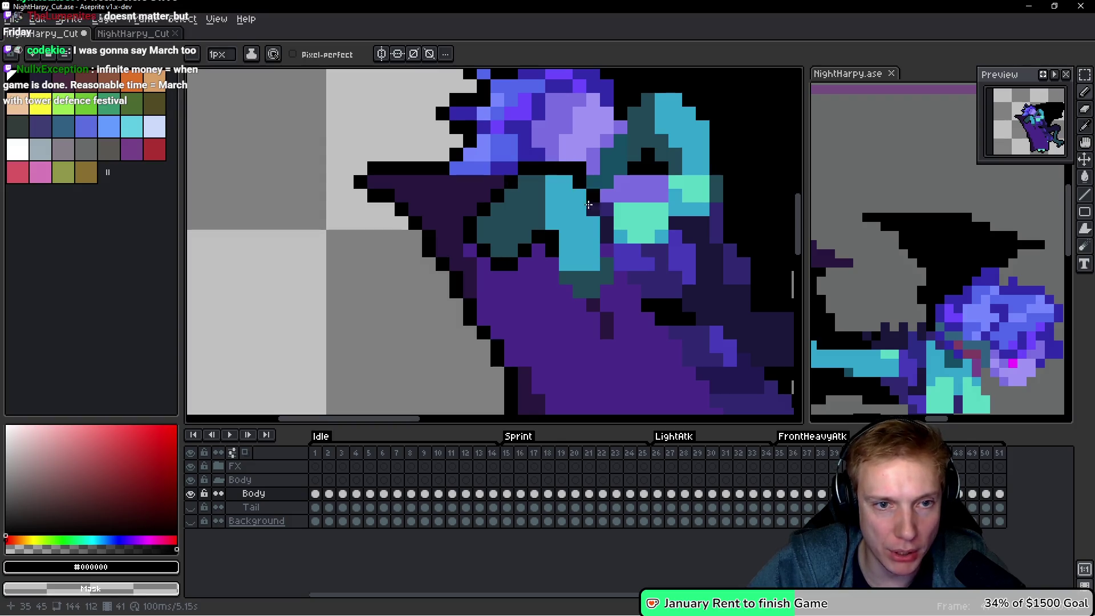
key(ctrl+z)
mouse_move(524, 168)
mouse_down()
mouse_move(564, 166)
mouse_move(606, 236)
mouse_move(607, 222)
mouse_up()
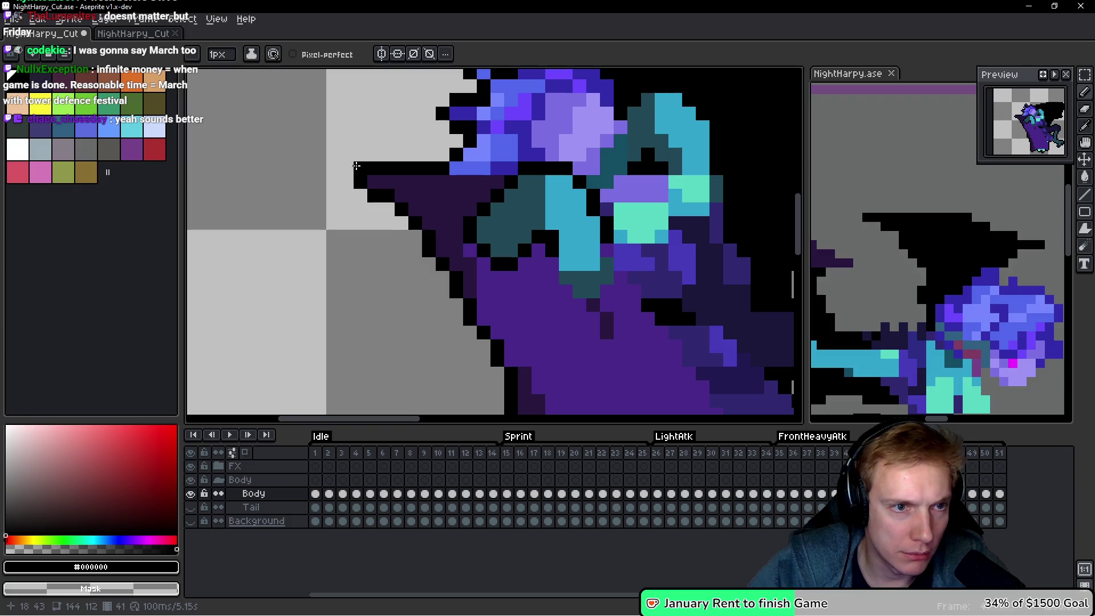
Lengthen the black robe-hem outline by a few pixels, removing a stray pixel.
scroll(421, 230, down, 5)
scroll(421, 231, up, 1)
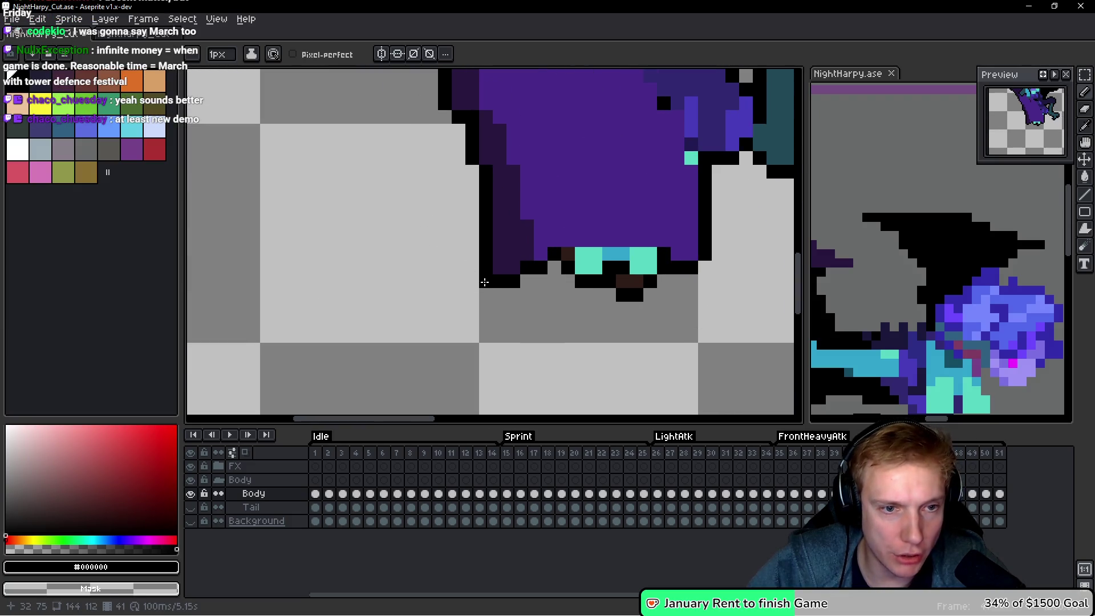
drag(486, 281, 486, 308)
click(540, 295)
key(ctrl+z)
click(600, 298)
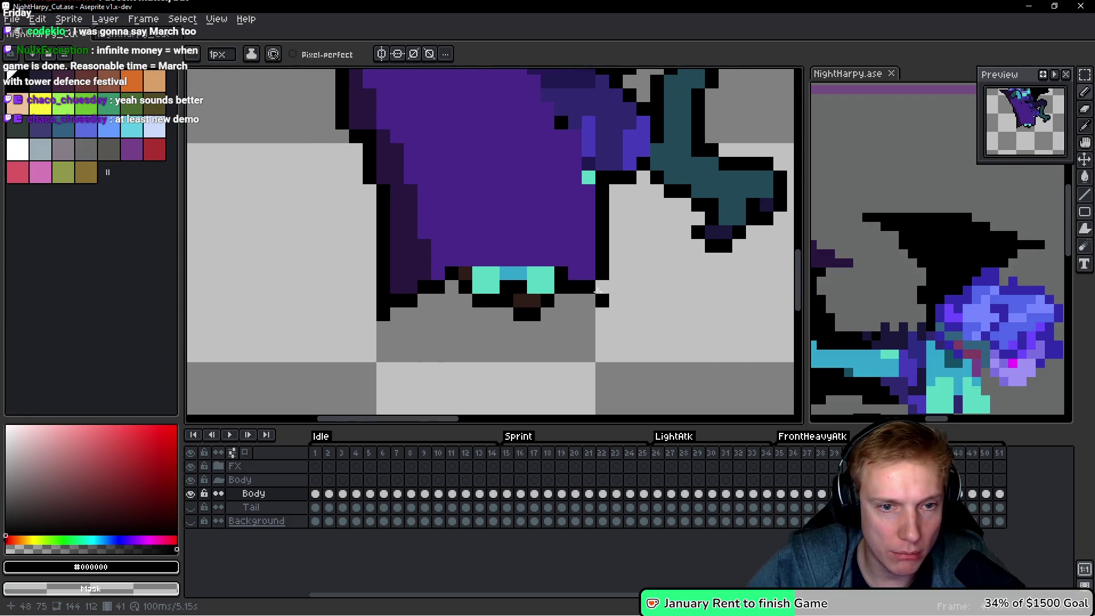
drag(595, 286, 595, 303)
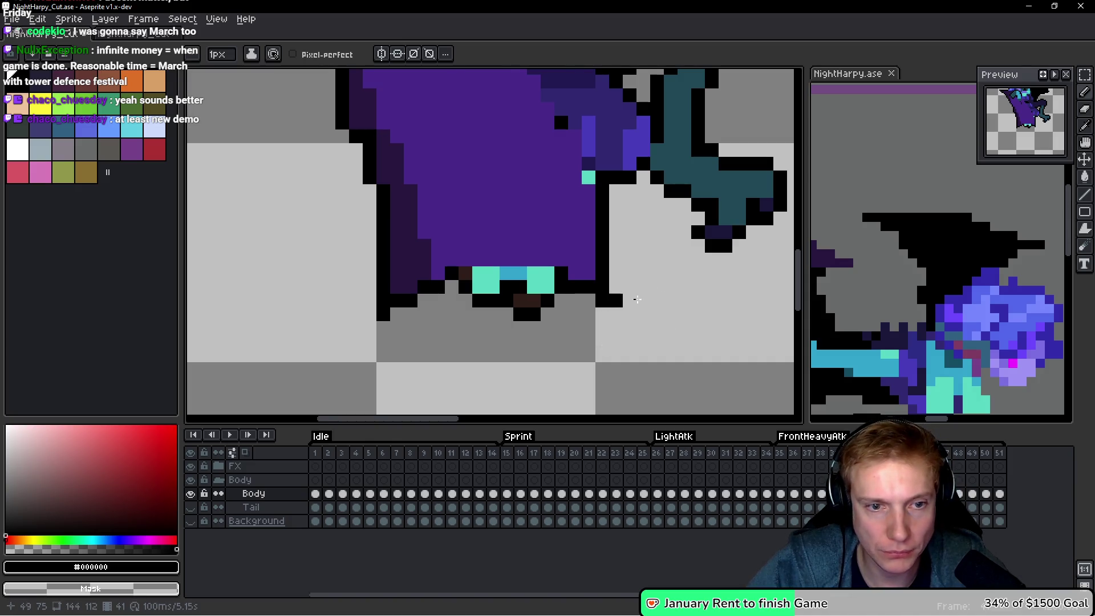
scroll(616, 297, down, 8)
scroll(633, 232, up, 4)
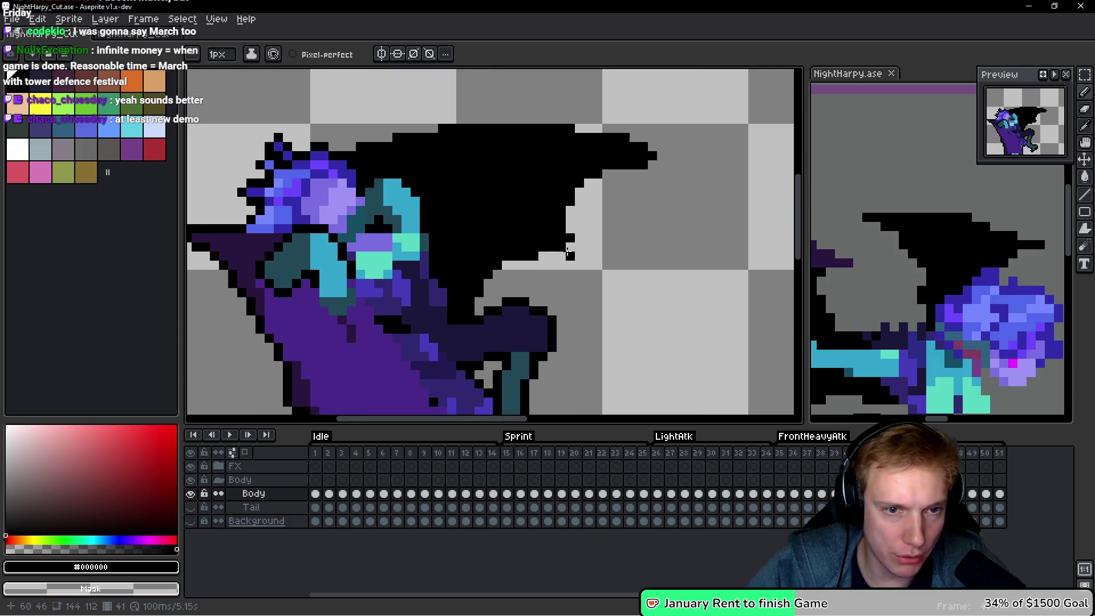
scroll(605, 240, down, 1)
scroll(633, 232, up, 1)
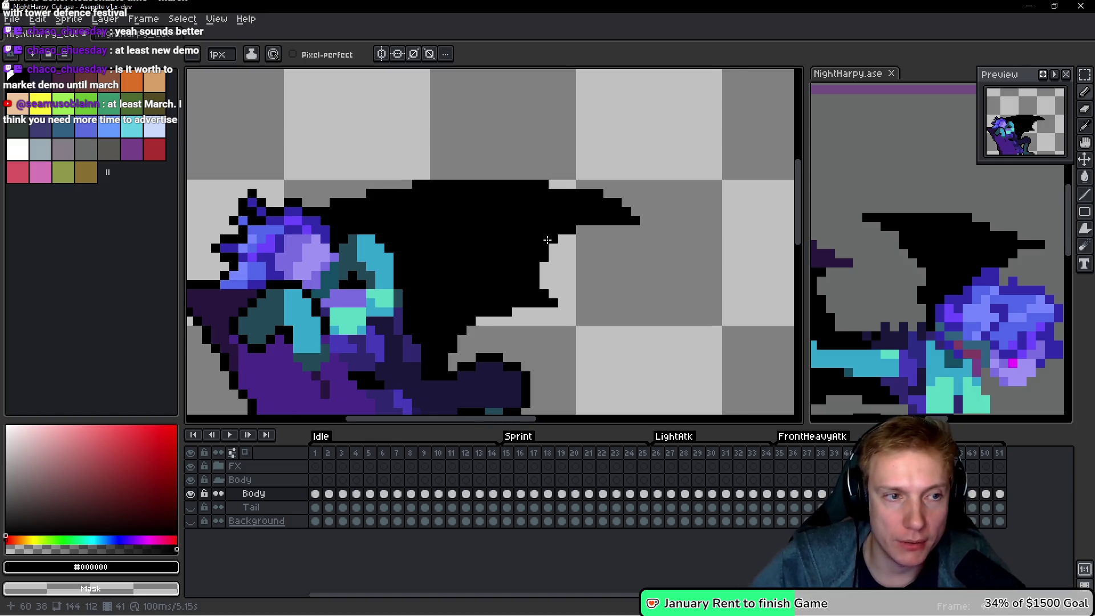
scroll(612, 241, down, 4)
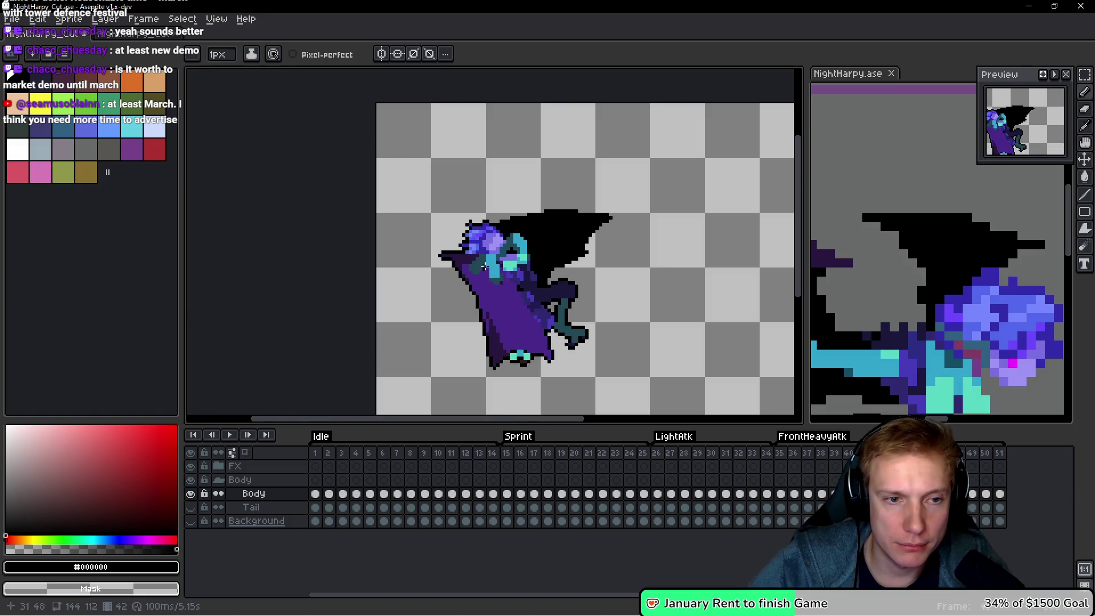
Zoom in on frame 42 and draw a black outline run along the wing-hat edge.
scroll(399, 240, up, 5)
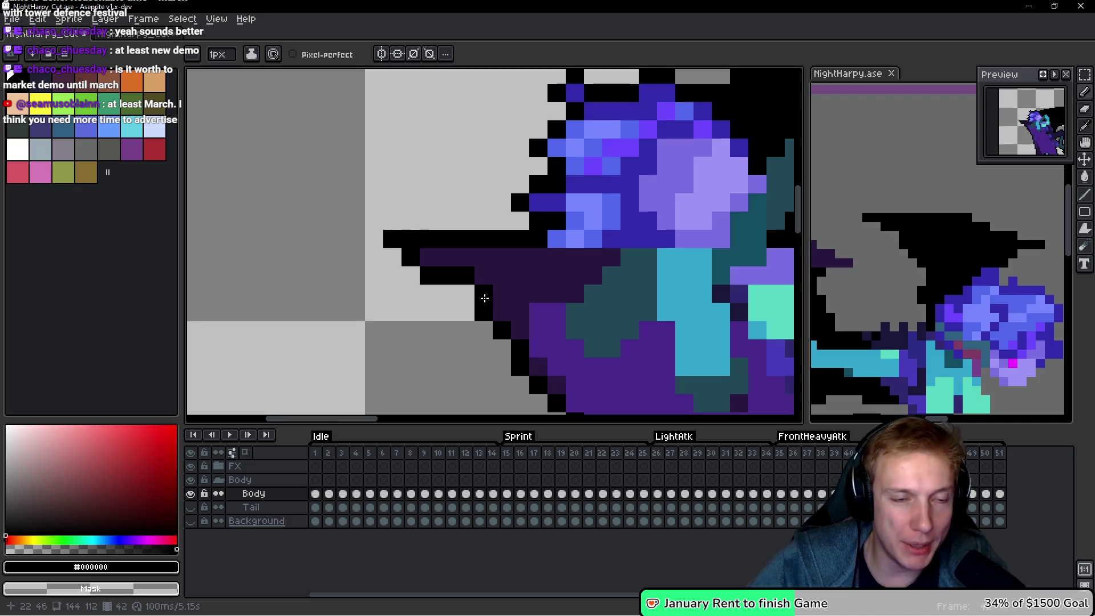
scroll(479, 289, down, 5)
scroll(539, 288, up, 3)
scroll(539, 288, up, 2)
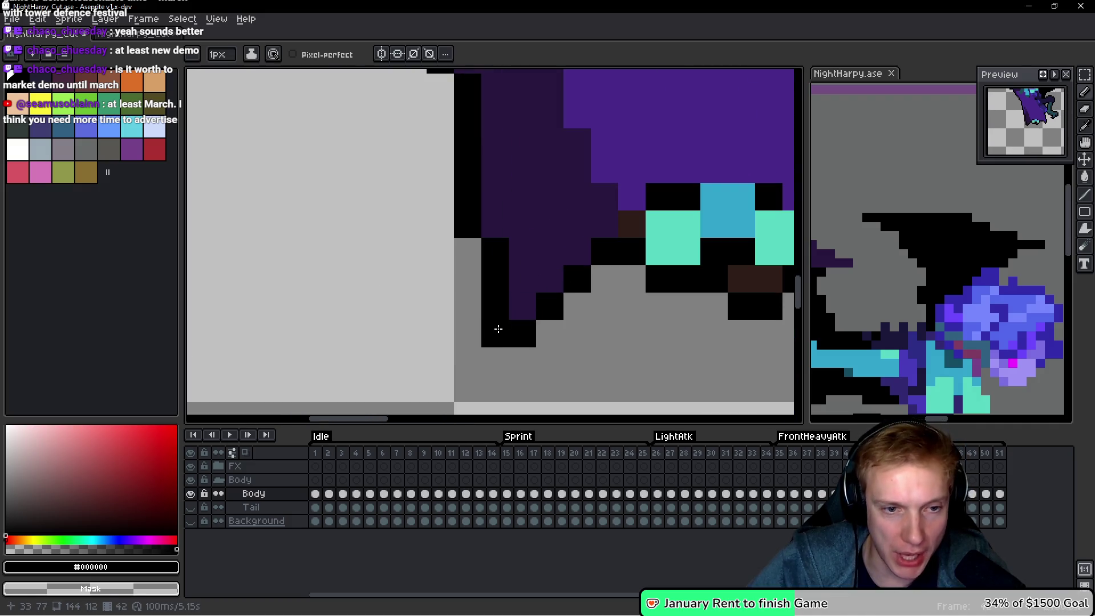
scroll(513, 343, down, 1)
scroll(682, 314, down, 1)
scroll(656, 285, up, 1)
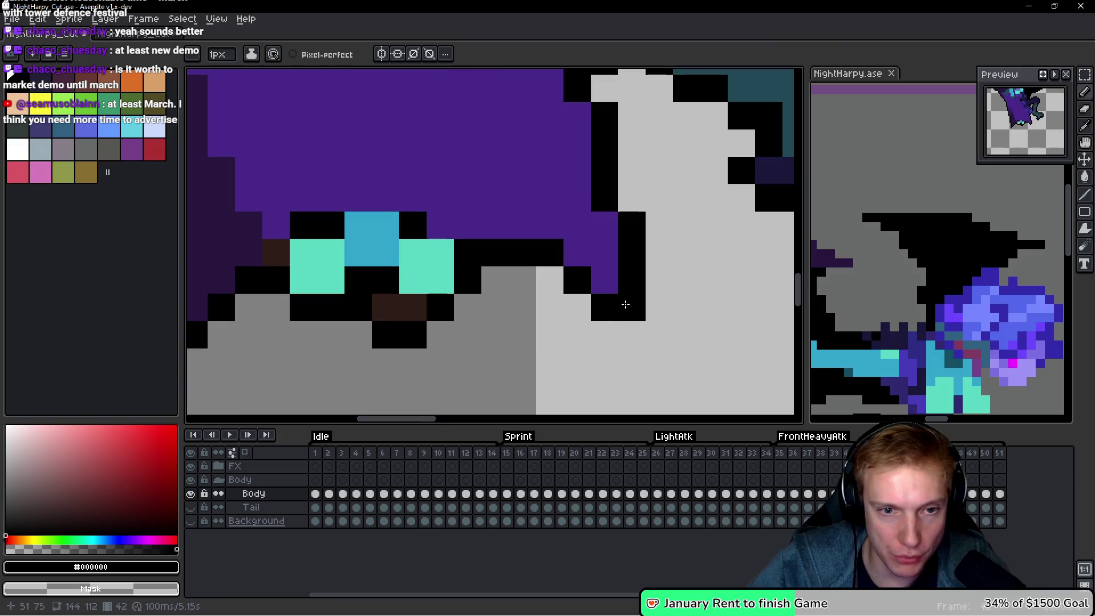
scroll(643, 244, down, 1)
scroll(644, 244, down, 1)
scroll(684, 220, up, 3)
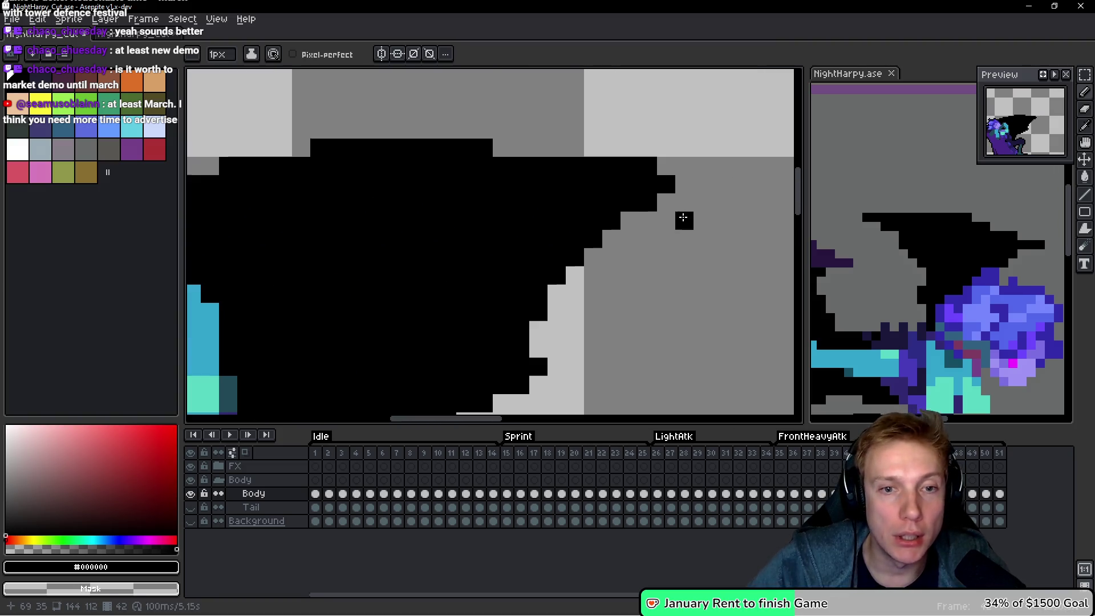
scroll(656, 289, down, 1)
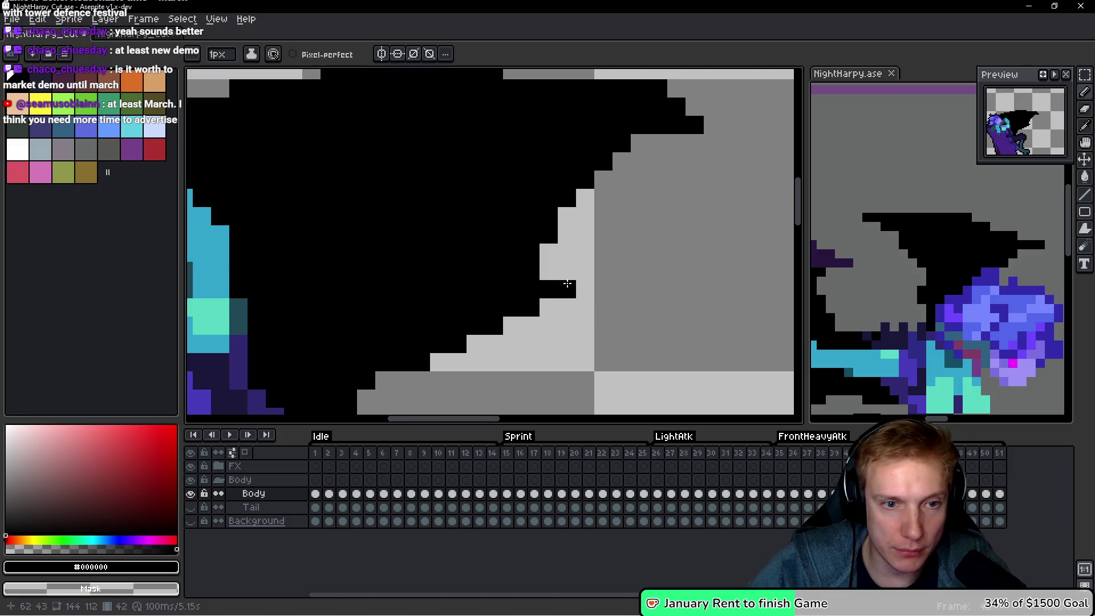
scroll(611, 292, down, 1)
scroll(476, 286, up, 2)
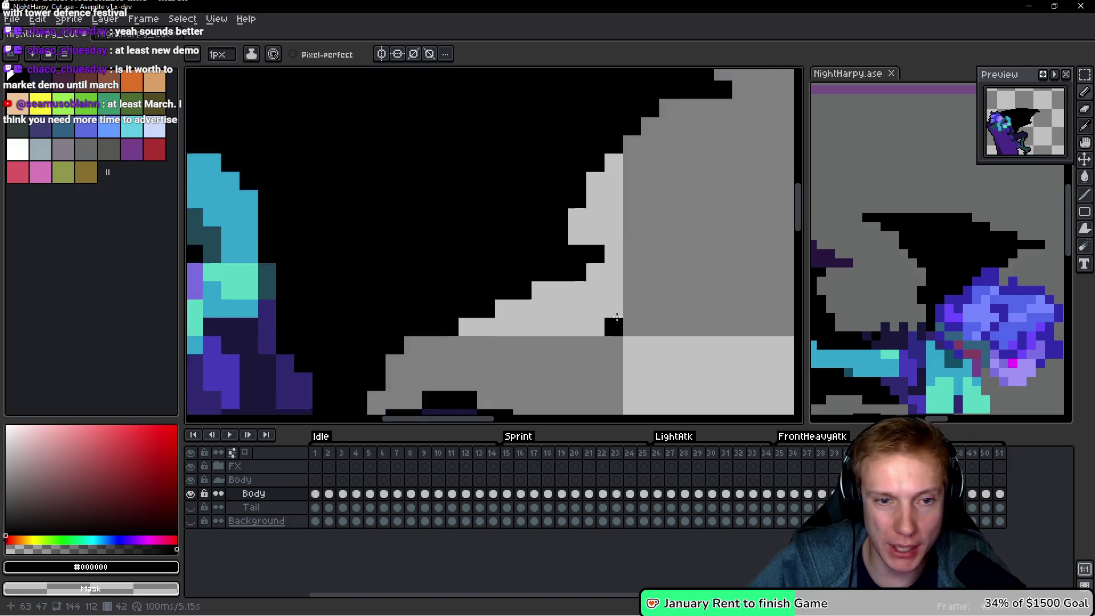
scroll(640, 261, down, 5)
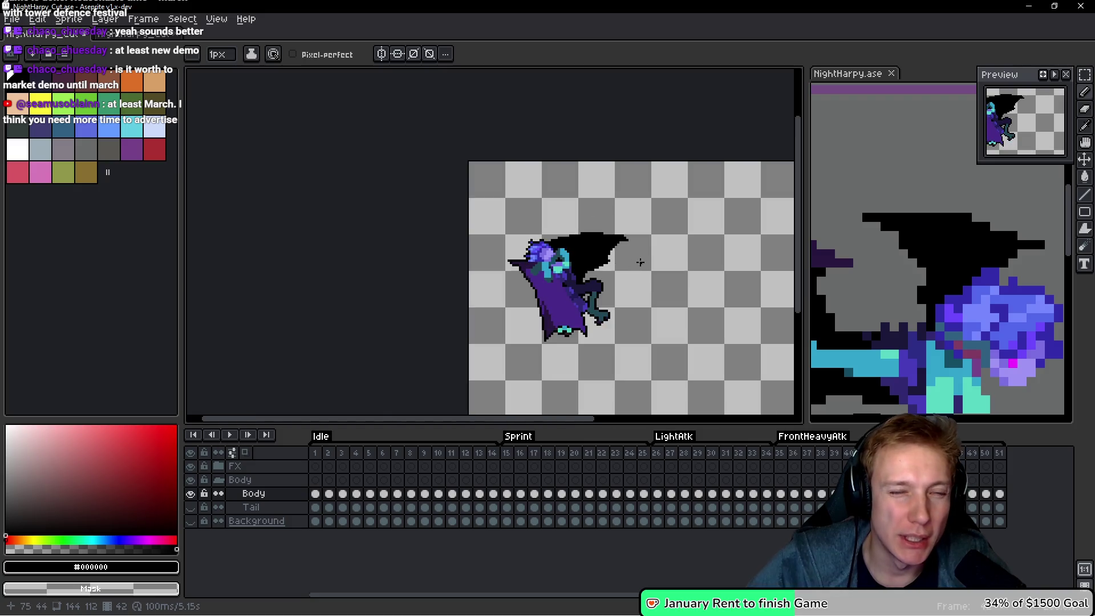
scroll(557, 243, up, 4)
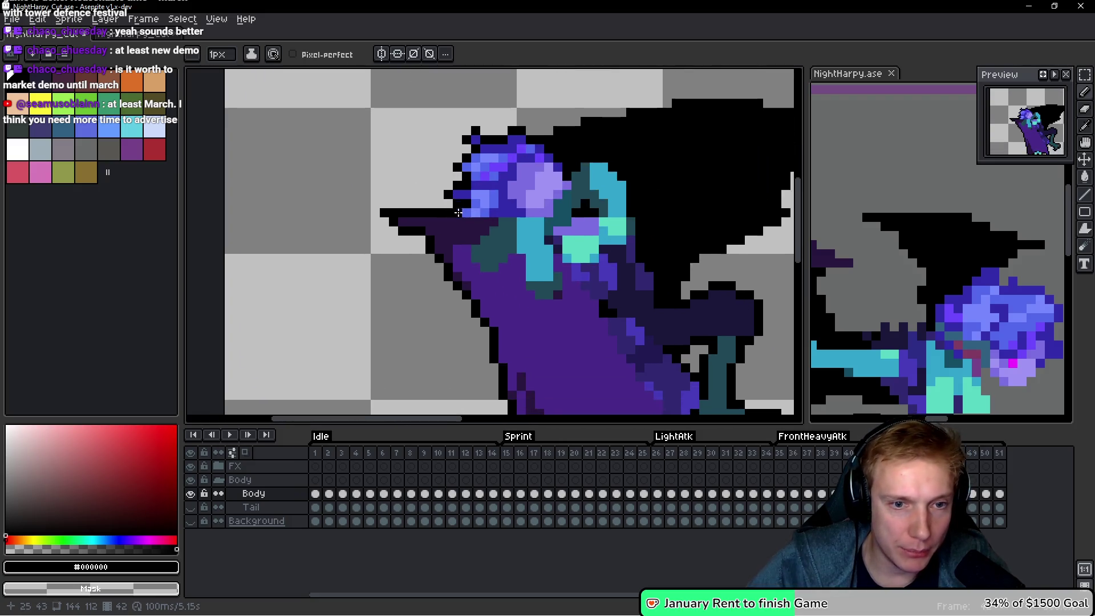
mouse_move(536, 221)
mouse_down()
mouse_move(514, 200)
mouse_move(482, 200)
mouse_move(426, 233)
mouse_move(401, 273)
mouse_move(405, 291)
mouse_move(457, 308)
mouse_move(505, 292)
mouse_move(508, 328)
mouse_move(547, 218)
mouse_move(560, 251)
mouse_up()
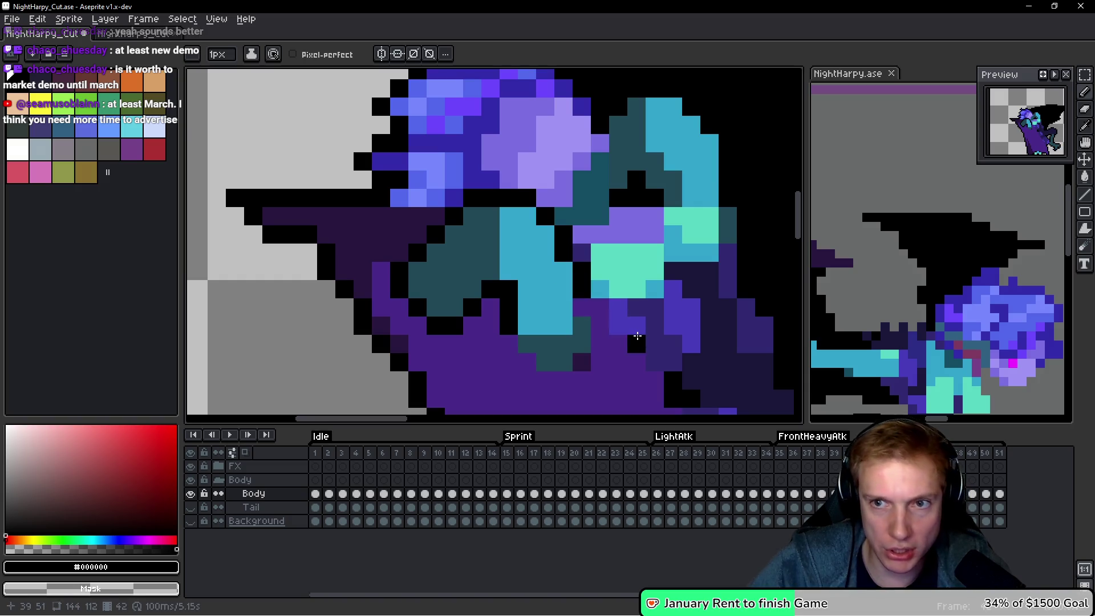
Zoom out to review the new outline, then advance to frame 43.
scroll(626, 308, down, 1)
scroll(626, 308, down, 5)
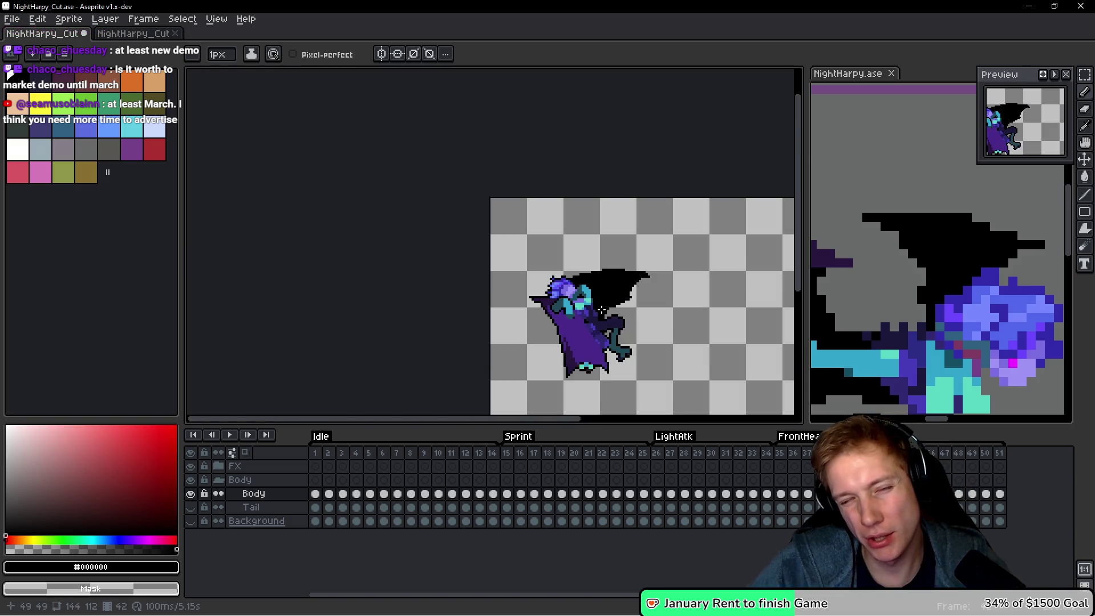
scroll(601, 309, up, 5)
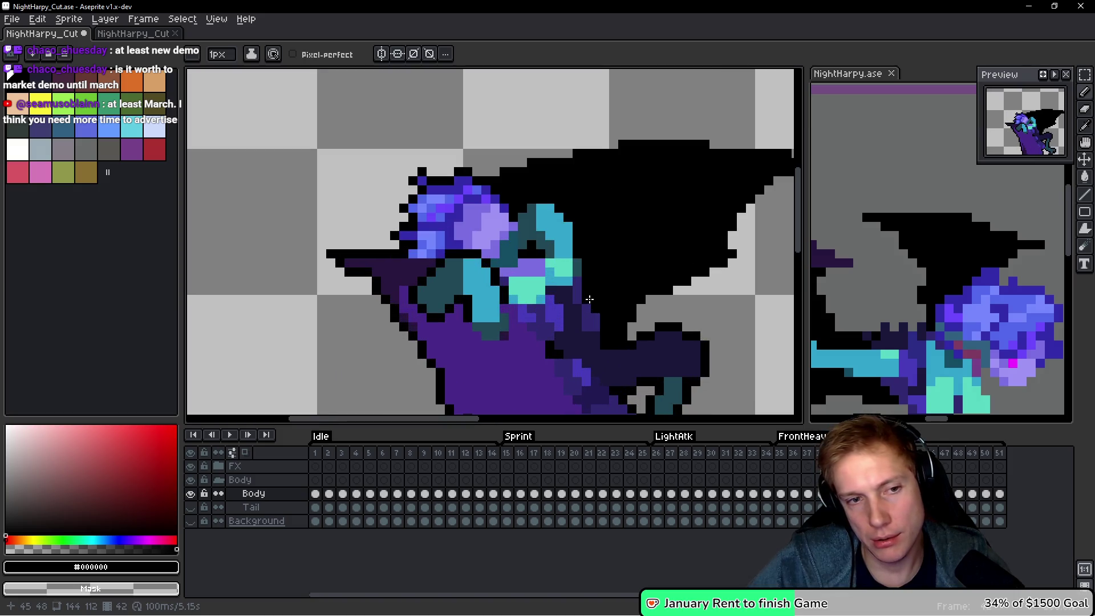
scroll(589, 299, down, 4)
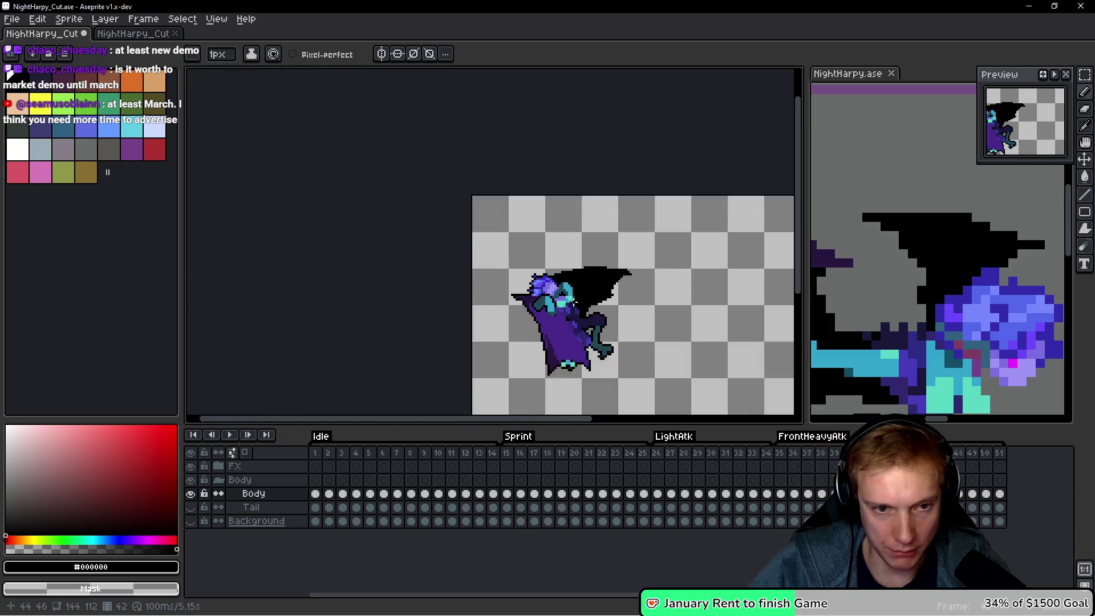
scroll(643, 342, up, 2)
key(Right)
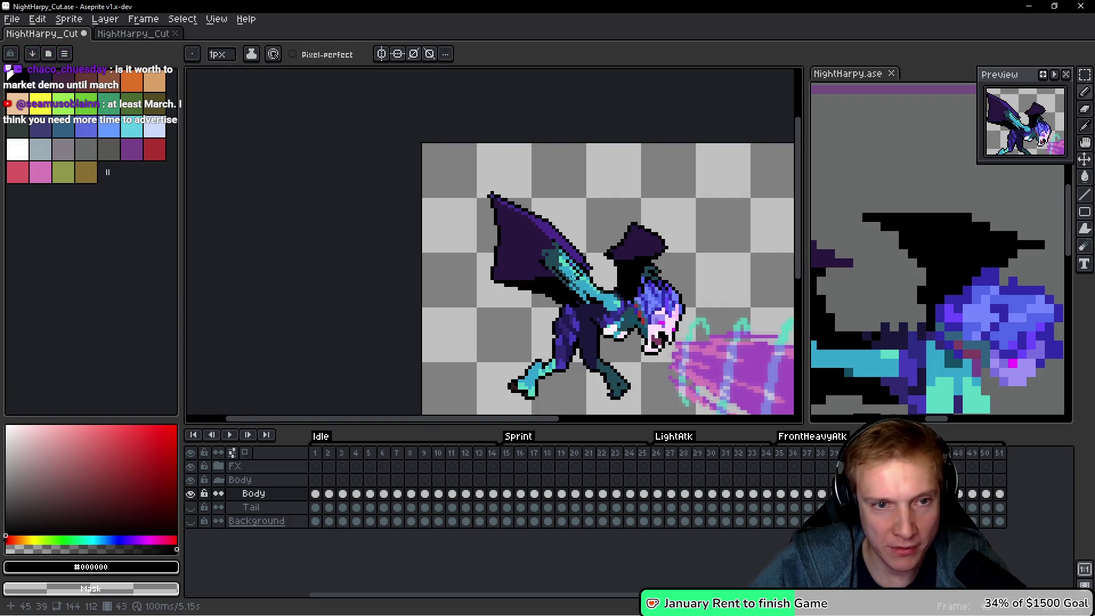
Extend the wing outline on frame 43 with a few black pixels and a short run.
scroll(504, 174, up, 4)
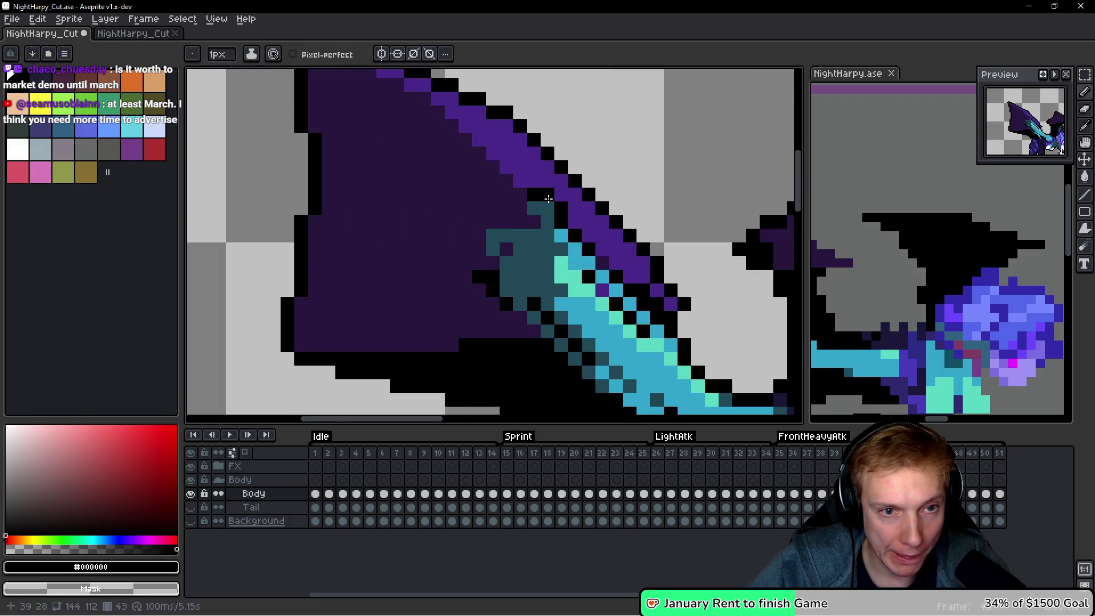
click(507, 195)
click(520, 209)
drag(530, 214, 510, 220)
click(480, 238)
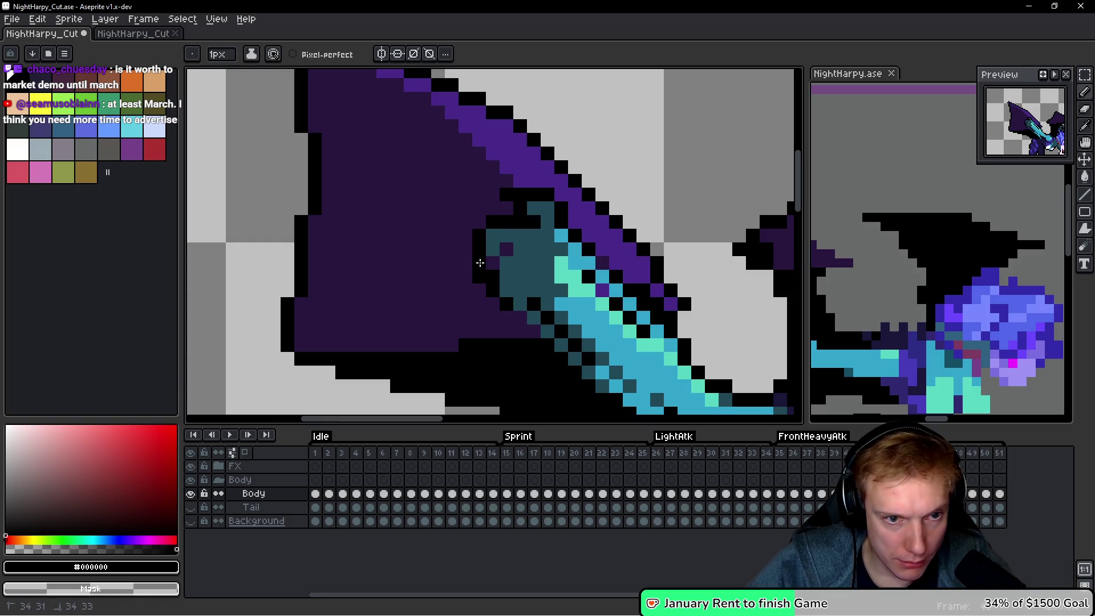
Add black outline pixels along the hat brim and the hat's top-left edge.
scroll(598, 309, down, 5)
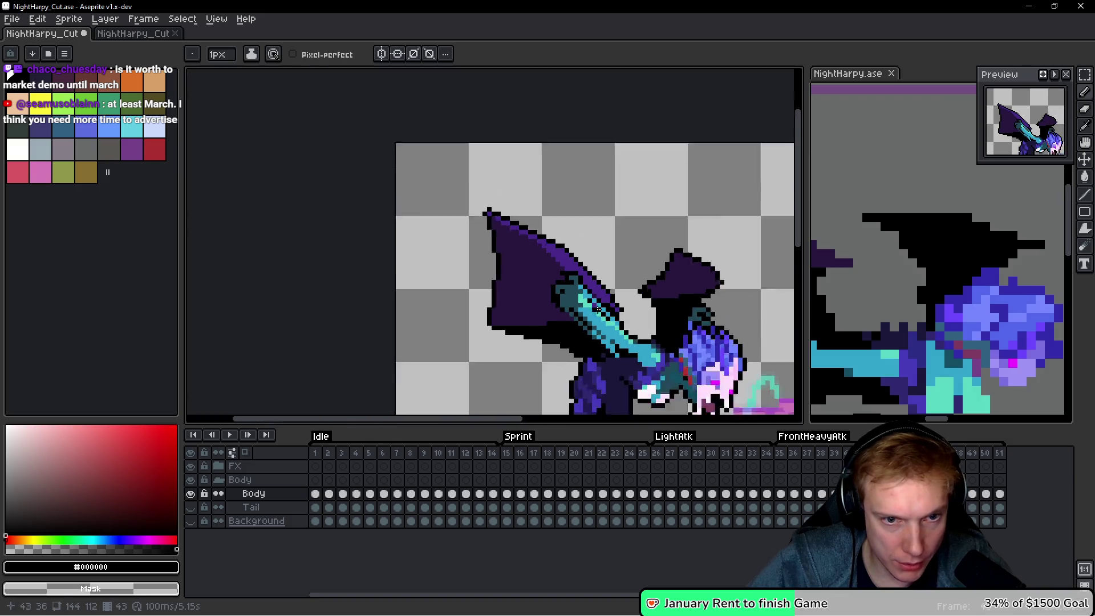
scroll(598, 309, down, 2)
scroll(575, 281, up, 1)
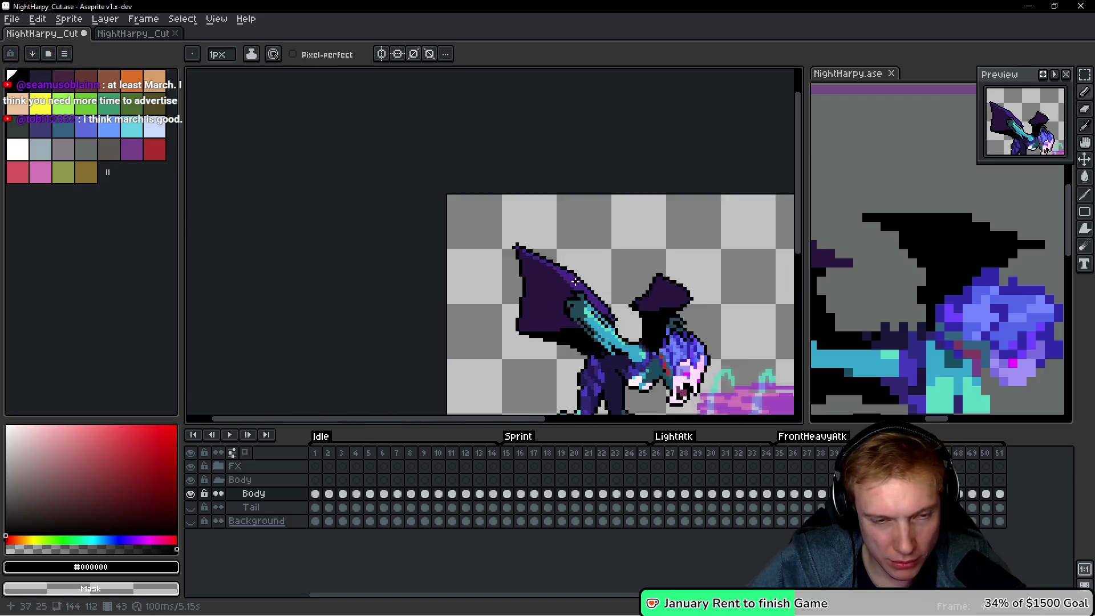
scroll(575, 280, up, 3)
scroll(468, 313, up, 2)
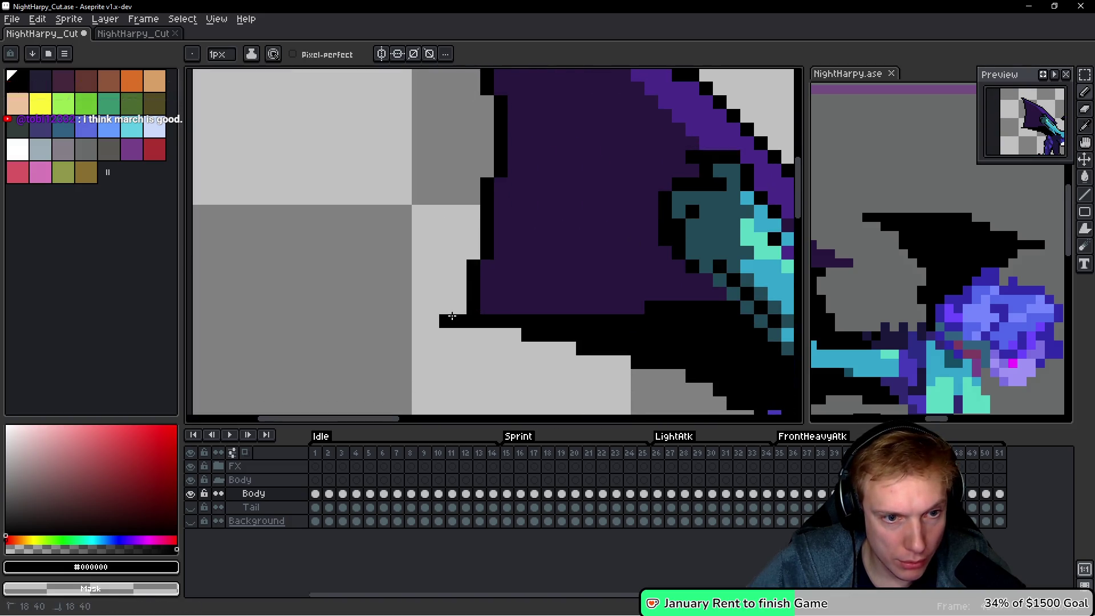
scroll(461, 317, down, 6)
scroll(643, 295, up, 3)
drag(502, 297, 494, 302)
drag(571, 215, 558, 214)
click(685, 301)
Zoom out to check the frame and step forward to frame 44.
scroll(699, 284, down, 3)
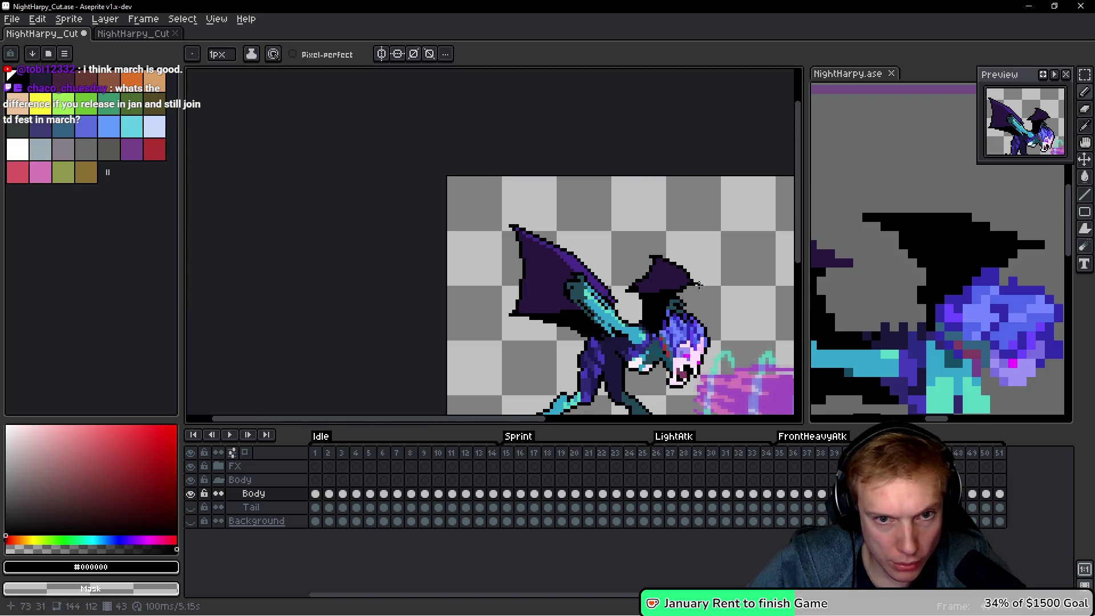
scroll(629, 338, up, 2)
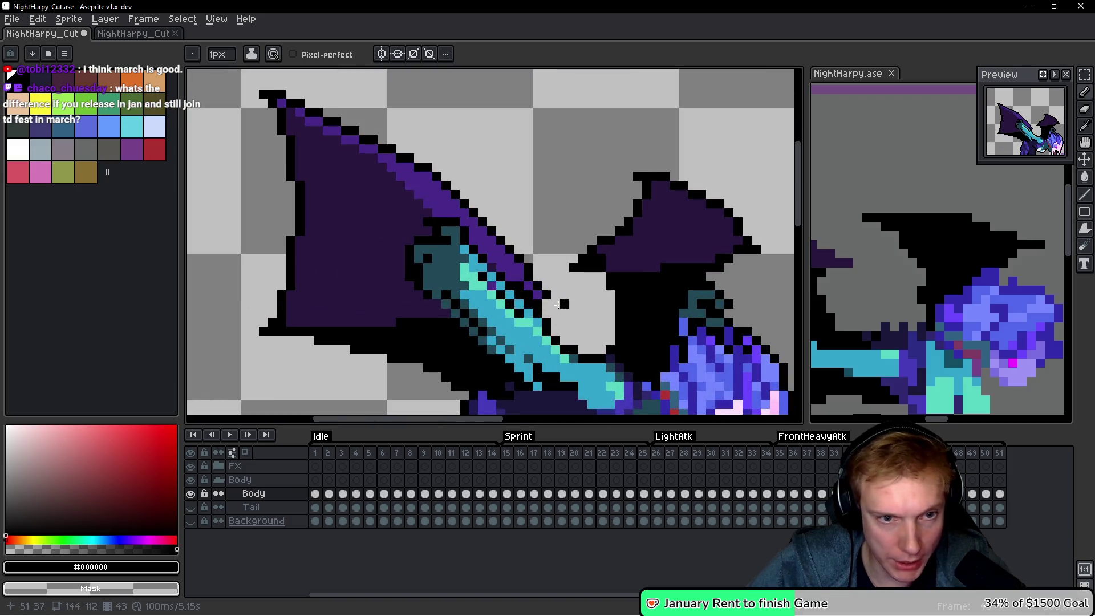
scroll(566, 299, down, 3)
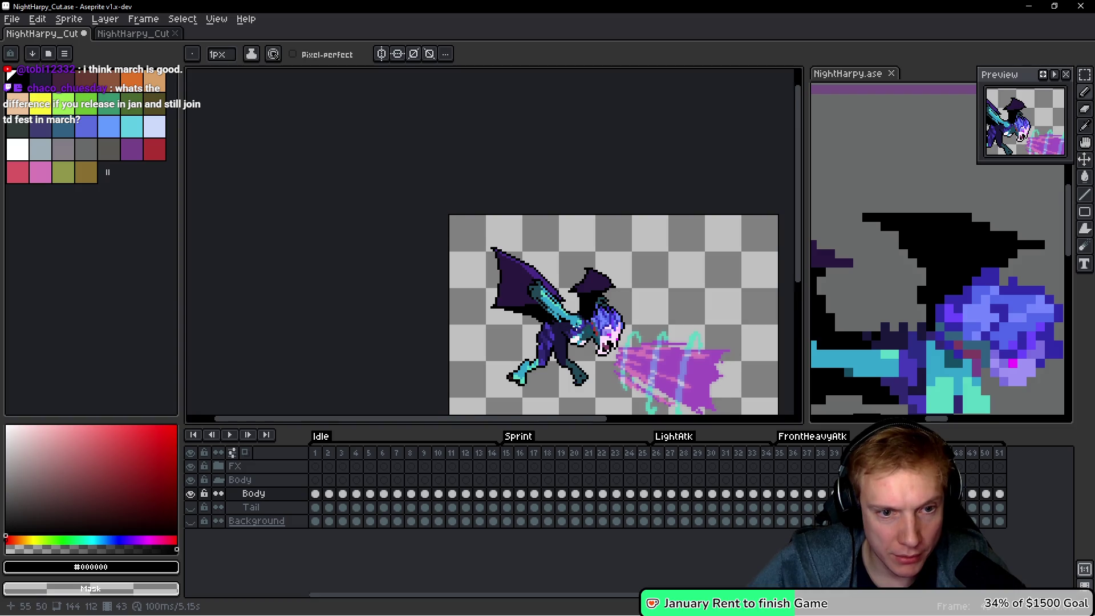
key(Right)
scroll(449, 199, up, 3)
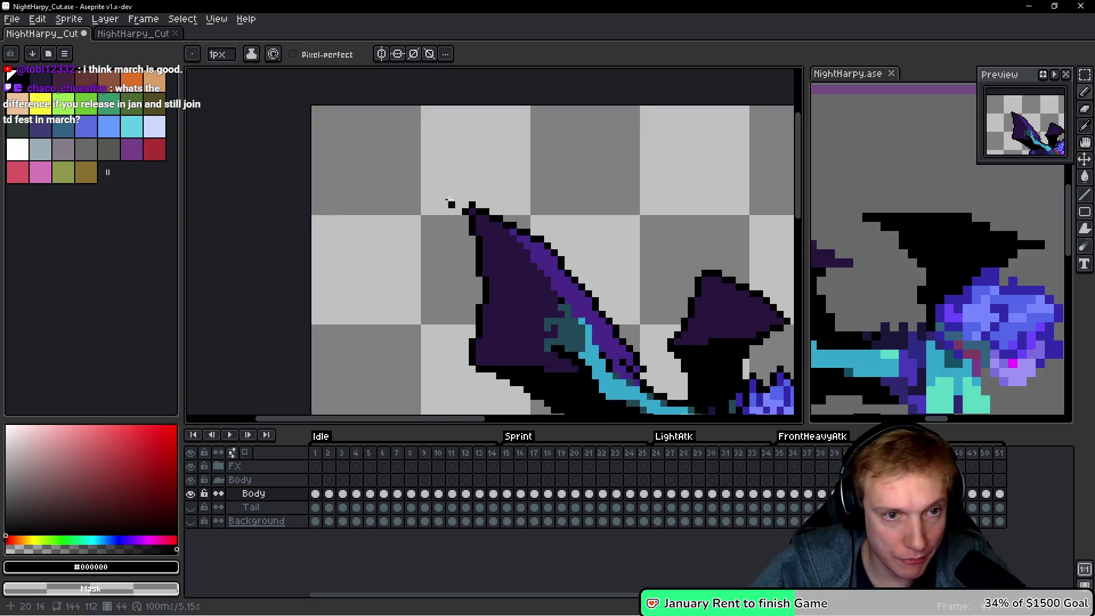
Add black outline pixels at the wing tip and lower along the wing.
scroll(466, 203, down, 2)
scroll(516, 147, up, 4)
click(515, 147)
click(505, 144)
click(451, 295)
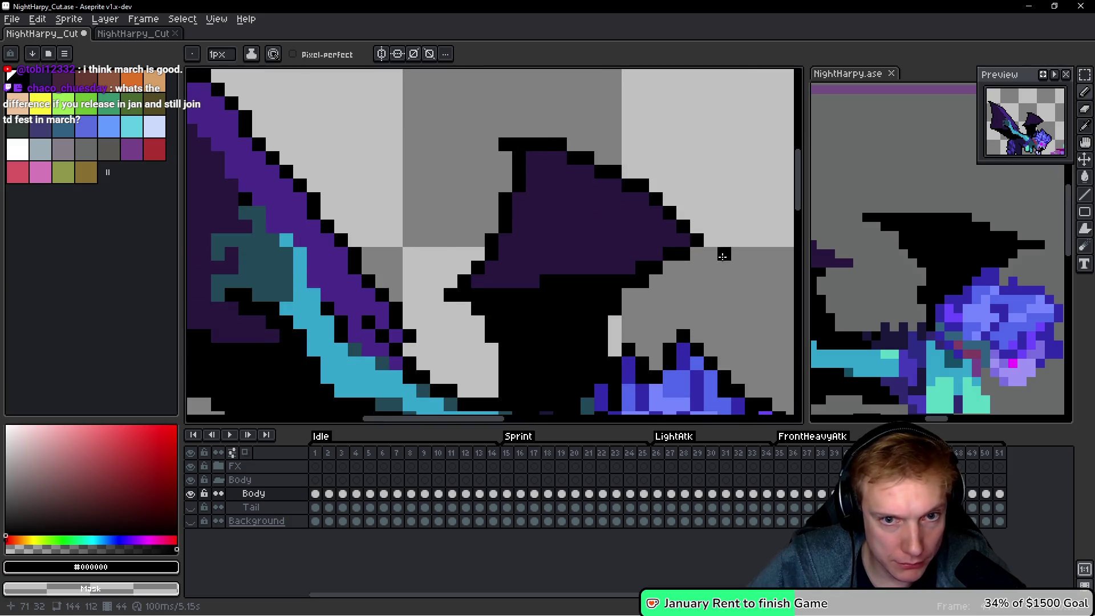
scroll(707, 254, down, 4)
scroll(405, 279, up, 2)
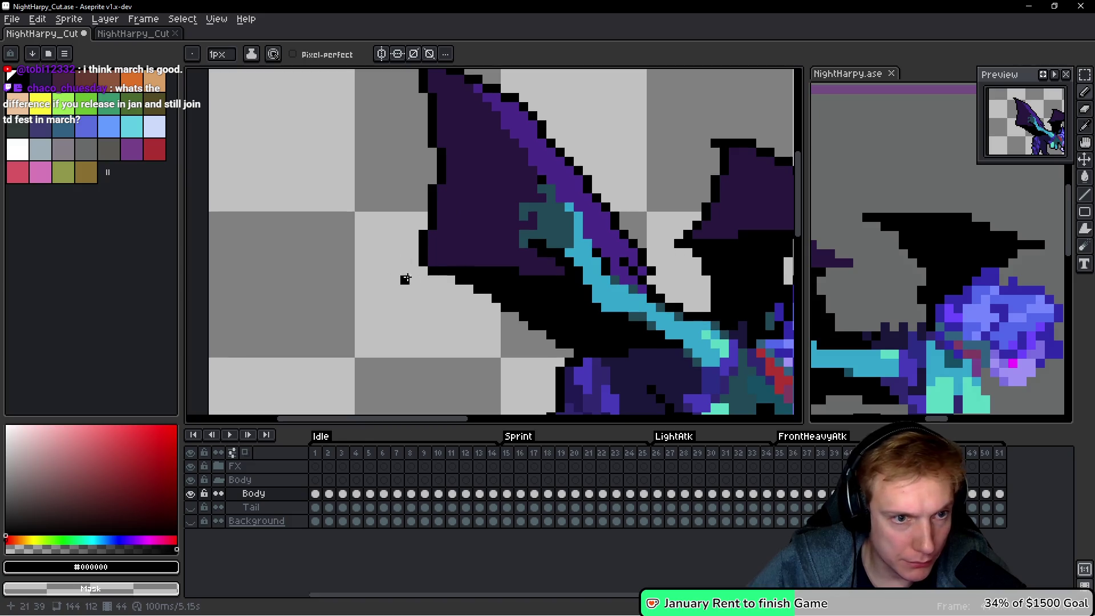
scroll(499, 277, down, 3)
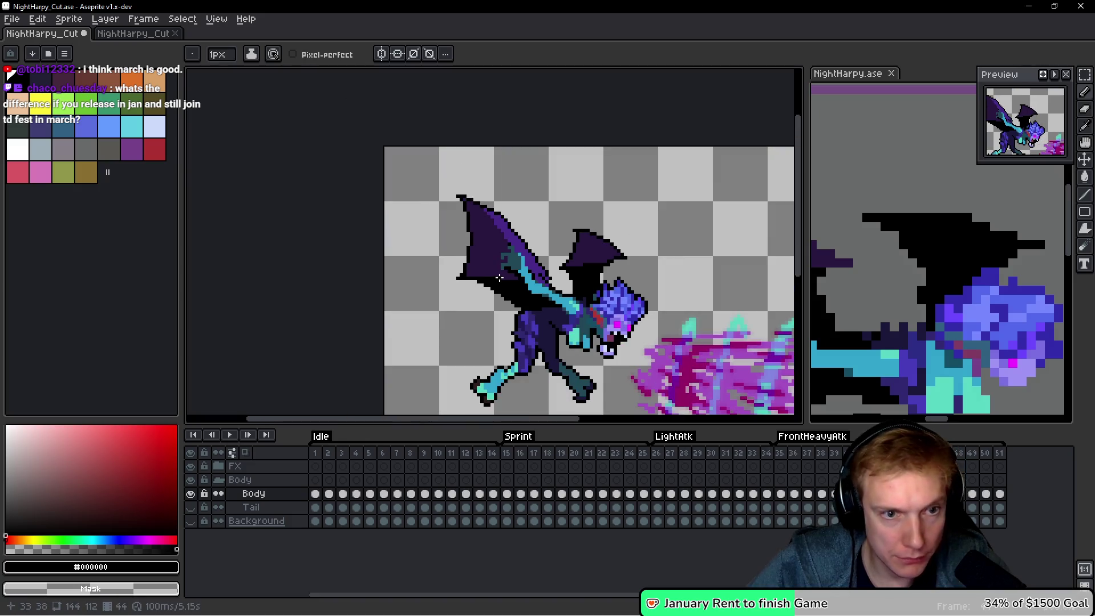
scroll(499, 278, up, 1)
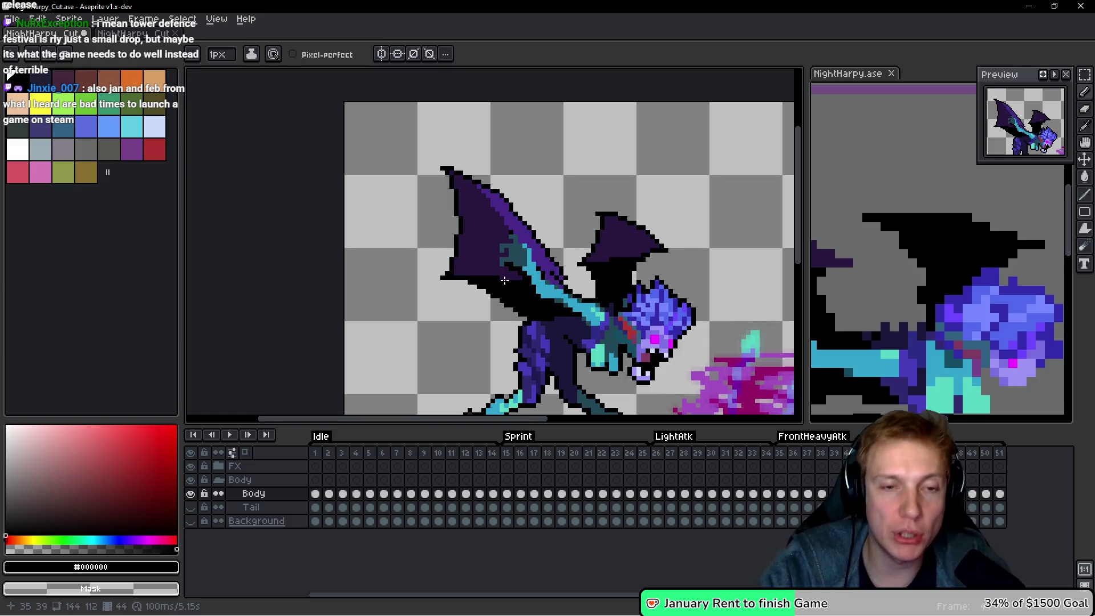
Step to the next frame and paint a black pixel on its wing outline.
key(Right)
key(Right)
key(Right)
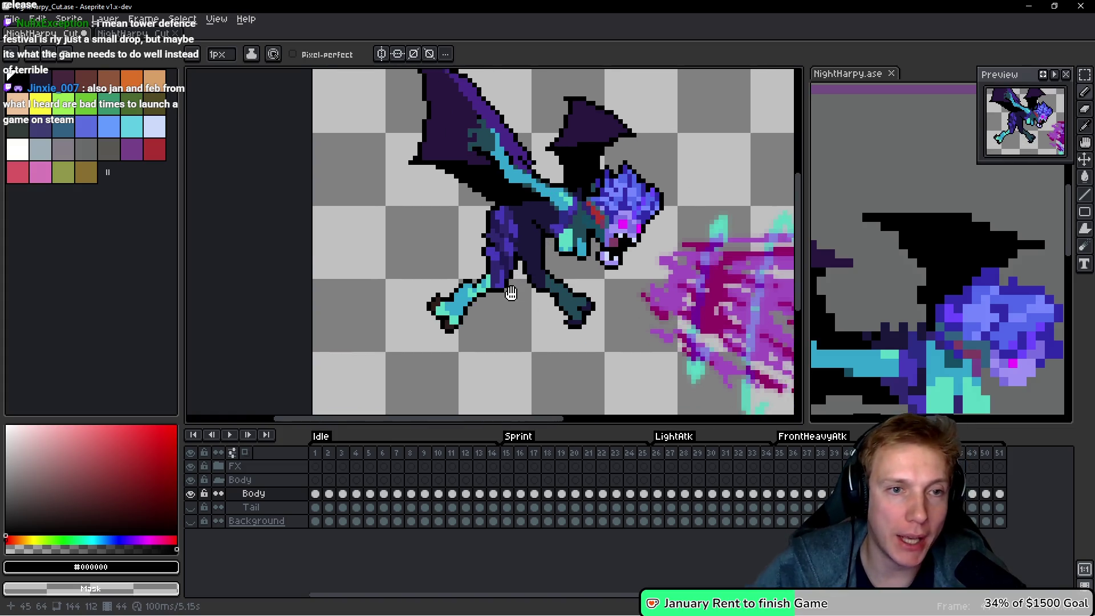
scroll(417, 314, up, 5)
click(457, 303)
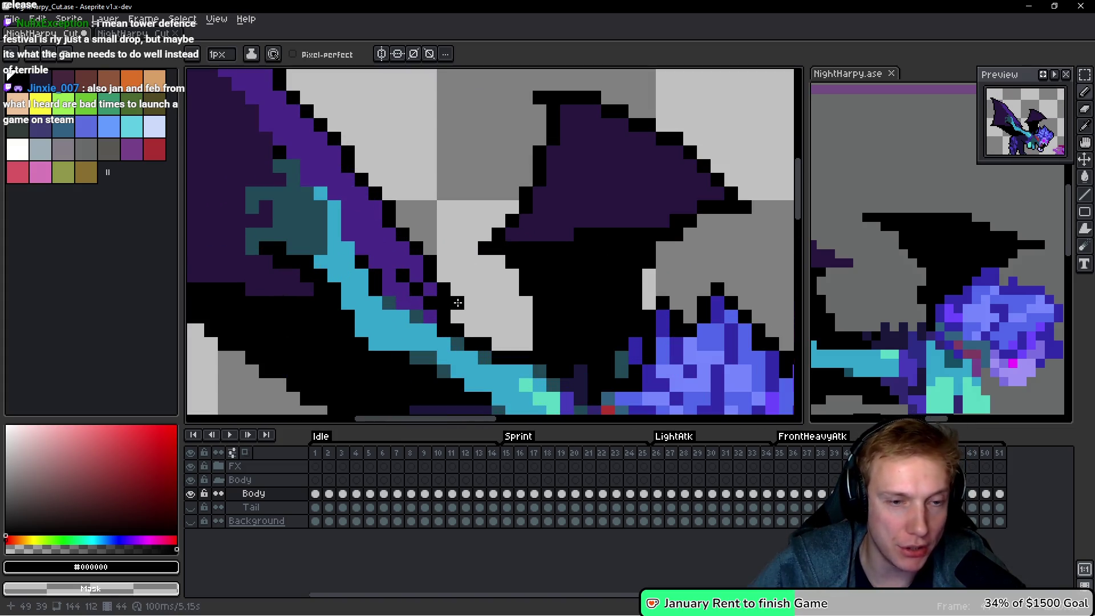
scroll(525, 274, down, 4)
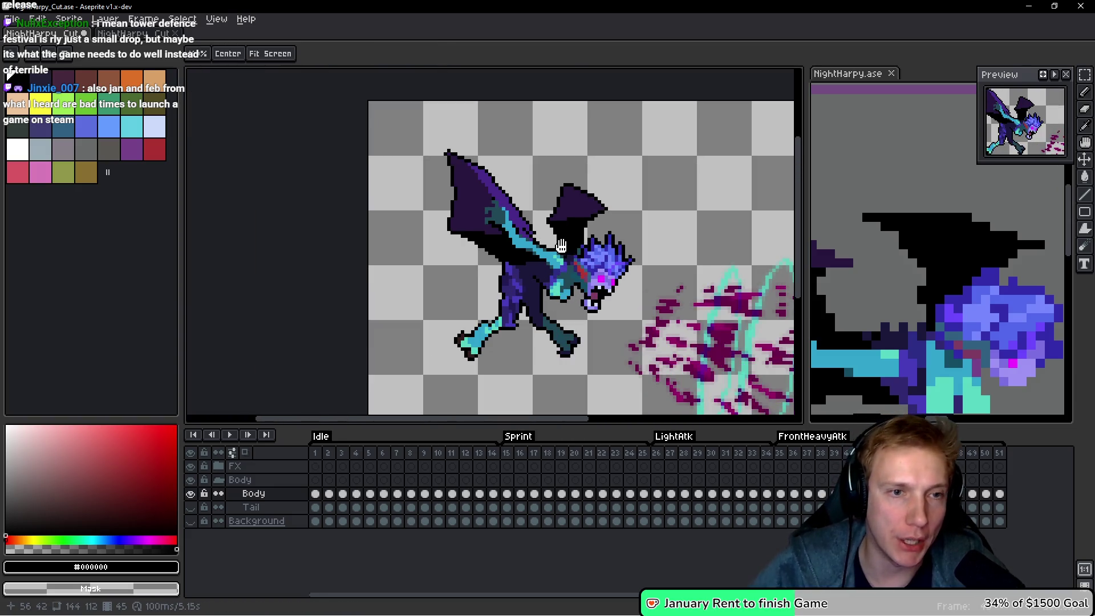
Enlarge the canvas area and add black pixels at the upper wing tip and wing edge.
scroll(516, 157, up, 3)
click(512, 150)
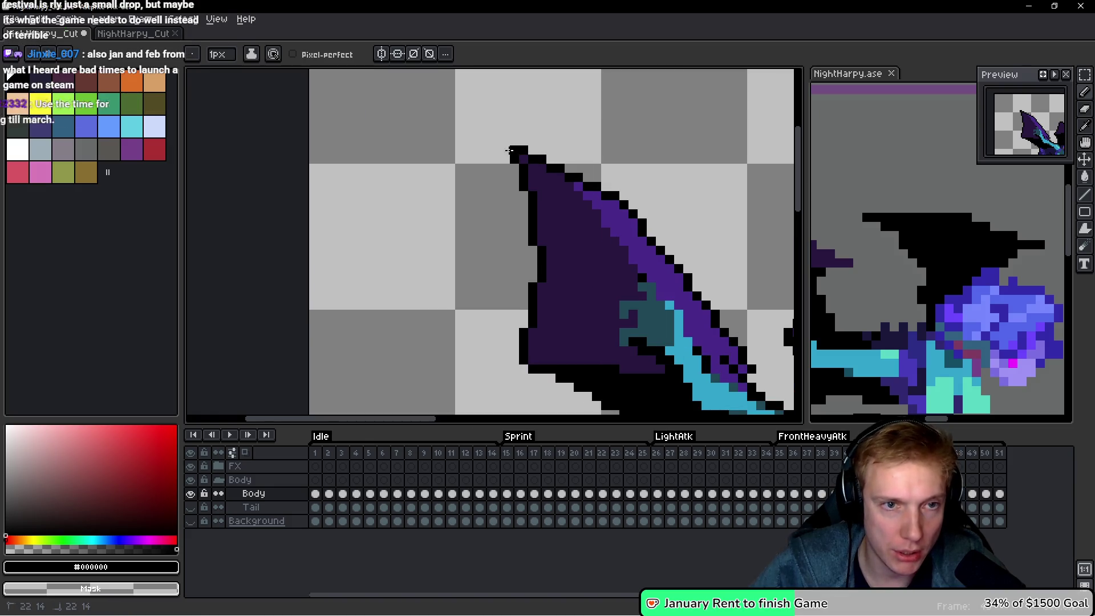
mouse_move(494, 427)
mouse_down()
mouse_move(513, 323)
mouse_move(488, 334)
mouse_move(496, 478)
mouse_up()
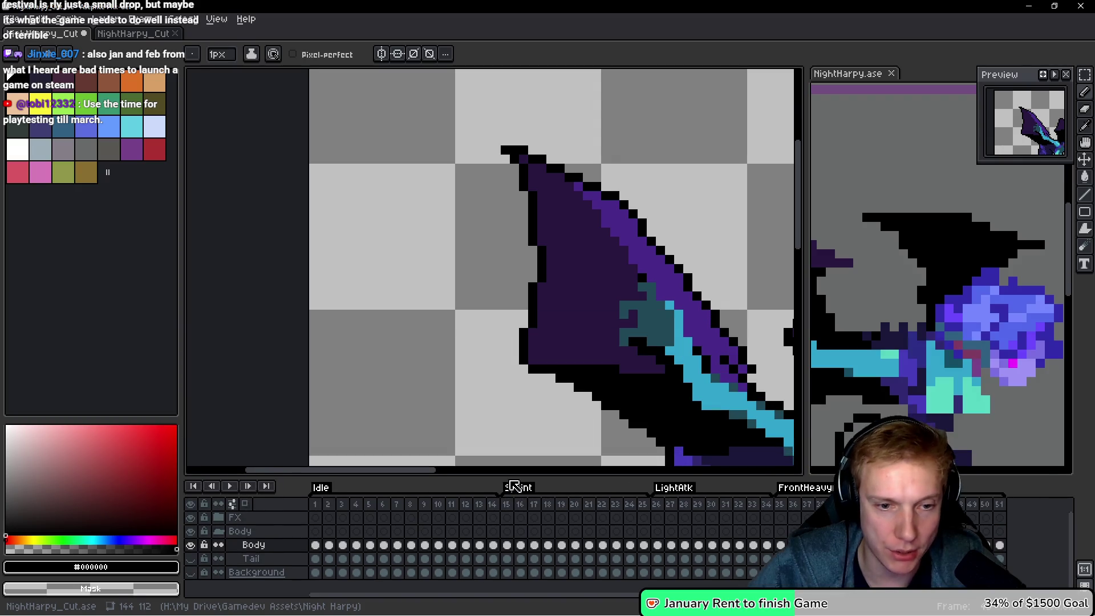
scroll(528, 307, up, 4)
click(502, 309)
scroll(502, 309, down, 4)
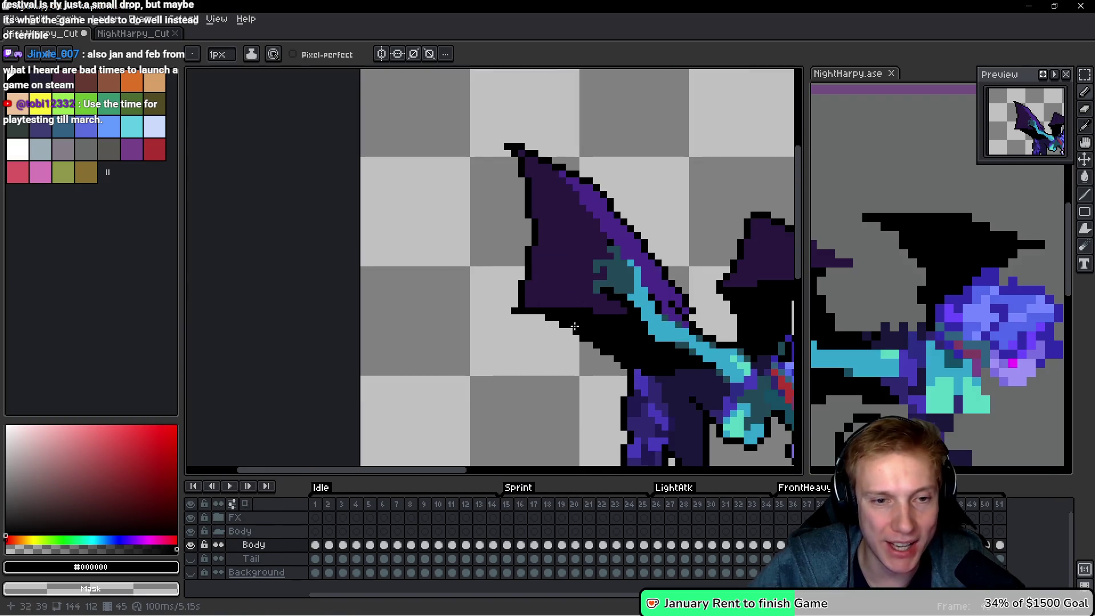
scroll(645, 346, up, 3)
click(645, 347)
Add two more black pixels along the top edge of the wing outline.
scroll(627, 330, down, 4)
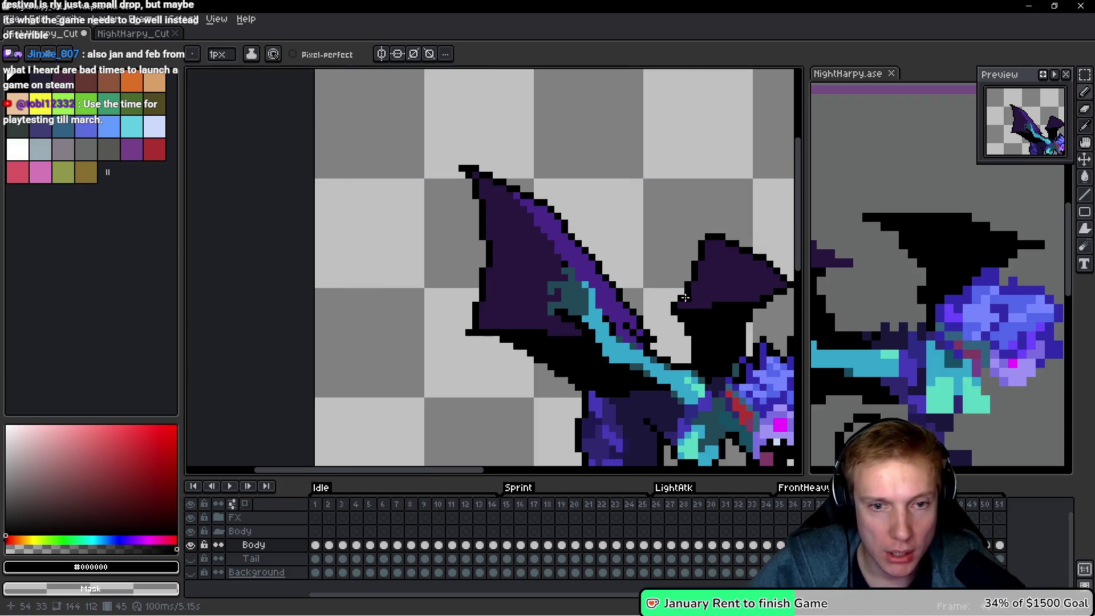
scroll(579, 310, up, 3)
click(592, 140)
click(578, 140)
drag(607, 251, 386, 220)
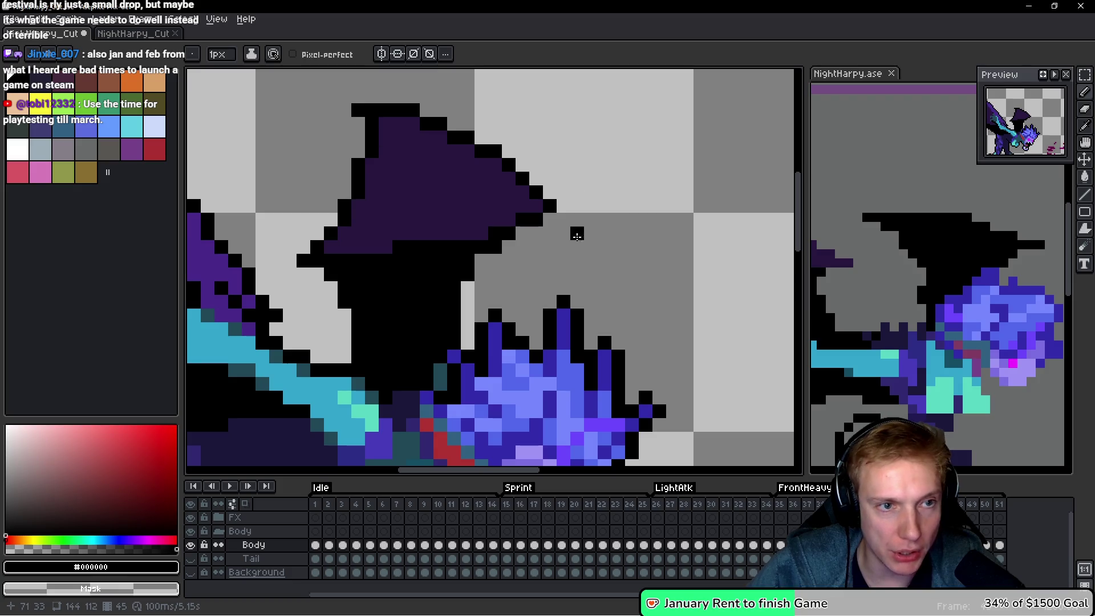
scroll(576, 236, down, 4)
scroll(567, 248, up, 3)
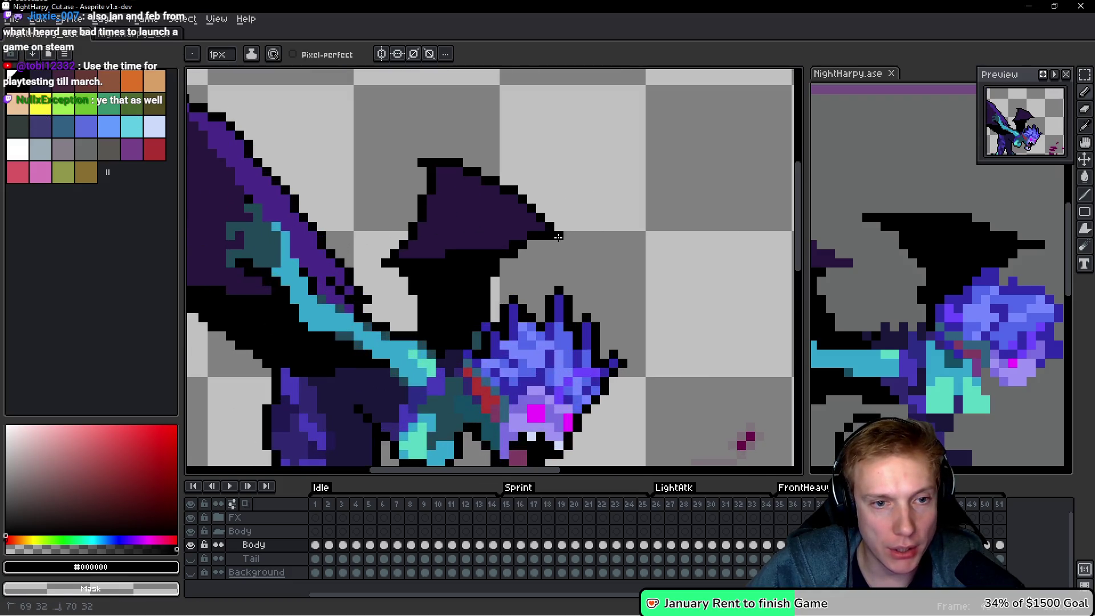
scroll(561, 243, down, 2)
scroll(517, 268, down, 2)
scroll(528, 300, up, 1)
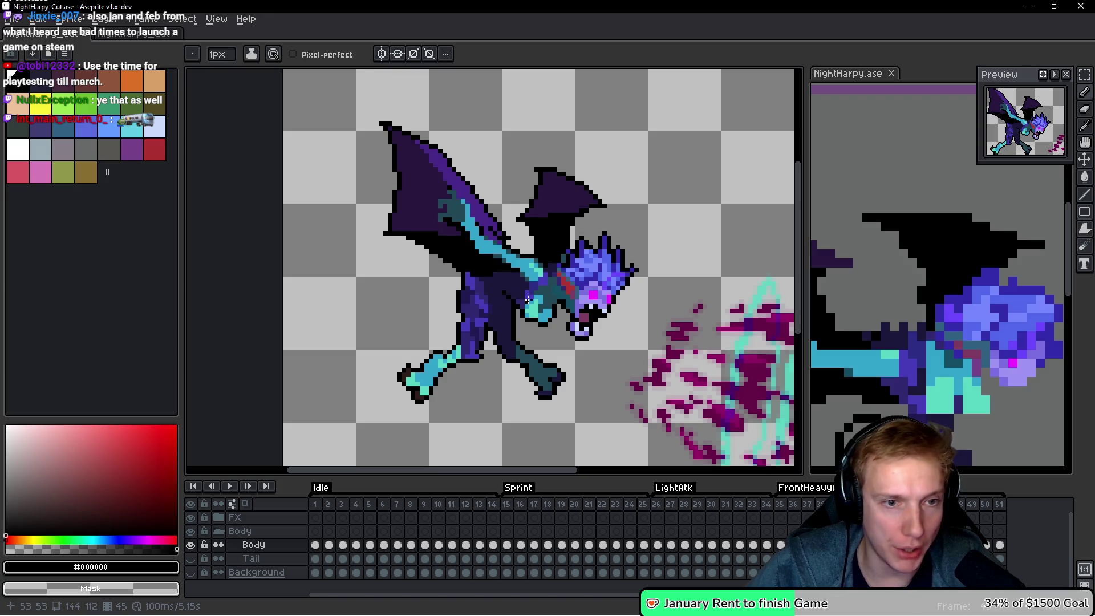
scroll(528, 300, up, 3)
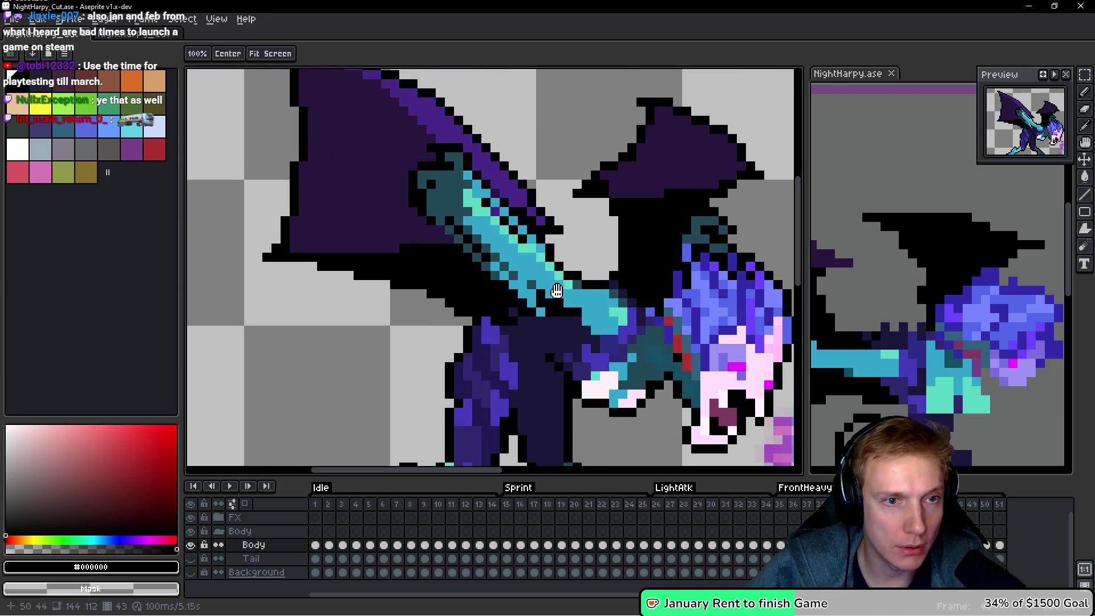
scroll(533, 260, up, 3)
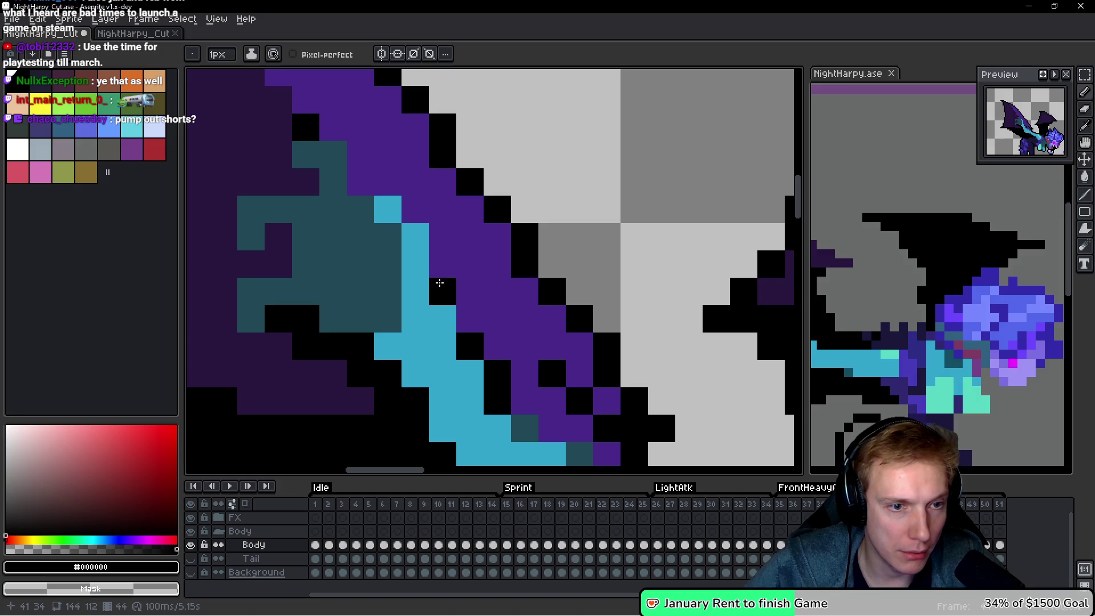
Outline the cyan arm band and teal wing patch in black, sampling purple then returning to black.
mouse_move(432, 225)
mouse_down()
mouse_move(388, 183)
mouse_move(361, 183)
mouse_move(333, 128)
mouse_up()
click(296, 191)
drag(254, 127, 268, 146)
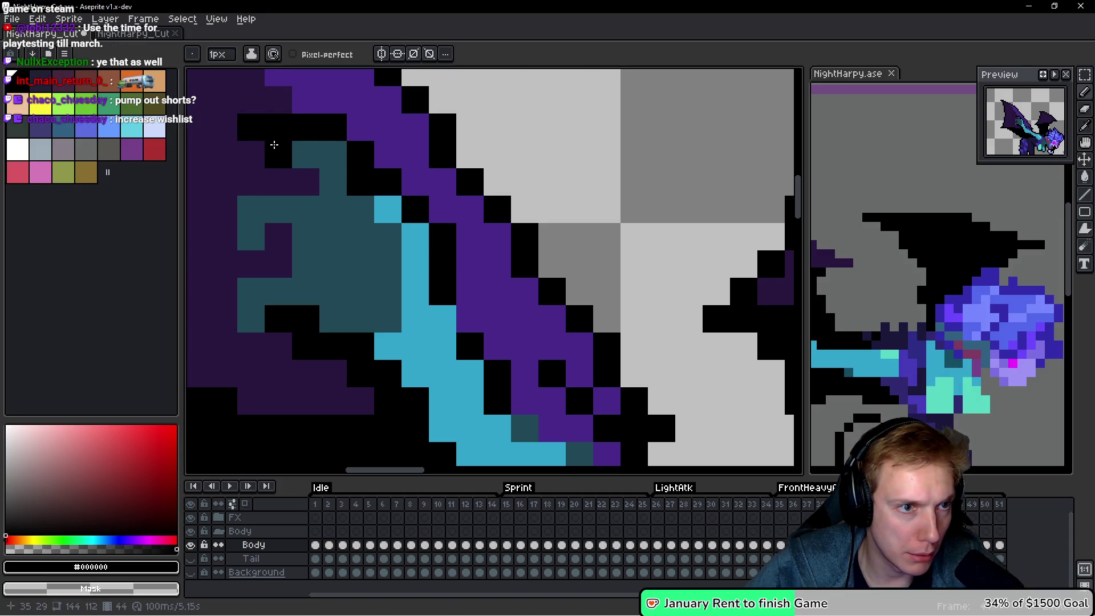
mouse_move(306, 179)
mouse_down()
mouse_move(251, 183)
mouse_move(356, 213)
mouse_move(330, 240)
mouse_move(331, 270)
mouse_move(371, 245)
mouse_up()
click(378, 259)
mouse_move(308, 320)
mouse_down()
mouse_move(320, 296)
mouse_move(318, 354)
mouse_up()
click(352, 348)
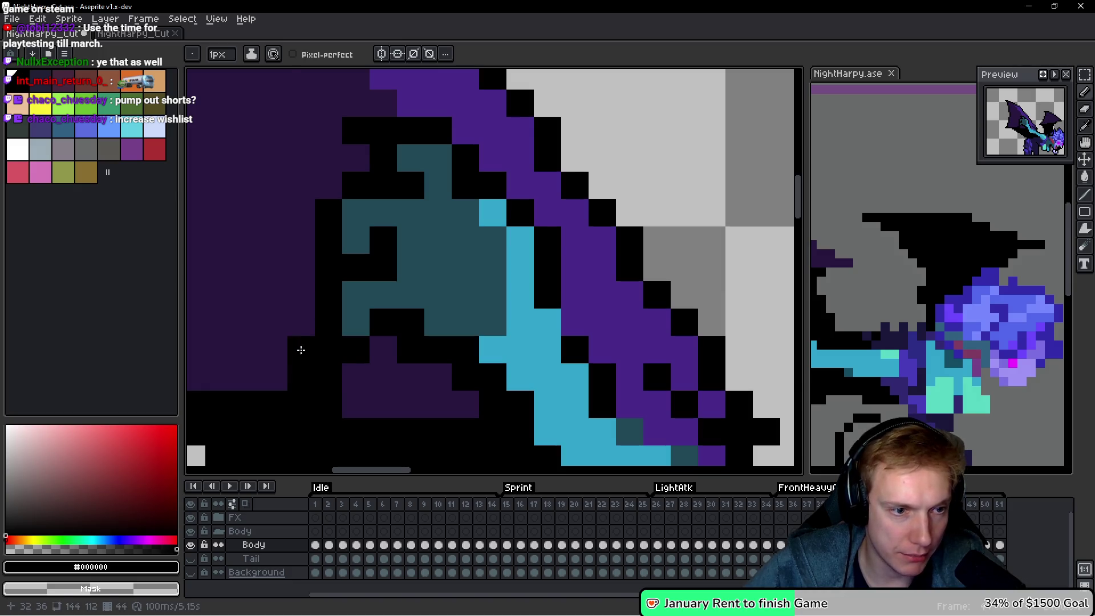
alt+click(298, 351)
alt+click(328, 347)
Zoom around to review the outlines, flip to the previous frame and back again.
scroll(342, 376, down, 4)
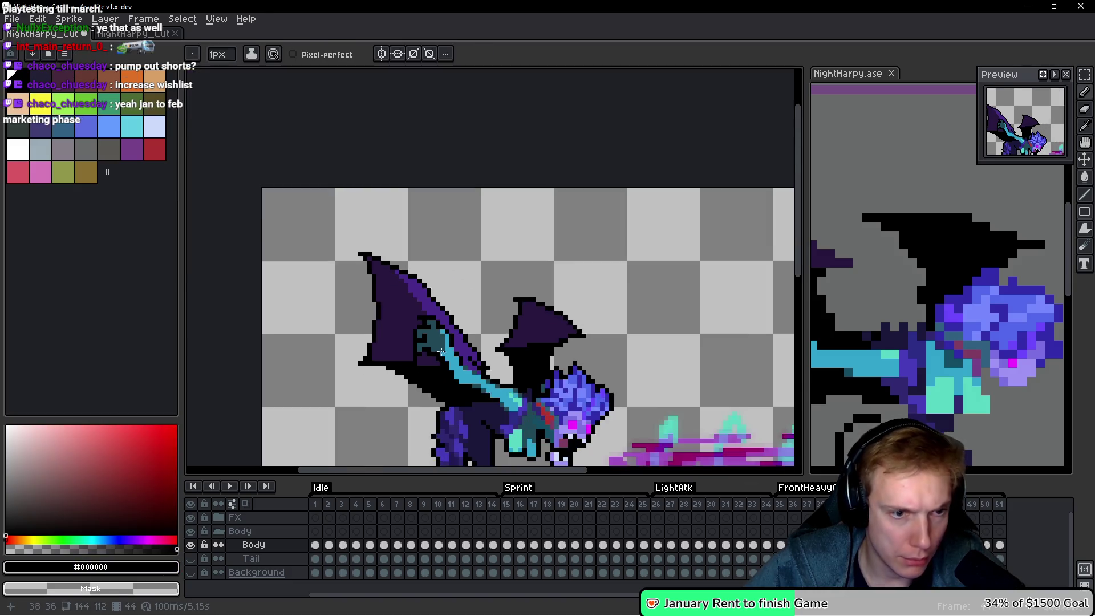
scroll(484, 378, up, 2)
scroll(484, 378, up, 4)
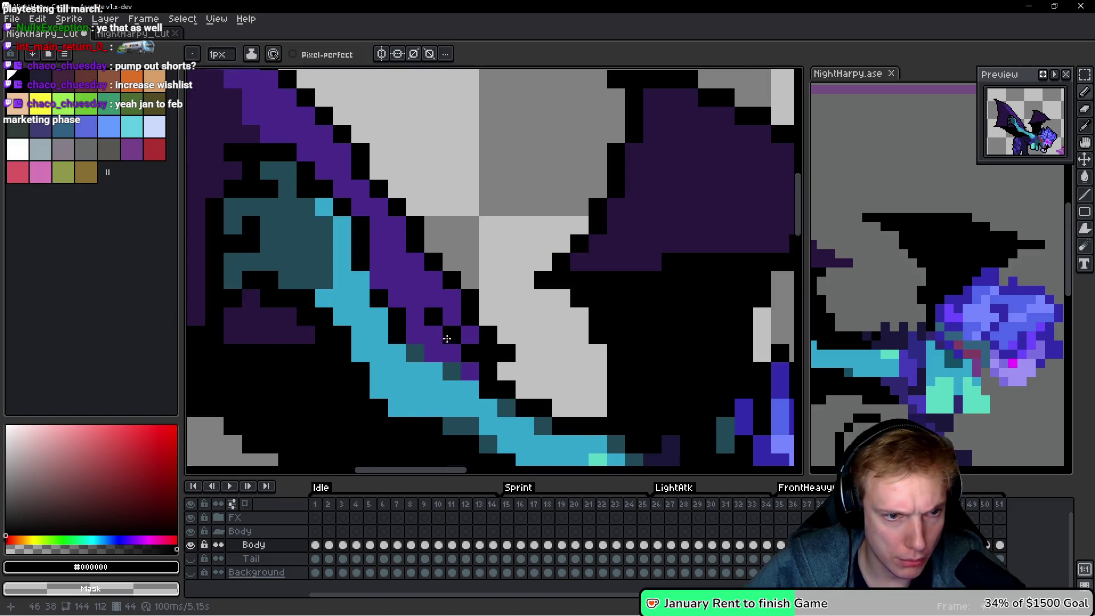
scroll(515, 364, down, 5)
scroll(515, 364, down, 3)
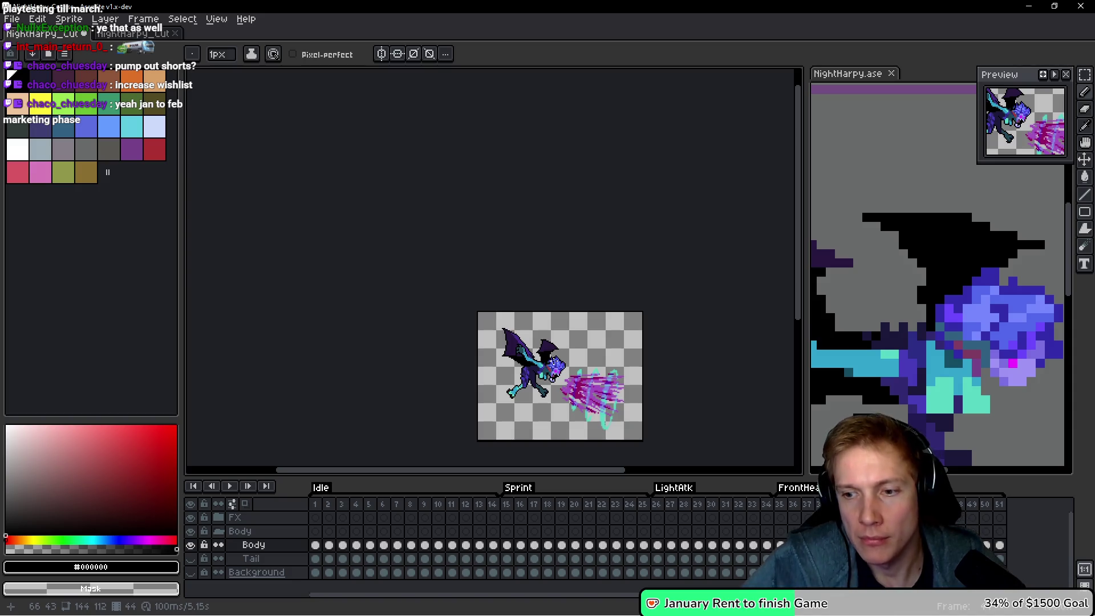
scroll(571, 353, up, 3)
scroll(499, 282, down, 2)
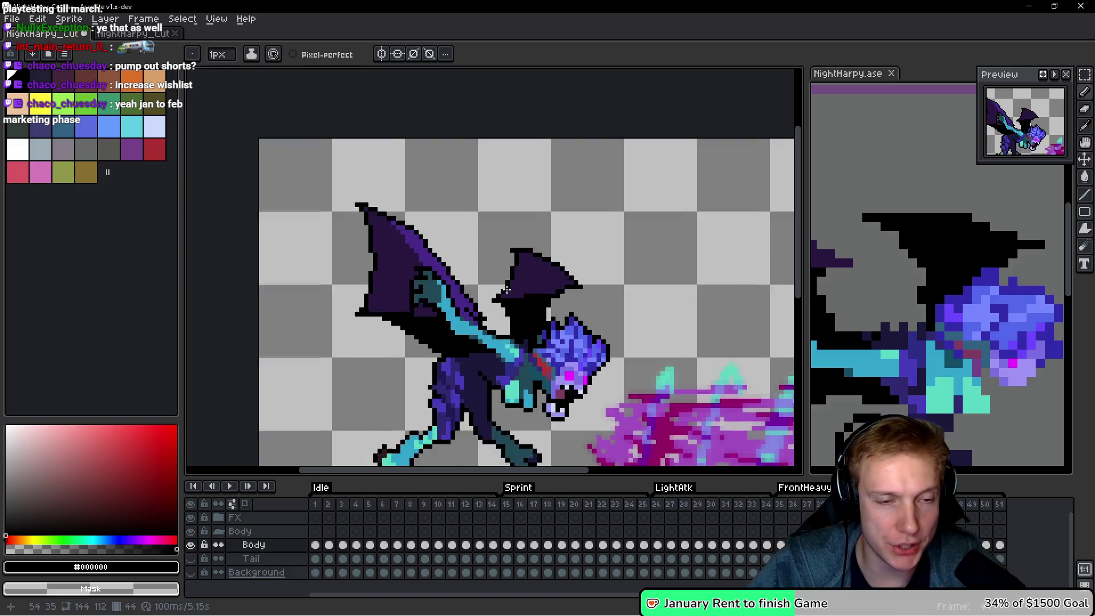
scroll(499, 283, up, 3)
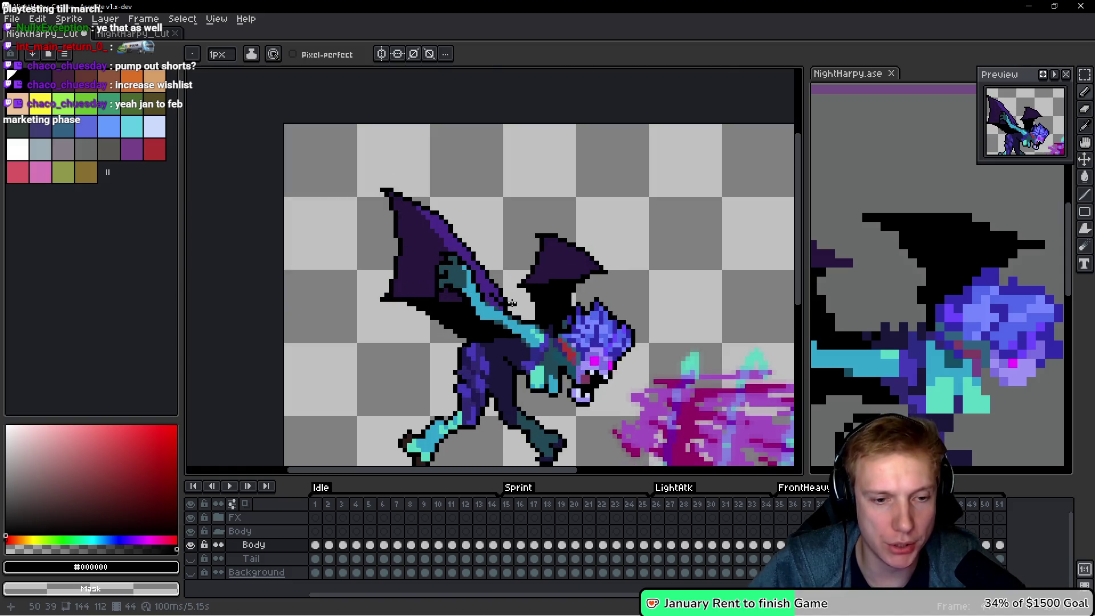
key(Left)
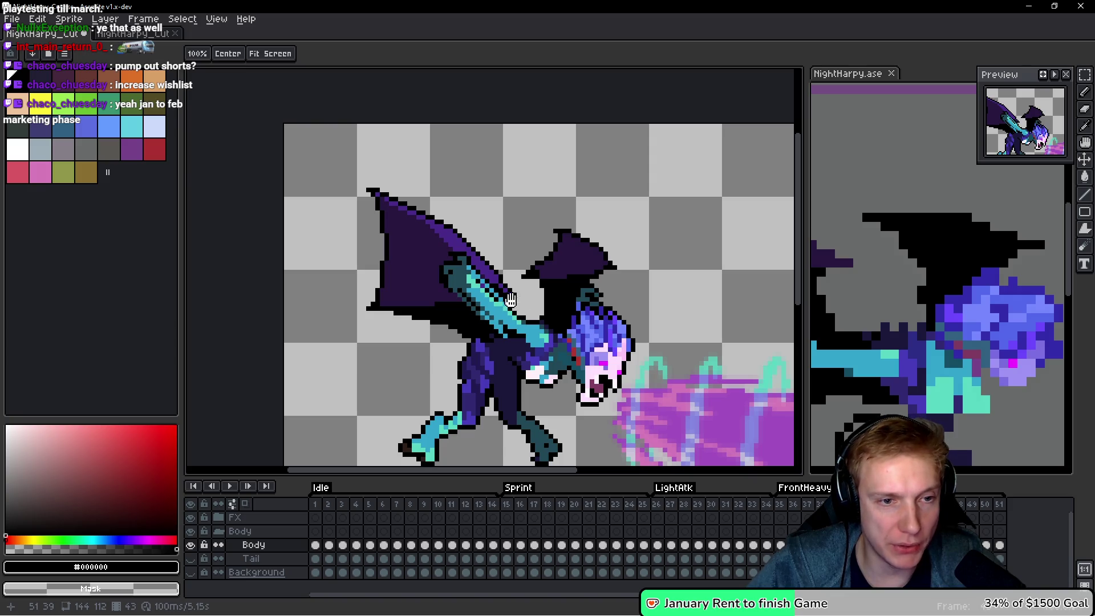
scroll(474, 307, up, 2)
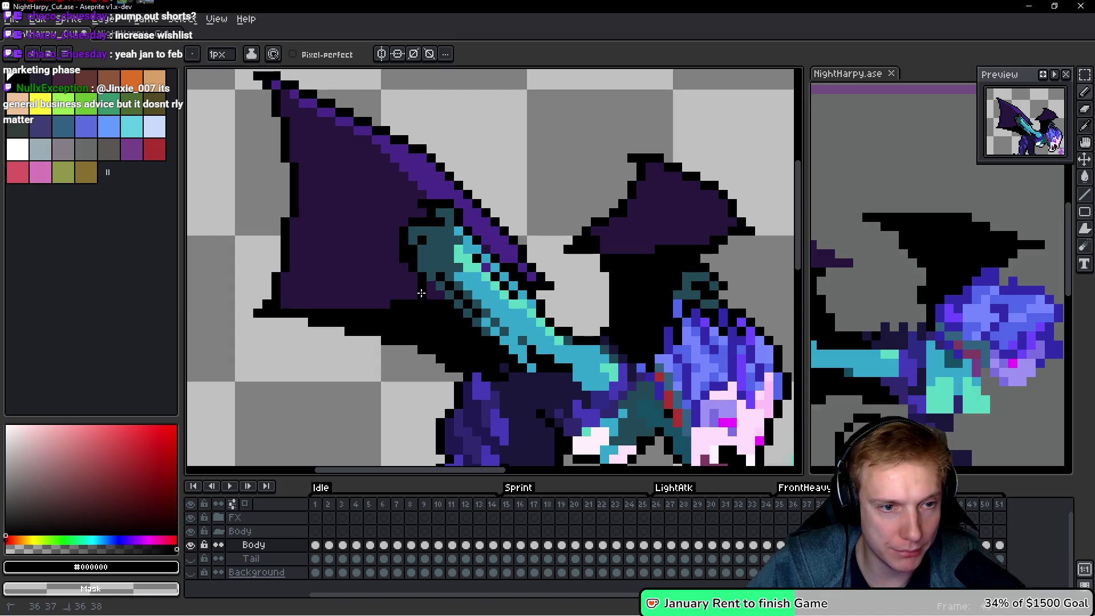
scroll(513, 295, down, 5)
scroll(540, 296, up, 3)
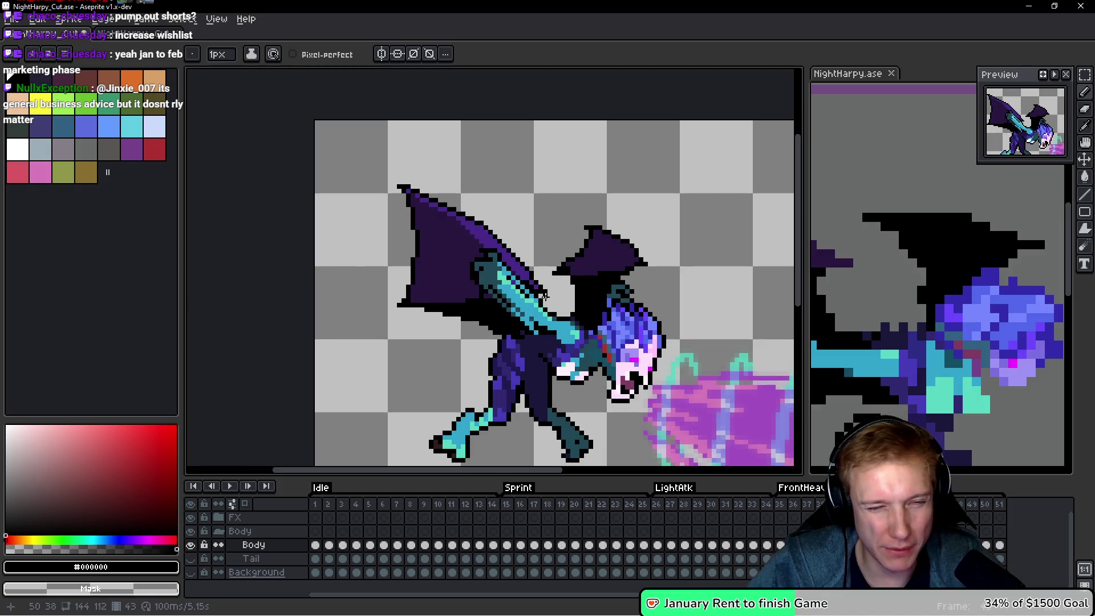
key(Right)
key(Right)
scroll(508, 339, up, 5)
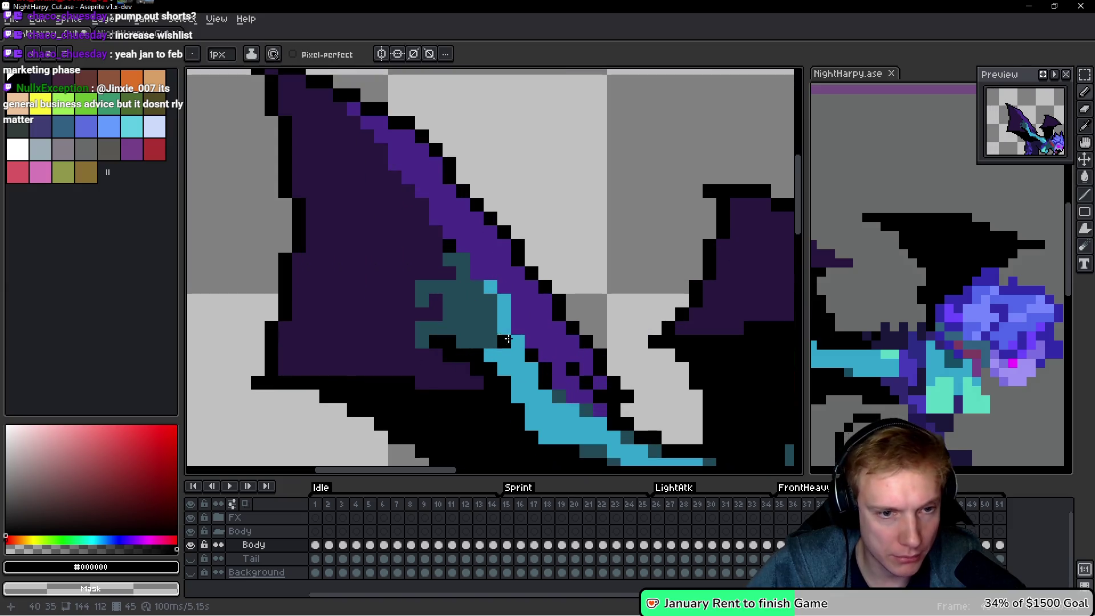
Blacken the pixels over the cyan strip and extend the black outline up and across the wing.
click(515, 324)
click(517, 301)
click(534, 332)
click(504, 287)
click(488, 264)
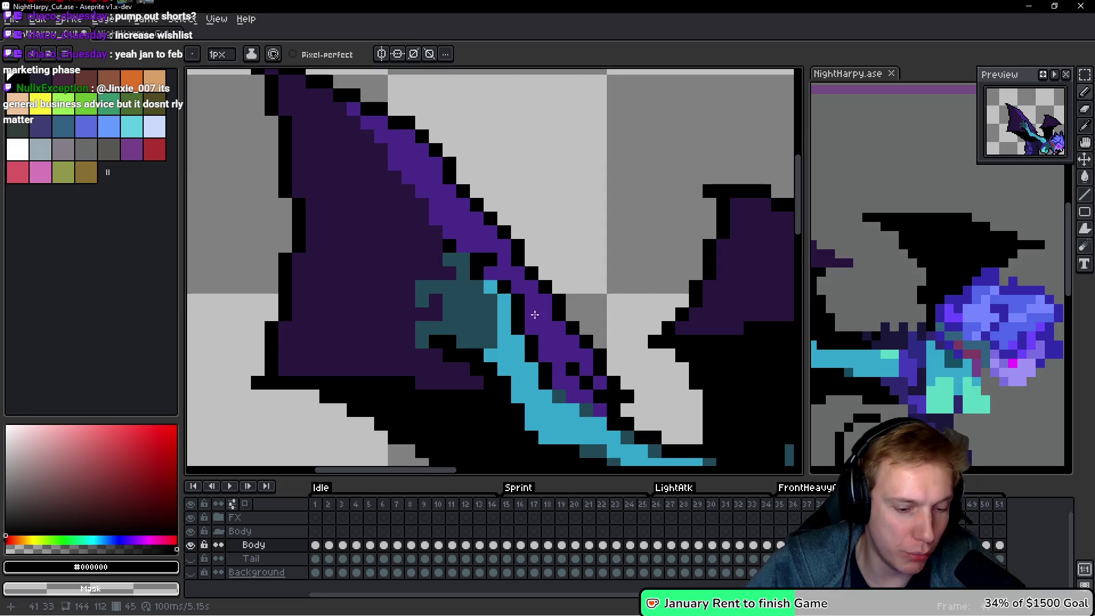
click(477, 261)
click(464, 246)
click(436, 247)
click(429, 251)
click(436, 260)
click(439, 274)
Draw a vertical black outline column down the wing's outer edge near the teal patch.
click(409, 287)
click(408, 301)
click(409, 315)
click(408, 329)
click(422, 313)
click(435, 301)
click(435, 315)
click(409, 342)
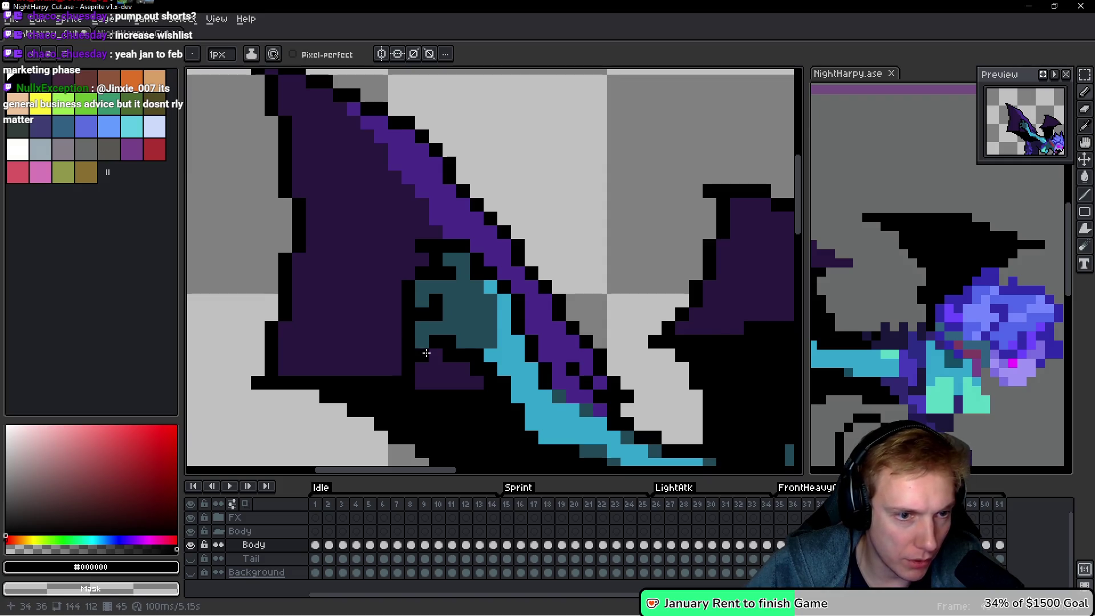
Fill the gap beside the wing tip with black and extend the outline row by one pixel.
scroll(407, 365, down, 3)
scroll(508, 374, up, 2)
scroll(507, 373, up, 1)
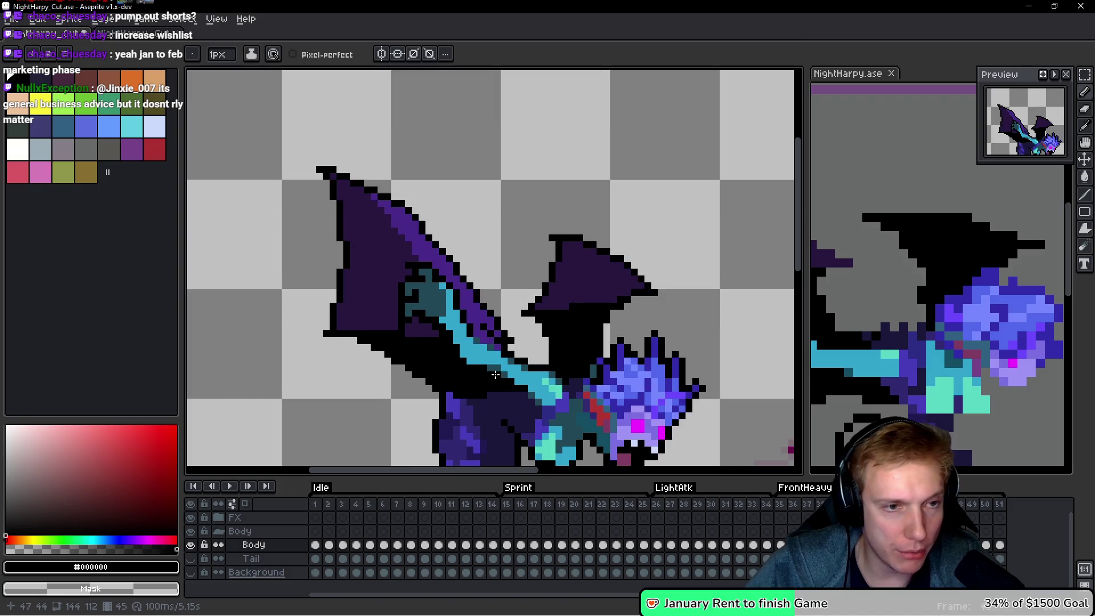
scroll(305, 320, down, 2)
scroll(360, 216, up, 3)
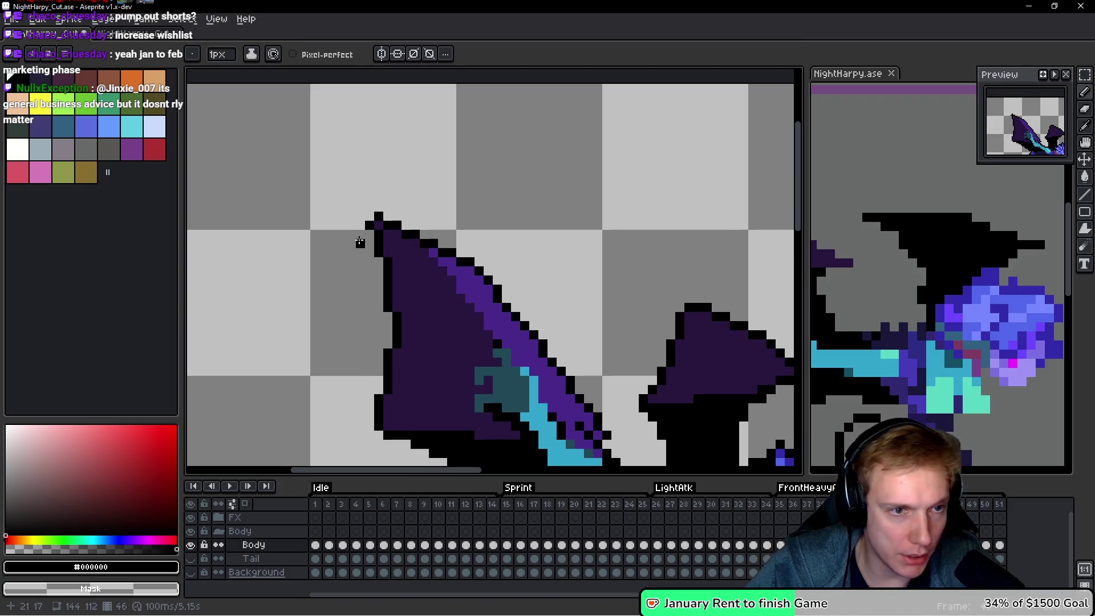
scroll(370, 428, up, 1)
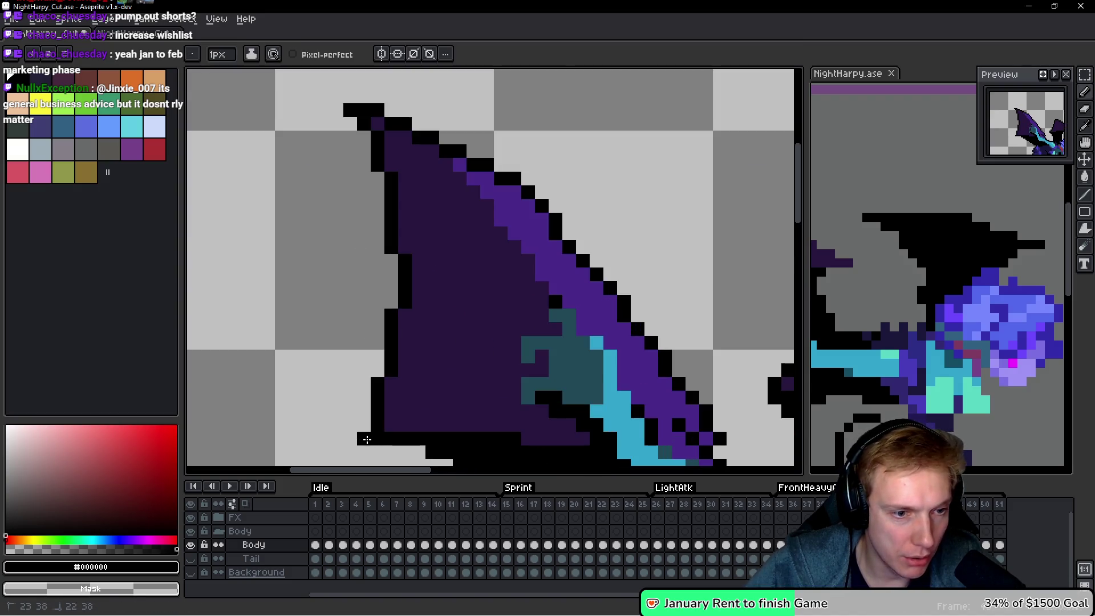
scroll(622, 410, down, 3)
scroll(622, 410, up, 3)
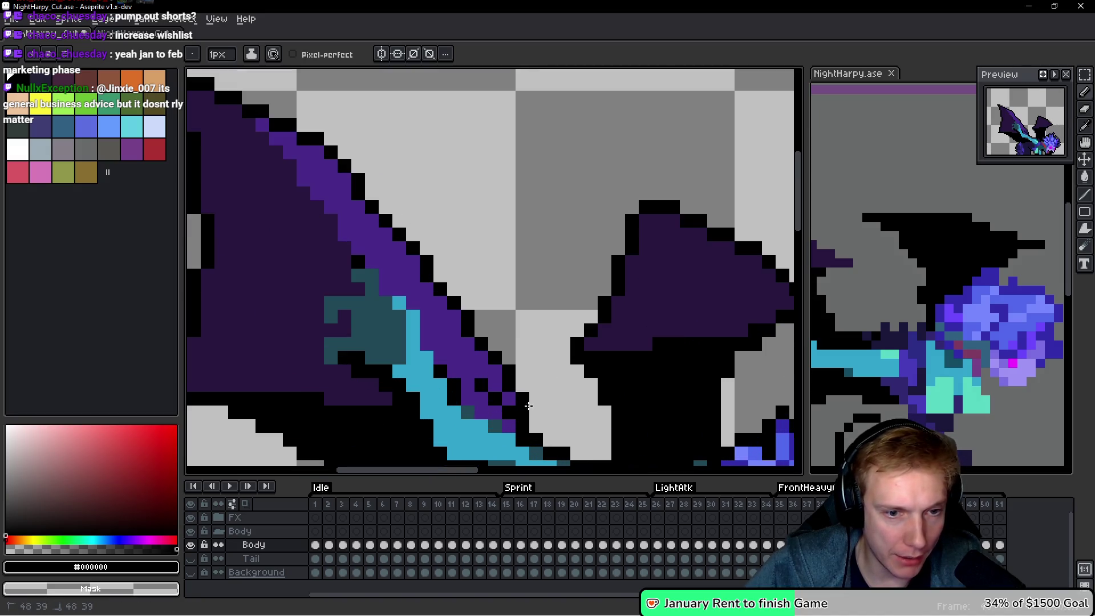
click(630, 208)
mouse_move(624, 212)
mouse_down()
mouse_move(477, 200)
mouse_move(436, 179)
mouse_up()
click(643, 284)
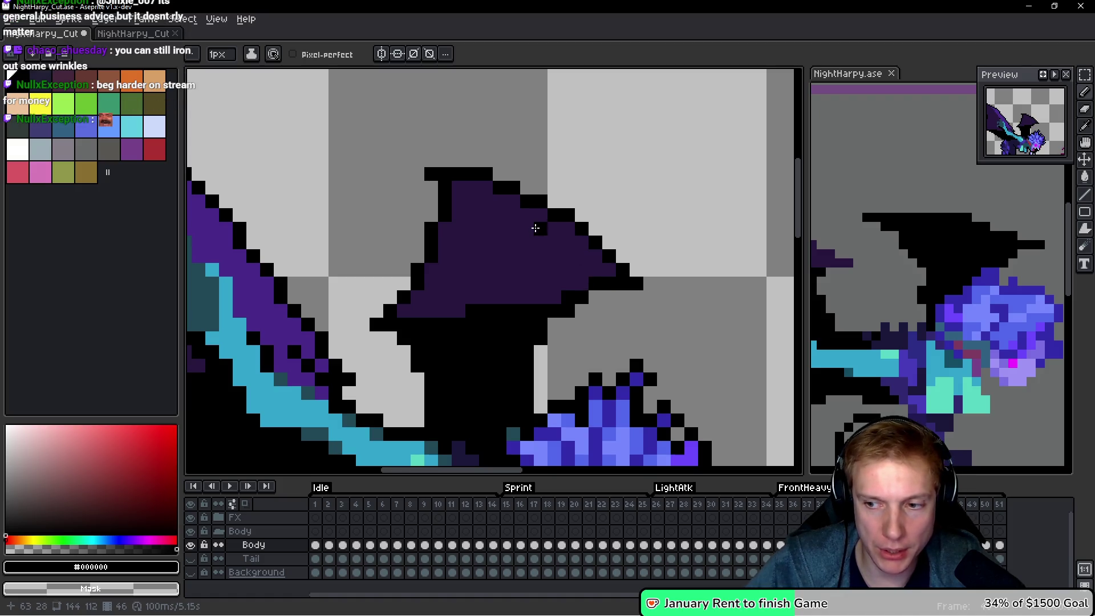
Add more black outline pixels to the wing, undoing the last one.
scroll(470, 238, down, 5)
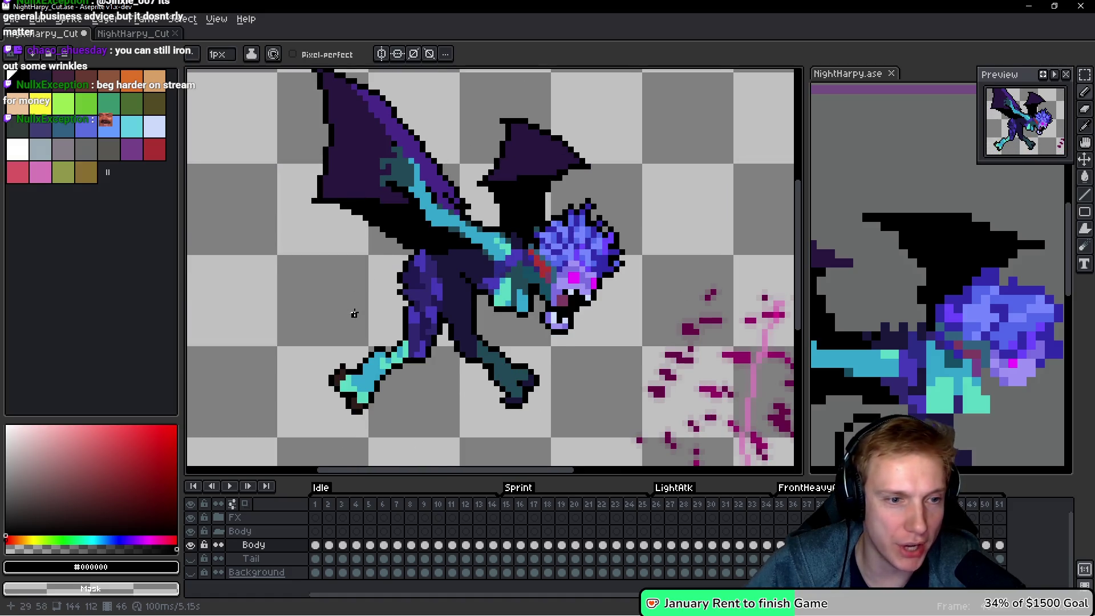
scroll(354, 313, up, 3)
click(337, 215)
scroll(500, 260, down, 4)
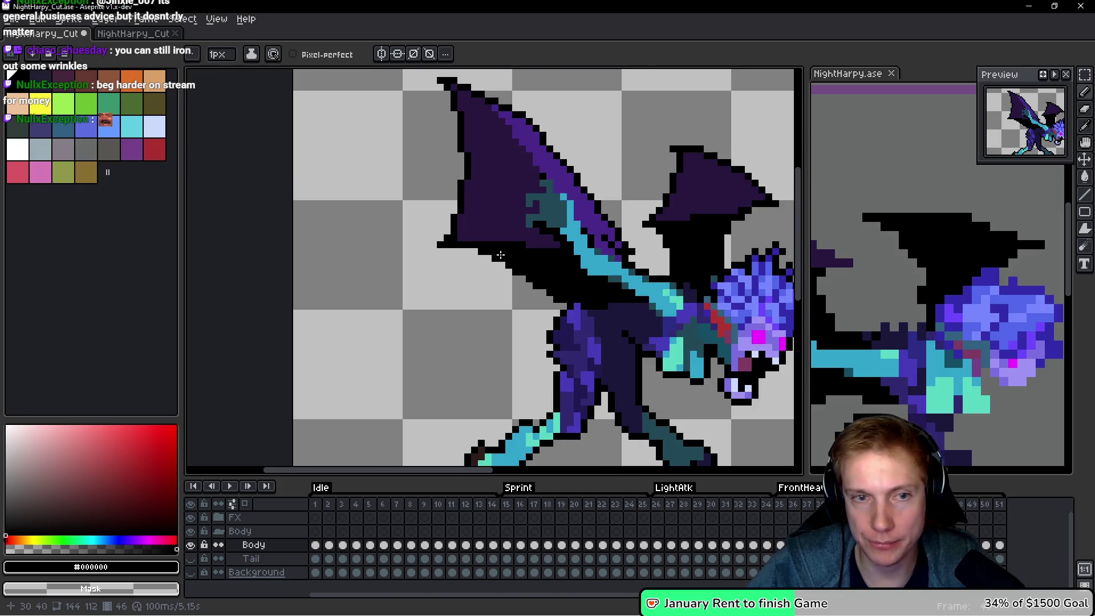
scroll(442, 240, up, 3)
click(442, 240)
key(ctrl+z)
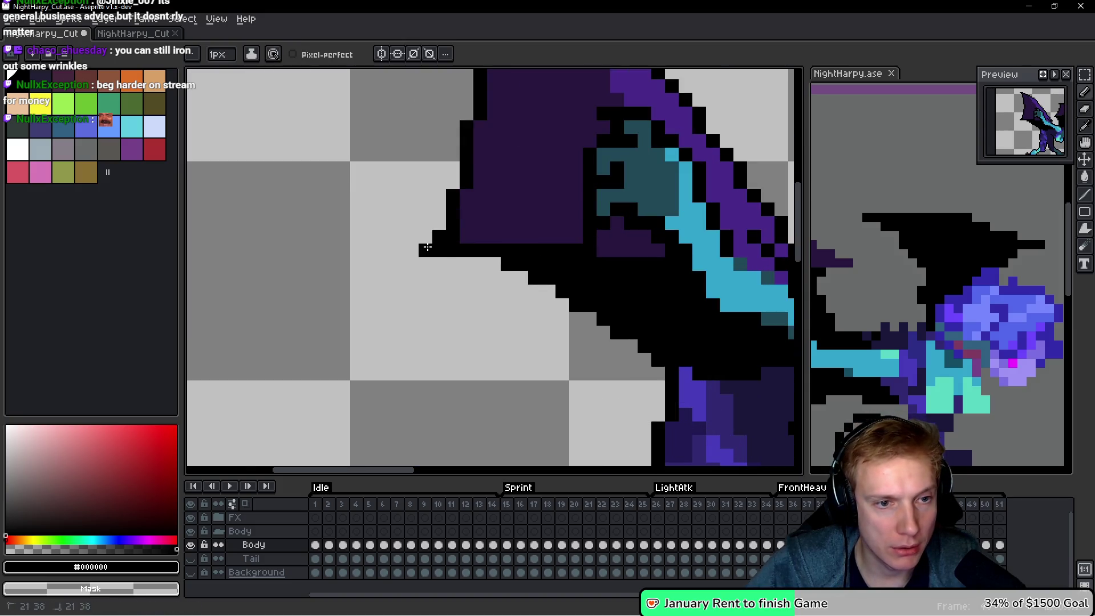
Undo the stray teal-area pixels and add black pixels along the wing's lower edge and tip.
key(space)
key(ctrl+z)
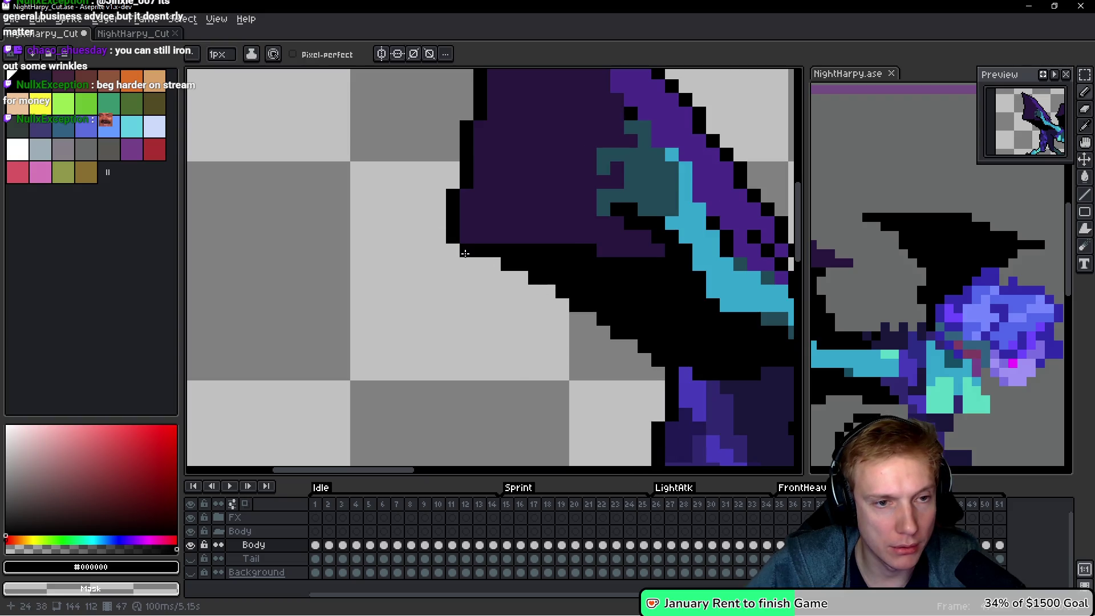
drag(452, 249, 435, 246)
scroll(443, 242, down, 1)
scroll(496, 244, up, 3)
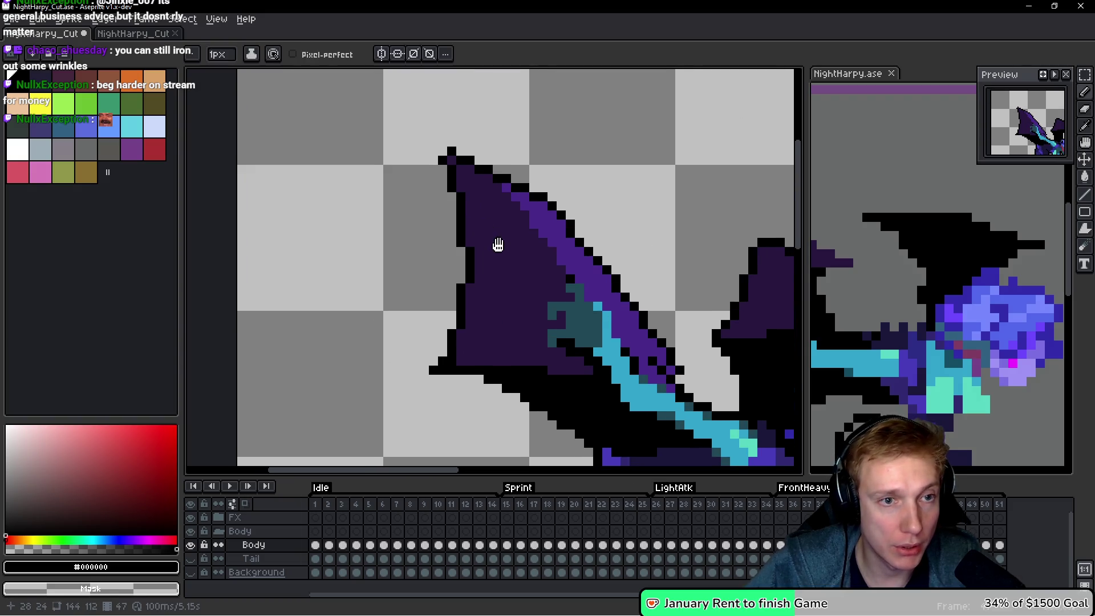
click(439, 159)
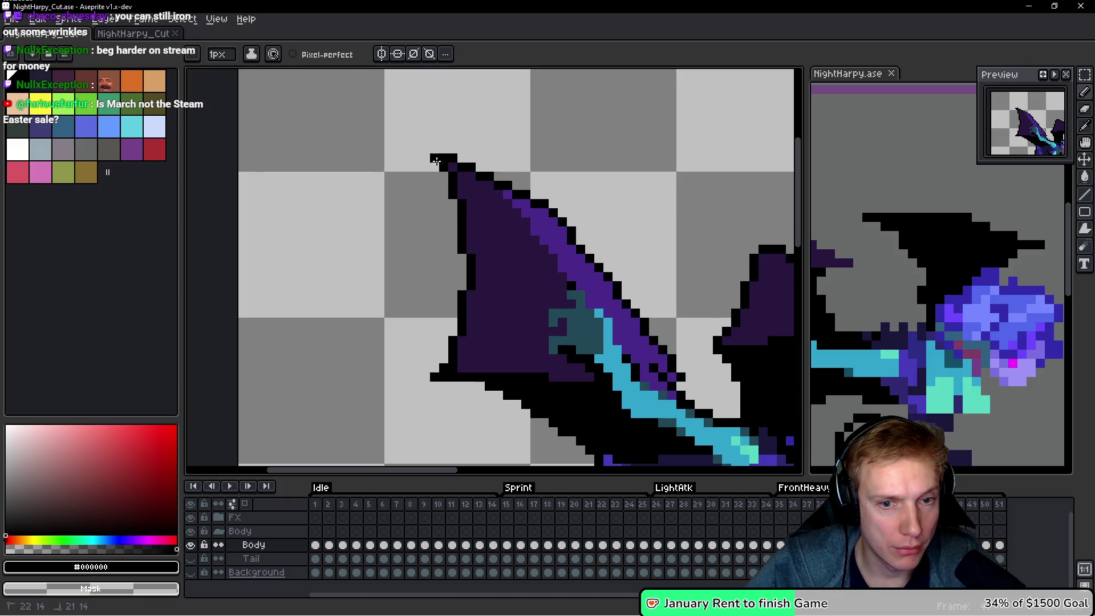
Add black outline pixels around the back wing's tip.
scroll(436, 162, down, 2)
scroll(439, 285, up, 4)
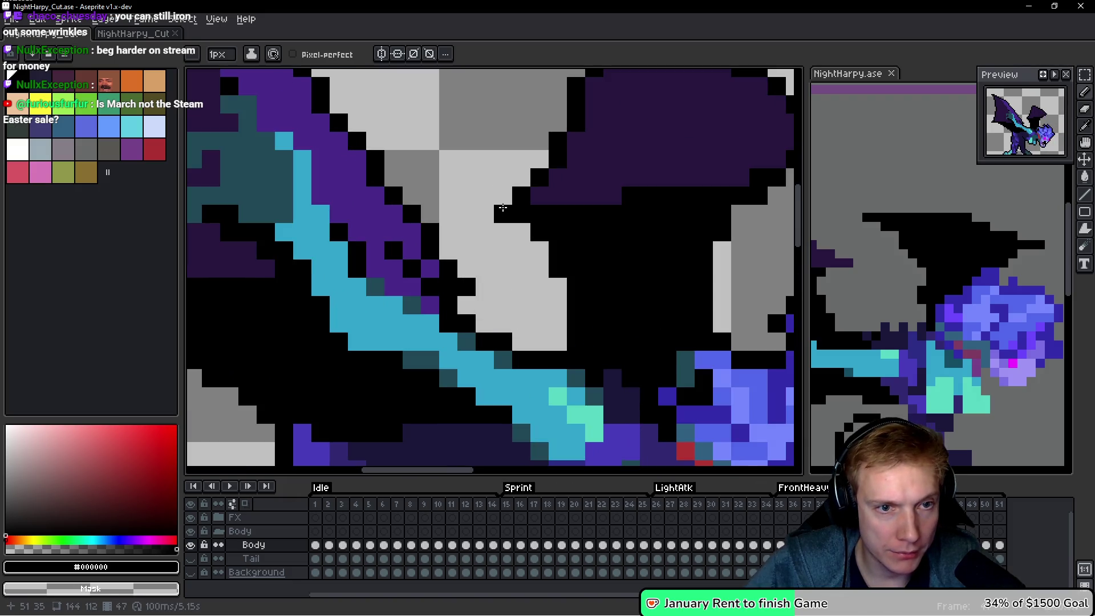
drag(502, 208, 379, 306)
click(436, 141)
click(419, 141)
click(693, 322)
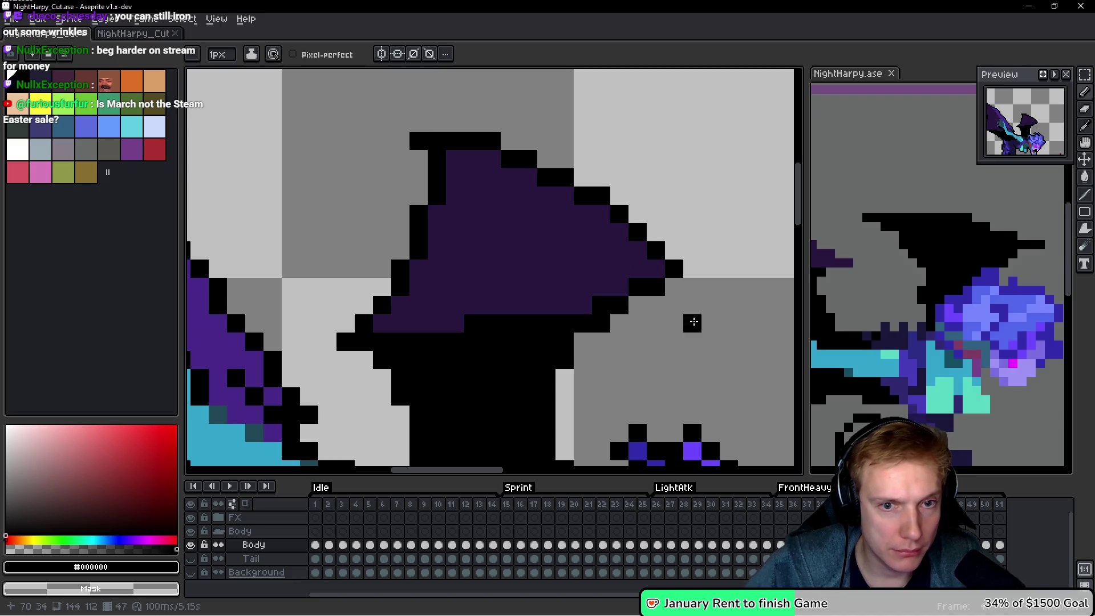
Try blackening purple pixels beside the arm and teal patch, then undo them.
scroll(690, 286, down, 3)
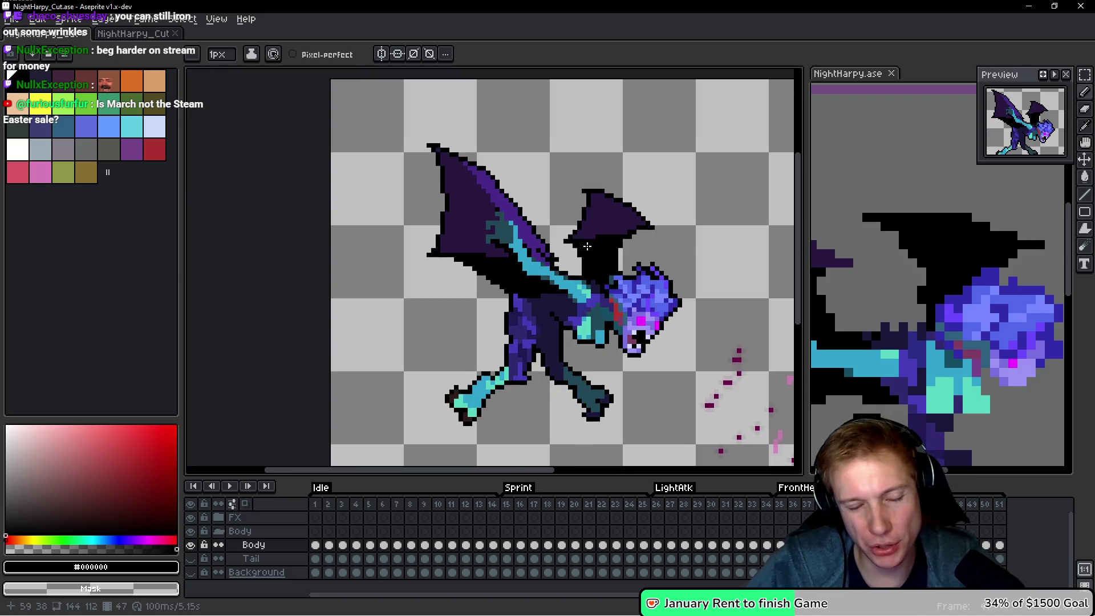
drag(608, 316, 599, 296)
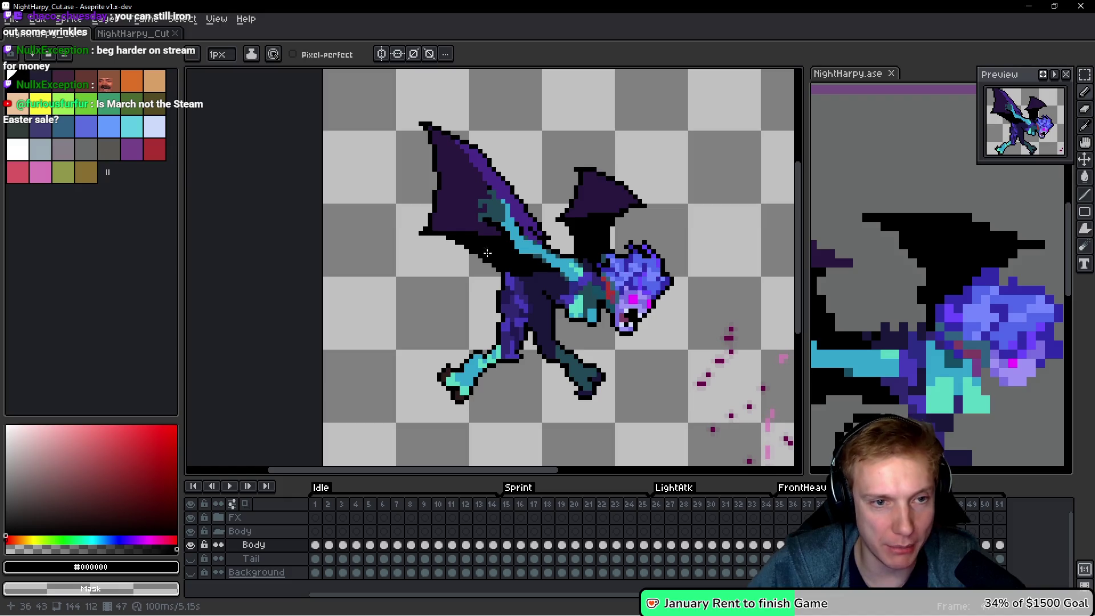
scroll(489, 239, up, 3)
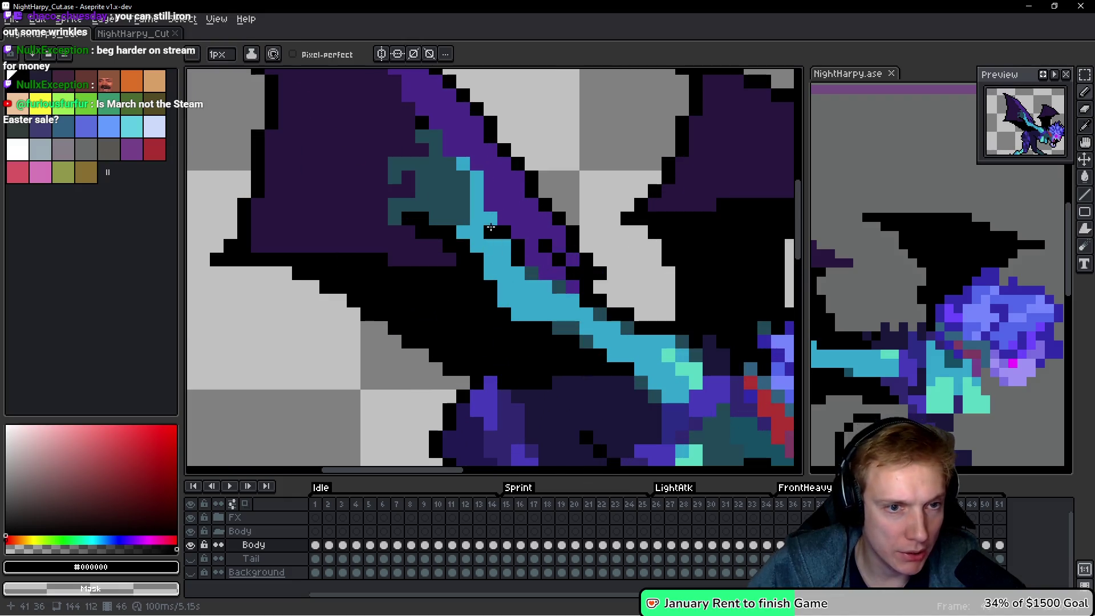
mouse_move(491, 205)
mouse_down()
mouse_move(472, 153)
mouse_move(436, 128)
mouse_move(398, 127)
mouse_up()
key(ctrl+z)
click(422, 150)
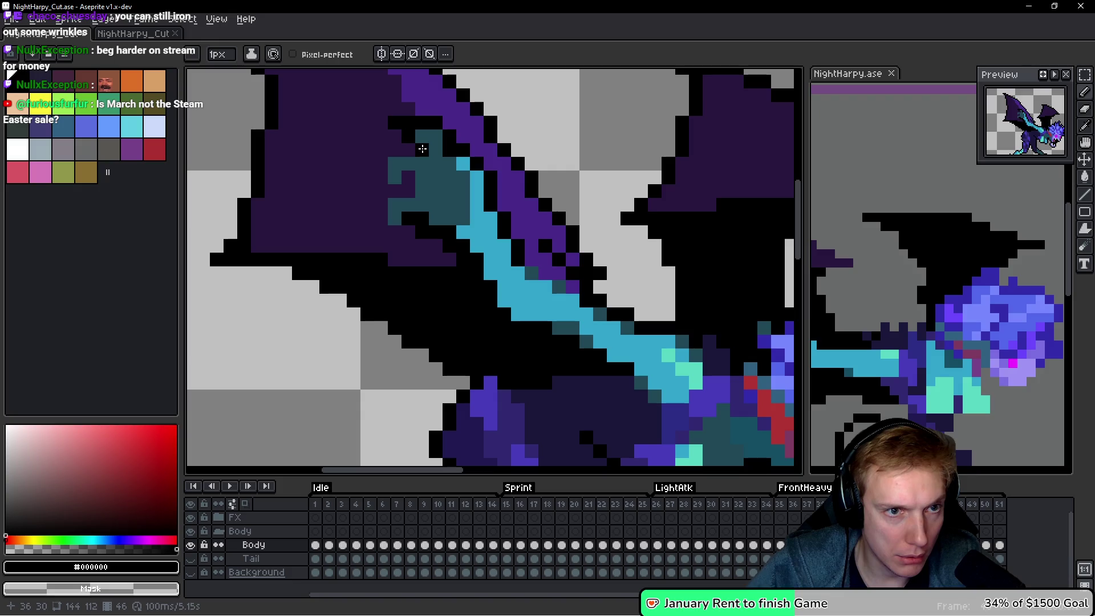
click(387, 159)
key(ctrl+z)
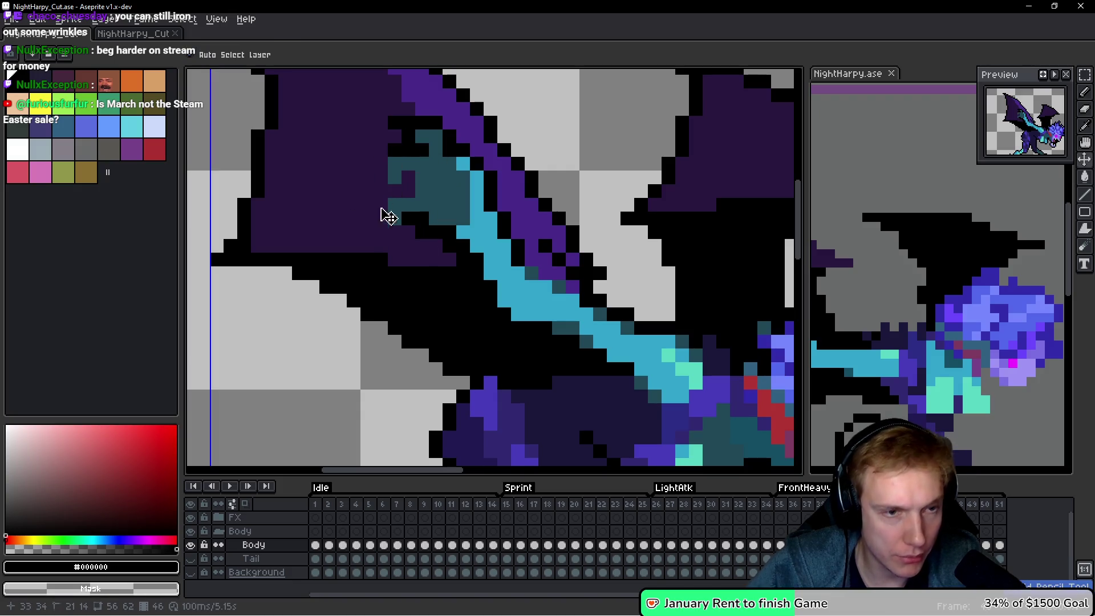
Lasso-select the teal patch near the arm with freehand selection.
key(space)
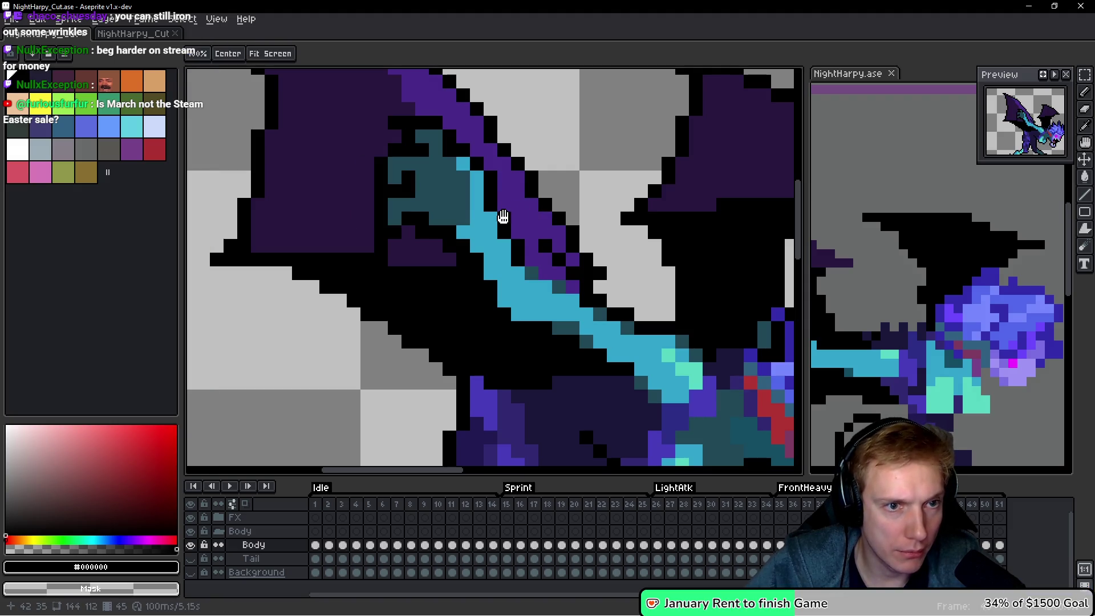
key(q)
mouse_move(502, 174)
mouse_down()
mouse_move(397, 251)
mouse_move(512, 188)
mouse_up()
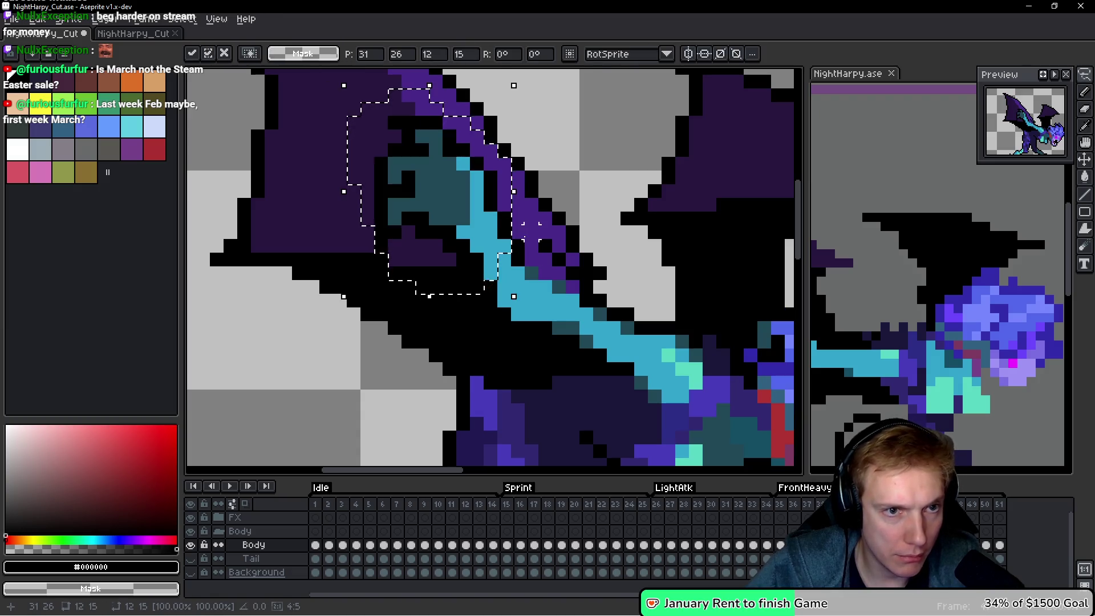
Deselect and flip between frames 47 and 48 to compare the poses.
key(ctrl+d)
key(period)
key(comma)
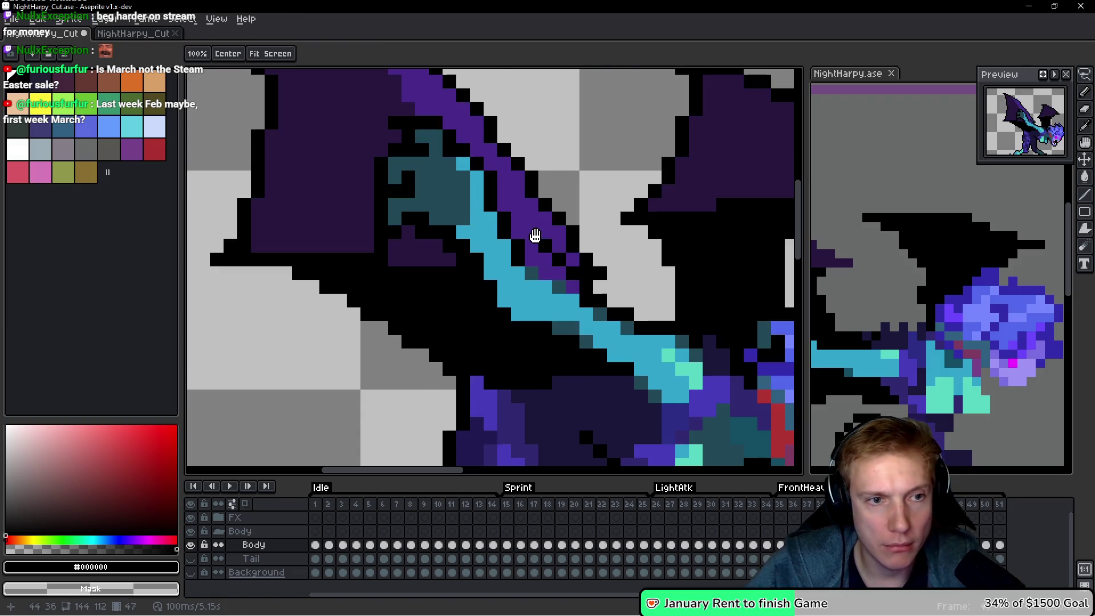
key(period)
key(comma)
On frame 48, add a black pixel to the wing outline.
scroll(534, 234, down, 2)
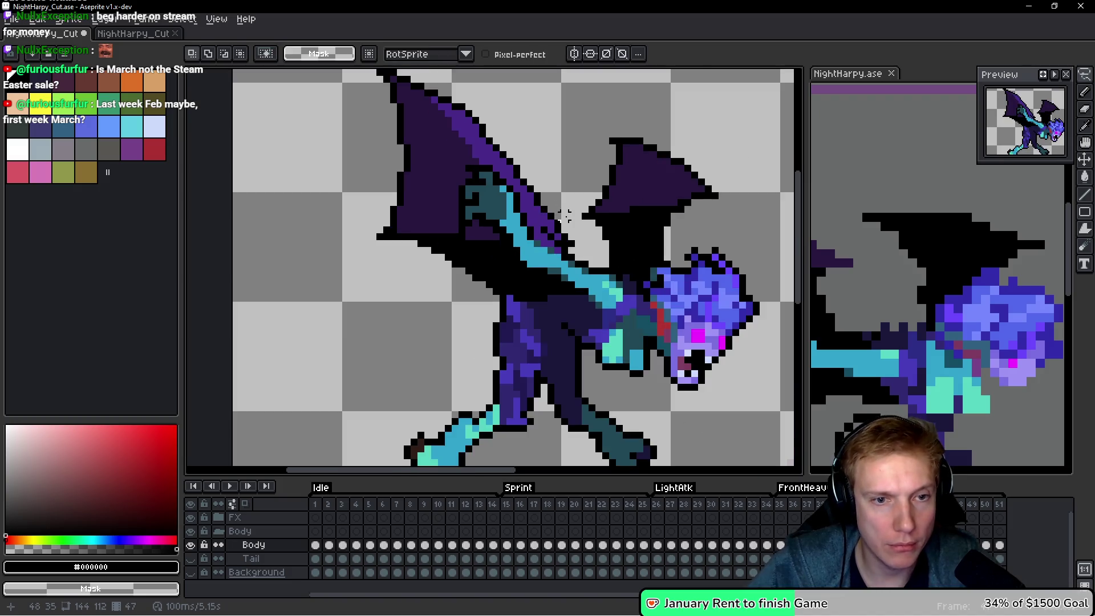
key(period)
scroll(559, 211, up, 2)
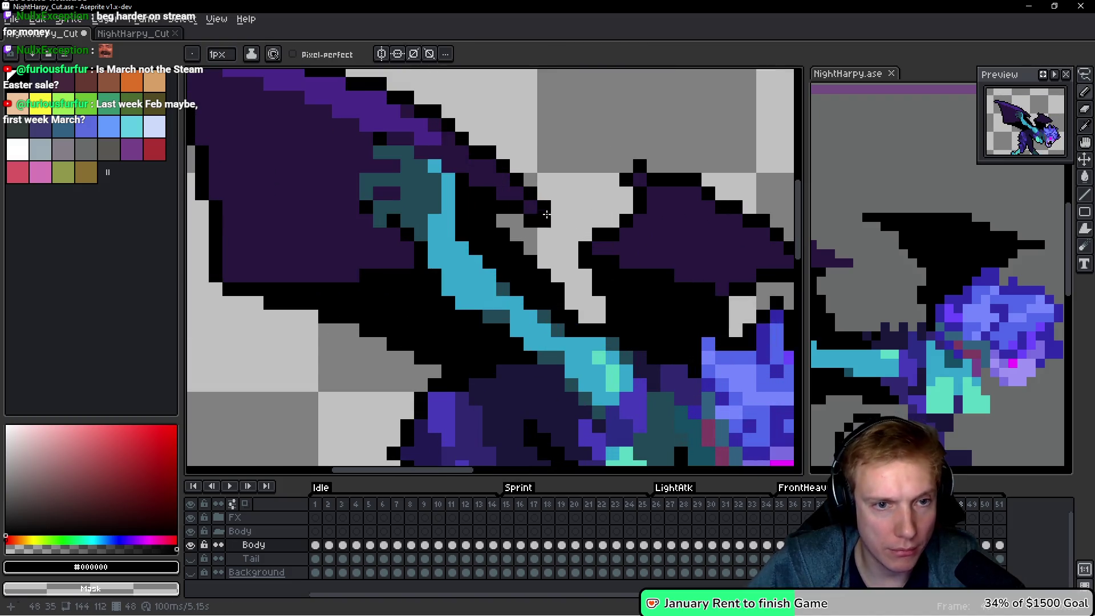
click(558, 217)
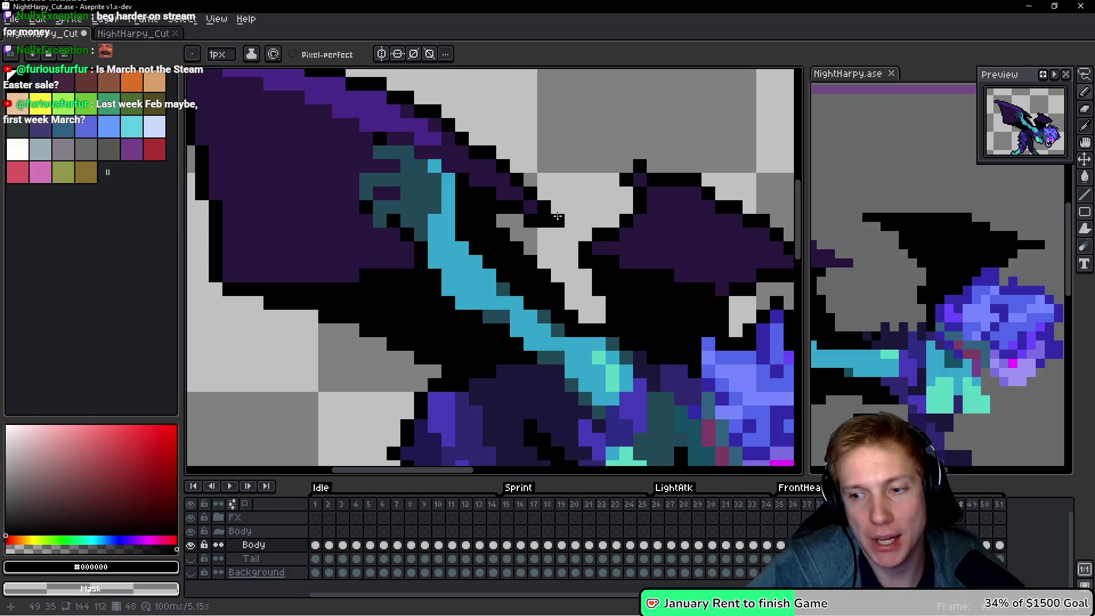
drag(554, 221, 442, 200)
Add black outline pixels along the back wing's top and the wing's lower-left corner.
click(516, 145)
click(500, 145)
click(688, 272)
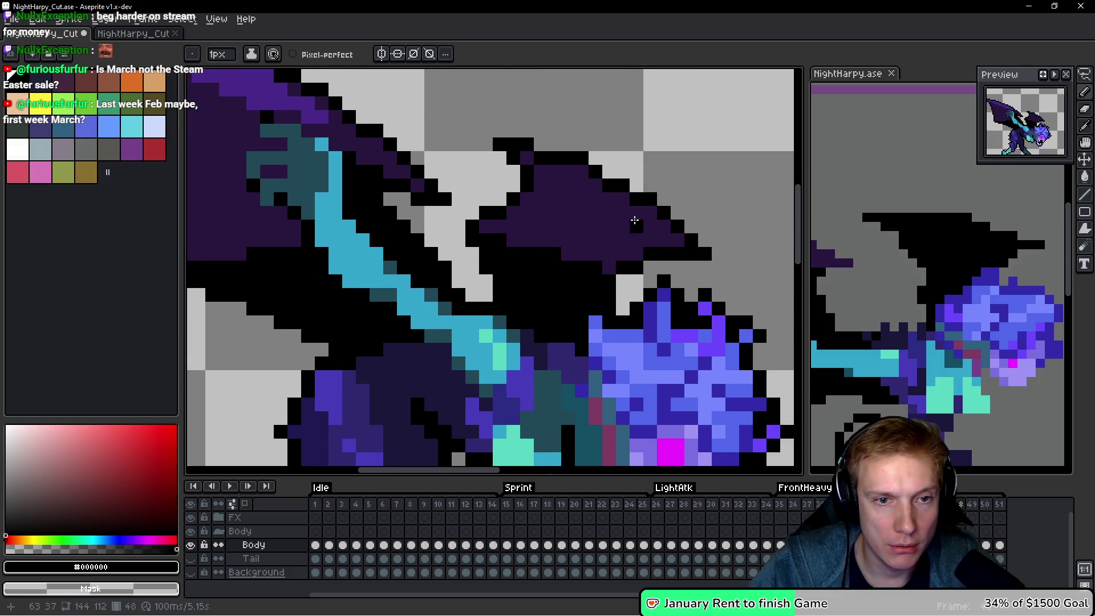
scroll(633, 220, down, 6)
scroll(393, 154, up, 6)
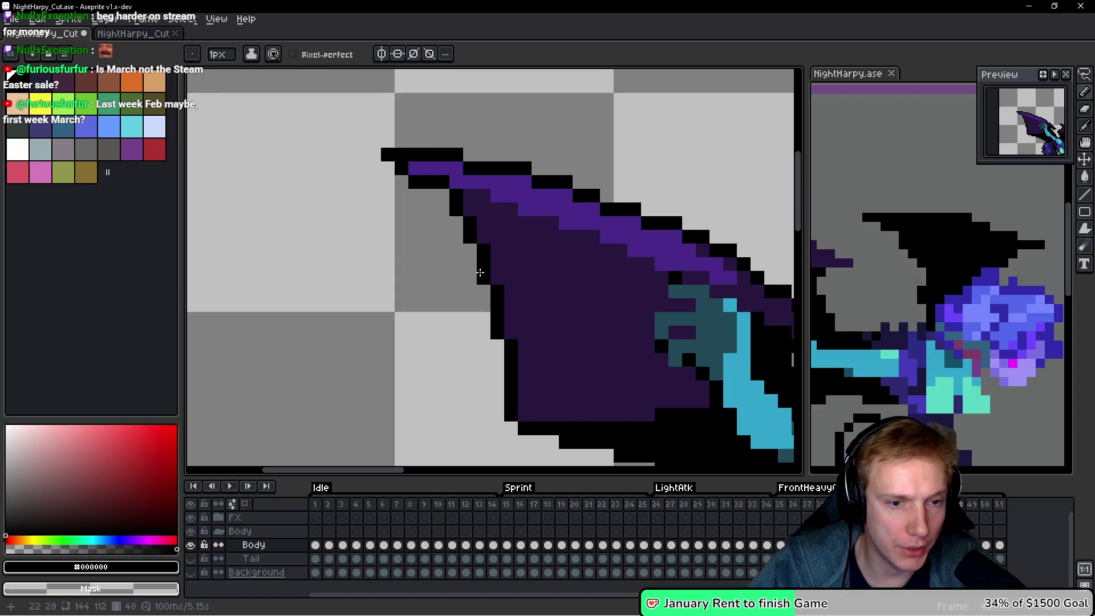
scroll(473, 279, down, 3)
click(472, 299)
Outline the teal arm patch's left edge and dark pixel in black.
scroll(576, 294, down, 3)
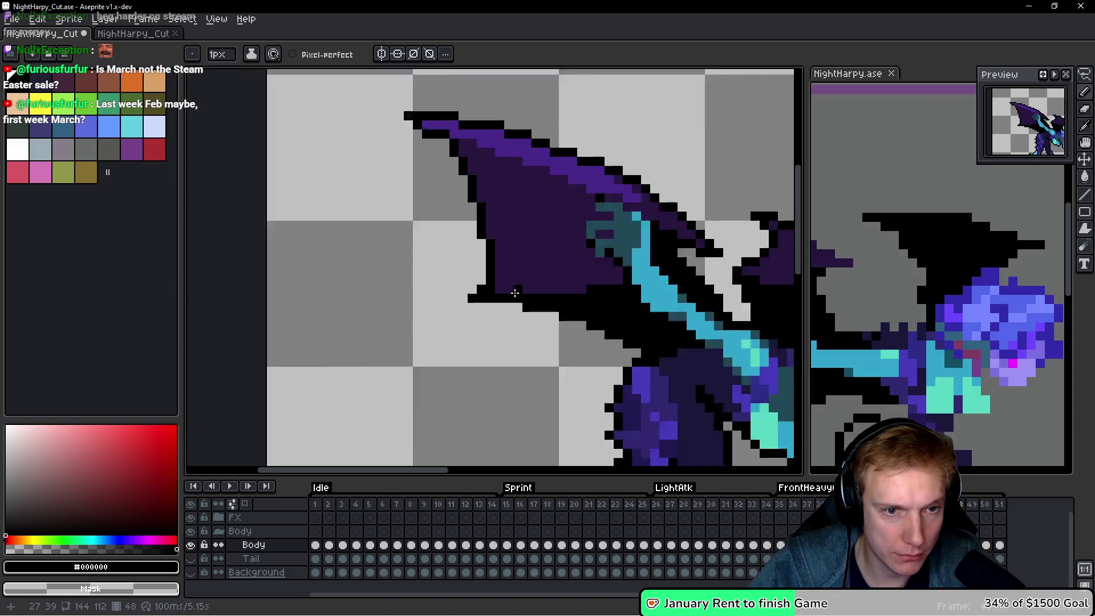
key(space)
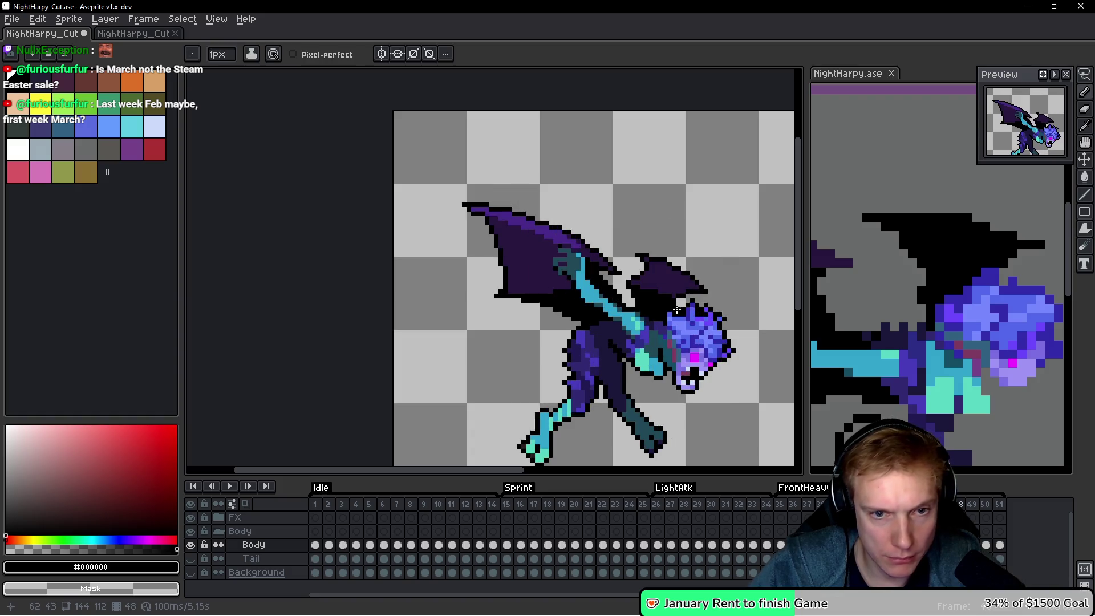
scroll(562, 241, up, 5)
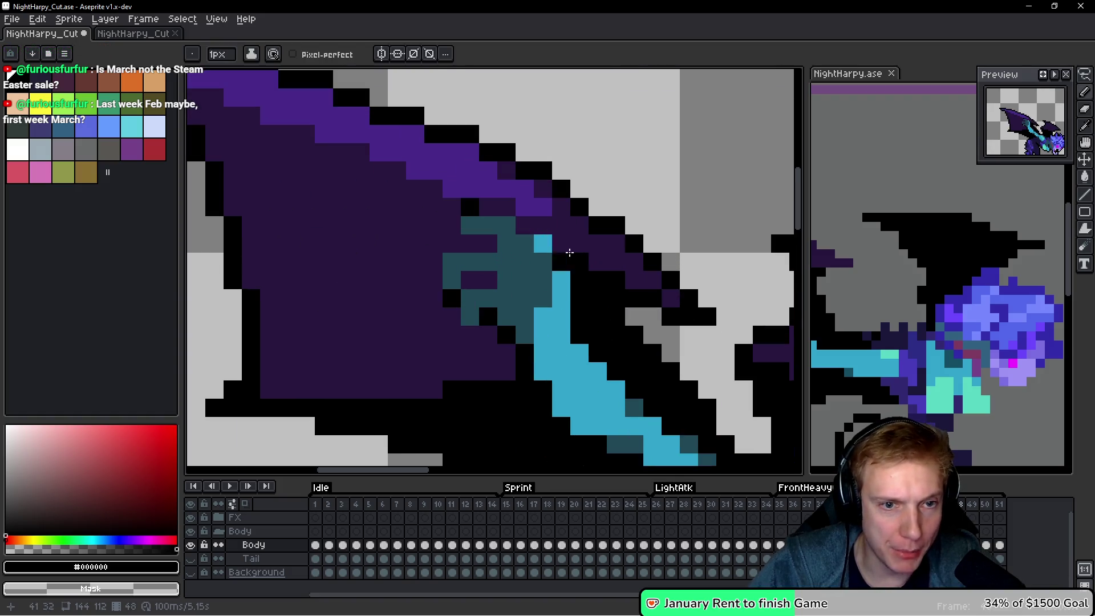
mouse_move(543, 225)
mouse_down()
mouse_move(502, 207)
mouse_move(436, 207)
mouse_move(482, 241)
mouse_move(449, 245)
mouse_move(436, 263)
mouse_move(454, 331)
mouse_up()
click(488, 280)
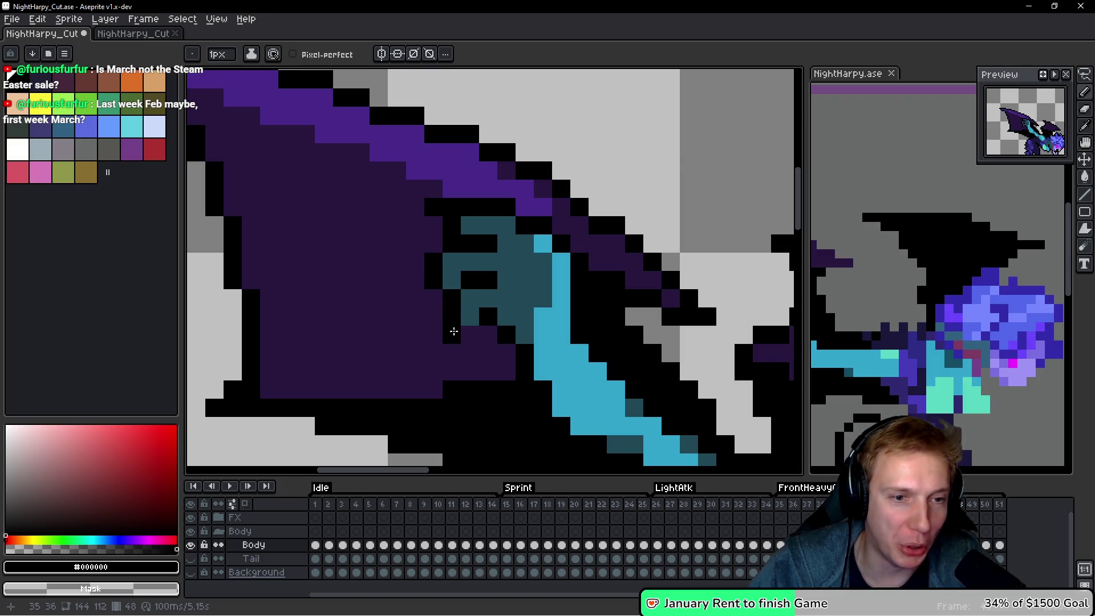
scroll(450, 344, down, 6)
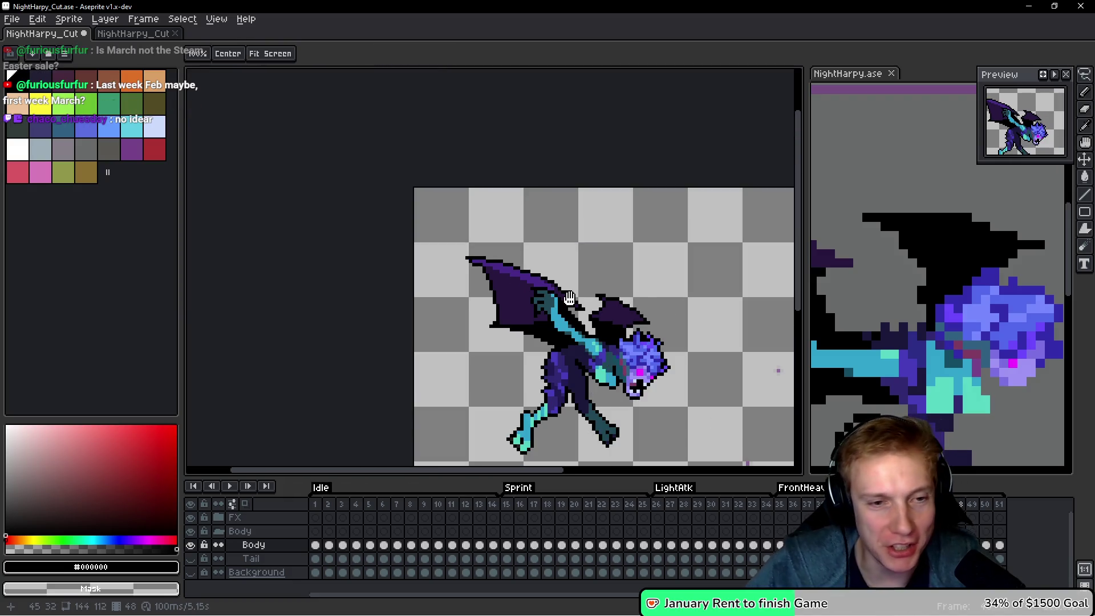
Move to frame 49 and extend the wing tip by one black pixel.
key(period)
scroll(455, 288, up, 4)
click(360, 278)
Add black pixels at the wing tip, erase two stray ones, and add two more to the right.
scroll(386, 291, down, 3)
scroll(399, 308, up, 2)
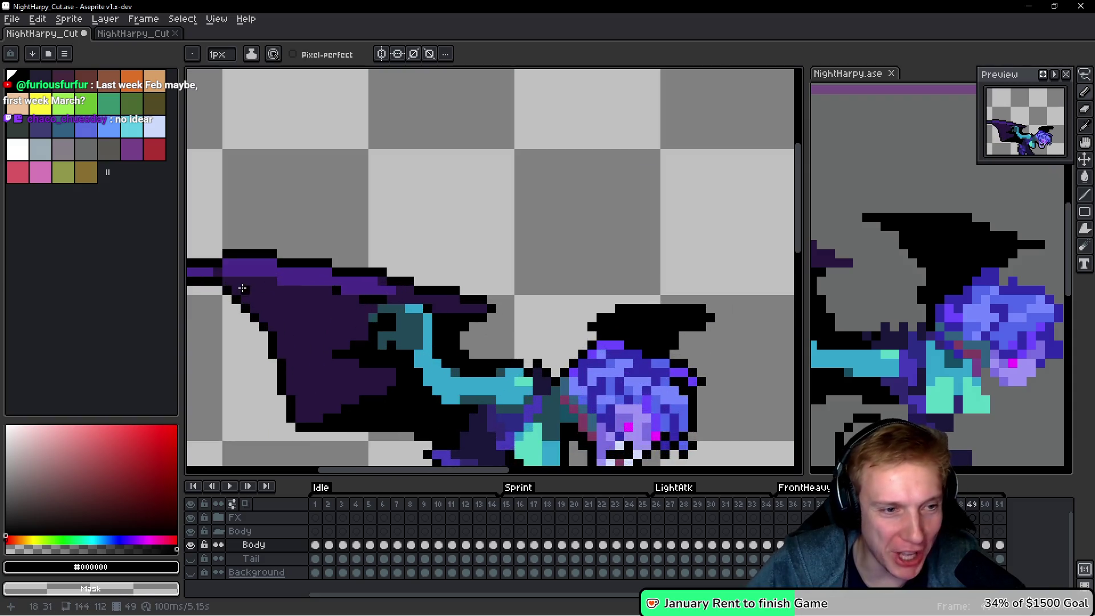
scroll(400, 308, up, 3)
click(421, 278)
click(400, 278)
right_click(417, 241)
right_click(399, 240)
scroll(490, 260, down, 4)
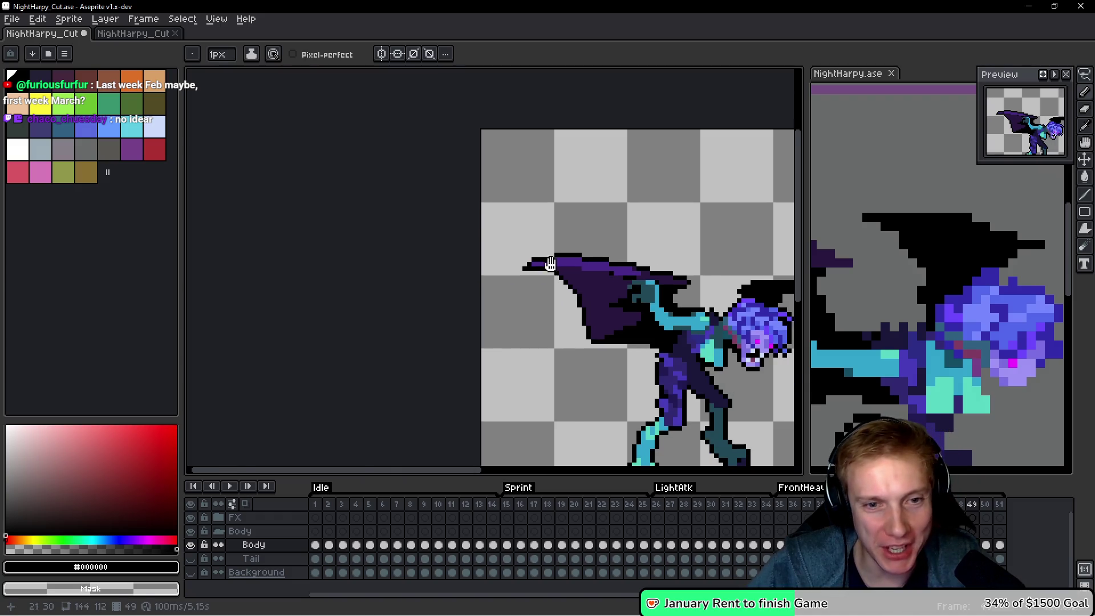
scroll(552, 270, up, 3)
drag(539, 258, 554, 257)
Turn the purple pixels along the wing's lower edge black.
mouse_move(691, 274)
mouse_down()
mouse_move(457, 271)
mouse_move(491, 283)
mouse_up()
scroll(483, 287, down, 2)
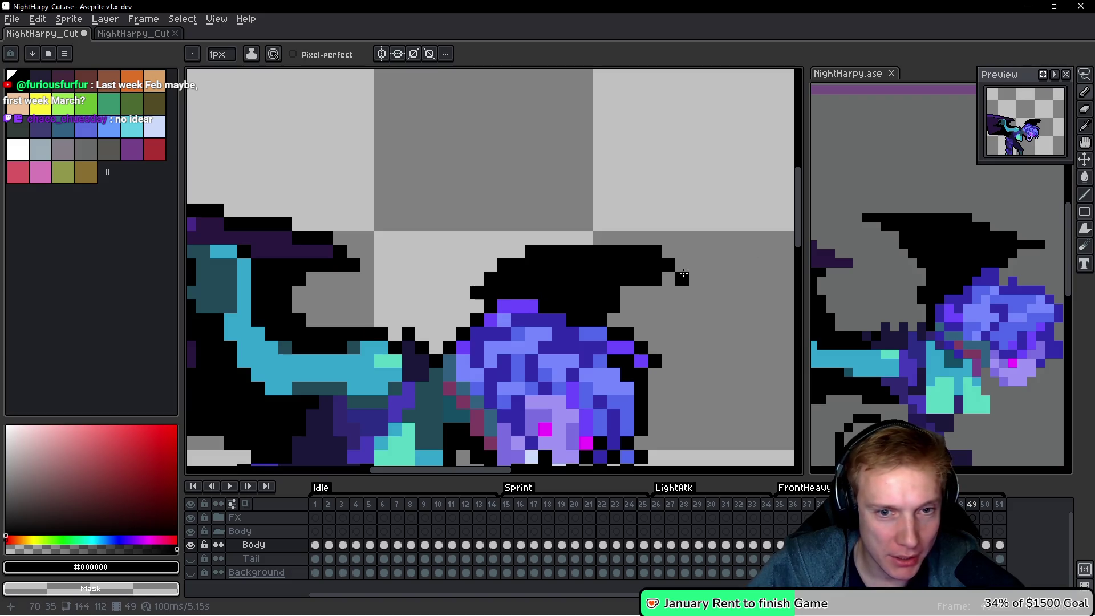
scroll(705, 275, up, 2)
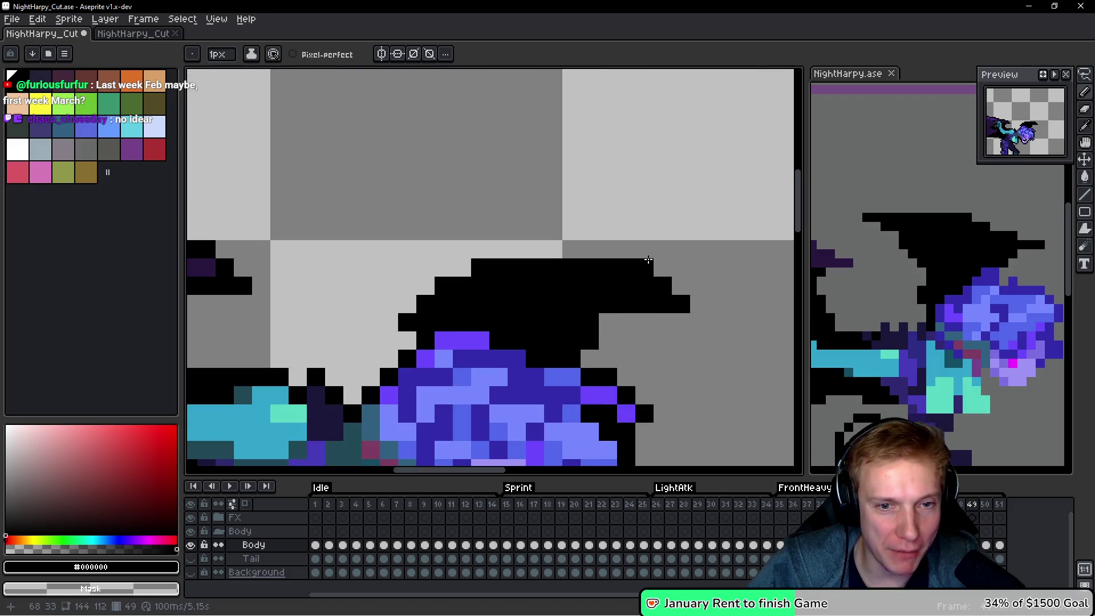
scroll(699, 285, down, 2)
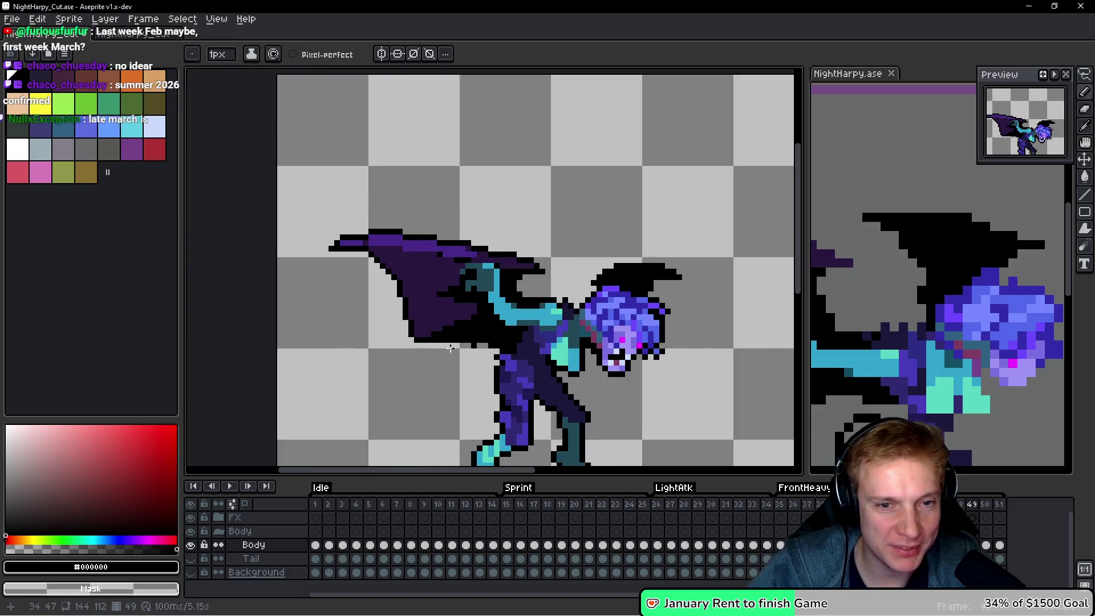
scroll(409, 344, up, 4)
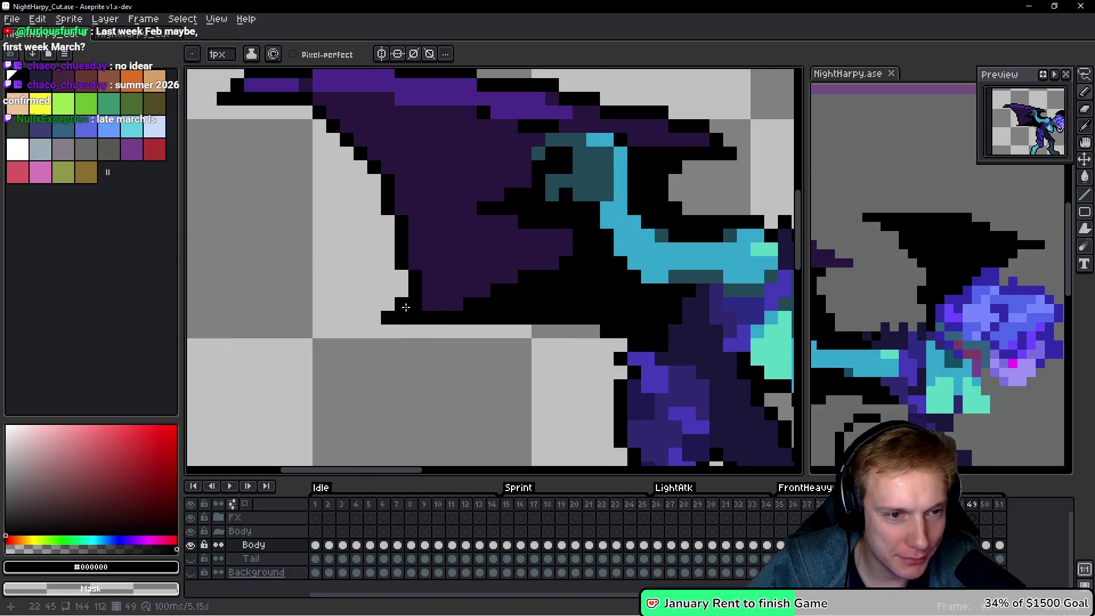
scroll(428, 304, down, 4)
scroll(501, 286, up, 5)
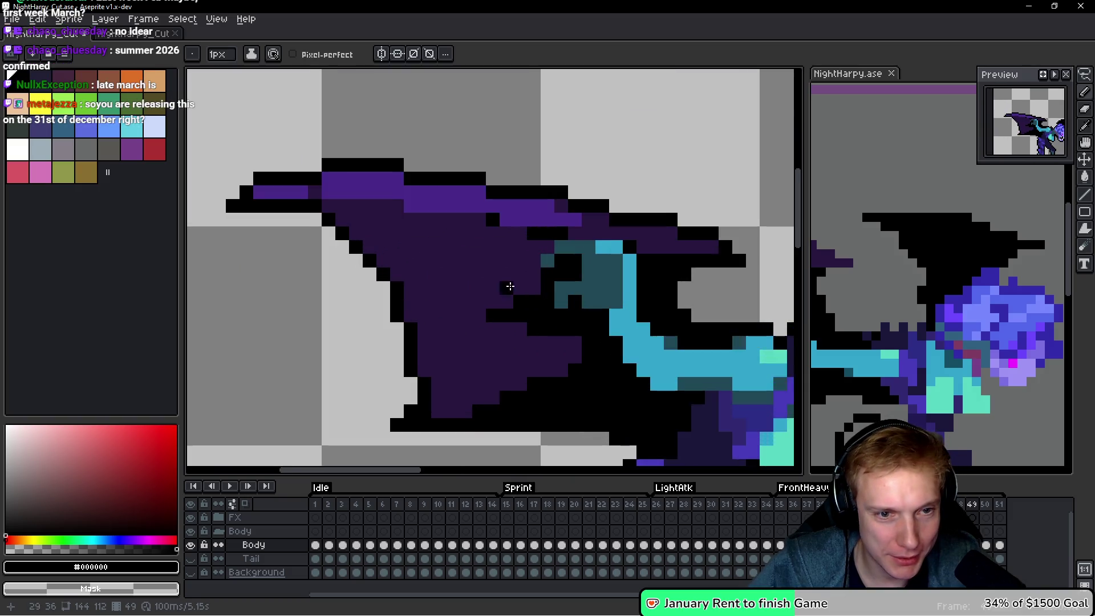
mouse_move(608, 215)
mouse_down()
mouse_move(555, 215)
mouse_move(509, 235)
mouse_up()
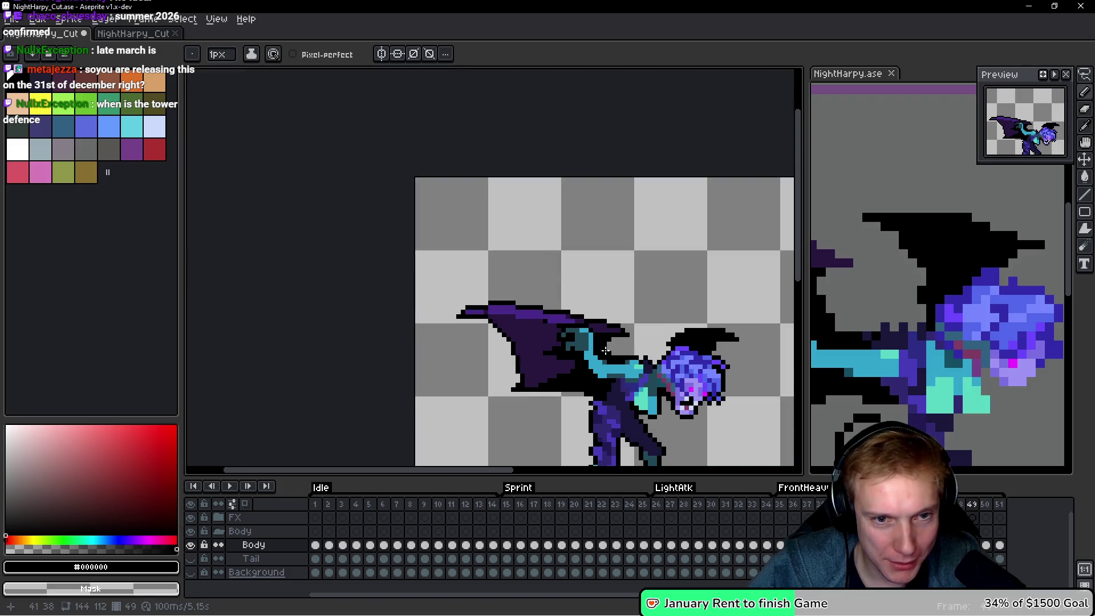
scroll(606, 341, down, 6)
drag(605, 341, 587, 325)
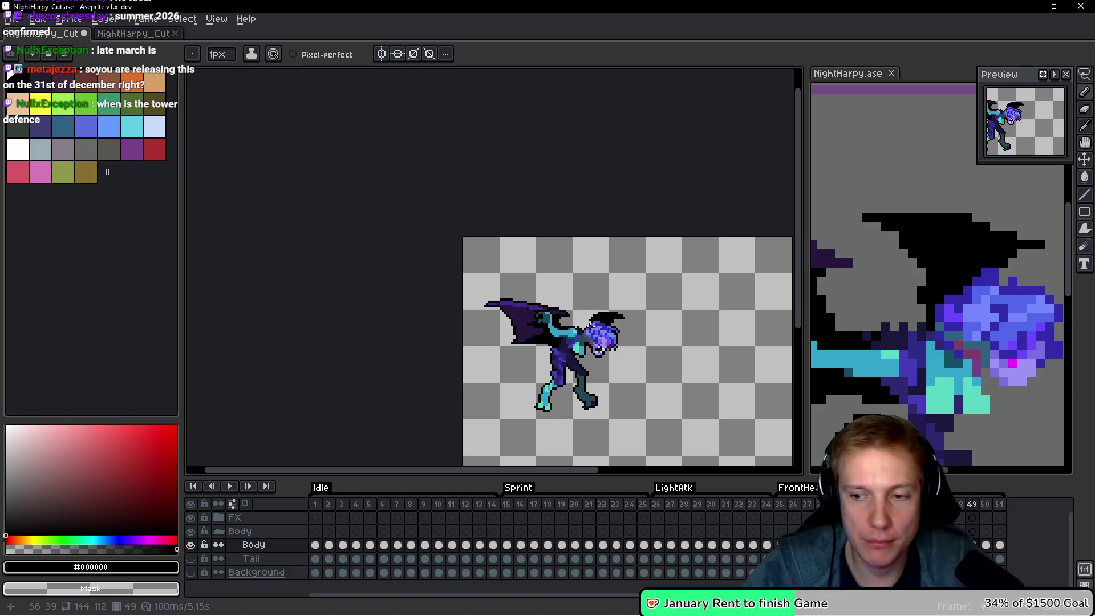
key(alt)
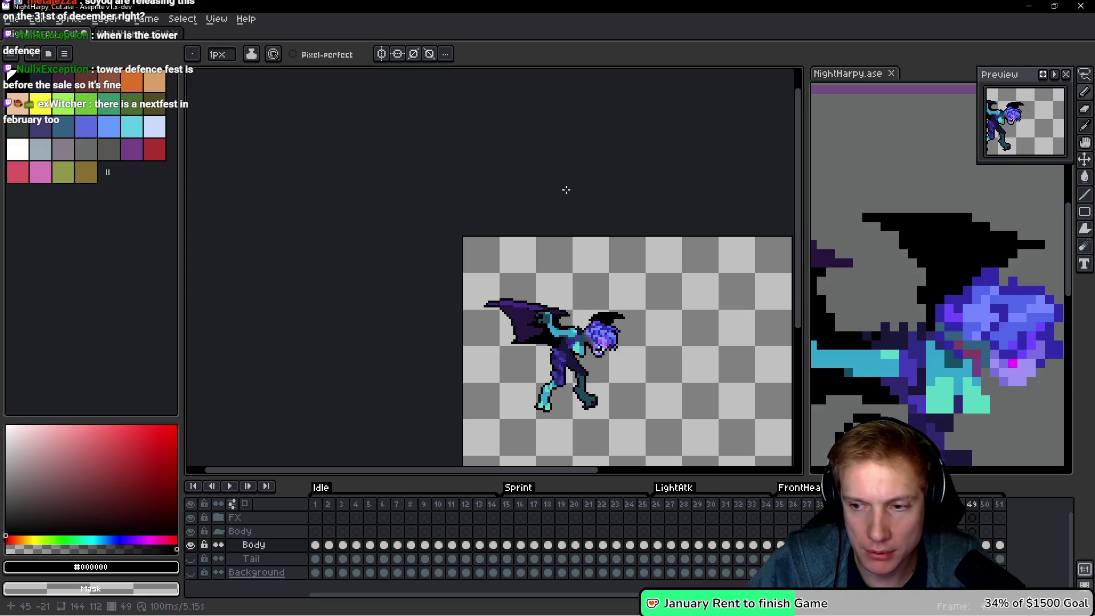
scroll(521, 287, up, 3)
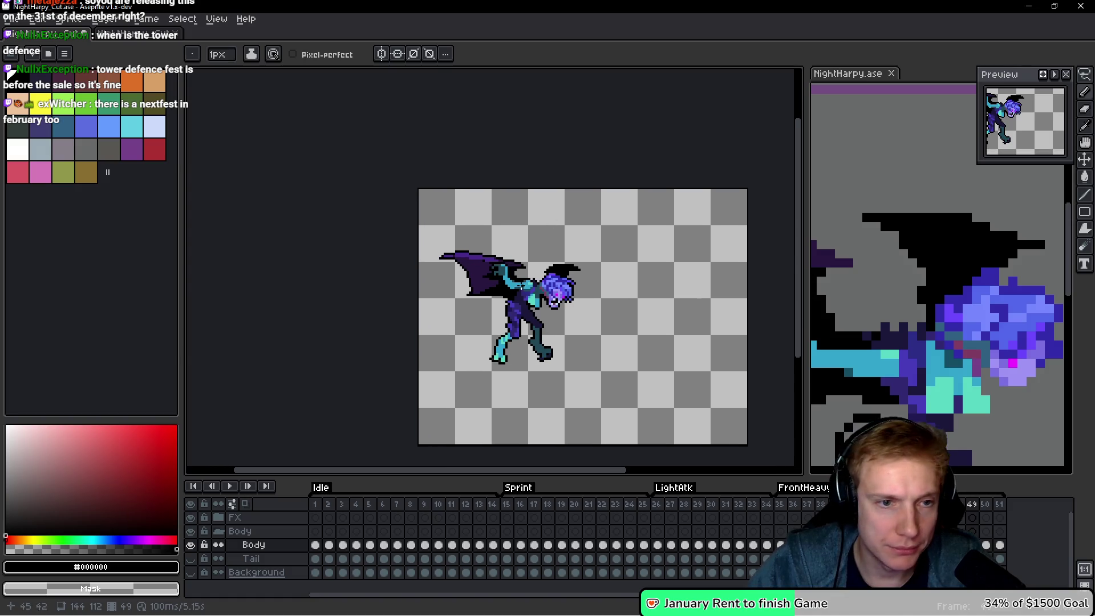
On frame 50, add black outline pixels below the wing tip.
key(Right)
scroll(630, 248, up, 2)
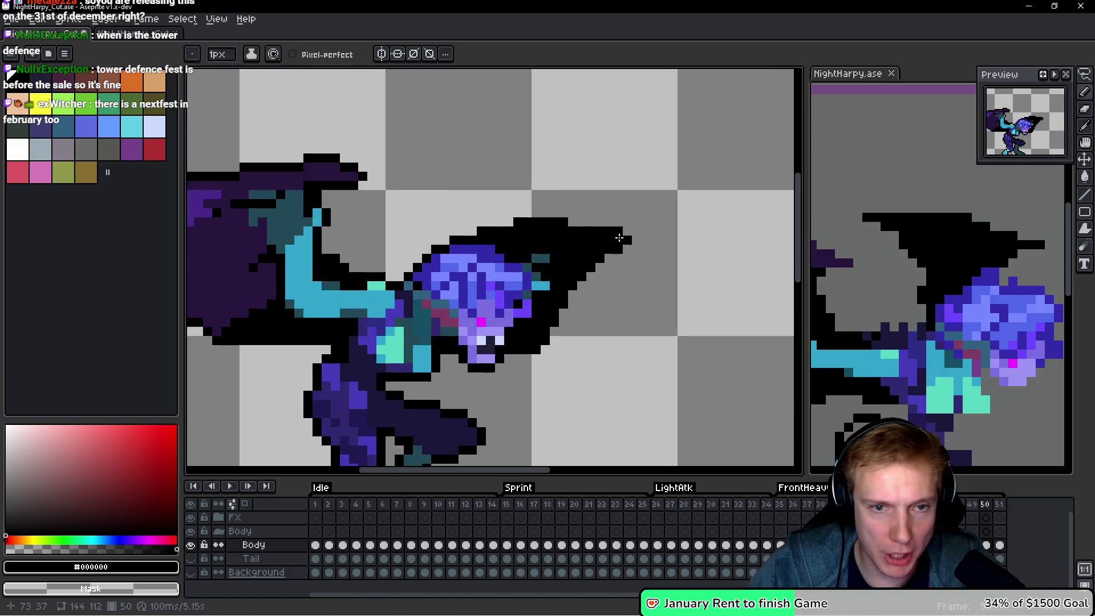
scroll(630, 247, up, 2)
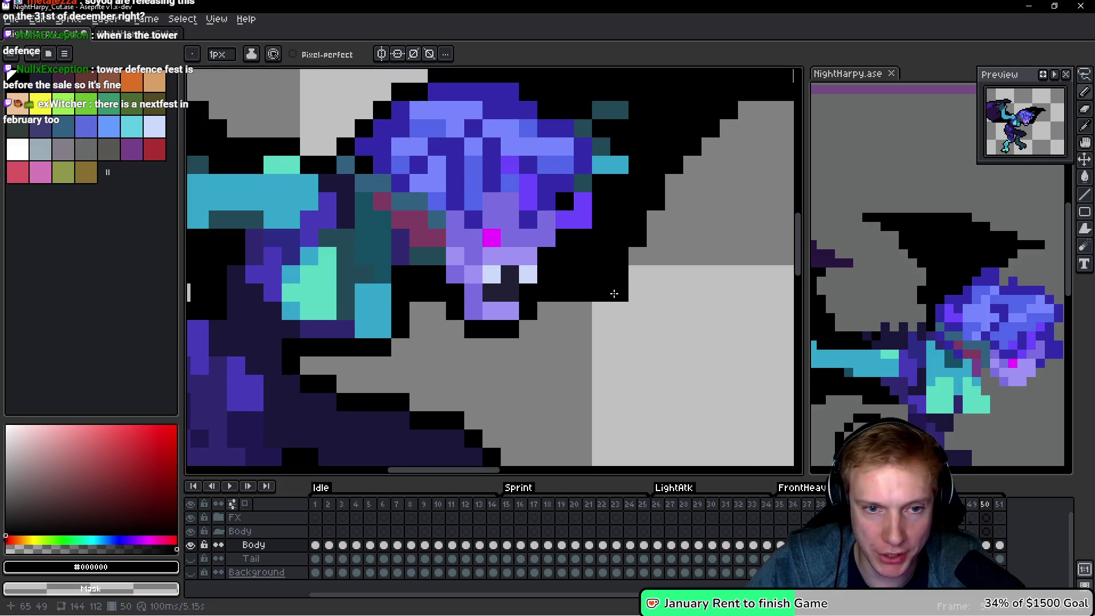
scroll(673, 268, down, 4)
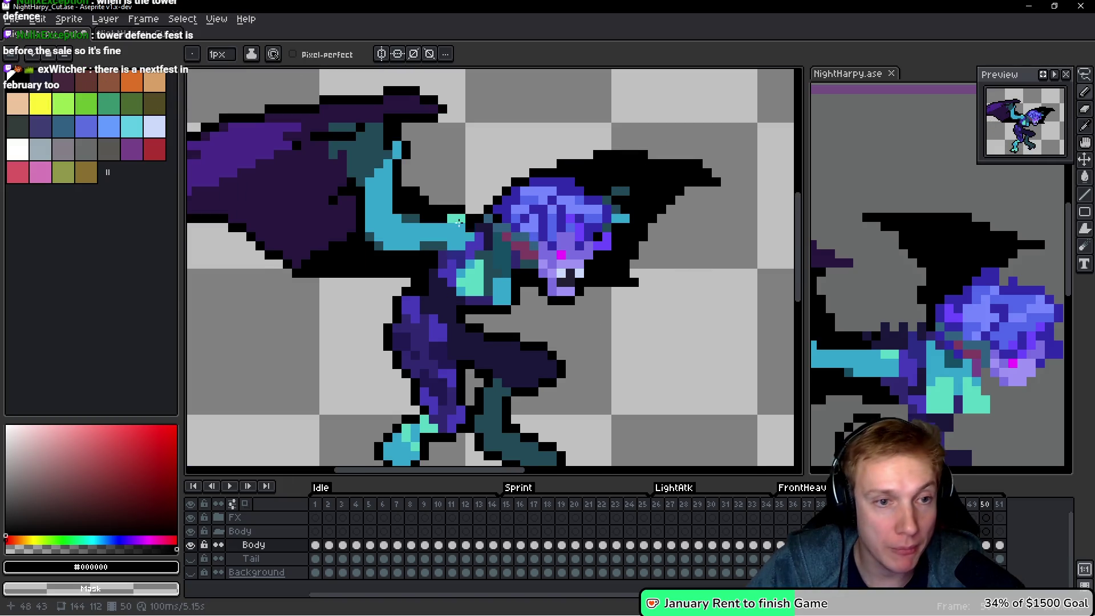
scroll(480, 183, up, 5)
scroll(505, 188, down, 3)
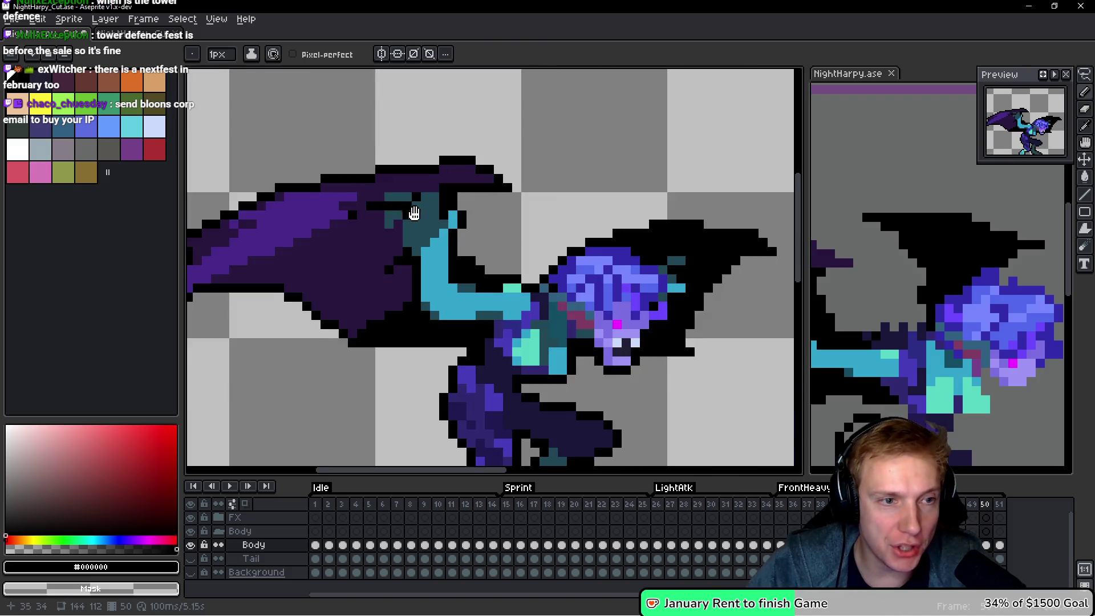
scroll(416, 285, up, 3)
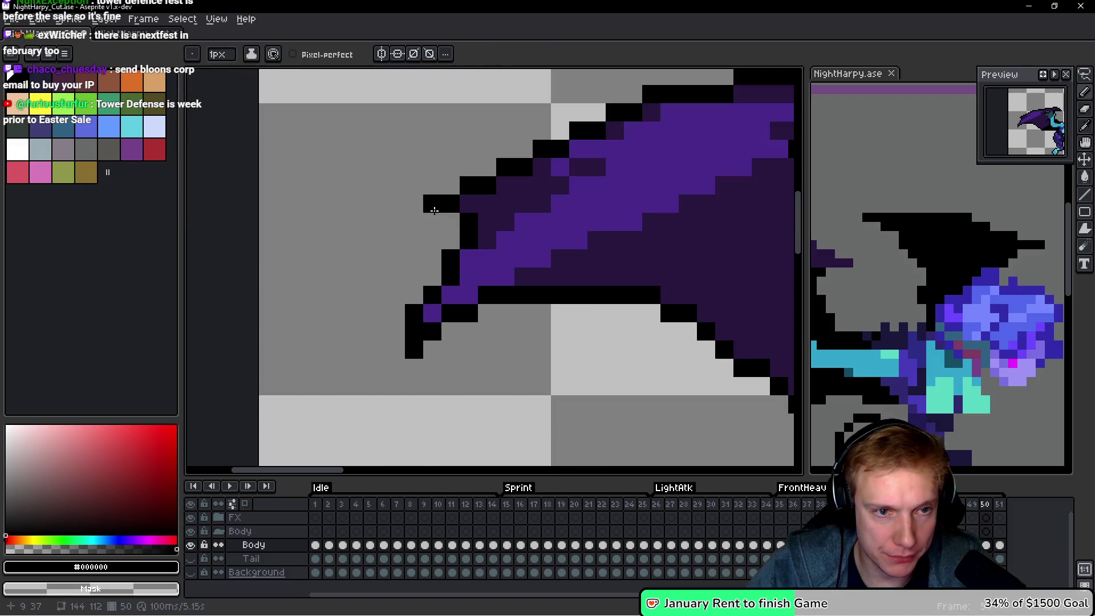
scroll(409, 260, down, 1)
scroll(409, 260, up, 1)
mouse_move(511, 286)
mouse_down()
mouse_move(509, 318)
mouse_move(530, 306)
mouse_up()
scroll(641, 323, down, 5)
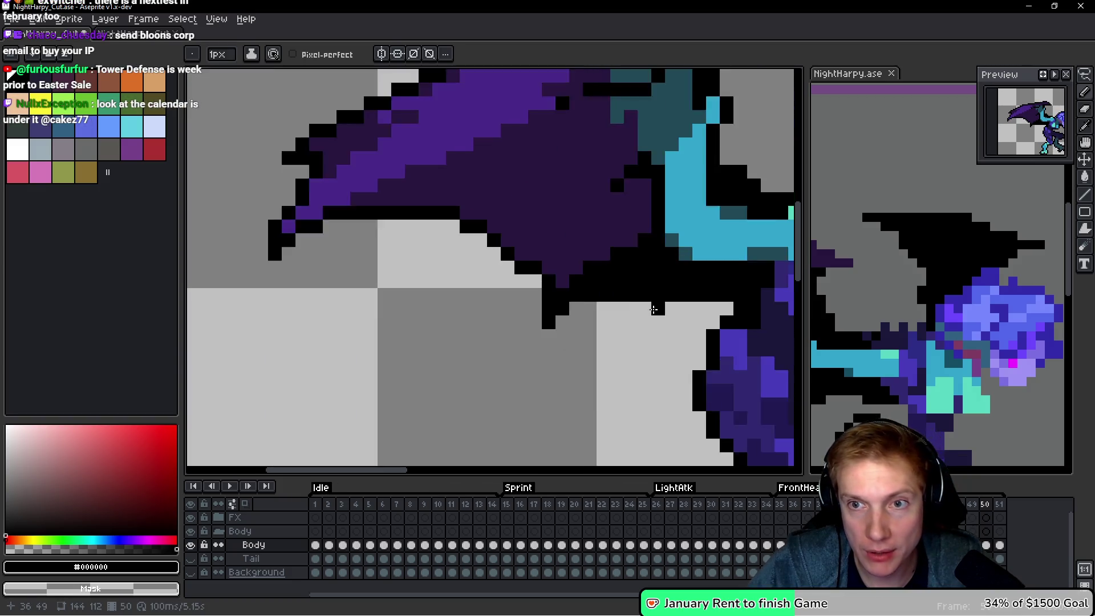
scroll(665, 314, down, 2)
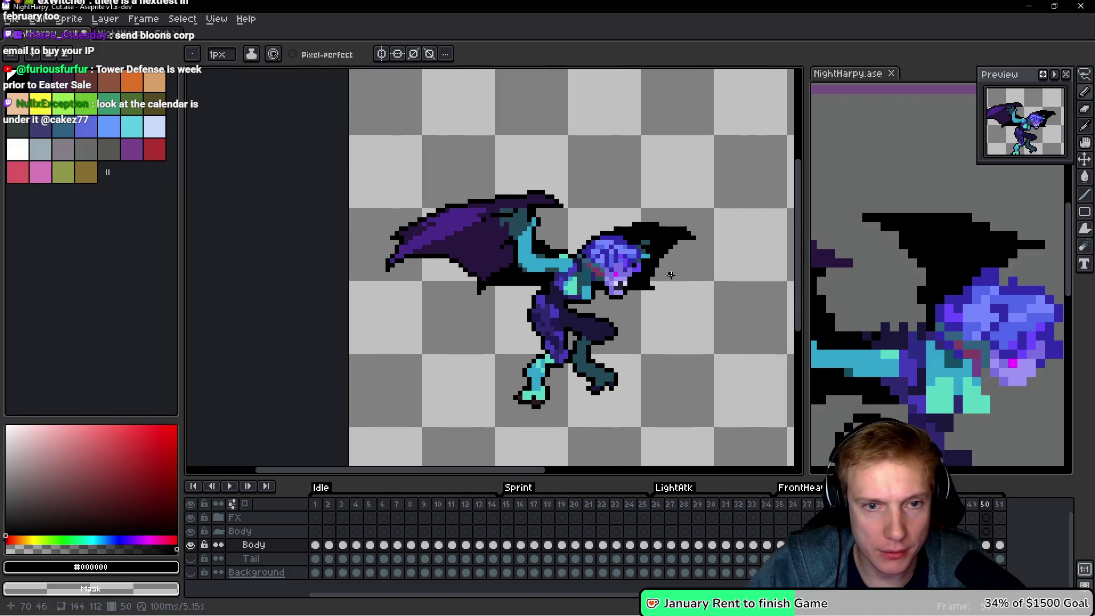
On frame 51, add black outline pixels at the wing tip.
key(Right)
scroll(593, 219, up, 4)
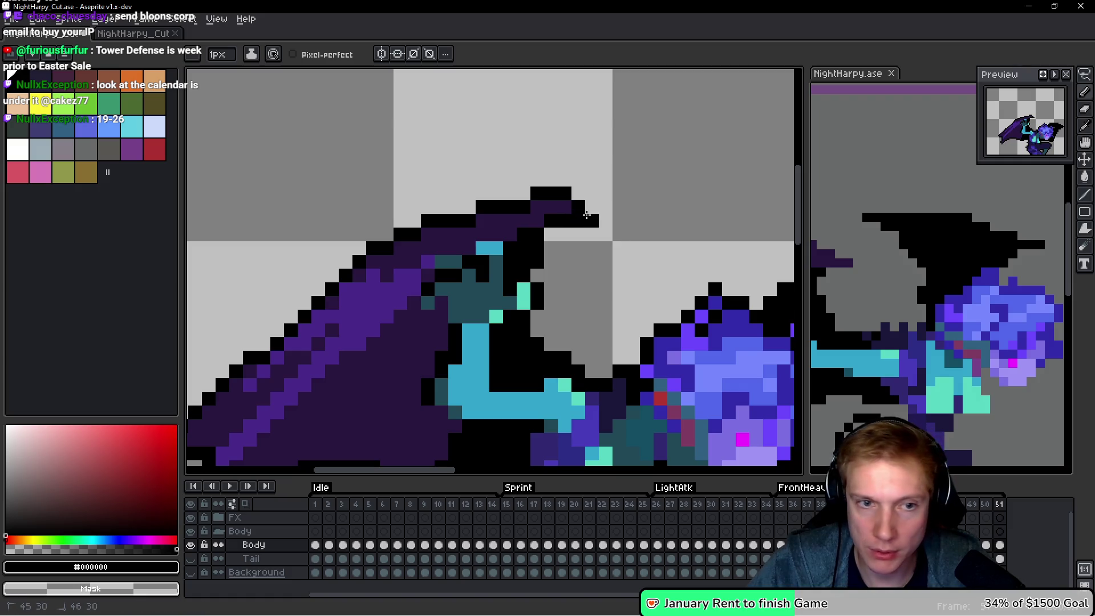
scroll(593, 216, down, 3)
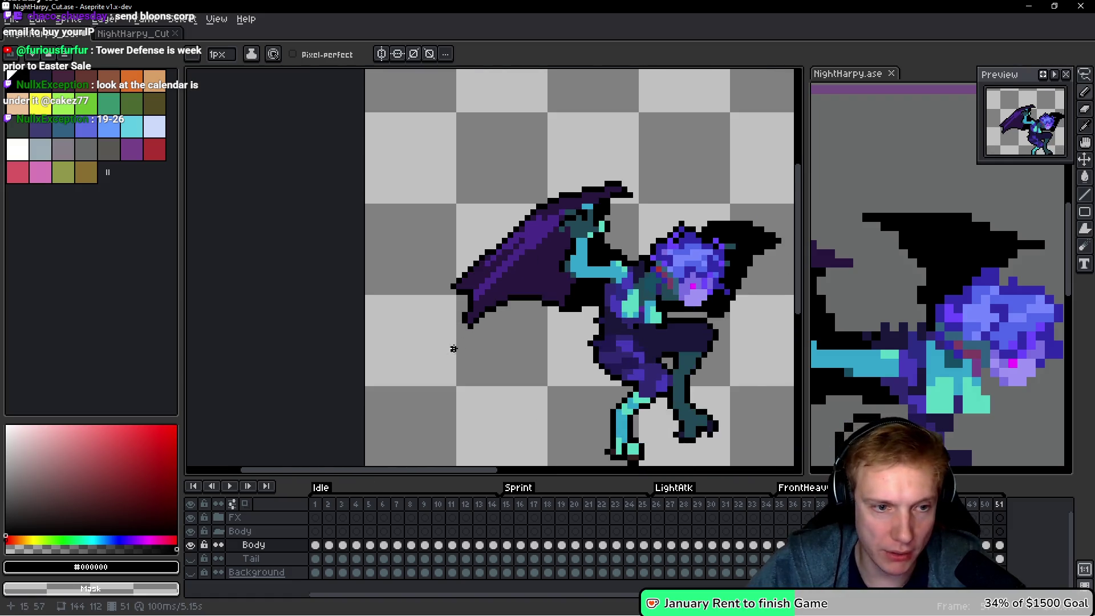
scroll(467, 314, up, 3)
click(469, 321)
click(443, 275)
key(ctrl+z)
click(443, 260)
drag(574, 309, 569, 308)
scroll(569, 308, down, 1)
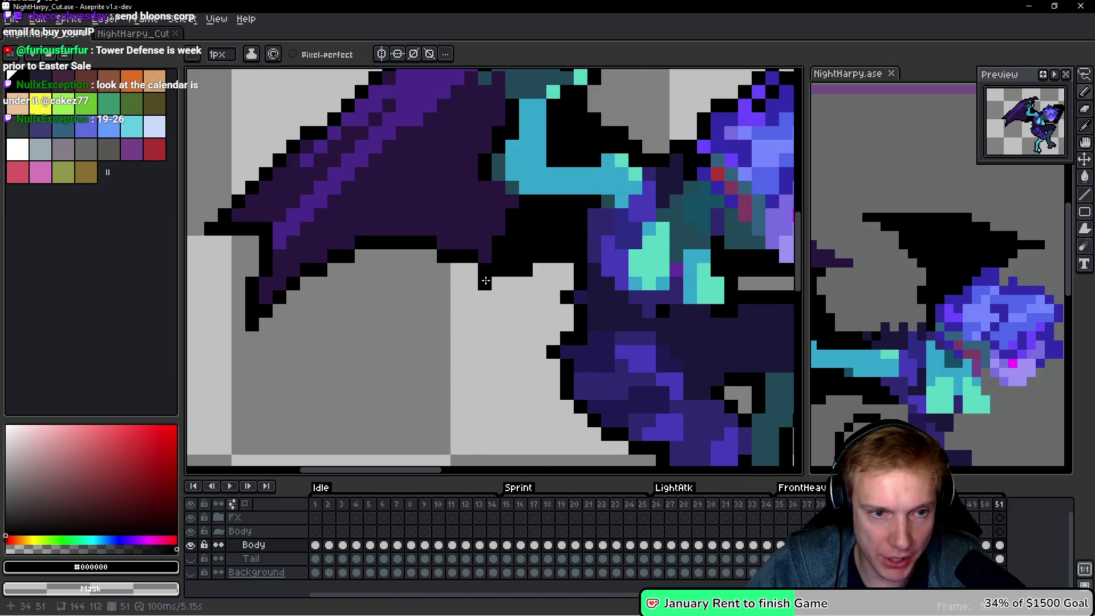
scroll(520, 278, down, 1)
scroll(520, 279, down, 1)
scroll(665, 236, up, 5)
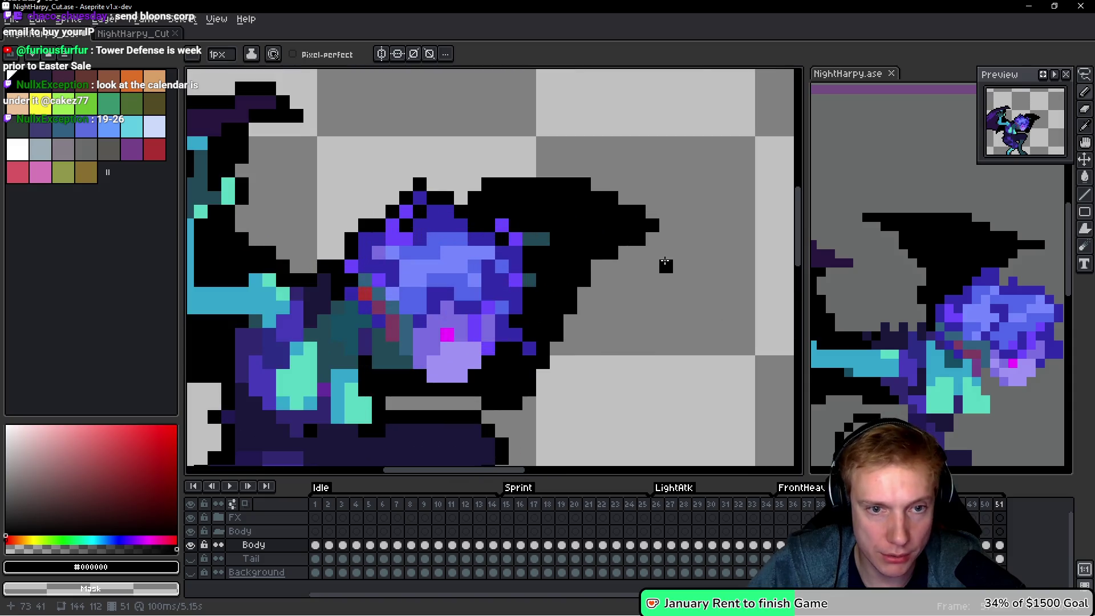
scroll(665, 235, up, 2)
Add a black pixel at the hair tip and fill the outline gaps on the lower body.
click(665, 231)
scroll(665, 235, down, 6)
scroll(623, 354, up, 6)
click(588, 330)
click(643, 330)
scroll(679, 309, down, 4)
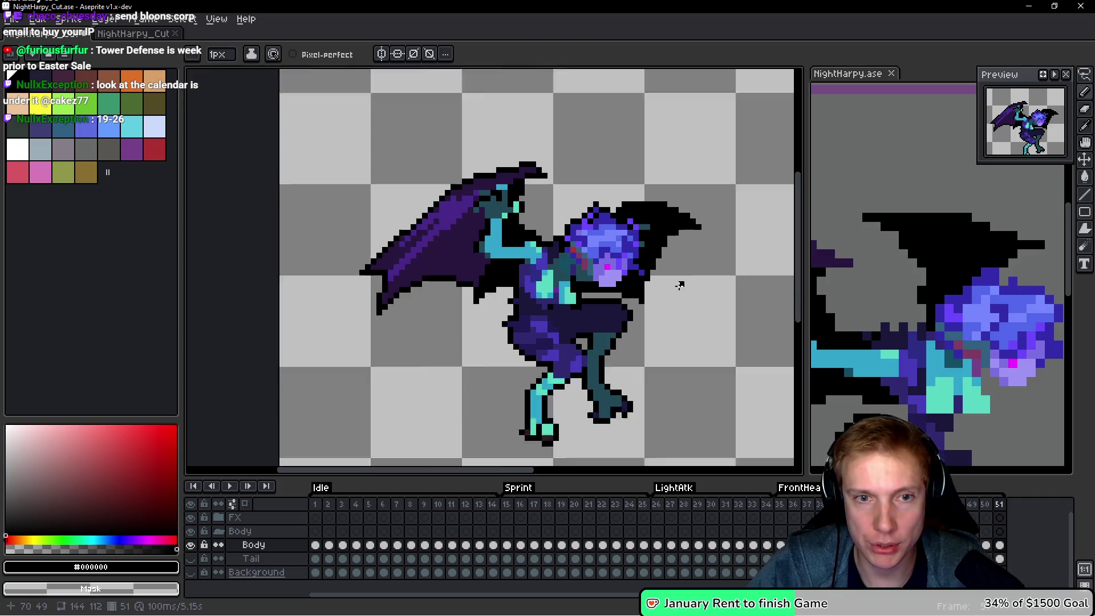
Flip back and forth between frames 49, 50 and 51 to compare the wing poses.
key(Left)
key(Right)
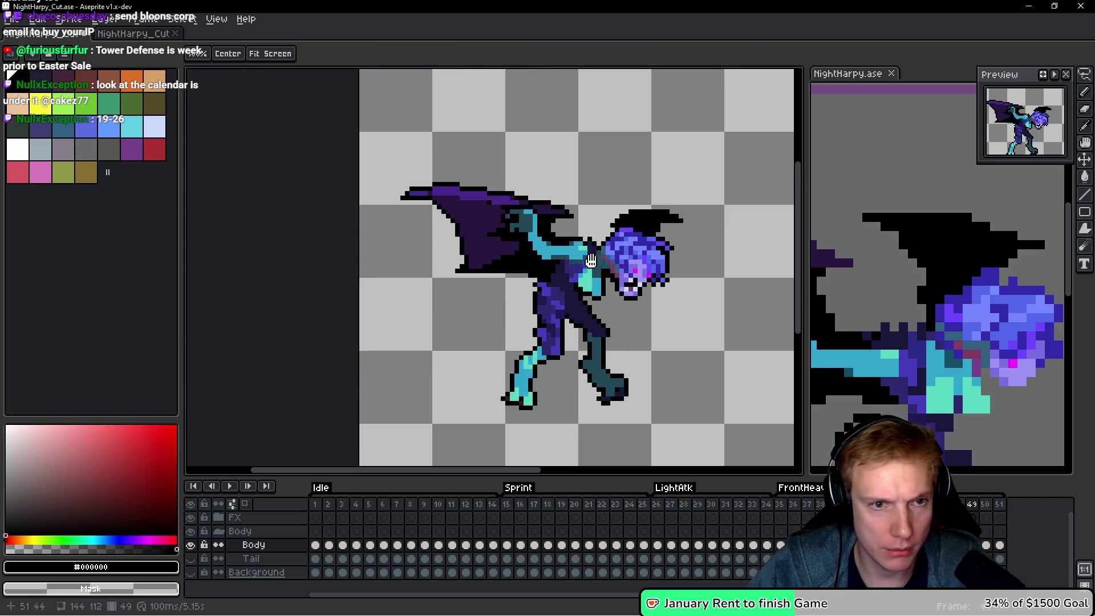
key(Left)
scroll(496, 178, up, 6)
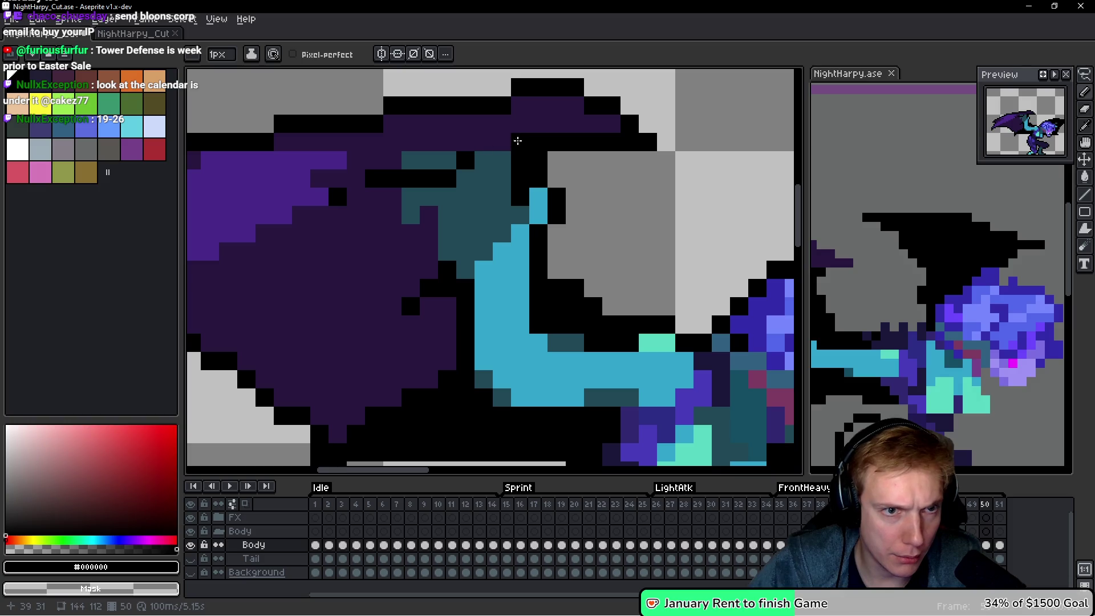
scroll(519, 182, down, 5)
scroll(525, 187, up, 3)
key(Left)
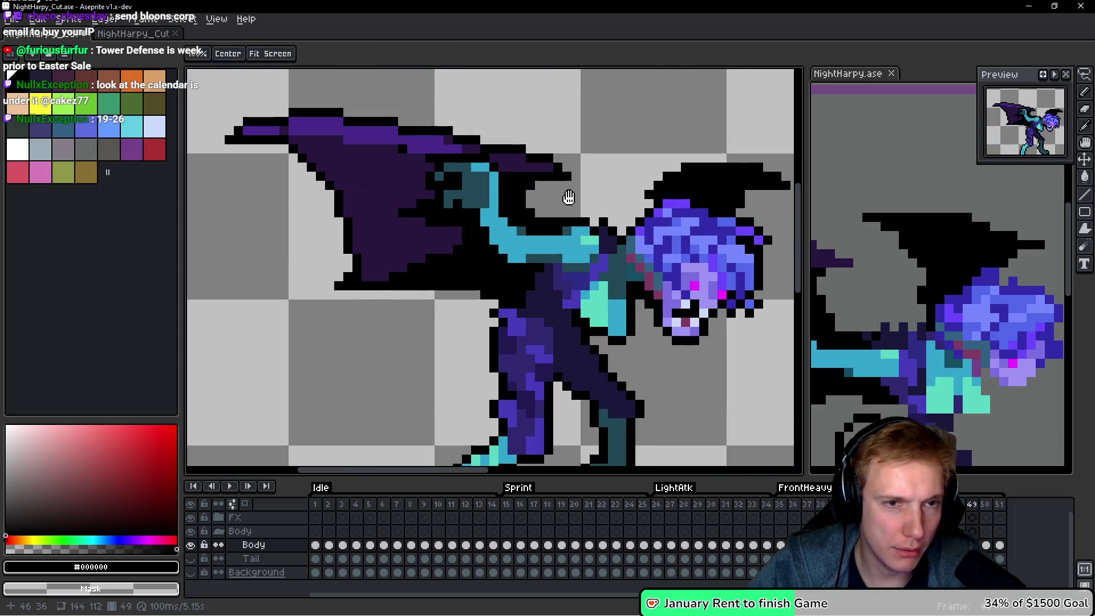
key(Left)
key(Right)
key(Left)
scroll(543, 204, down, 2)
key(Right)
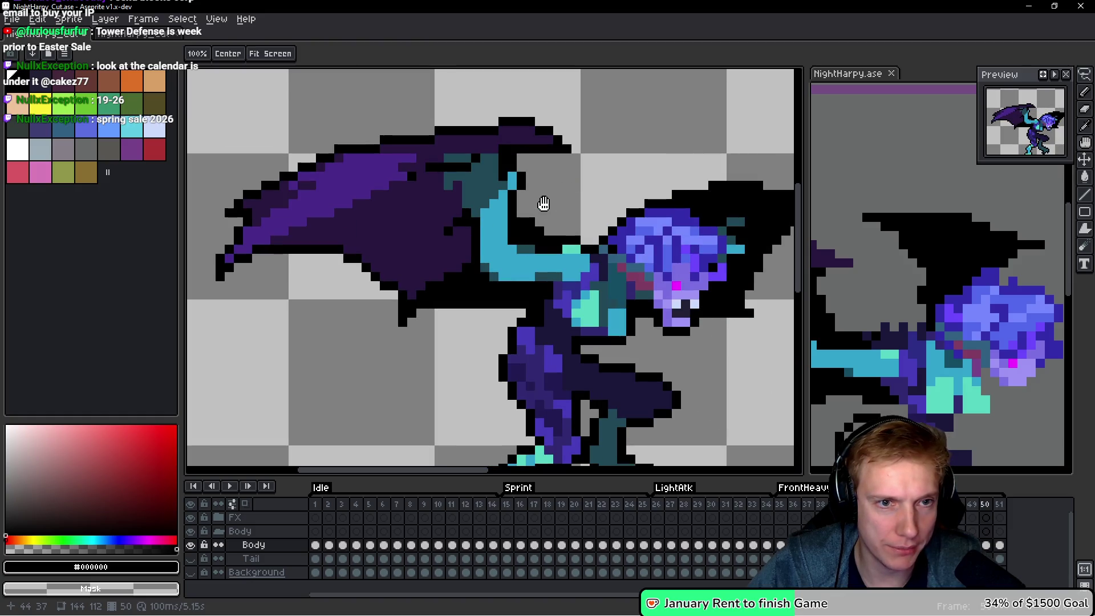
scroll(490, 188, up, 4)
key(Right)
On frame 50, paint two purple shoulder pixels dark teal and one teal pixel dark purple.
alt+click(525, 188)
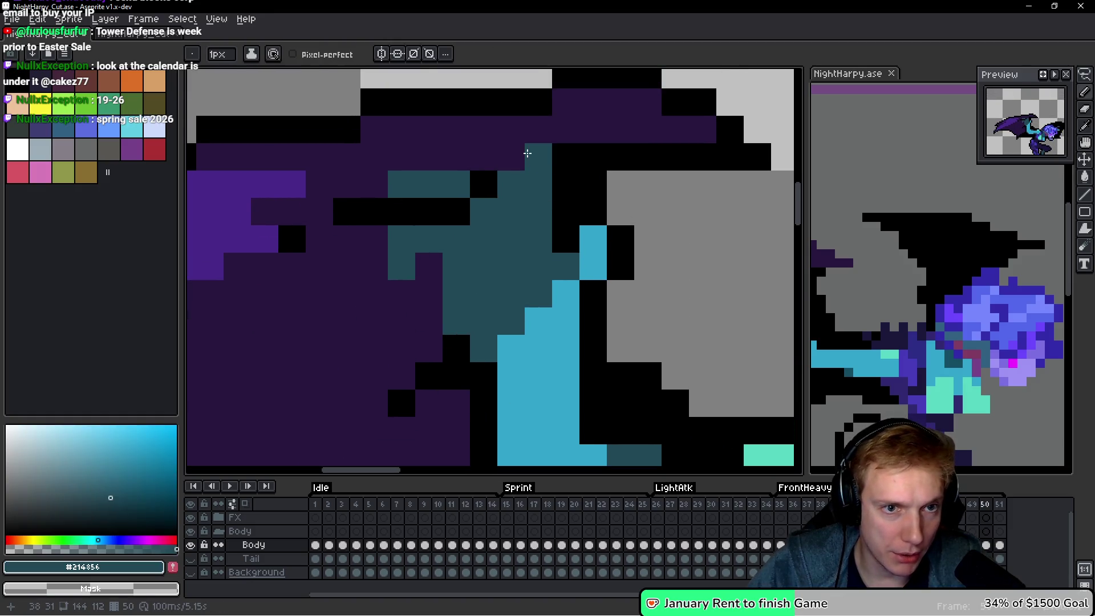
drag(525, 154, 488, 153)
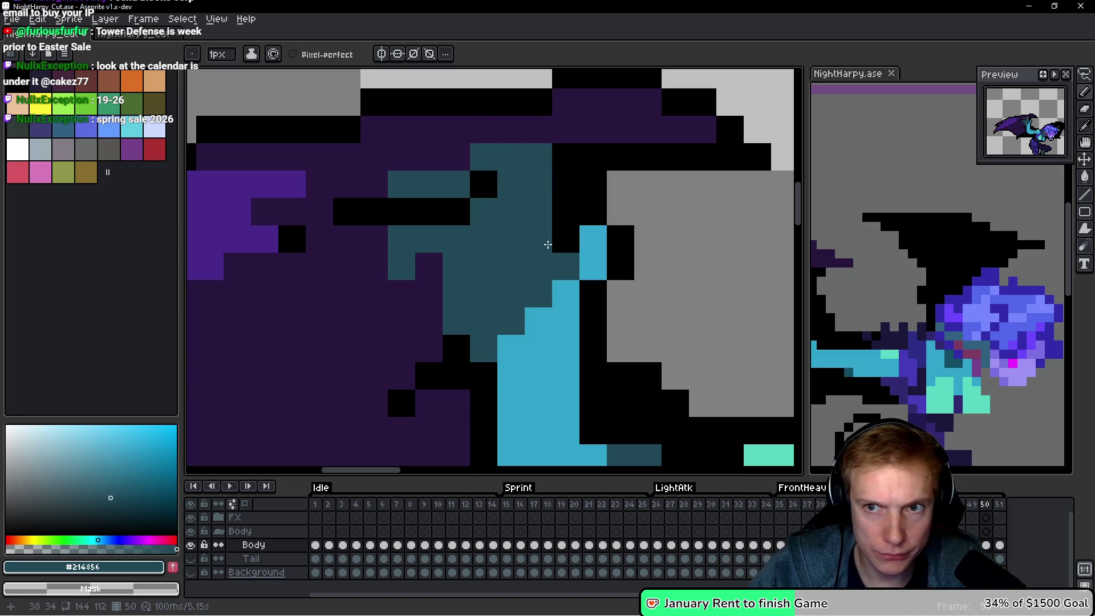
alt+click(539, 131)
click(538, 155)
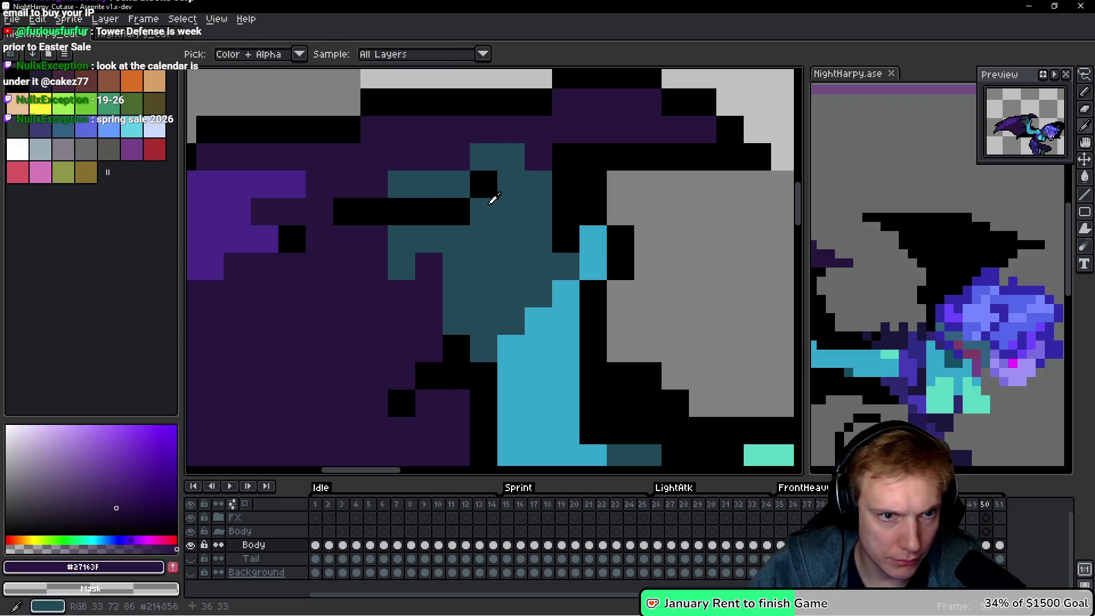
alt+click(488, 208)
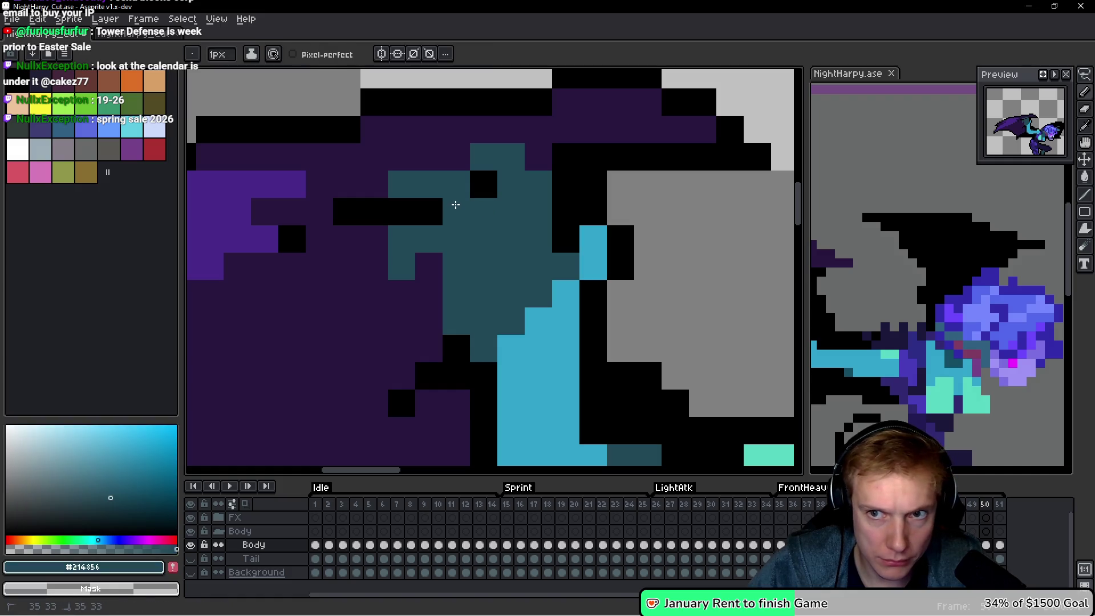
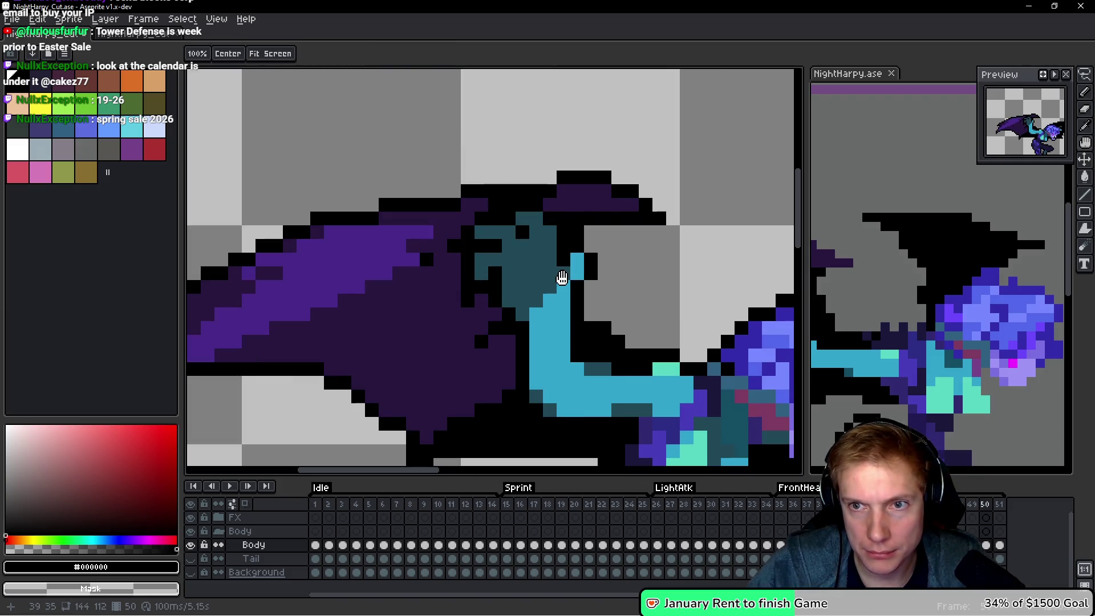
Paint the stray dark-purple pixels along the harpy's wing black with the pencil.
key(Right)
key(Right)
scroll(564, 246, up, 2)
mouse_move(563, 194)
mouse_down()
mouse_move(488, 193)
mouse_move(512, 222)
mouse_move(404, 224)
mouse_up()
click(426, 250)
click(463, 323)
mouse_move(402, 333)
mouse_down()
mouse_move(401, 359)
mouse_move(427, 358)
mouse_up()
click(455, 358)
click(457, 305)
scroll(571, 325, down, 3)
scroll(612, 324, up, 2)
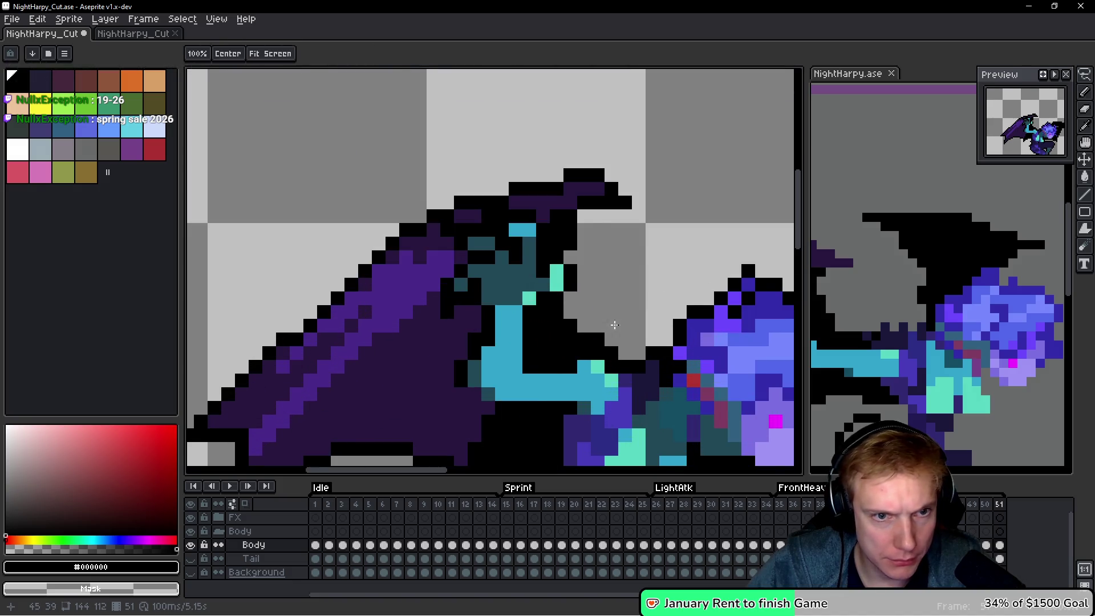
scroll(612, 324, down, 2)
Play through the harpy animation frames to check the wing edits, then save NightHarpy_Cut.
key(space)
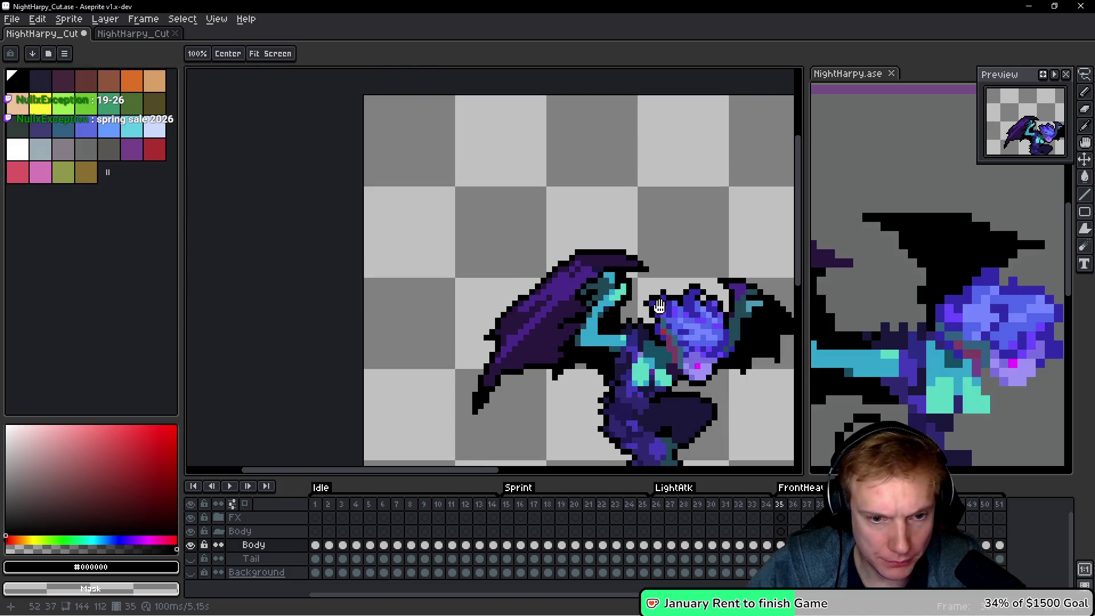
key(End)
key(Left)
key(Home)
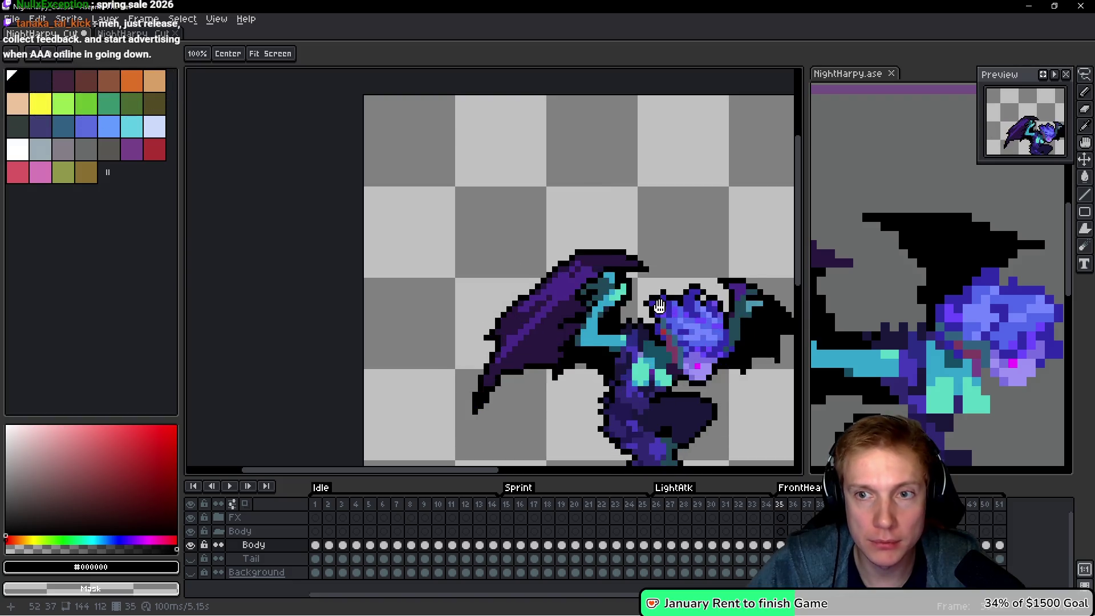
scroll(656, 274, down, 4)
drag(655, 254, 554, 219)
key(Return)
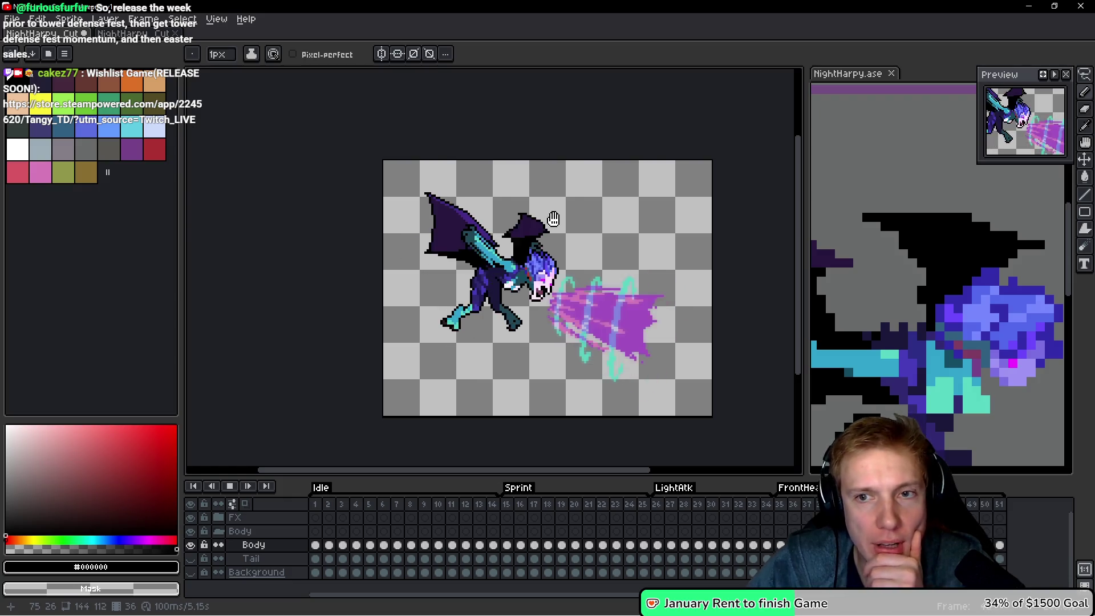
drag(567, 224, 518, 219)
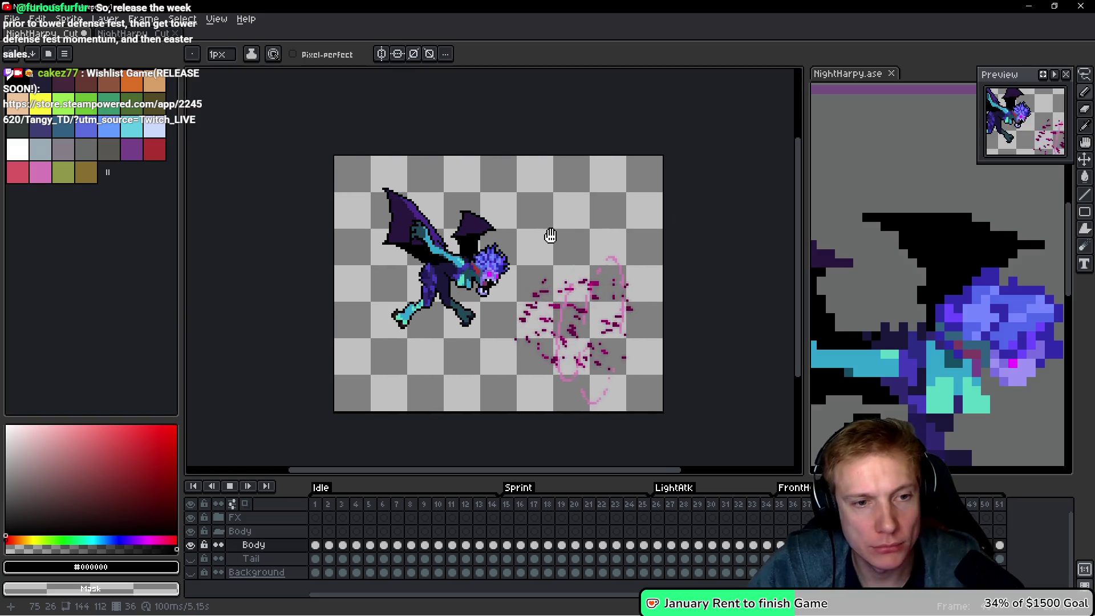
key(Return)
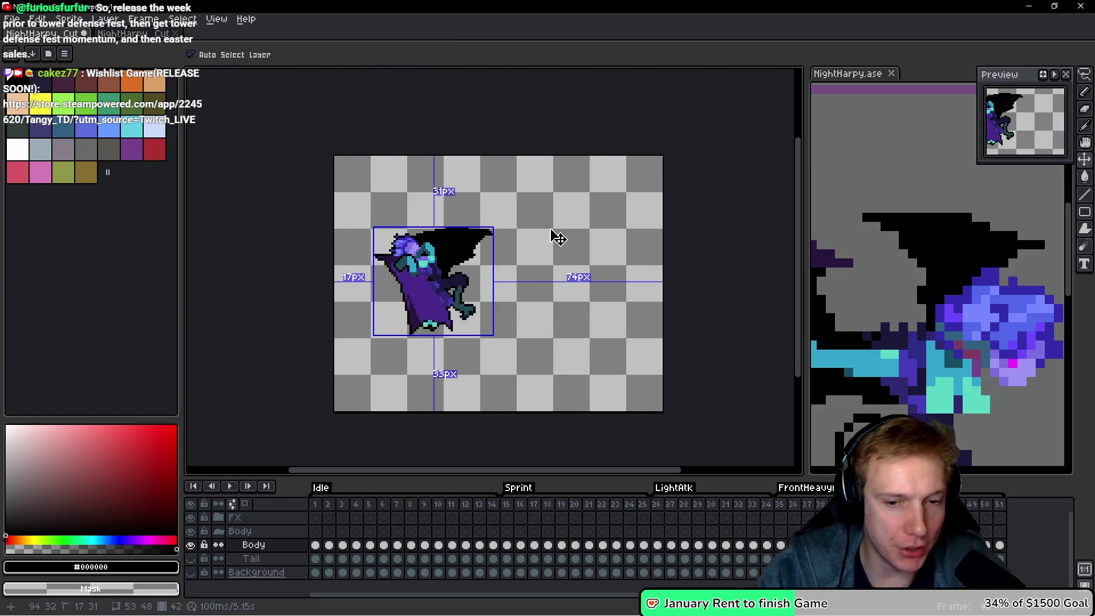
key(ctrl+s)
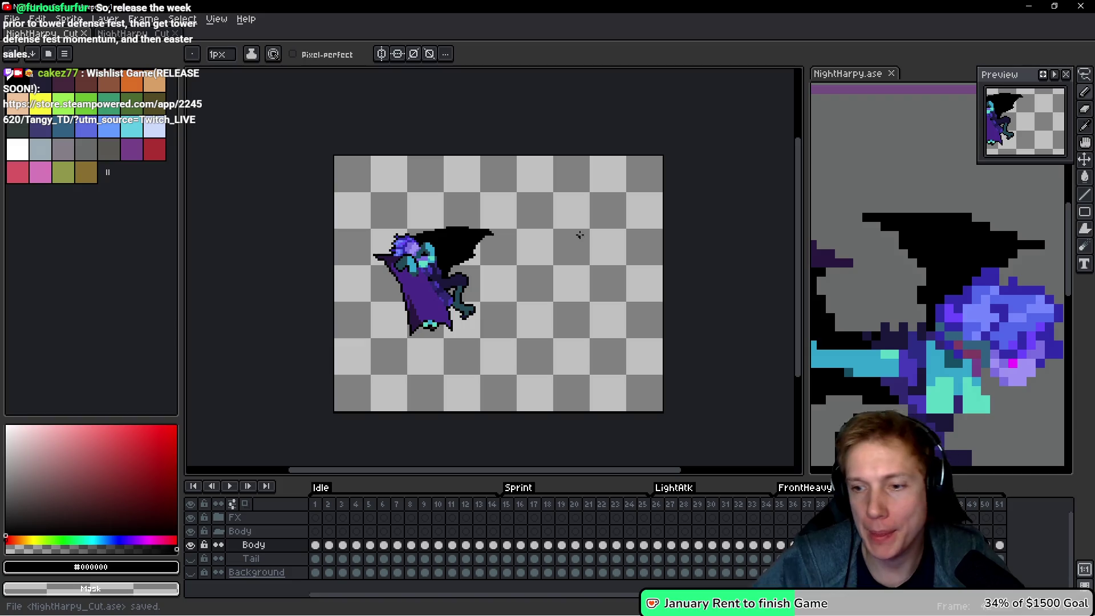
key(ctrl)
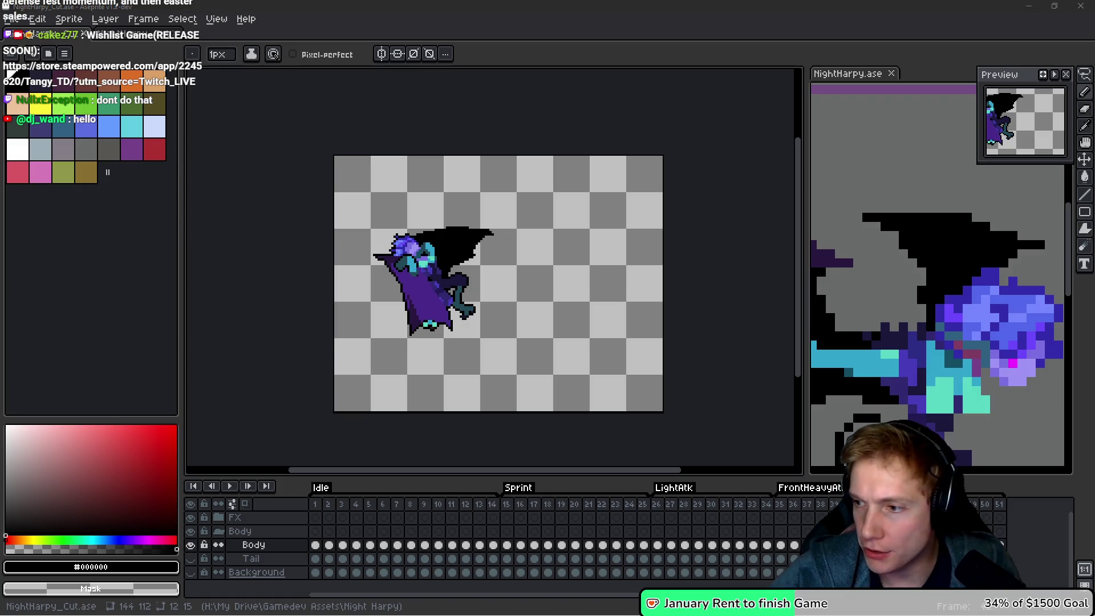
key(alt+Tab)
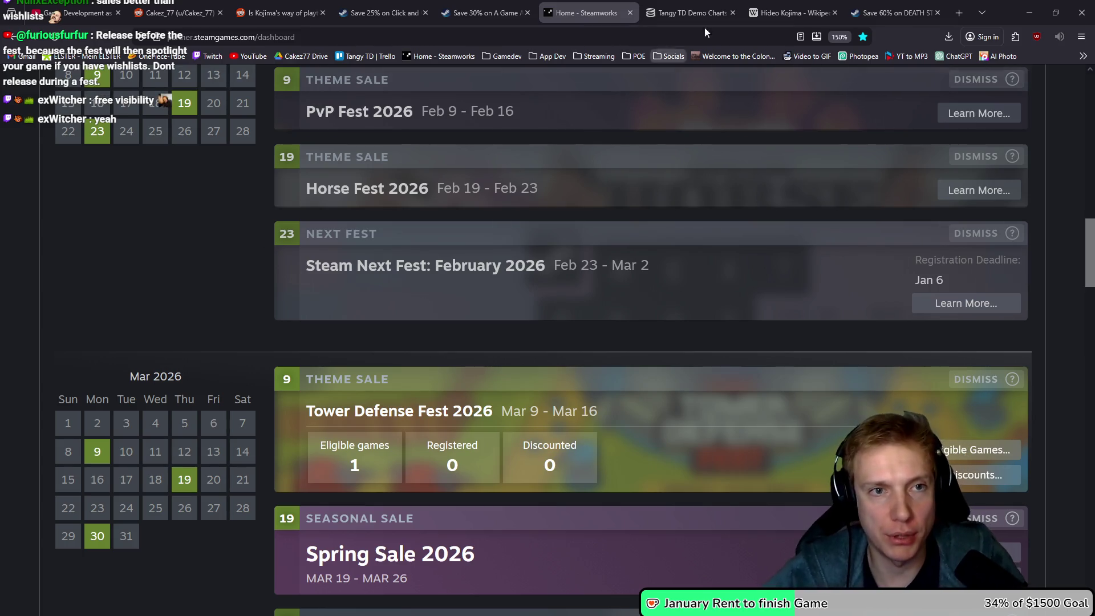
click(1030, 11)
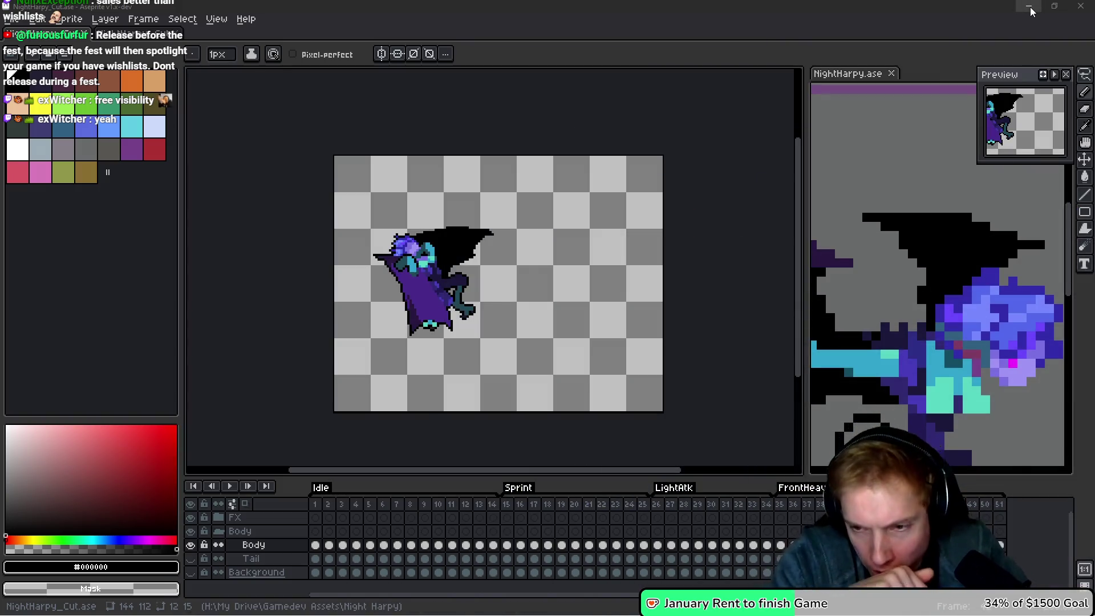
Export the NightHarpy_Cut animation as a sprite sheet PNG.
click(265, 264)
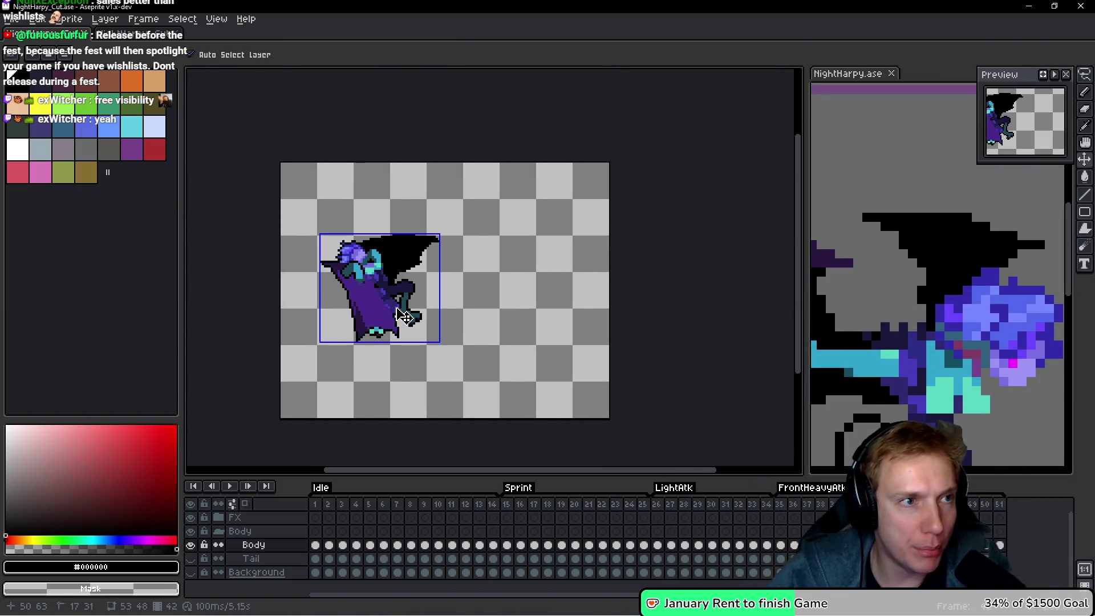
key(ctrl+e)
click(868, 261)
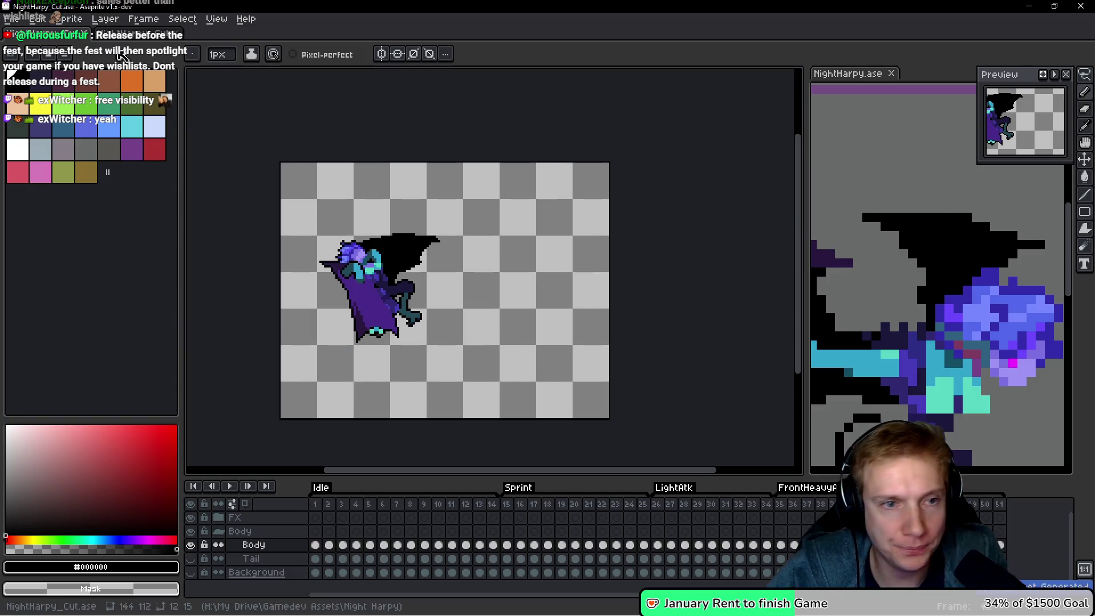
Open Texture_Atlas.aseprite and NightHarpy_Cut.png from recent files, and copy the whole harpy sheet.
click(37, 19)
mouse_move(68, 60)
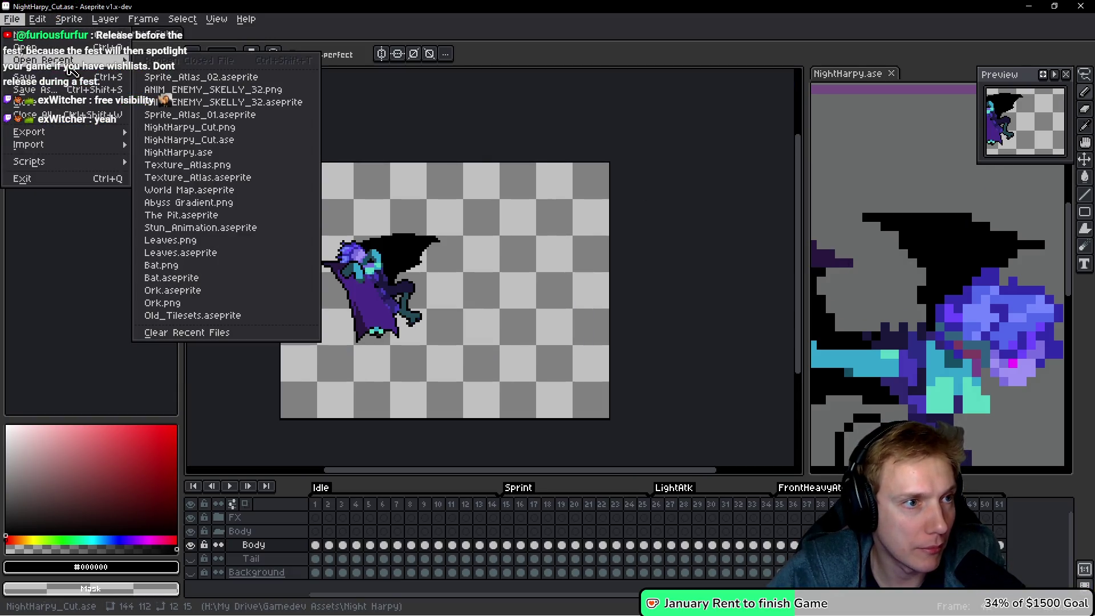
click(182, 178)
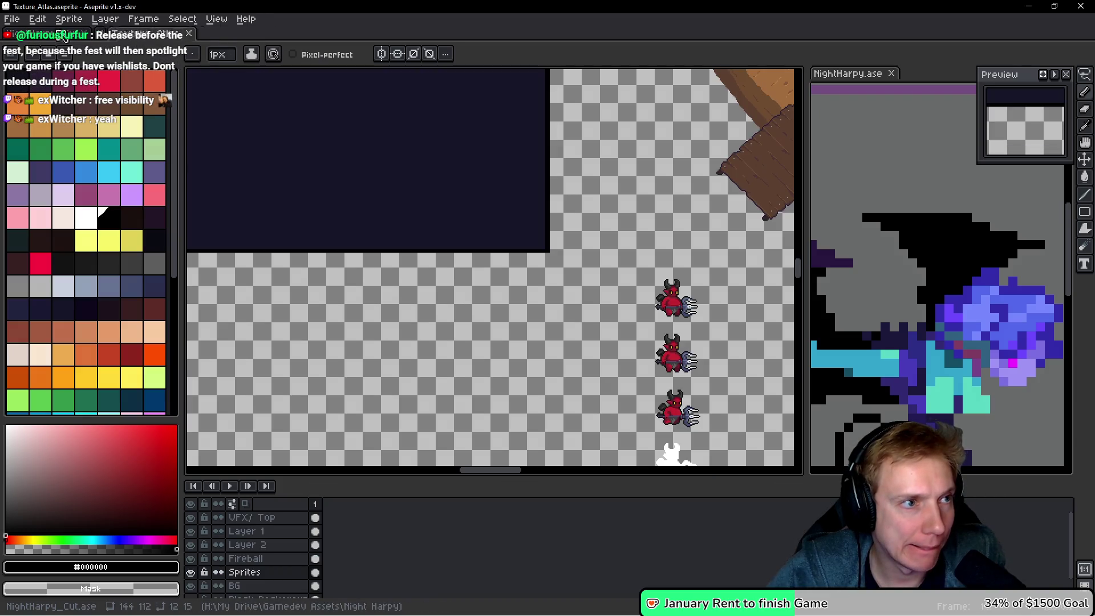
click(12, 19)
mouse_move(70, 62)
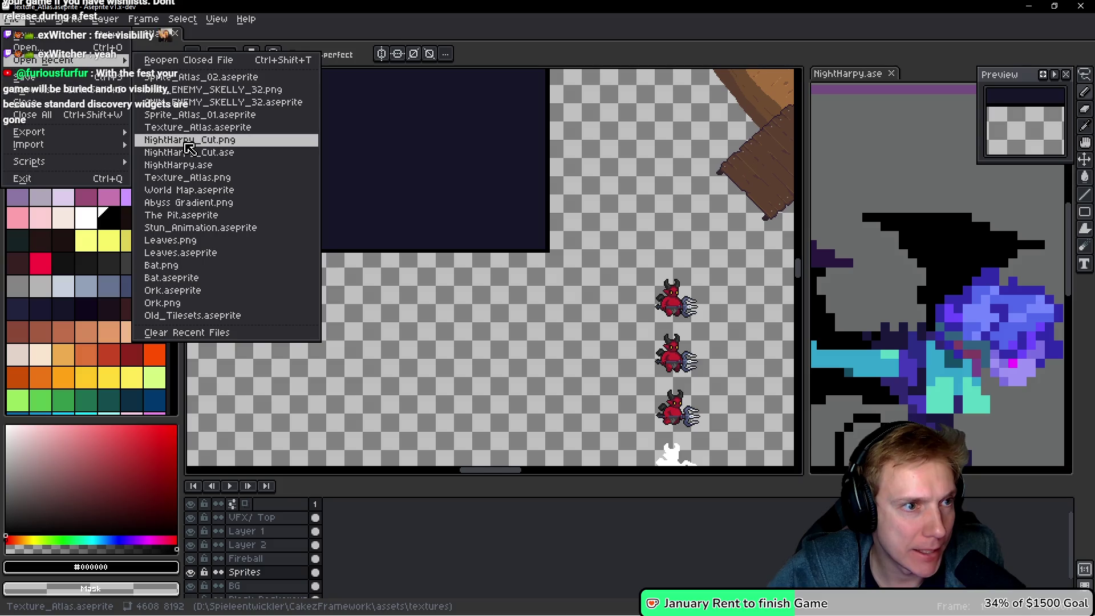
click(184, 142)
scroll(561, 238, down, 2)
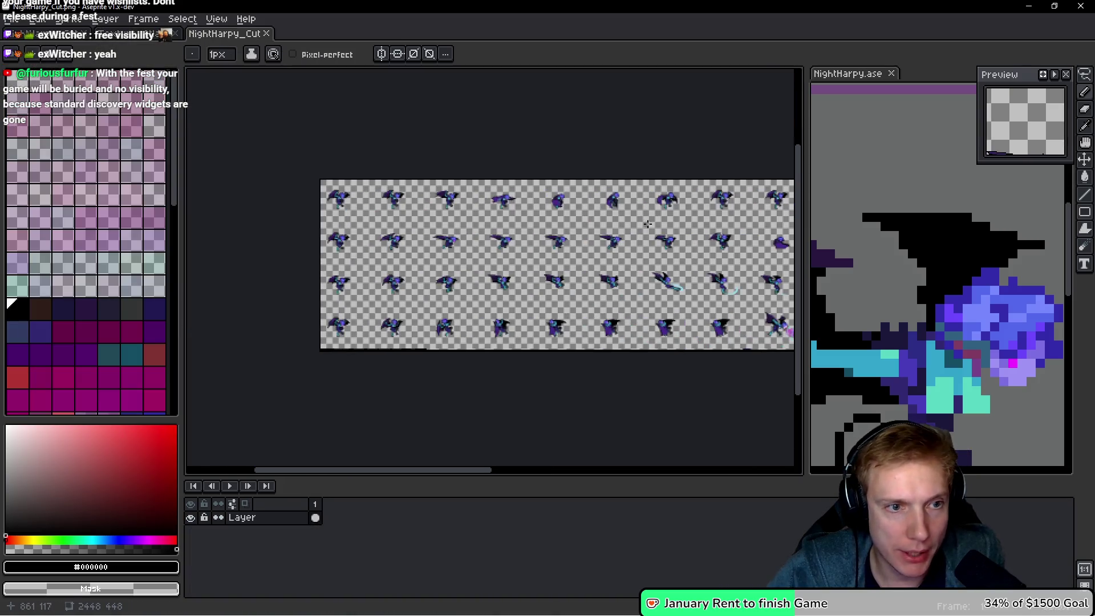
key(ctrl+a)
key(b)
drag(544, 230, 367, 196)
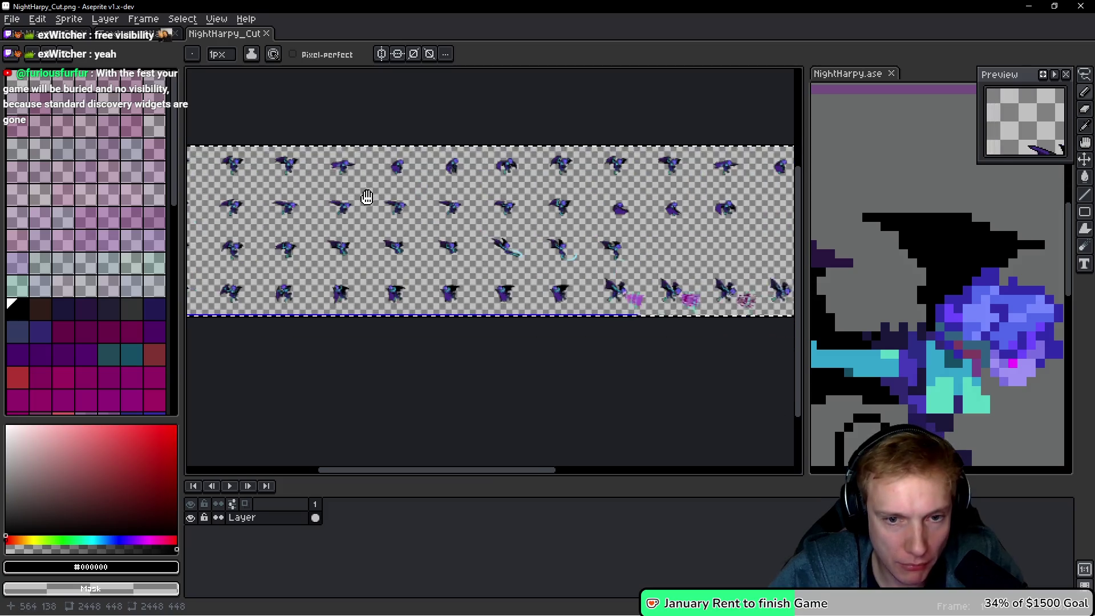
Review NightHarpy_Cut's attack frames 3 through 5 with the slash effect.
key(ctrl+Tab)
key(ctrl+Tab)
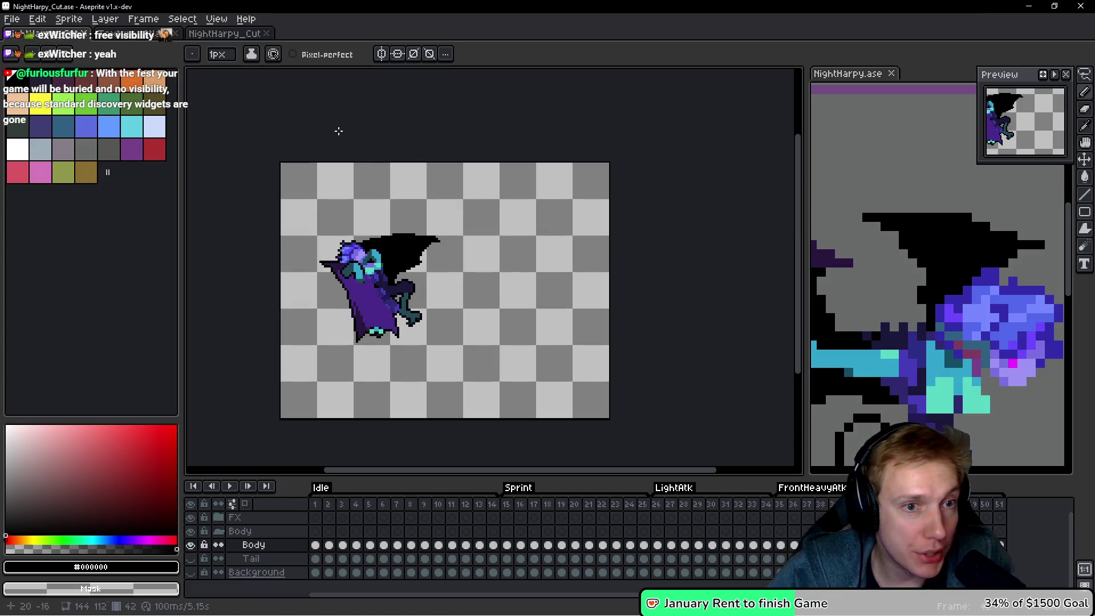
key(Left)
key(h)
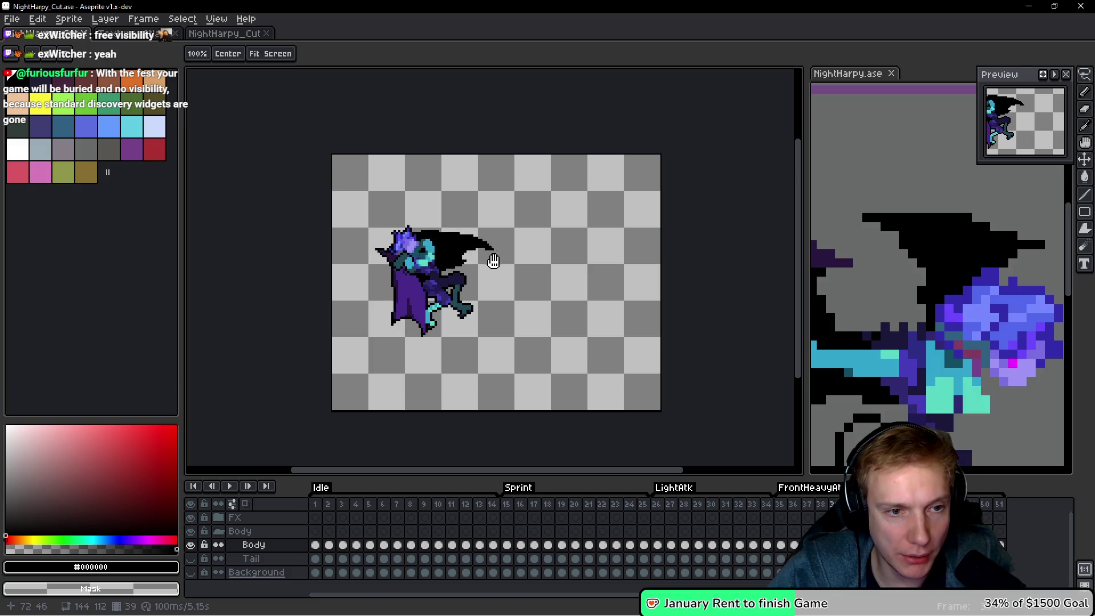
mouse_move(342, 504)
mouse_down()
mouse_move(675, 521)
mouse_move(833, 512)
mouse_move(713, 513)
mouse_up()
key(b)
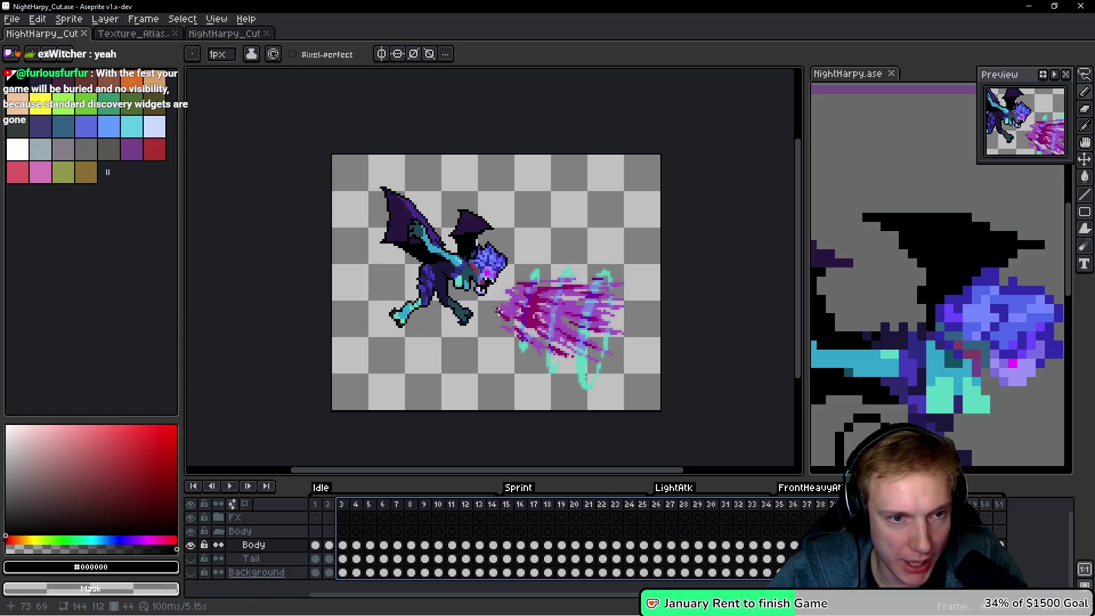
click(154, 37)
Drag the pasted harpy sheet into the slot below the blue creature rows.
scroll(438, 227, down, 3)
scroll(440, 377, up, 3)
mouse_move(440, 376)
mouse_down()
mouse_move(422, 326)
mouse_move(576, 166)
mouse_move(480, 245)
mouse_move(356, 258)
mouse_move(514, 276)
mouse_move(448, 282)
mouse_up()
mouse_move(423, 194)
mouse_down()
mouse_move(508, 413)
mouse_move(530, 365)
mouse_move(507, 171)
mouse_move(533, 448)
mouse_move(566, 186)
mouse_move(404, 266)
mouse_move(312, 397)
mouse_up()
mouse_move(344, 329)
mouse_down()
mouse_move(538, 172)
mouse_move(542, 145)
mouse_up()
drag(598, 190, 439, 367)
scroll(491, 325, up, 3)
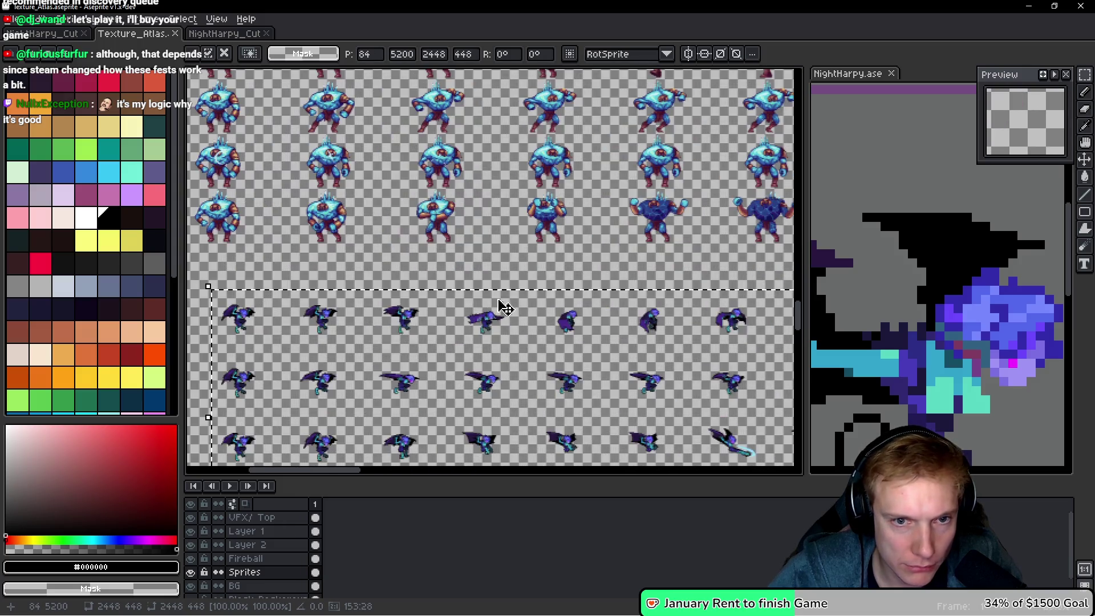
scroll(471, 333, up, 2)
drag(487, 338, 411, 260)
Align the harpy sheet flush with the atlas's left edge at 0, 5136.
scroll(379, 287, right, 5)
scroll(379, 287, up, 1)
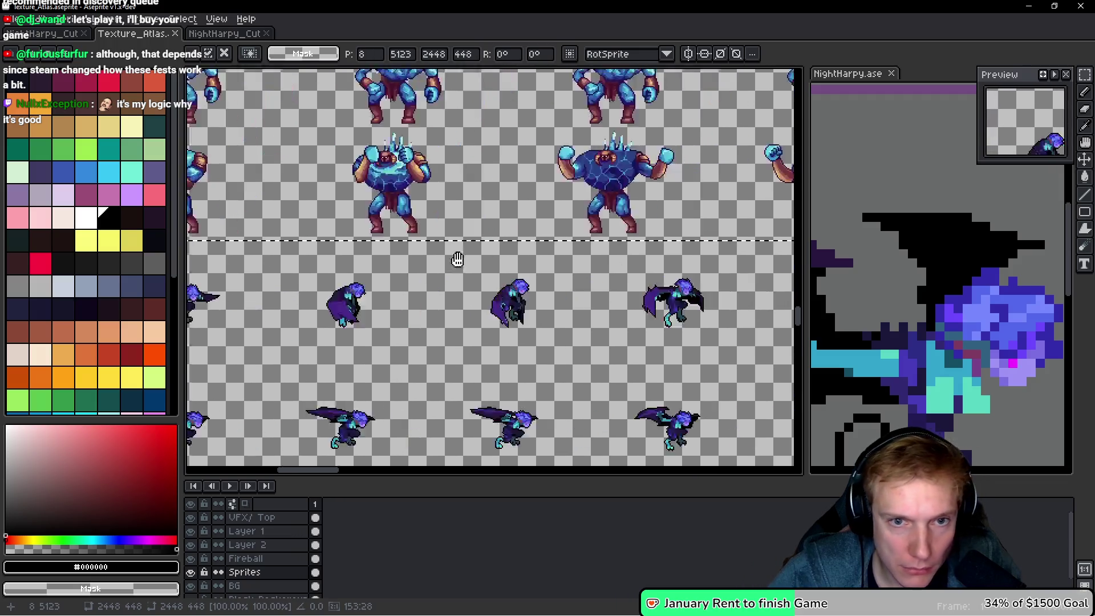
scroll(308, 263, right, 5)
scroll(335, 273, up, 1)
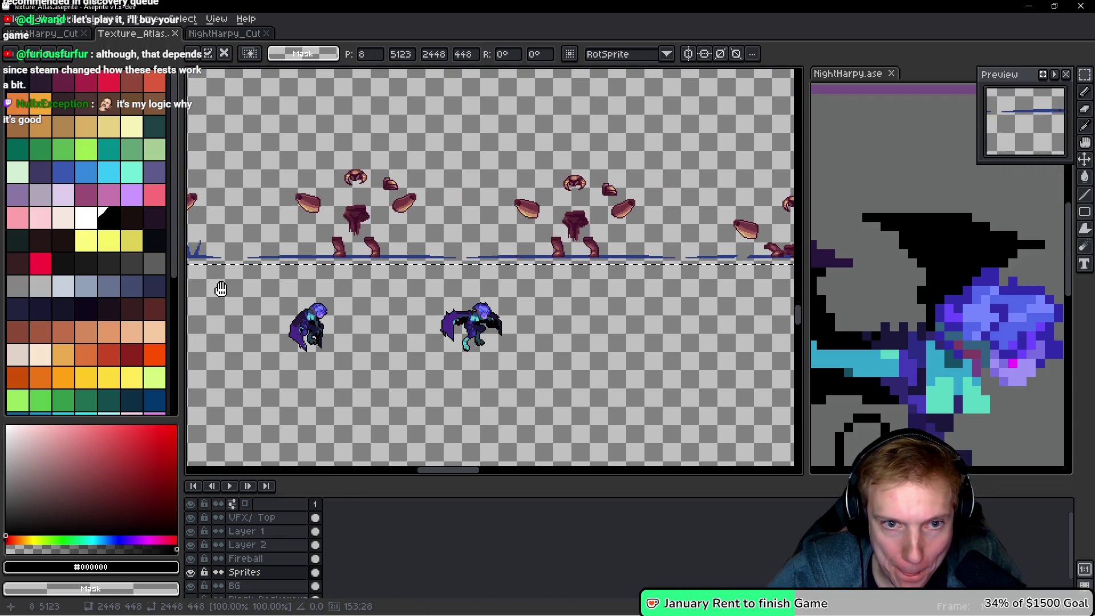
scroll(473, 301, right, 2)
scroll(727, 289, left, 3)
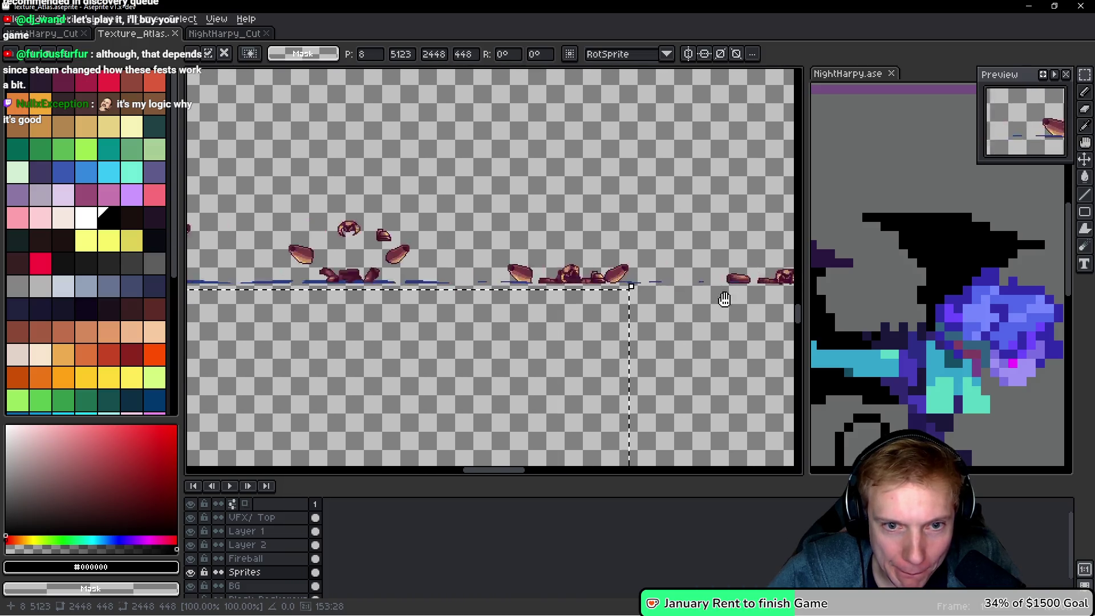
scroll(655, 298, down, 1)
scroll(711, 308, left, 1)
scroll(711, 308, down, 1)
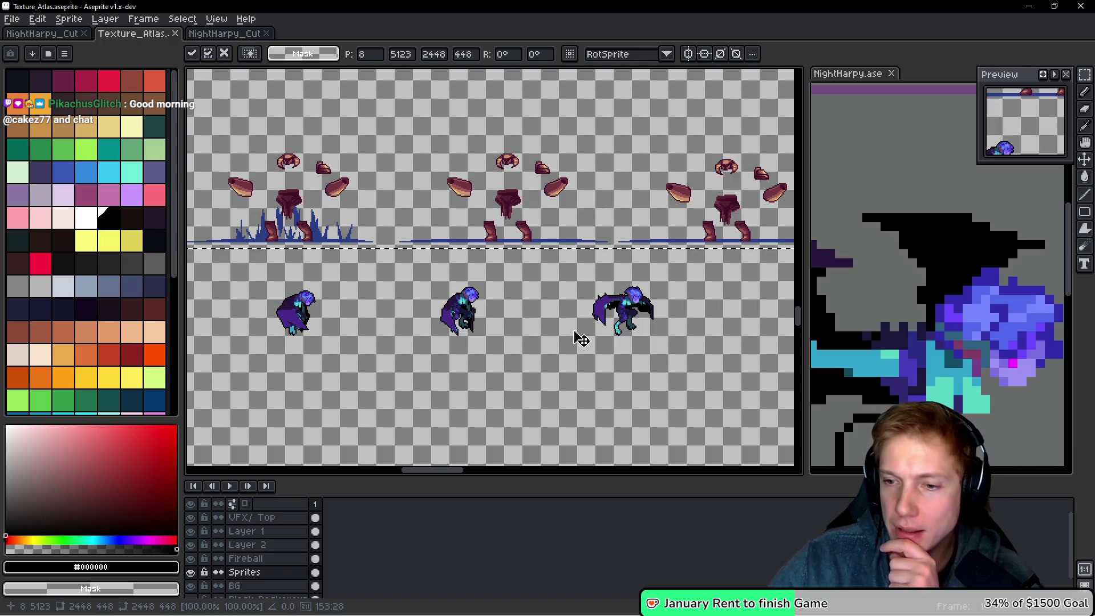
scroll(579, 338, up, 2)
drag(336, 262, 422, 265)
scroll(422, 265, left, 10)
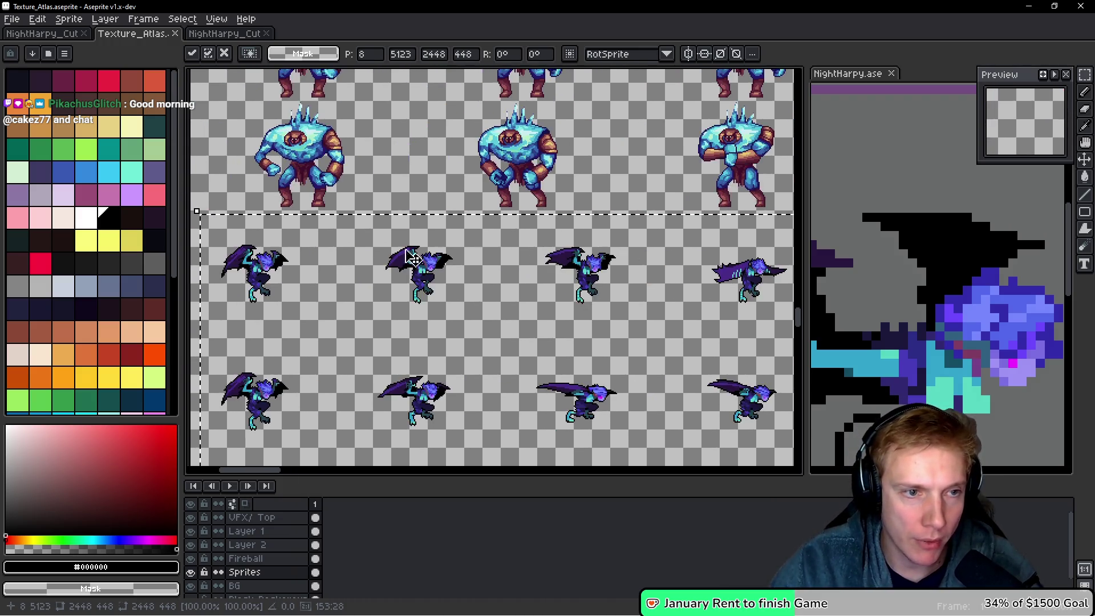
scroll(458, 282, up, 4)
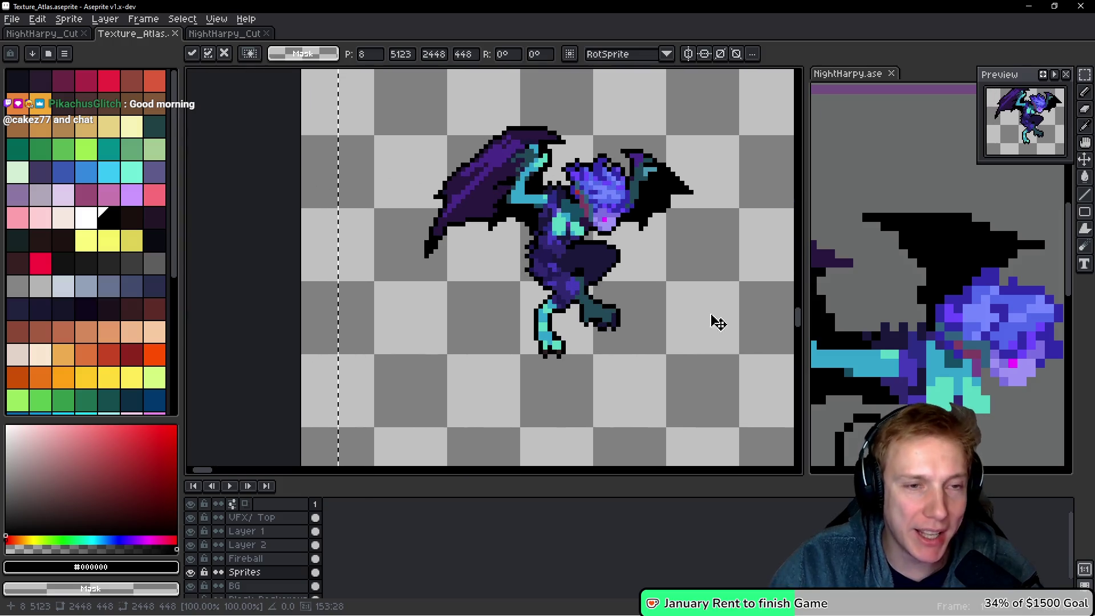
drag(459, 223, 433, 266)
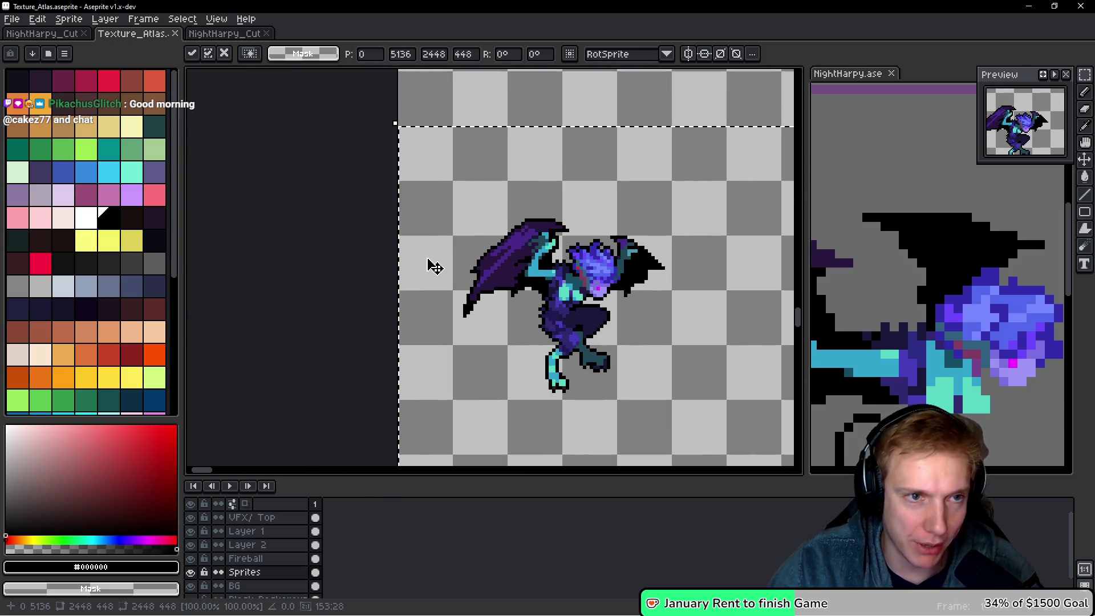
scroll(432, 266, down, 3)
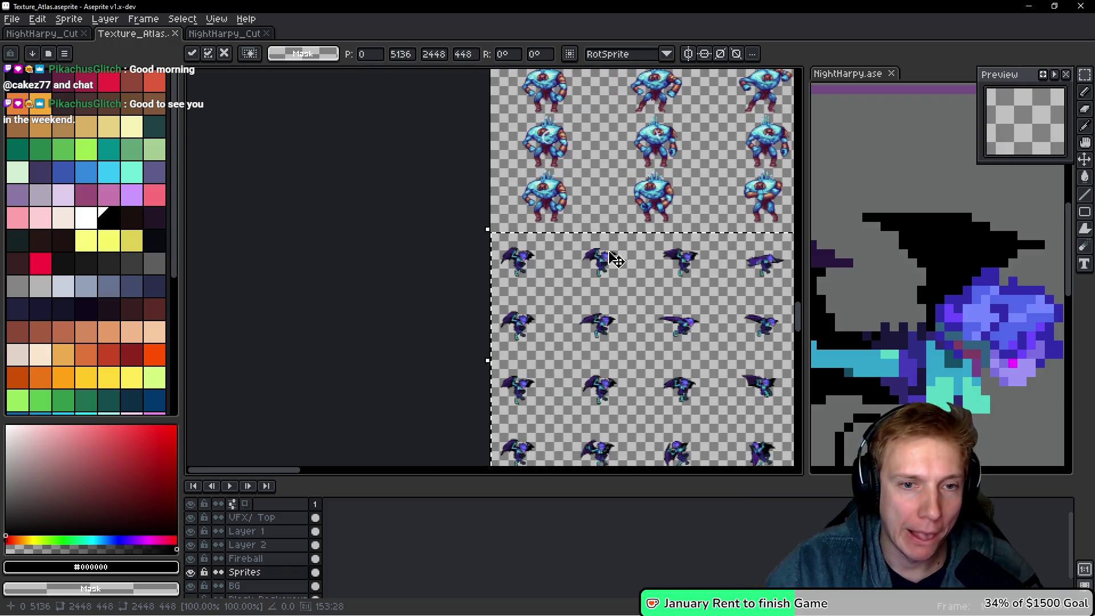
Save the atlas and export it as Texture_Atlas.png.
key(ctrl+s)
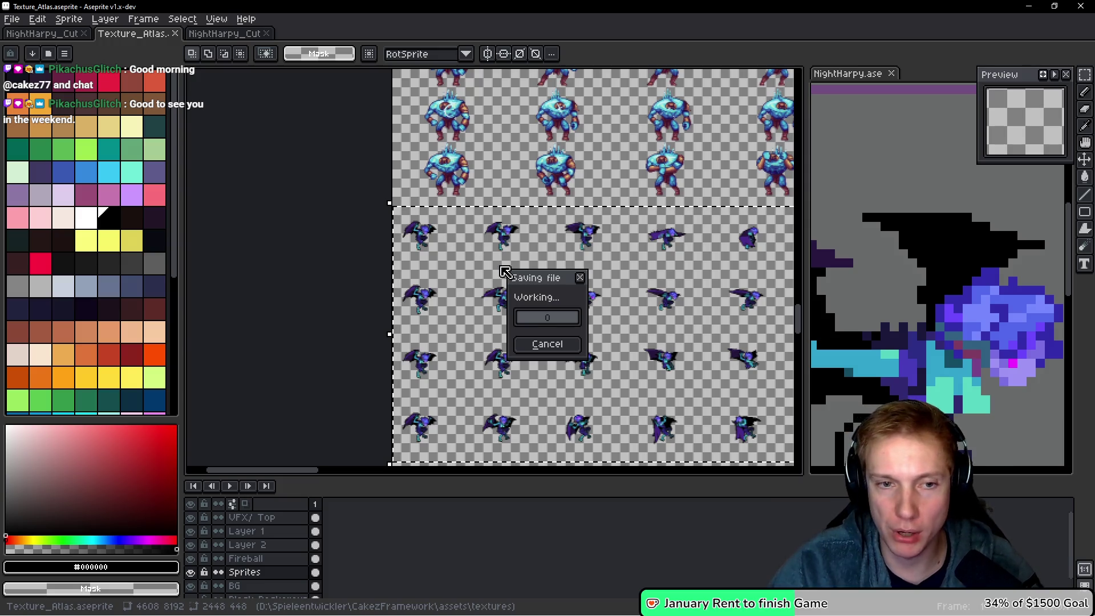
key(ctrl+e)
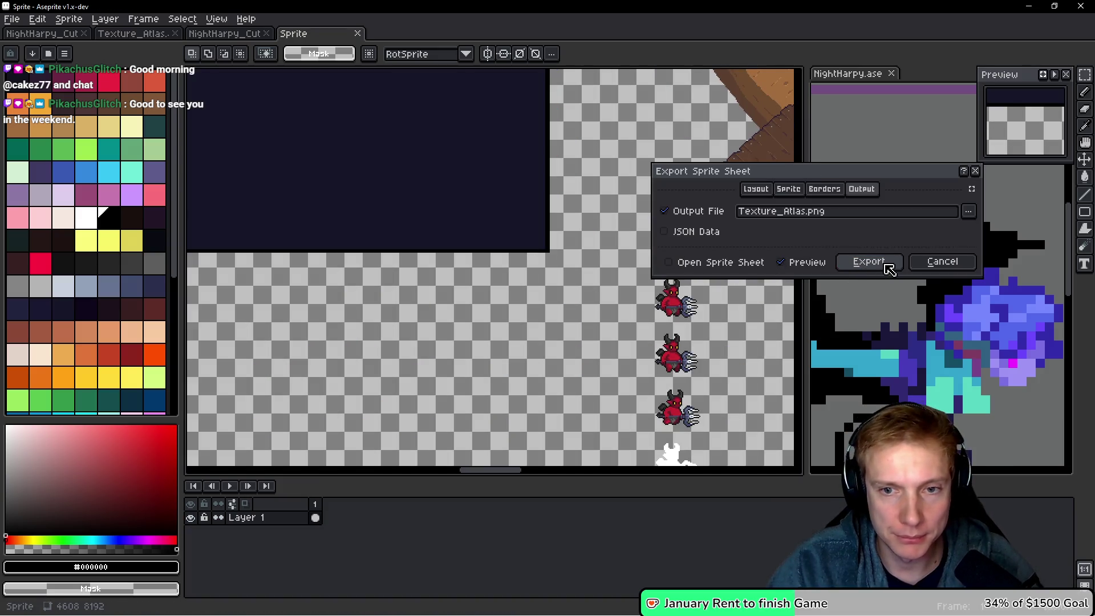
click(881, 260)
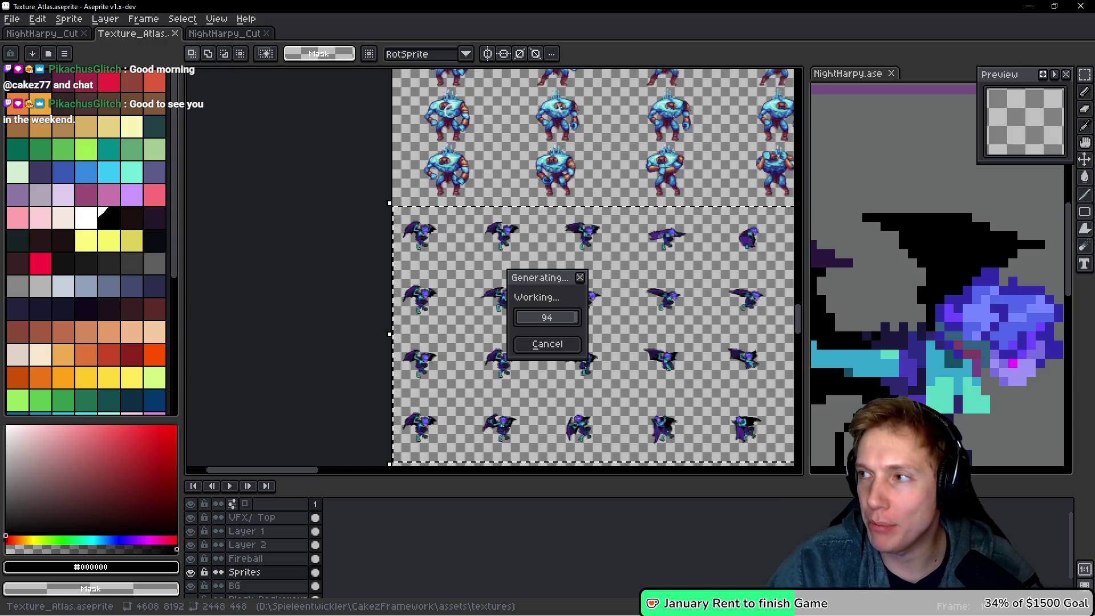
scroll(525, 247, down, 1)
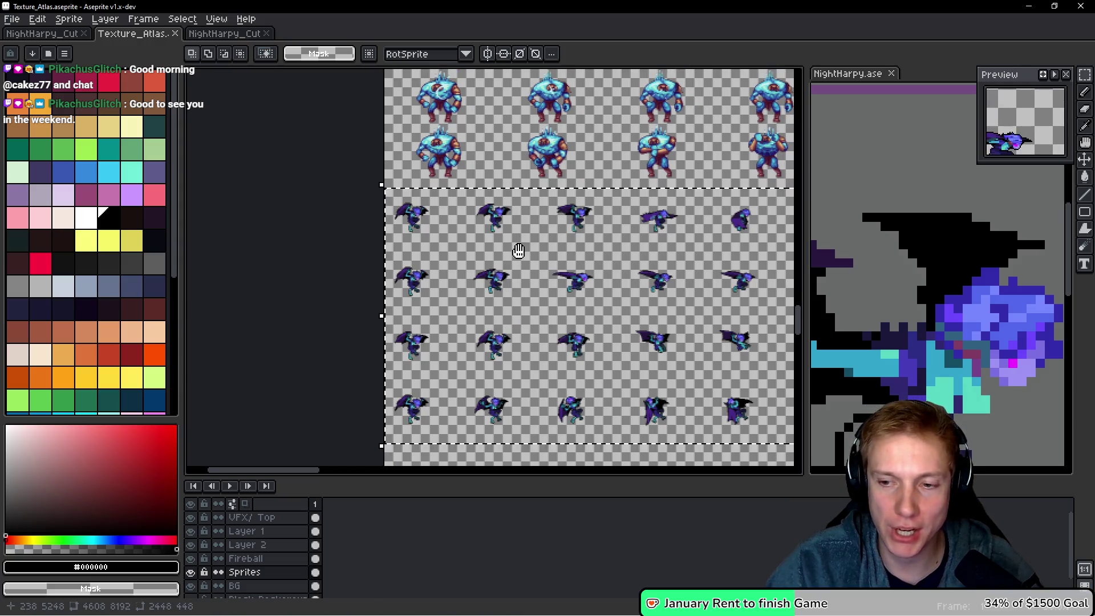
scroll(490, 256, right, 3)
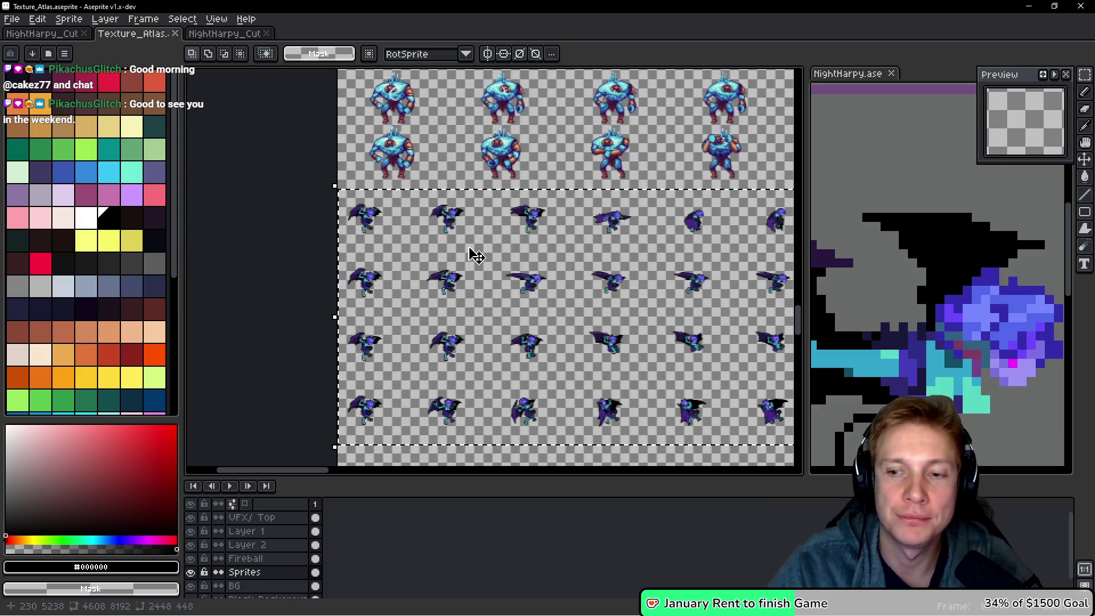
drag(465, 321, 460, 312)
key(i)
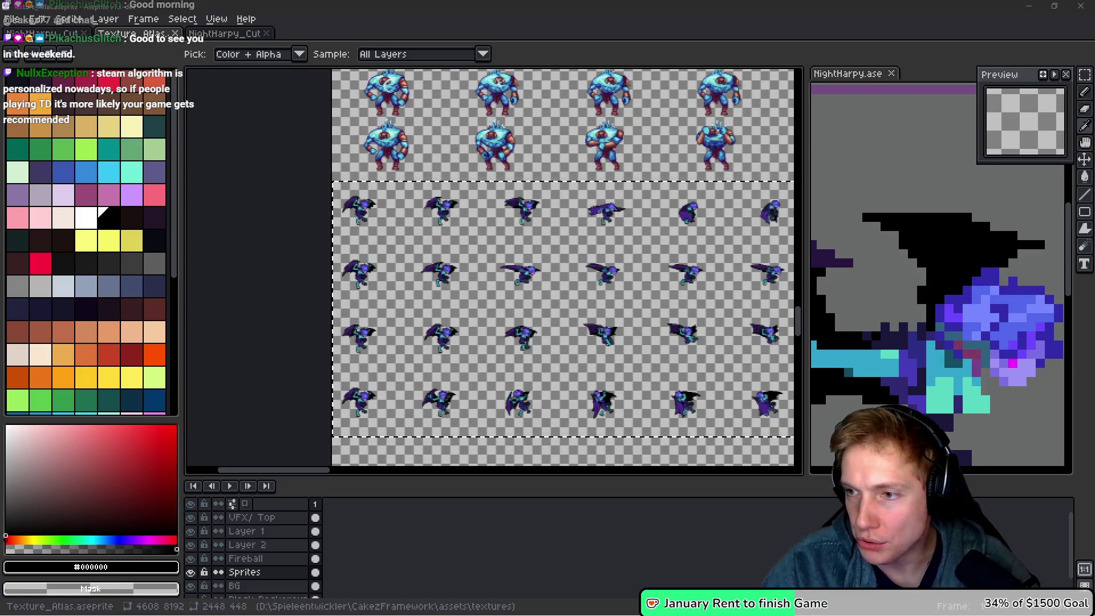
In the code editor, select the ENEMY_RAT_VICIOUS enemy type name.
key(alt+Tab)
key(Down)
key(End)
key(Left)
key(Left)
key(Left)
key(ctrl+shift+Left)
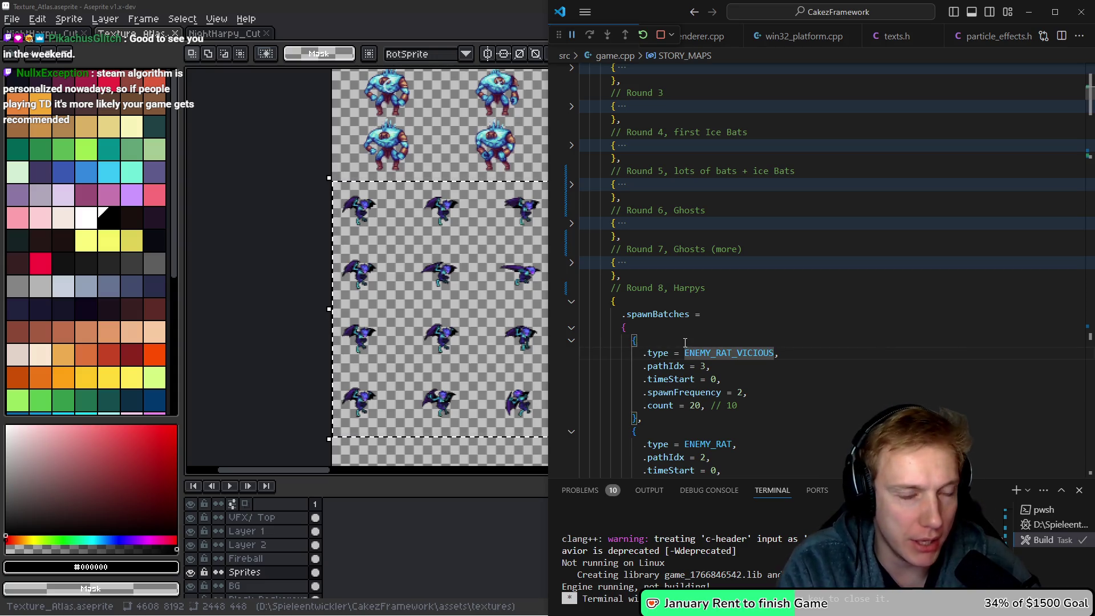
Back in Aseprite, pan across the harpy rows in the texture atlas.
key(alt+Tab)
scroll(459, 406, up, 5)
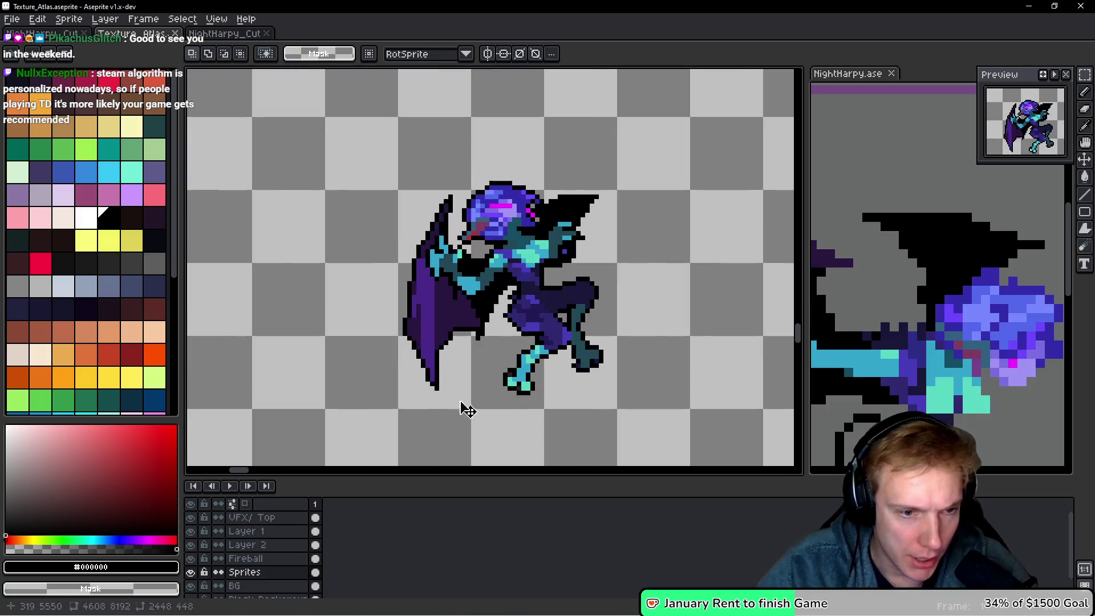
scroll(465, 350, down, 5)
drag(496, 302, 320, 328)
scroll(587, 283, up, 5)
scroll(511, 292, down, 5)
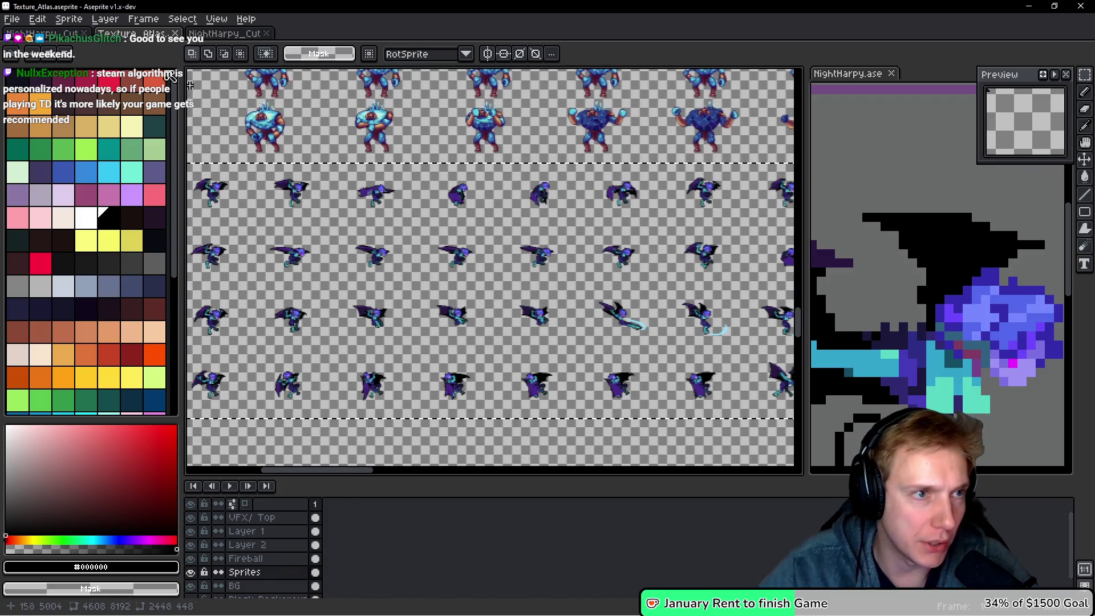
key(ctrl+Tab)
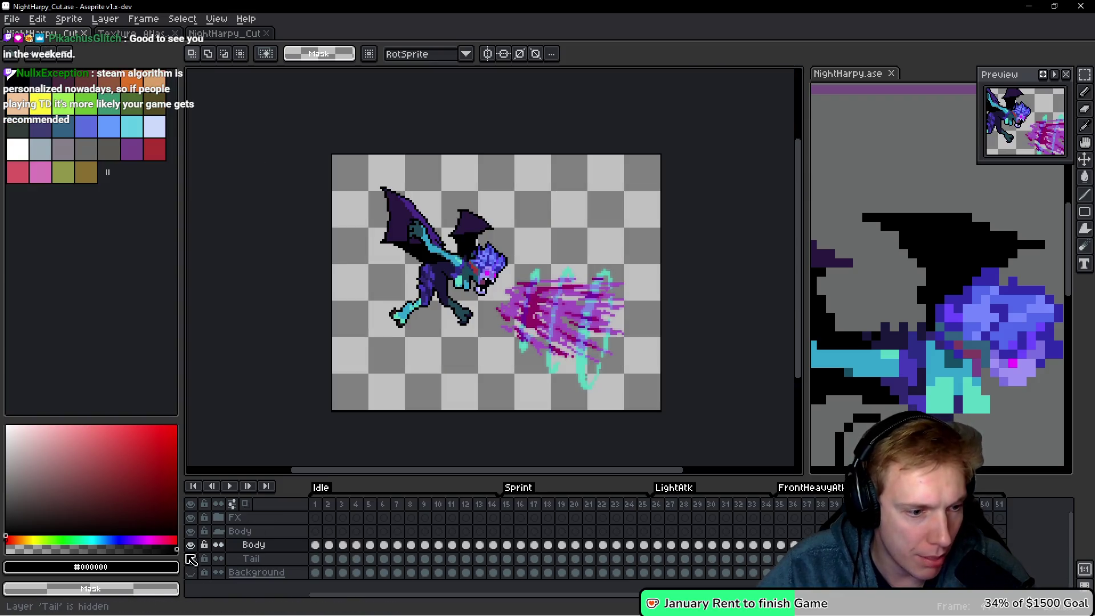
Save NightHarpy_Cut.ase and bring up its sprite-sheet export for NightHarpy_Cut.png.
scroll(479, 332, down, 3)
scroll(479, 332, up, 4)
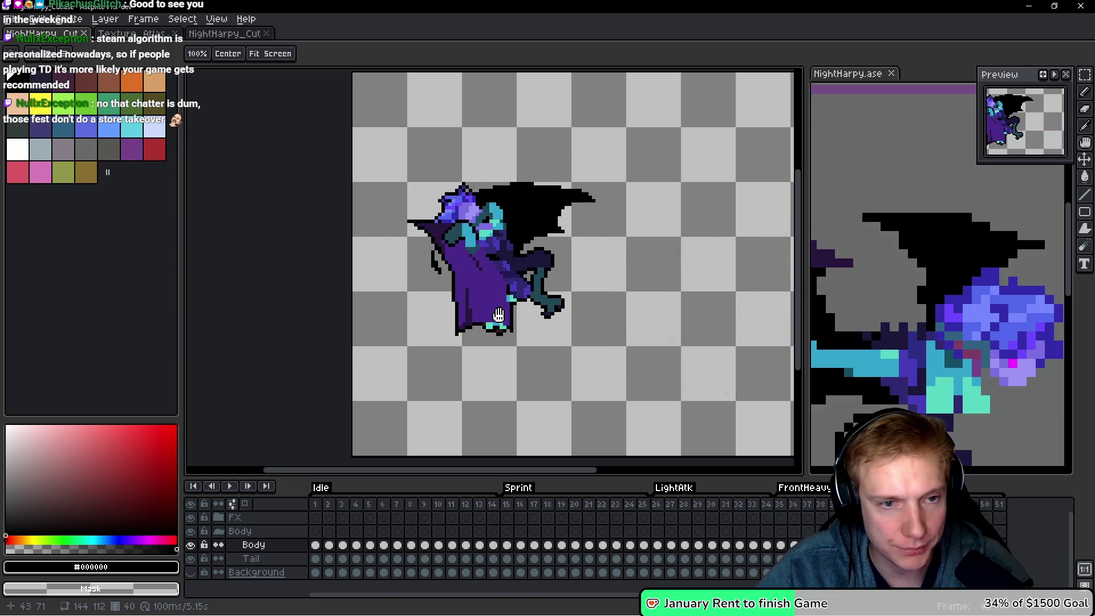
key(m)
key(ctrl+s)
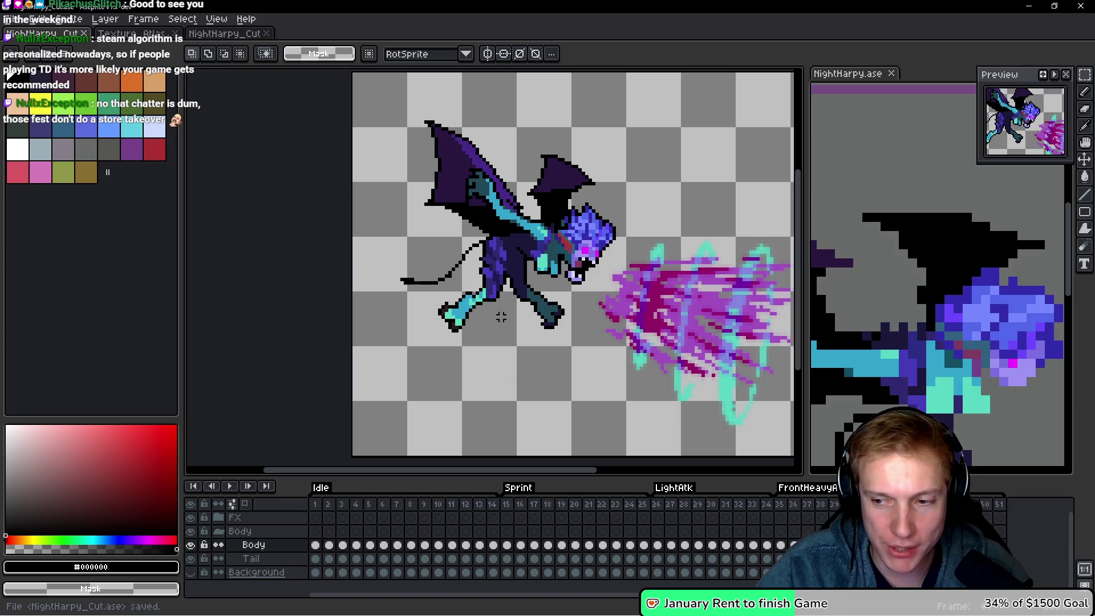
key(ctrl+e)
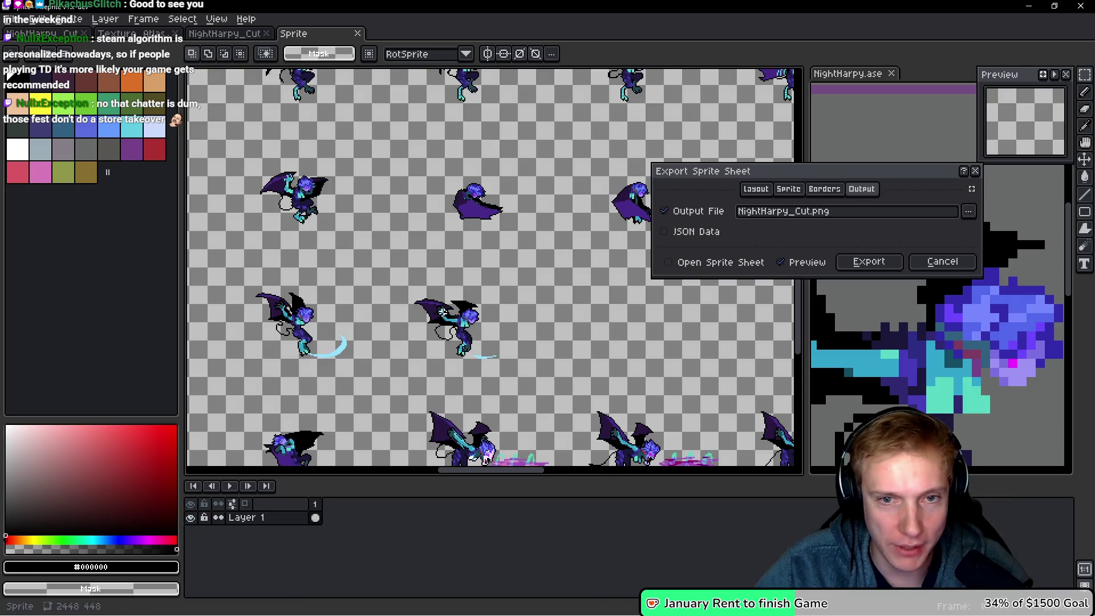
Export NightHarpy_Cut.png and reopen the fresh sheet from recent files.
click(896, 264)
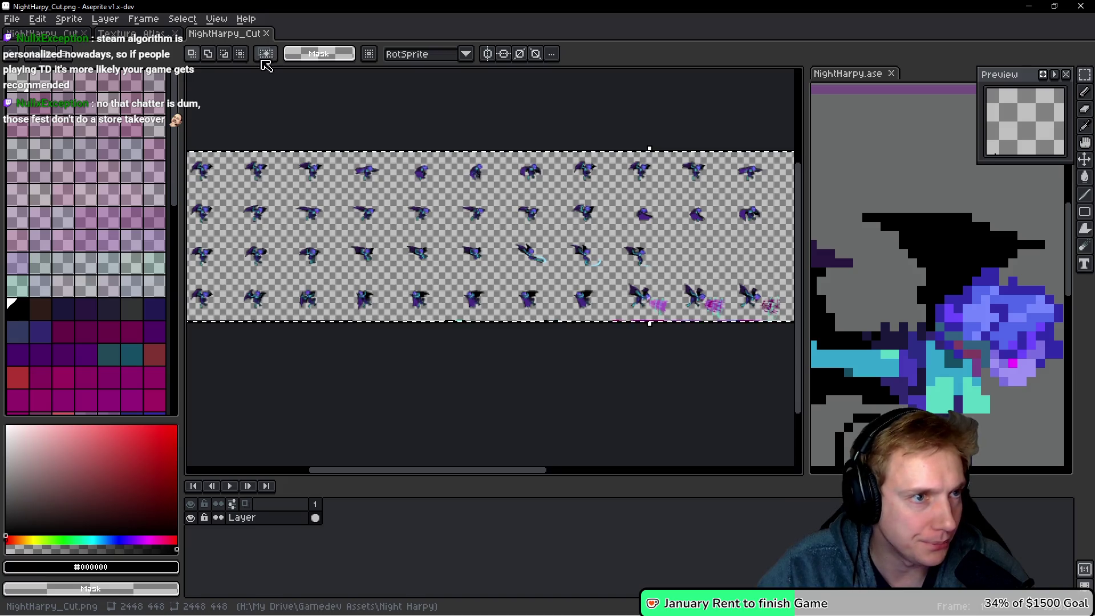
click(266, 33)
click(12, 19)
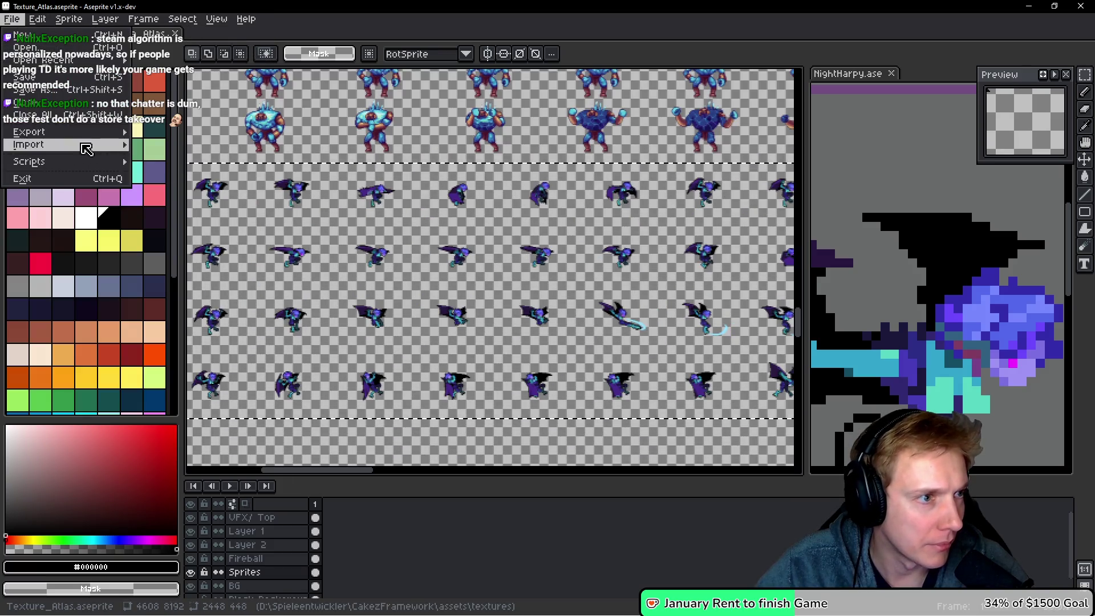
mouse_move(85, 134)
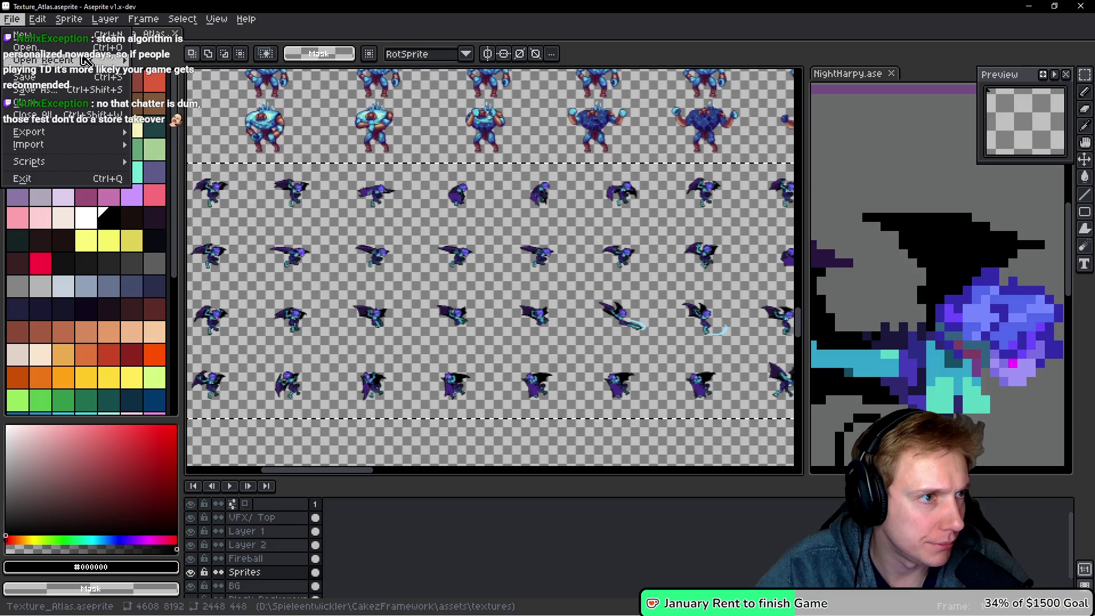
mouse_move(87, 62)
click(201, 127)
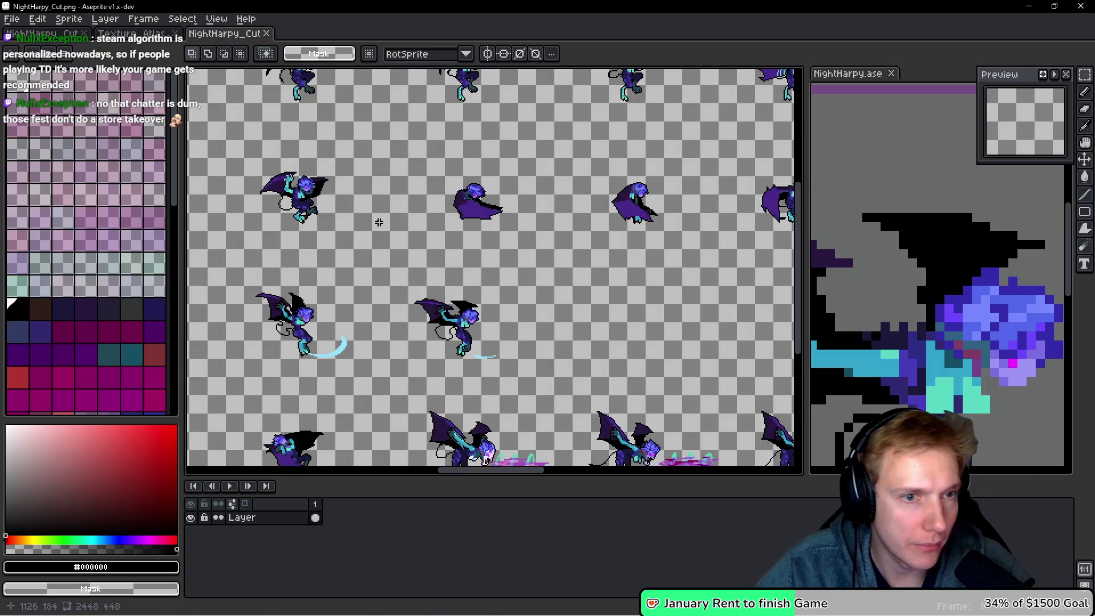
scroll(562, 280, down, 2)
scroll(562, 281, down, 1)
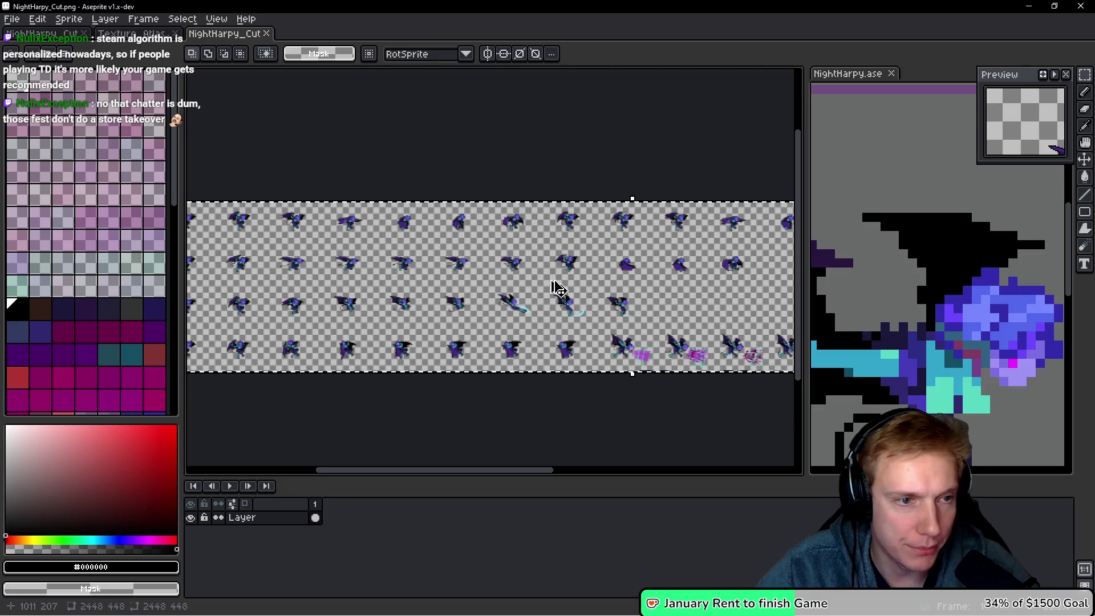
Replace the old harpy block in Texture_Atlas with the pasted new sprites, nudged to the left edge.
key(ctrl+Tab)
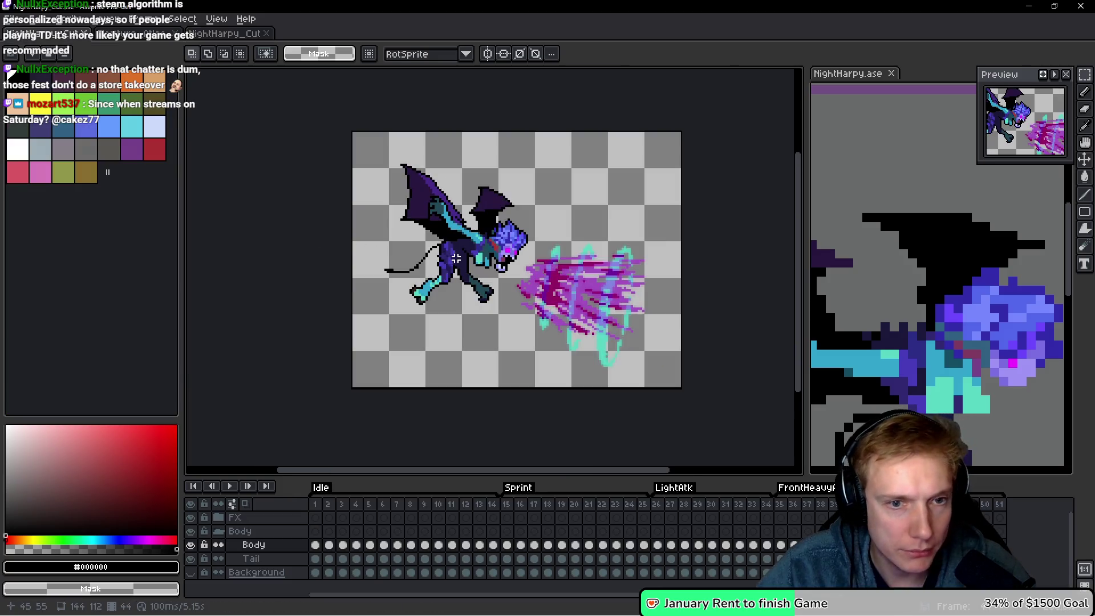
scroll(313, 245, down, 2)
key(ctrl+Tab)
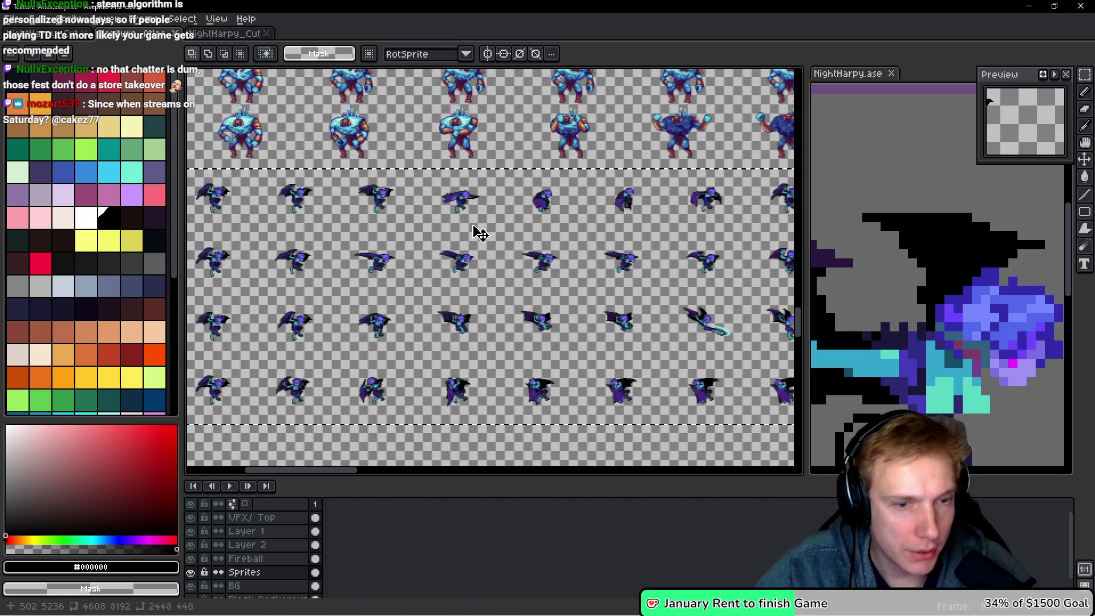
key(ctrl+z)
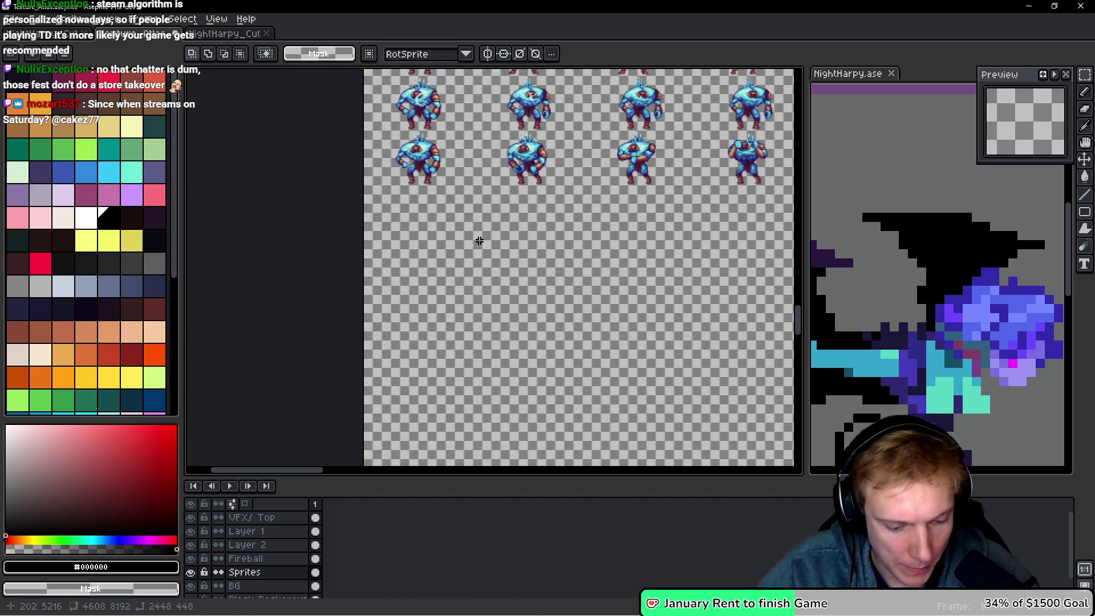
key(ctrl+v)
mouse_move(442, 252)
mouse_down()
mouse_move(599, 301)
mouse_move(409, 259)
mouse_move(529, 257)
mouse_up()
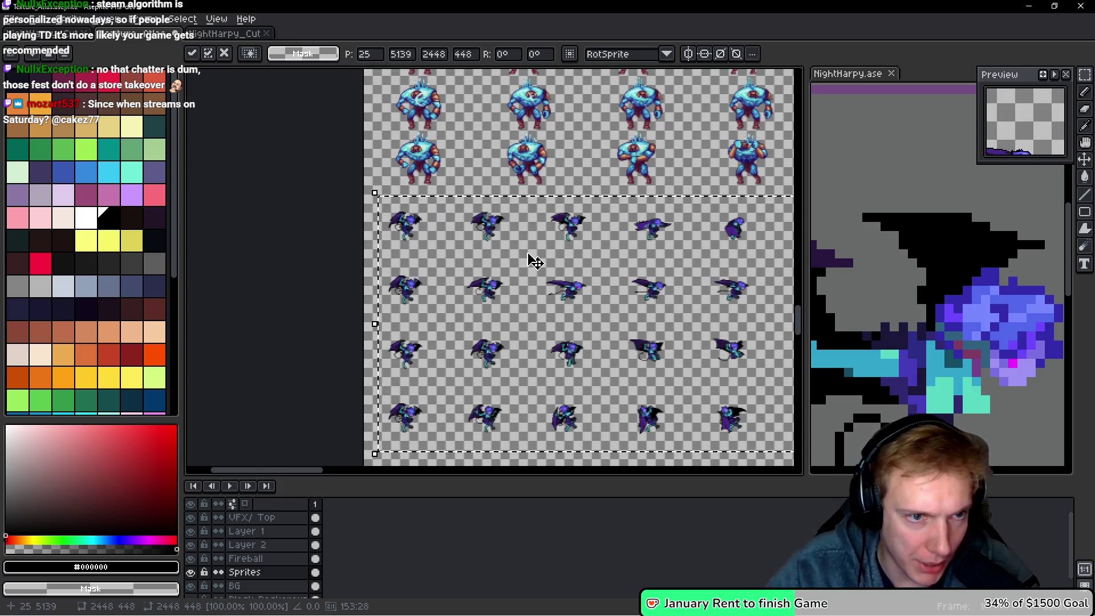
scroll(522, 229, up, 5)
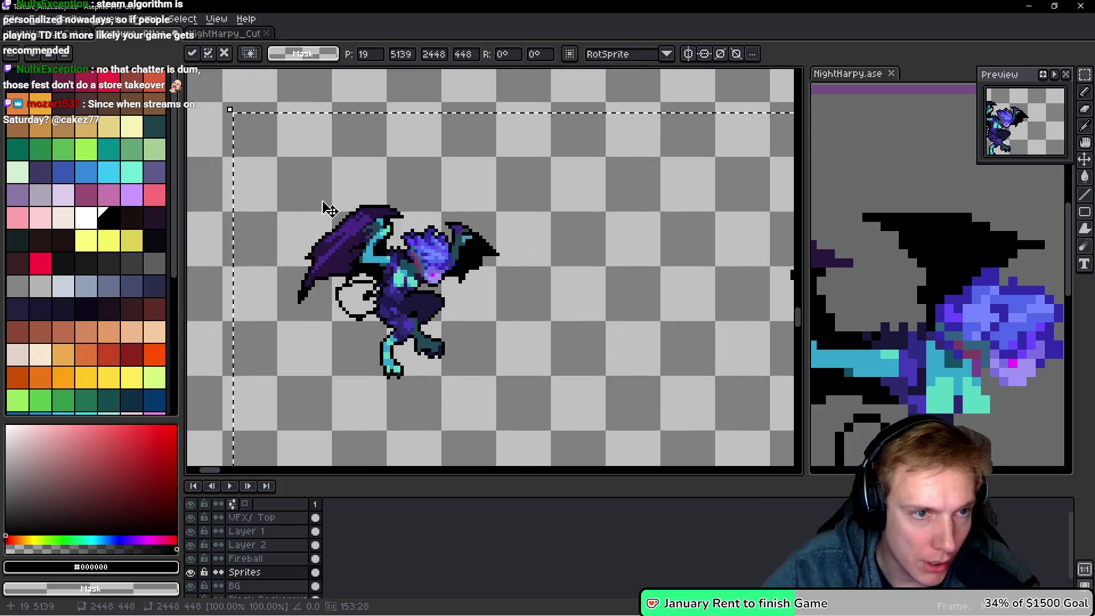
drag(515, 242, 454, 233)
key(Left)
key(Left)
key(Left)
key(Up)
key(Up)
key(Left)
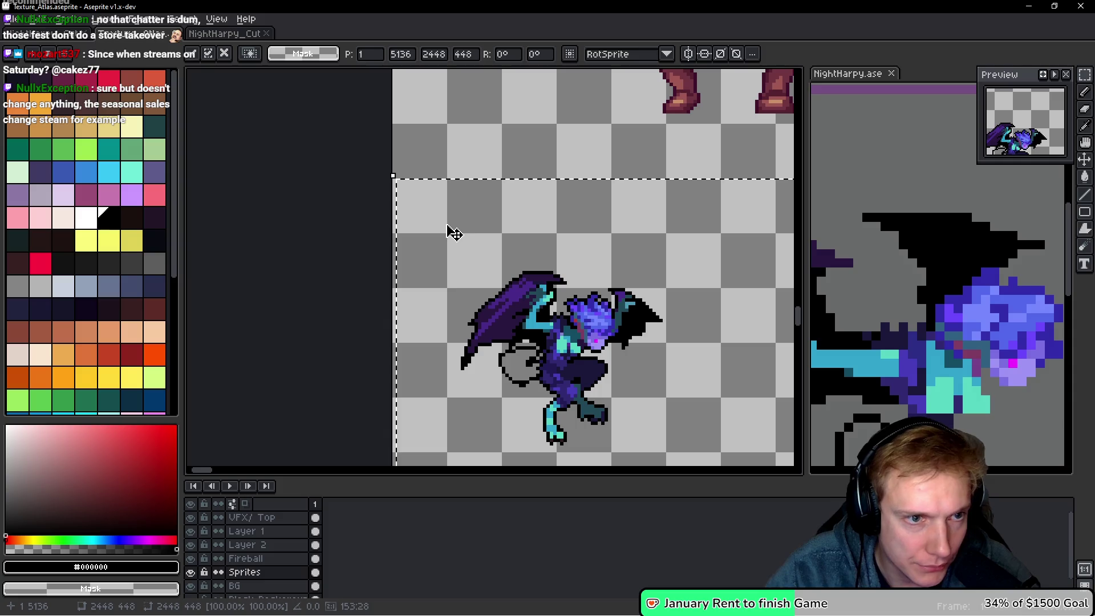
Save Texture_Atlas and re-export its sprite sheet.
key(ctrl+s)
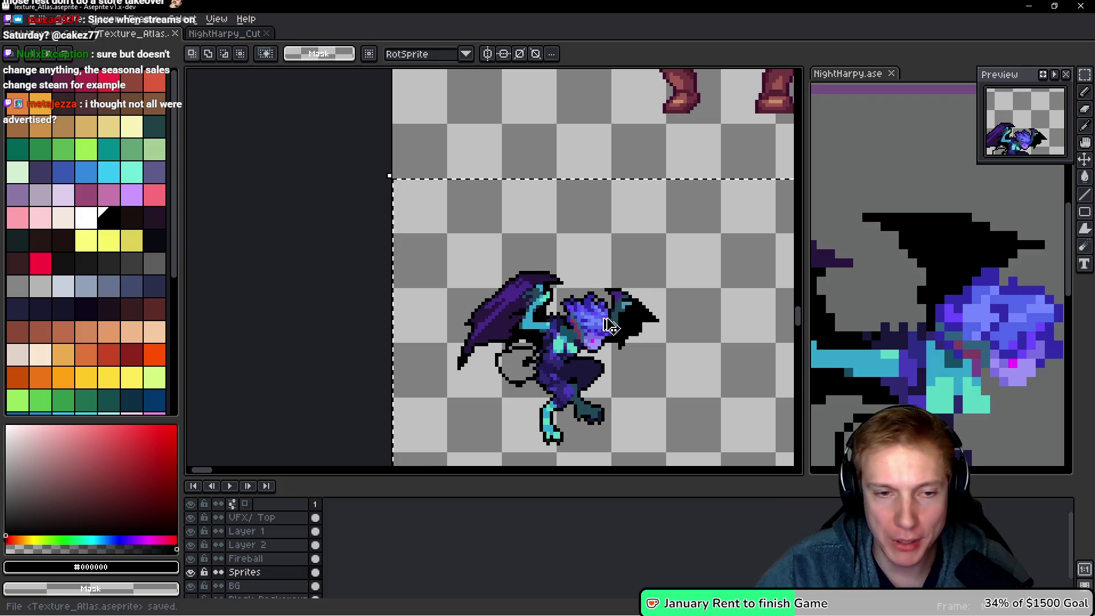
key(ctrl+e)
click(867, 259)
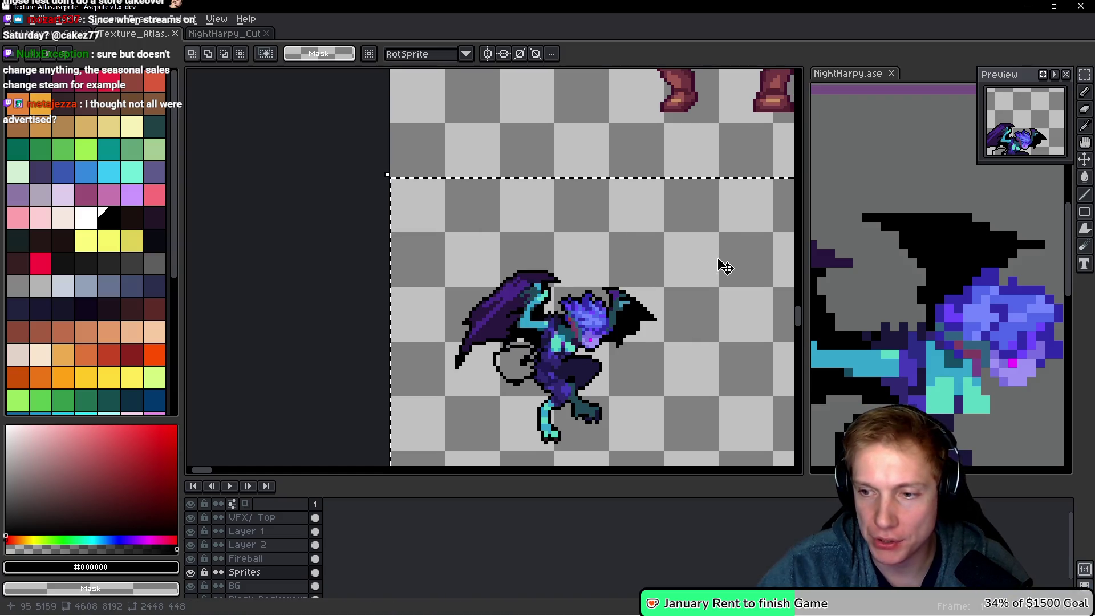
scroll(708, 251, right, 1)
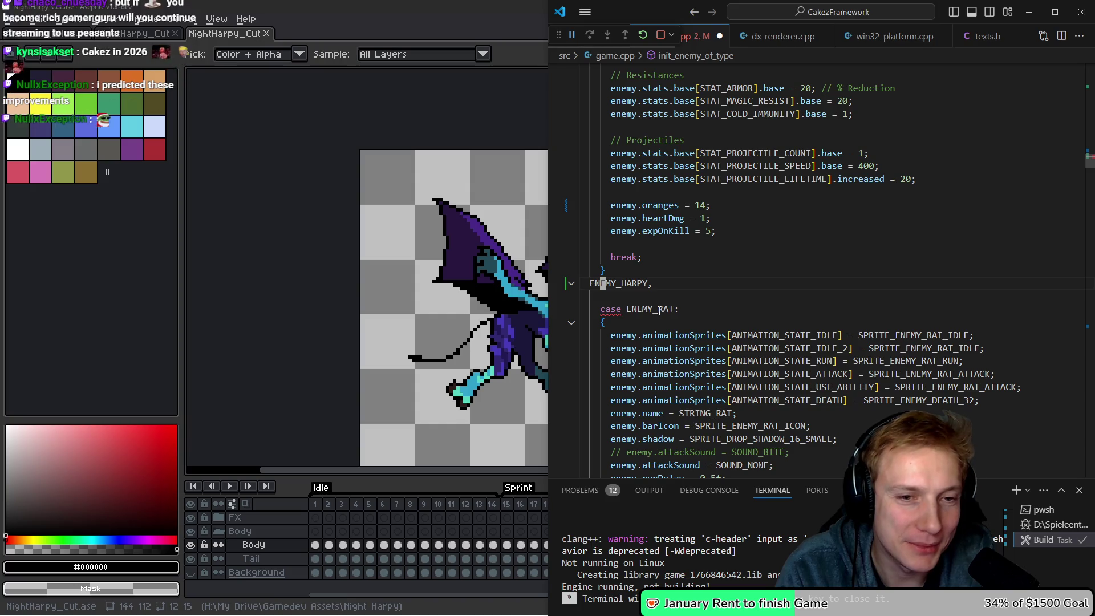
Restore the ENEMY_HARPY case in game.cpp with undo and redo, then start a build.
scroll(660, 311, down, 1)
key(ctrl+z)
key(ctrl+z)
key(ctrl+z)
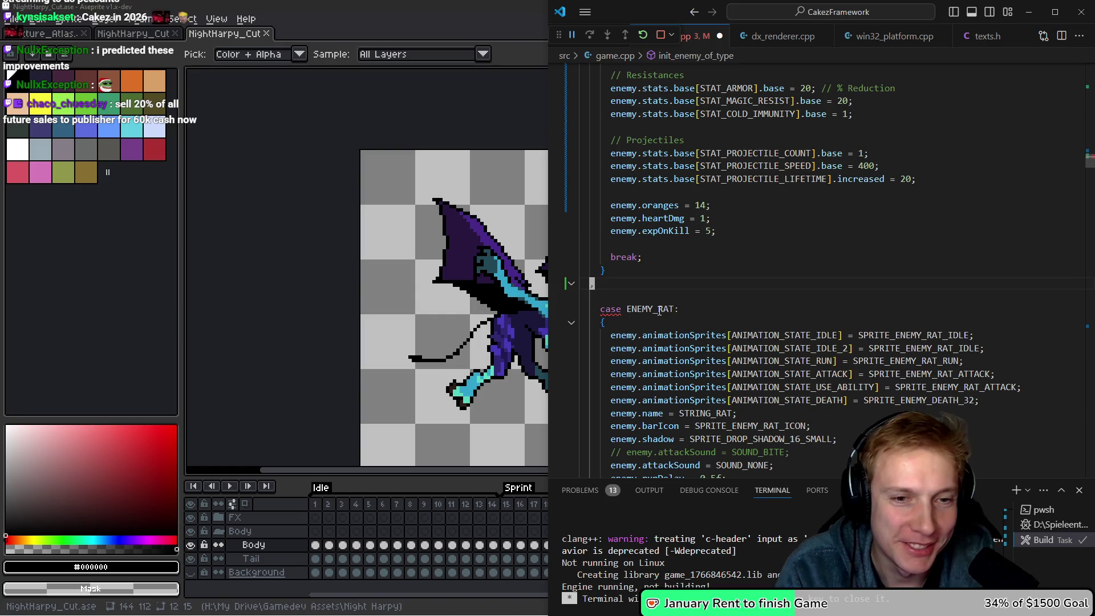
key(ctrl+z)
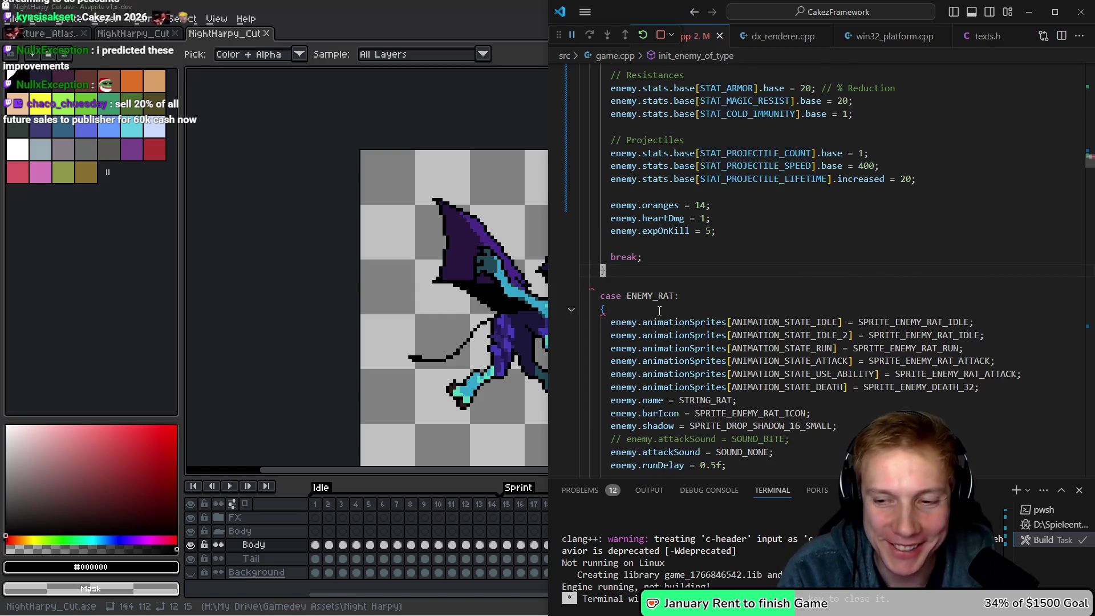
key(ctrl+y)
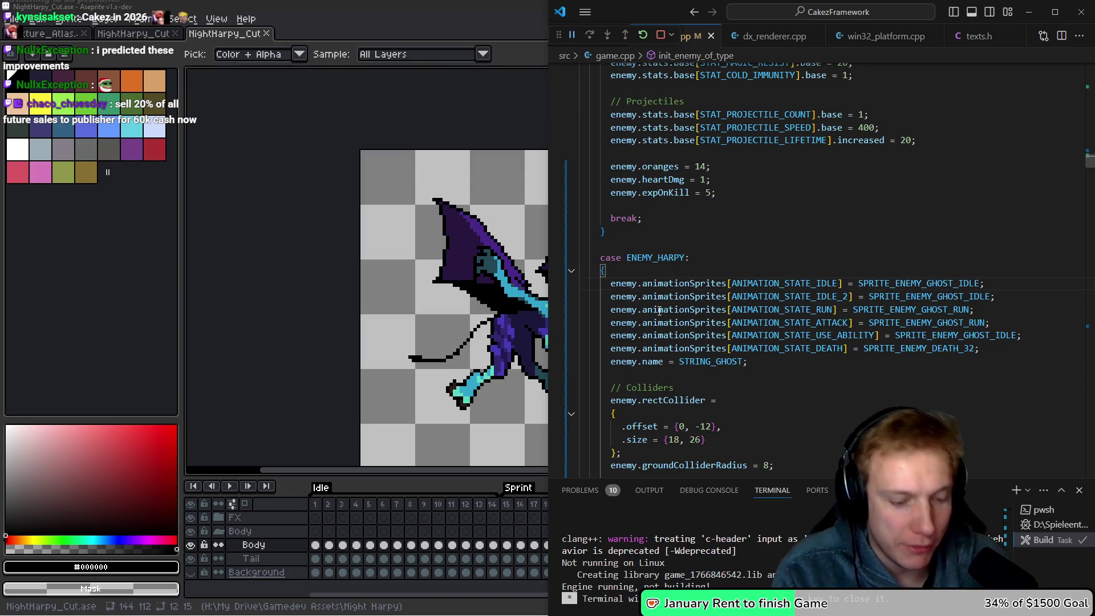
key(ctrl+shift+b)
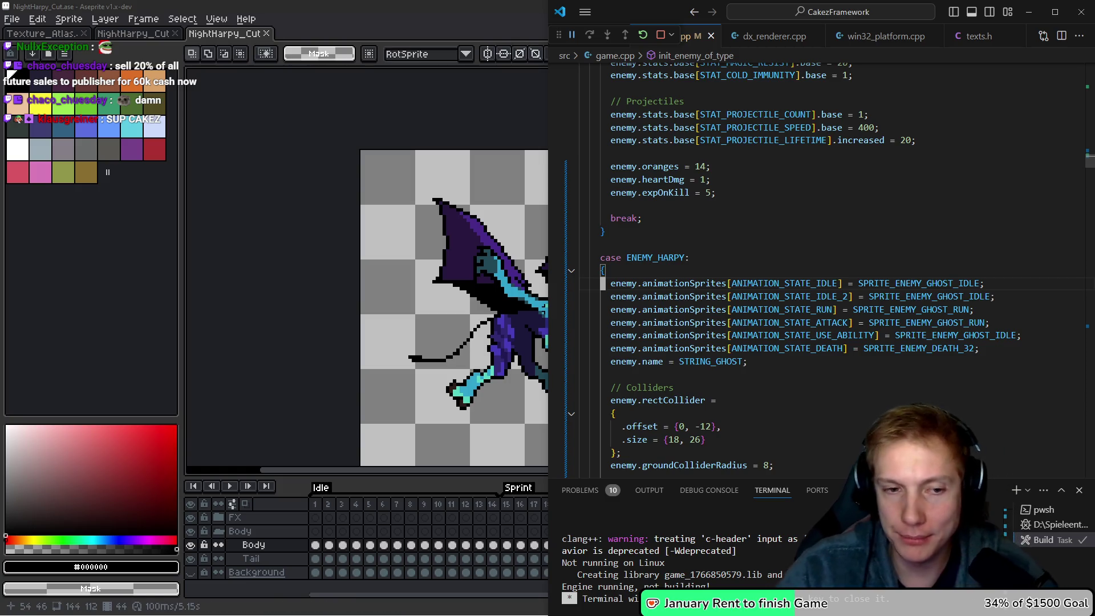
key(m)
Jump from SPRITE_ENEMY_GHOST_IDLE to its definition in assets.h and select the five ghost sprite ID lines.
click(708, 310)
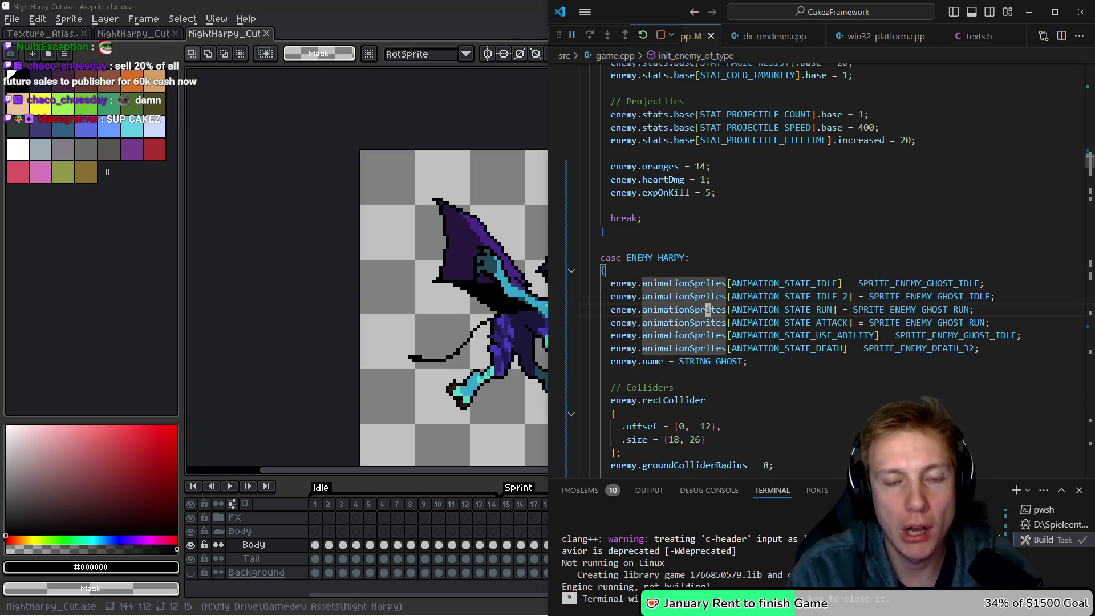
key(End)
key(Left)
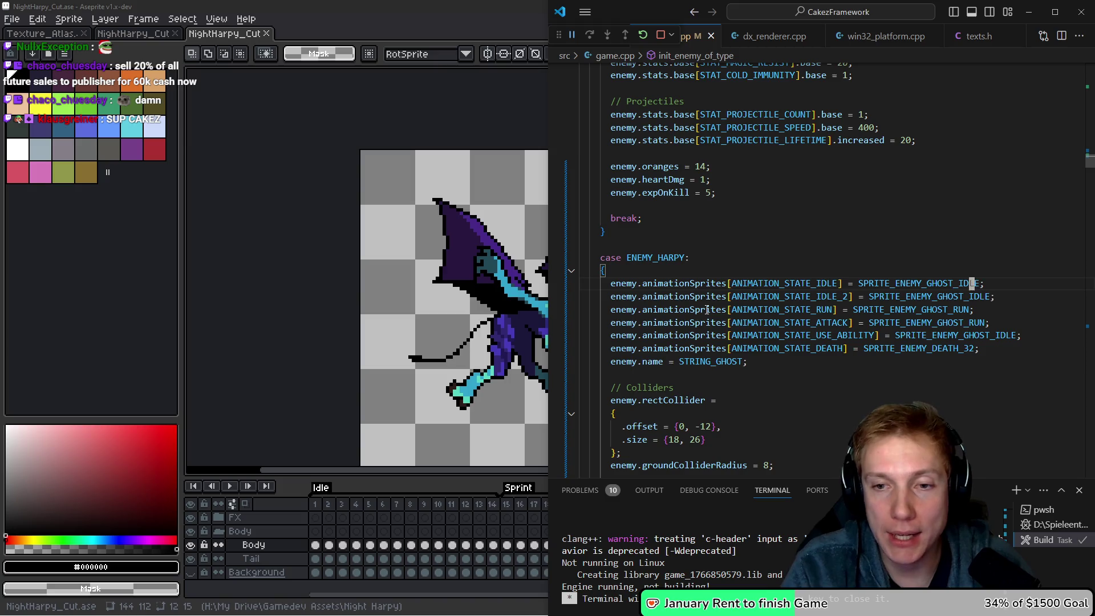
key(F12)
key(Down)
key(shift+Up)
key(shift+Up)
key(shift+Up)
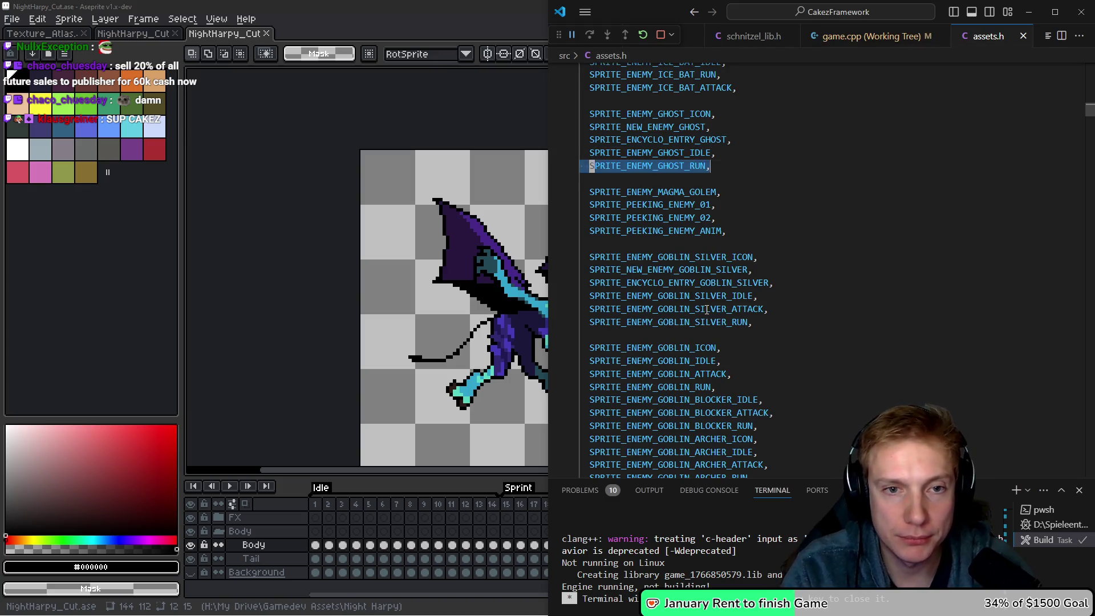
Paste a copy of the five GHOST sprite enum lines below the ghost block.
key(Escape)
key(Up)
key(Up)
key(Up)
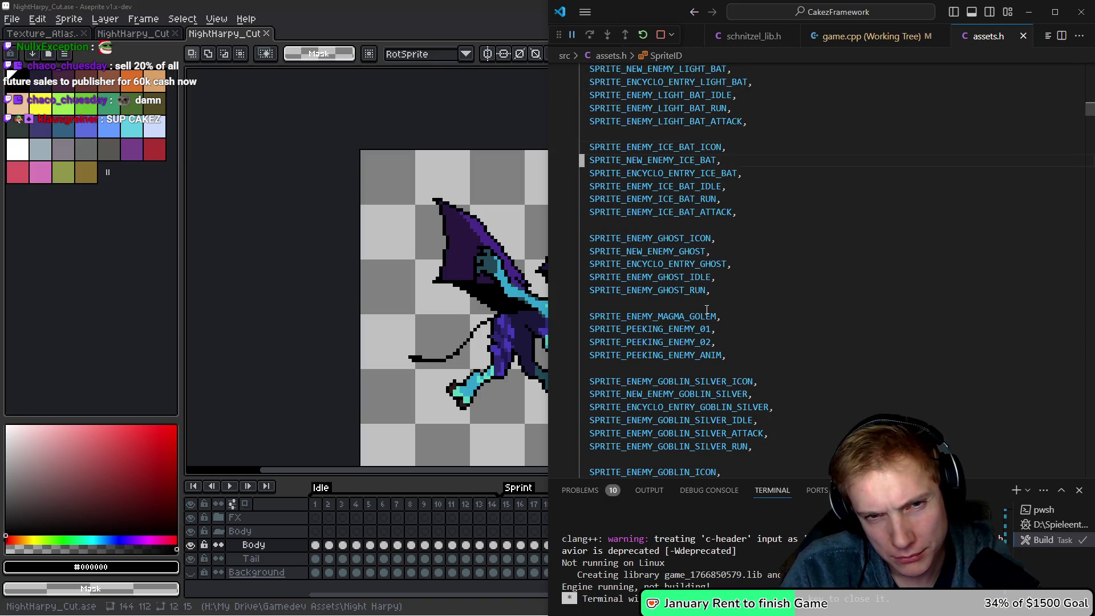
key(Down)
key(Down)
key(Down)
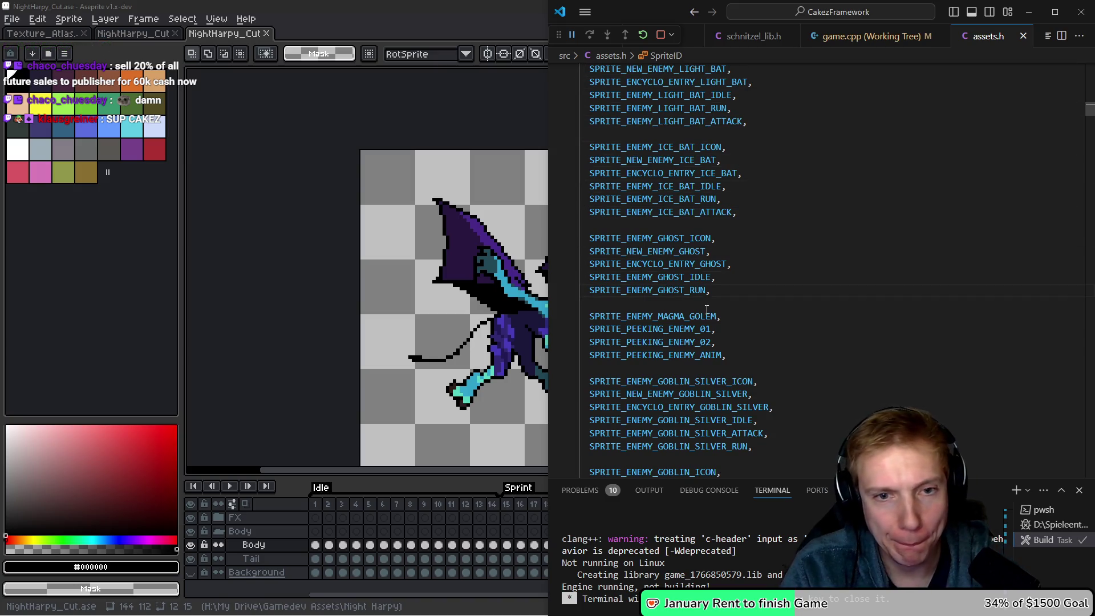
key(ctrl+v)
key(Left)
key(Left)
key(Left)
Rename the copied ICON, NEW_ENEMY and ENCYCLO_ENTRY IDs from GHOST to HARPY.
key(BackSpace)
key(BackSpace)
key(BackSpace)
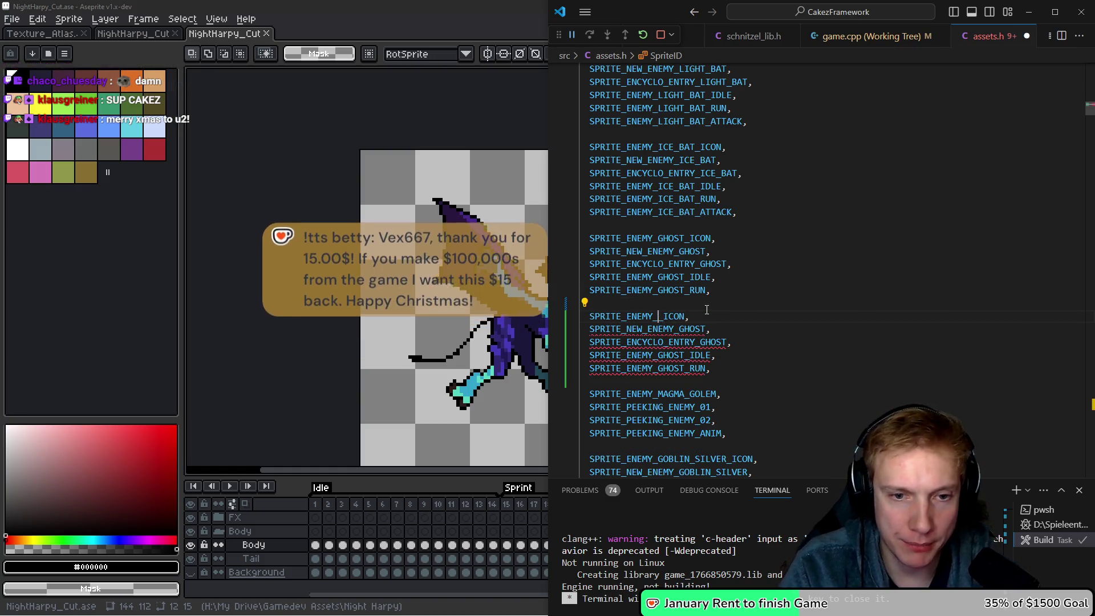
text(HARPO)
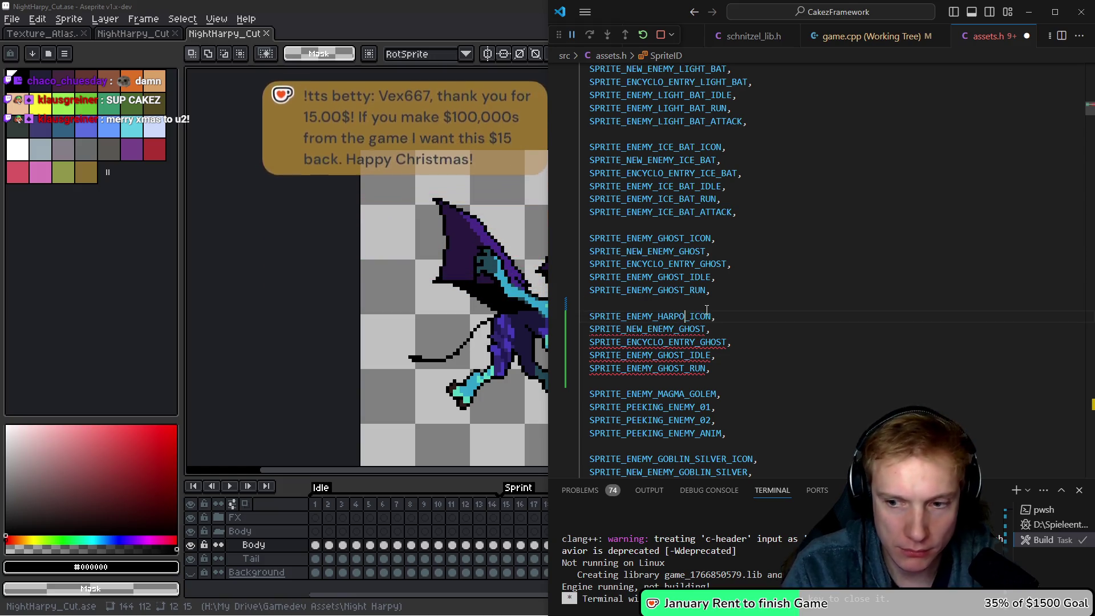
text(Y)
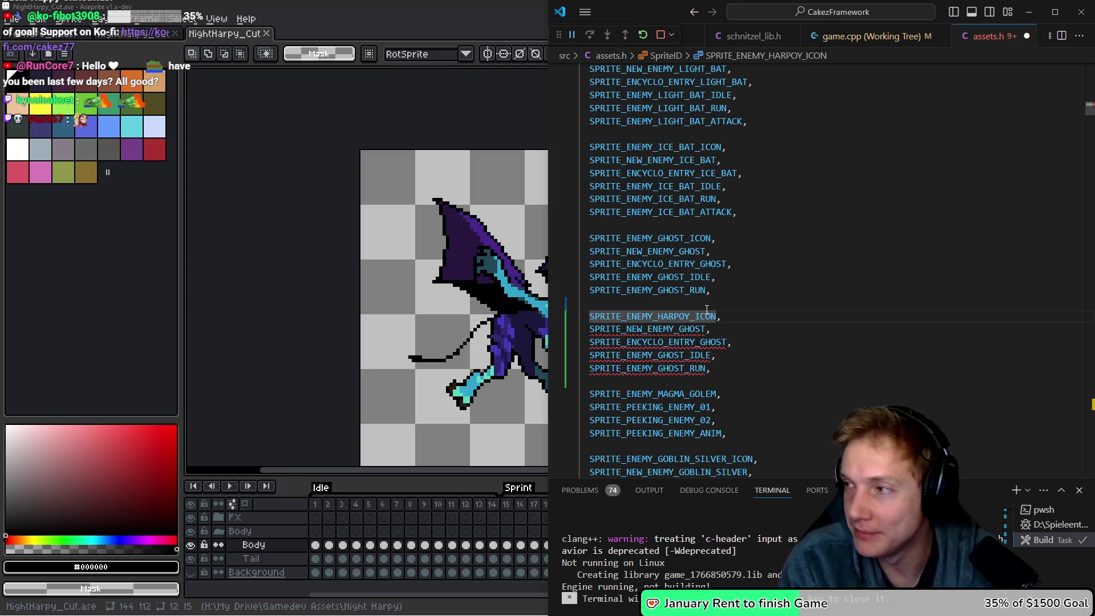
key(BackSpace)
key(BackSpace)
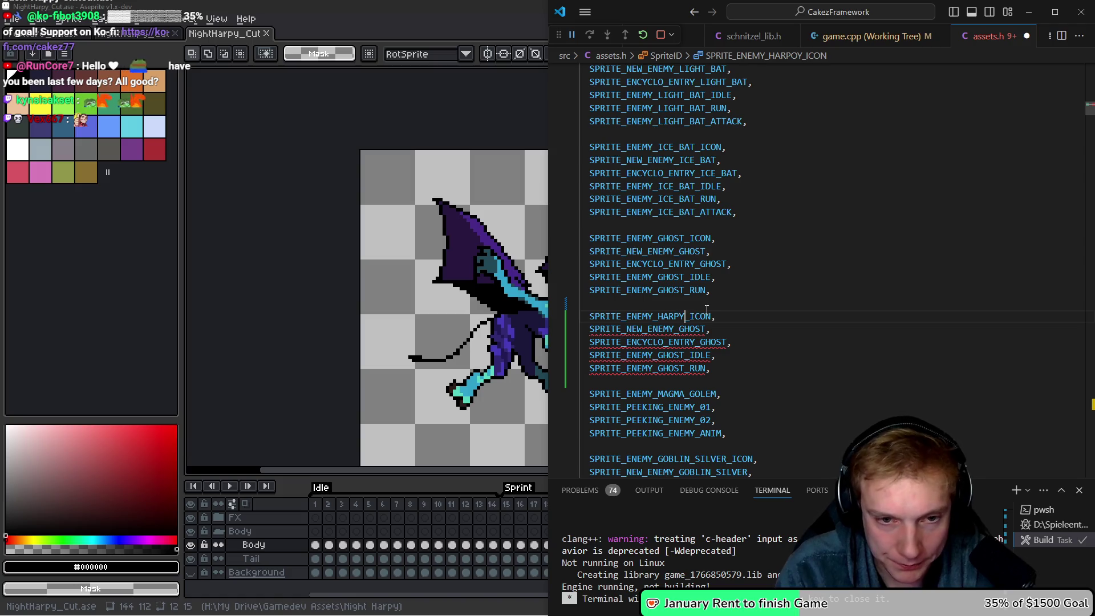
key(Right)
key(Right)
key(Right)
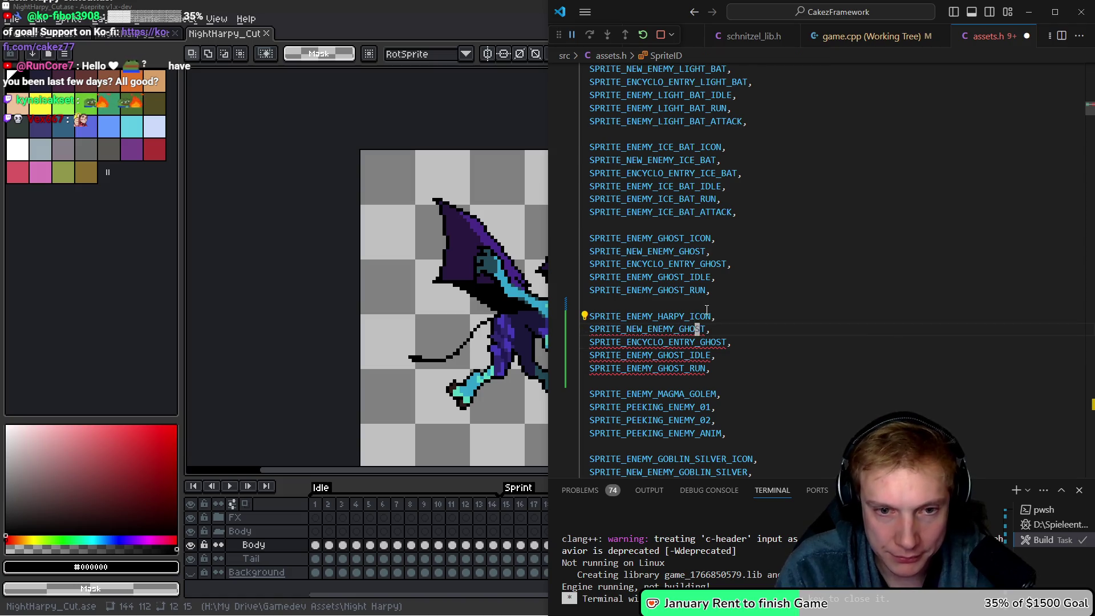
key(BackSpace)
key(BackSpace)
key(BackSpace)
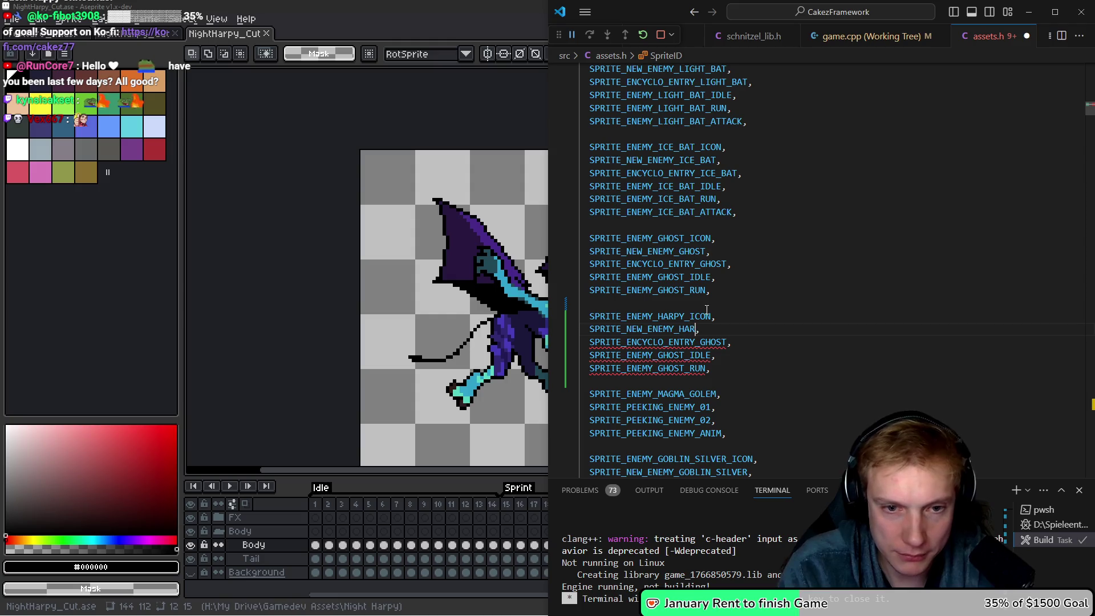
key(Right)
key(ctrl+shift+Right)
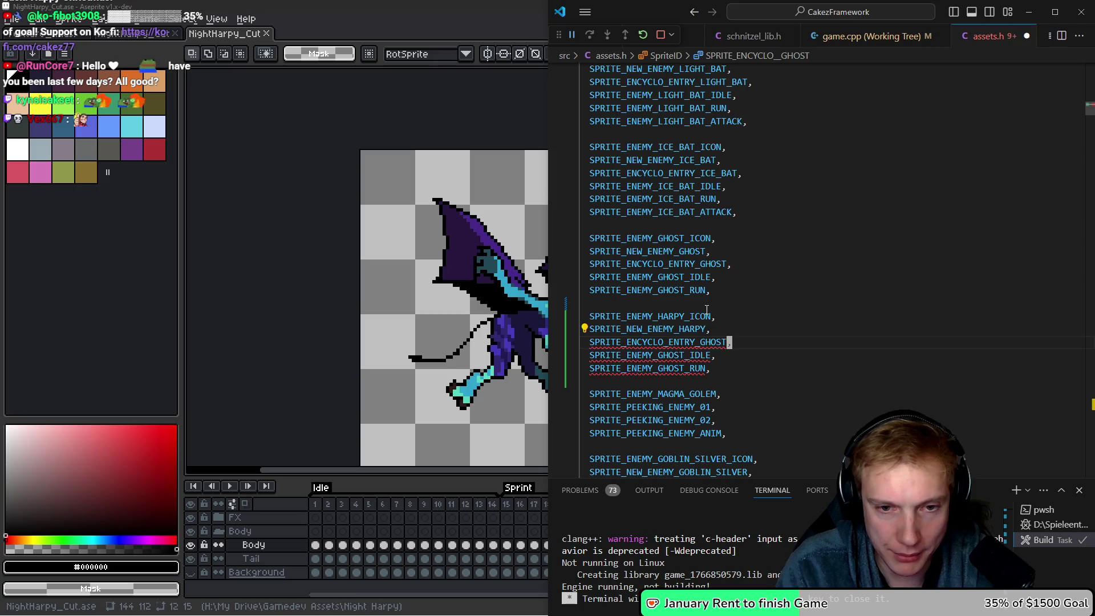
text(H)
text(ARPY)
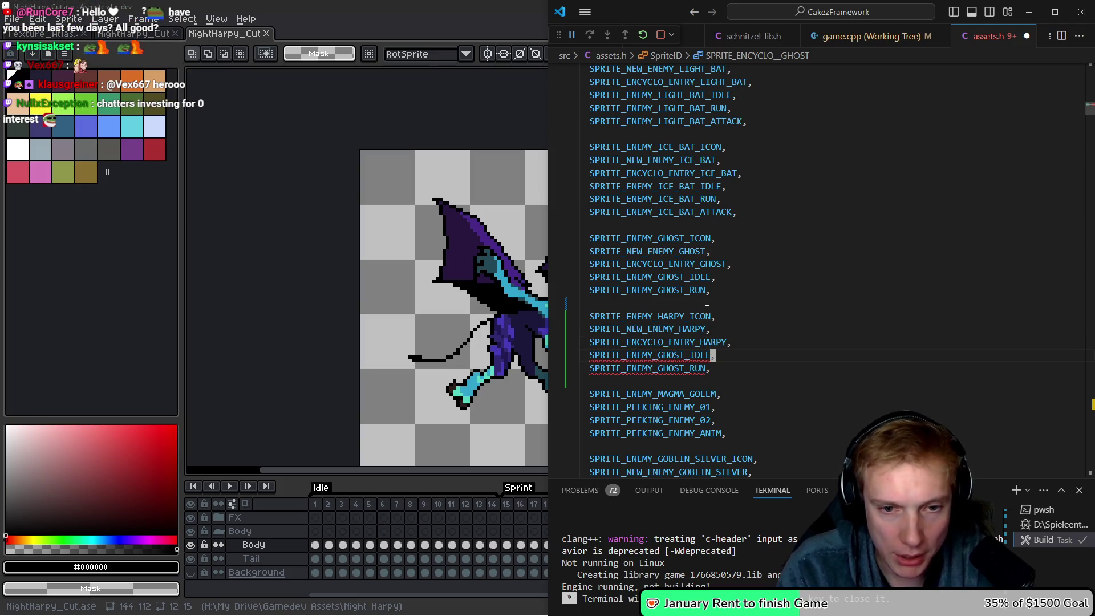
Rename the copied IDLE and RUN IDs to HARPY together with multi-cursor.
key(Left)
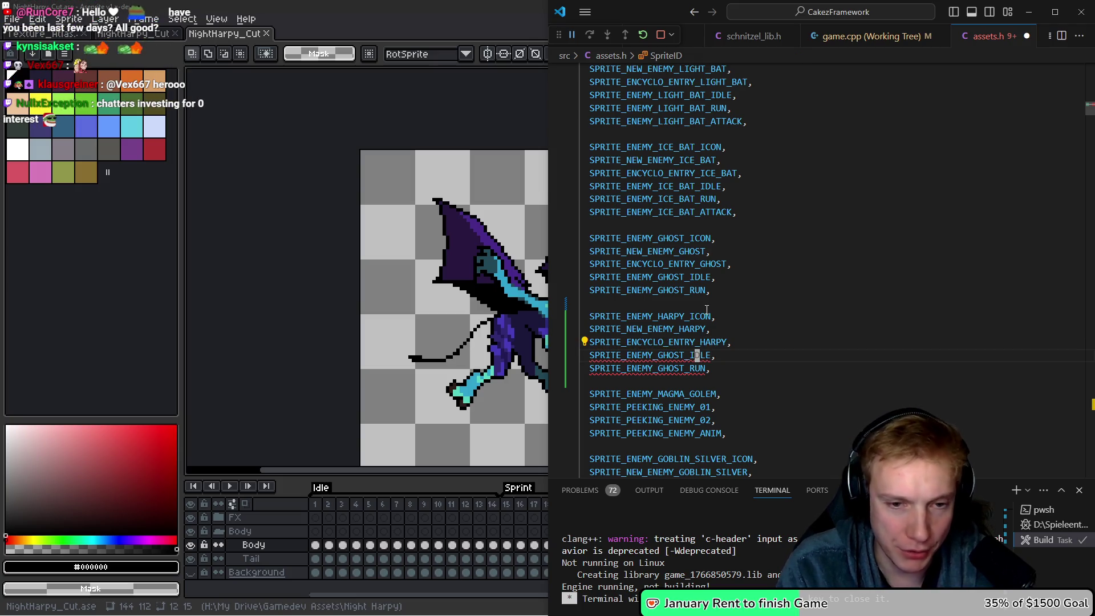
key(ctrl+alt+Down)
key(shift+Left)
key(shift+Left)
key(shift+Left)
text(H)
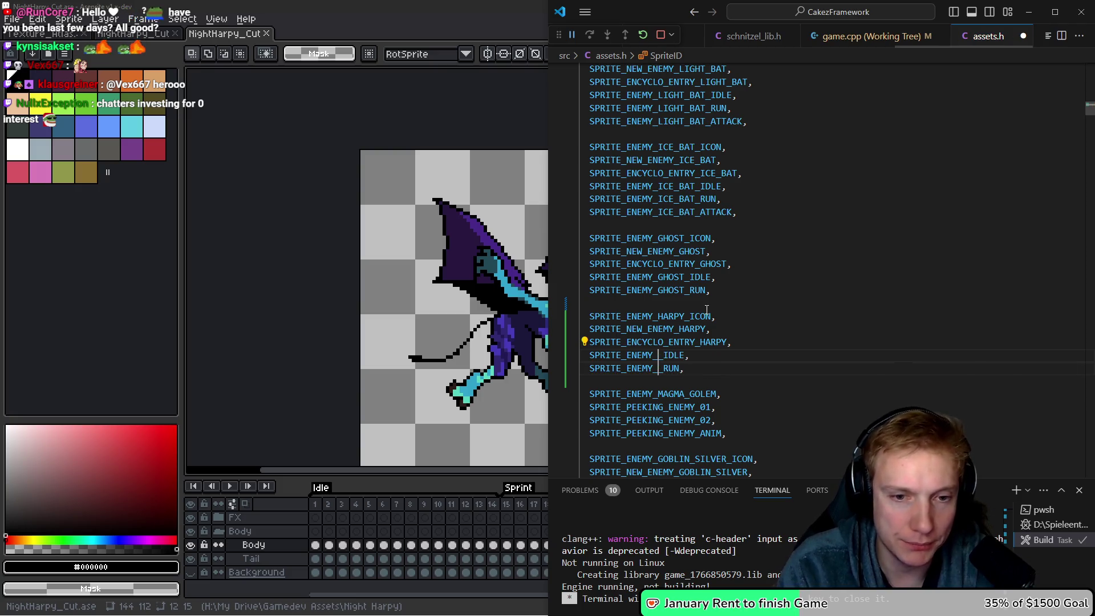
text(ARPY)
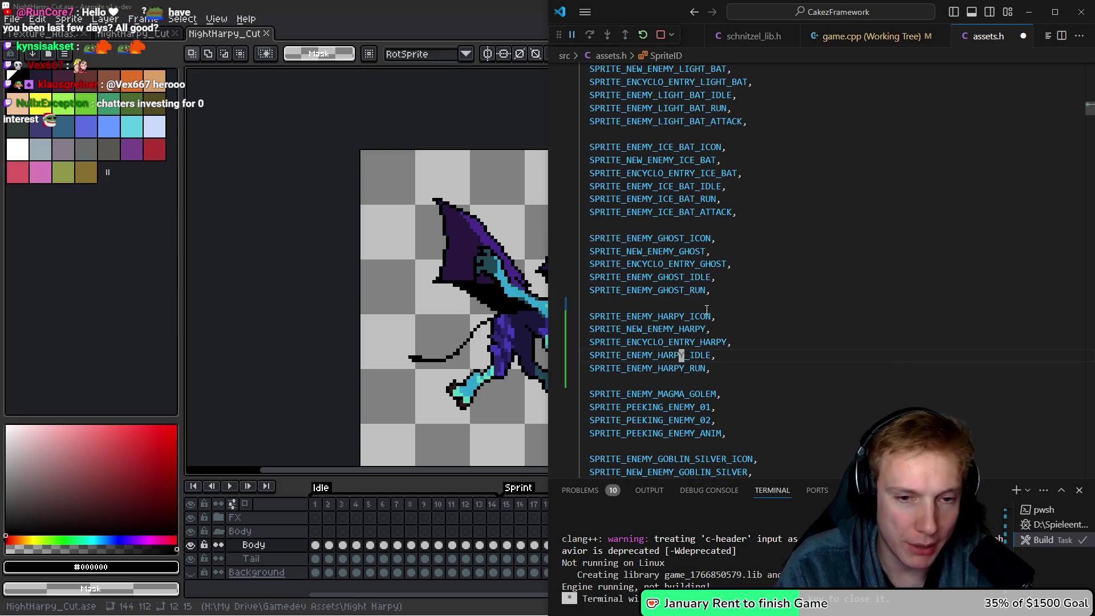
key(Escape)
Duplicate the HARPY_RUN line and rename the copy HARPY_ATTACK.
key(Down)
key(shift+alt+Down)
key(End)
key(Left)
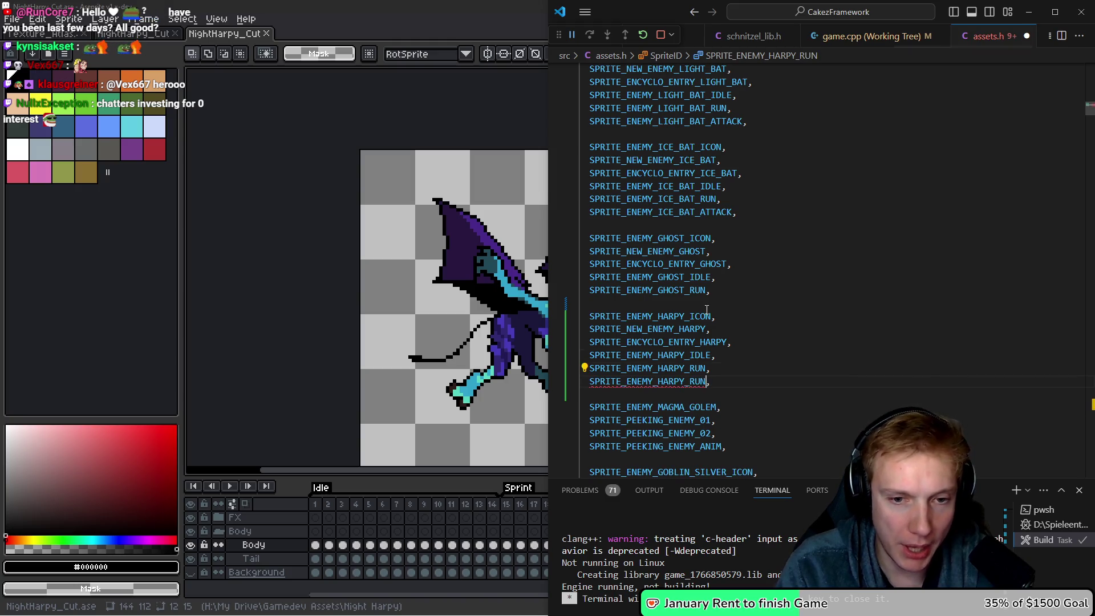
key(BackSpace)
key(BackSpace)
key(BackSpace)
text(ATTA)
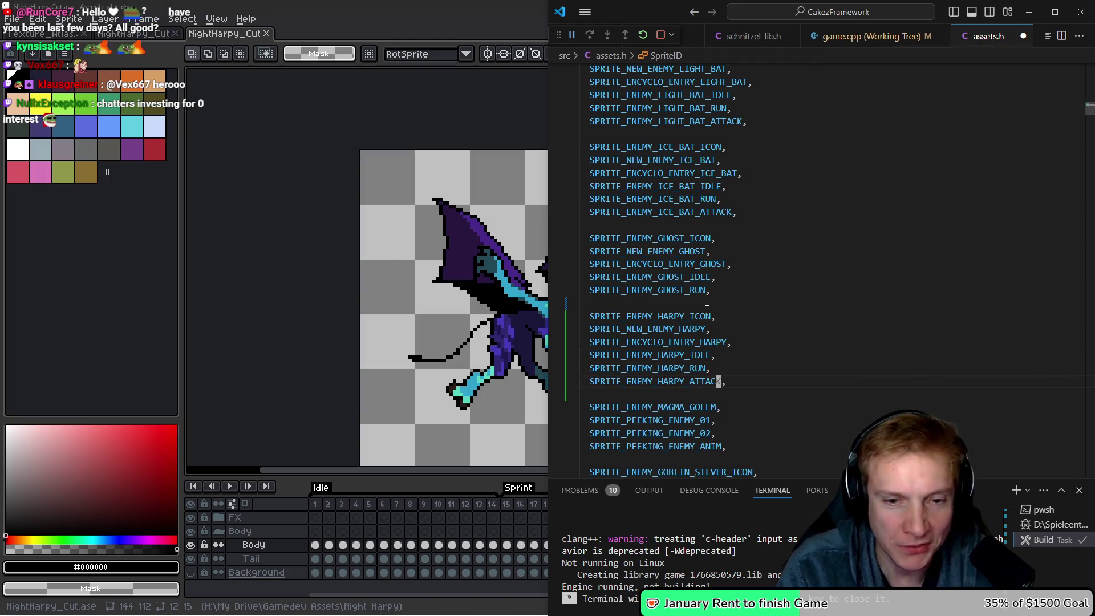
text(CK)
click(375, 354)
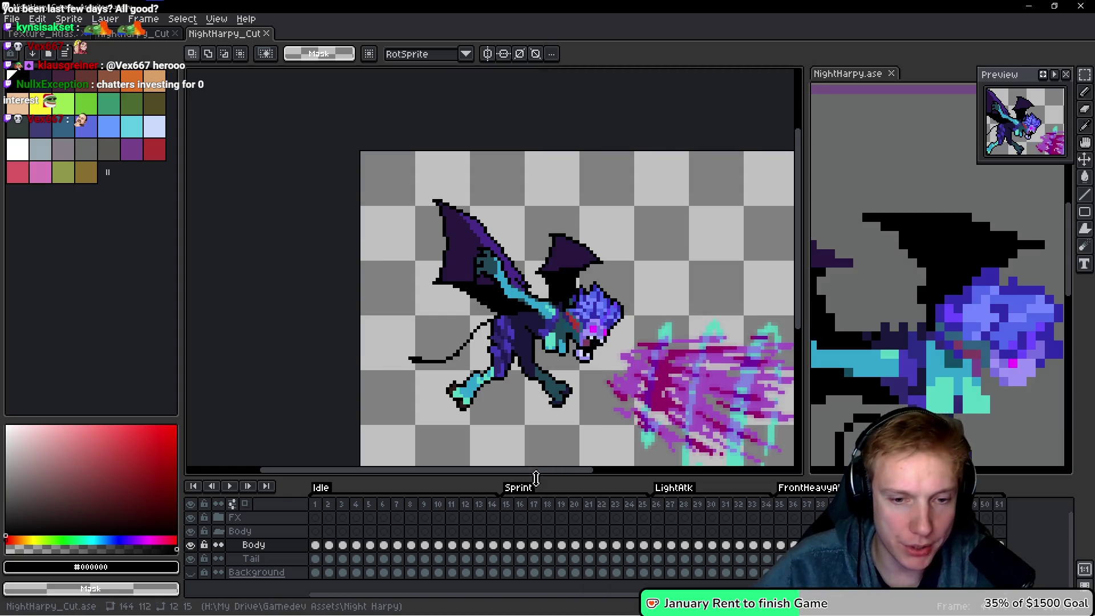
Duplicate HARPY_ATTACK twice, rename the copies HARPY_DASH and HARPY_SCREAM, and save assets.h.
drag(657, 504, 889, 506)
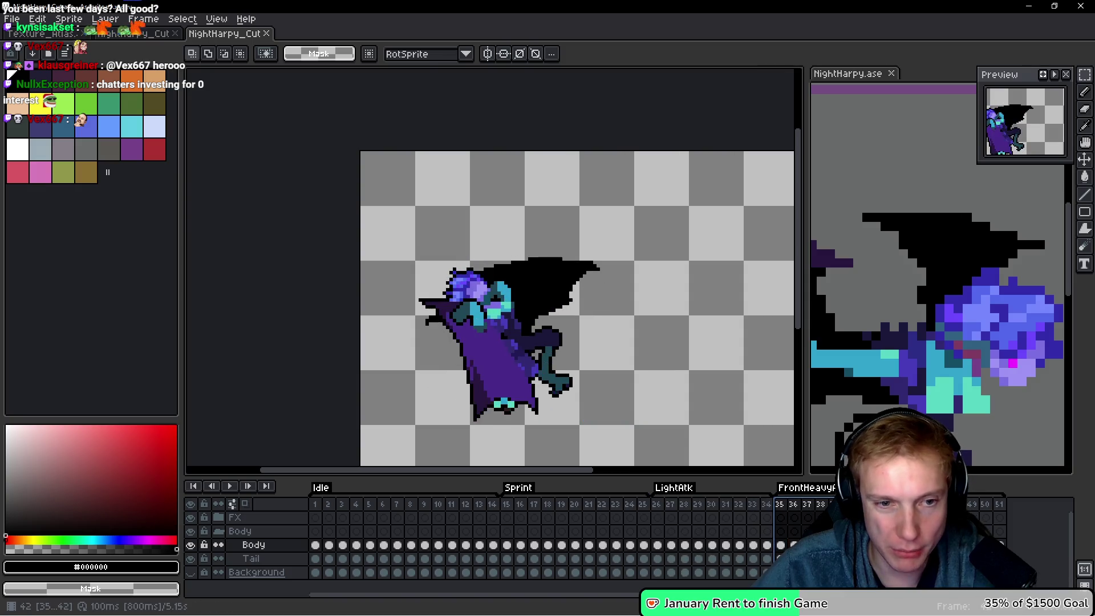
key(alt+Tab)
key(shift+alt+Down)
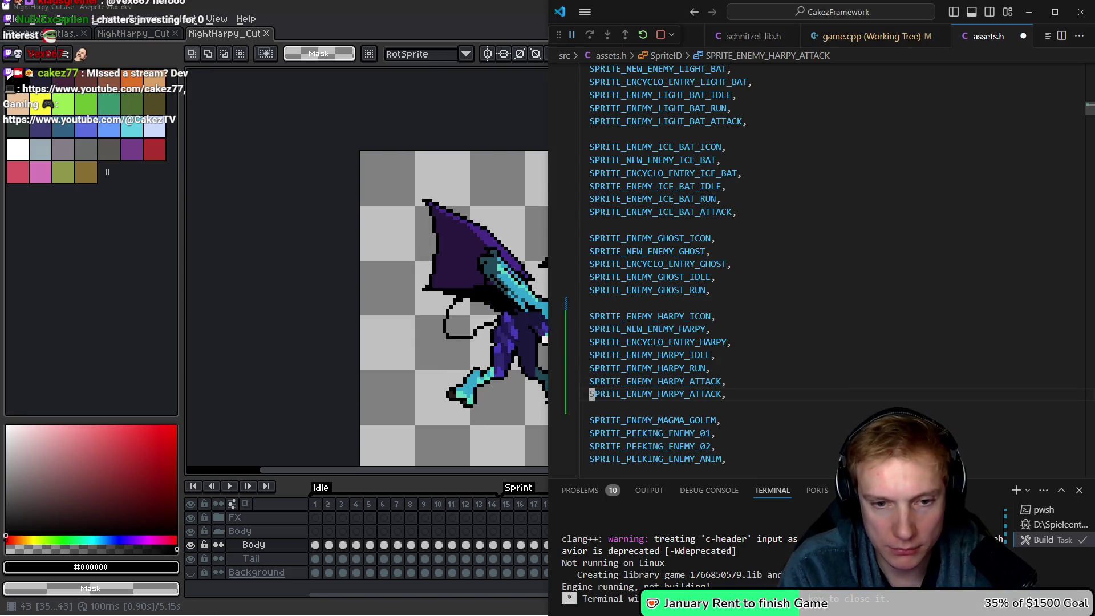
key(shift+alt+Up)
key(Right)
key(BackSpace)
key(BackSpace)
key(BackSpace)
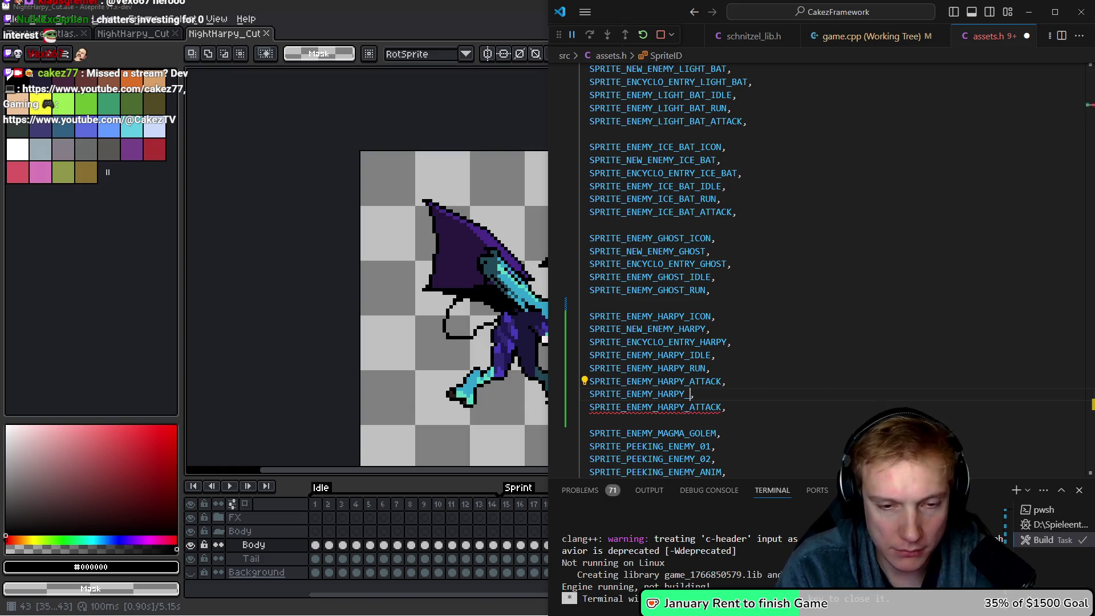
text(DASH)
text(jl)
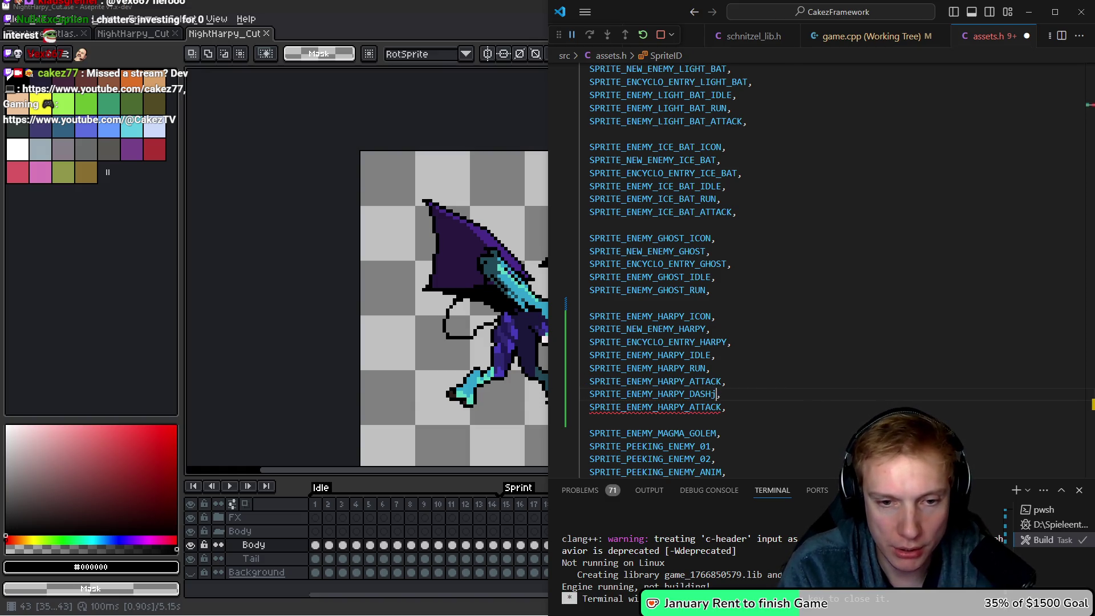
key(BackSpace)
click(724, 406)
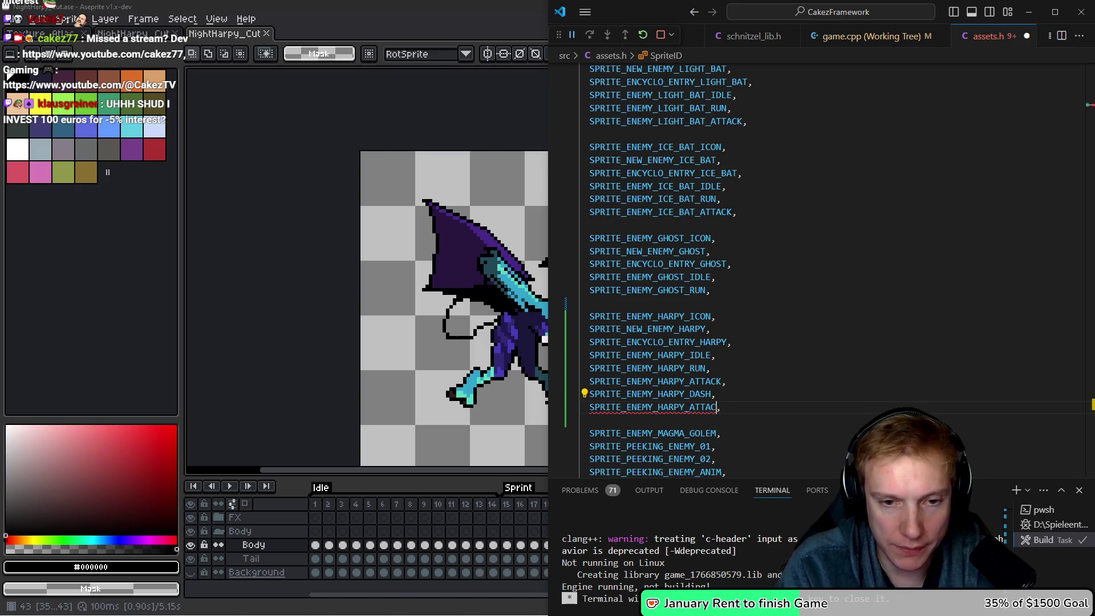
key(BackSpace)
key(BackSpace)
text(SCREAM)
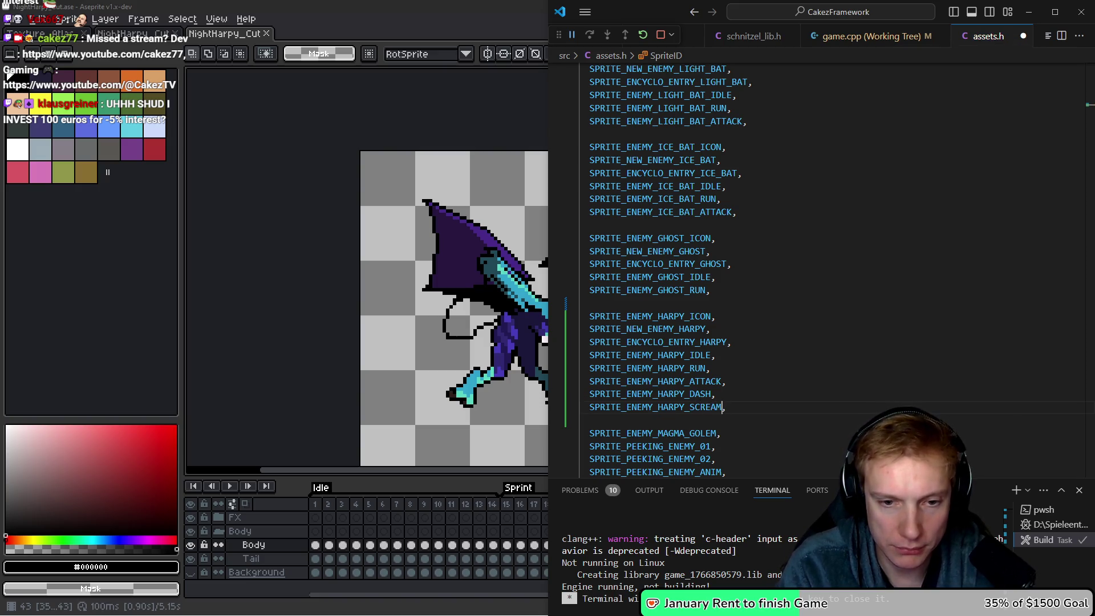
key(Tab)
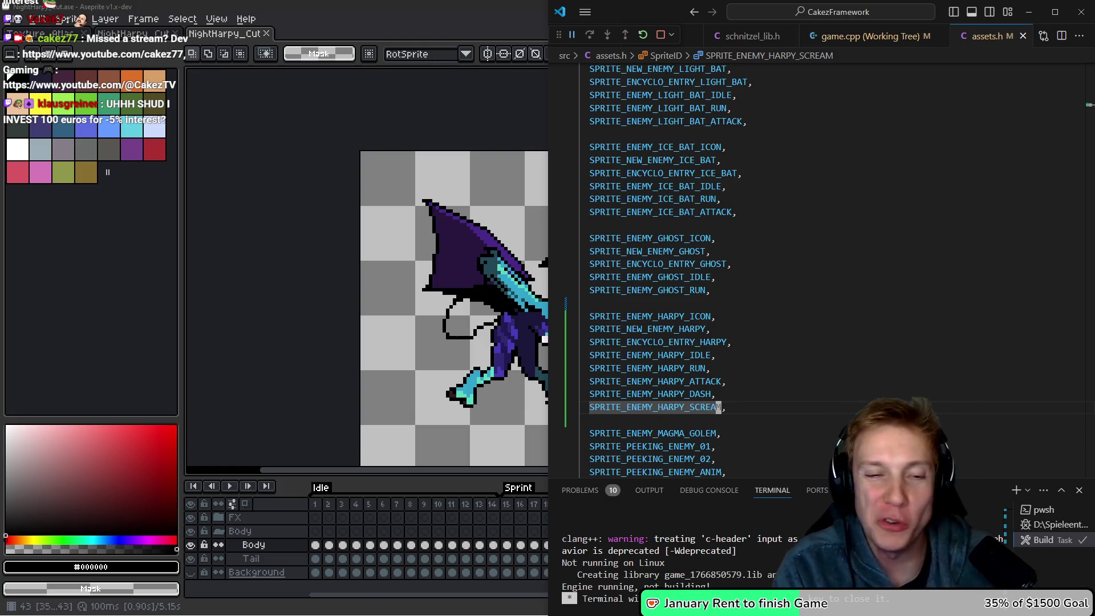
Paste the harpy sprite IDs below the ghost entries in the SPRITES atlas-offset table.
key(shift+Up)
key(shift+Up)
key(shift+Up)
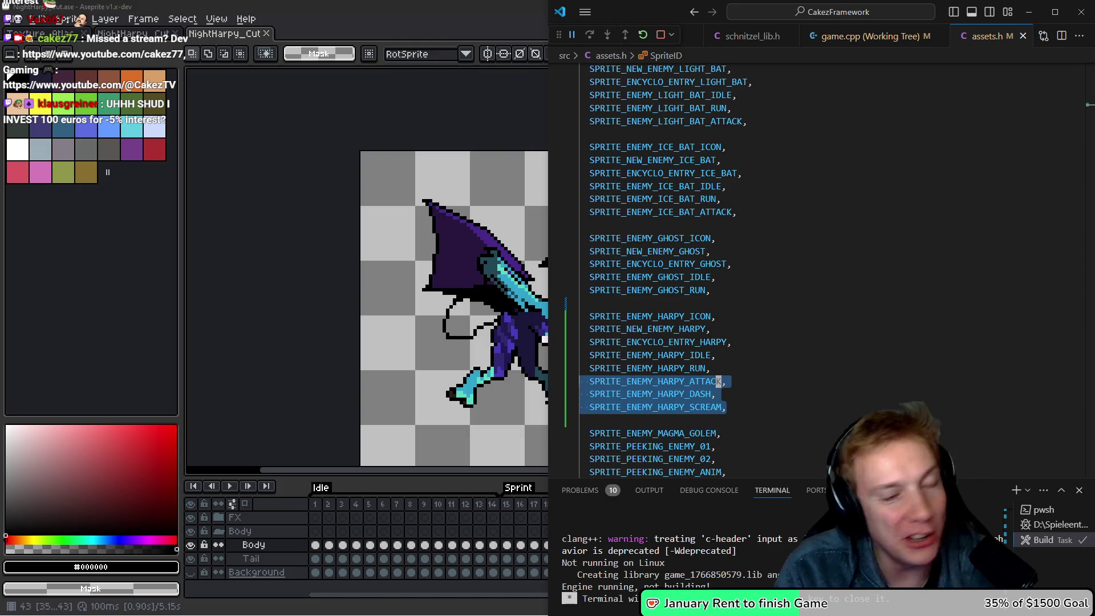
key(Escape)
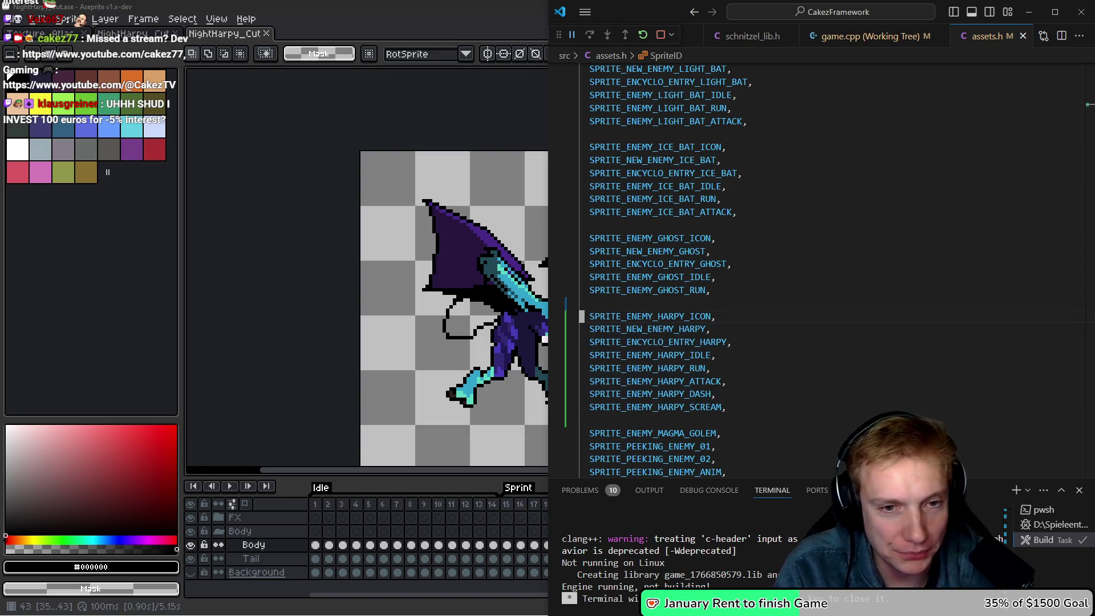
key(ctrl+shift+Right)
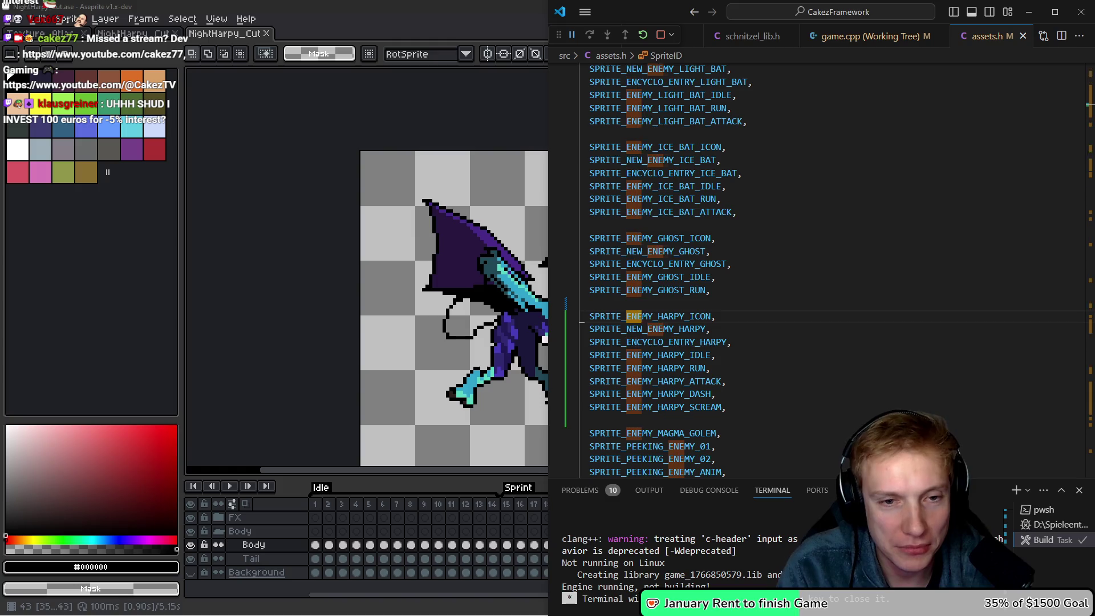
key(ctrl+d)
key(Escape)
key(Down)
key(Down)
key(Down)
text(SPRITE_ENEMY_HARPY_ICON, SPRITE_NEW_ENEMY_HARPY, SPRITE_ENCYCLO_ENTRY_HARPY, SPRITE_ENEMY_HARPY_IDLE, SPRITE_ENEMY_HARPY_RUN, SPRITE_ENEMY_HARPY_ATTACK, SPRITE_ENEMY_HARPY_DASH, SPRITE_ENEMY_HARPY_SCREAM,)
key(ctrl+alt+Down)
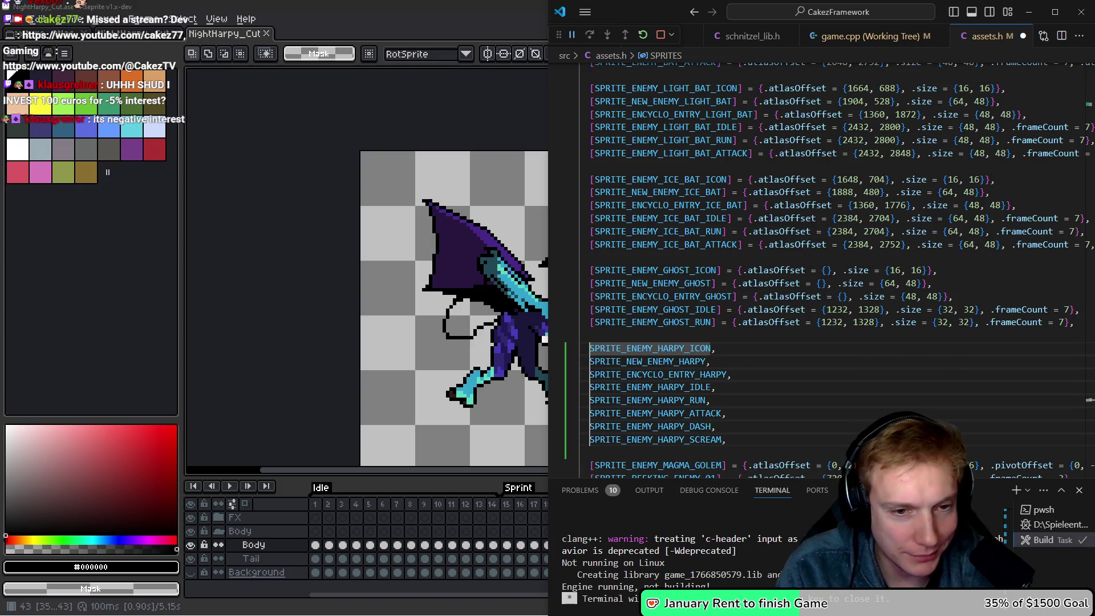
Wrap each harpy name in [ ] and add = {.atlasOffset = {}, .size = {}} on every line.
key(ctrl+shift+Right)
text([)
key(Right)
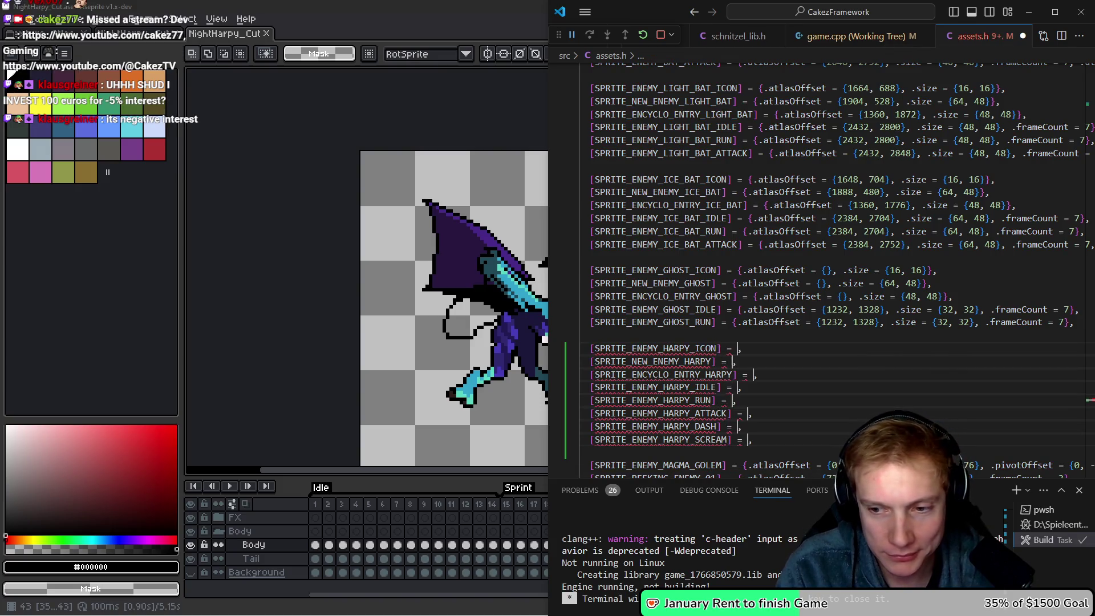
text(= {.)
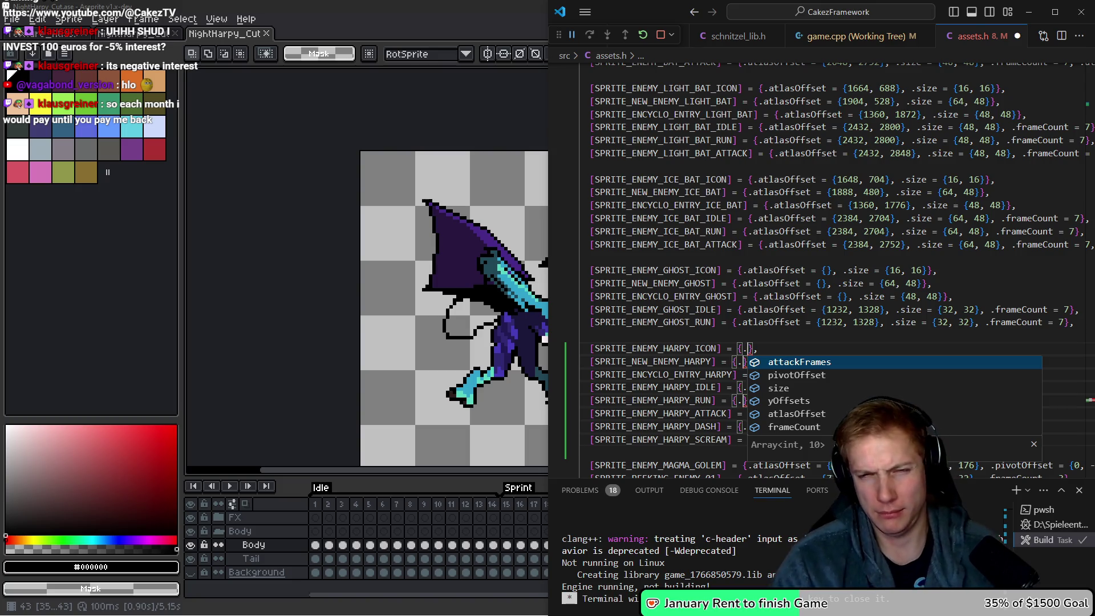
text(at)
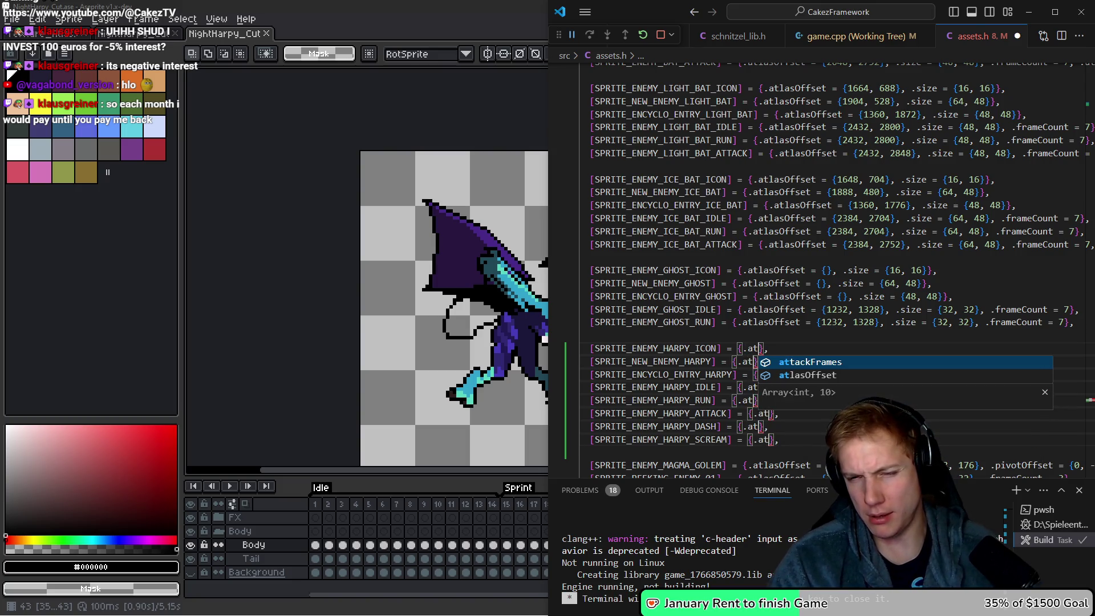
key(Down)
key(Tab)
text(= {}, .size = )
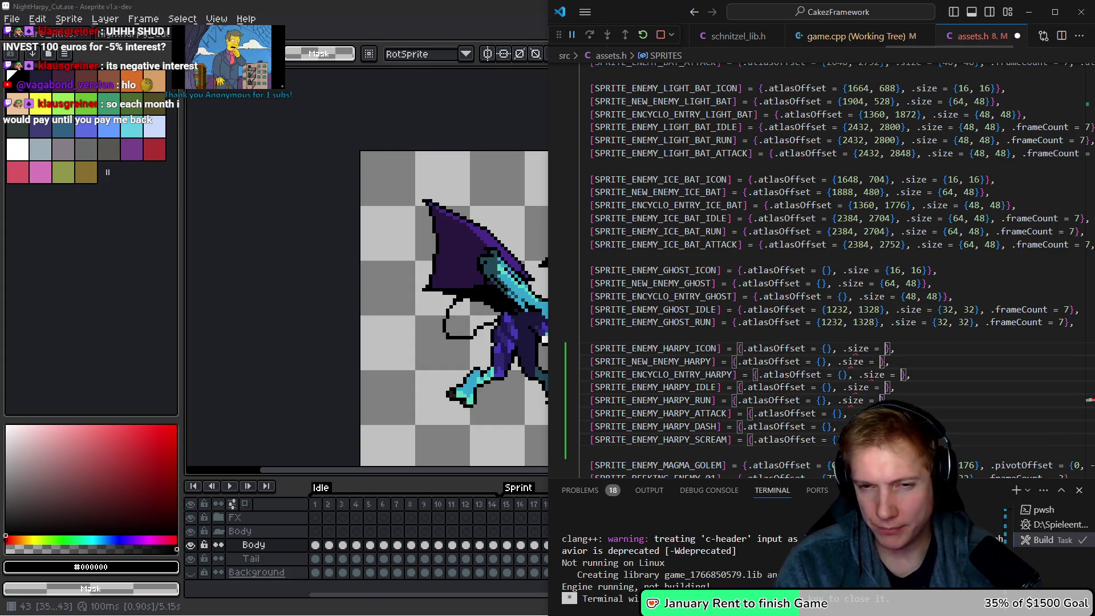
text({)
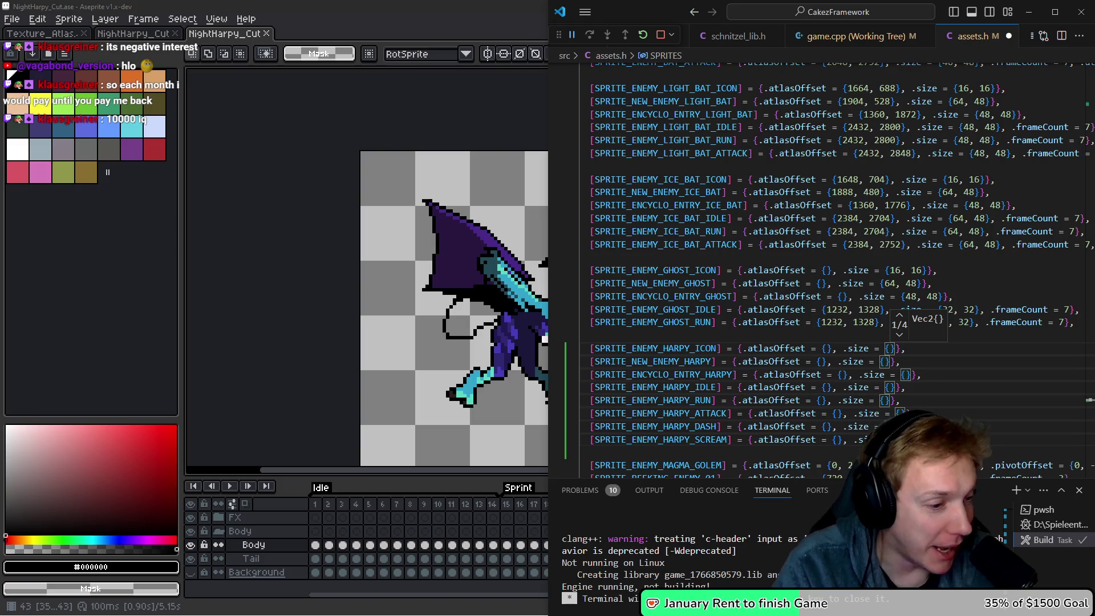
click(316, 274)
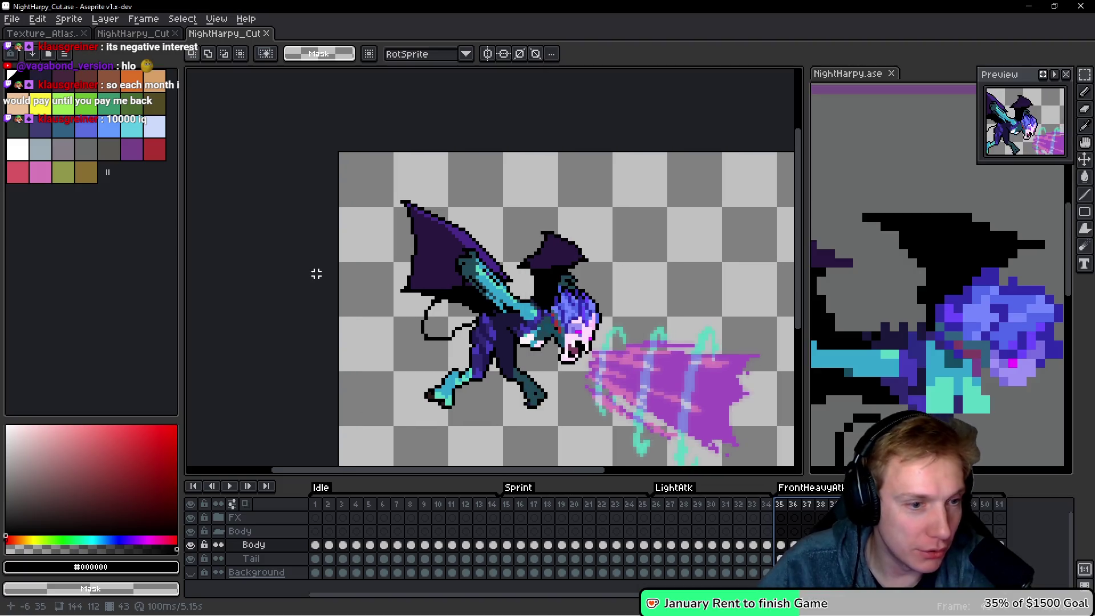
Fill each harpy size with 144, 112 and start a .pivotOffset = {- field.
key(alt+Tab)
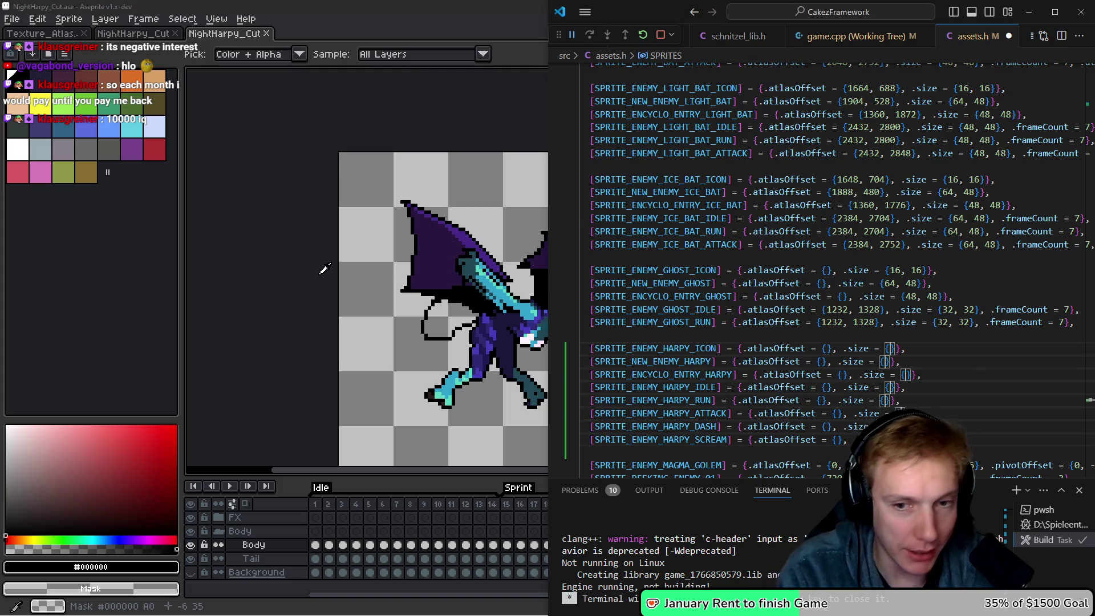
text(, 112)
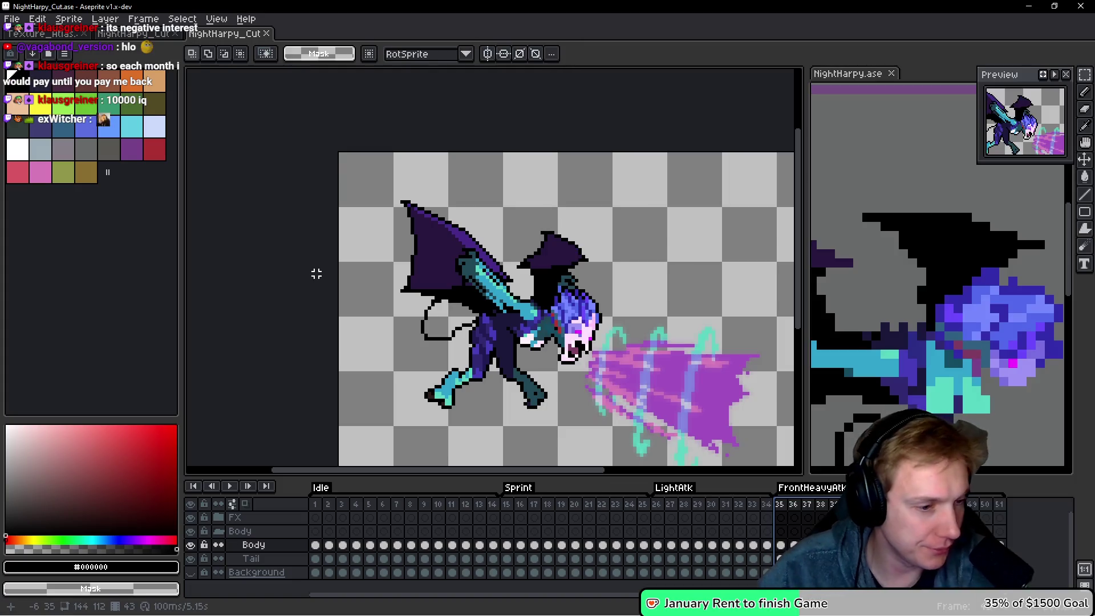
key(Right)
text(, .pi)
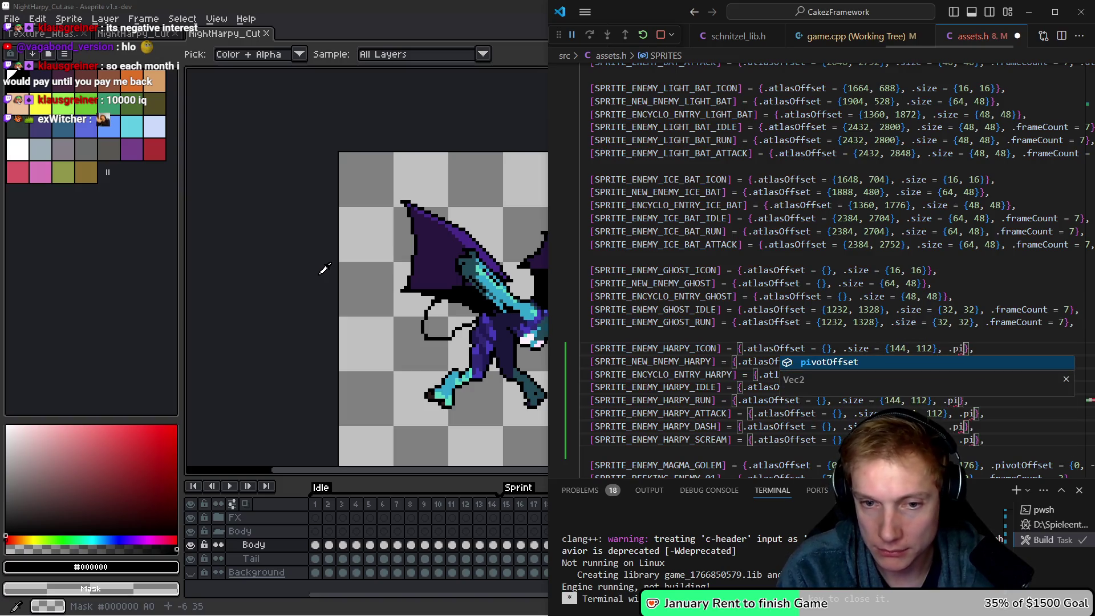
key(Tab)
text(= {)
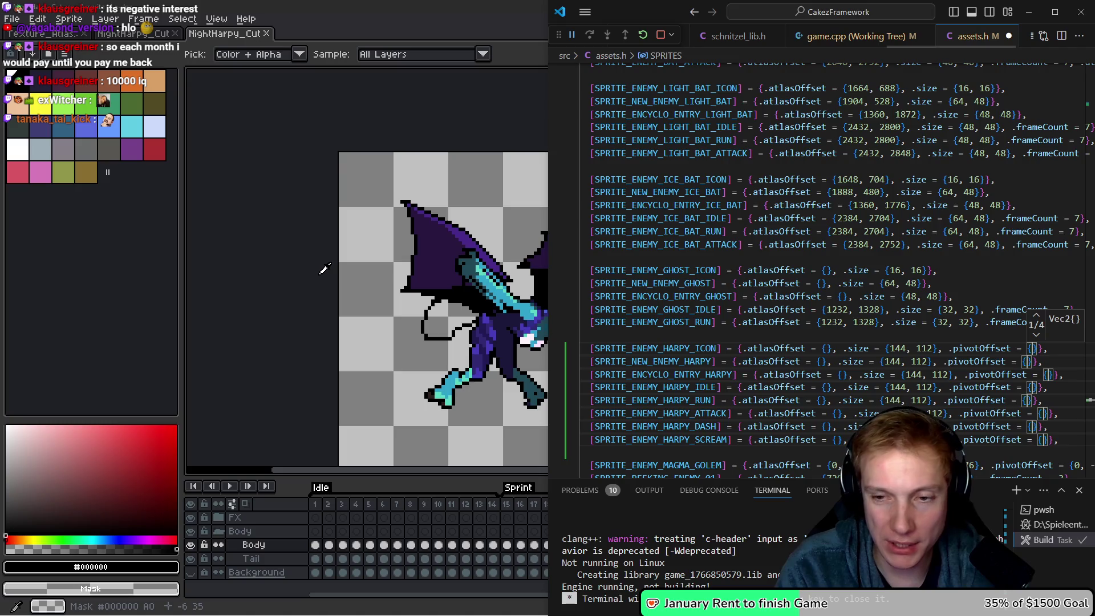
text(-)
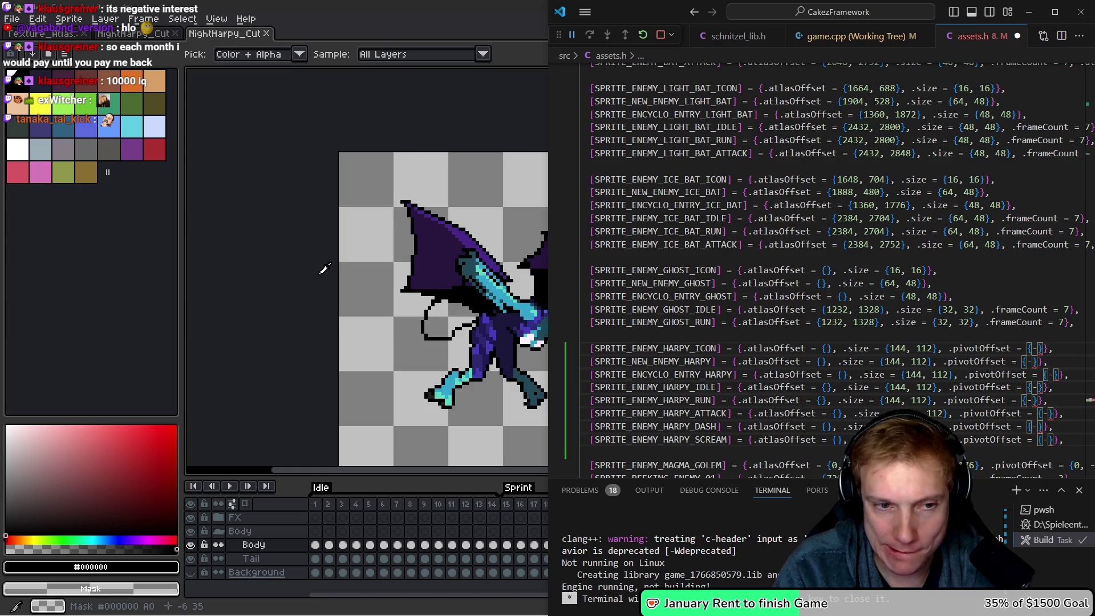
Measure the pivot in Aseprite: 28 px across the head (entered as -28) and 18 px over the legs.
key(alt+Tab)
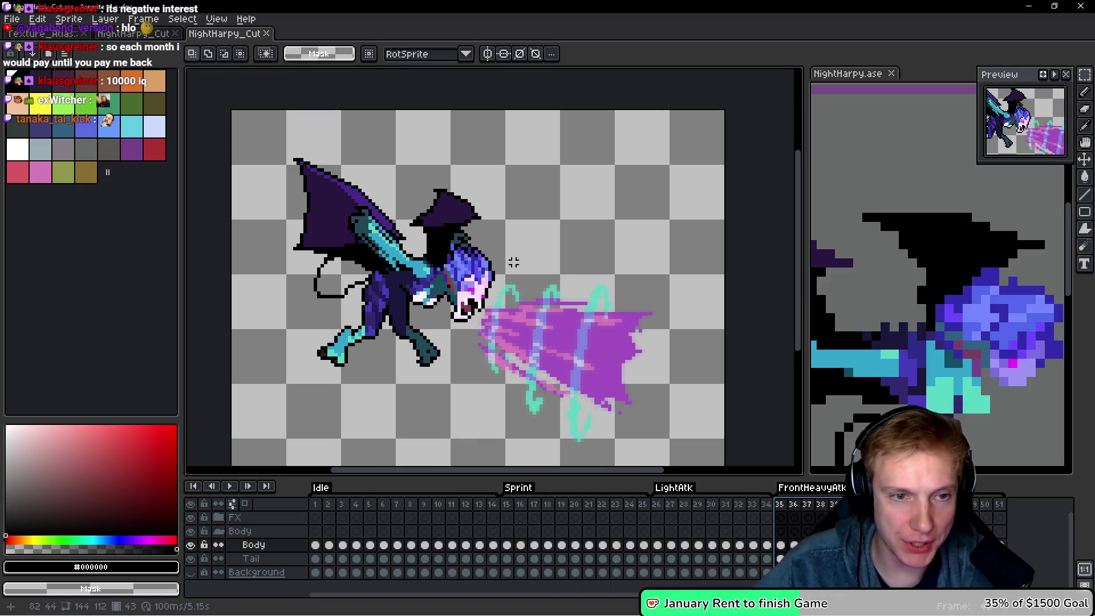
drag(480, 242, 392, 242)
key(alt+Tab)
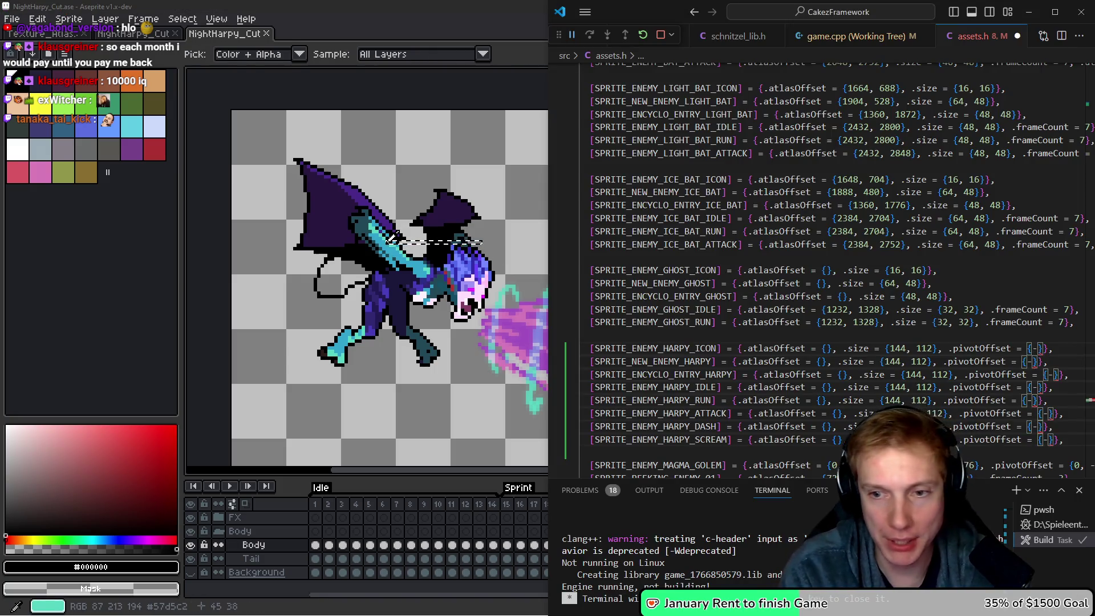
text(28,)
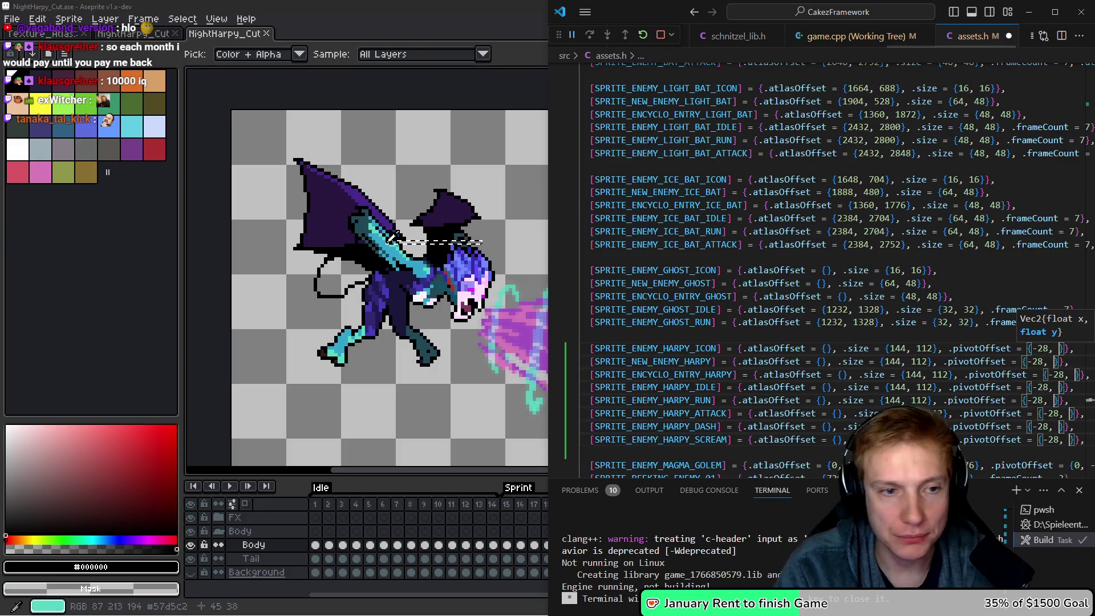
key(alt+Tab)
scroll(426, 287, down, 1)
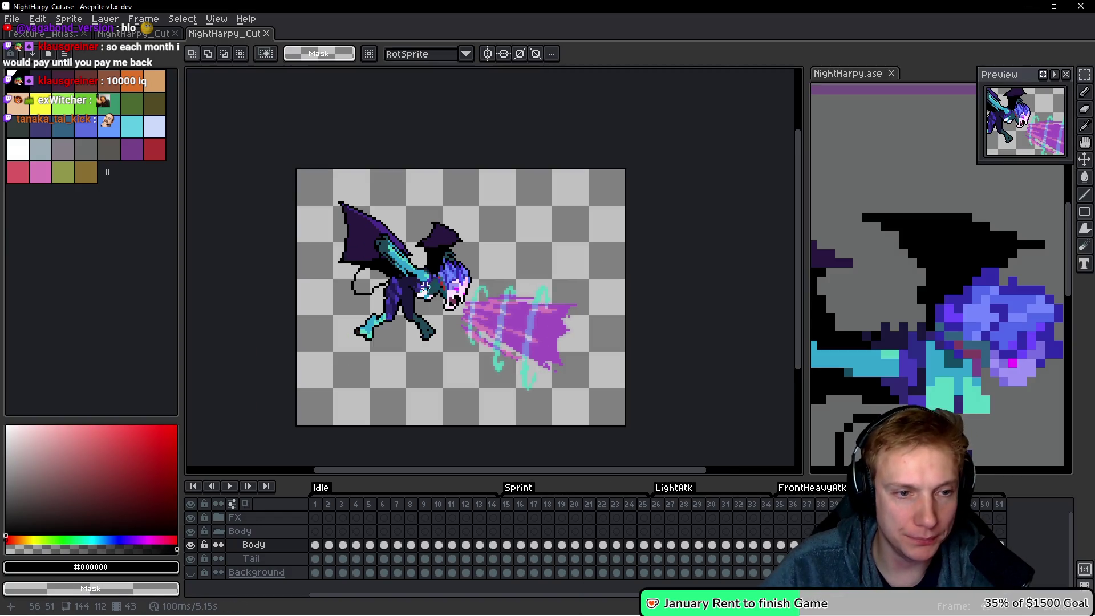
scroll(478, 283, up, 1)
scroll(465, 276, down, 1)
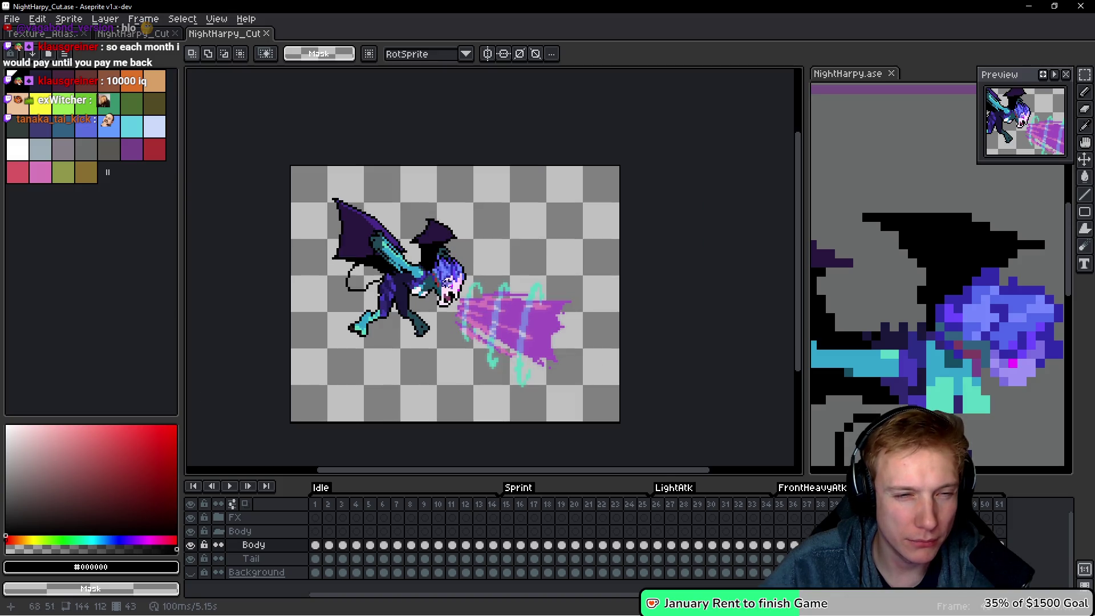
drag(371, 291, 388, 331)
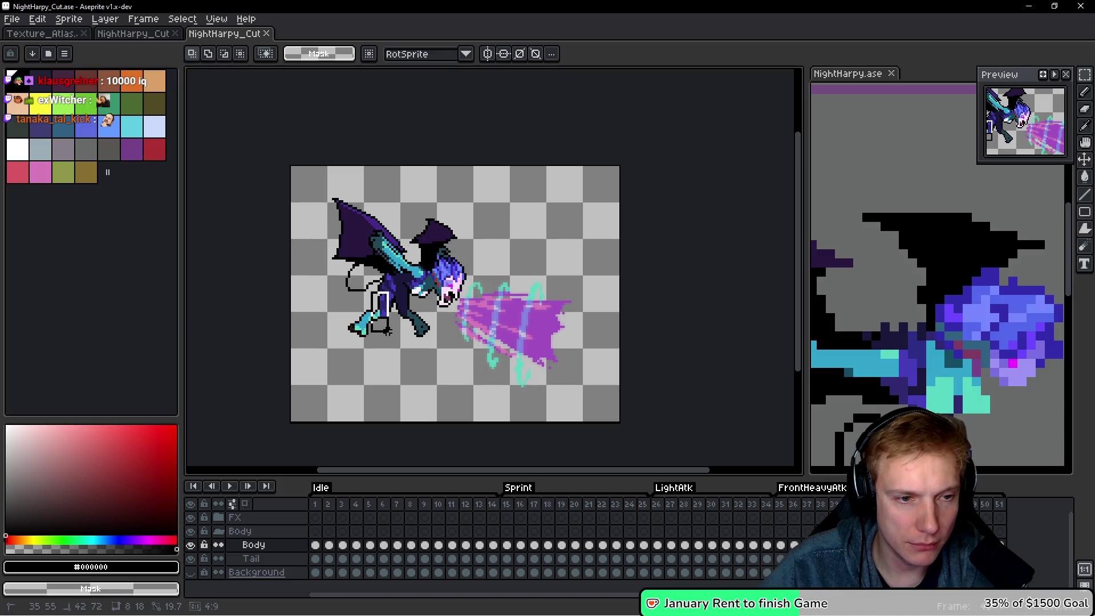
key(h)
key(Home)
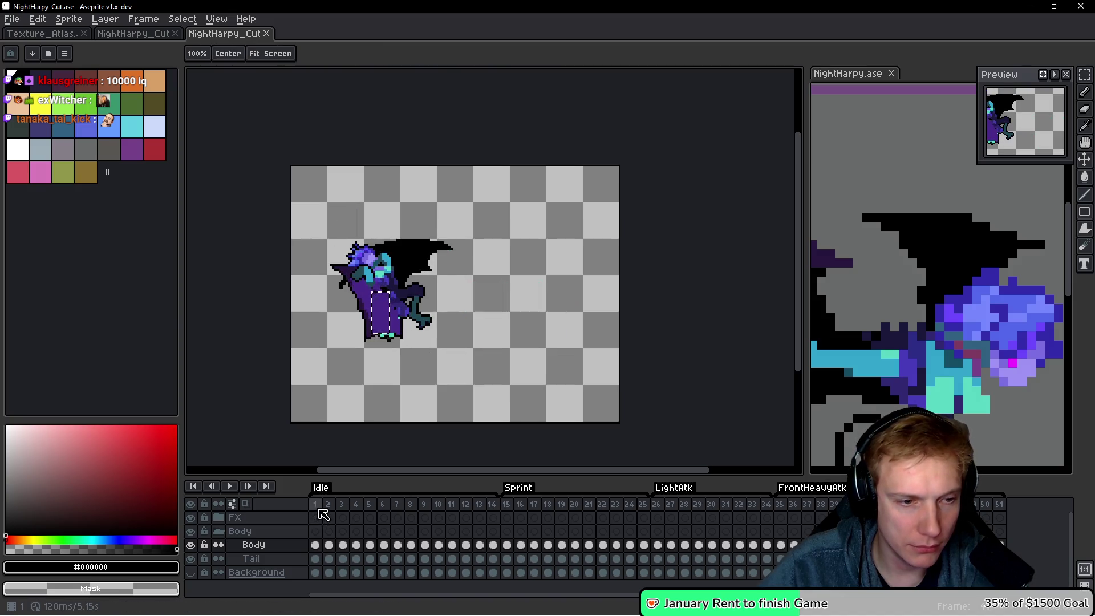
Remove the pivot offset from the harpy ICON, NEW_ENEMY and ENCYCLO_ENTRY entries.
click(319, 516)
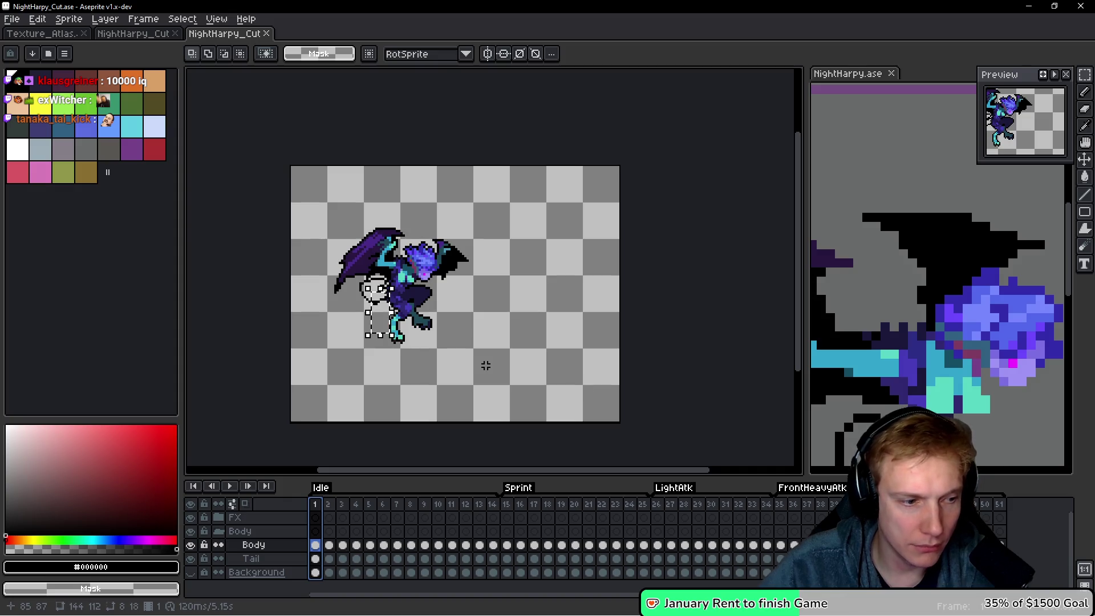
key(alt+Tab)
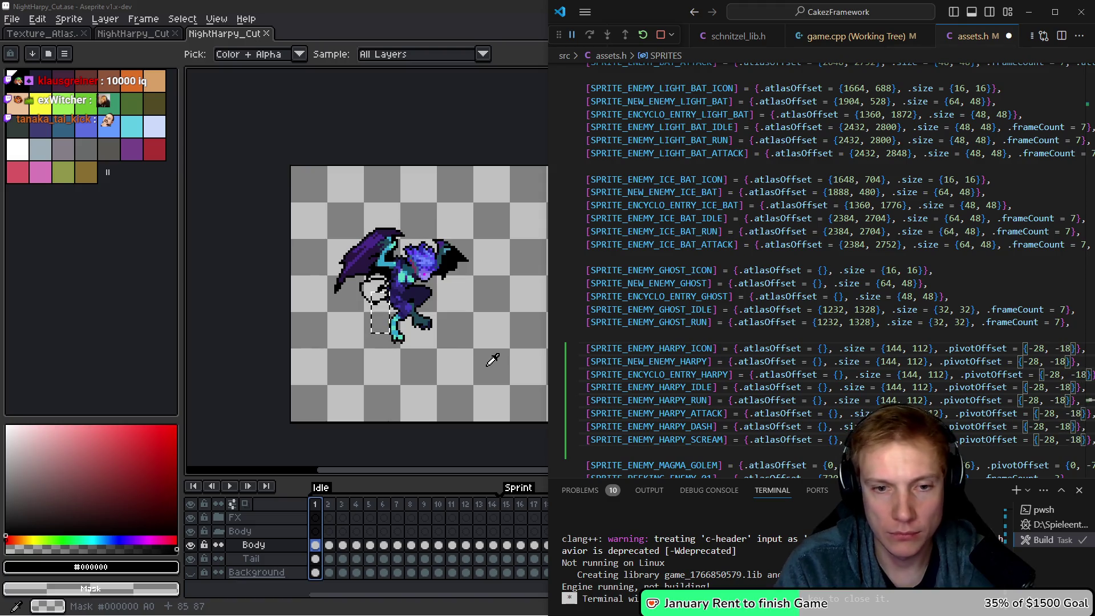
key(Escape)
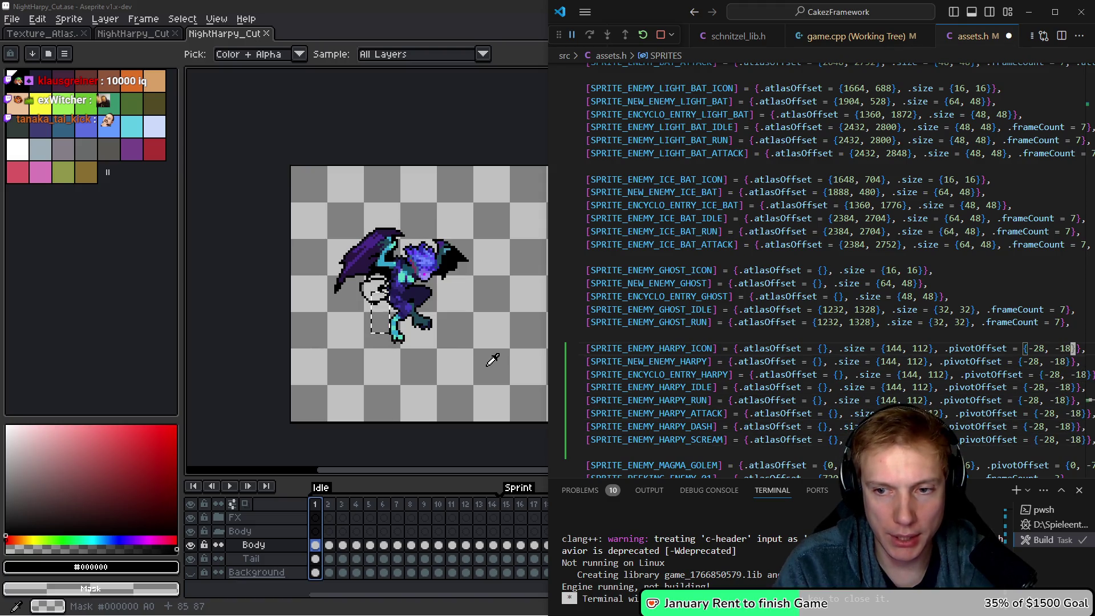
key(BackSpace)
key(BackSpace)
key(BackSpace)
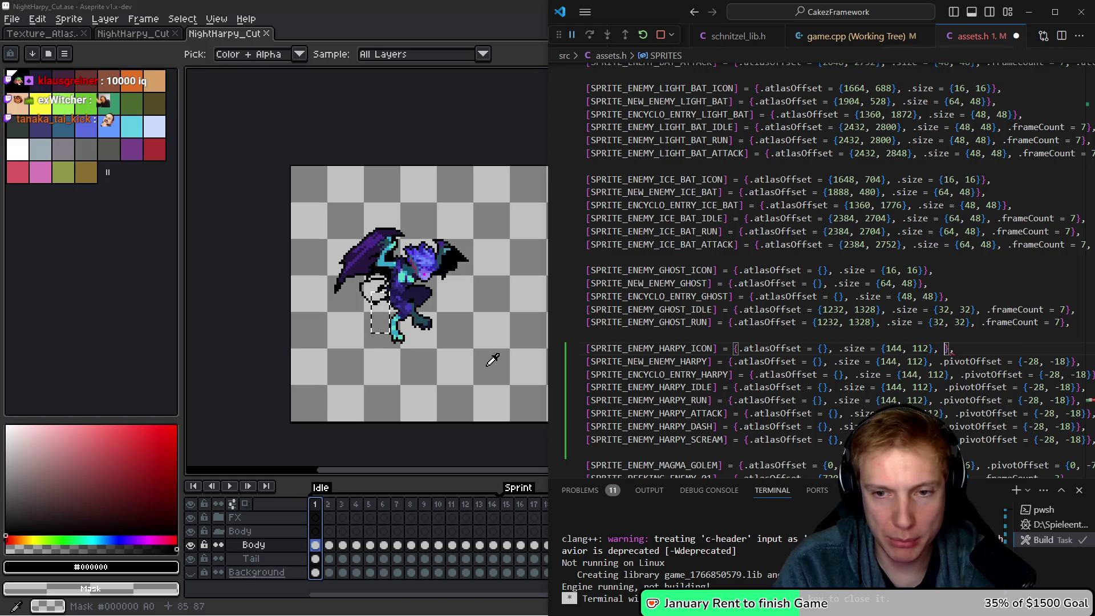
key(Down)
key(End)
key(Left)
key(Left)
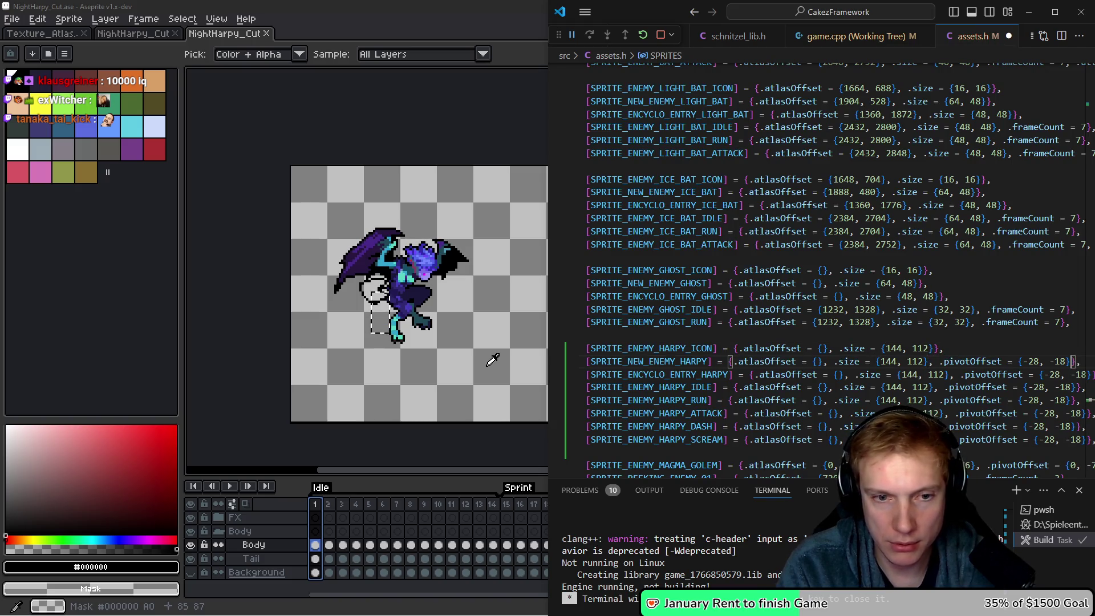
key(BackSpace)
key(BackSpace)
key(BackSpace)
key(Down)
key(End)
key(Left)
key(Left)
key(BackSpace)
key(BackSpace)
key(BackSpace)
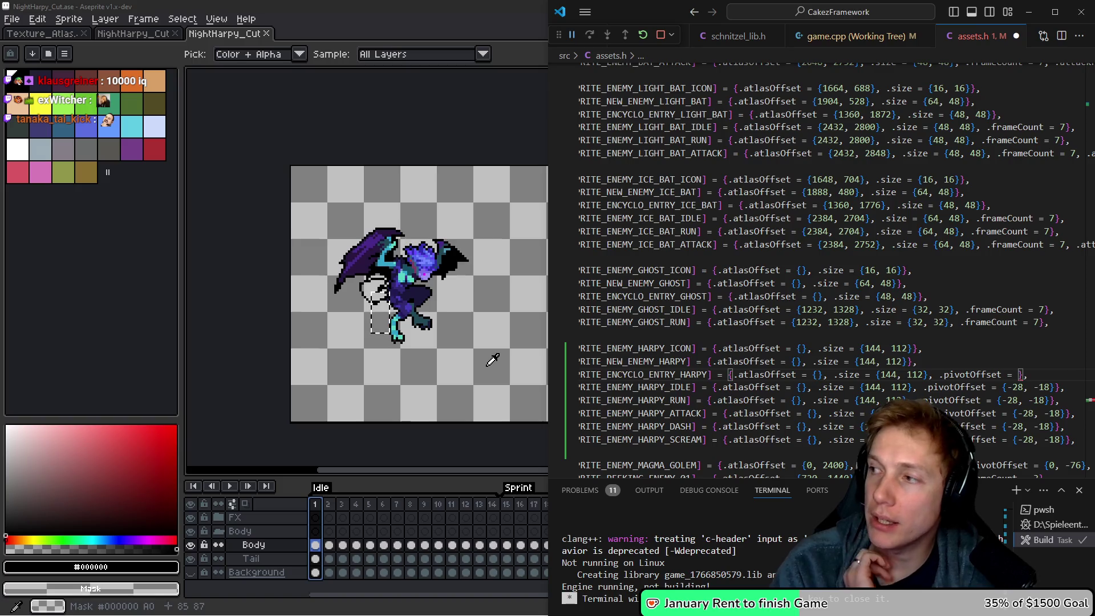
key(BackSpace)
key(BackSpace)
key(BackSpace)
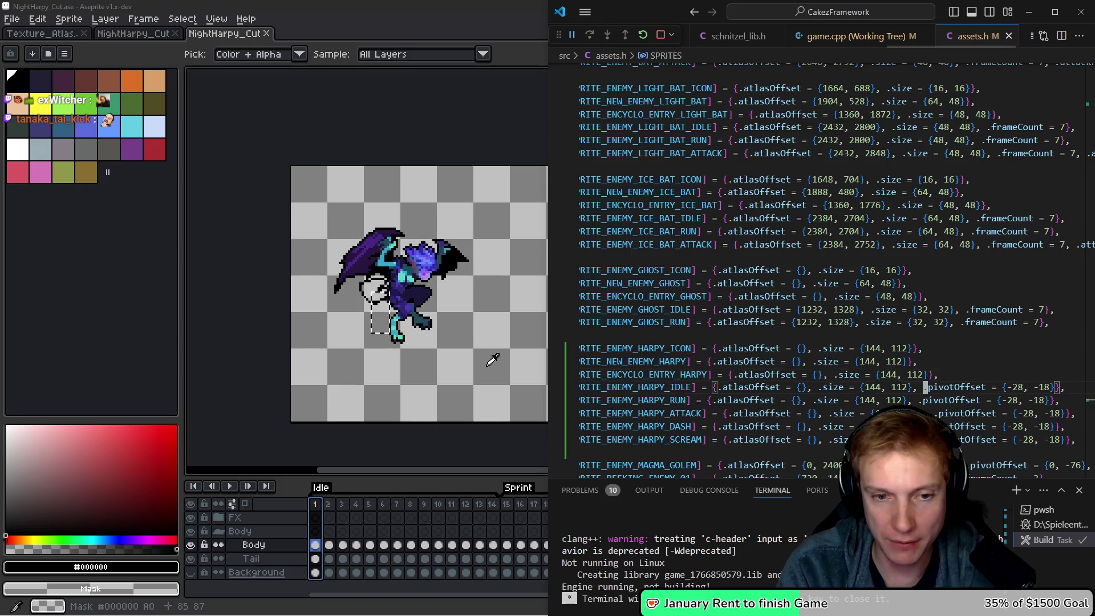
Give the HARPY_IDLE entry .frameCount = 14.
key(Down)
key(End)
key(Left)
key(Left)
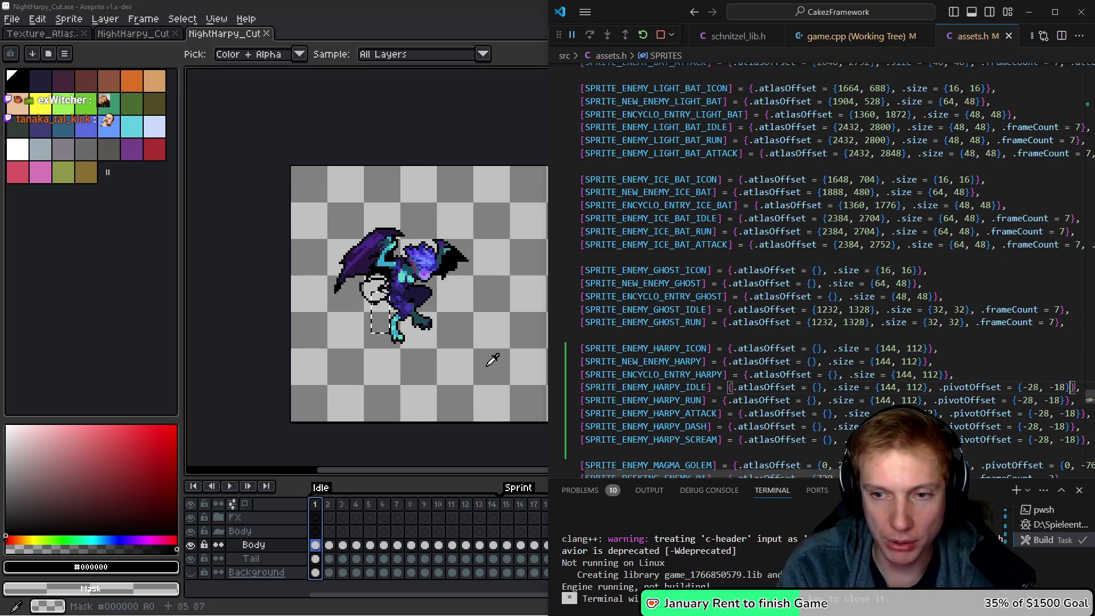
text(, .frameCount =)
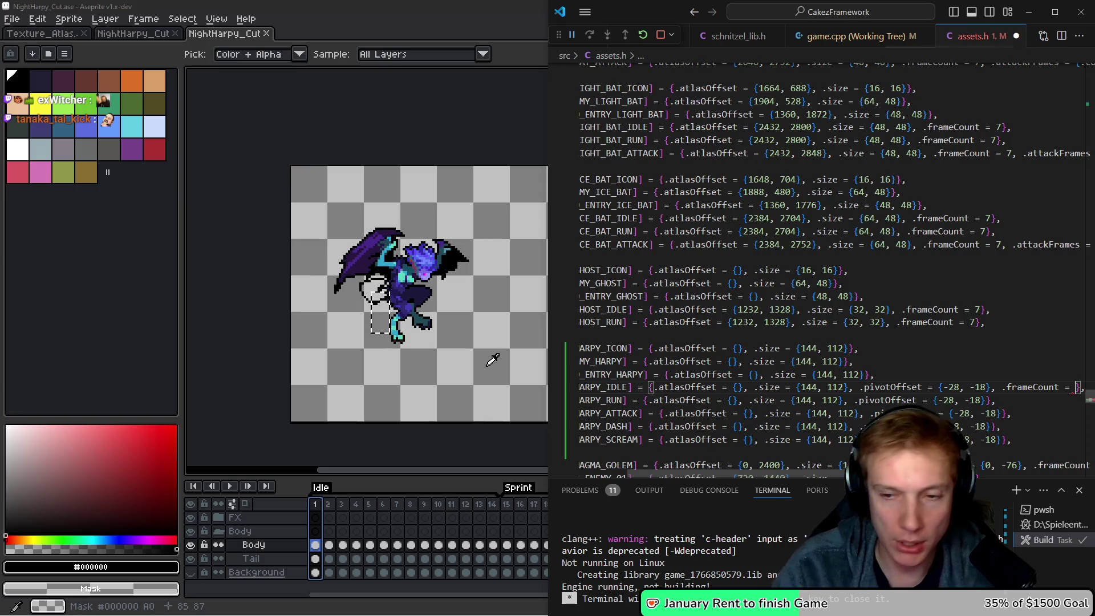
click(207, 306)
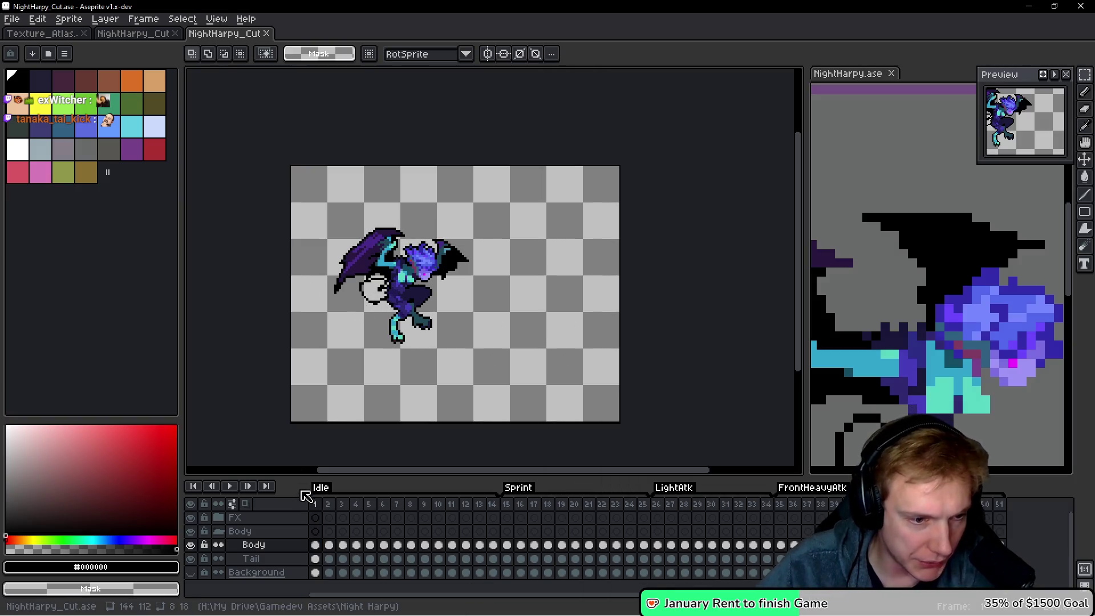
key(alt+Tab)
text(145)
key(BackSpace)
Give the HARPY_RUN entry .frameCount = 14 and move to the end of the attack line.
key(Down)
text(, .frameCount =)
key(BackSpace)
key(BackSpace)
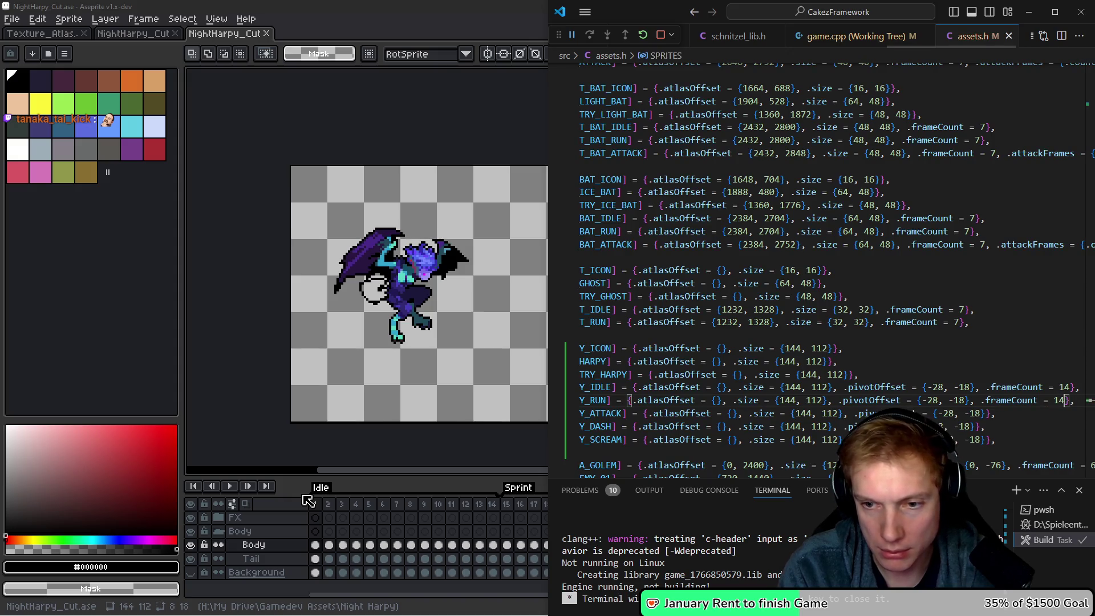
key(Home)
key(Down)
key(End)
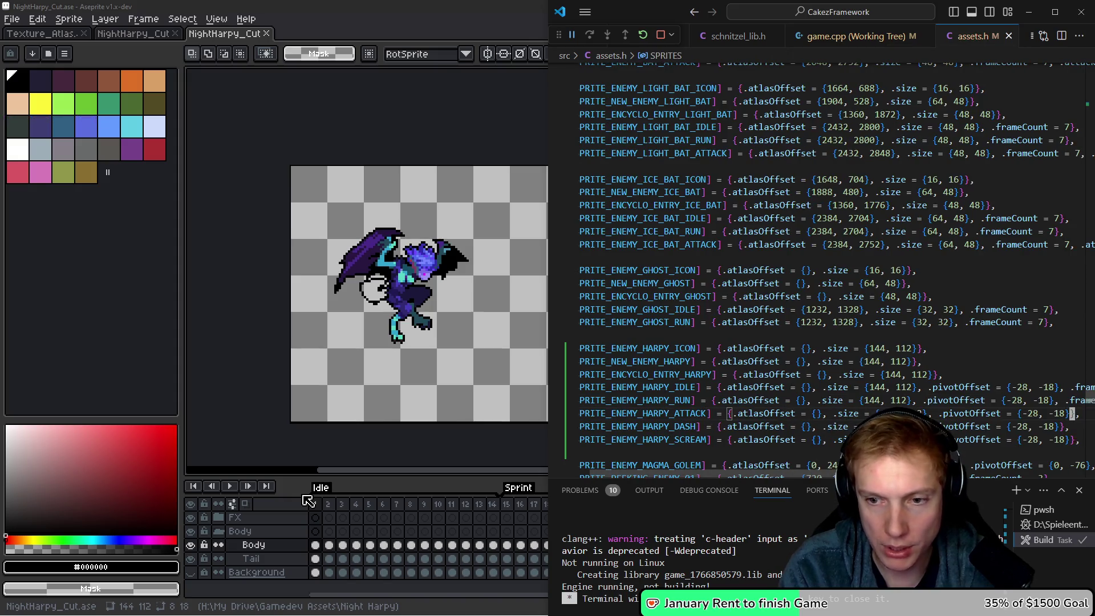
click(313, 432)
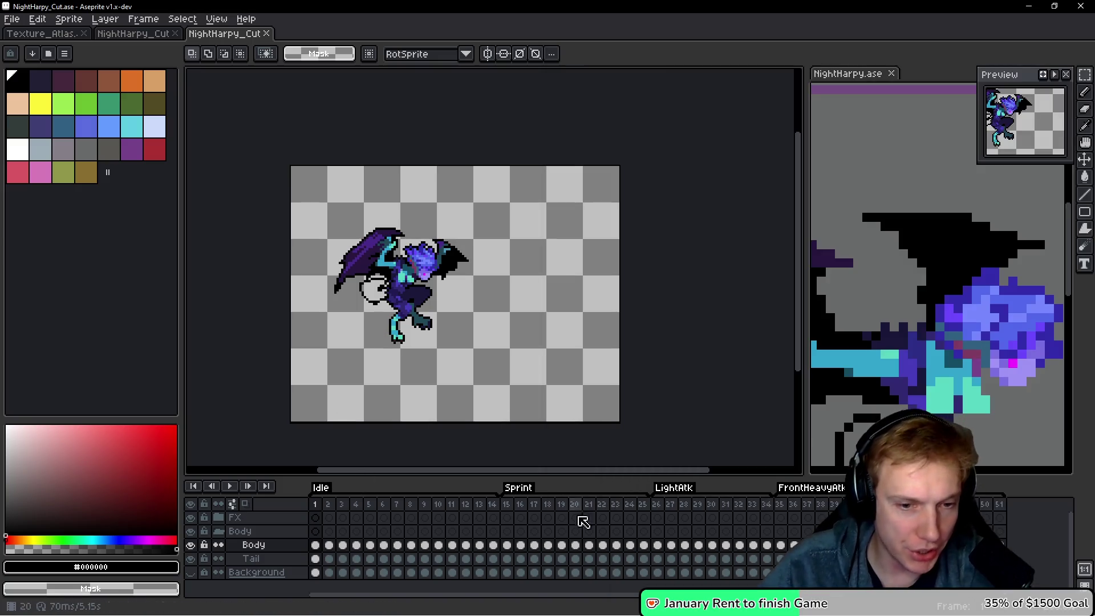
Step through the LightAtk frames in the Aseprite timeline to count the attack animation.
click(657, 507)
click(671, 506)
click(685, 506)
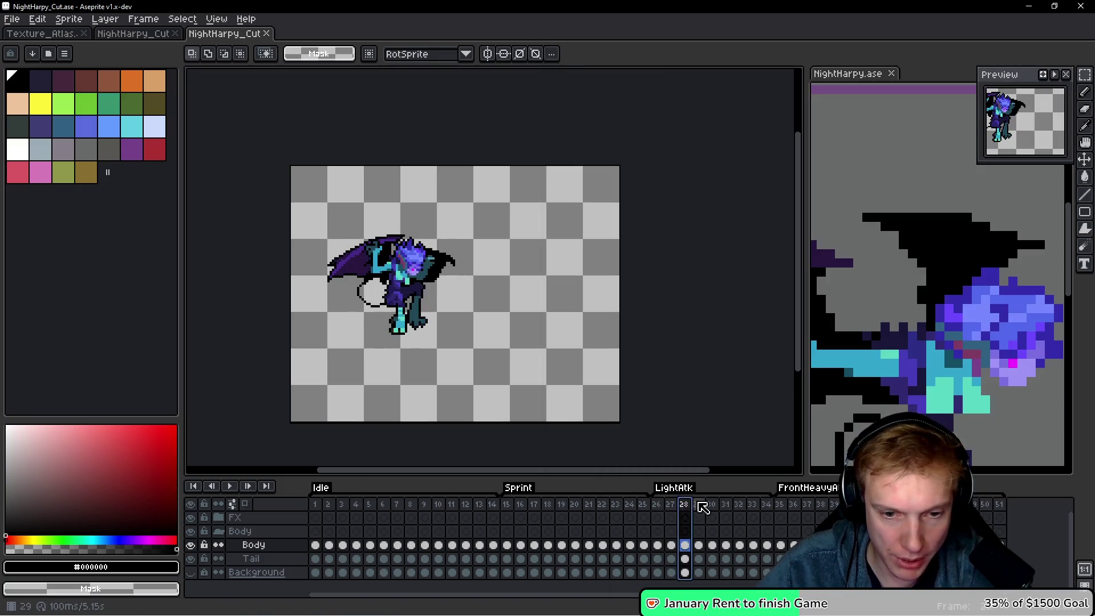
click(698, 505)
click(712, 506)
click(725, 506)
click(739, 505)
click(755, 506)
click(767, 506)
Give HARPY_ATTACK .frameCount = 9 in assets.h.
key(alt+Tab)
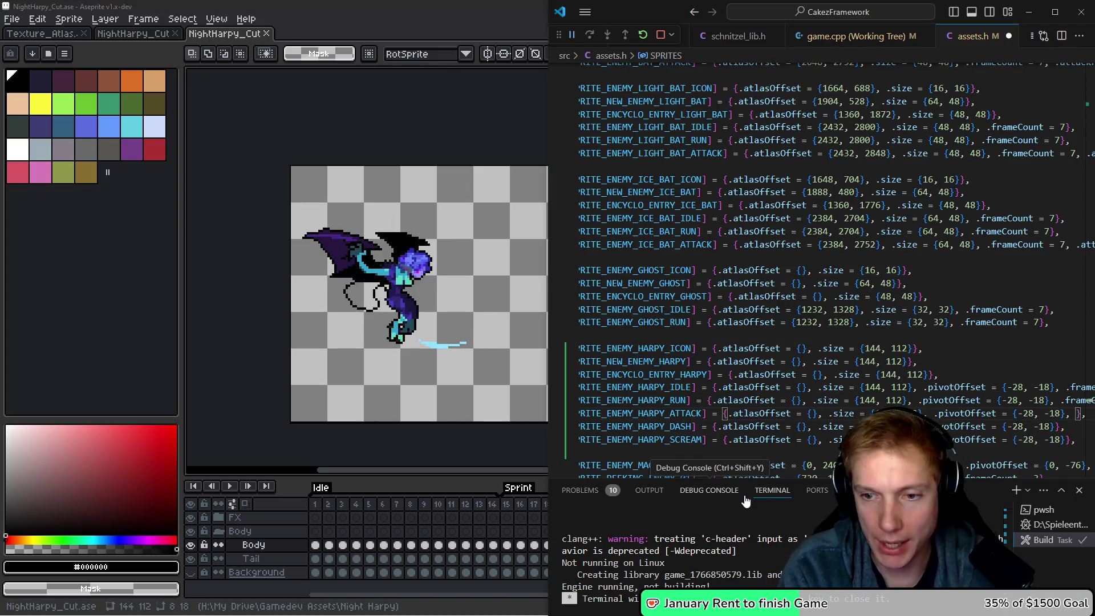
text(.fr)
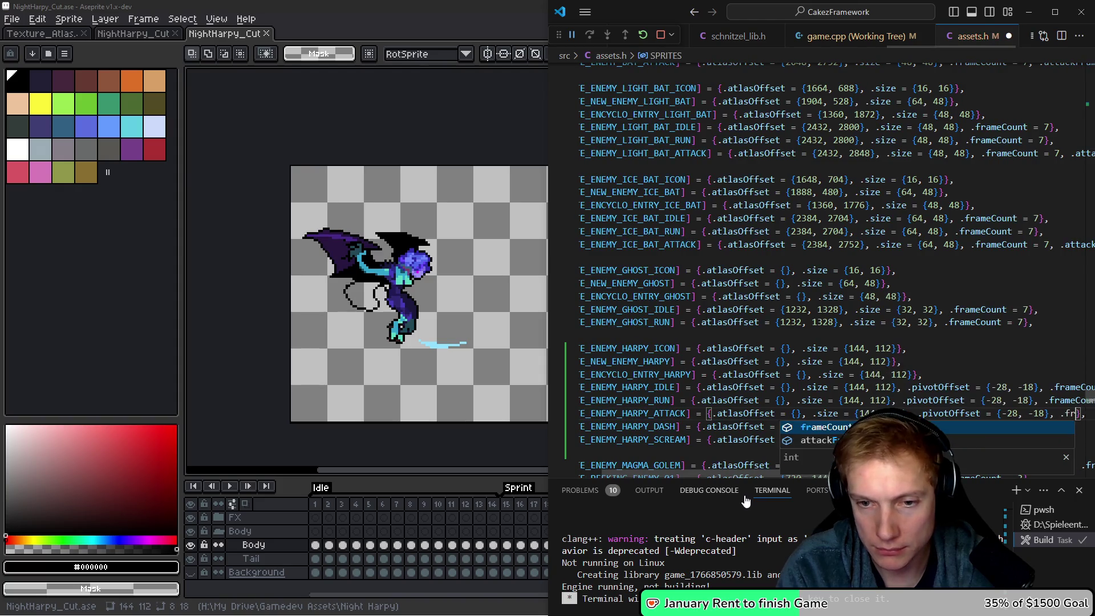
key(Tab)
text(= 8)
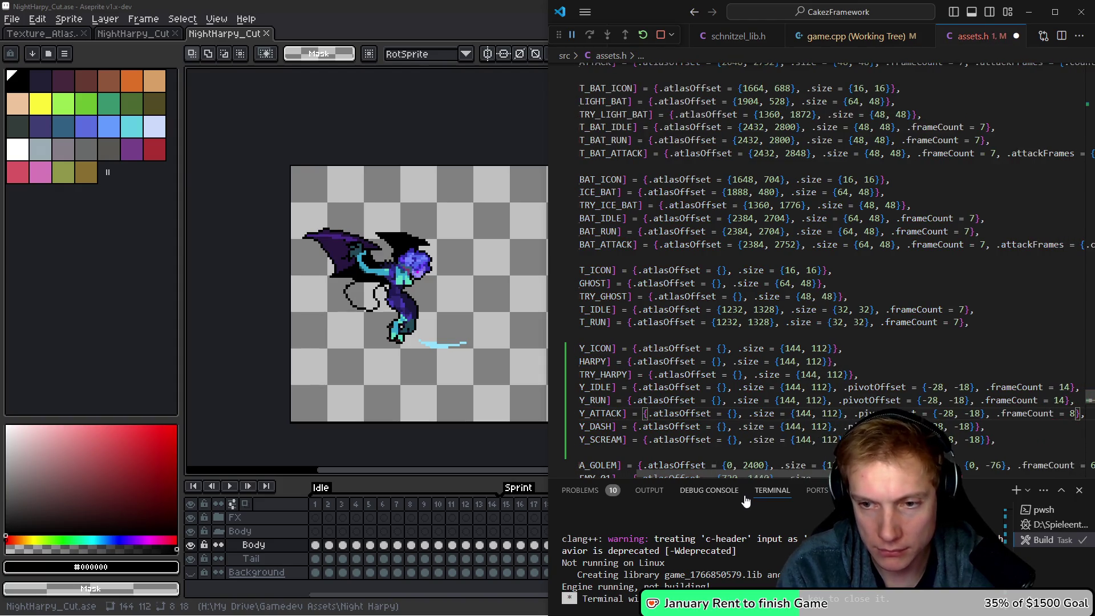
key(BackSpace)
text(9)
key(Down)
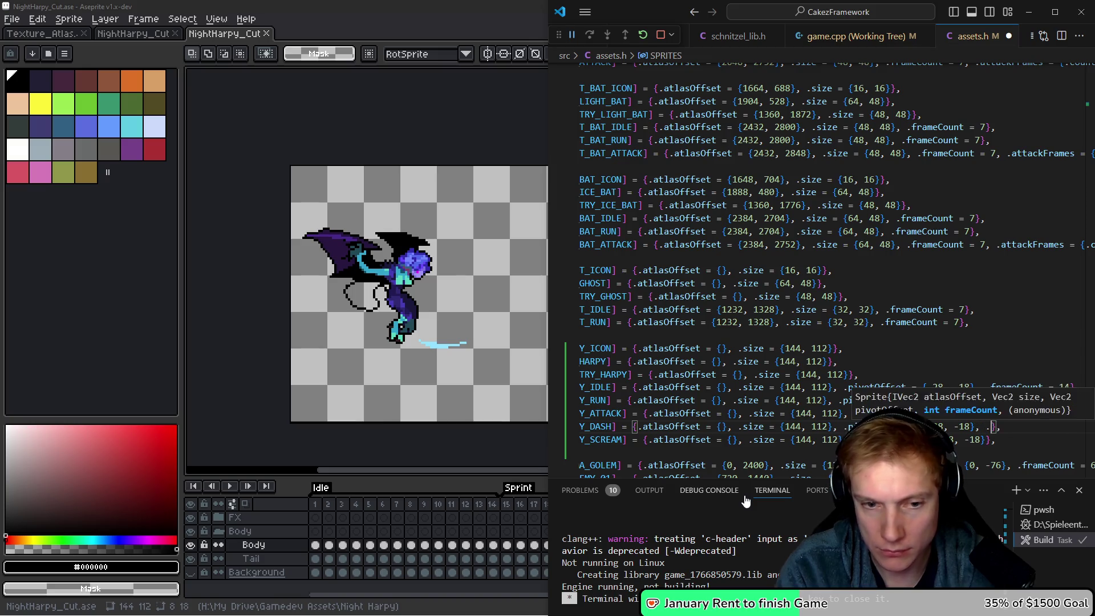
Count the Sprint frames and give HARPY_DASH .frameCount = 11.
key(alt+Tab)
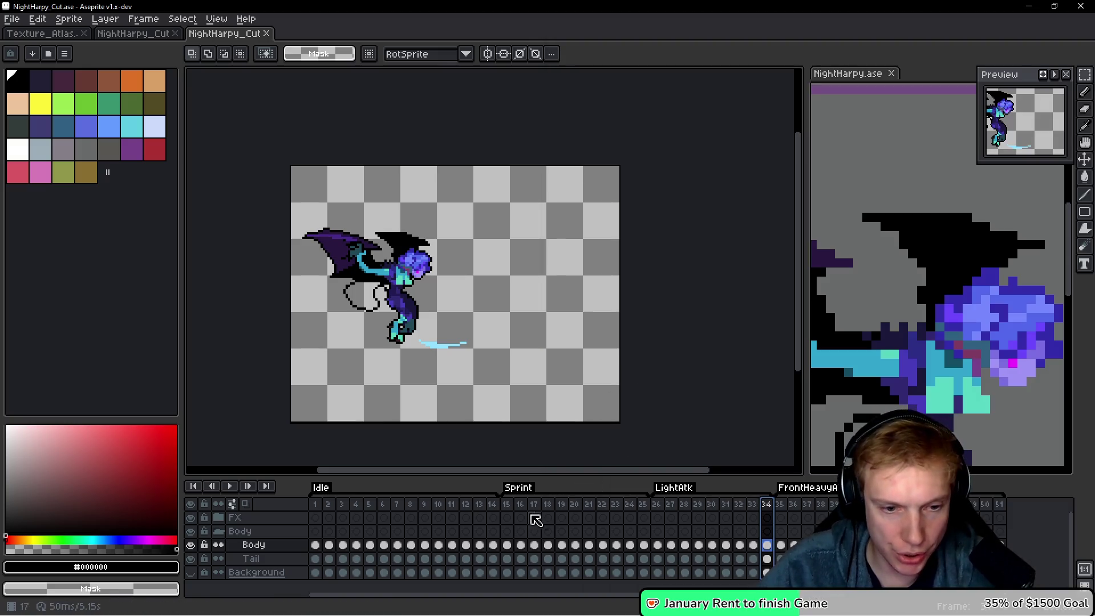
click(511, 503)
click(520, 506)
click(535, 507)
click(551, 507)
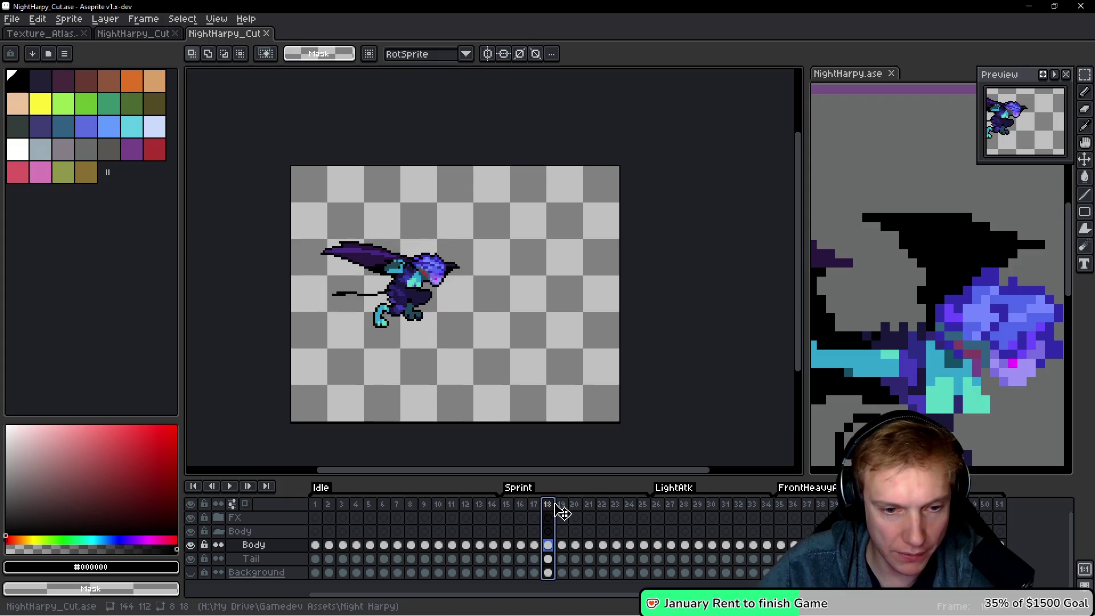
click(566, 507)
click(578, 507)
click(591, 507)
click(605, 509)
click(619, 509)
click(630, 507)
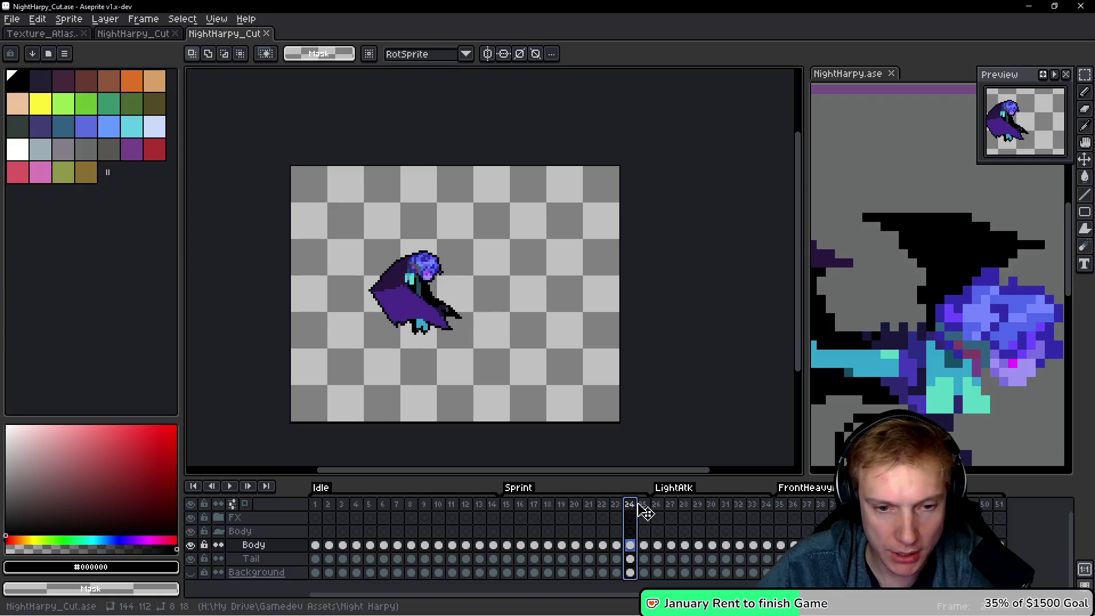
click(642, 505)
key(alt+Tab)
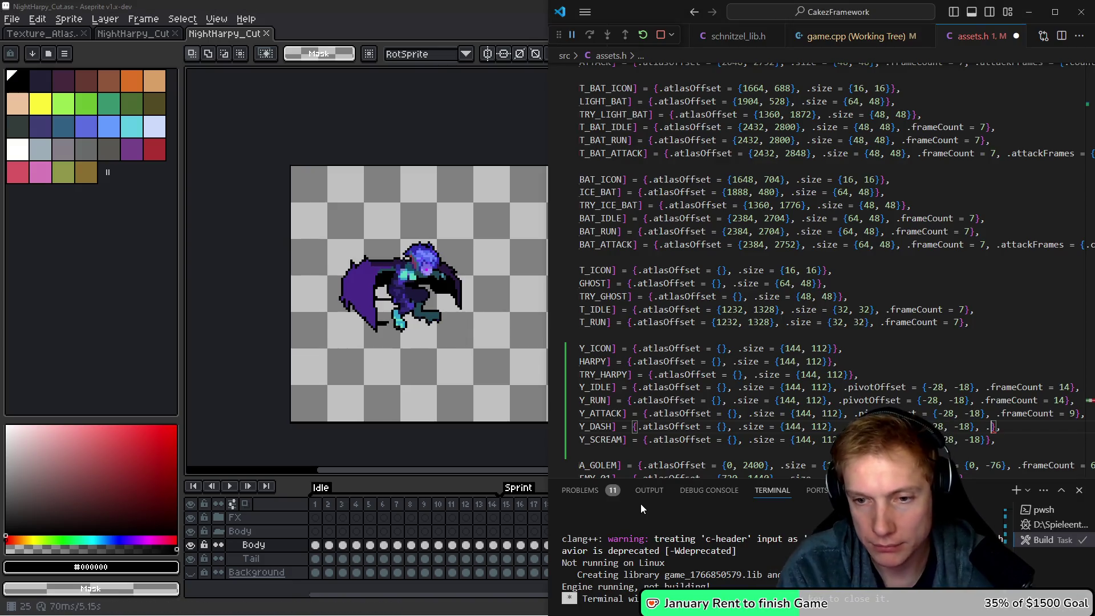
text(frameCount = 11)
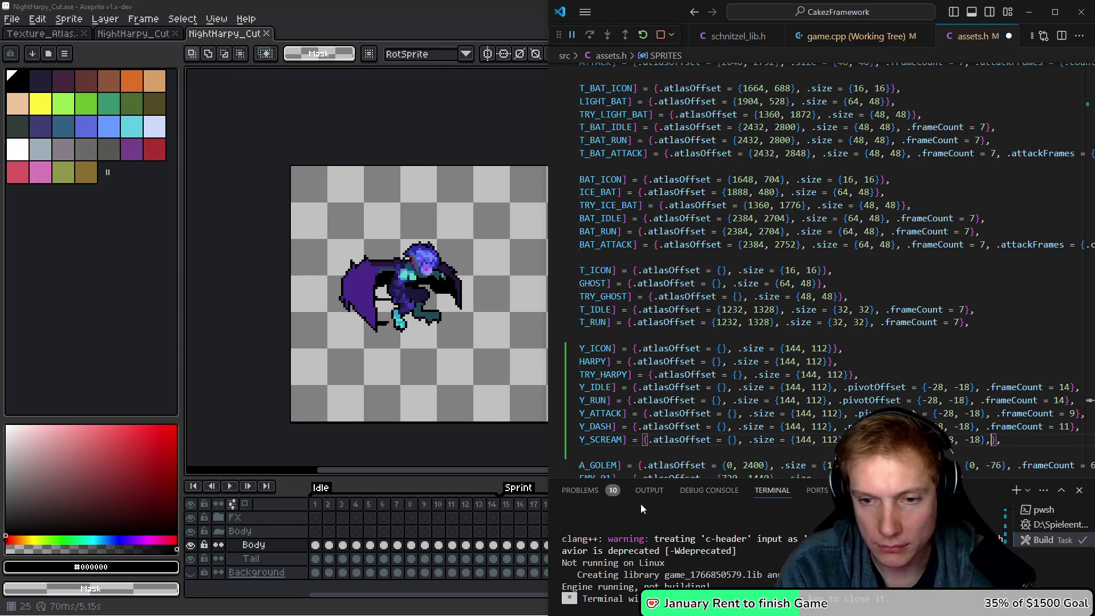
Step through the FrontHeavyAtk frames from frame 35 in Aseprite.
key(alt+Tab)
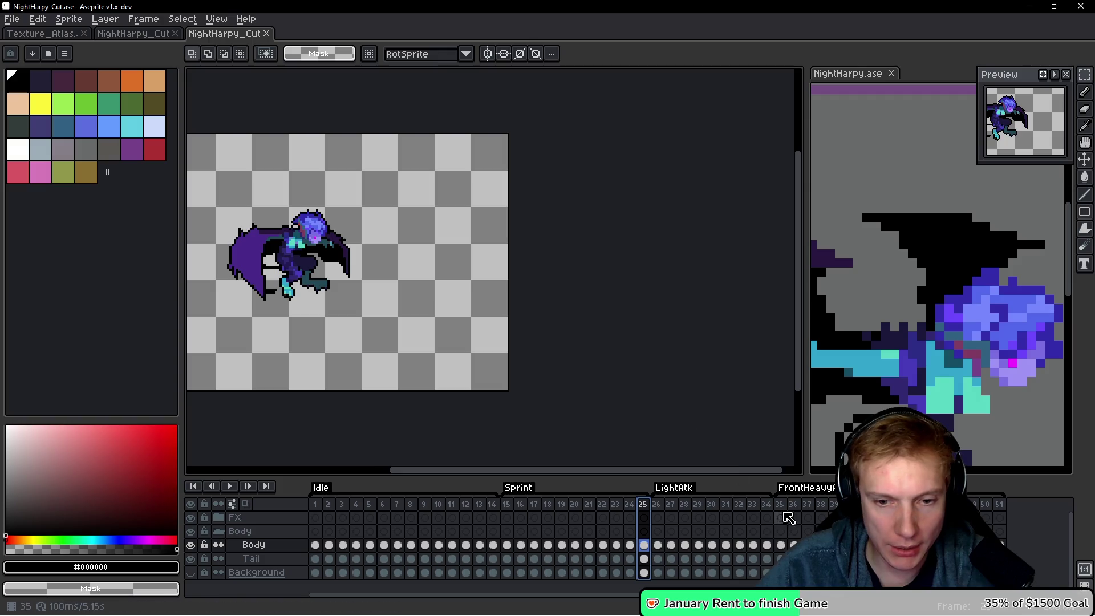
click(779, 504)
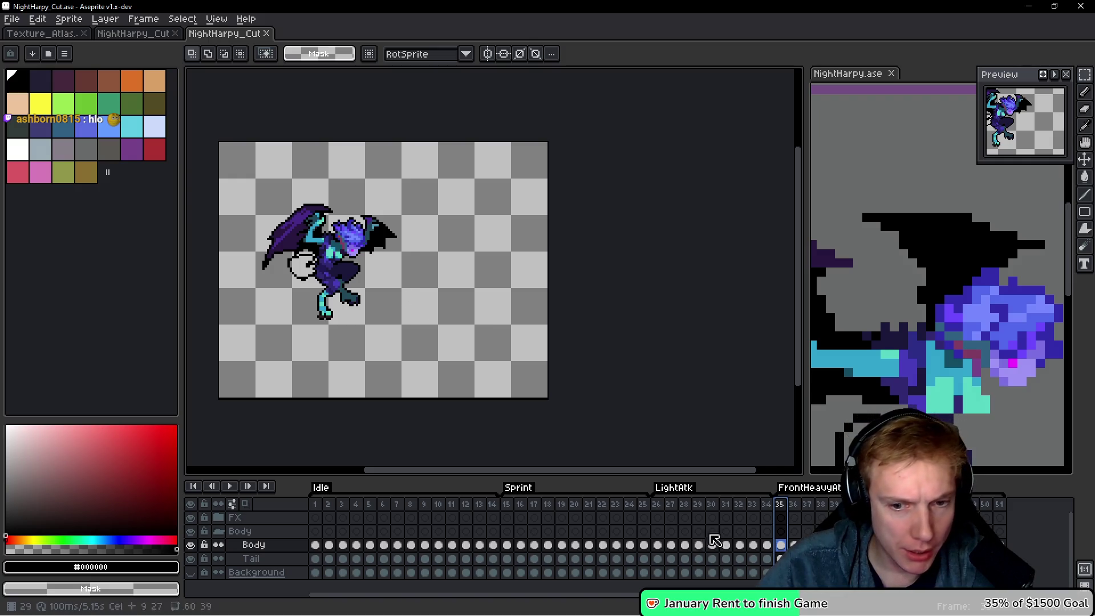
key(Right)
key(Right)
key(Right)
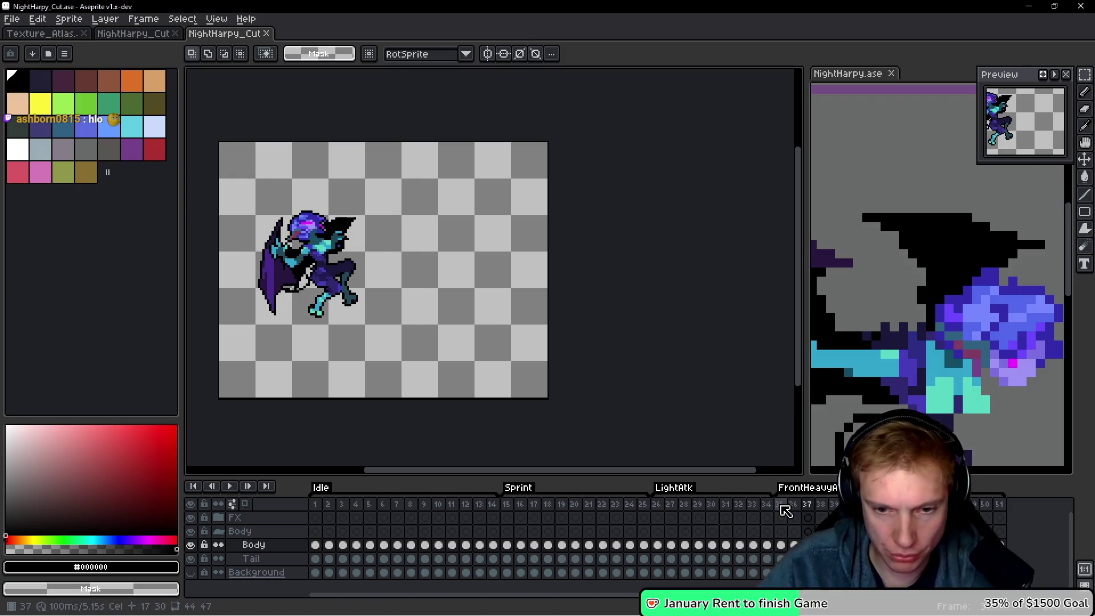
key(Right)
key(Right)
key(Right)
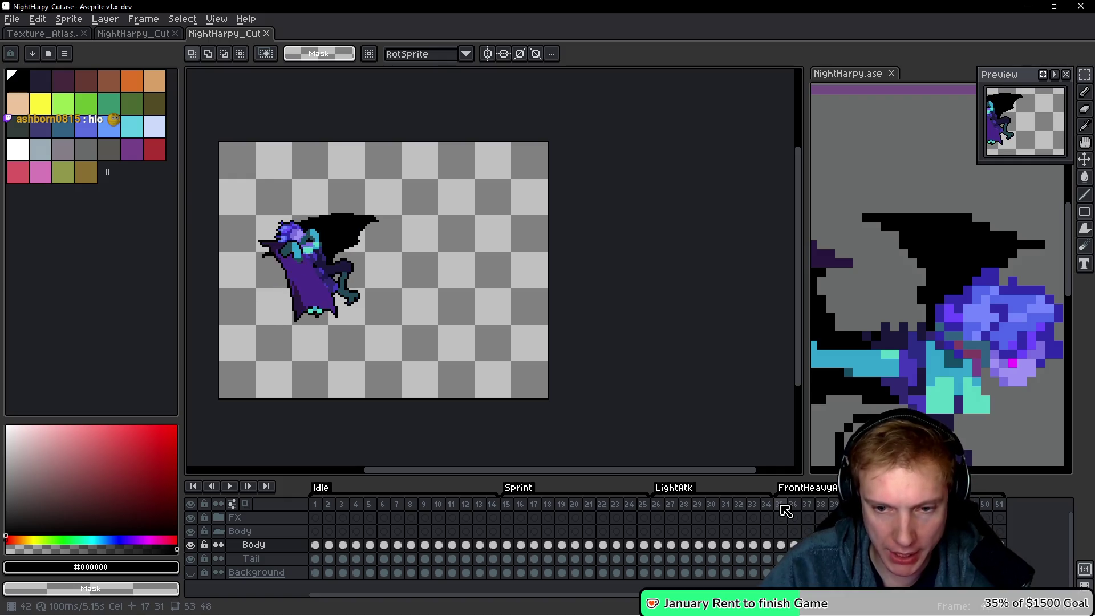
Check the final frame 51, then set HARPY_SCREAM's frameCount to 17 and add a comma after the attack count.
key(Right)
key(Right)
key(Right)
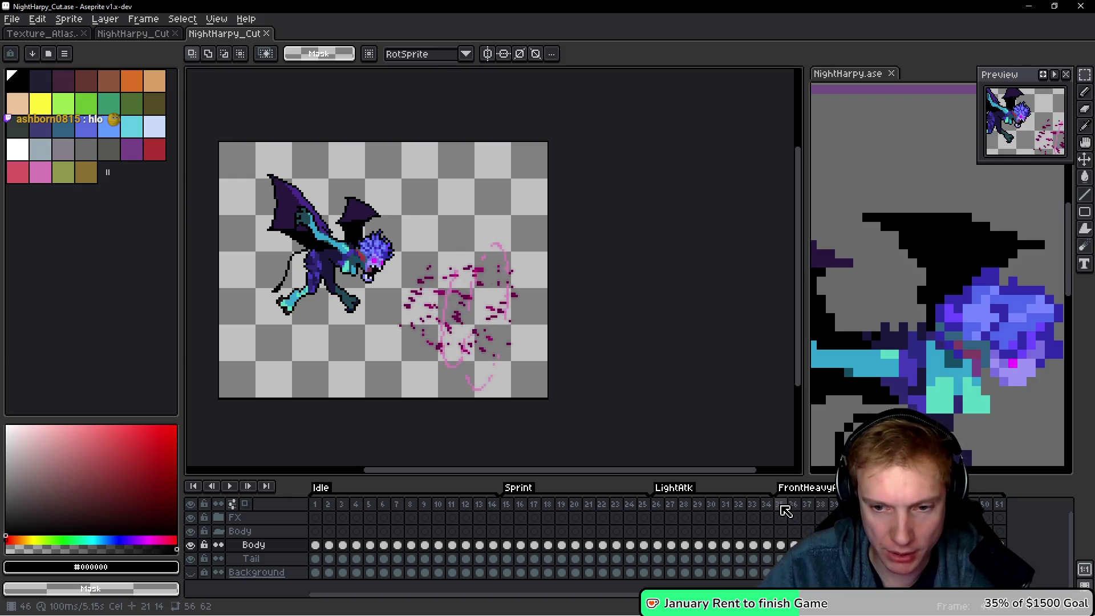
key(Right)
key(Right)
key(Right)
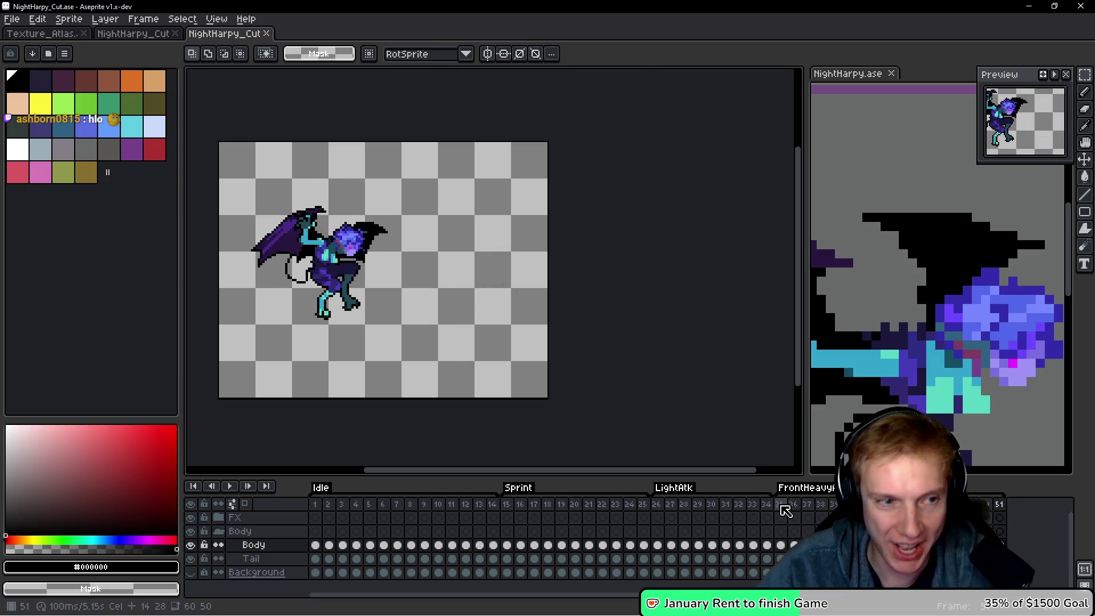
key(alt+Tab)
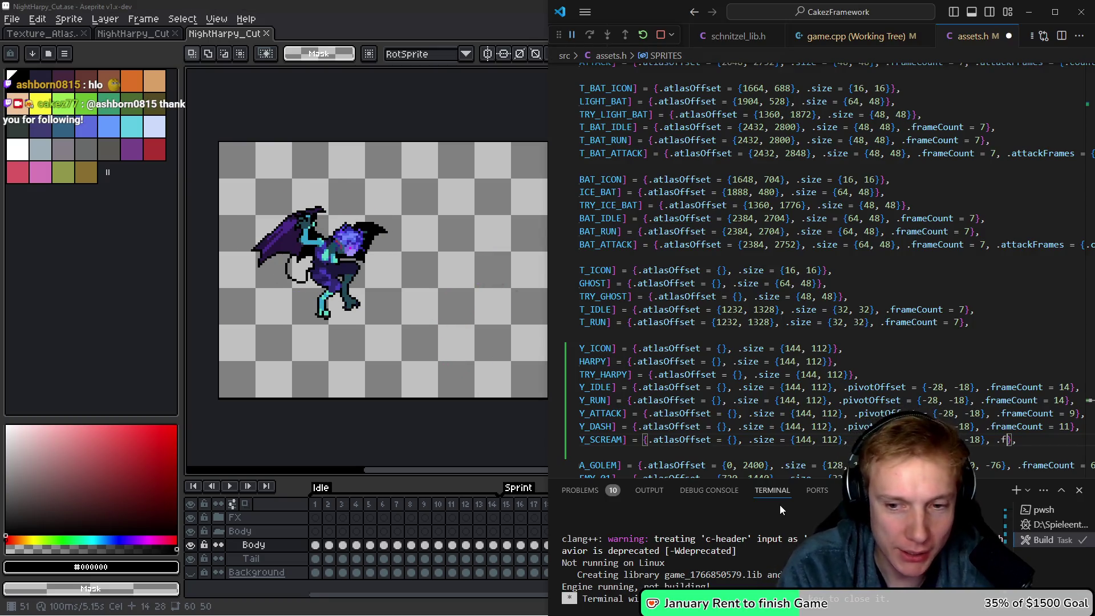
text(.fr)
key(Tab)
text(= 1)
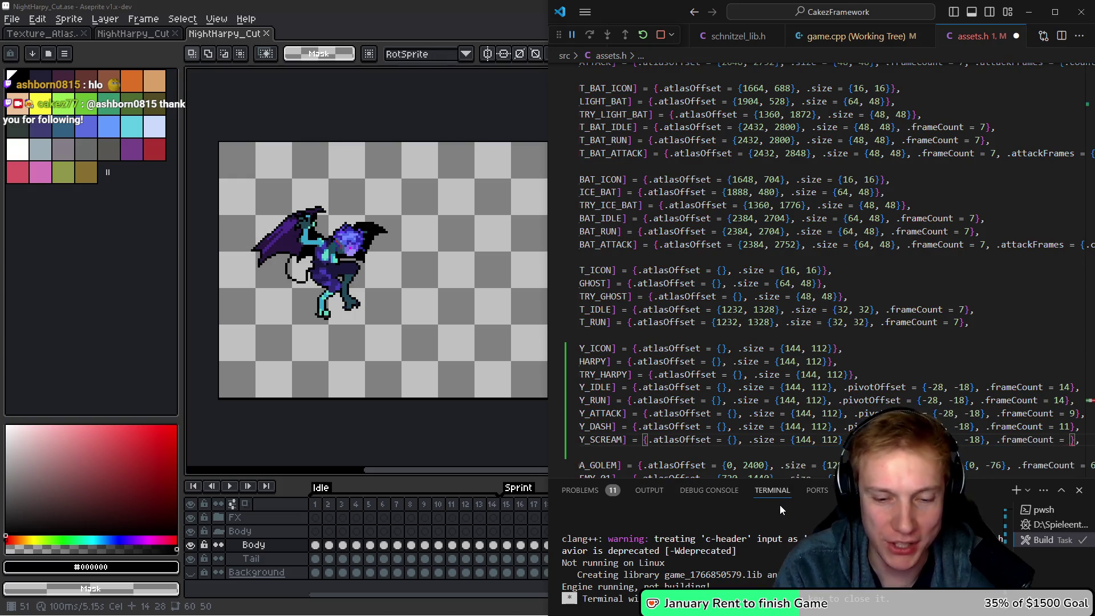
text(7)
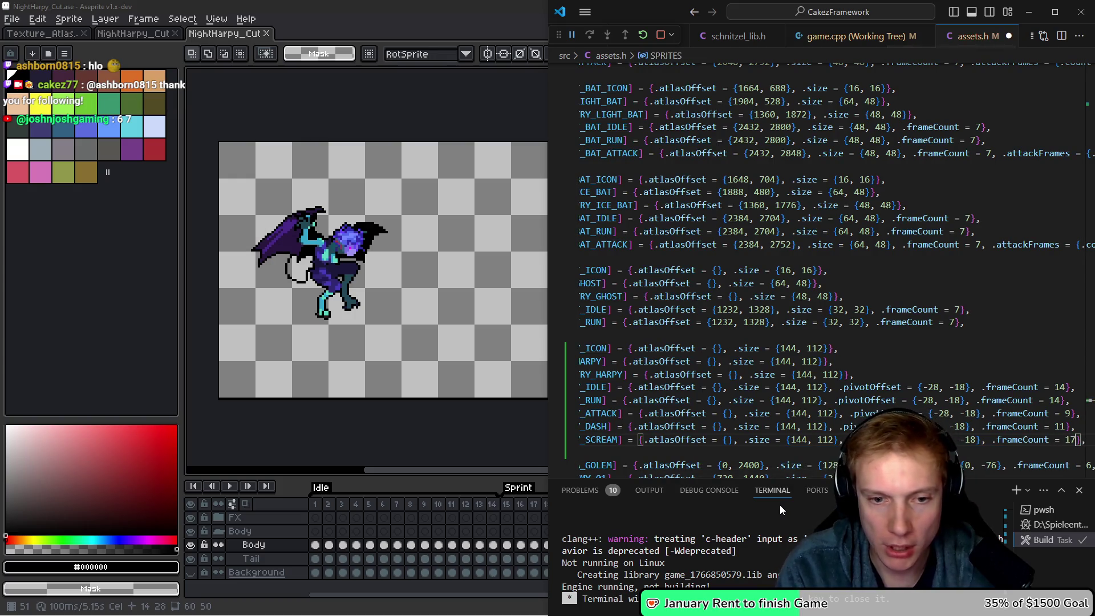
key(Up)
key(Up)
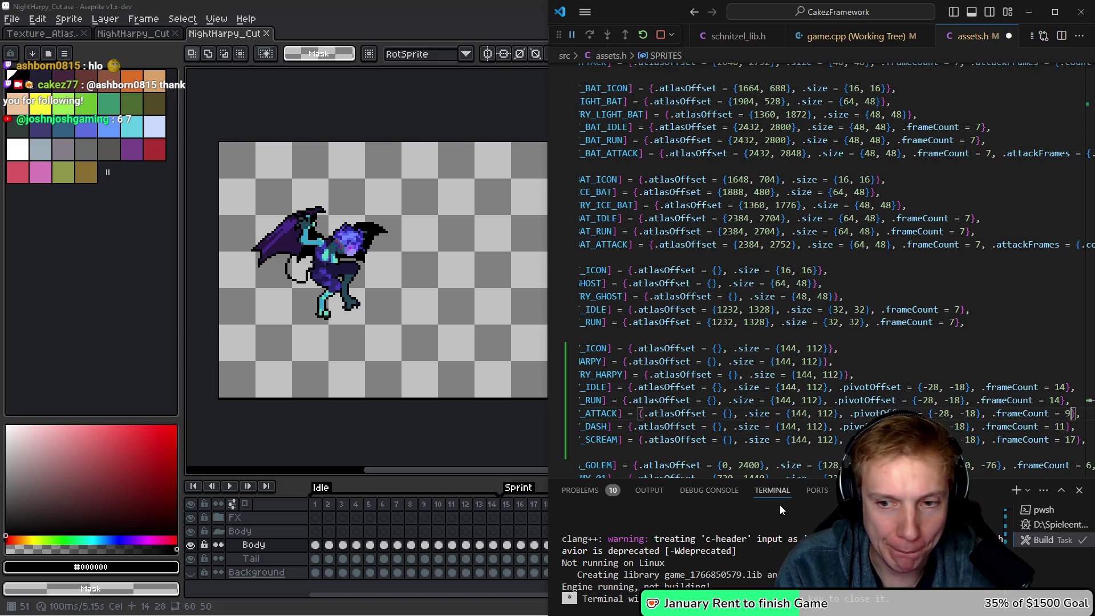
text(,)
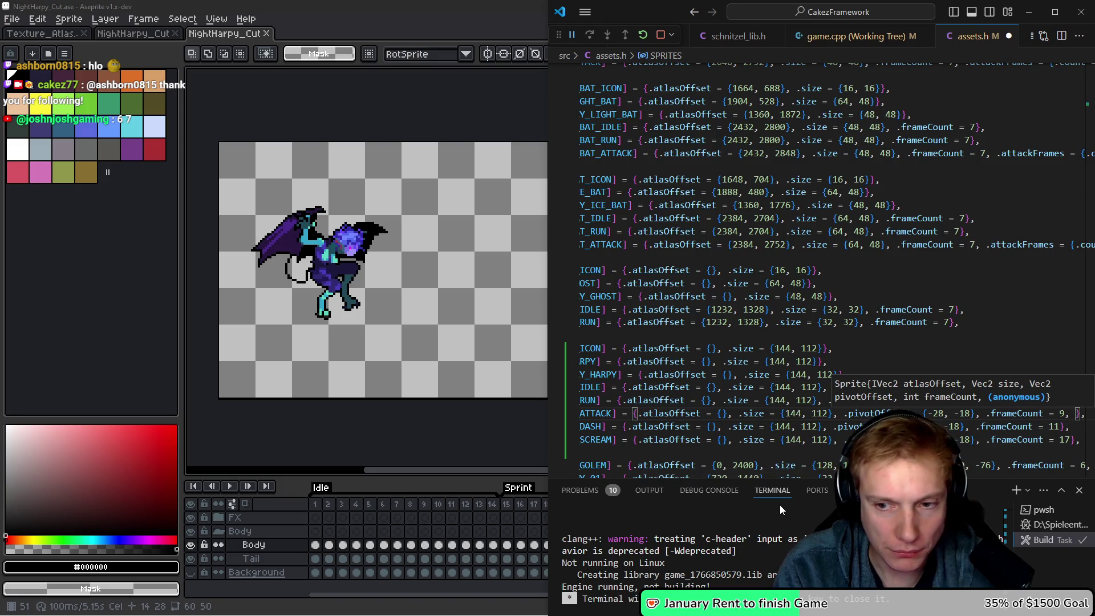
Play the light attack animation in Aseprite starting at frame 26.
click(527, 488)
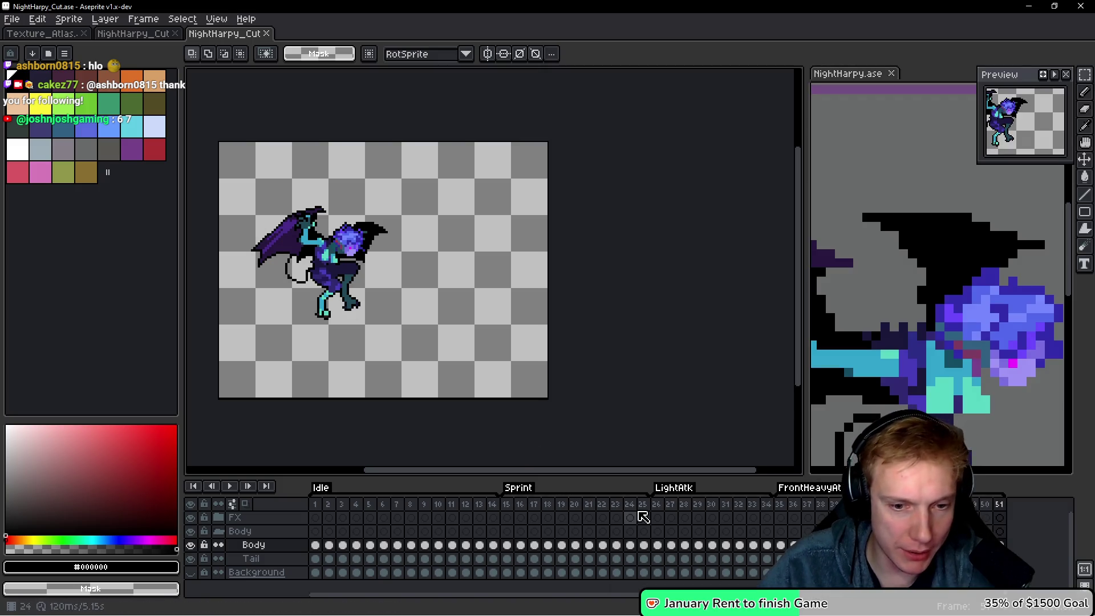
click(658, 505)
key(Return)
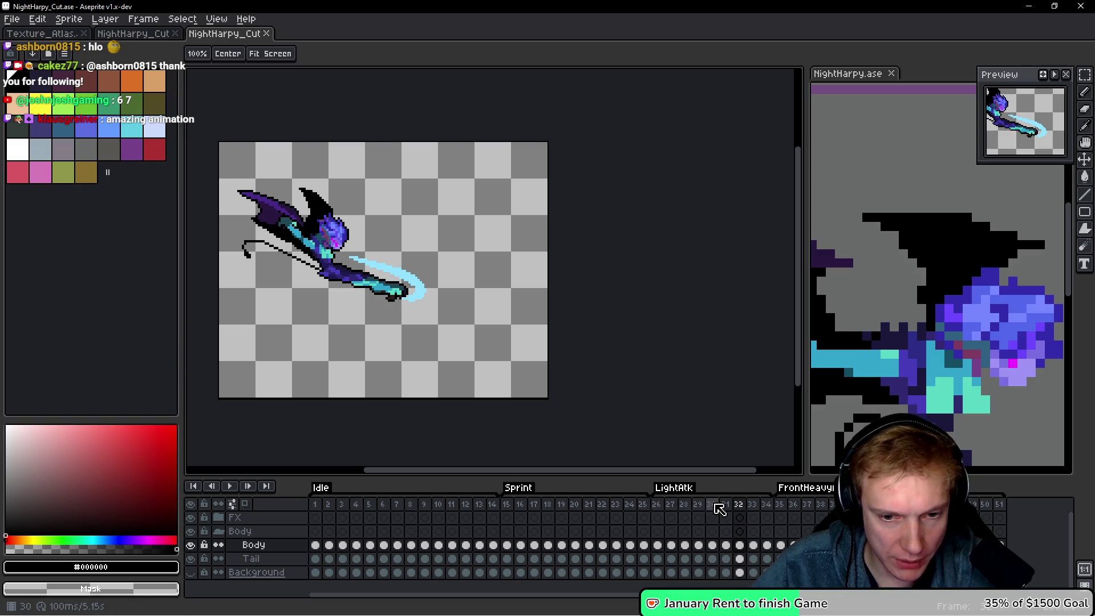
key(alt+Tab)
Give the harpy ATTACK entry .attackFrames = {.count = 1, {6}}.
text(tt)
key(Tab)
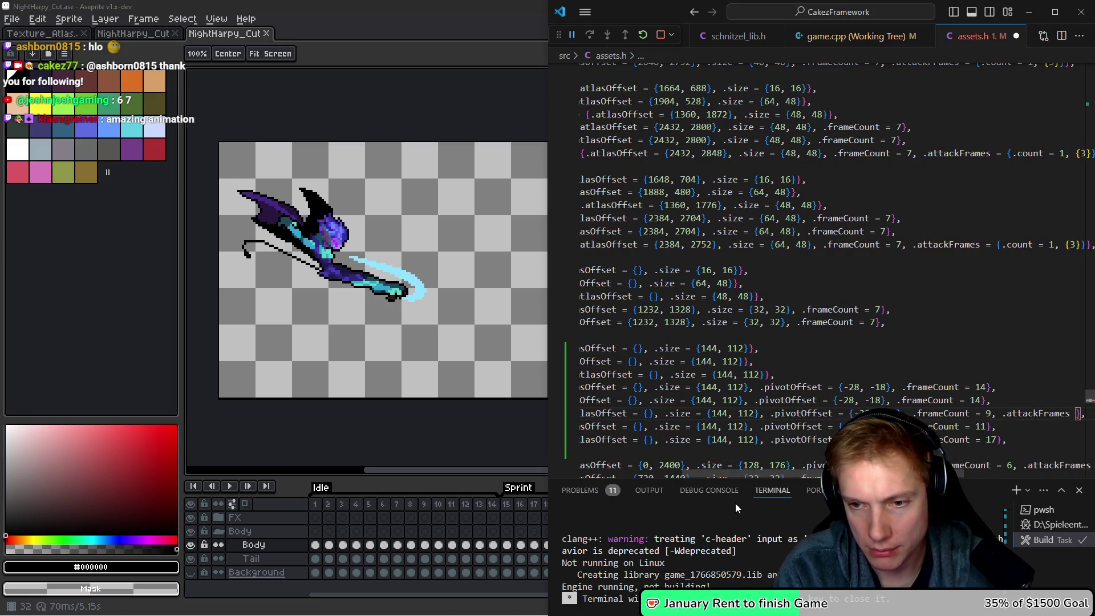
text(= {.count = 1, )
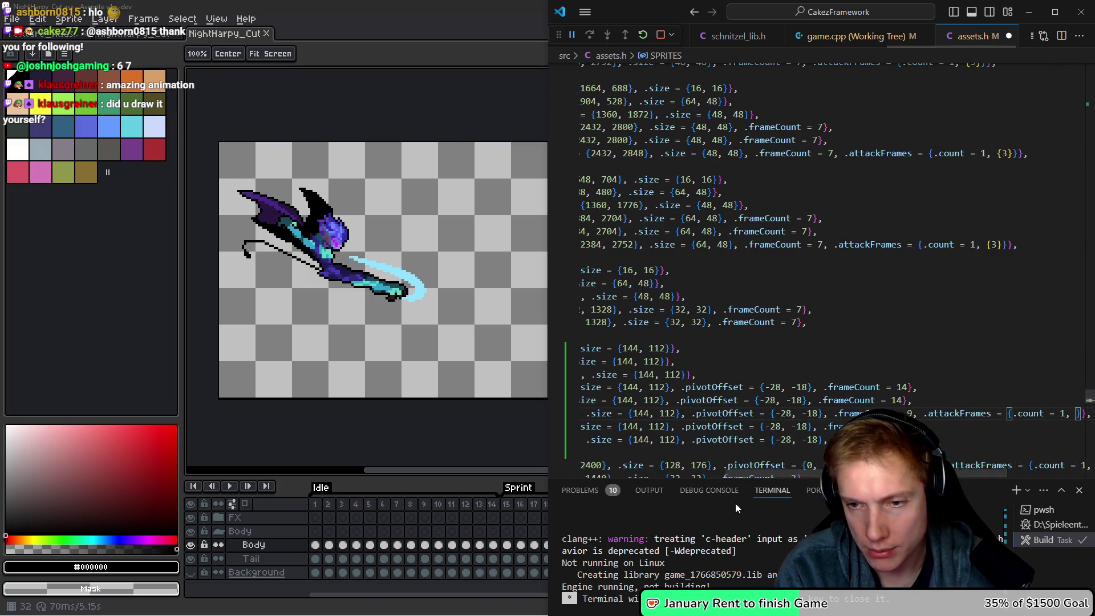
text({6)
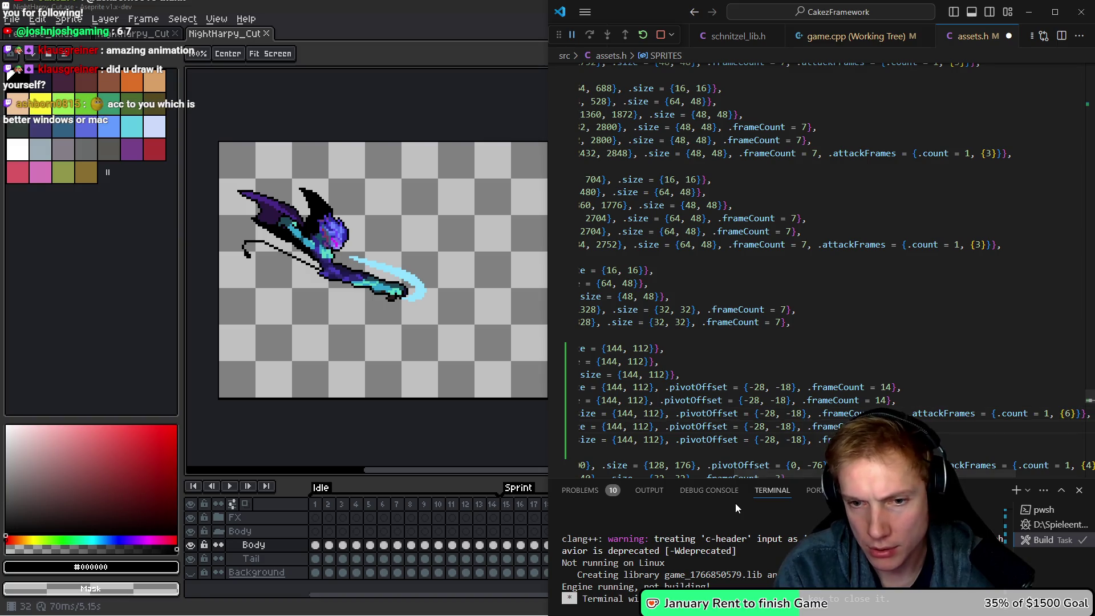
Start an .attackFrames = {.count = 1, ...} field on the SCREAM entry.
key(Home)
key(Down)
key(Down)
key(End)
text(,)
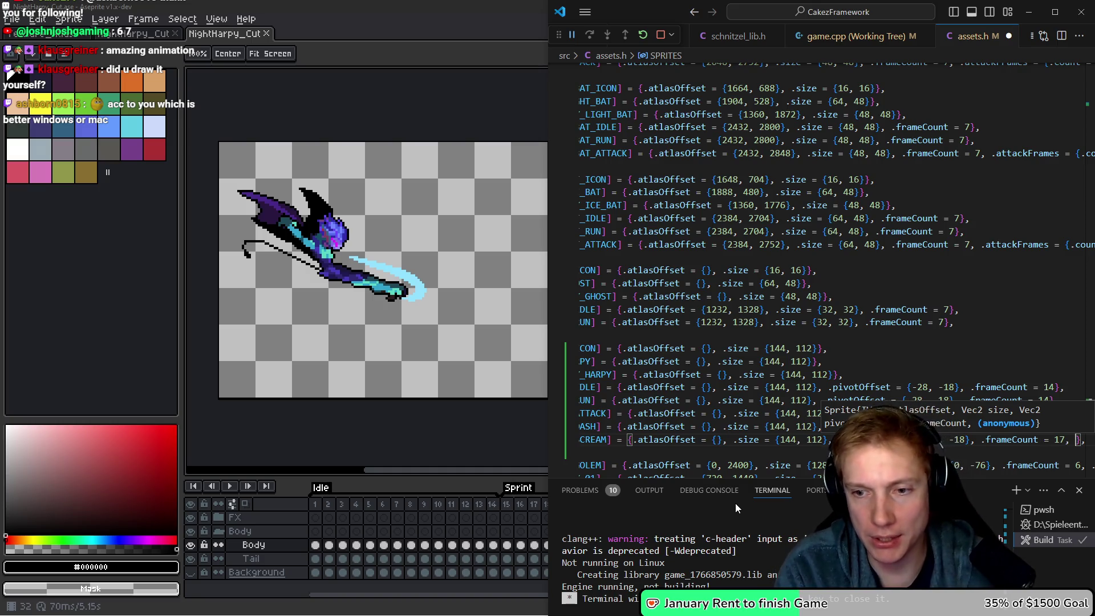
text(.a)
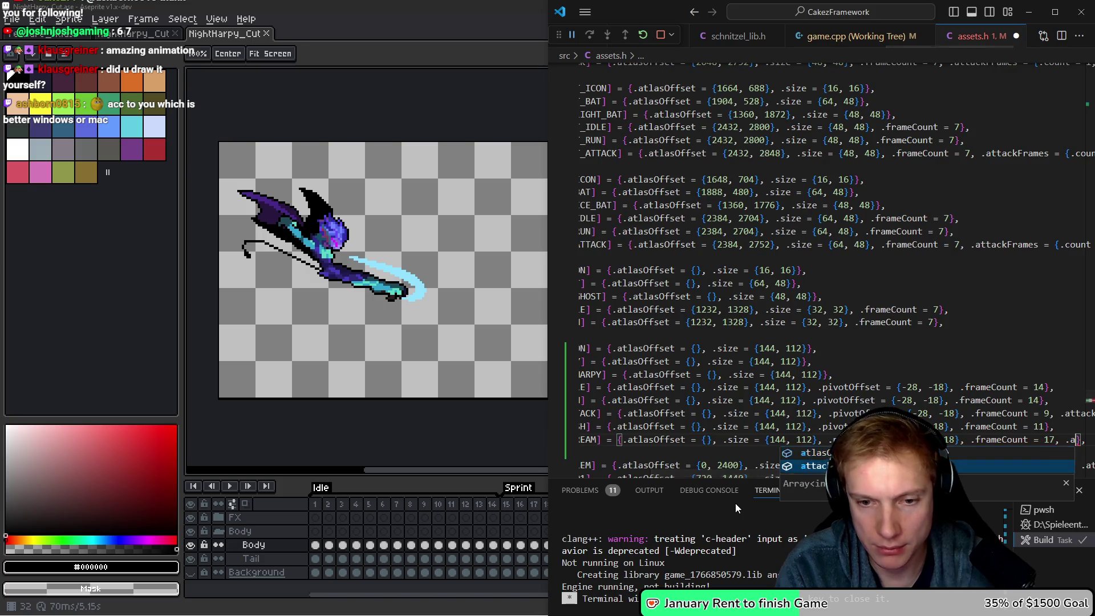
key(Tab)
text(= {)
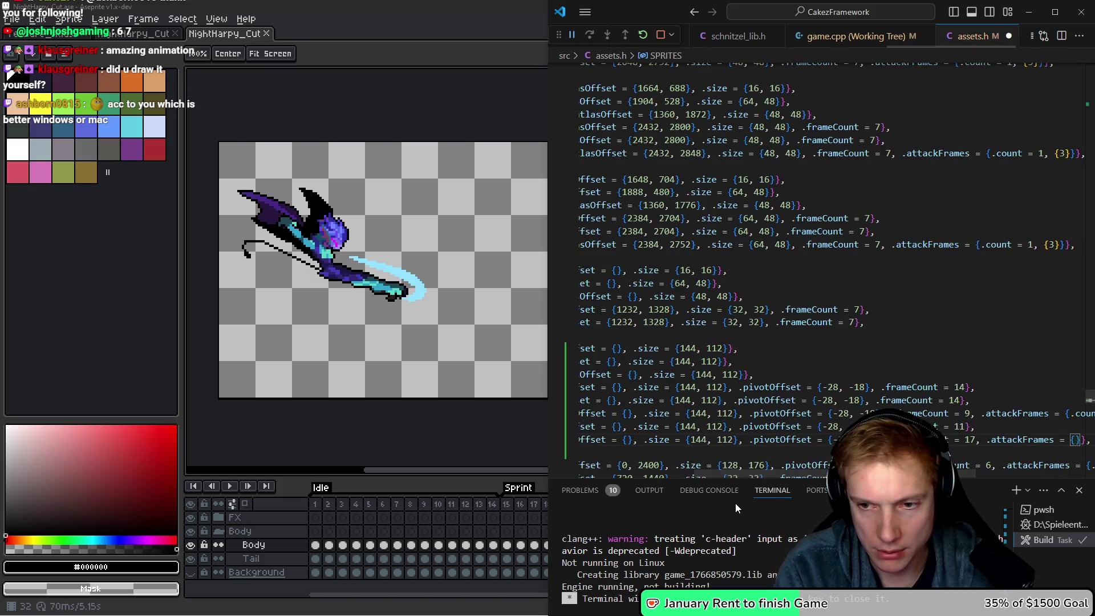
text(.count = 1,)
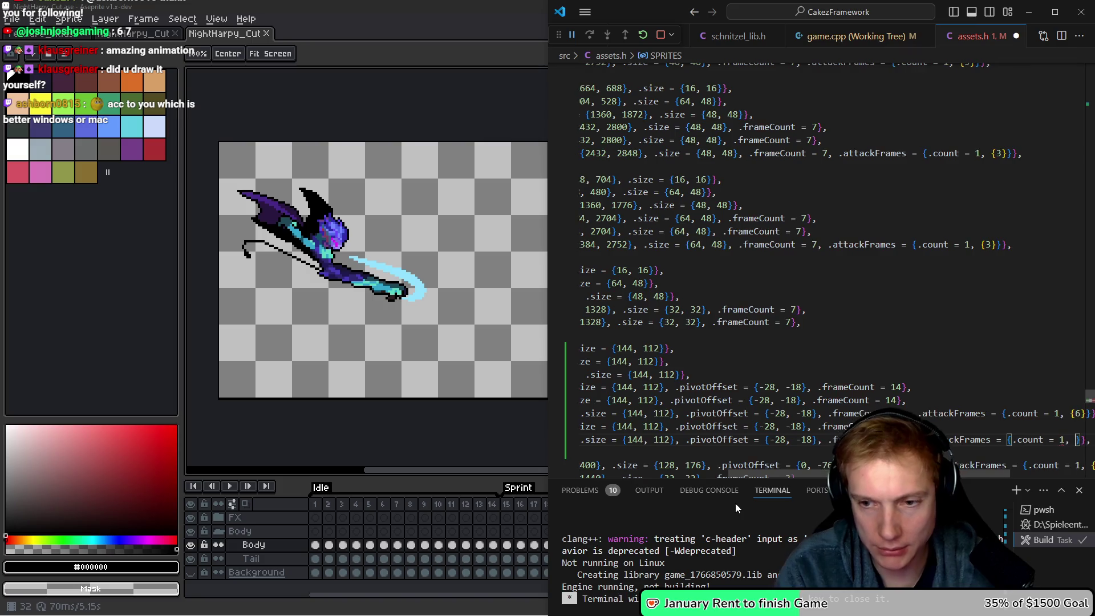
Preview the heavy attack from frame 35, then add another .attackFrames field.
key(alt+Tab)
click(782, 503)
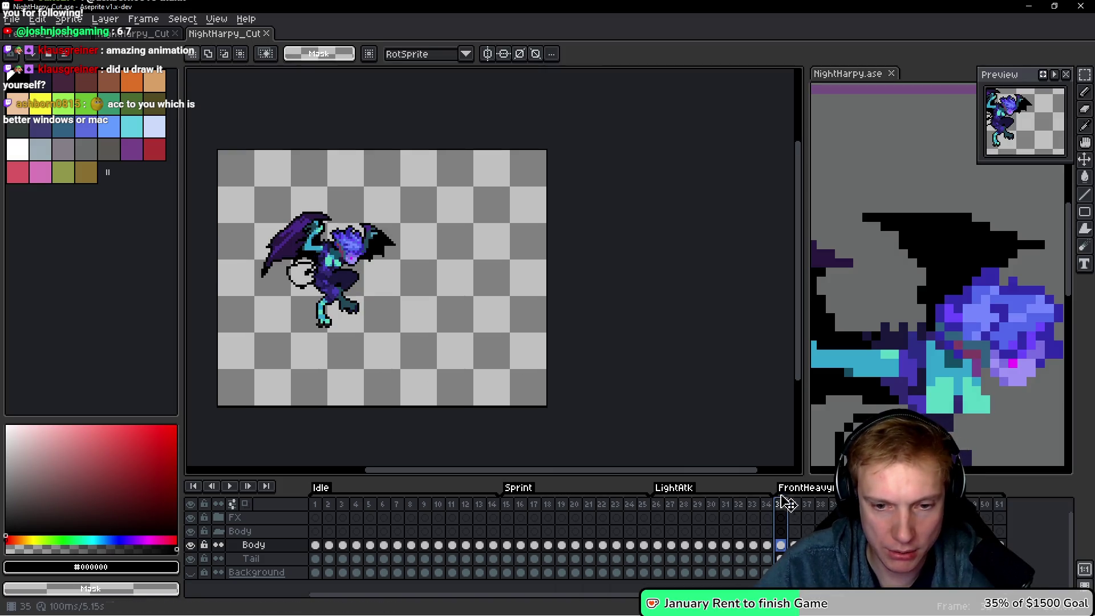
key(Return)
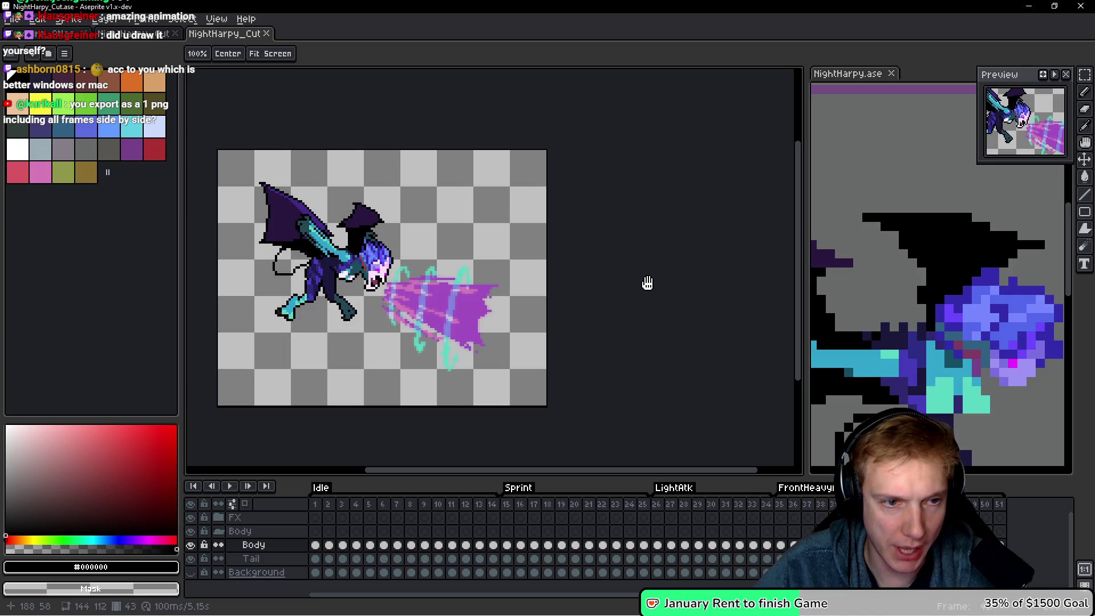
key(alt+Tab)
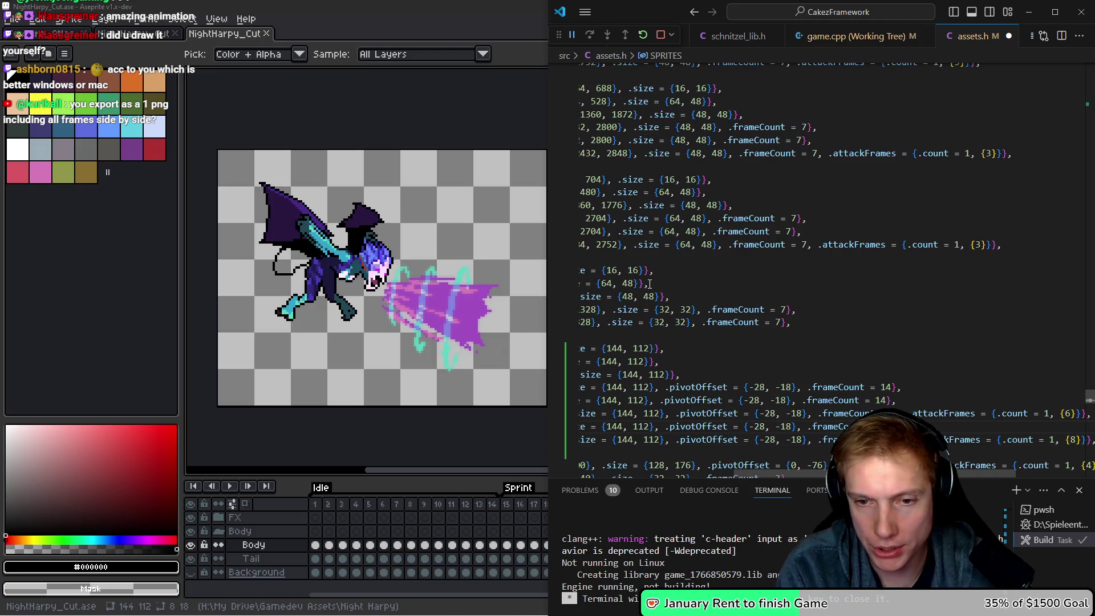
text(, .attackFrames =)
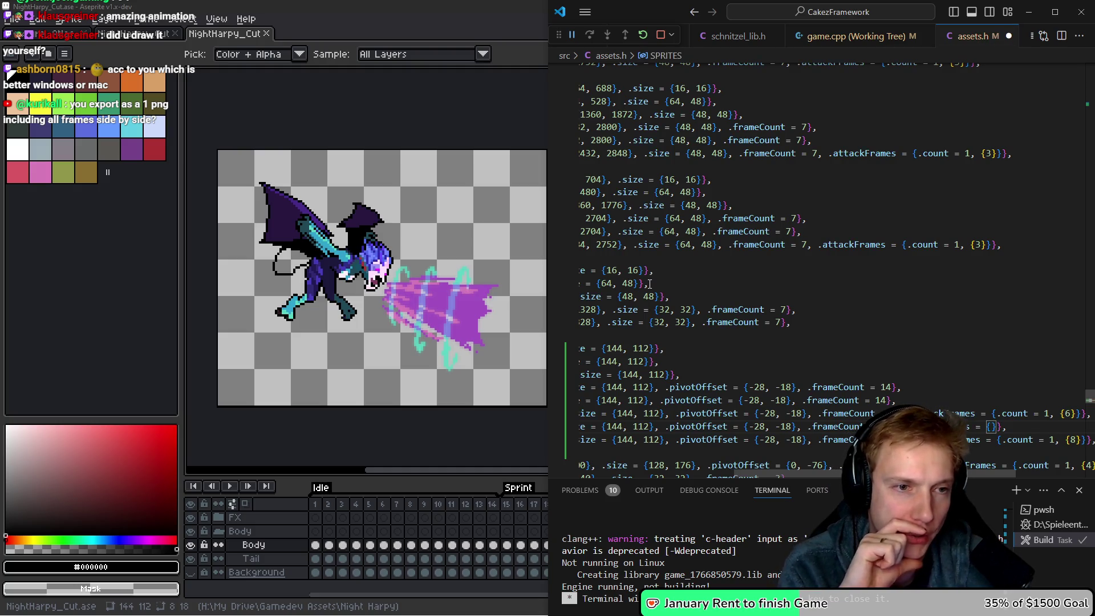
Compare Sprint frames 16 and 17, then fill in .count = 1 for that attackFrames entry.
key(alt+Tab)
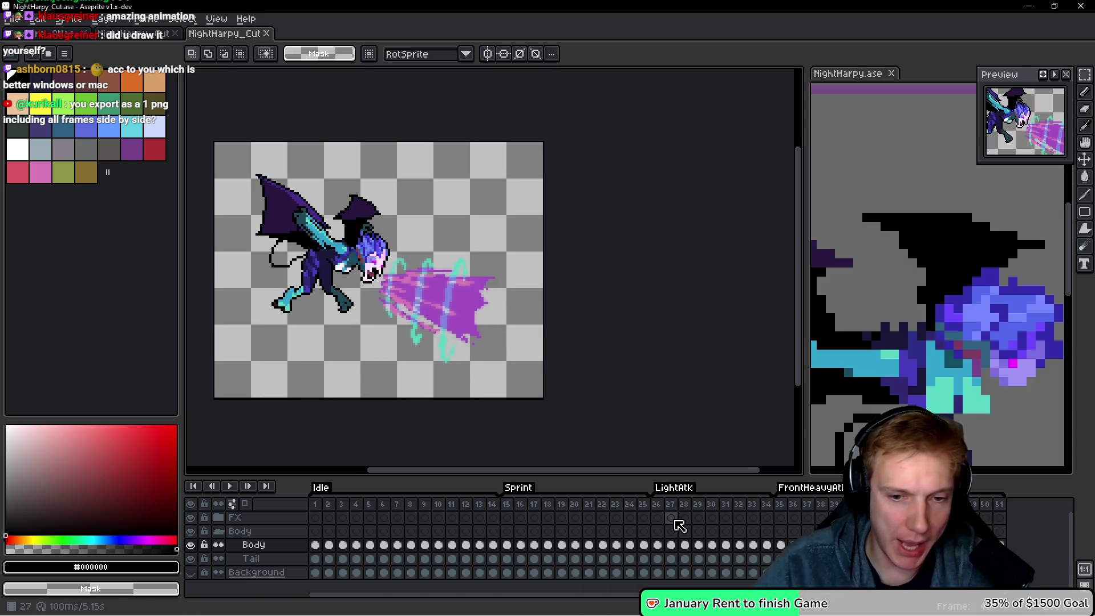
click(520, 504)
key(h)
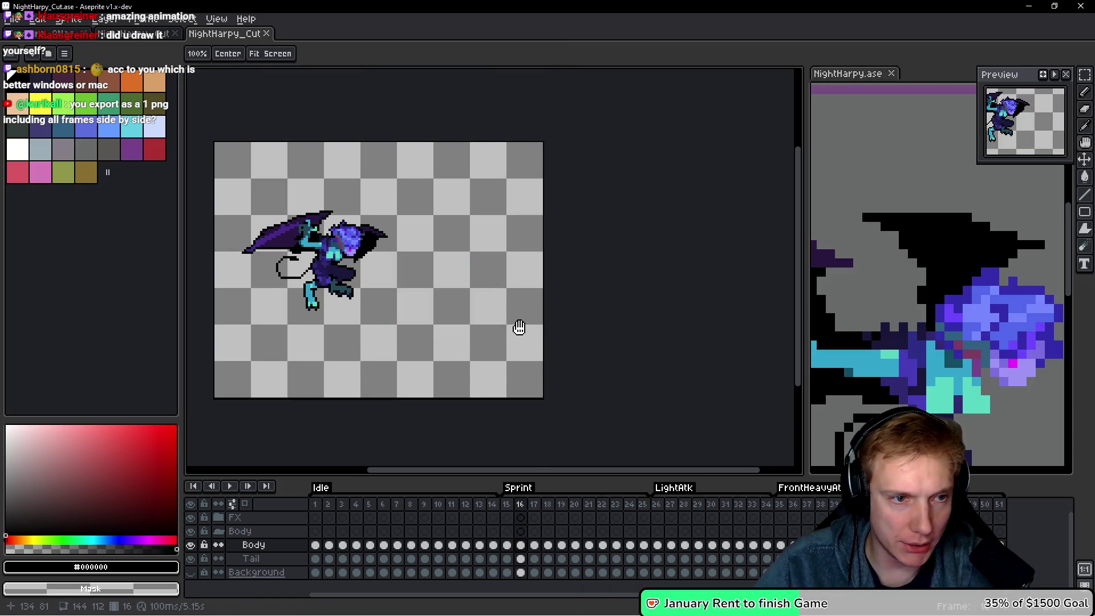
key(period)
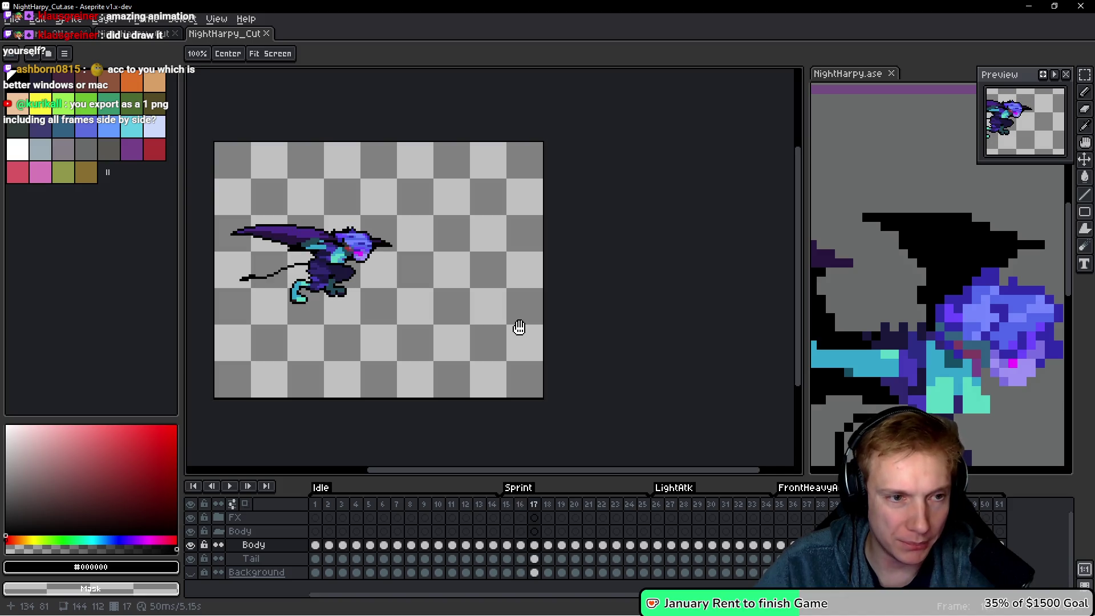
key(comma)
key(period)
key(comma)
key(alt+Tab)
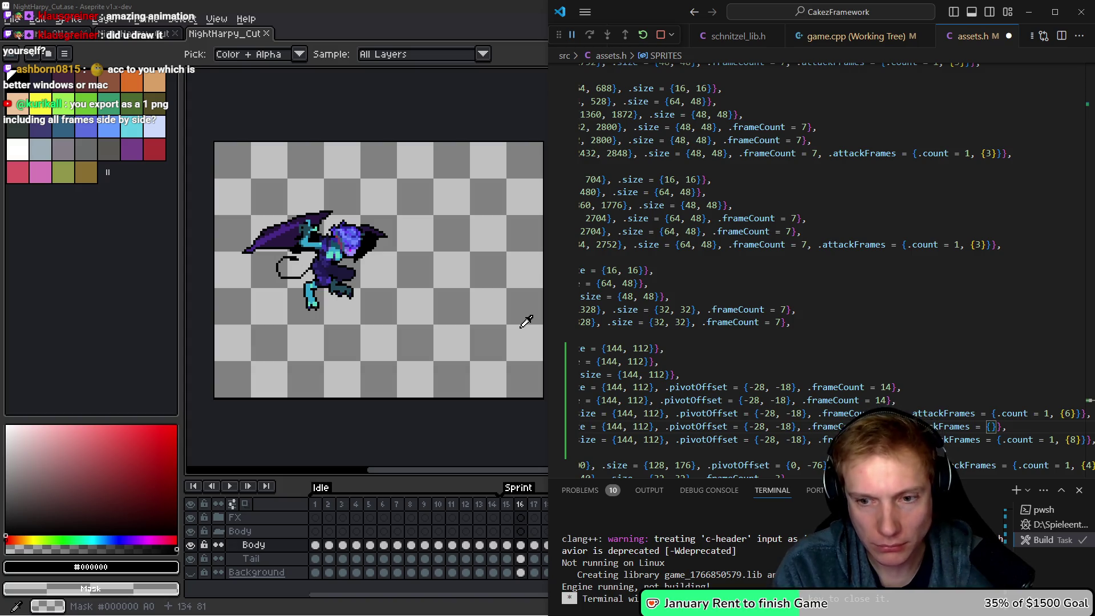
text(.count = 1, )
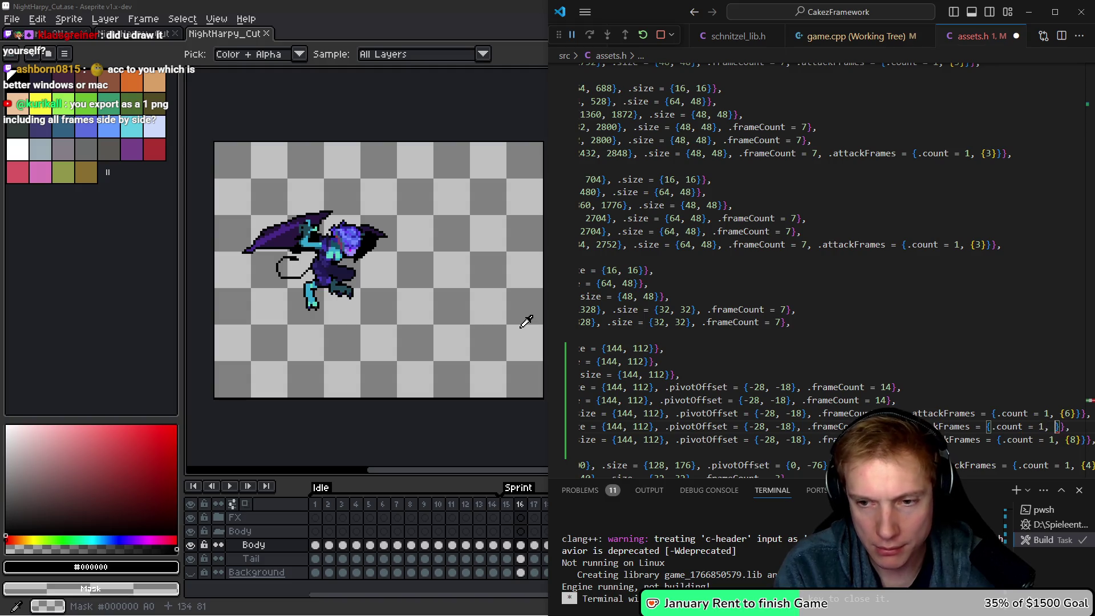
text({1})
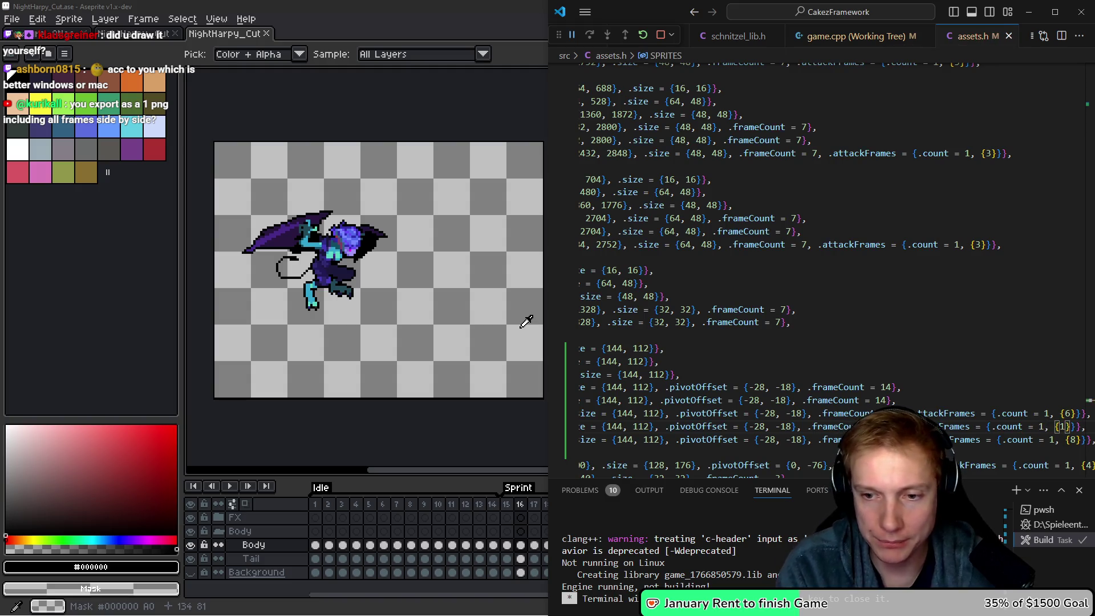
key(Home)
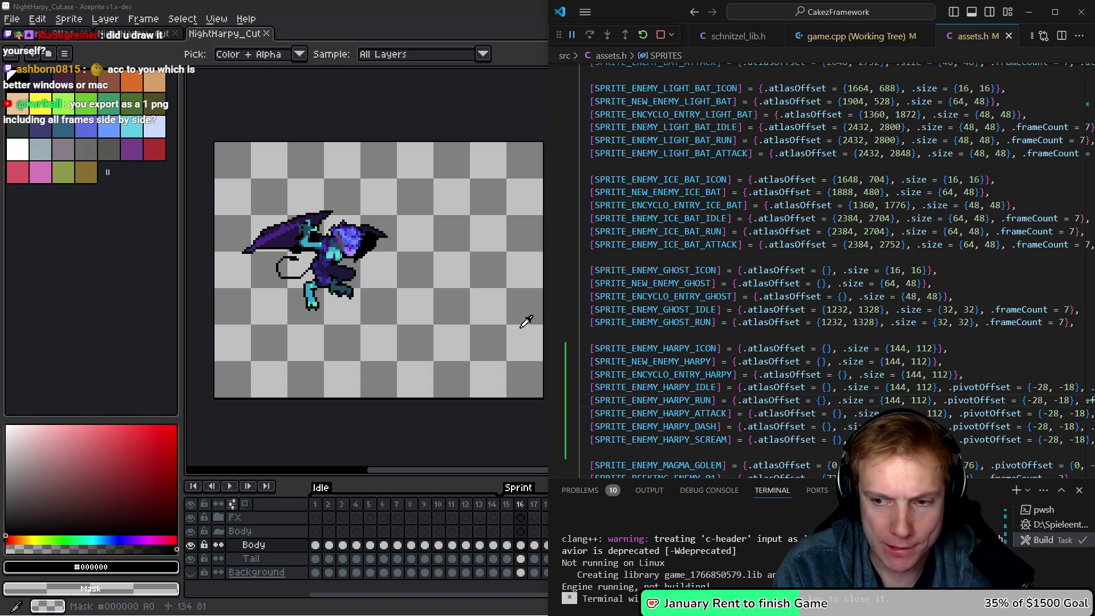
Maximize Aseprite and bring up the 2448×448 NightHarpy_Cut.png sprite sheet.
key(super+Up)
scroll(411, 283, down, 1)
scroll(404, 259, up, 1)
key(ctrl+shift+Tab)
mouse_move(589, 225)
mouse_down()
mouse_move(196, 208)
mouse_move(285, 225)
mouse_move(562, 230)
mouse_up()
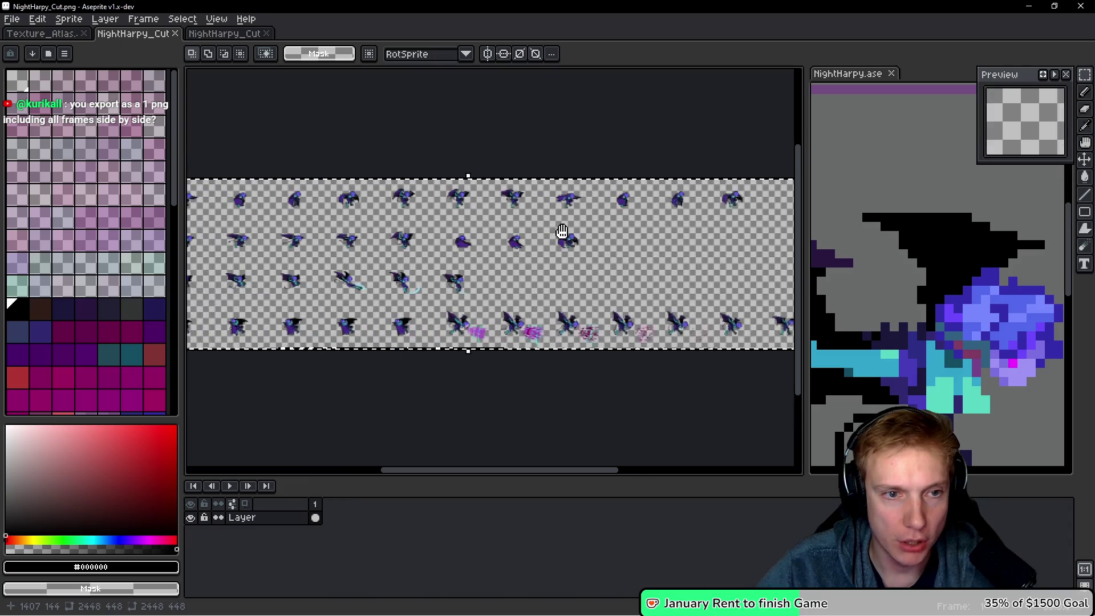
Save the Texture_Atlas document with Ctrl+S.
click(45, 35)
drag(462, 234, 274, 255)
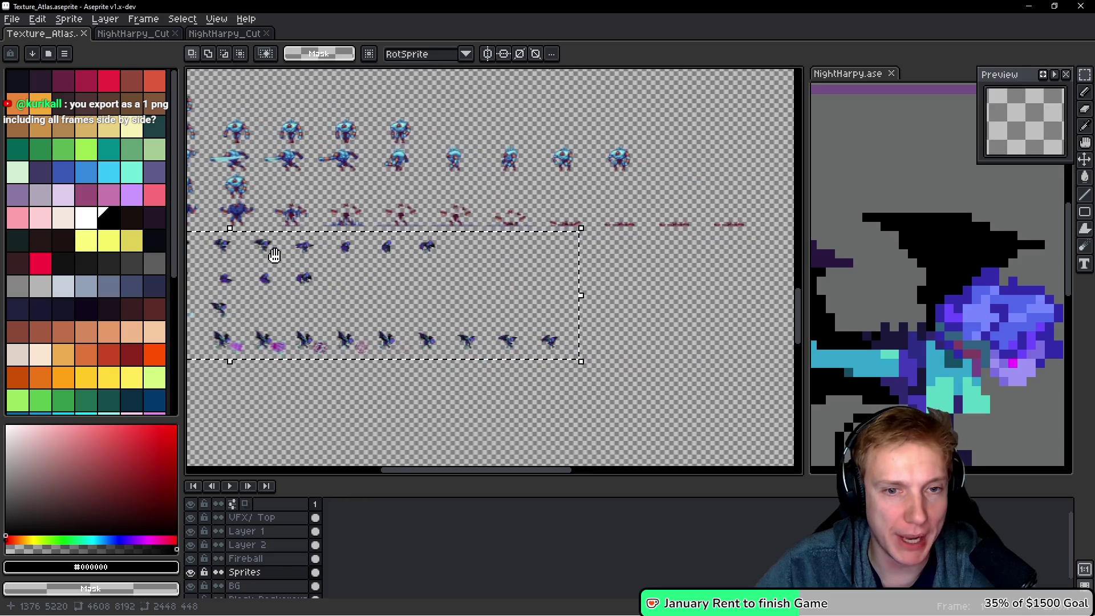
scroll(429, 265, up, 4)
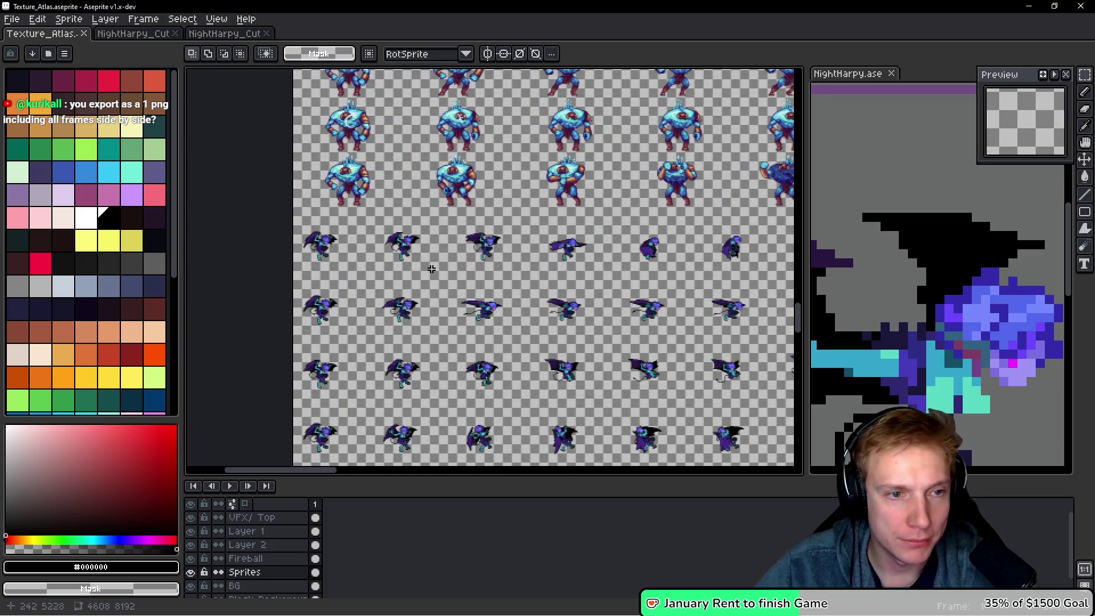
key(ctrl+s)
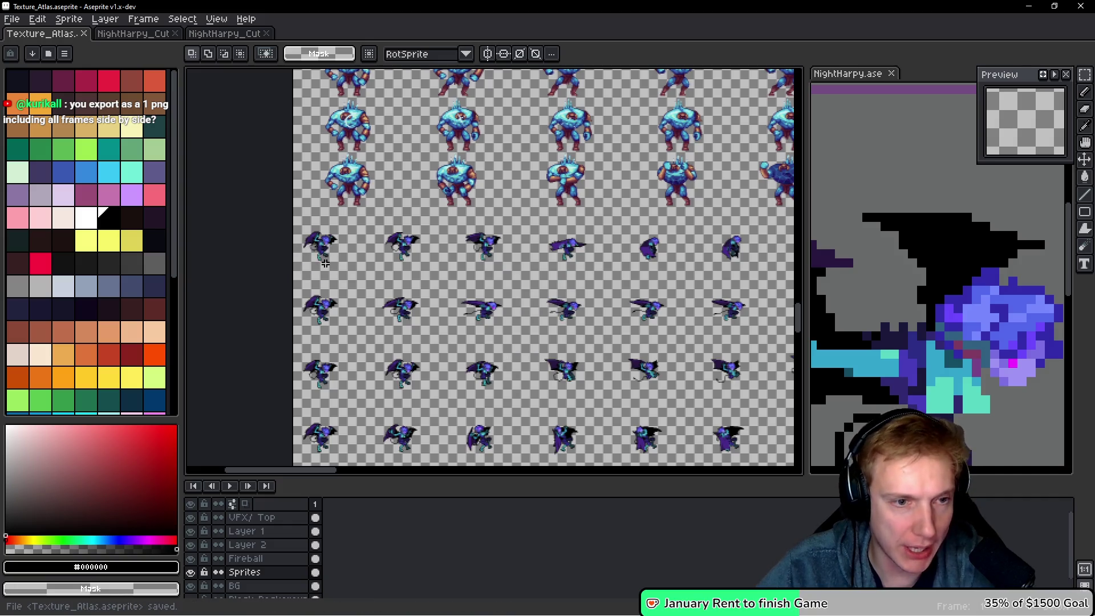
Zoom to the harpy block's top-left corner to confirm 0, 5136, then deselect it.
scroll(293, 244, up, 5)
scroll(379, 215, down, 6)
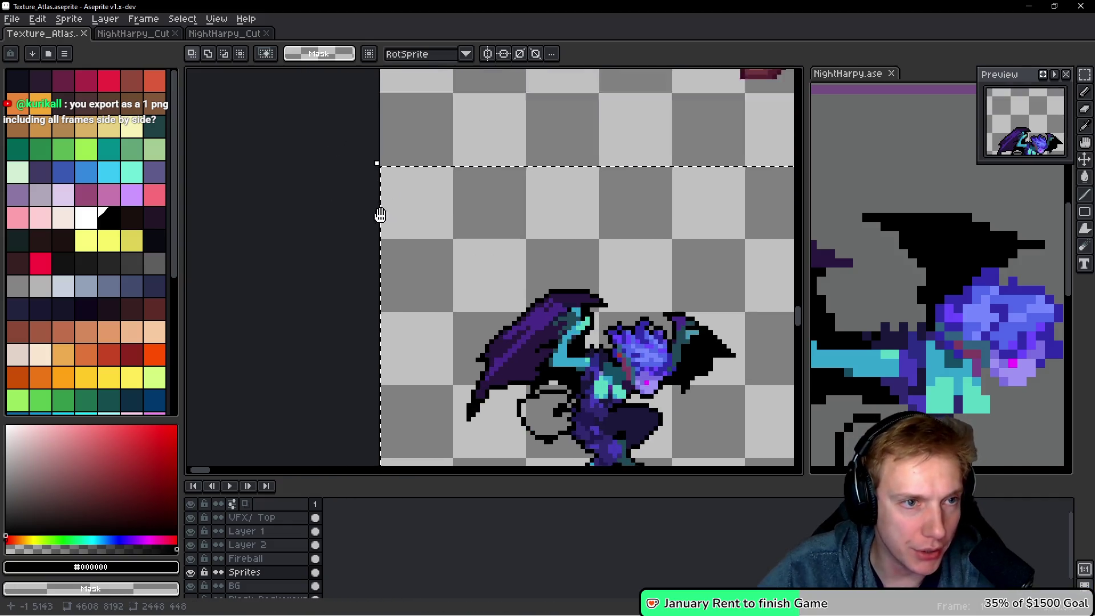
scroll(470, 261, down, 2)
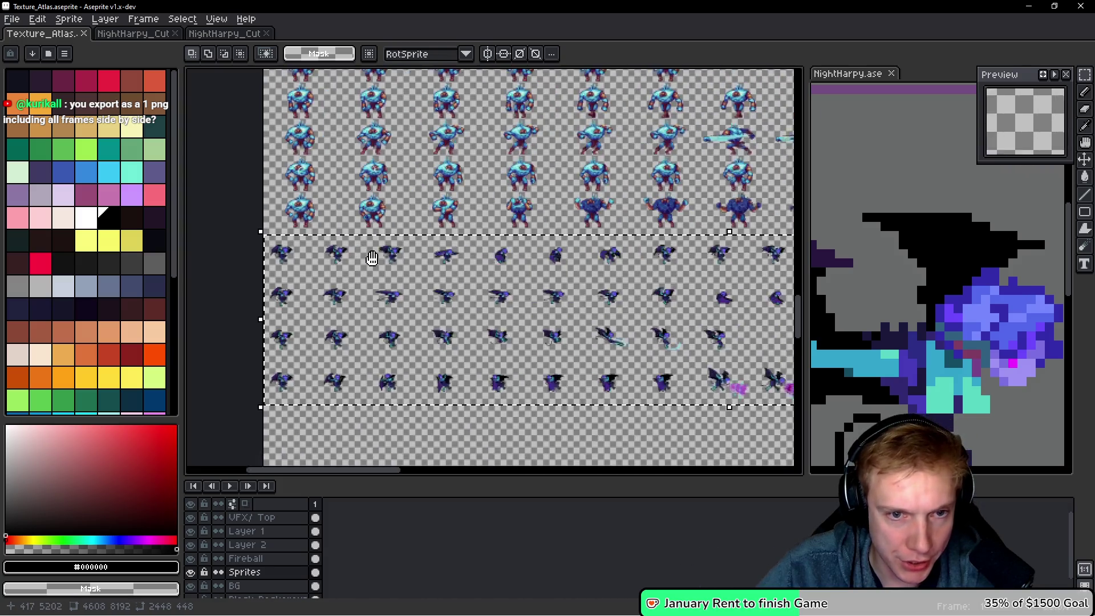
scroll(625, 259, up, 5)
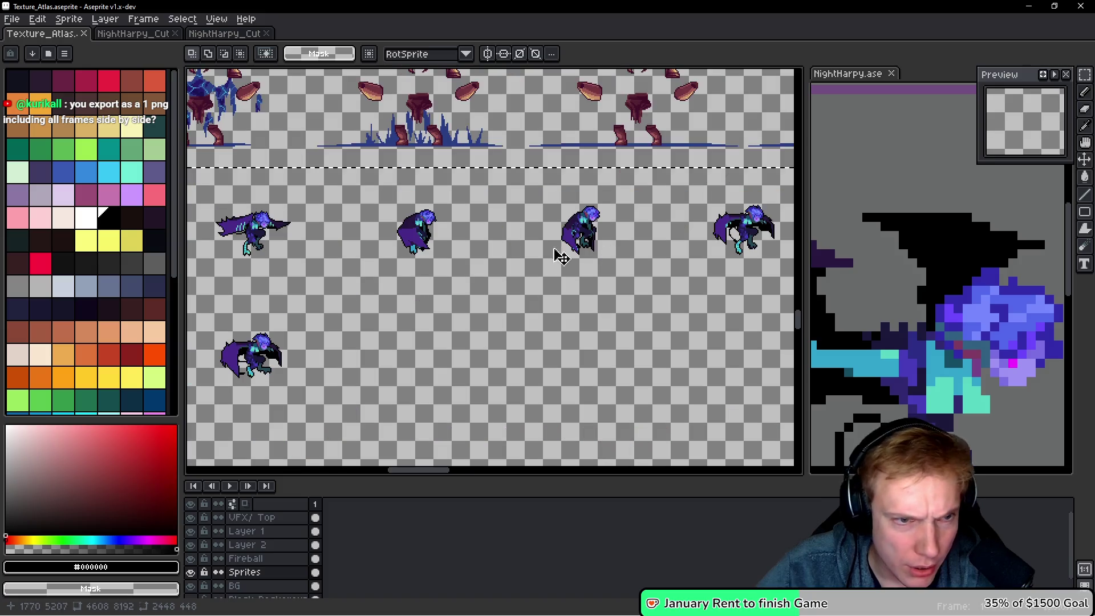
scroll(523, 245, left, 5)
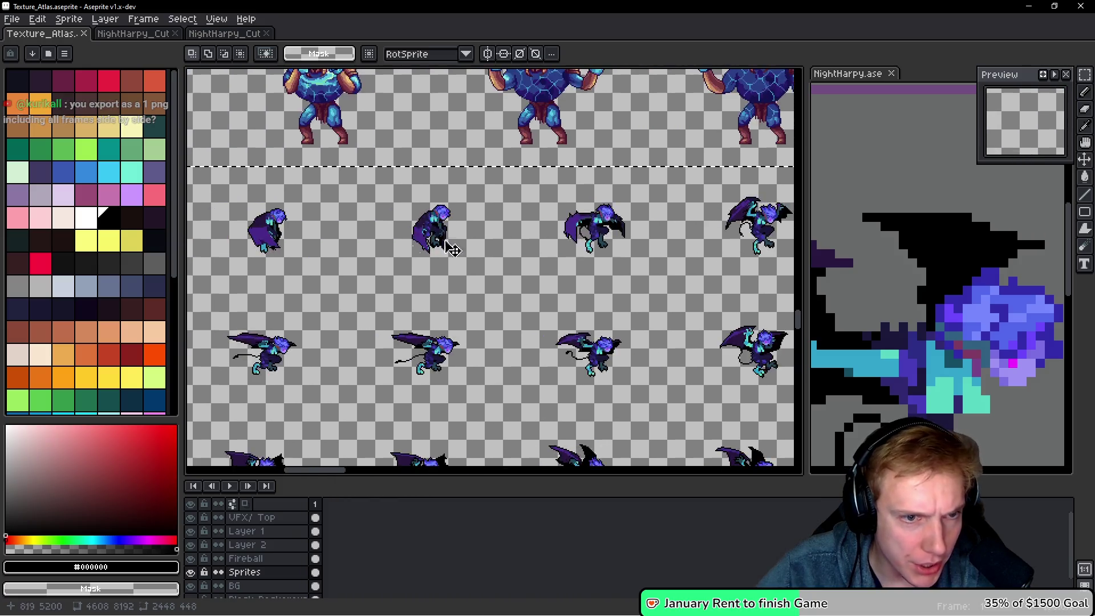
scroll(368, 188, up, 6)
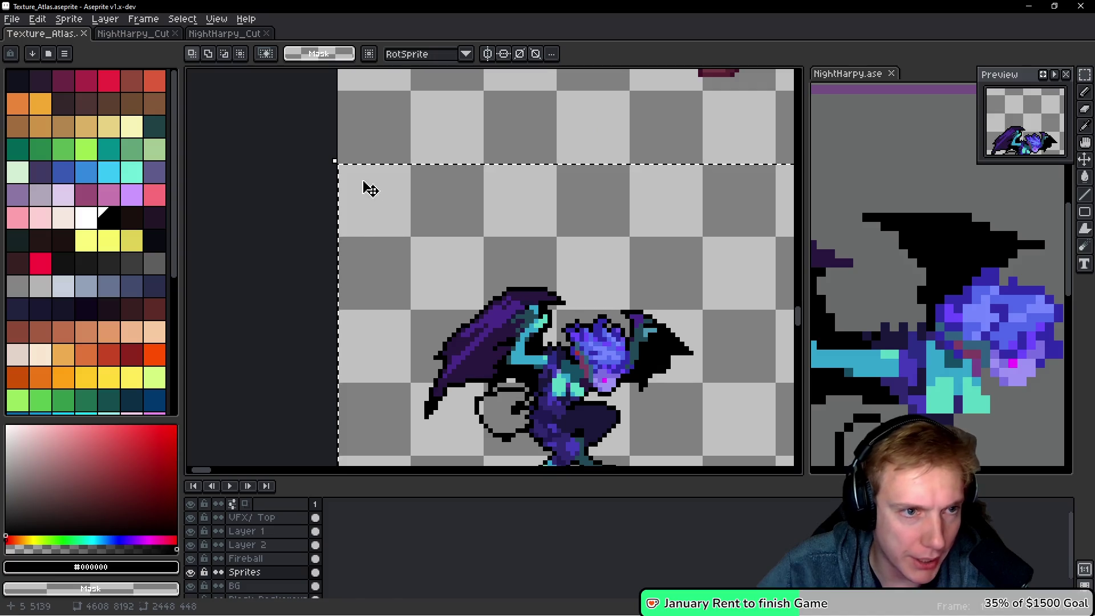
key(ctrl+d)
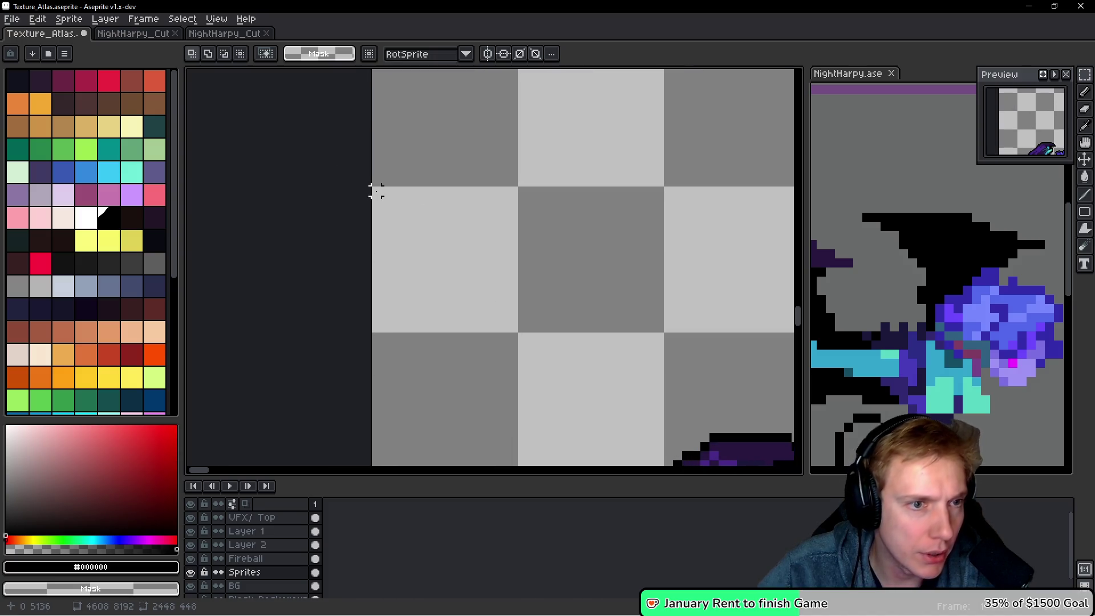
key(alt+Tab)
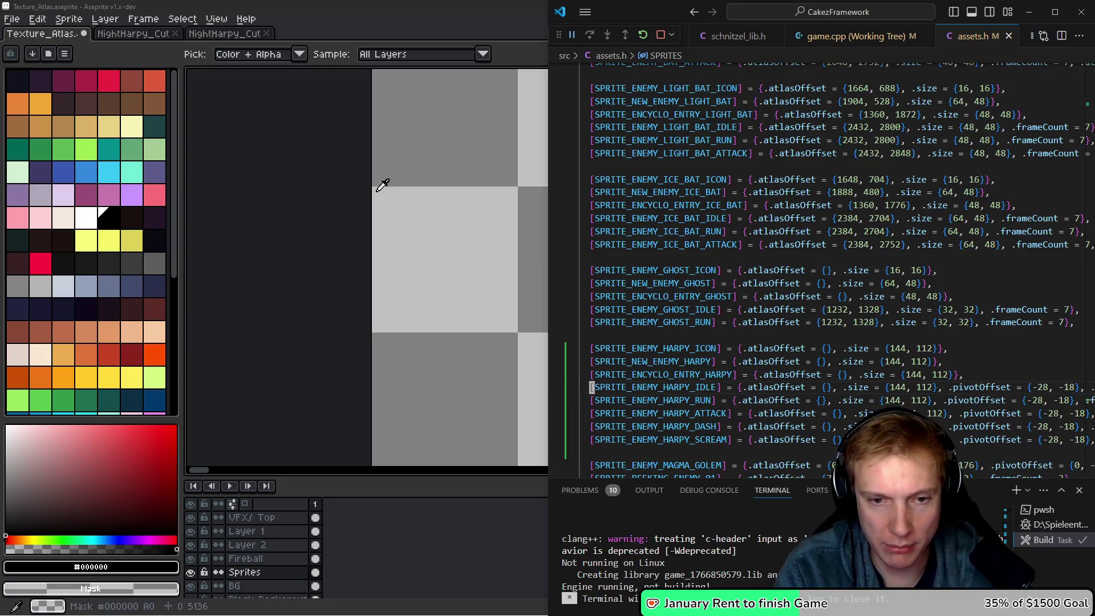
Type the first harpy atlas offset and pan the atlas across the harpy sprites.
text(0, 5136)
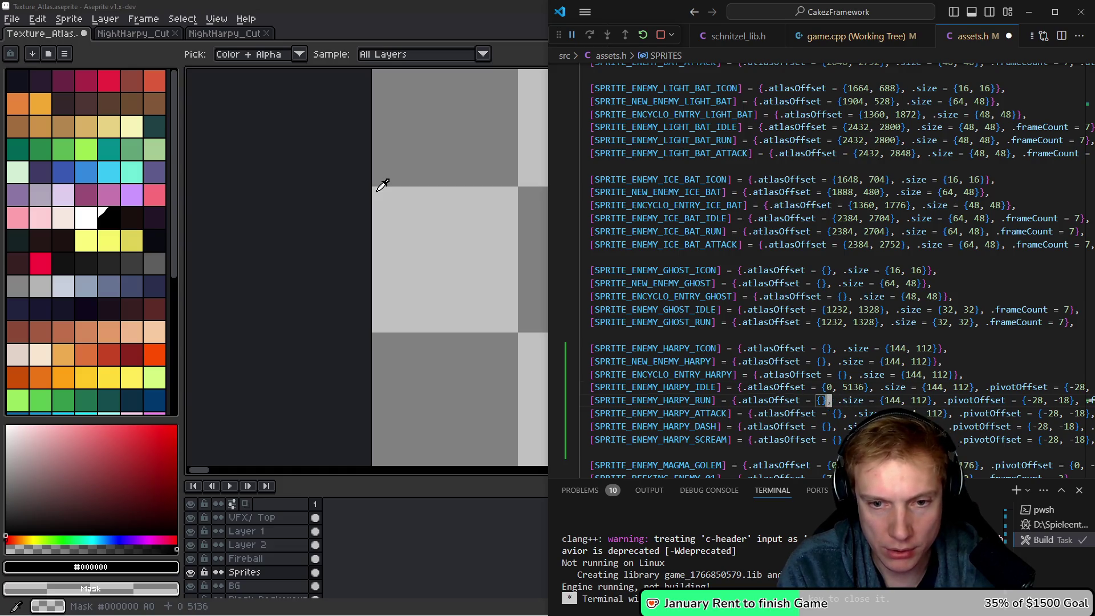
text(51)
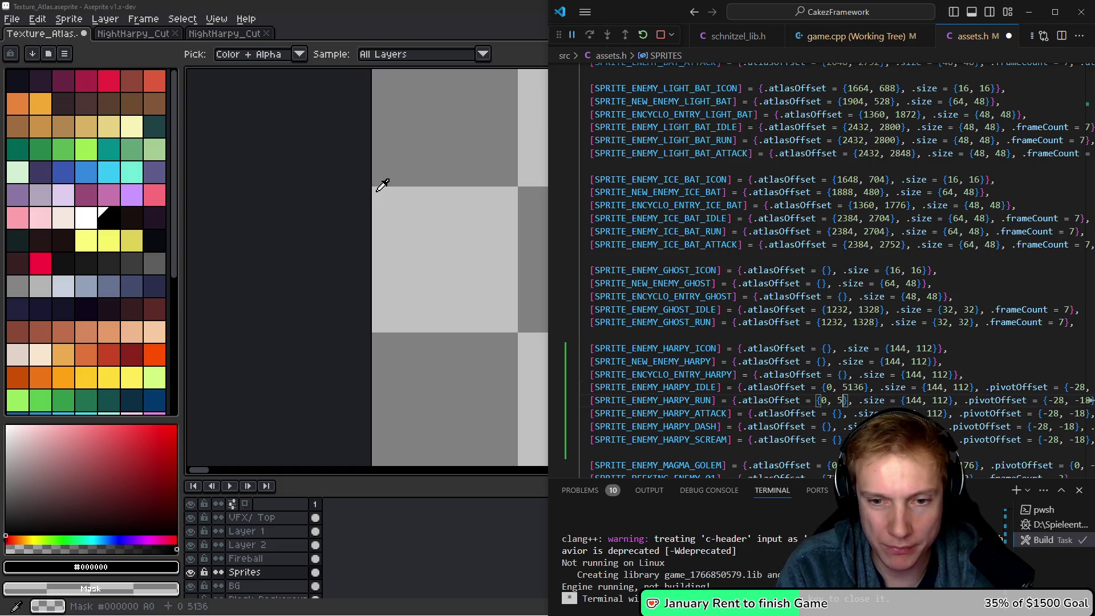
key(BackSpace)
key(BackSpace)
text(136)
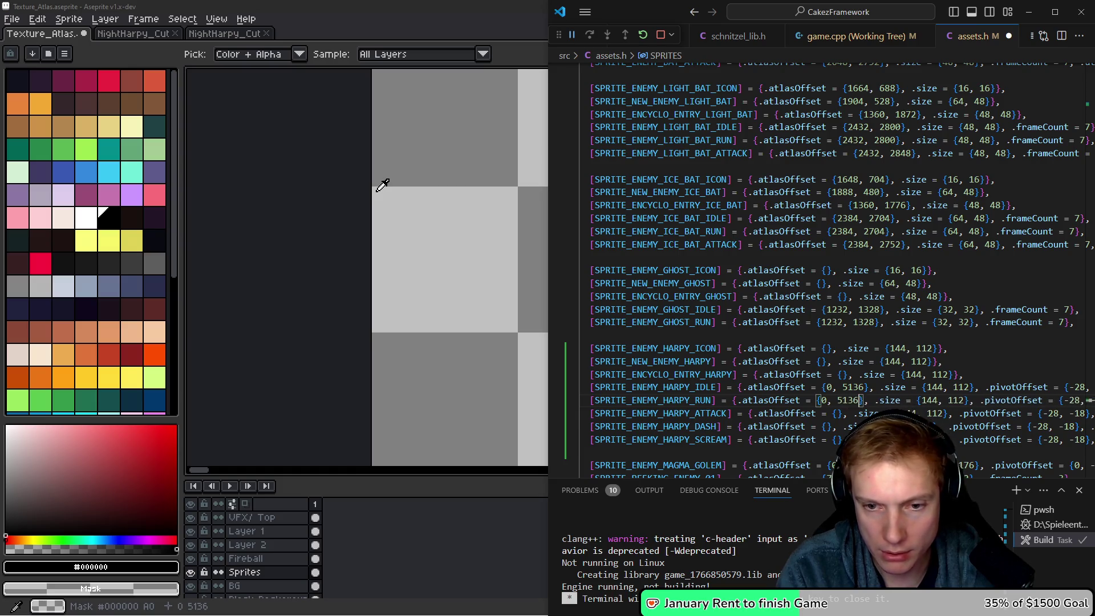
key(super+Up)
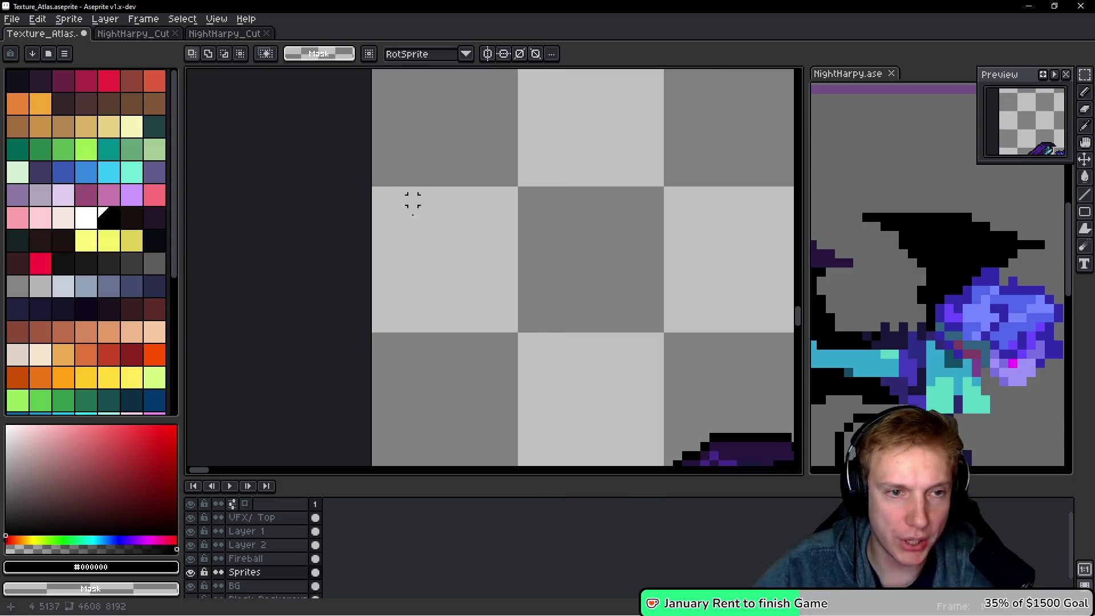
scroll(411, 195, down, 5)
scroll(437, 96, down, 4)
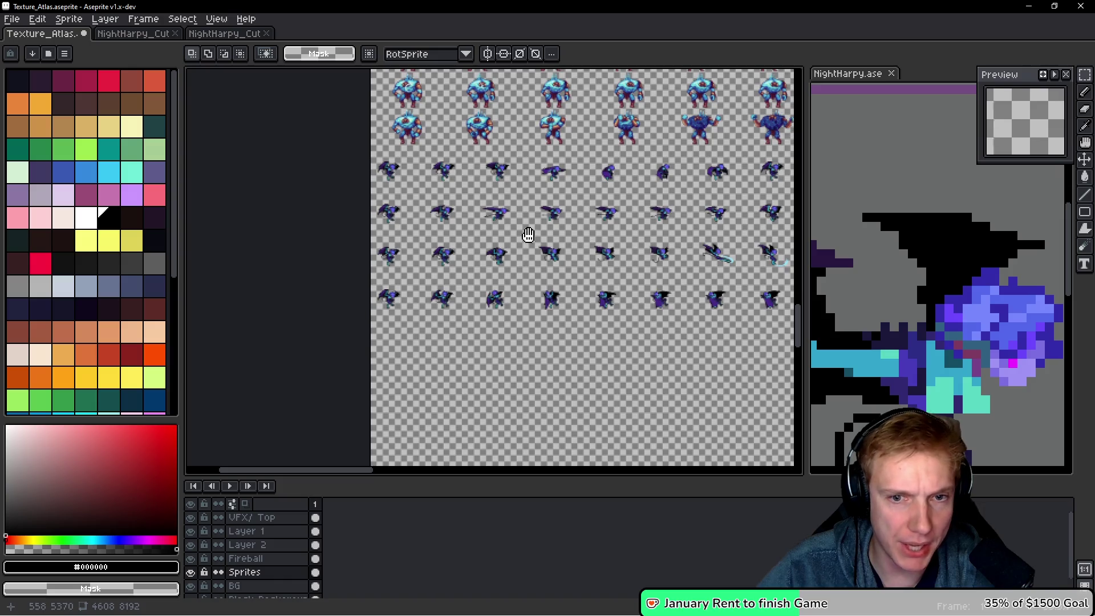
drag(529, 234, 596, 248)
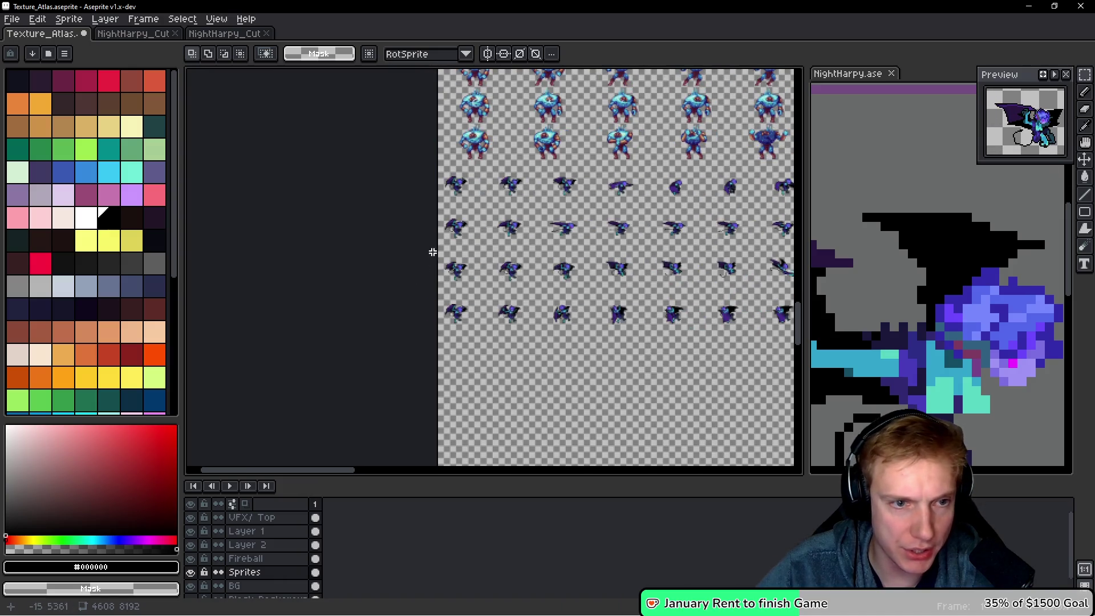
scroll(432, 251, up, 5)
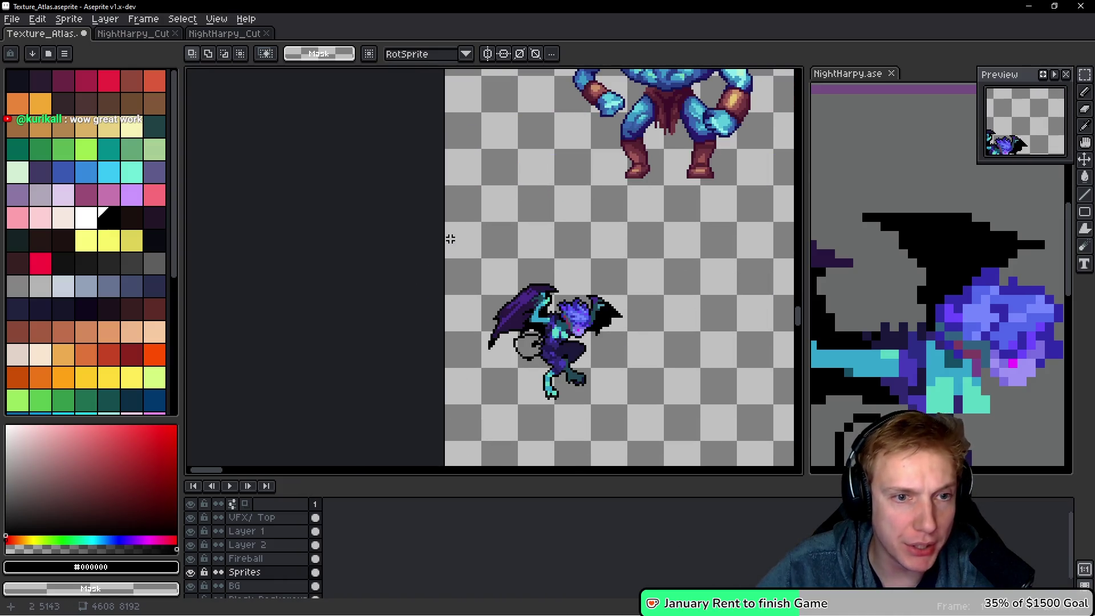
Select the harpy frame area in the atlas and use the eyedropper to read frame coordinates.
key(ctrl+shift+d)
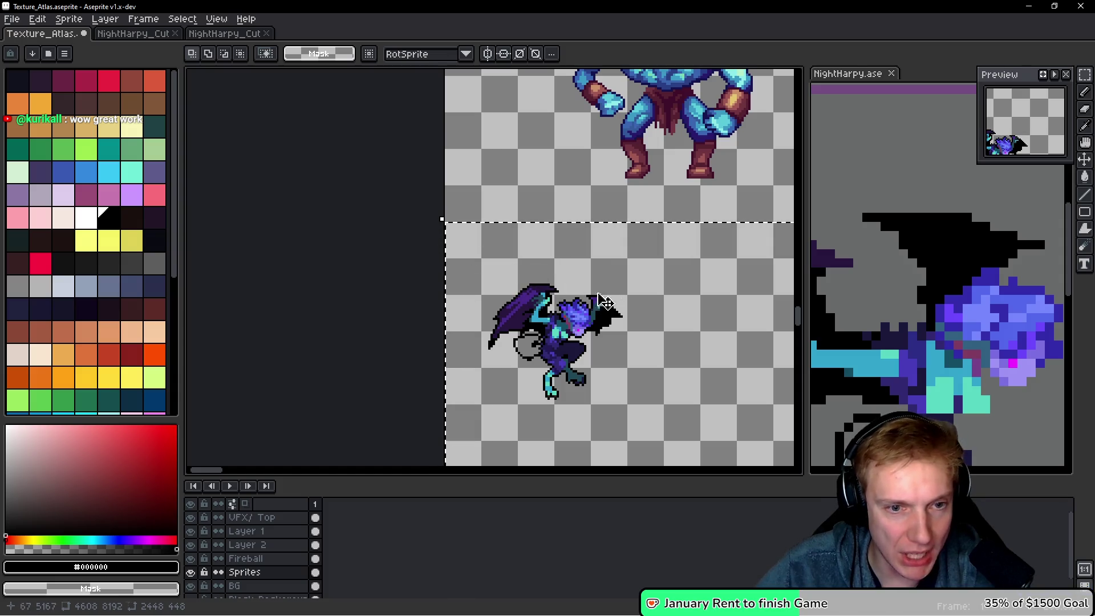
scroll(536, 342, down, 5)
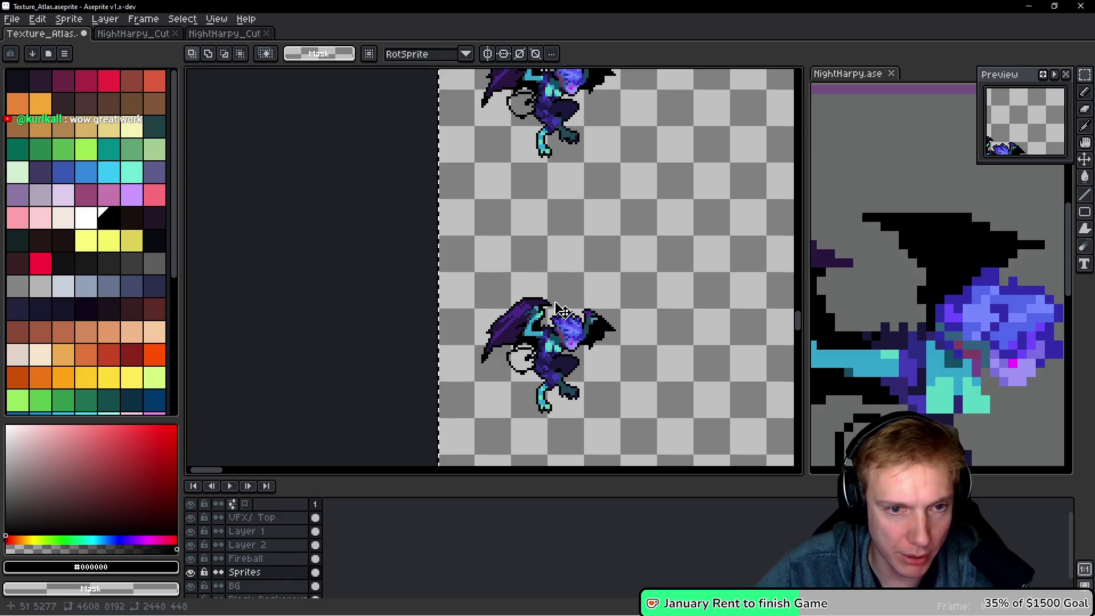
scroll(550, 239, down, 5)
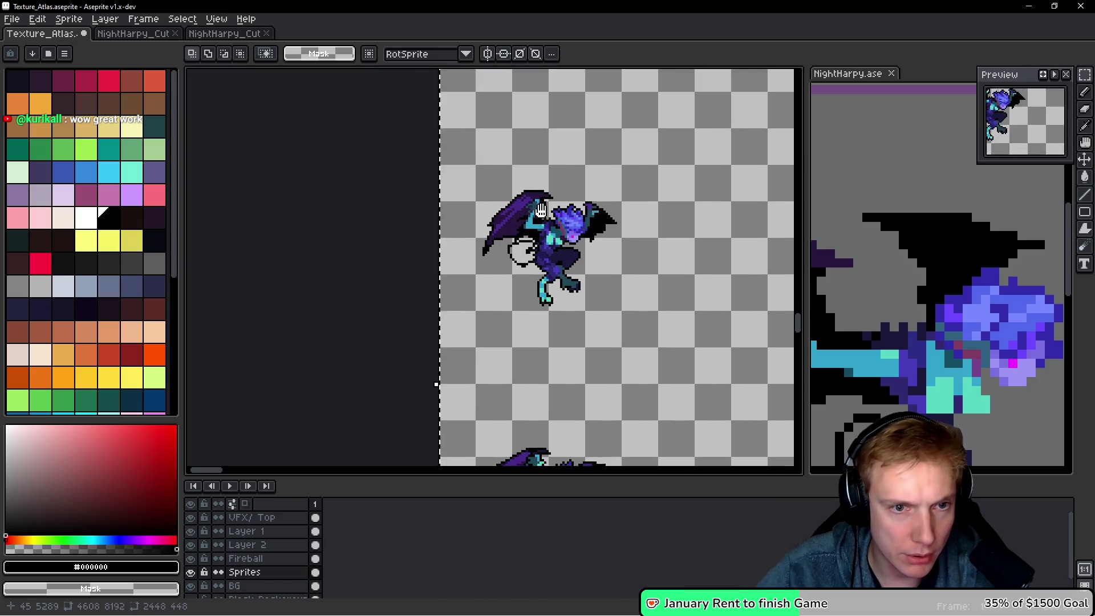
mouse_move(547, 262)
mouse_down()
mouse_move(471, 219)
mouse_move(269, 201)
mouse_move(354, 252)
mouse_up()
scroll(355, 252, down, 2)
mouse_move(185, 255)
mouse_down()
mouse_move(205, 268)
mouse_move(445, 274)
mouse_up()
scroll(380, 224, up, 2)
scroll(303, 190, up, 1)
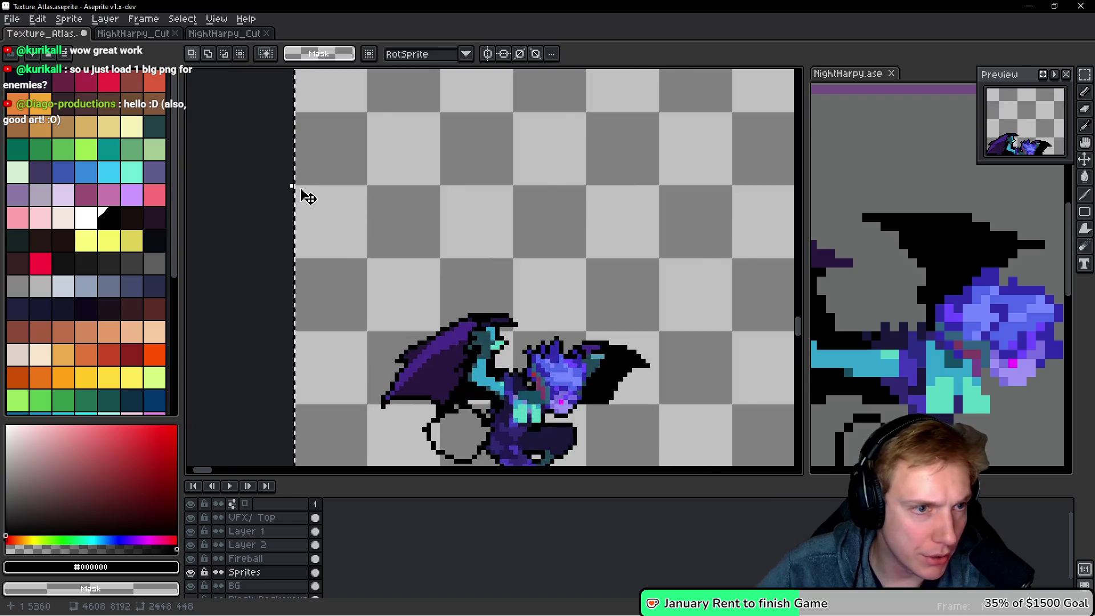
scroll(292, 186, up, 1)
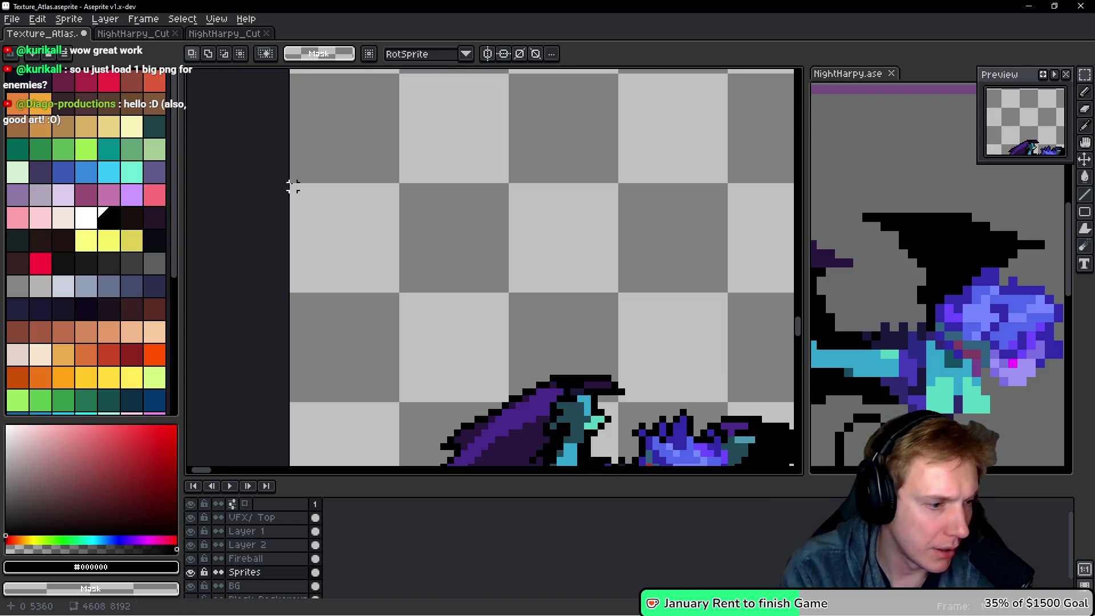
key(i)
key(alt+Tab)
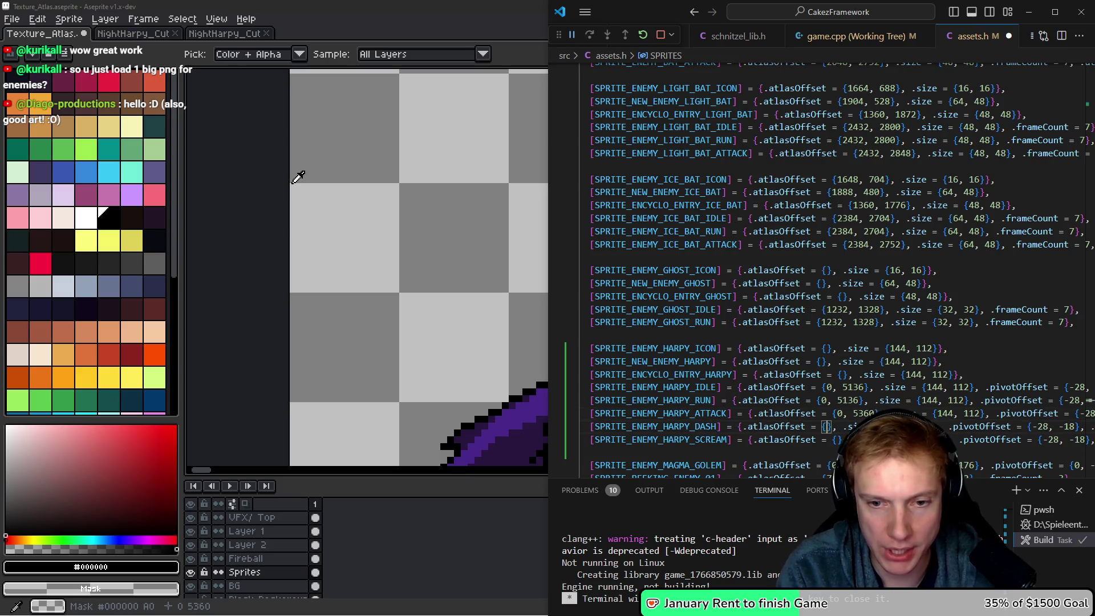
Enter the remaining harpy Y offsets, such as ATTACK {0, 5360}, and save assets.h.
key(alt+Tab)
scroll(420, 152, down, 2)
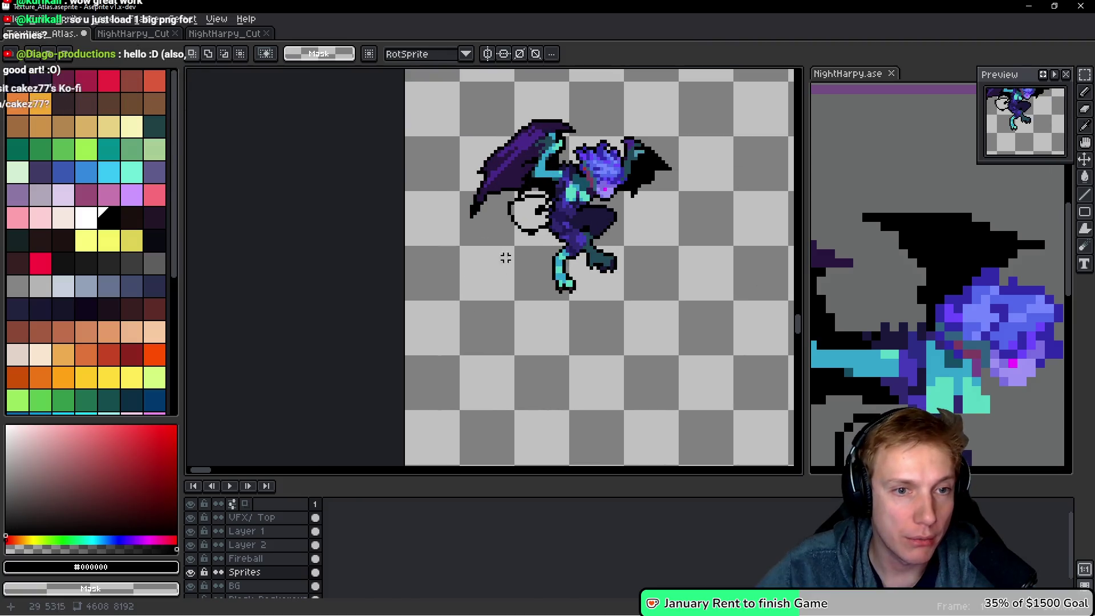
scroll(472, 277, up, 2)
scroll(451, 228, up, 2)
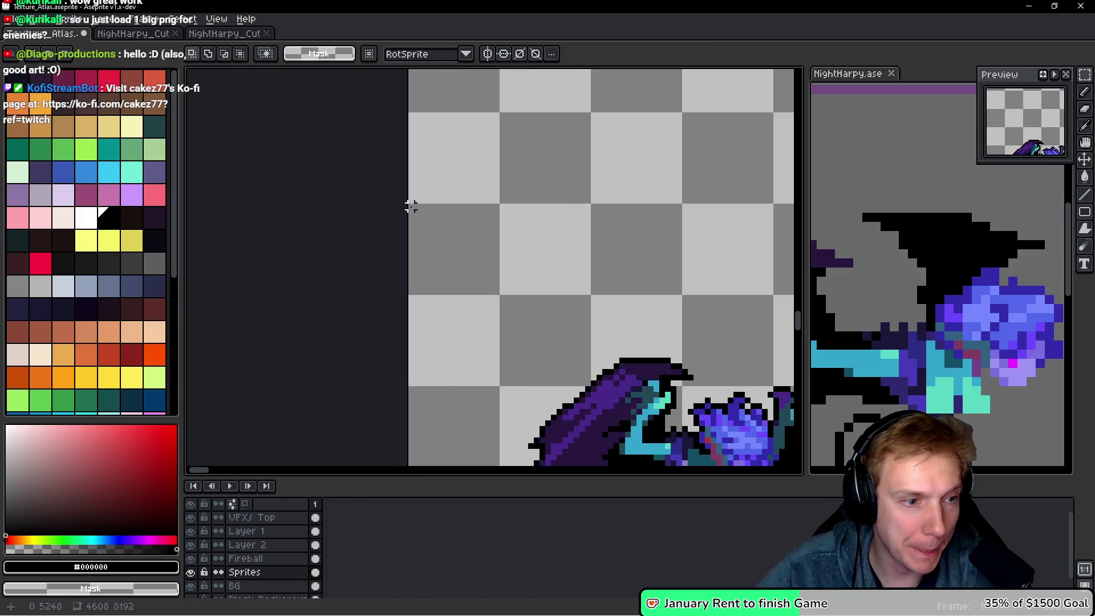
key(alt+Tab)
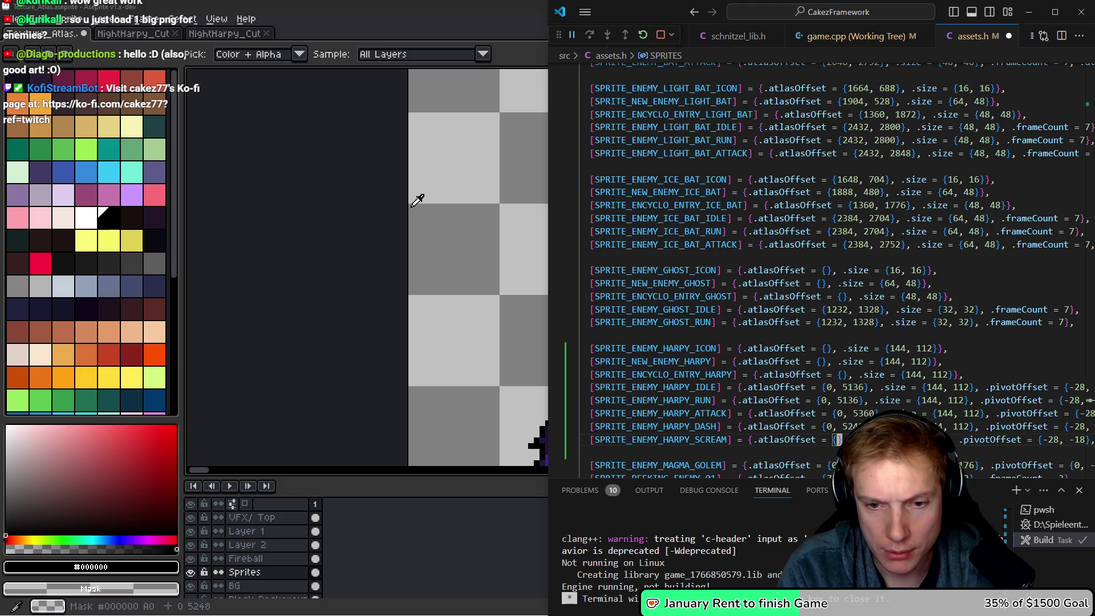
key(alt+Tab)
scroll(418, 203, down, 5)
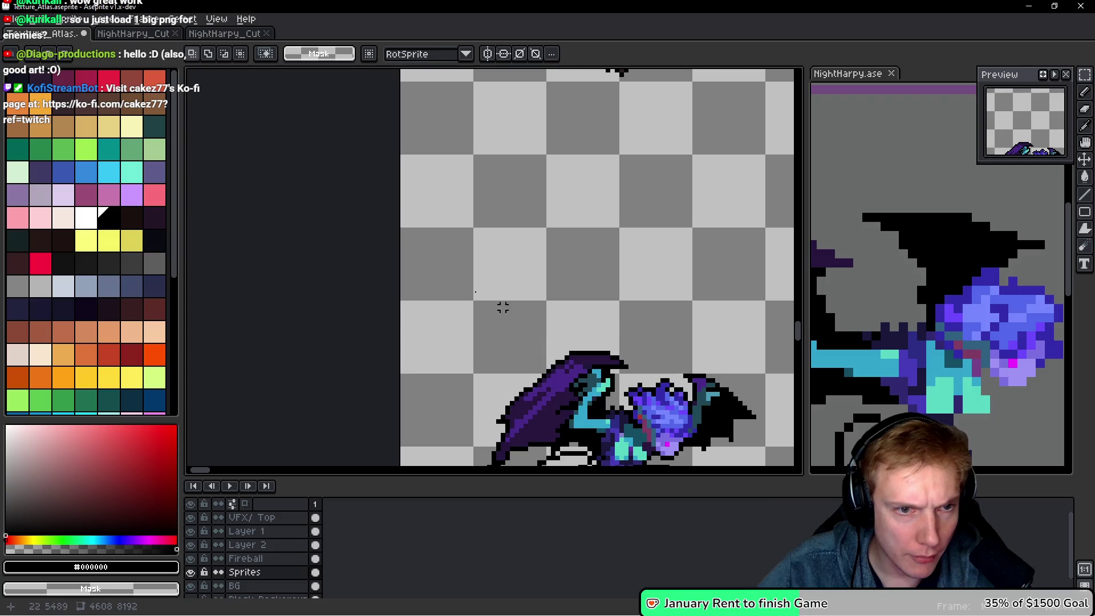
scroll(384, 215, up, 2)
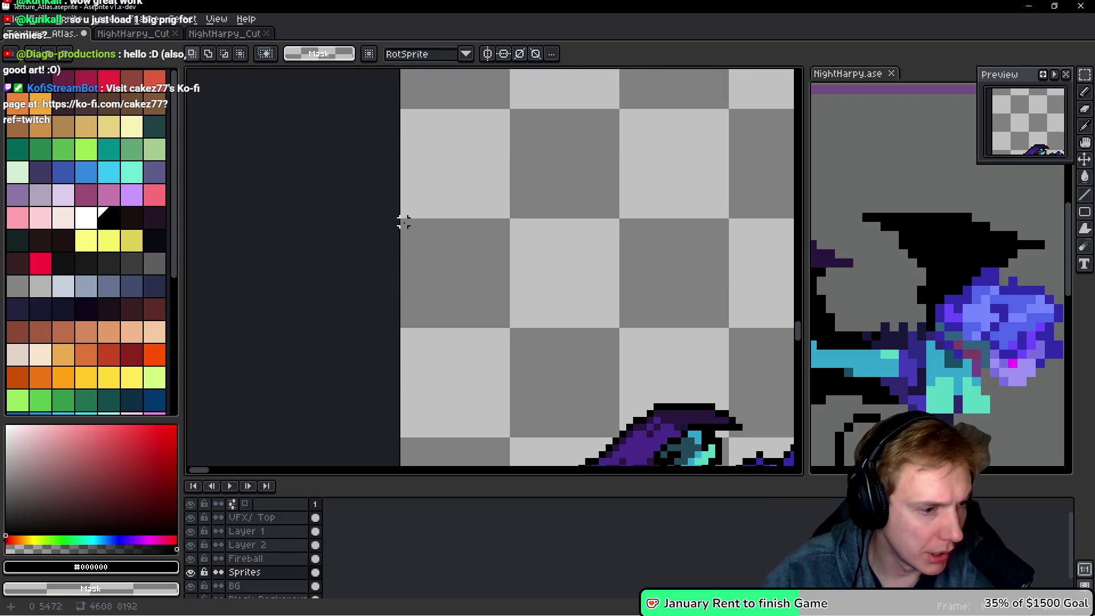
key(alt+Tab)
key(ctrl+s)
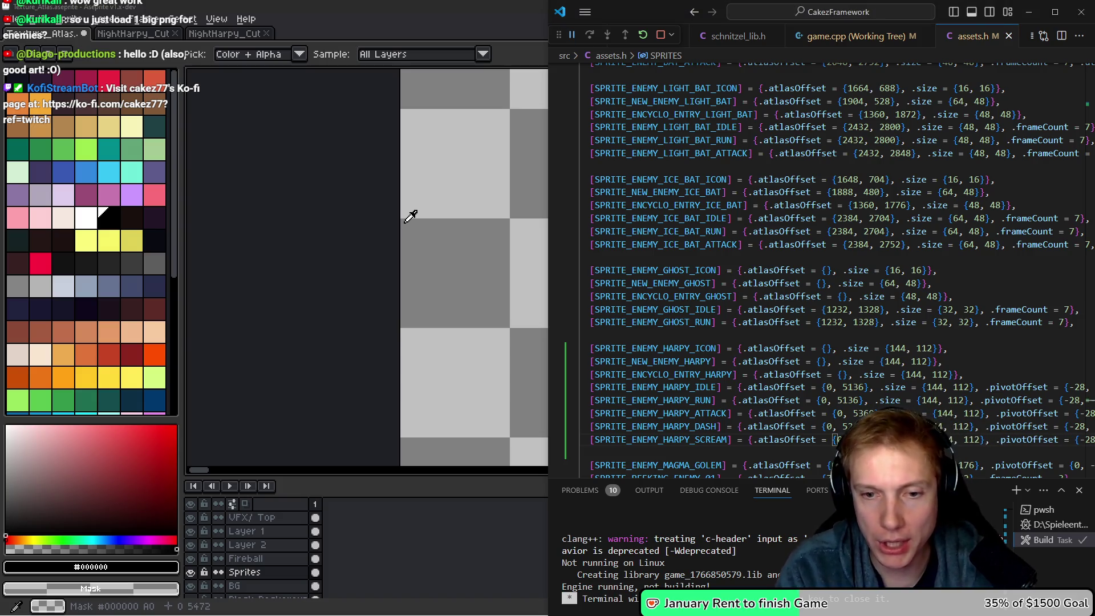
Change the HARPY_ICON size from 112 to {16, 16}.
key(Up)
key(Up)
key(Up)
key(ctrl+l)
key(ctrl+l)
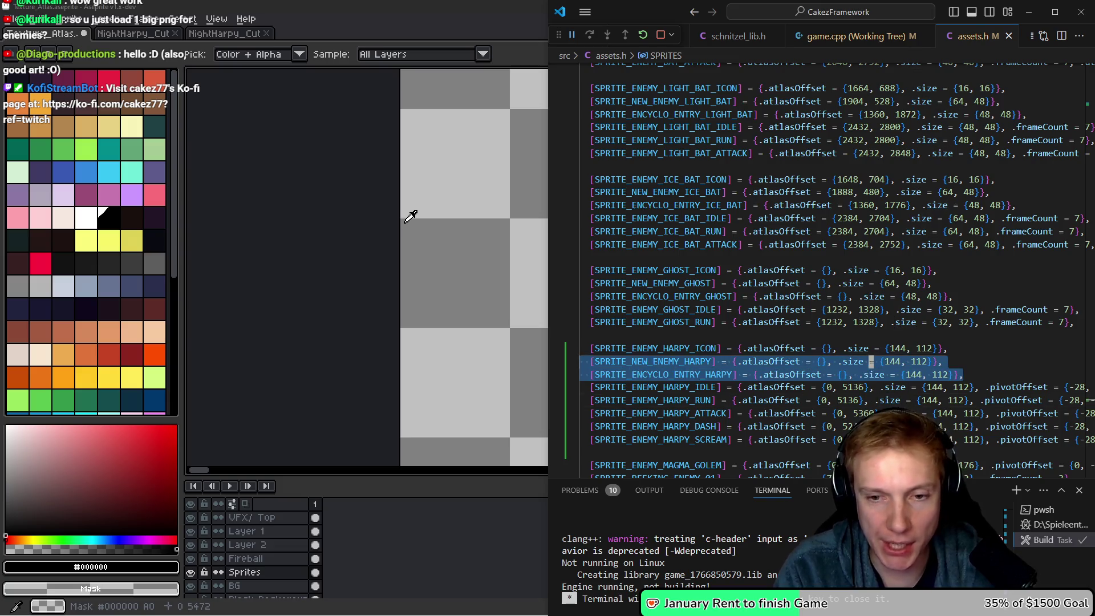
key(shift+Up)
key(Escape)
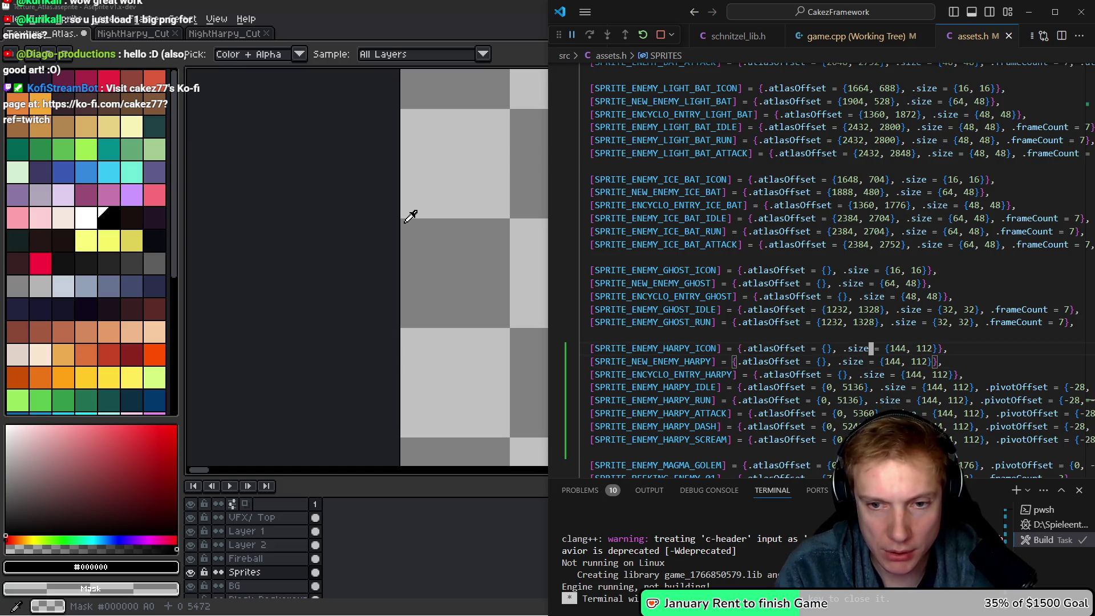
key(ctrl+Right)
key(ctrl+Right)
key(ctrl+Right)
key(ctrl+BackSpace)
Set NEW_ENEMY_HARPY's size to {64, 48} and ENCYCLO_ENTRY_HARPY's to {48, 48}.
key(ctrl+BackSpace)
key(ctrl+BackSpace)
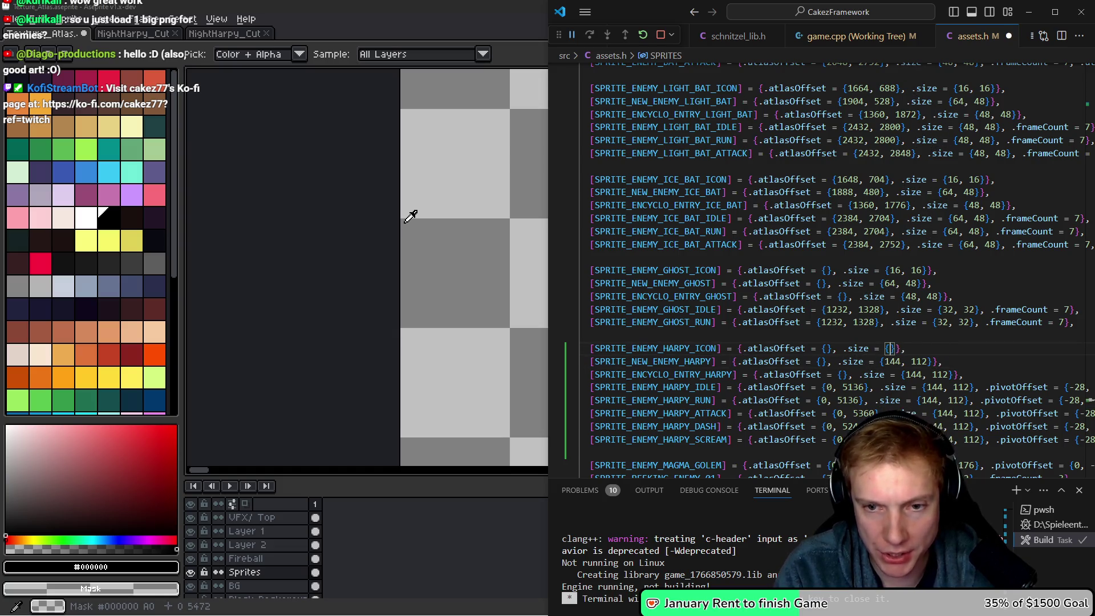
text(, 16)
key(Down)
key(ctrl+Right)
key(ctrl+BackSpace)
key(ctrl+BackSpace)
key(ctrl+BackSpace)
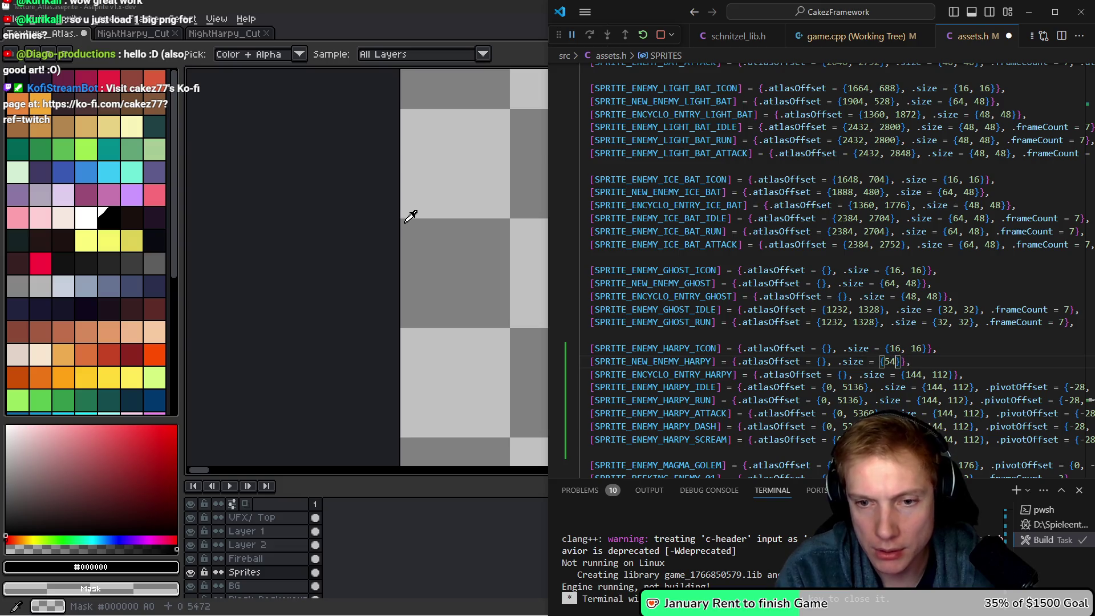
text(48)
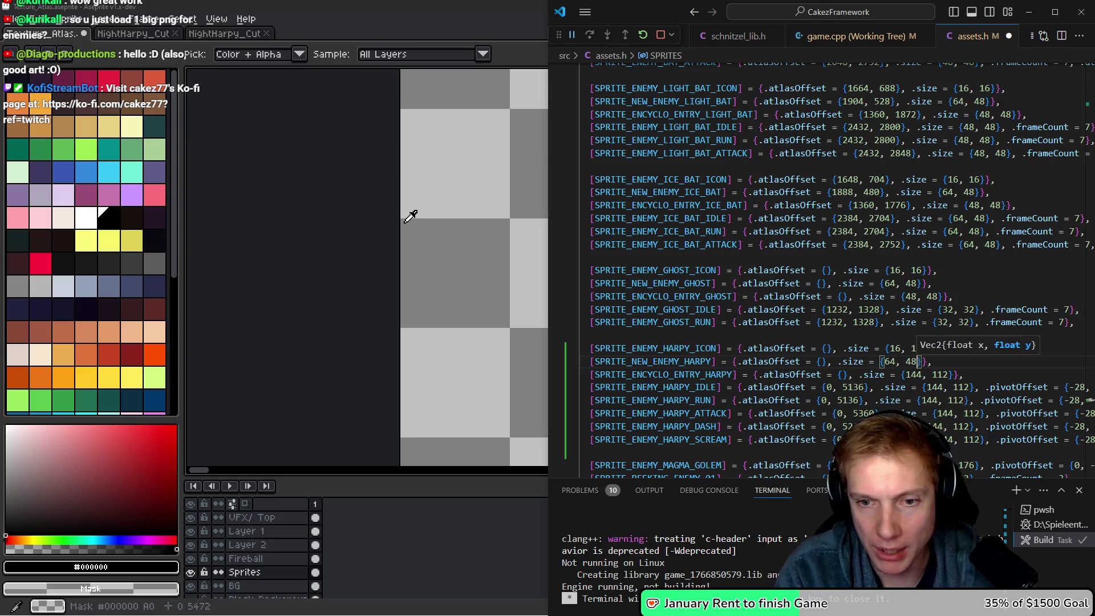
key(Down)
key(ctrl+Right)
key(ctrl+BackSpace)
key(ctrl+BackSpace)
key(ctrl+BackSpace)
text(48, 48)
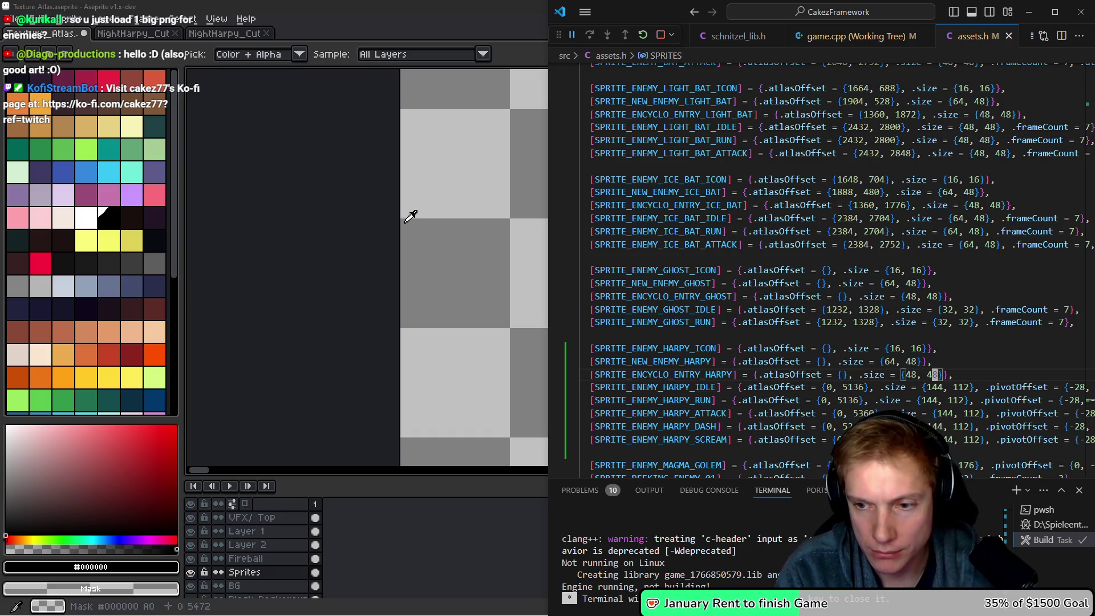
Run the game build with Ctrl+Shift+B and return to the harpy sprite names.
key(ctrl+shift+b)
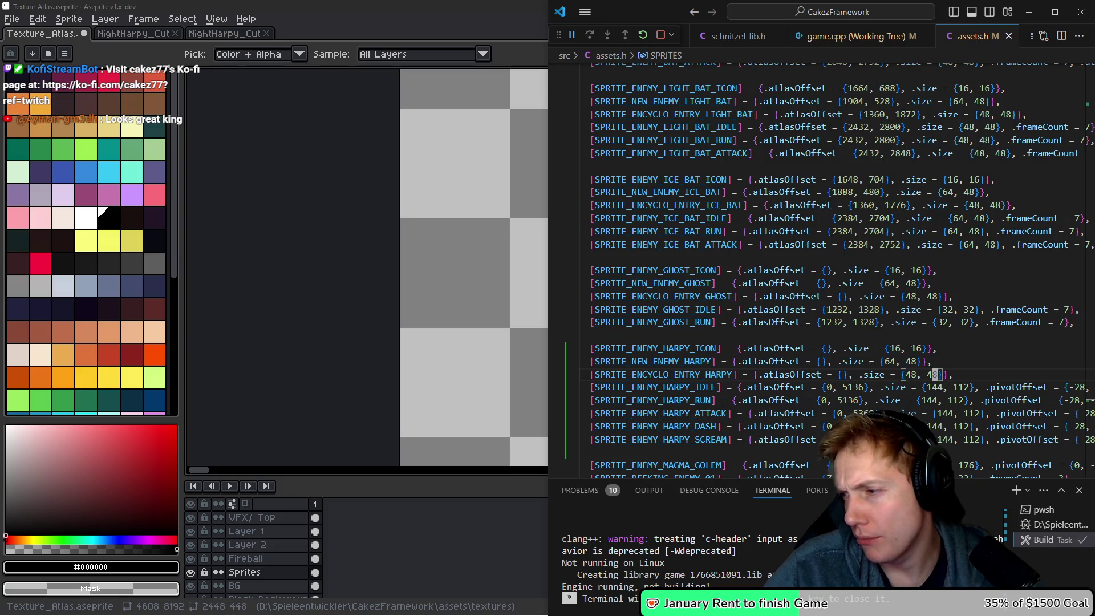
key(alt+Tab)
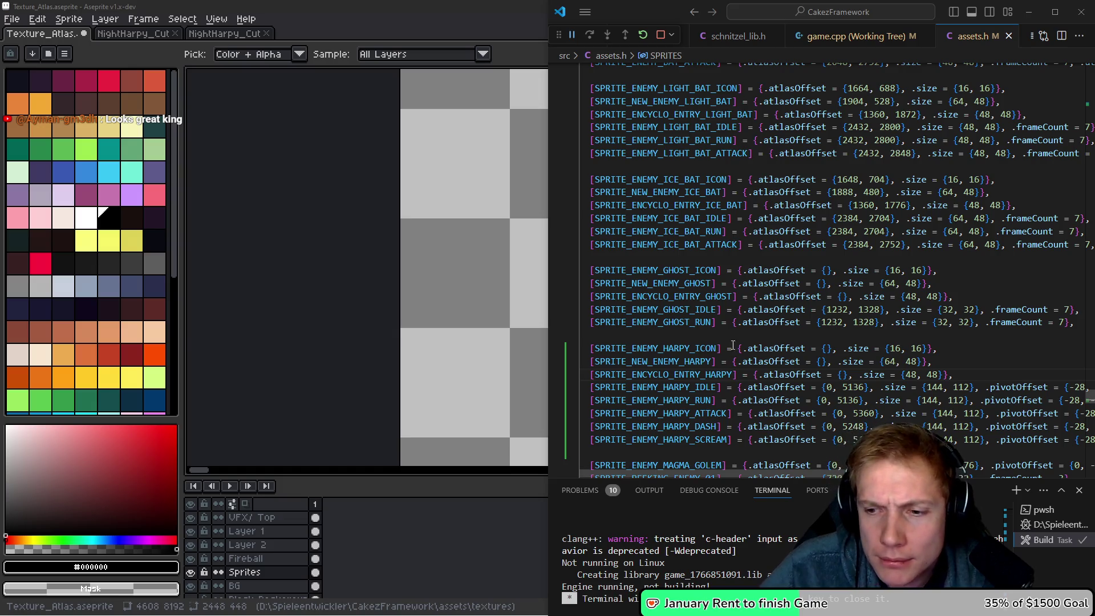
click(712, 311)
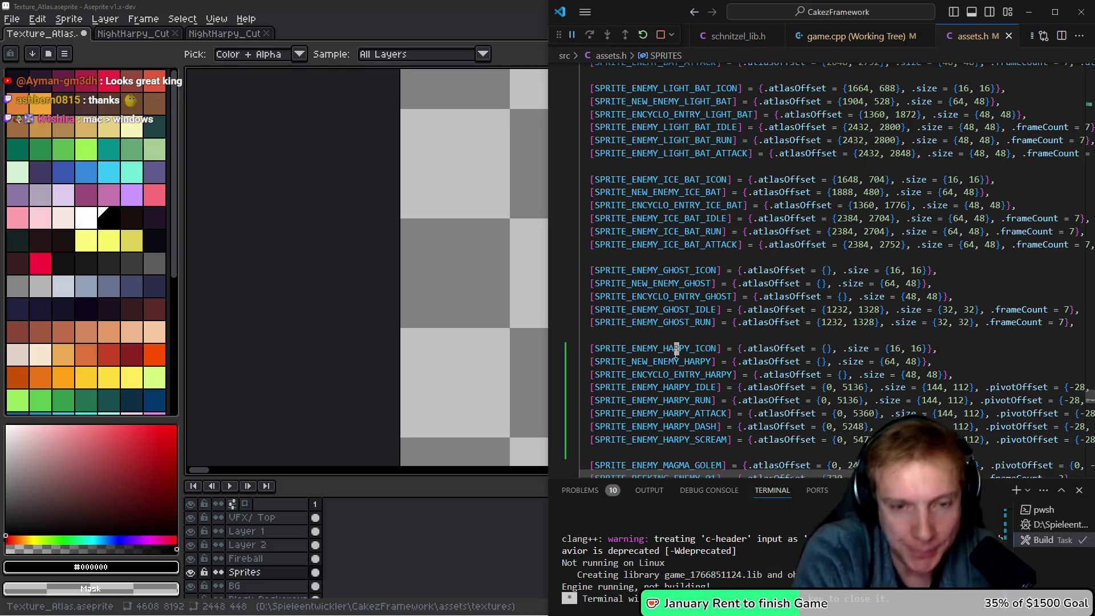
key(shift+Down)
key(shift+Down)
key(shift+Down)
Copy the harpy sprite IDs from the SpriteID enum into game.cpp's ENEMY_HARPY case.
key(Escape)
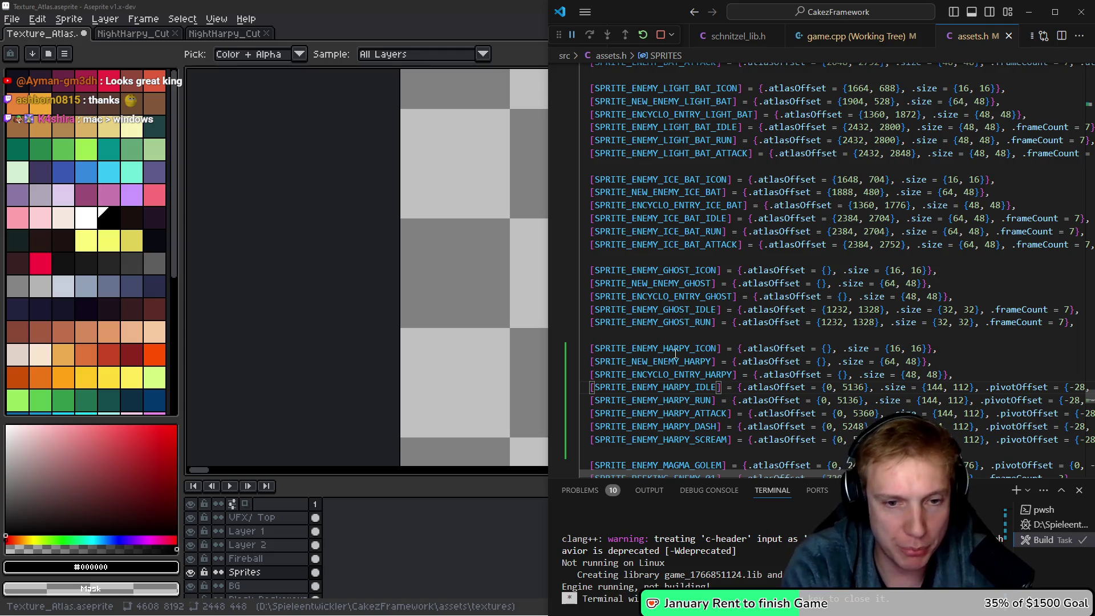
key(F12)
key(Up)
key(Up)
key(Up)
key(shift+Down)
key(shift+Down)
key(shift+Down)
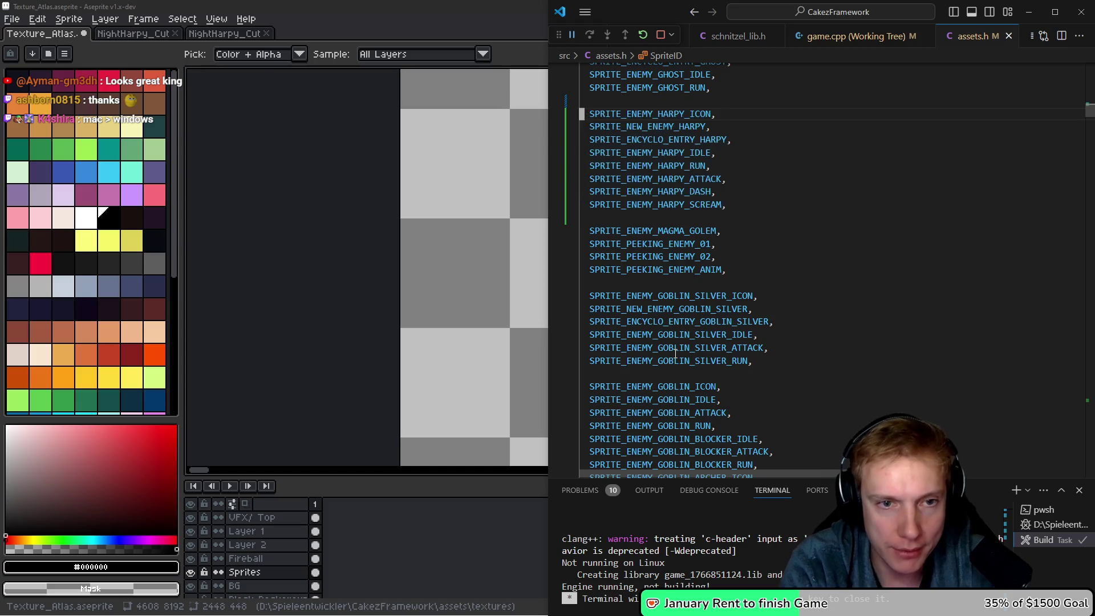
key(ctrl+Tab)
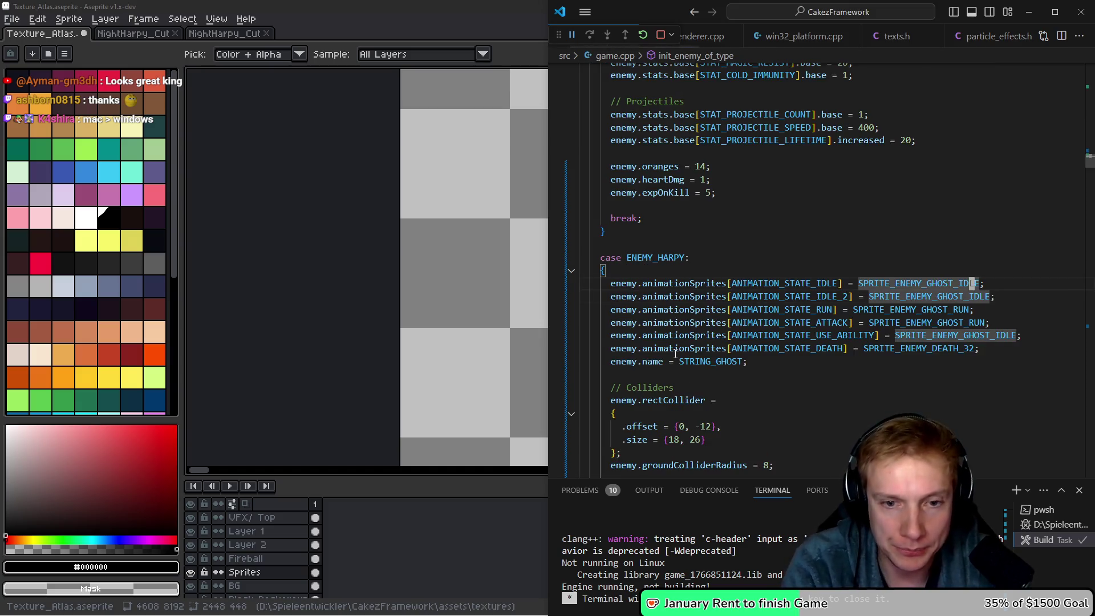
key(Down)
key(Down)
key(End)
key(Return)
key(ctrl+v)
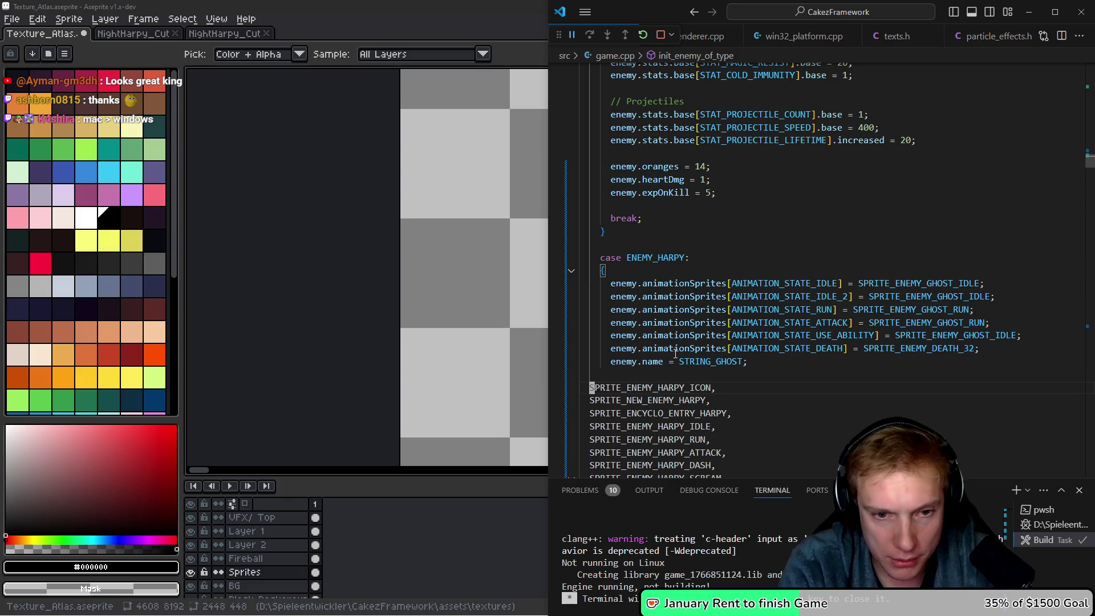
Set enemy.barIcon to SPRITE_ENEMY_HARPY_ICON in the harpy case.
key(ctrl+shift+Return)
text(enemy.icon)
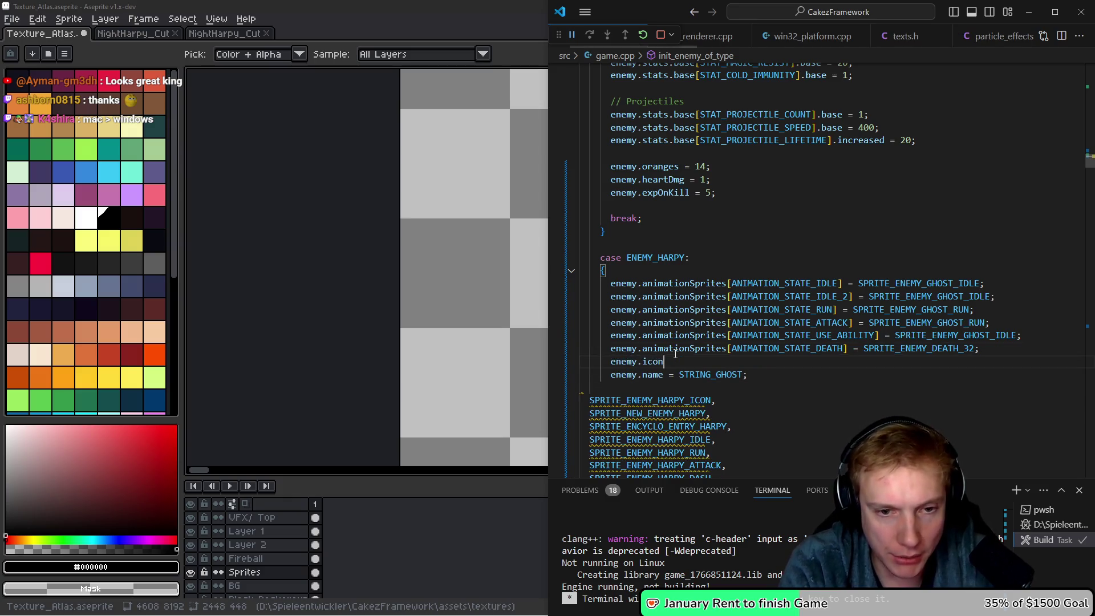
text( = sprite_eneh)
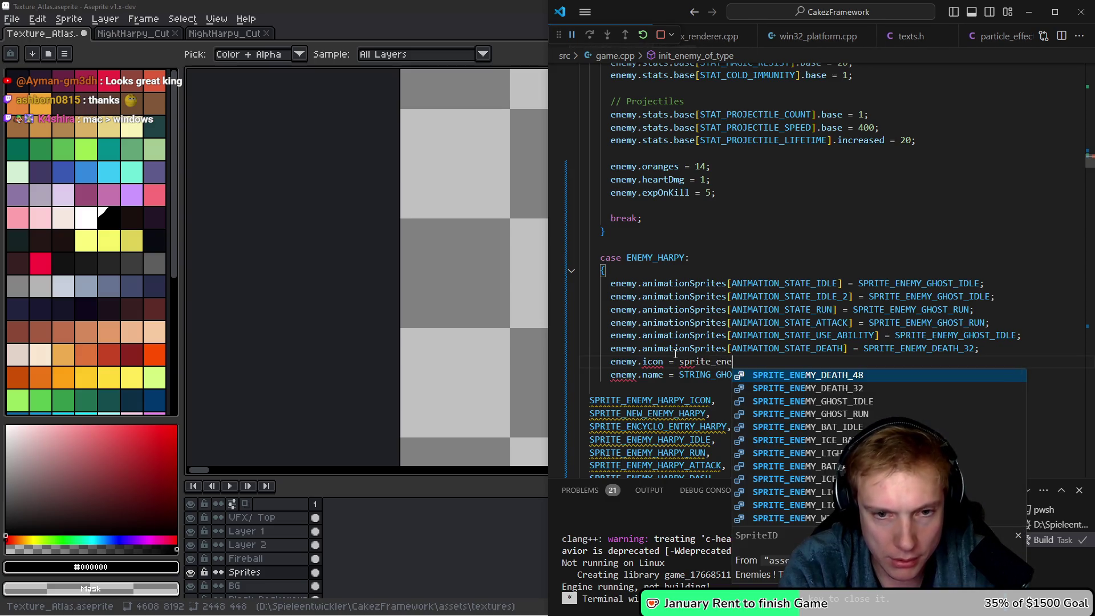
text(arpy)
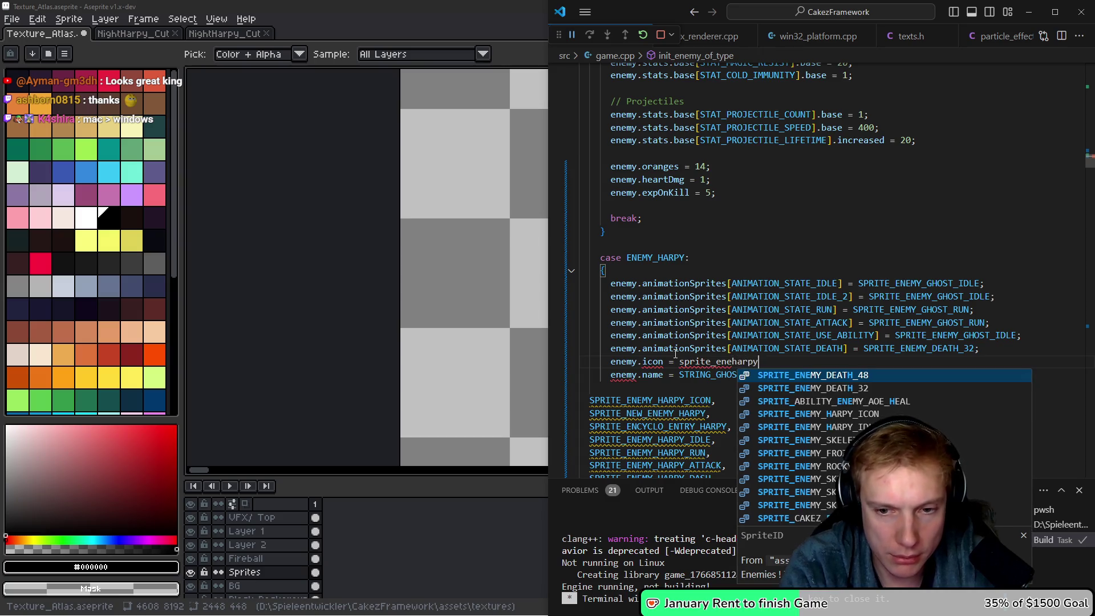
key(Down)
key(Down)
key(Down)
key(Tab)
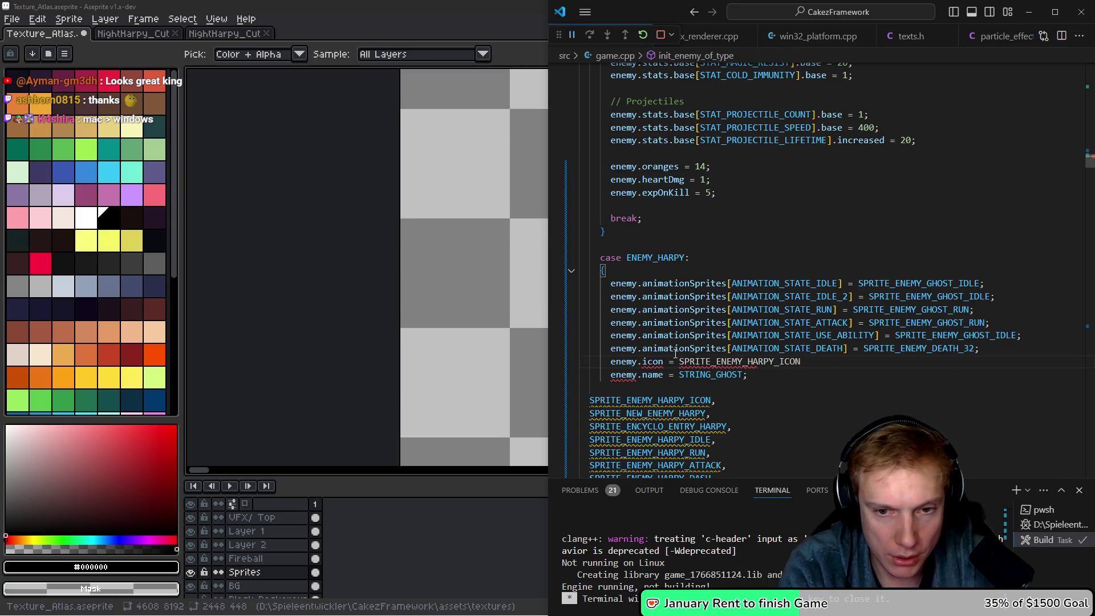
key(Right)
key(Right)
key(Right)
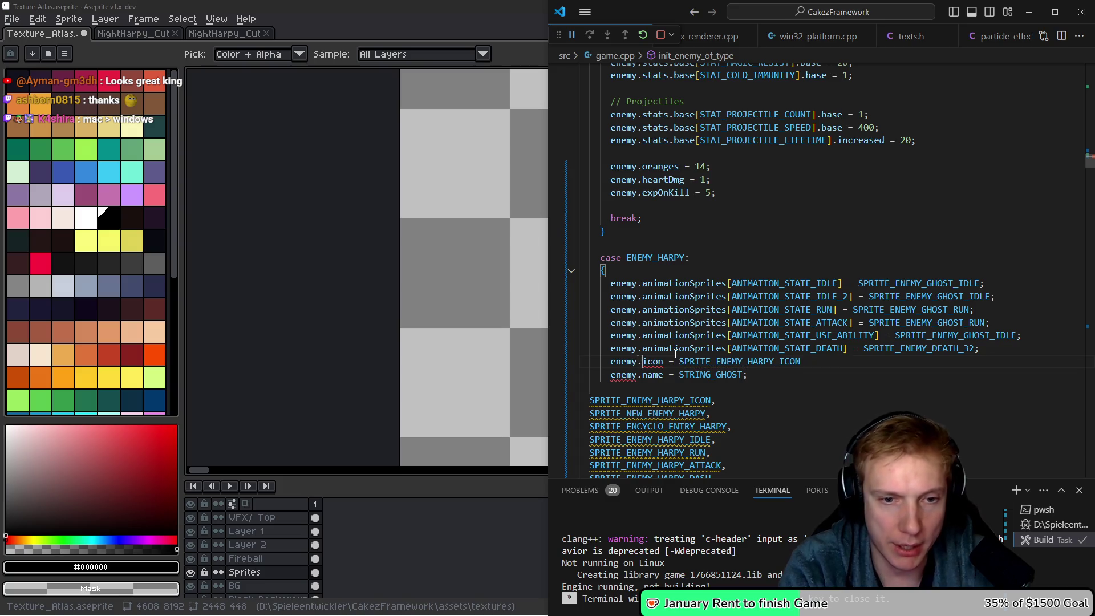
key(BackSpace)
key(BackSpace)
key(BackSpace)
text(barIcon)
key(Down)
Remove the stray icon, preview and encyclopedia harpy sprite lines.
key(shift+Down)
key(Delete)
key(shift+Down)
key(shift+Down)
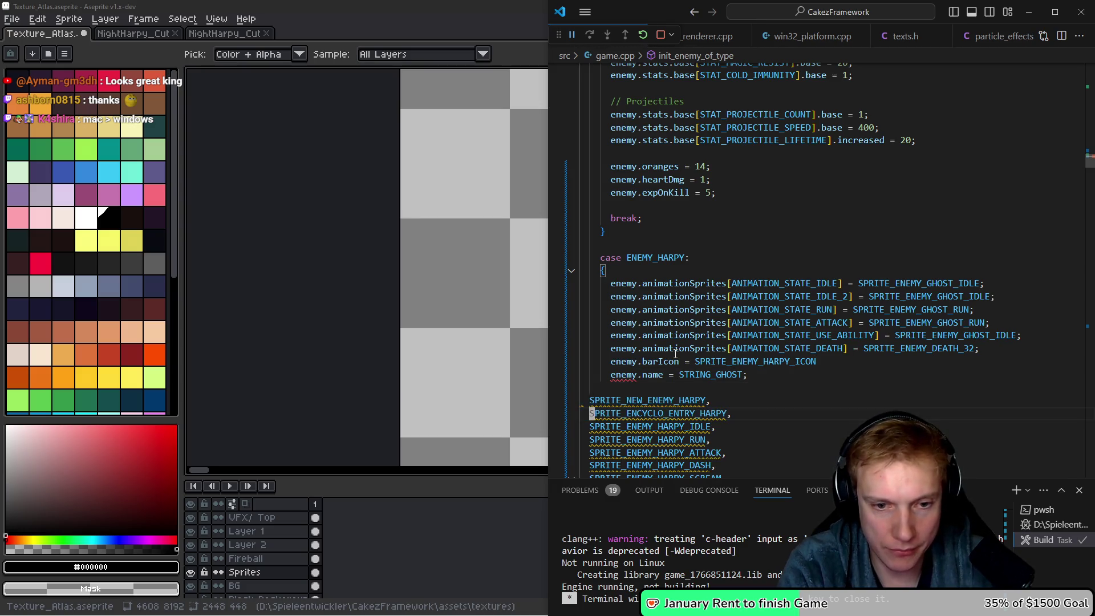
key(Delete)
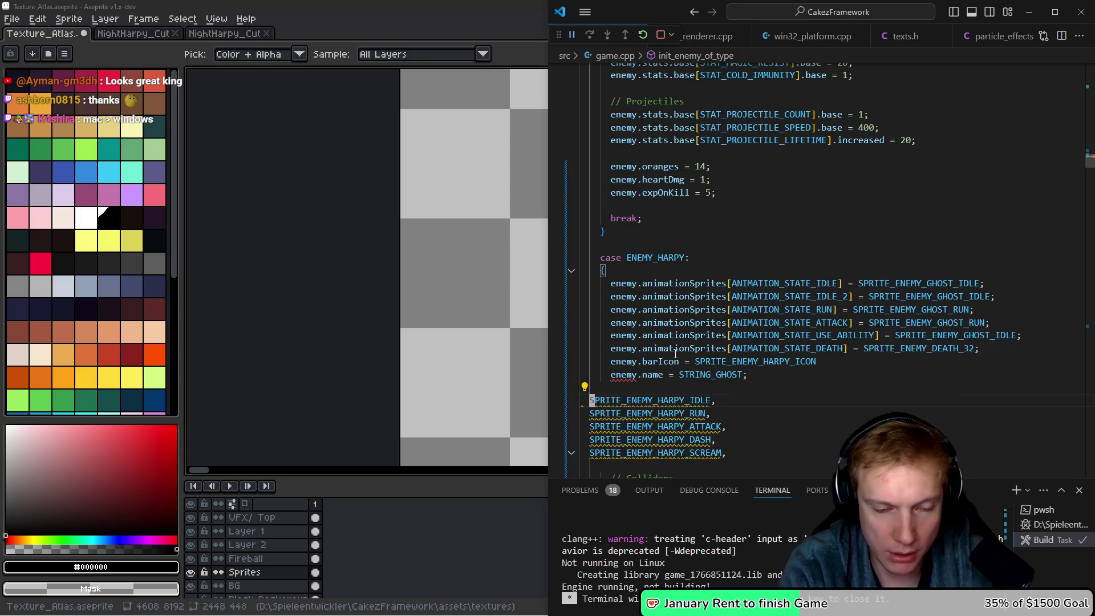
scroll(675, 354, down, 1)
Navigate from the harpy spawn code to the ENCYCLOPEDIA_ENTRIES definition in game.cpp.
key(ctrl+shift+Right)
key(alt+Left)
key(alt+Right)
key(alt+Left)
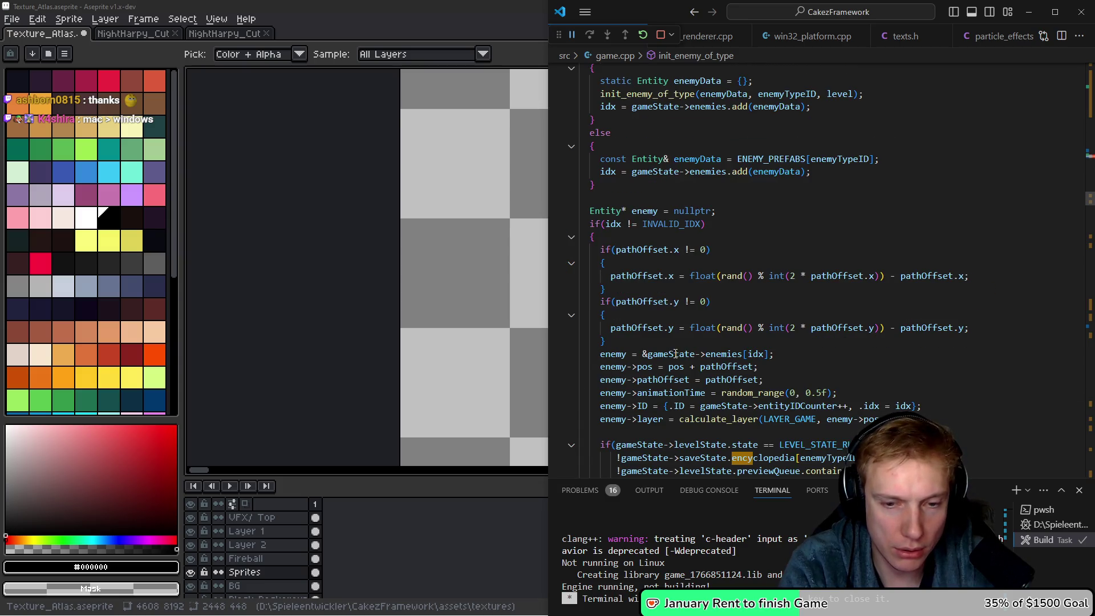
scroll(675, 354, down, 5)
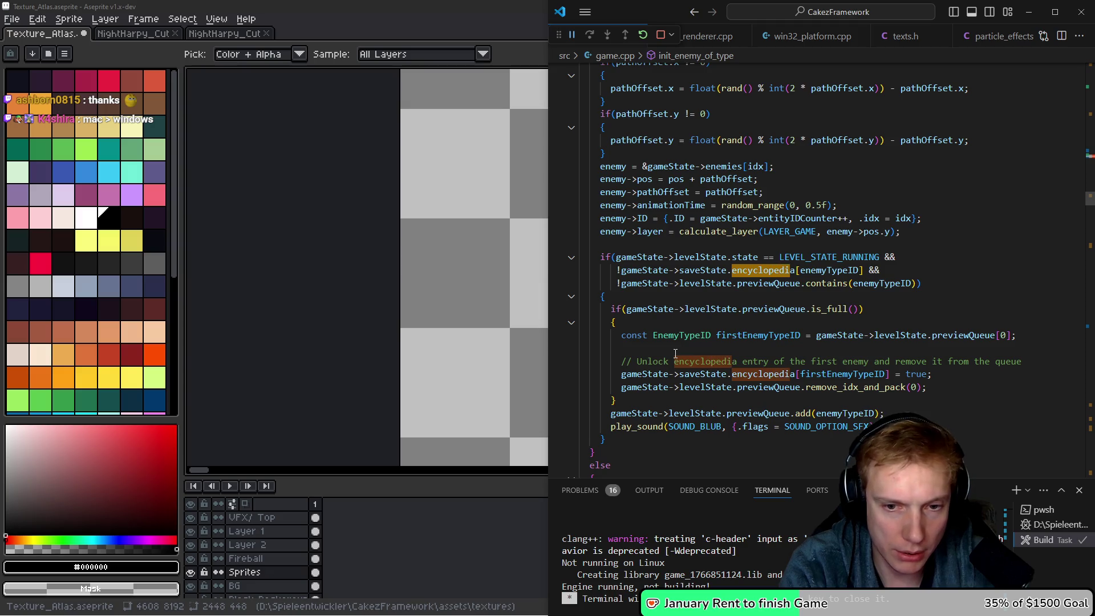
key(alt+Left)
key(F12)
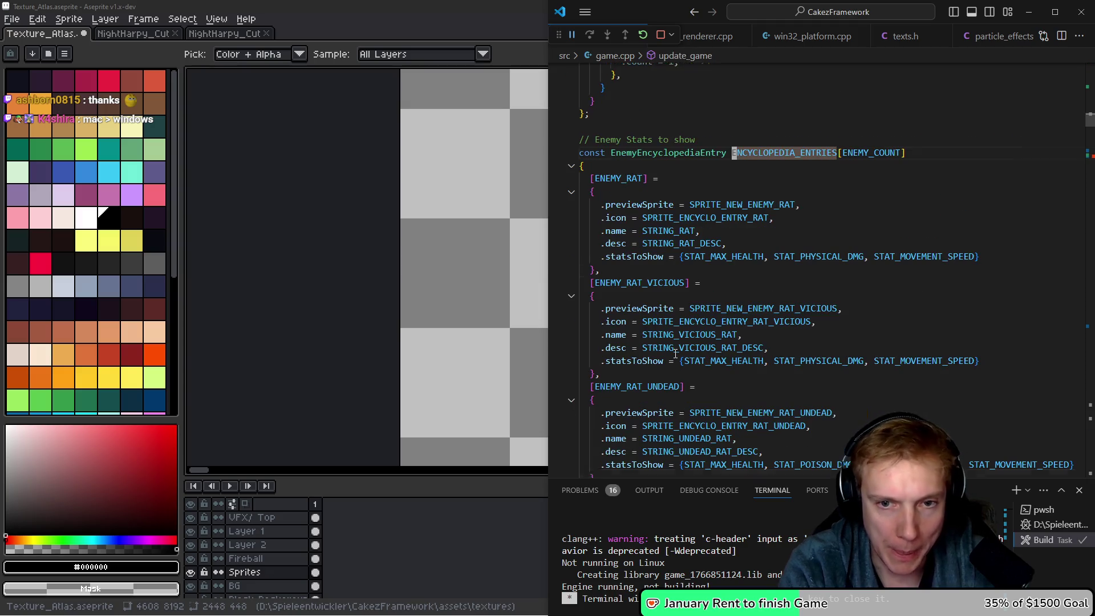
key(Down)
key(Down)
key(Down)
key(Down)
key(Down)
key(Down)
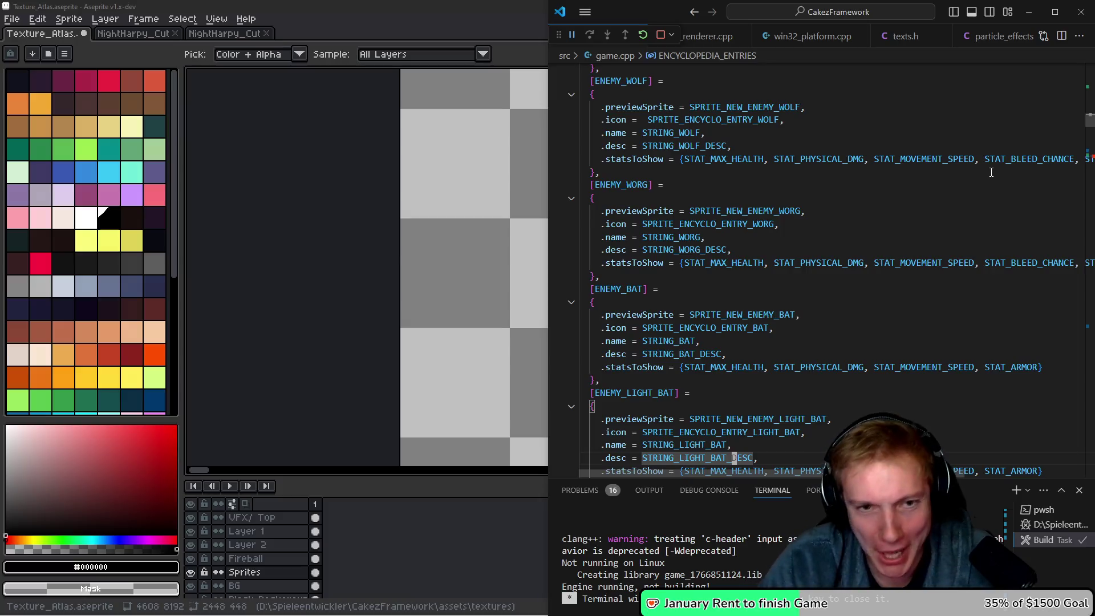
Paste the two harpy sprite lines after the Ice Bat encyclopedia entry.
click(775, 302)
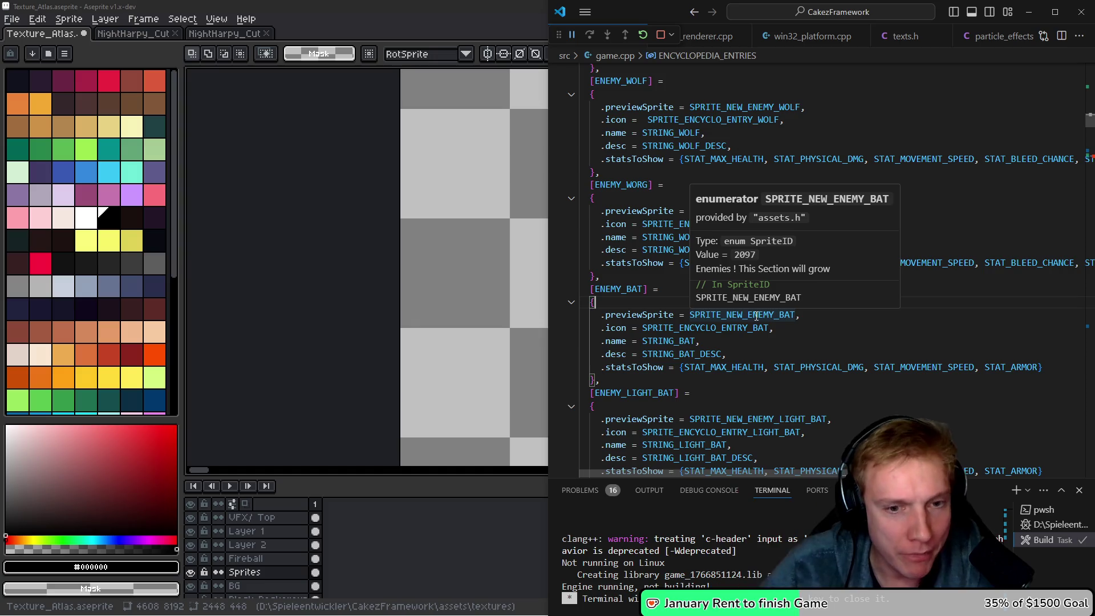
scroll(704, 406, down, 3)
scroll(705, 406, down, 4)
click(602, 332)
key(Return)
text(SPRITE_NEW_ENEMY_HARPY, SPRITE_ENCYCLO_ENTRY_HARPY,)
Duplicate the ENEMY_ICE_BAT encyclopedia entry below itself.
click(608, 322)
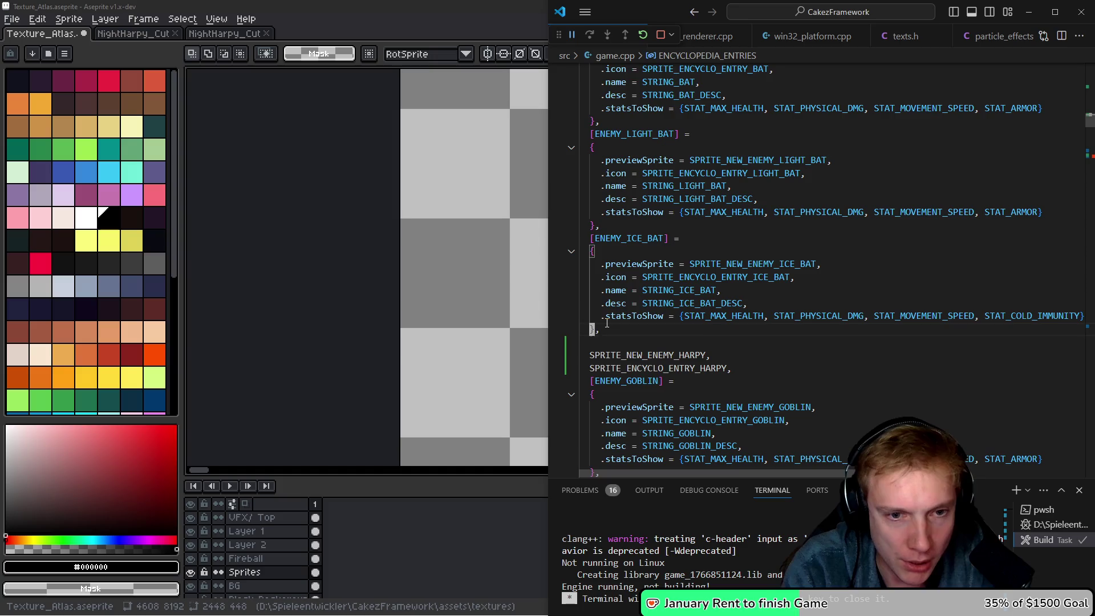
key(shift+Up)
key(shift+Up)
key(shift+Up)
key(Down)
key(Down)
key(Down)
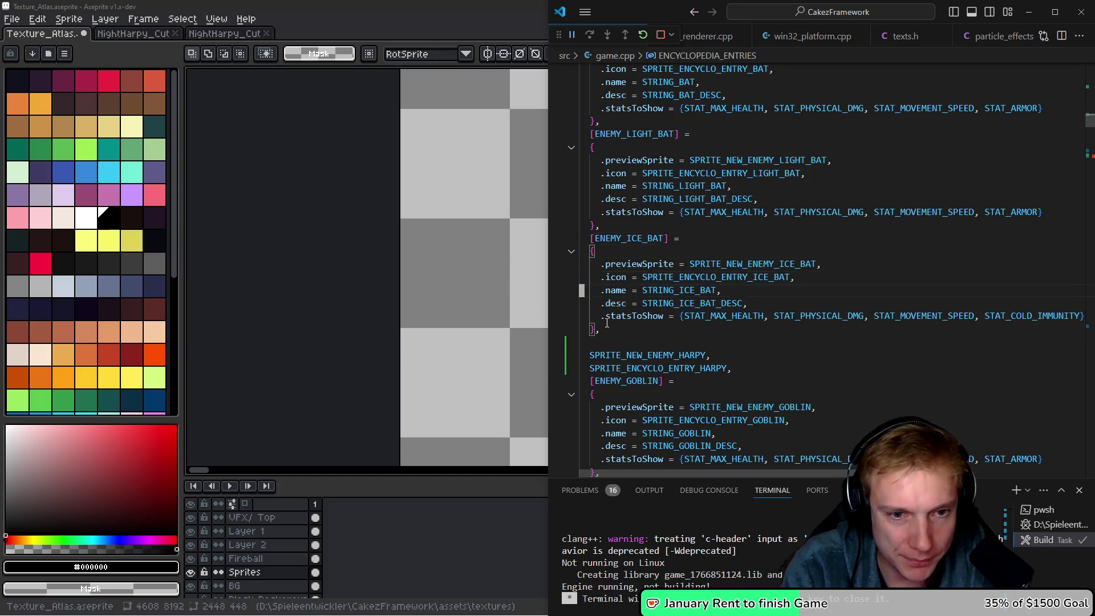
text([ENEMY_ICE_BAT] = {   .previewSprite = SPRITE_NEW_ENEMY_ICE_BAT,   .icon = SPRITE_ENCYCLO_ENTRY_ICE_BAT,   .name = STRING_ICE_BAT,   .desc = STRING_ICE_BAT_DESC,   .statsToShow = {STAT_MAX_HEALTH, STAT_PHYSICAL_DMG, STAT_MOVEMENT_SPEED, STAT_COLD_IMMUNITY} },)
key(Down)
key(Down)
Set the copied entry's previewSprite to SPRITE_NEW_ENEMY_HARPY.
key(ctrl+Delete)
key(Up)
key(Up)
key(Up)
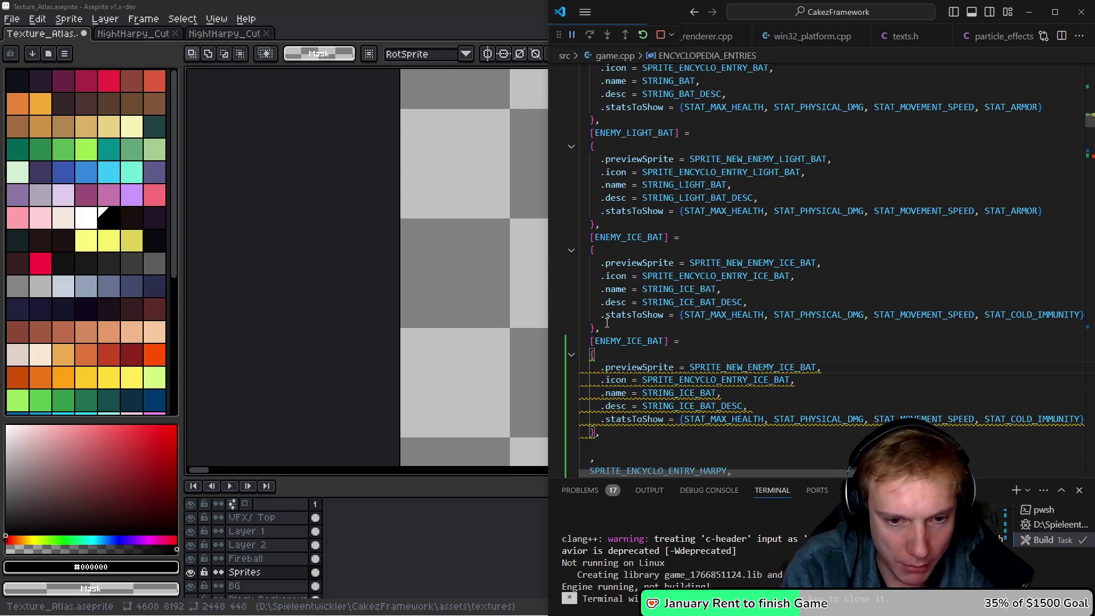
key(ctrl+z)
key(ctrl+y)
key(Up)
key(Up)
key(Up)
key(Up)
key(End)
key(ctrl+BackSpace)
text(SPRITE_NEW_ENEMY_HARPY)
Set the copied entry's icon to SPRITE_ENCYCLO_ENTRY_HARPY.
key(Down)
key(Down)
key(Down)
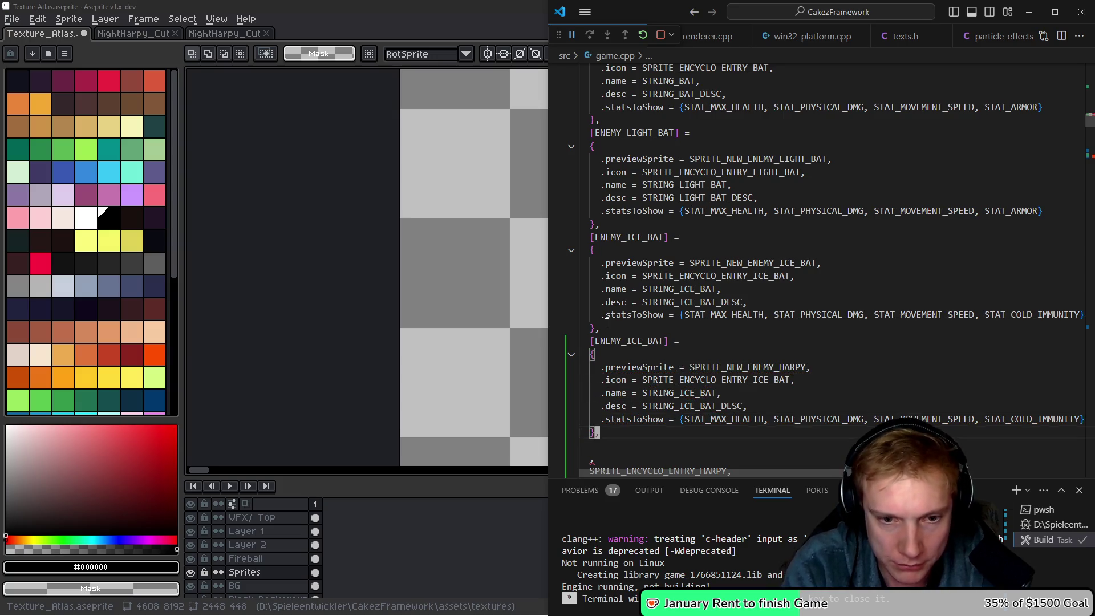
key(Down)
key(Down)
key(ctrl+d)
key(ctrl+x)
key(Up)
key(Up)
key(Up)
key(End)
key(Left)
key(ctrl+shift+Left)
key(ctrl+v)
Delete the leftover pasted lines and jump to the STRING_ICE_BAT declaration in texts.h.
key(Down)
key(Down)
key(Down)
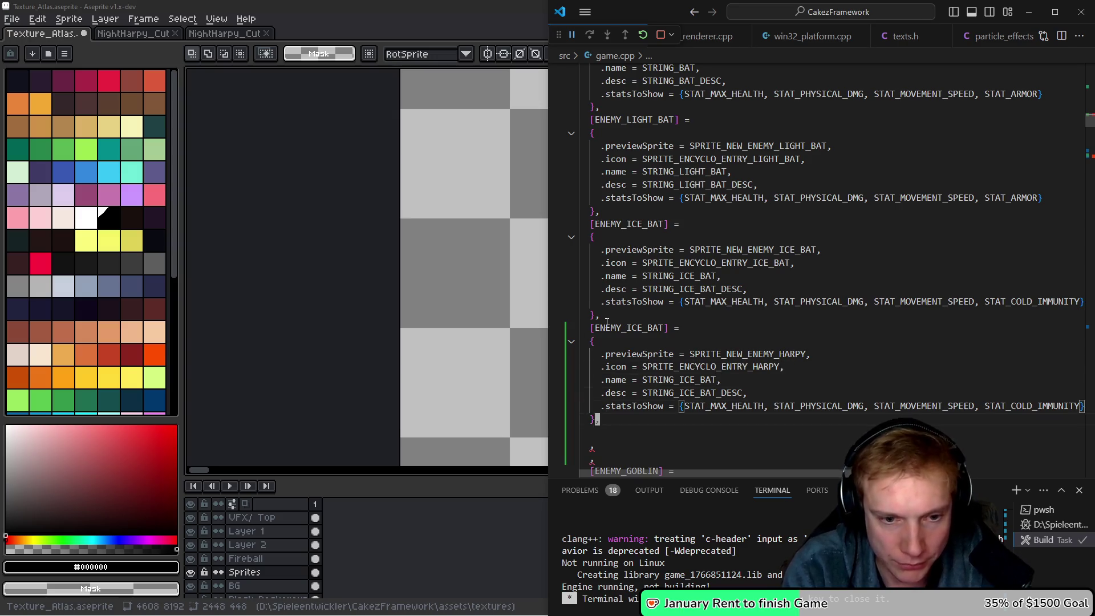
key(shift+Up)
key(BackSpace)
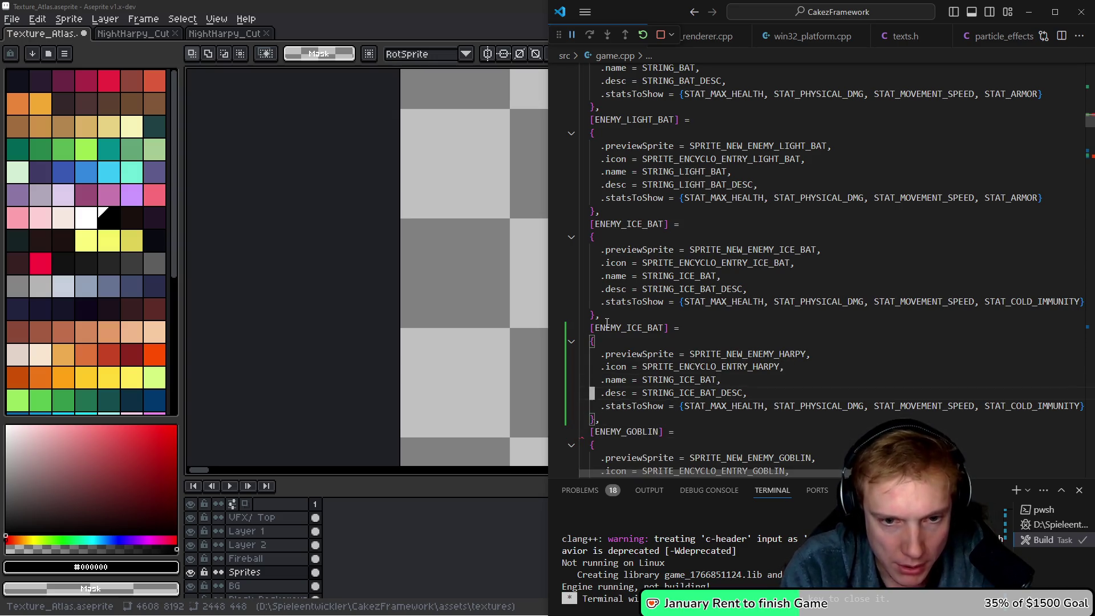
key(ctrl+d)
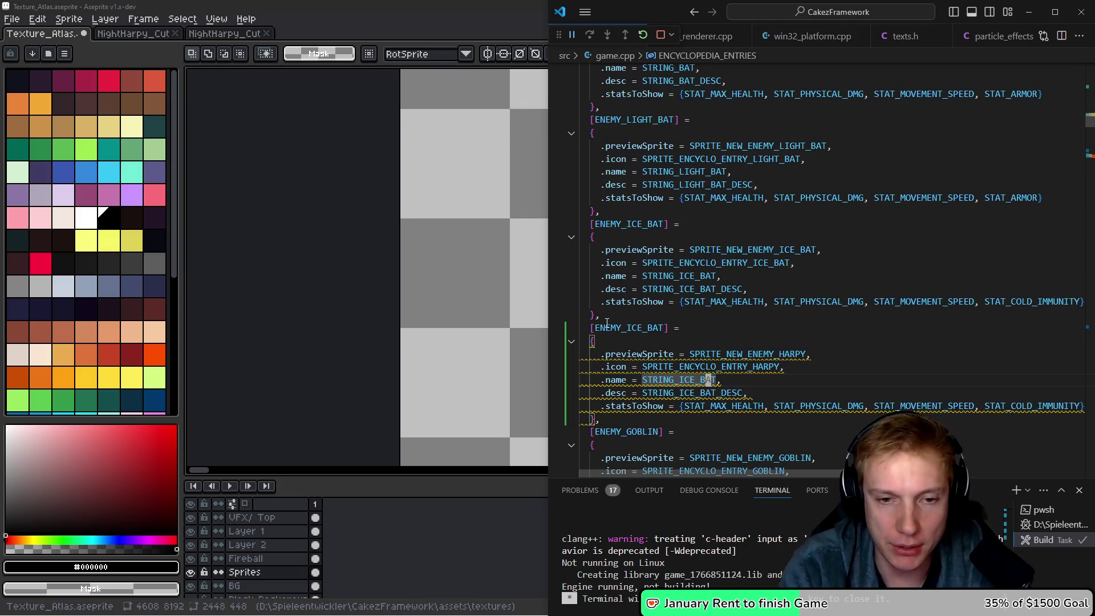
key(F12)
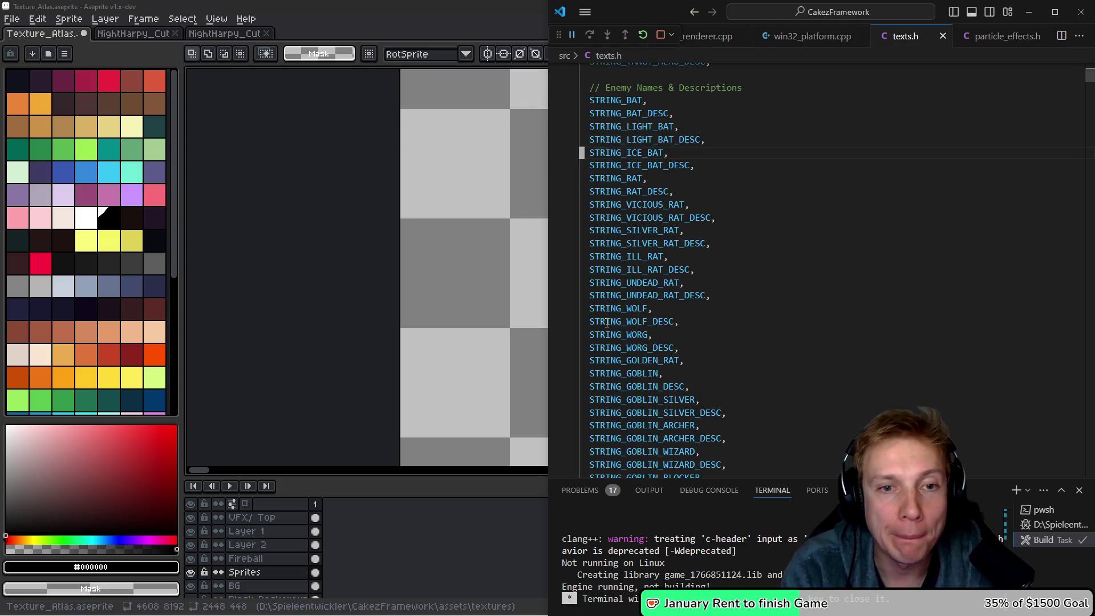
Rename the copied STRING_ICE_BAT IDs to STRING_HARPY and STRING_HARPY_DESC in texts.h and save.
key(ctrl+Right)
key(Left)
key(Left)
key(Left)
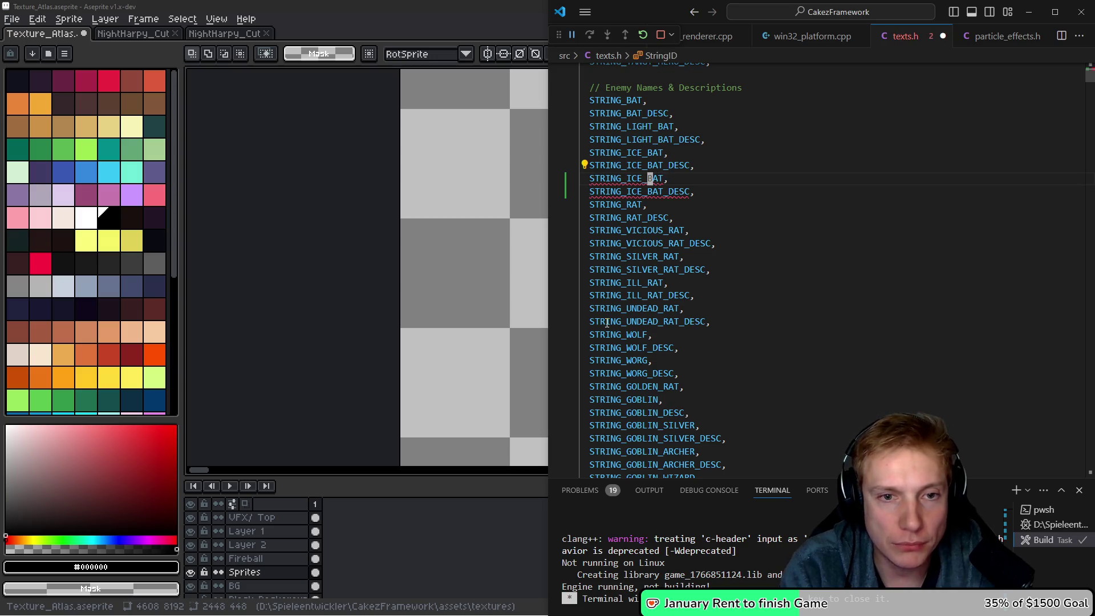
key(BackSpace)
key(BackSpace)
key(BackSpace)
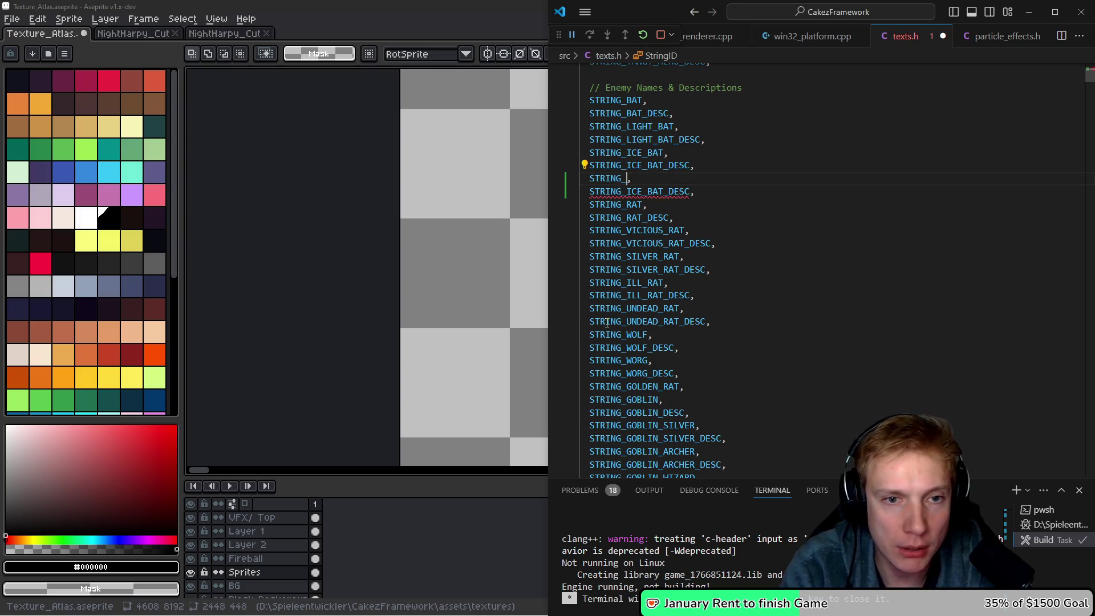
text(HARP)
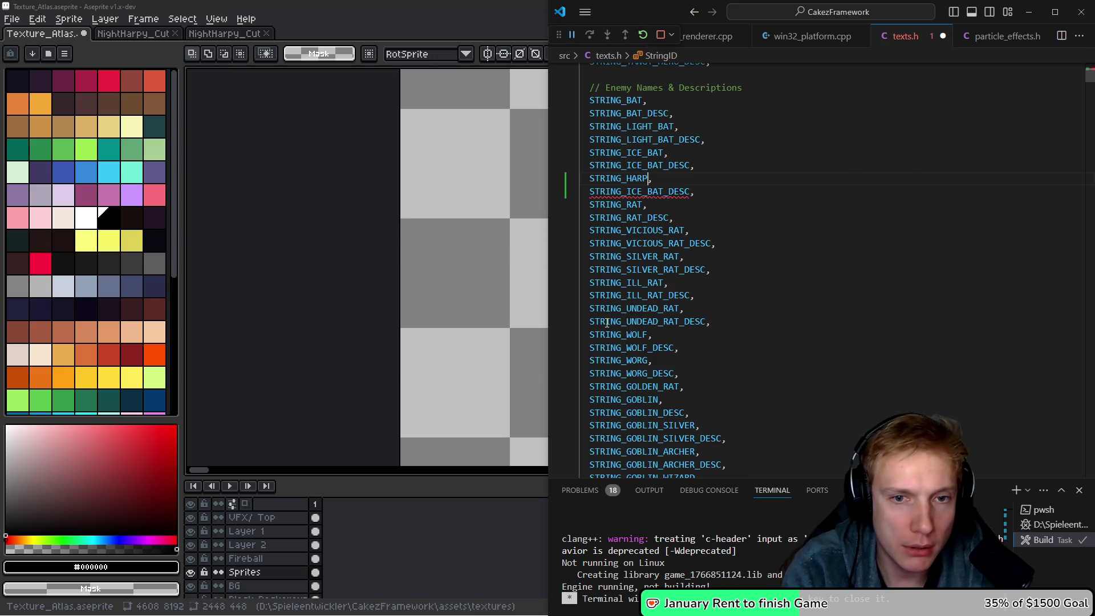
key(BackSpace)
key(BackSpace)
key(BackSpace)
text(HARPY)
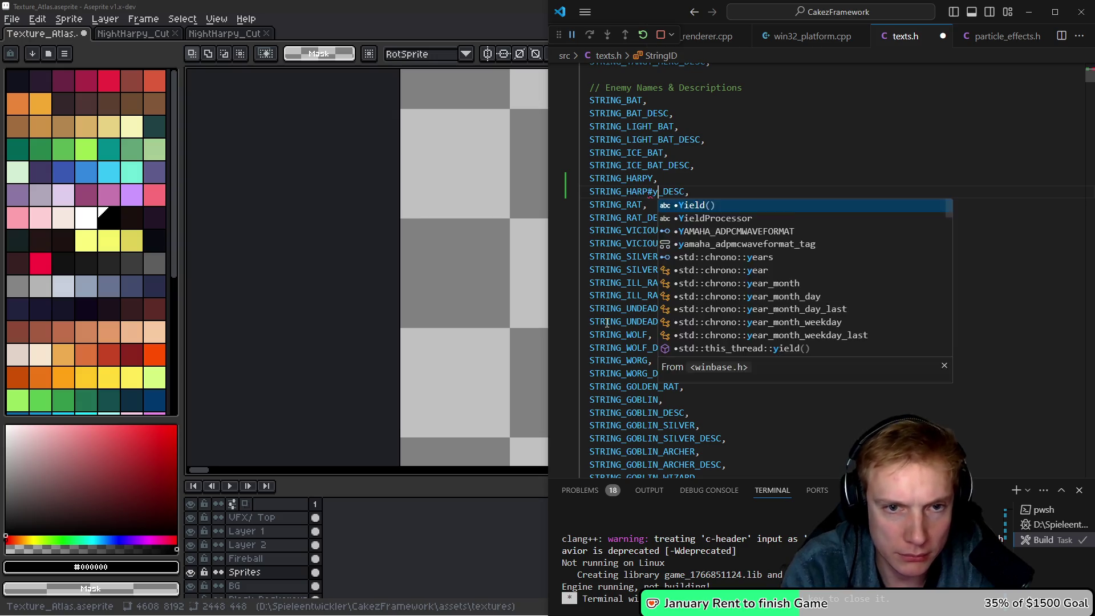
key(ctrl+s)
key(alt+Left)
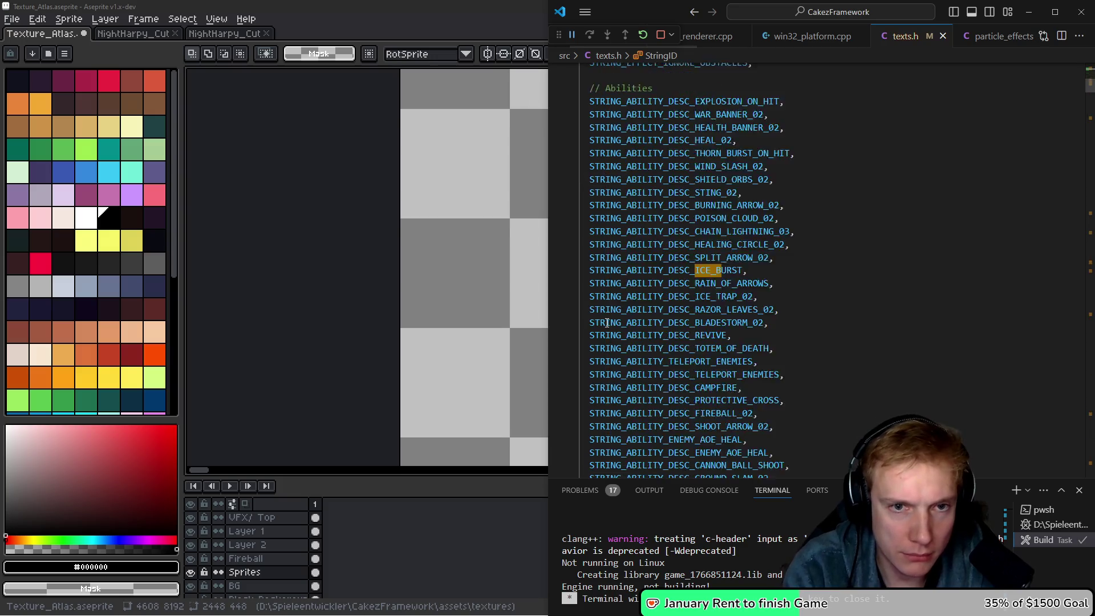
Paste the harpy string IDs and duplicate the Ice Bat English localization lines.
key(Return)
key(ctrl+v)
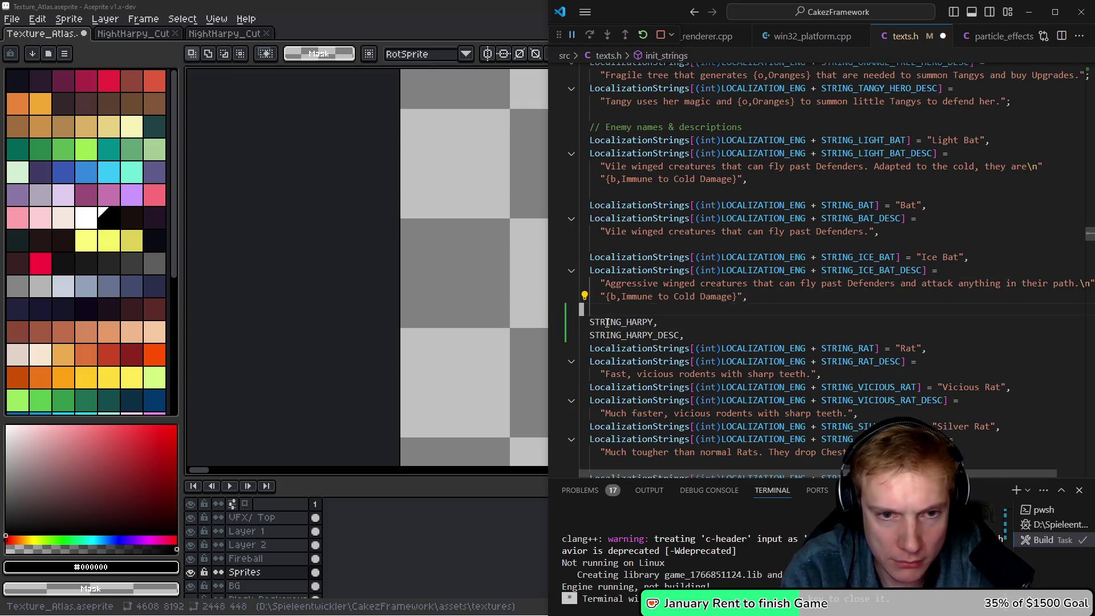
key(shift+Up)
key(shift+Up)
key(shift+Up)
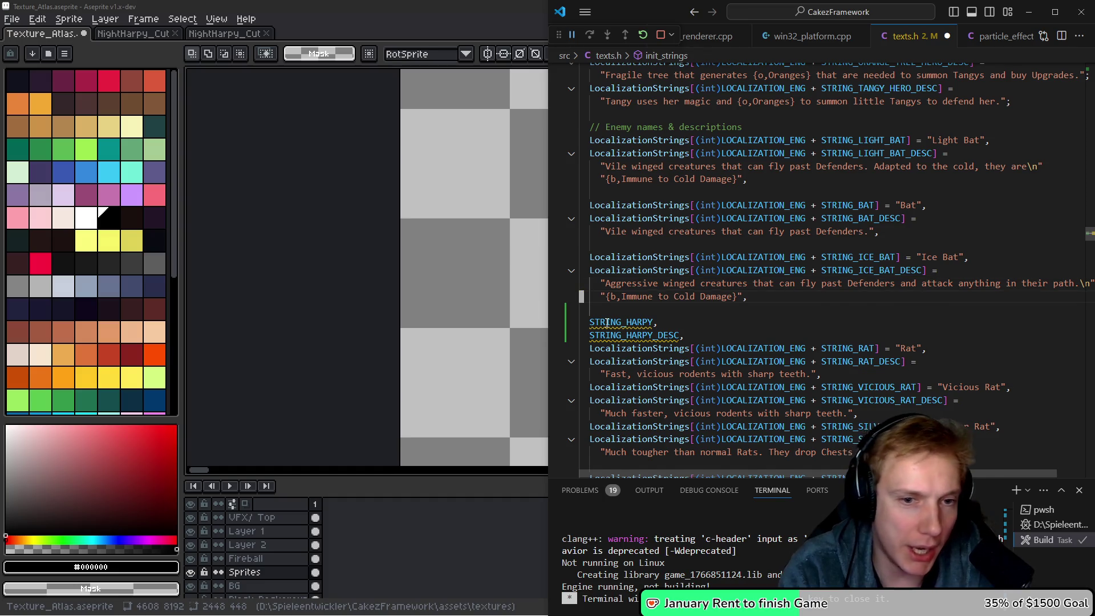
key(shift+alt+Down)
key(Down)
key(Down)
Replace the copied name key STRING_ICE_BAT with STRING_HARPY.
key(ctrl+Delete)
key(Up)
key(Up)
key(Up)
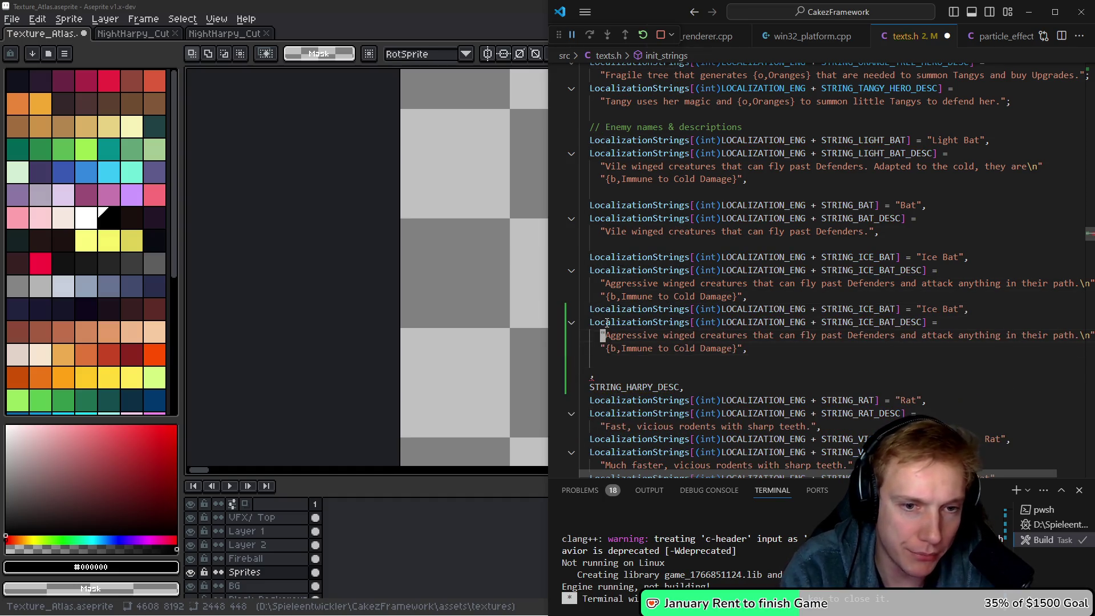
key(End)
key(Left)
key(Left)
key(Left)
key(ctrl+Left)
key(ctrl+Left)
key(ctrl+Left)
key(ctrl+BackSpace)
key(ctrl+BackSpace)
text(+ STRING_HARPY)
Replace the copied description key STRING_ICE_BAT_DESC with STRING_HARPY_DESC.
key(Down)
key(Down)
key(Down)
key(Down)
key(End)
key(ctrl+shift+Left)
key(ctrl+x)
key(Up)
key(Up)
key(Up)
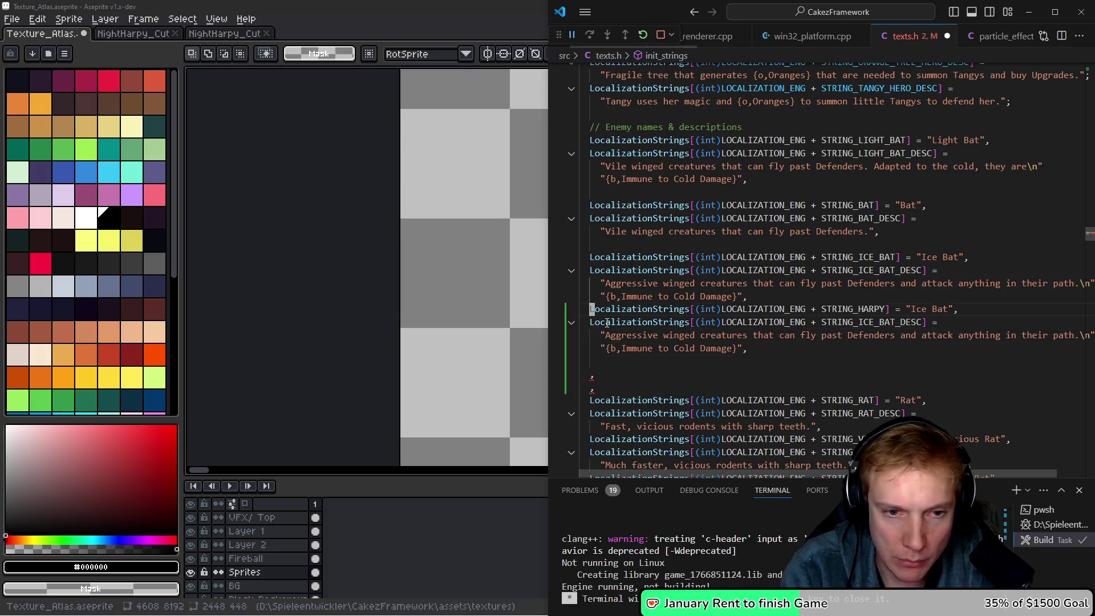
key(End)
key(Left)
key(ctrl+shift+Left)
key(ctrl+v)
Remove the leftover pasted lines and delete 'Aggressive' from the harpy description.
key(Down)
key(Down)
key(Down)
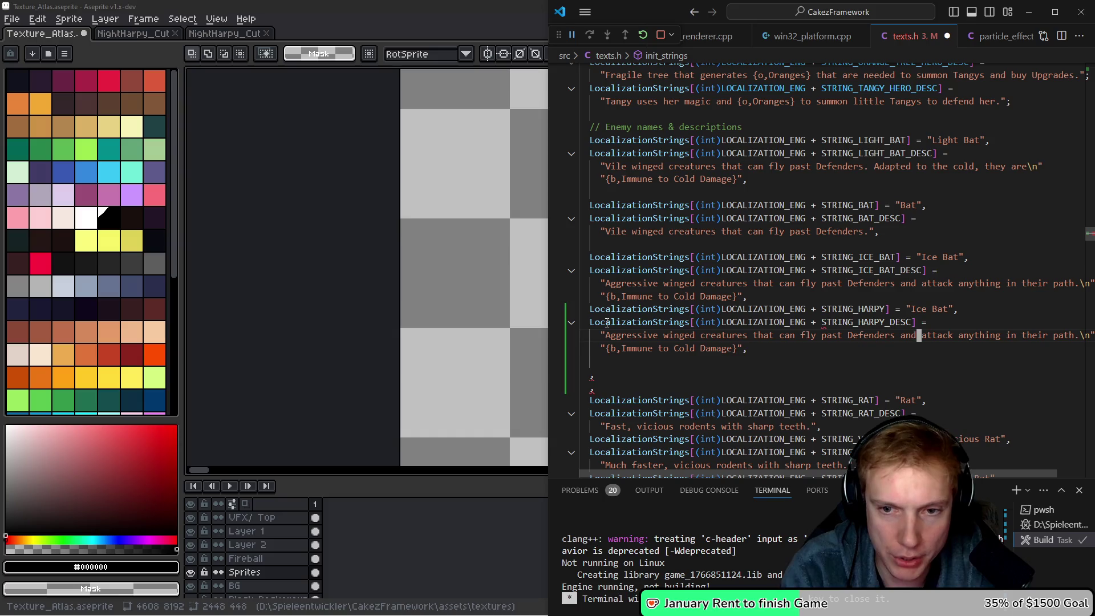
key(ctrl+shift+k)
key(ctrl+shift+k)
key(ctrl+shift+k)
key(Up)
key(Up)
key(Home)
key(ctrl+Right)
key(Up)
key(Up)
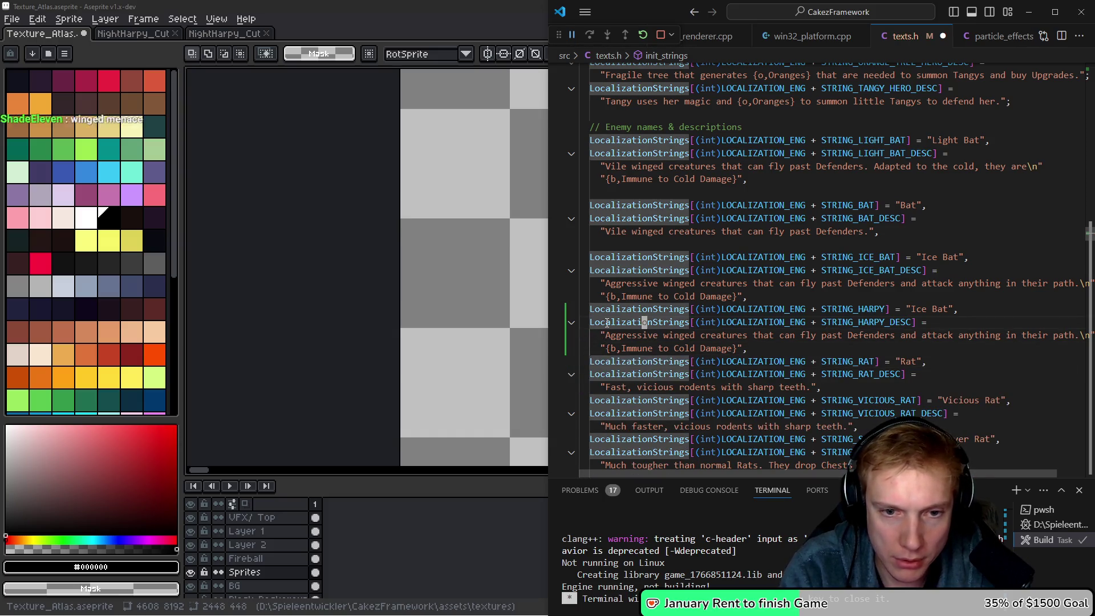
key(Down)
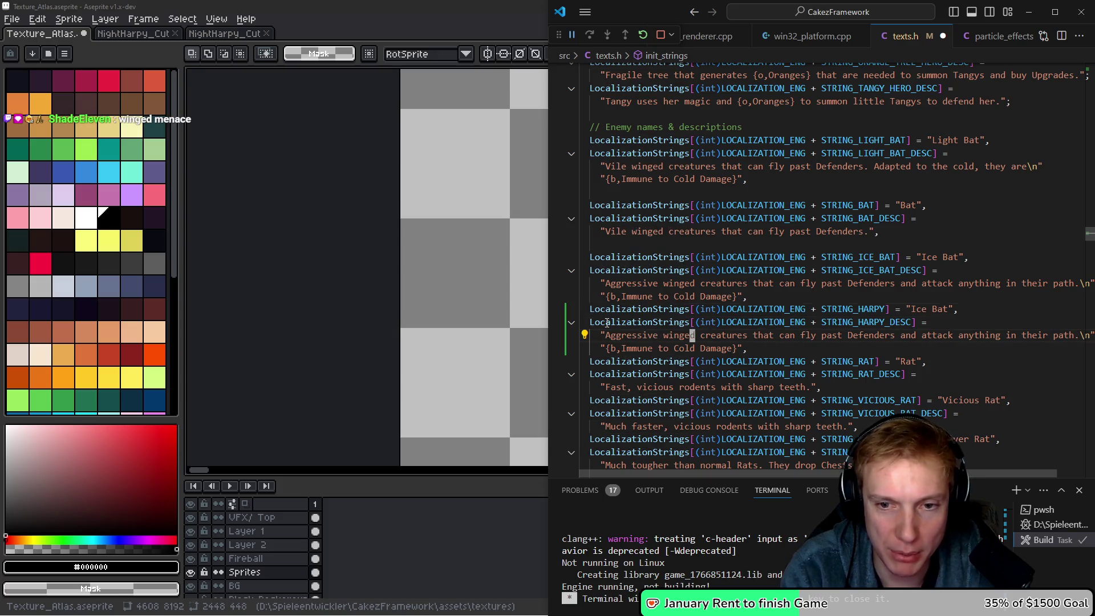
key(End)
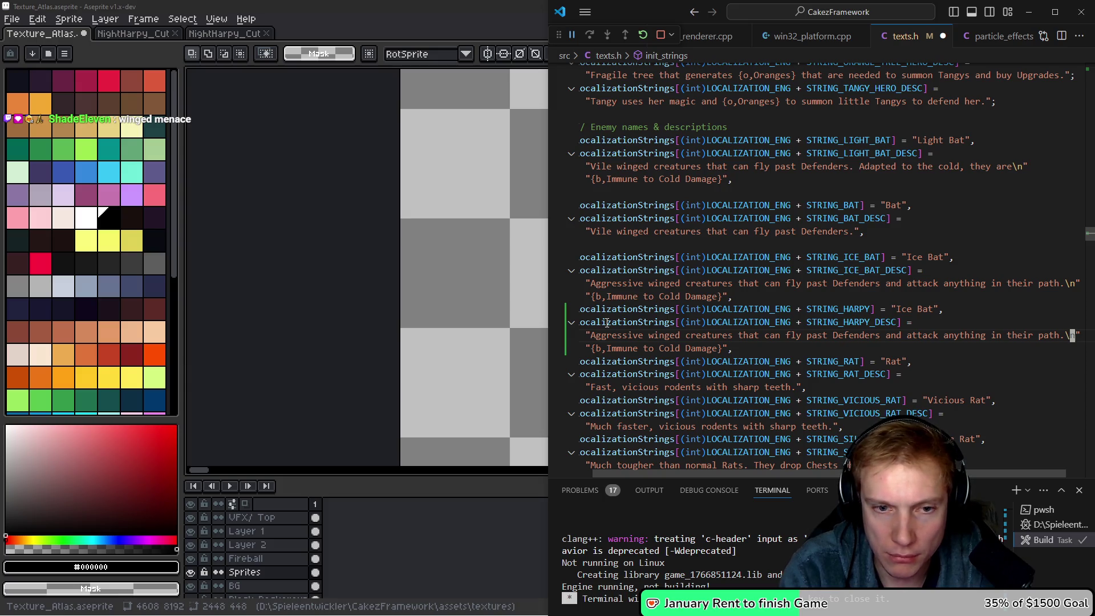
key(Home)
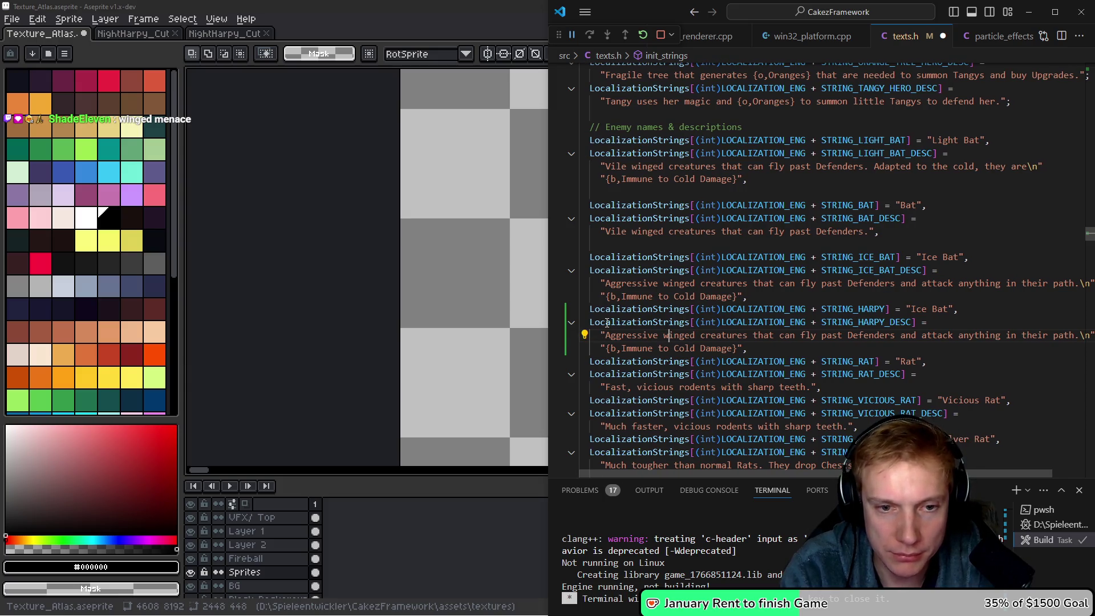
key(ctrl+BackSpace)
key(ctrl+BackSpace)
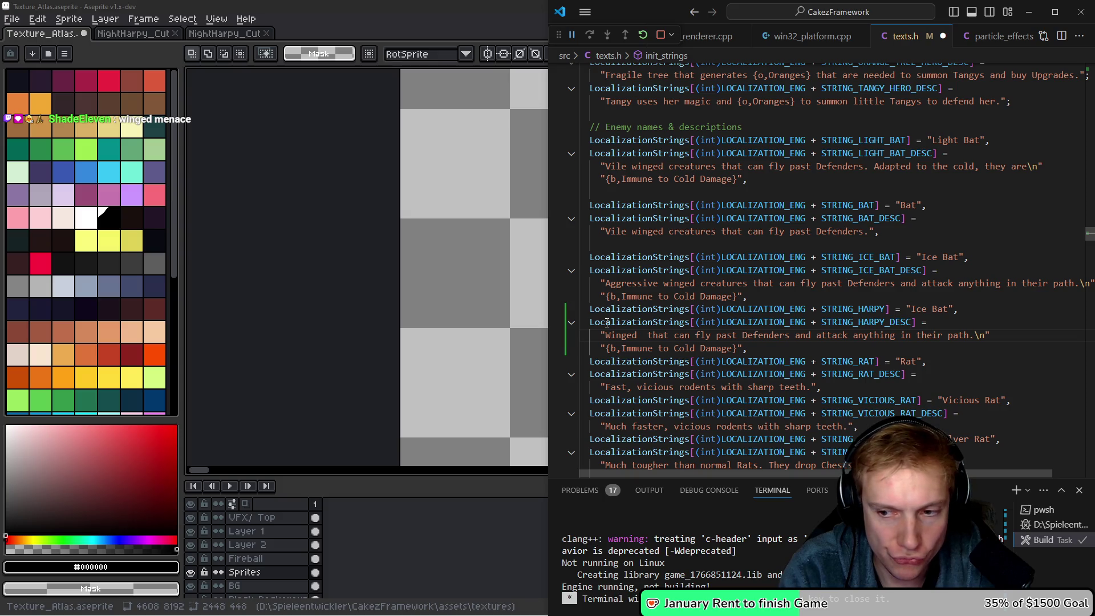
Change the harpy name string from "Ice Bat" to "Harpy" with Vim edits.
key(k)
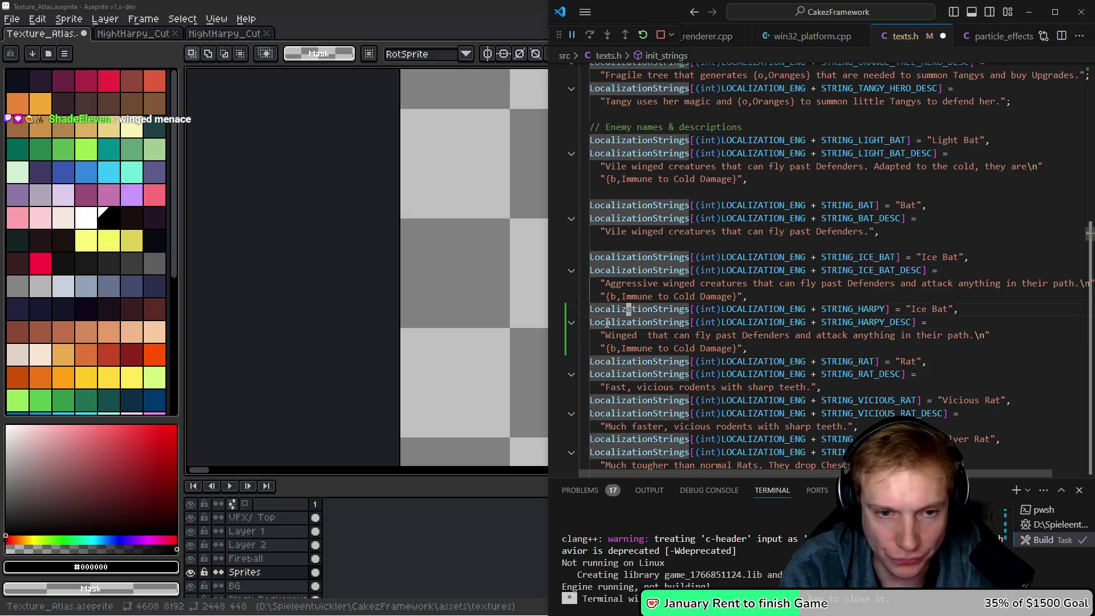
key(c)
key(i)
key(quotedbl)
text(arpy)
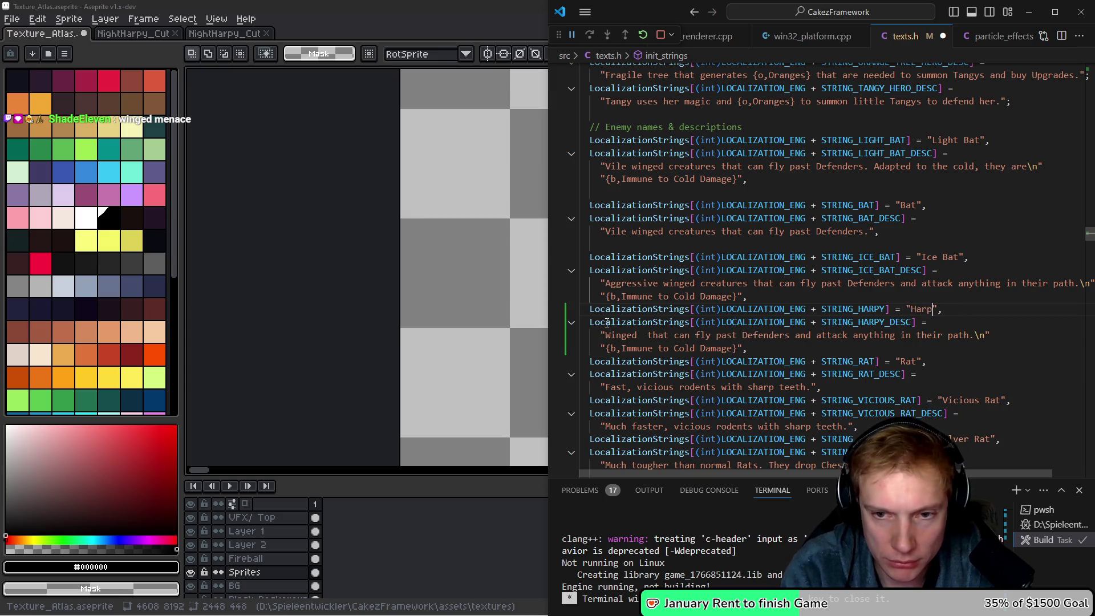
key(Escape)
key(j)
key(j)
key(0)
key(e)
key(e)
key(e)
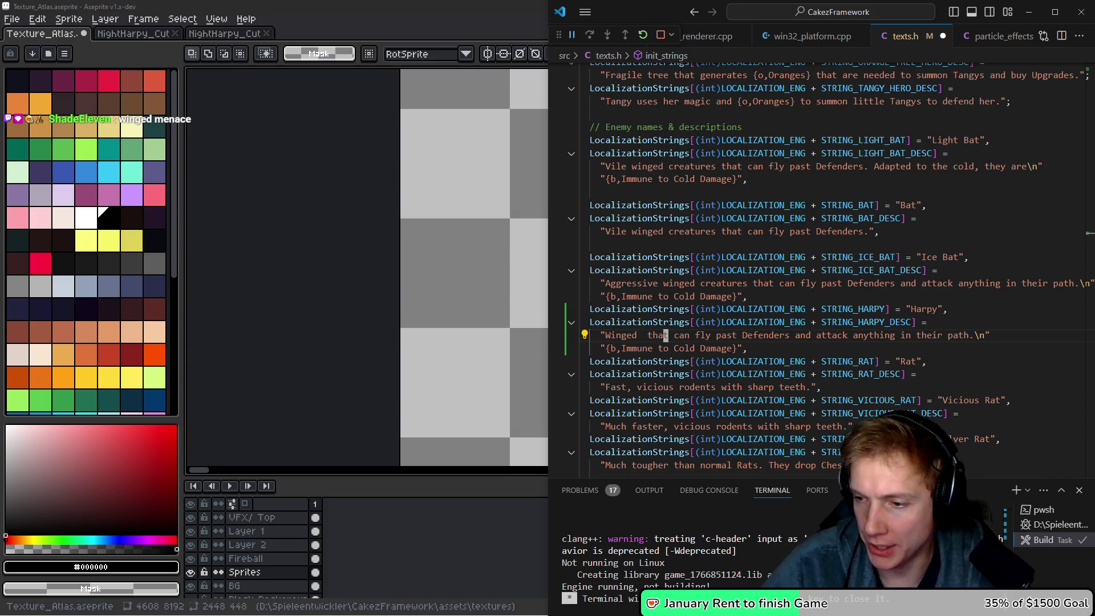
Switch to Firefox and start a new web search.
key(alt+Tab)
key(ctrl+Tab)
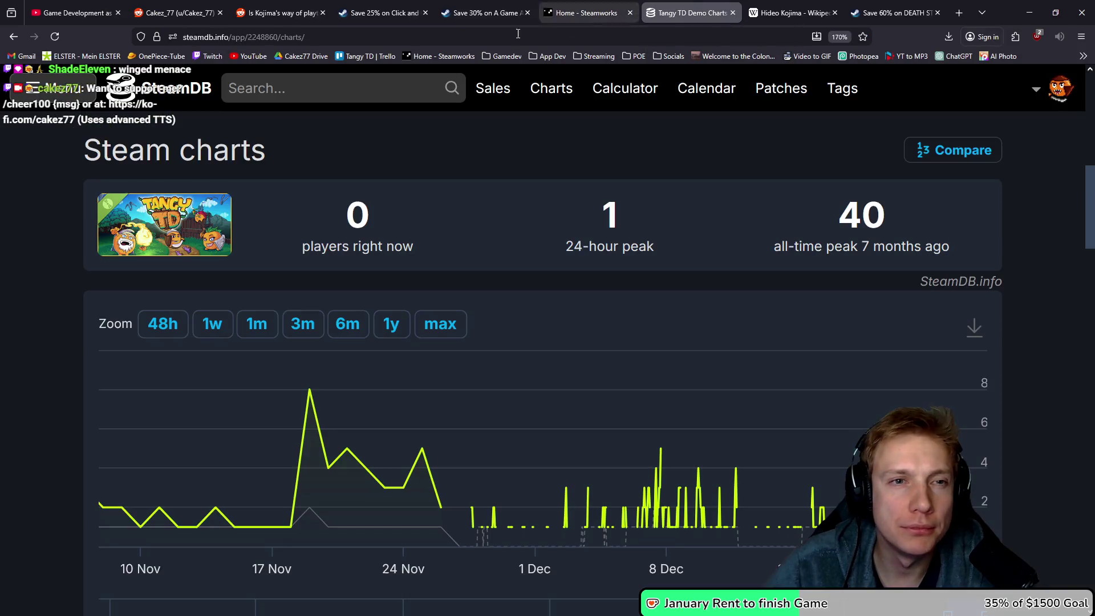
click(518, 34)
Search Google for 'kingdom rush harpy', then refine the search to 'kingdom rush enemies'.
text(kingdom rush ha)
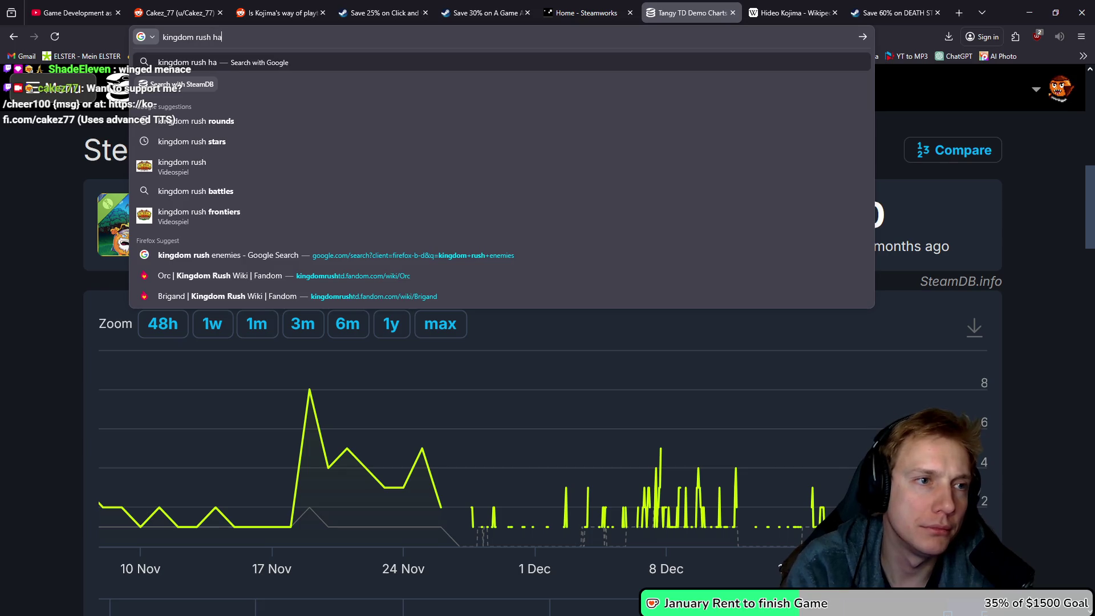
text(rpy)
key(Return)
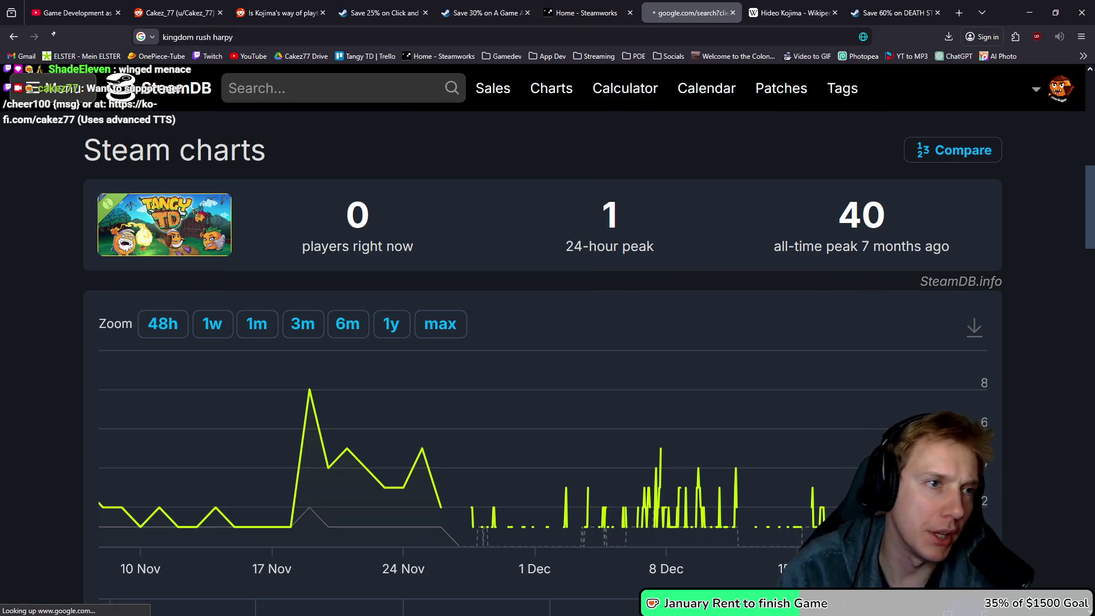
scroll(471, 269, down, 10)
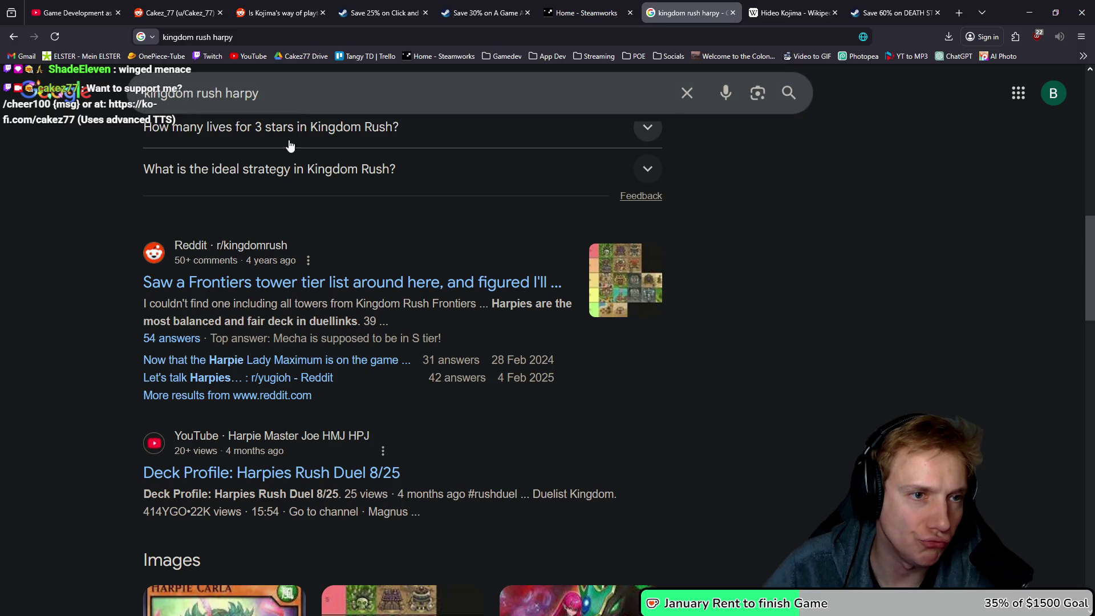
double_click(288, 102)
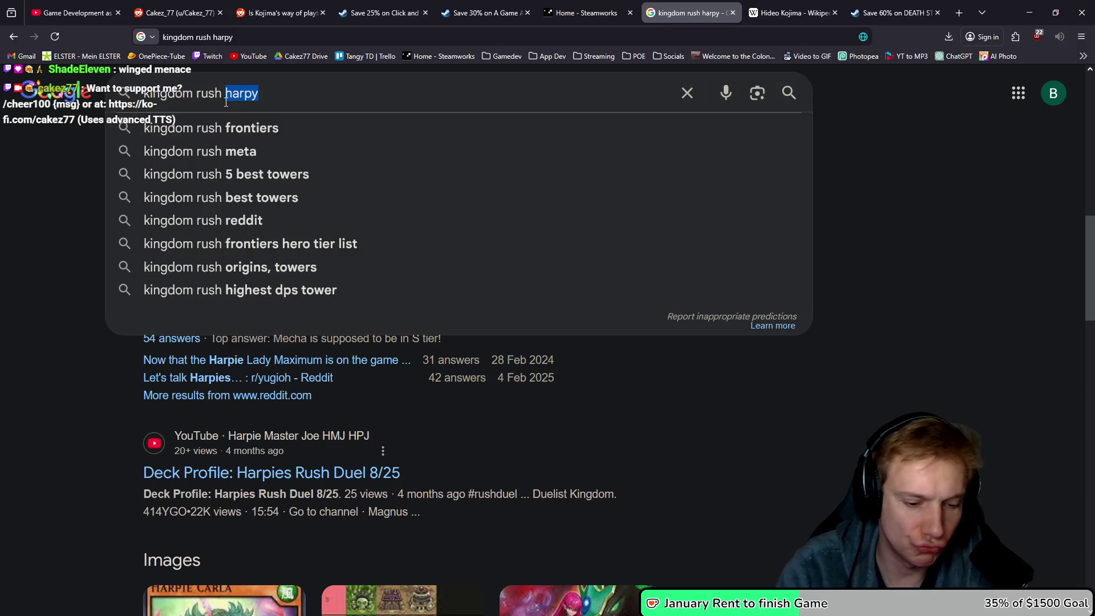
key(BackSpace)
text(enemies)
key(Return)
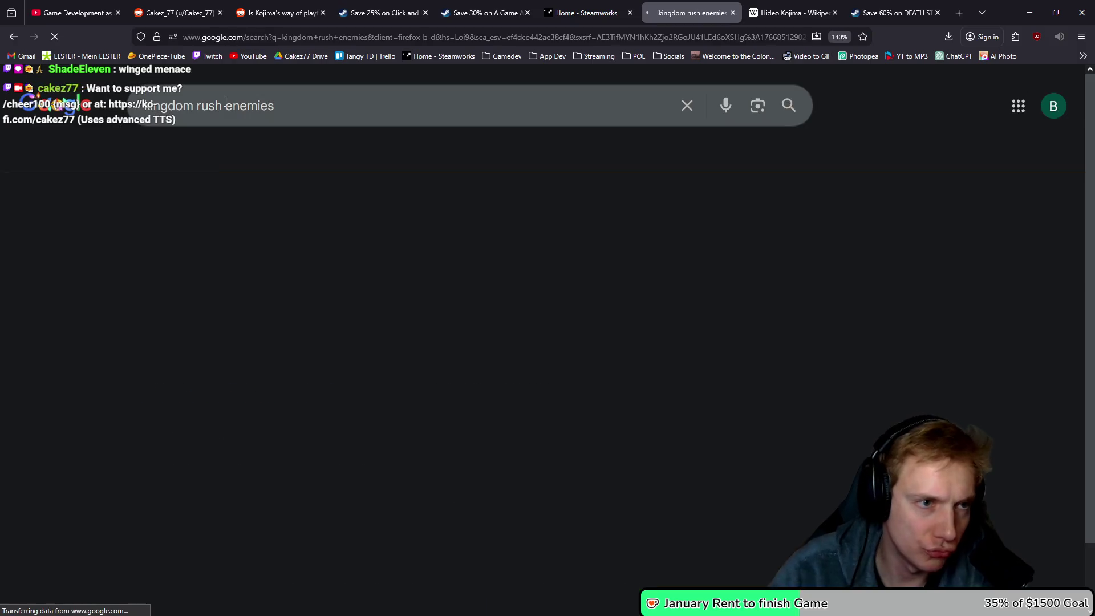
Open the Kingdom Rush Wiki's Demon Imp page, read its overview, and minimize Firefox.
click(217, 240)
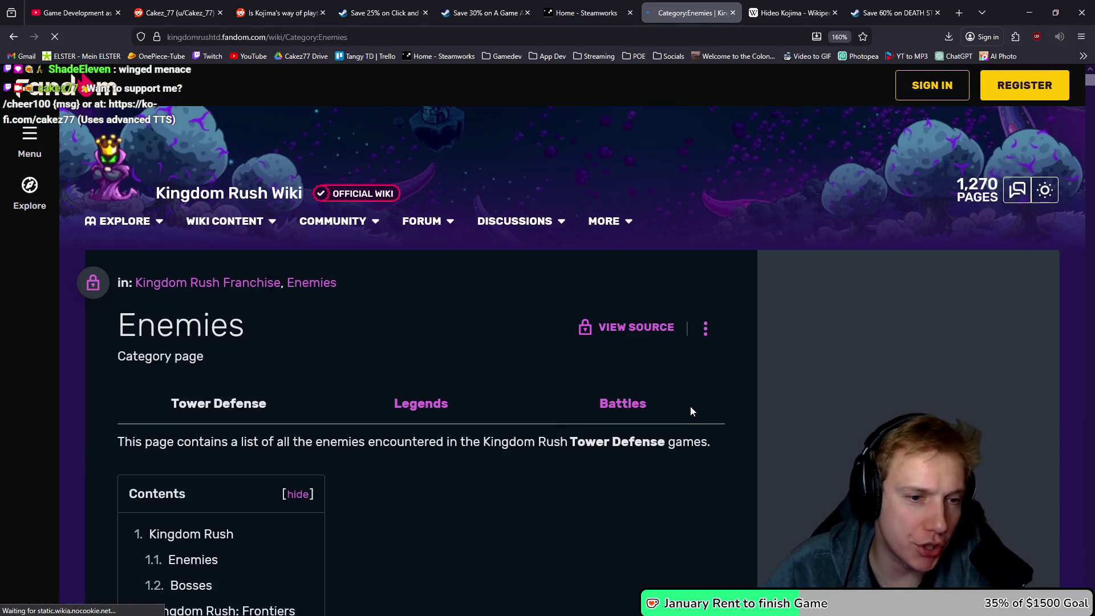
scroll(446, 344, down, 10)
scroll(463, 330, down, 10)
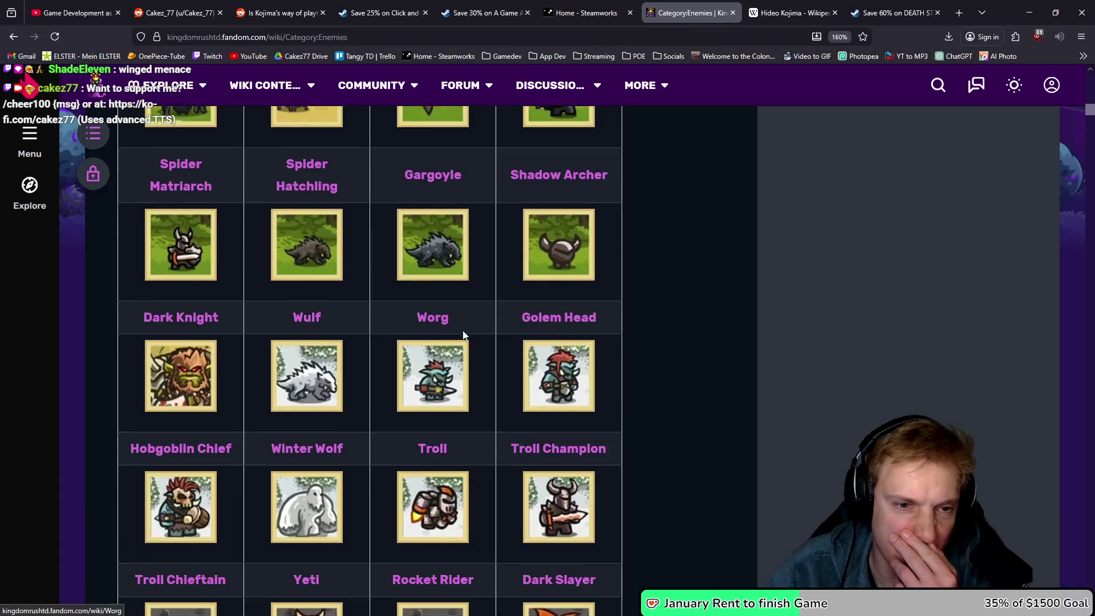
click(549, 239)
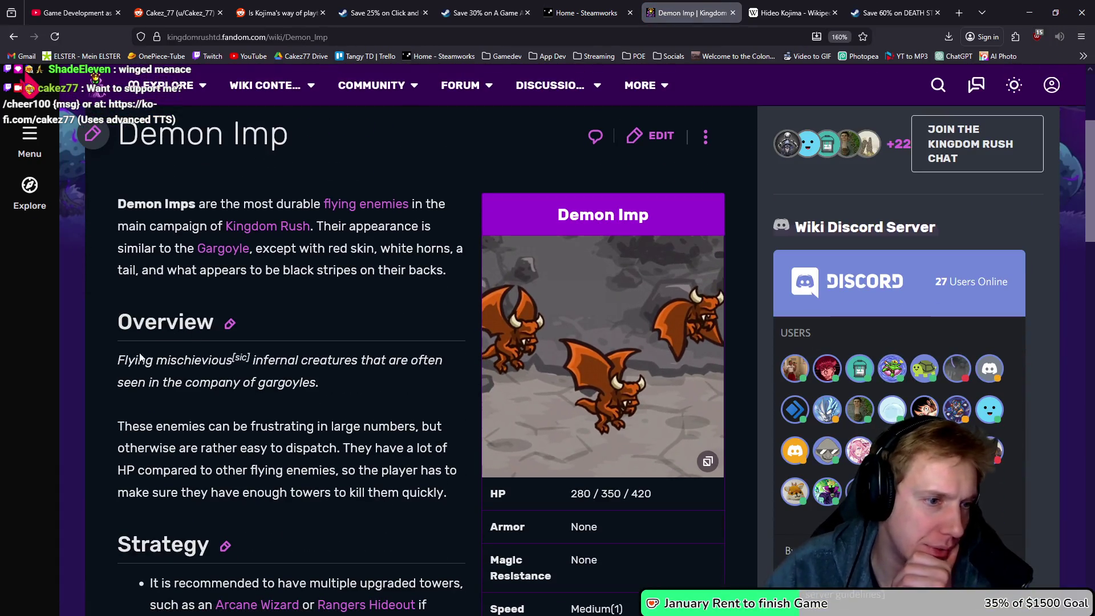
drag(125, 361, 183, 360)
drag(263, 361, 396, 361)
drag(131, 383, 278, 383)
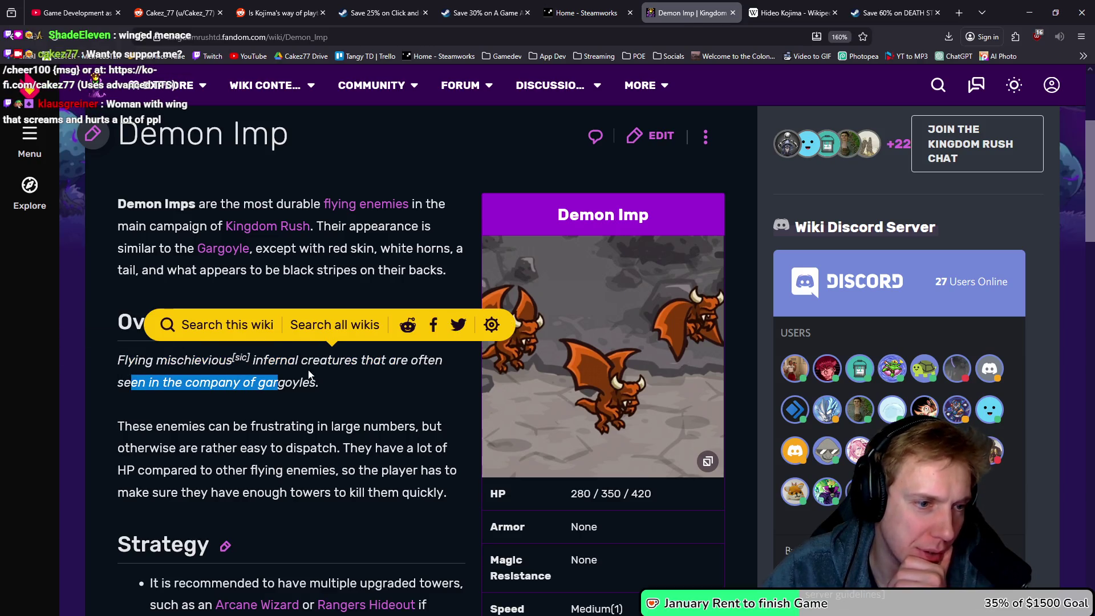
click(383, 390)
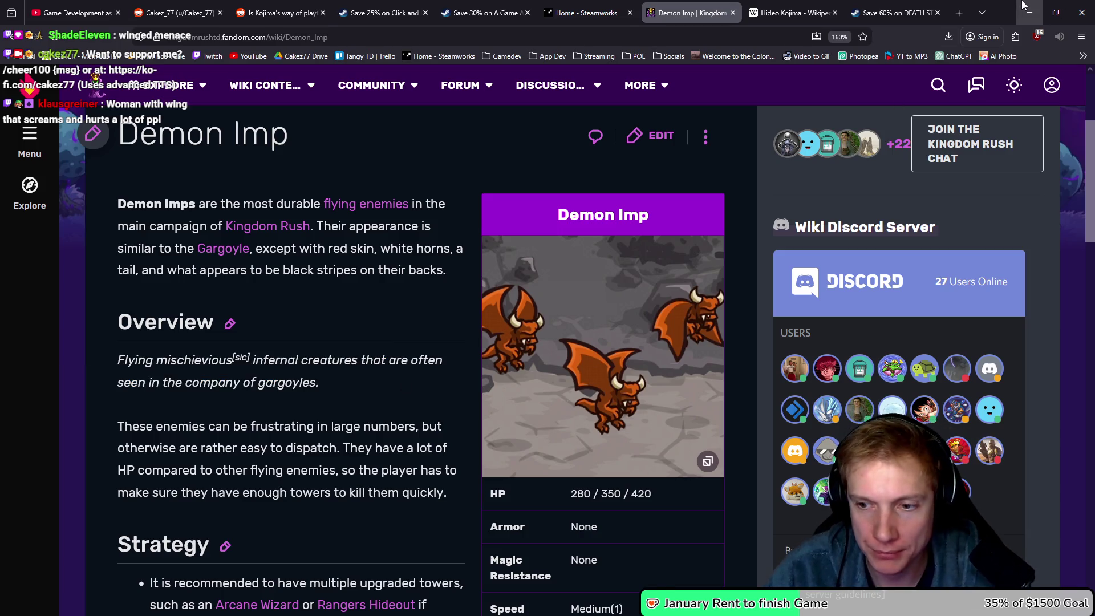
click(1027, 10)
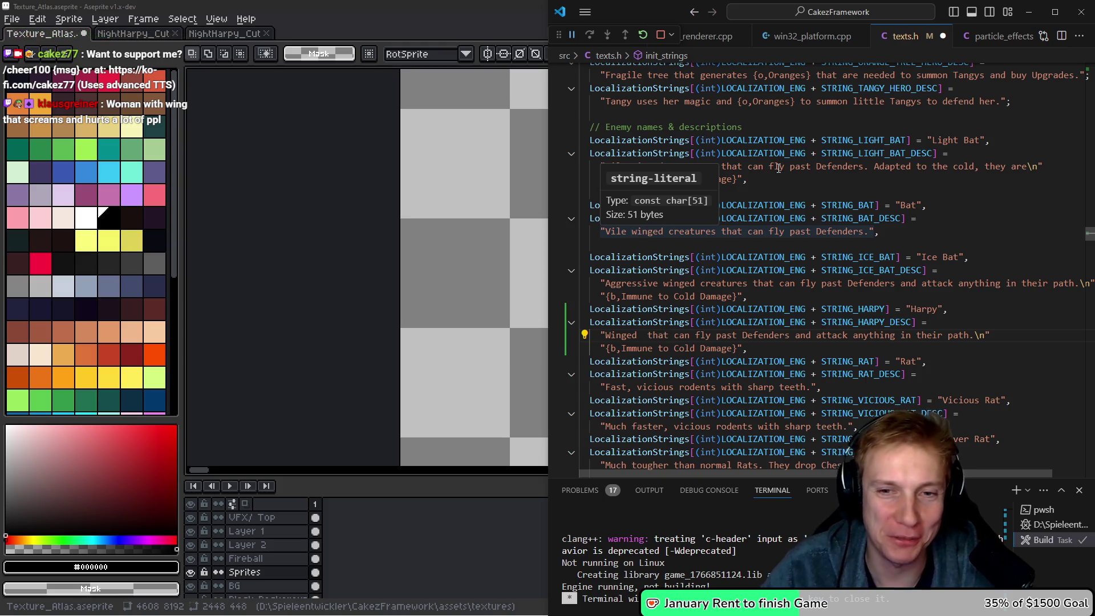
Move the cursor to 'Winged' in the harpy description, then bring back the Demon Imp page.
click(685, 244)
key(Down)
key(Down)
key(Down)
key(Down)
key(Down)
key(Down)
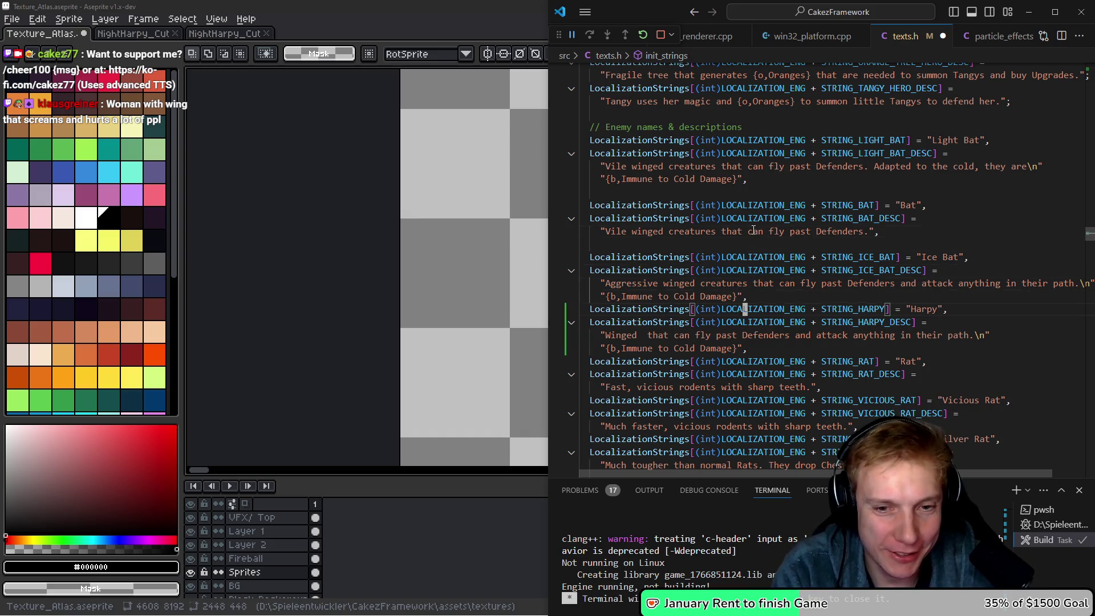
key(Home)
key(Home)
key(ctrl+Right)
key(ctrl+Right)
key(b)
key(e)
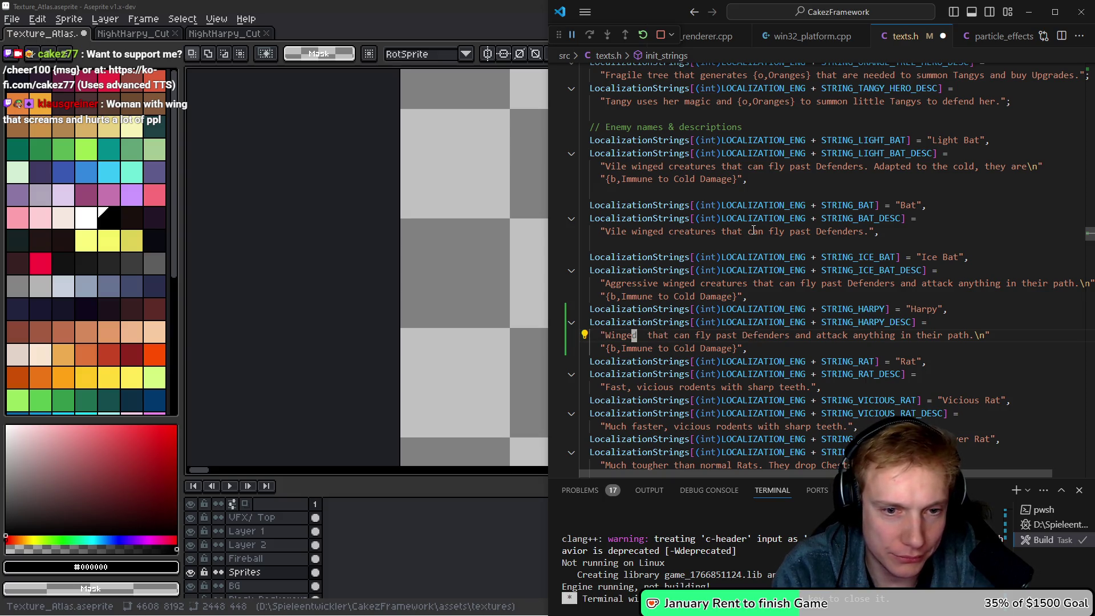
key(alt+Tab)
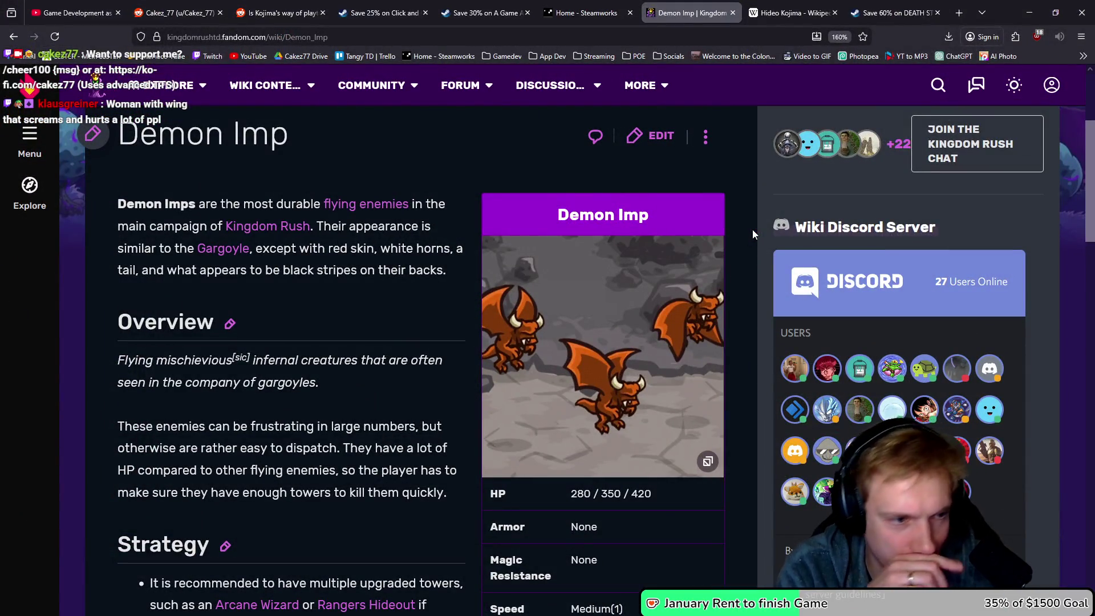
Change 'Winged' to 'Flying mischievous creatures that' in STRING_HARPY_DESC.
key(alt+Tab)
text(ciwFlying )
text(mis)
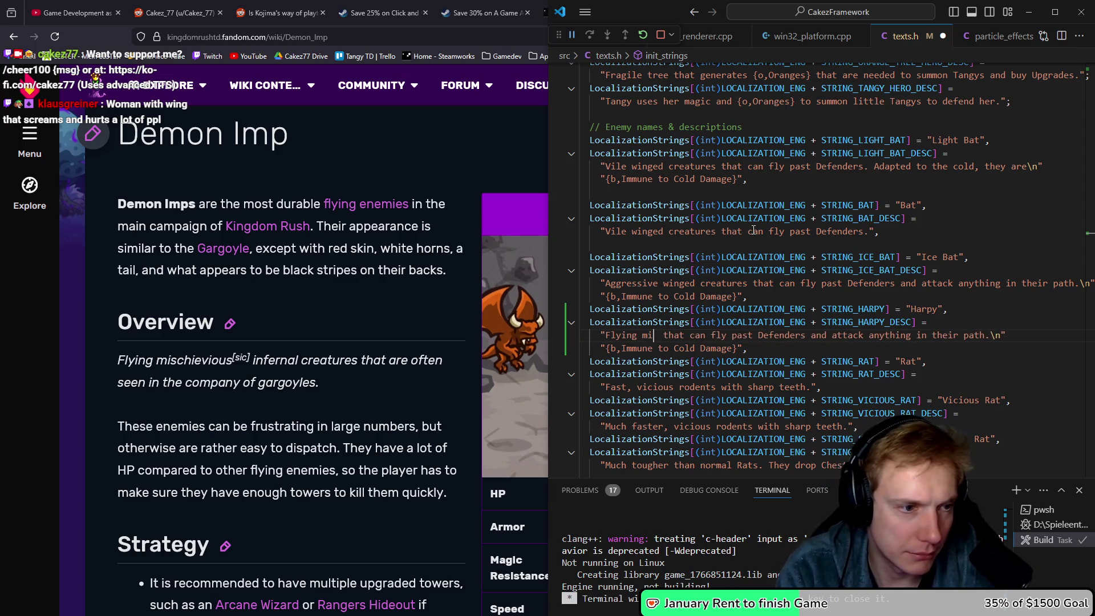
text(ch)
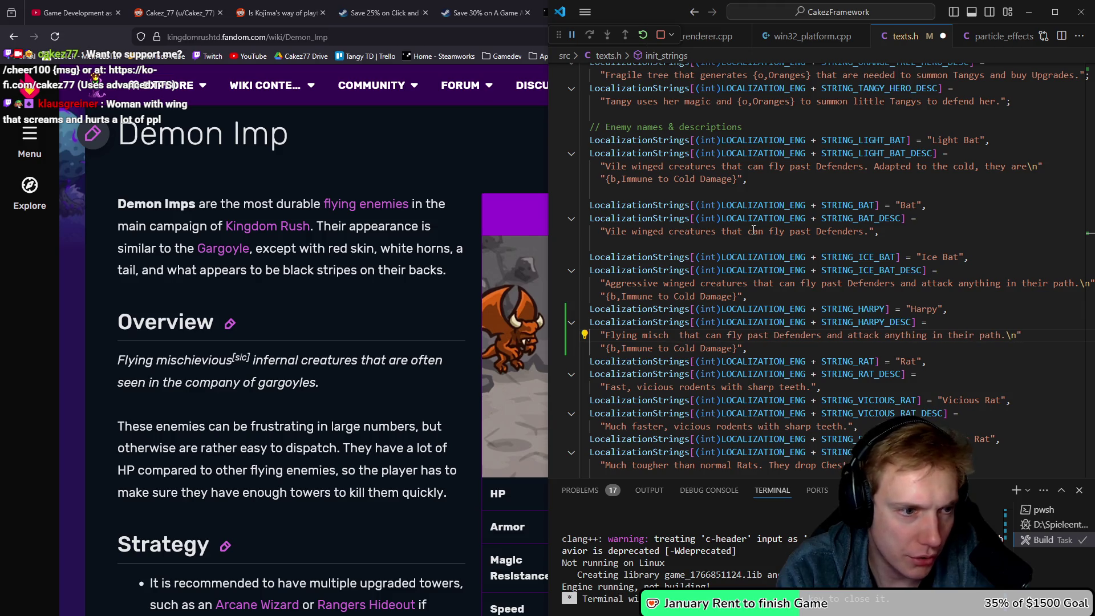
text(ievous)
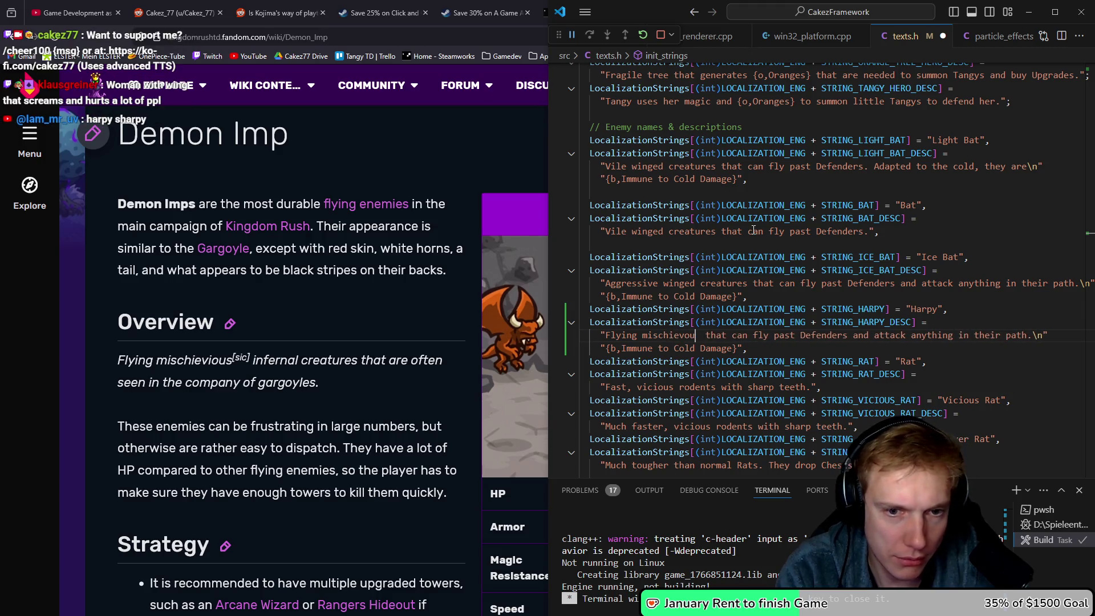
key(ctrl+Right)
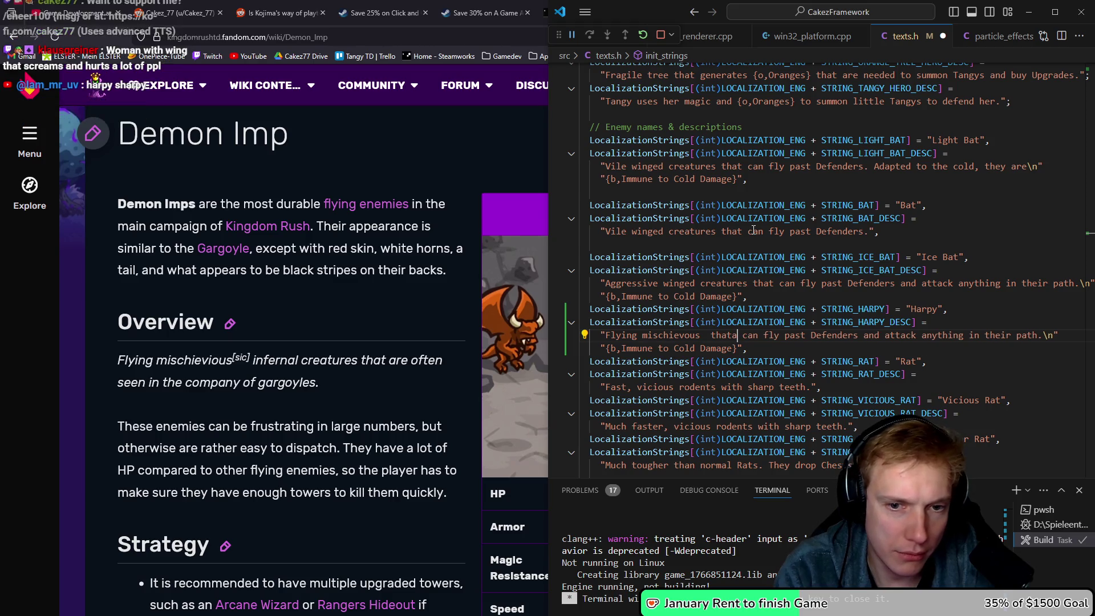
key(ctrl+BackSpace)
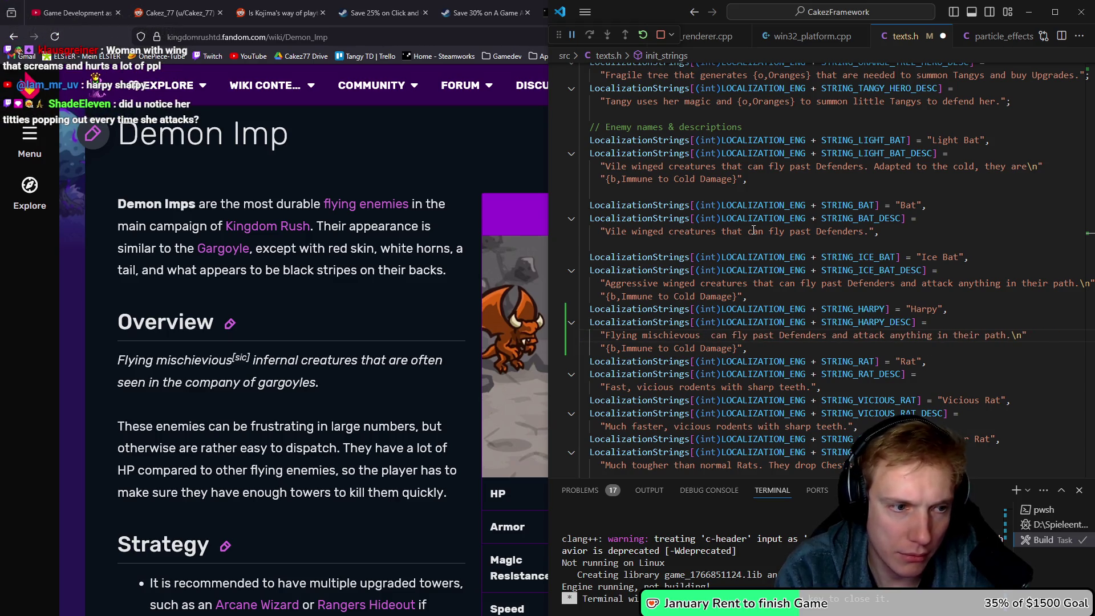
text(creatures)
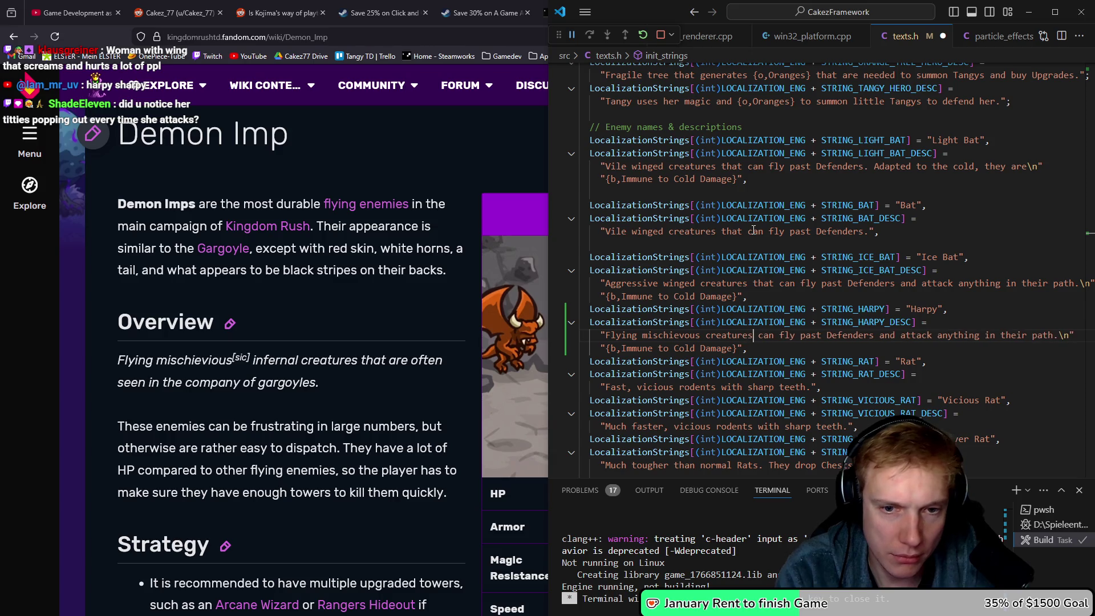
text( that)
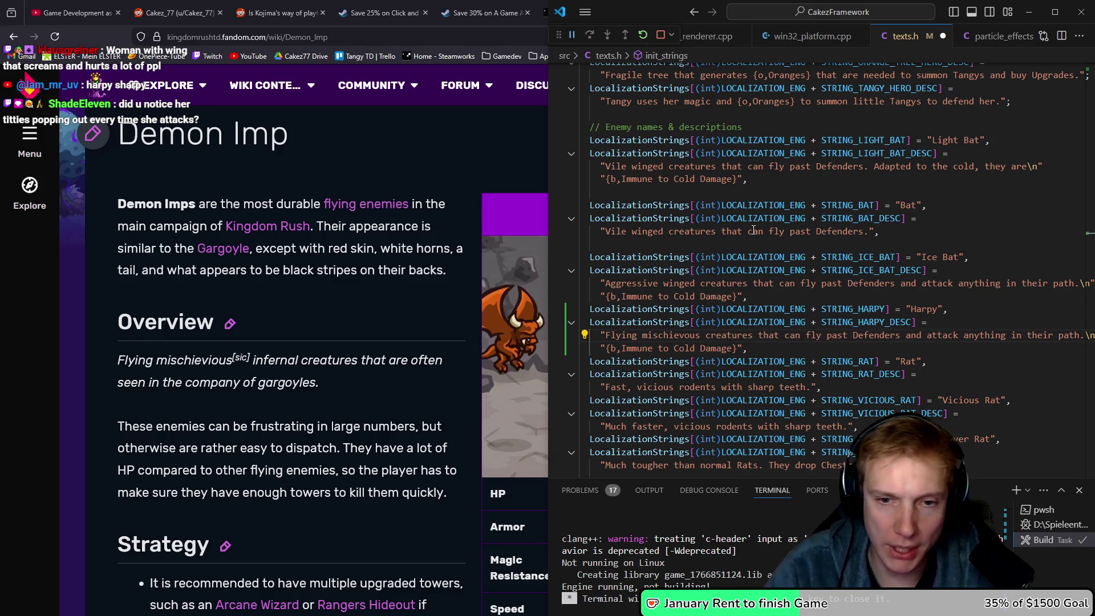
key(Right)
Delete the leftover 'can fly past Defenders…' clause from the harpy description.
key(Home)
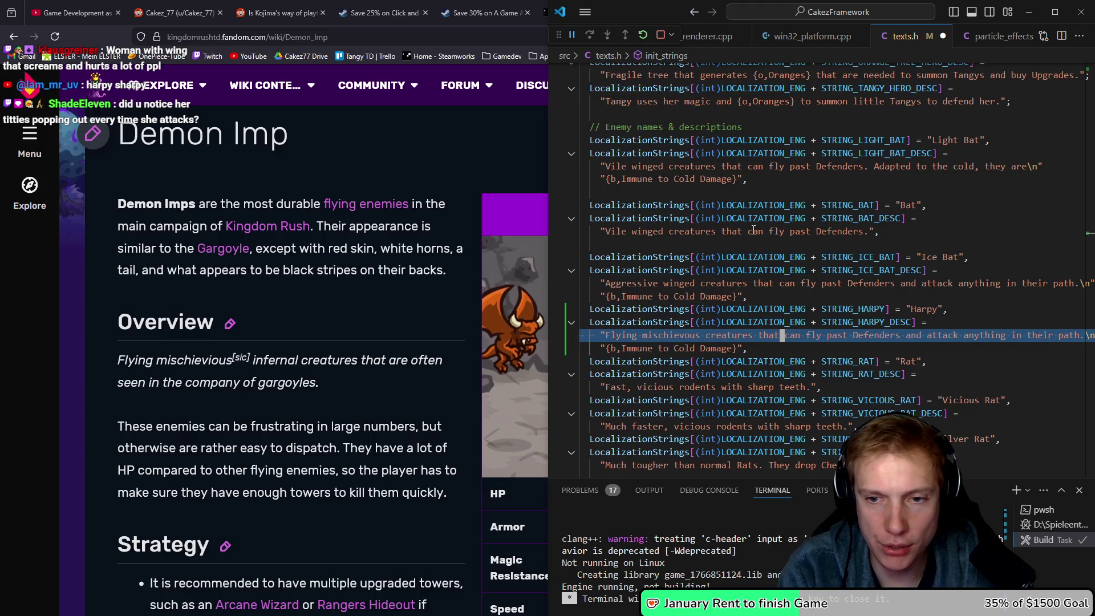
key(shift+End)
key(Right)
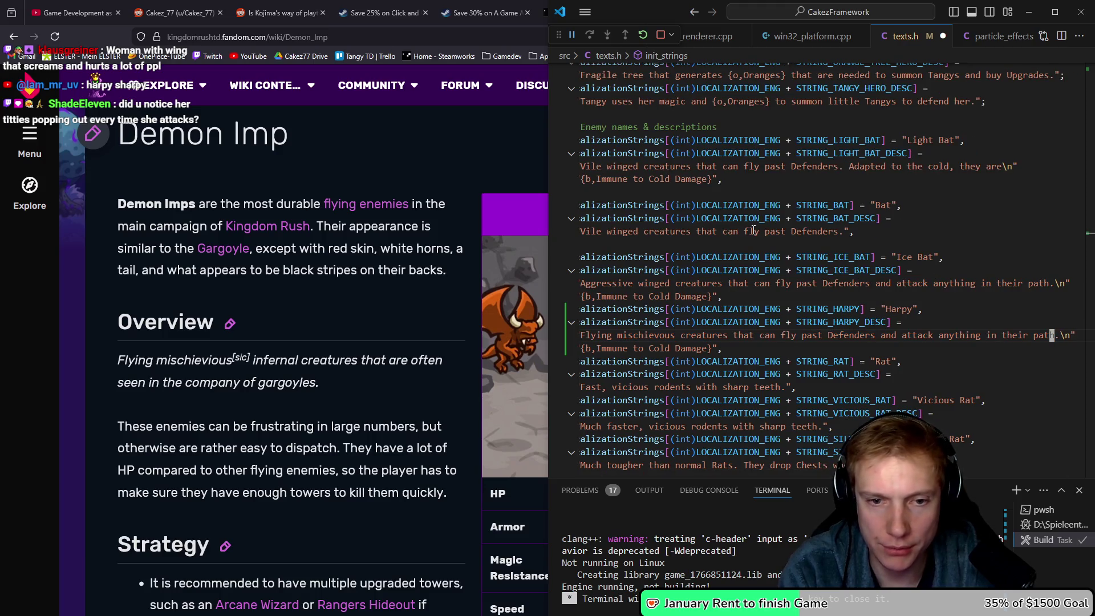
key(Home)
key(ctrl+Right)
key(ctrl+Right)
key(ctrl+Right)
key(Right)
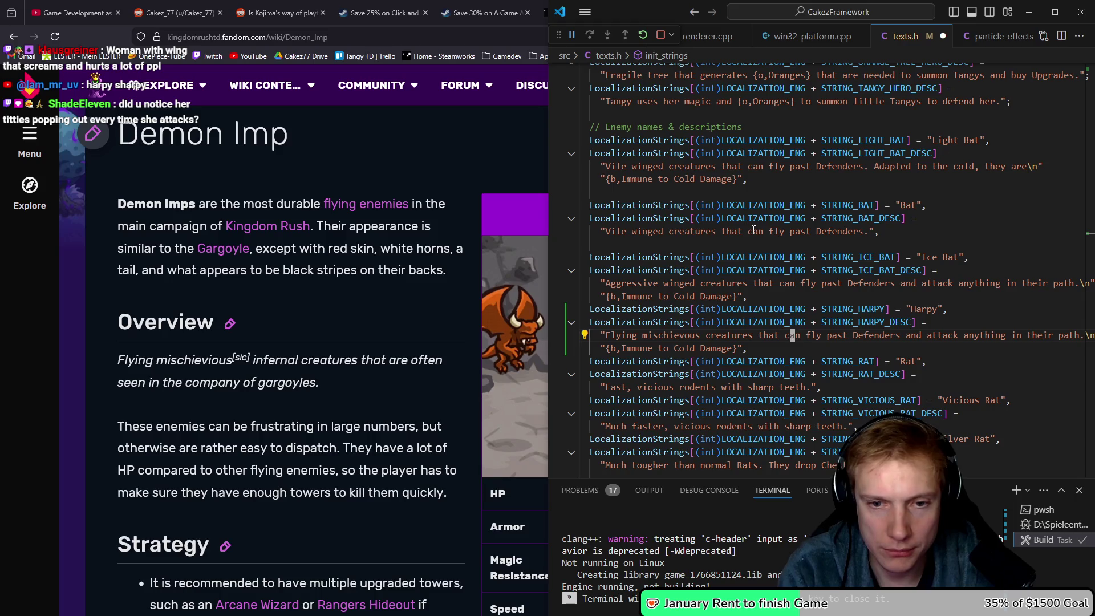
key(shift+End)
key(shift+Left)
key(shift+Left)
key(shift+Left)
key(BackSpace)
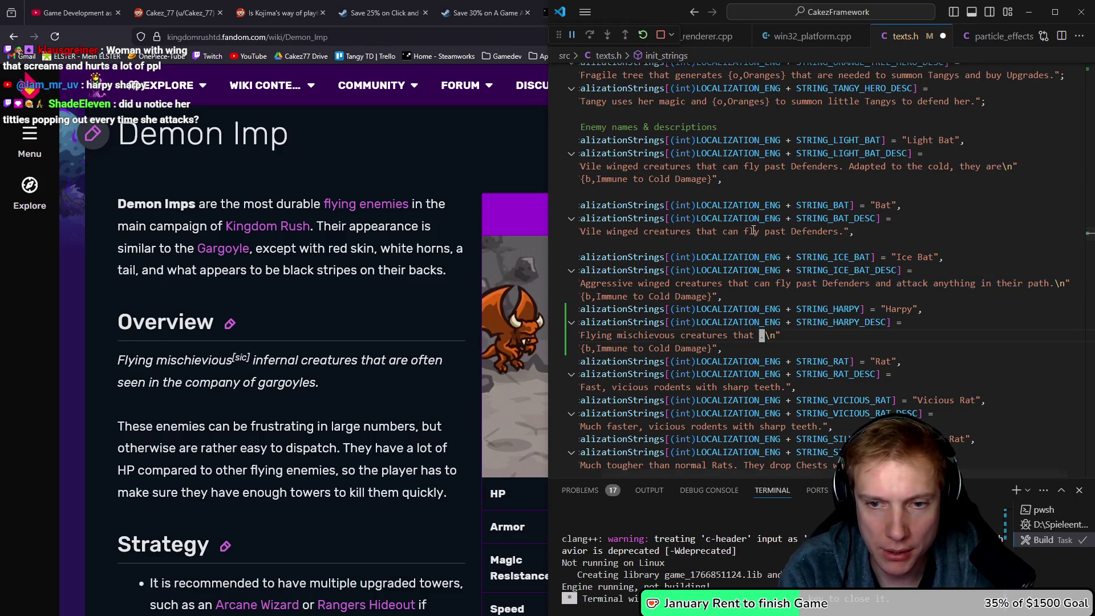
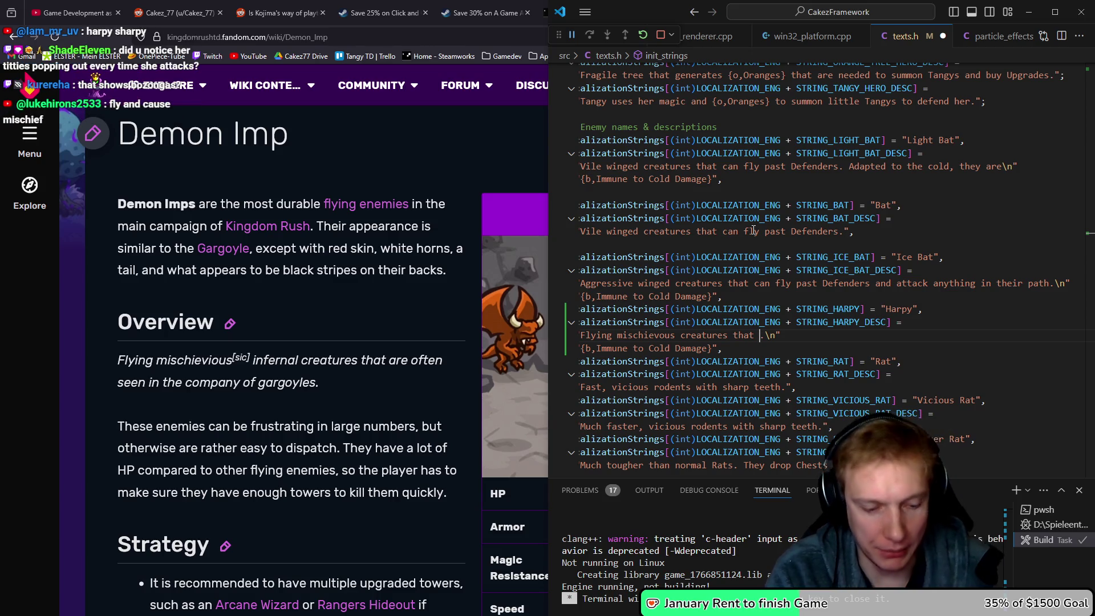
Finish the Harpy description with 'are very difficult to take down' and save texts.h.
text(are ve)
text(ry difficult to tak)
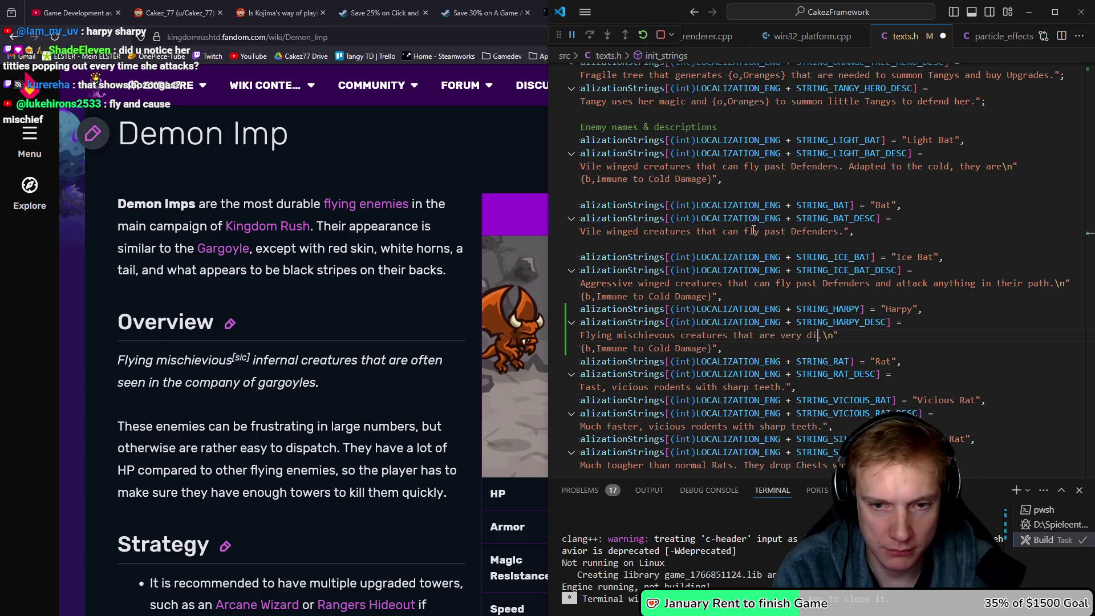
text(e down)
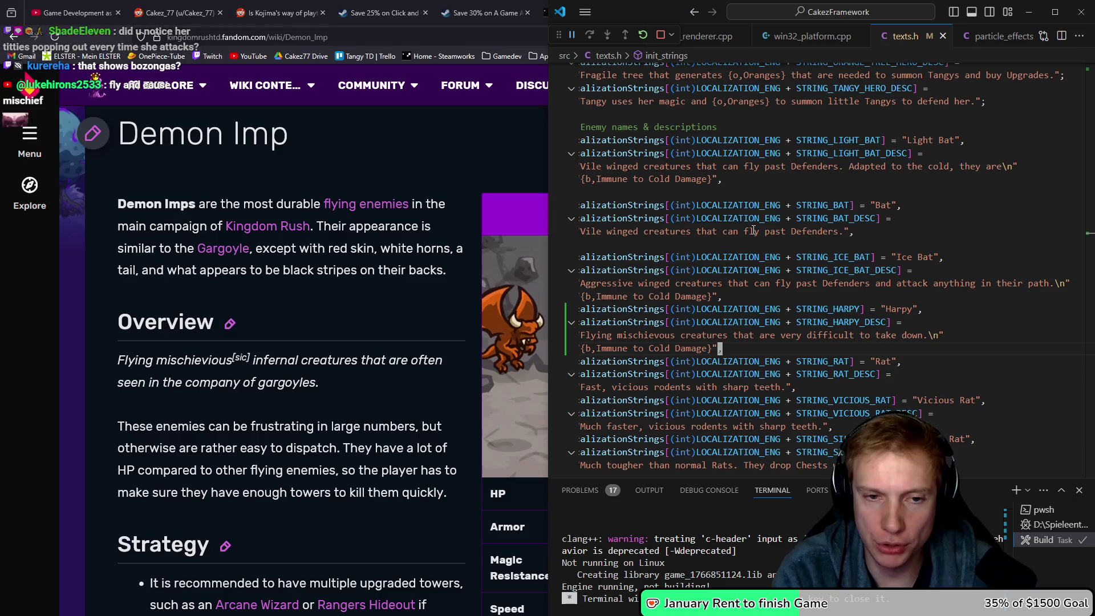
key(Down)
key(Home)
key(ctrl+s)
Check the STRING_HARPY entry, then return to game.cpp's ENCYCLOPEDIA_ENTRIES.
key(Up)
key(Up)
key(Home)
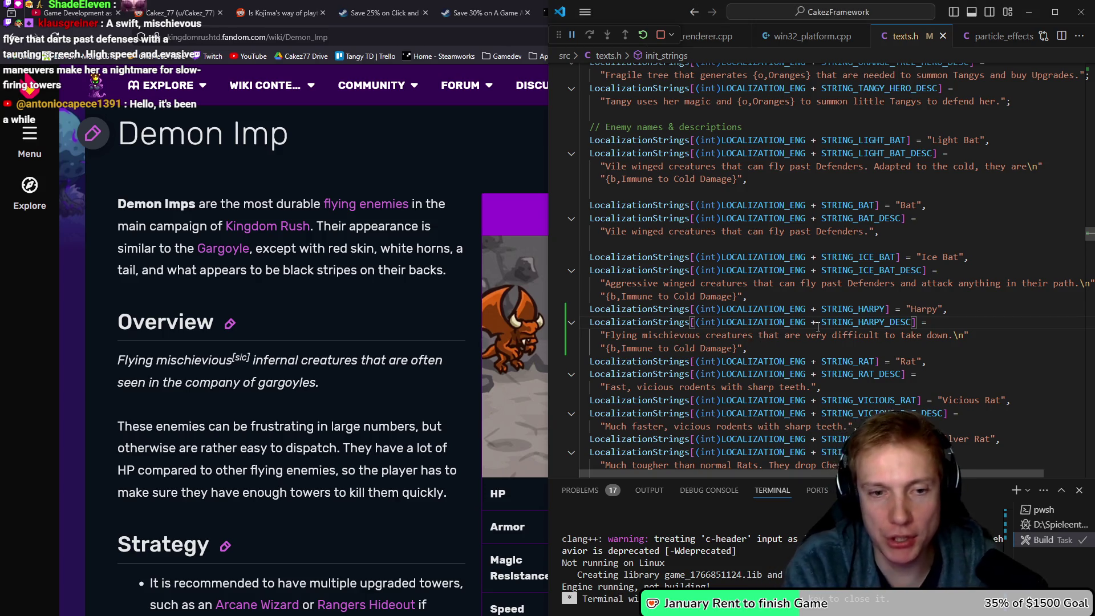
click(818, 309)
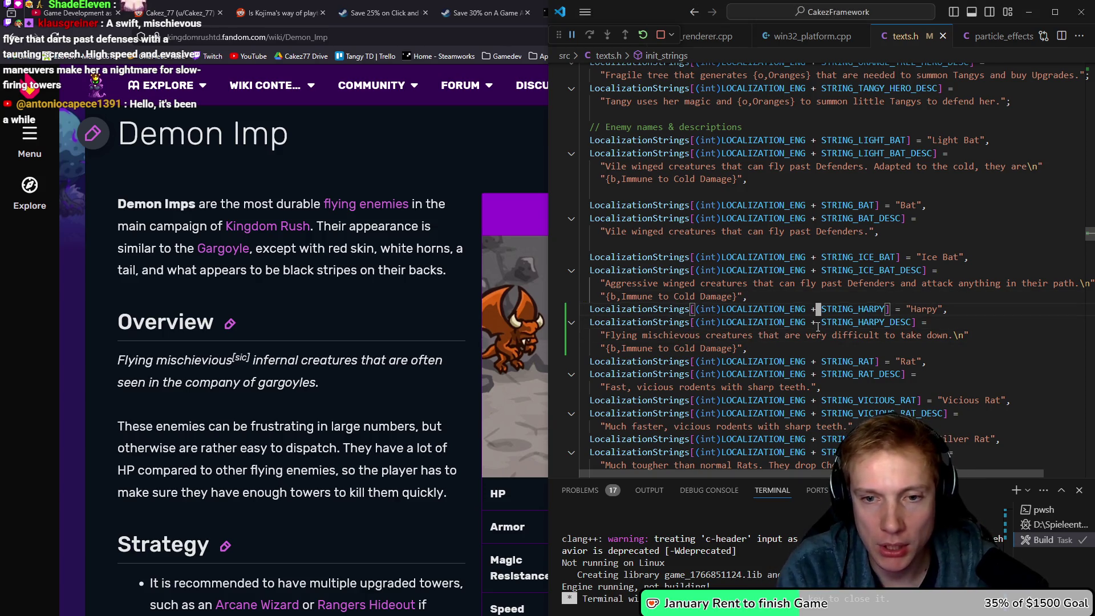
key(ctrl+Tab)
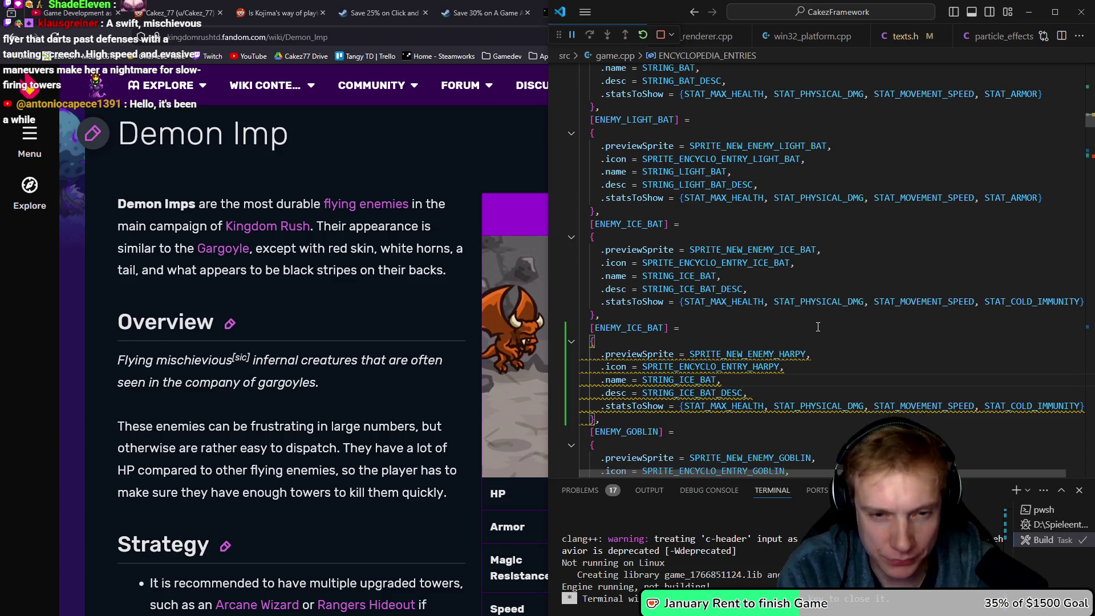
Rename the copied ICE_BAT encyclopedia entry key to ENEMY_HARPY.
key(ctrl+d)
key(Up)
key(Up)
key(Up)
key(Left)
key(Left)
key(Left)
key(BackSpace)
Point the entry's name and description to STRING_HARPY and STRING_HARPY_DESC.
key(BackSpace)
key(BackSpace)
key(BackSpace)
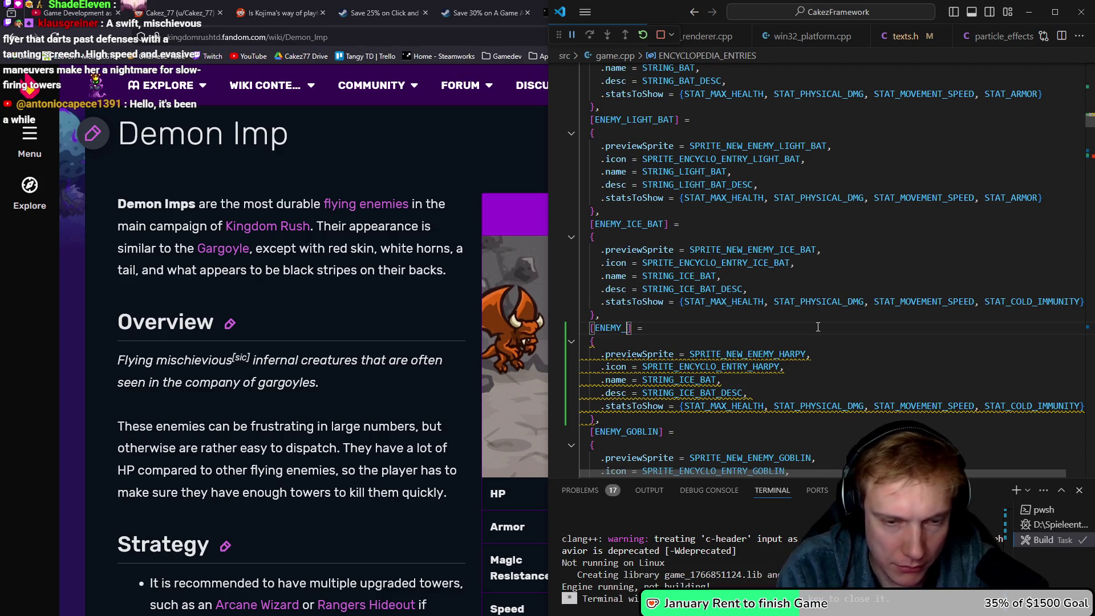
text(HAR)
key(Return)
key(Down)
key(Down)
key(Down)
key(ctrl+Right)
key(BackSpace)
key(BackSpace)
key(BackSpace)
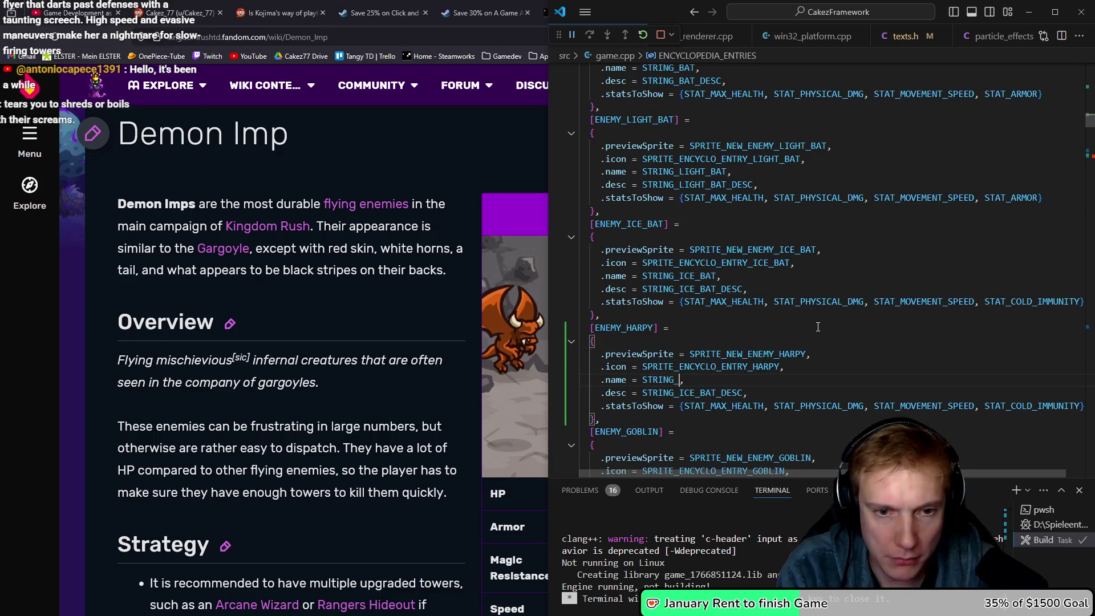
key(BackSpace)
key(BackSpace)
key(BackSpace)
text(HAR)
key(Return)
key(Down)
key(Delete)
key(Delete)
key(Delete)
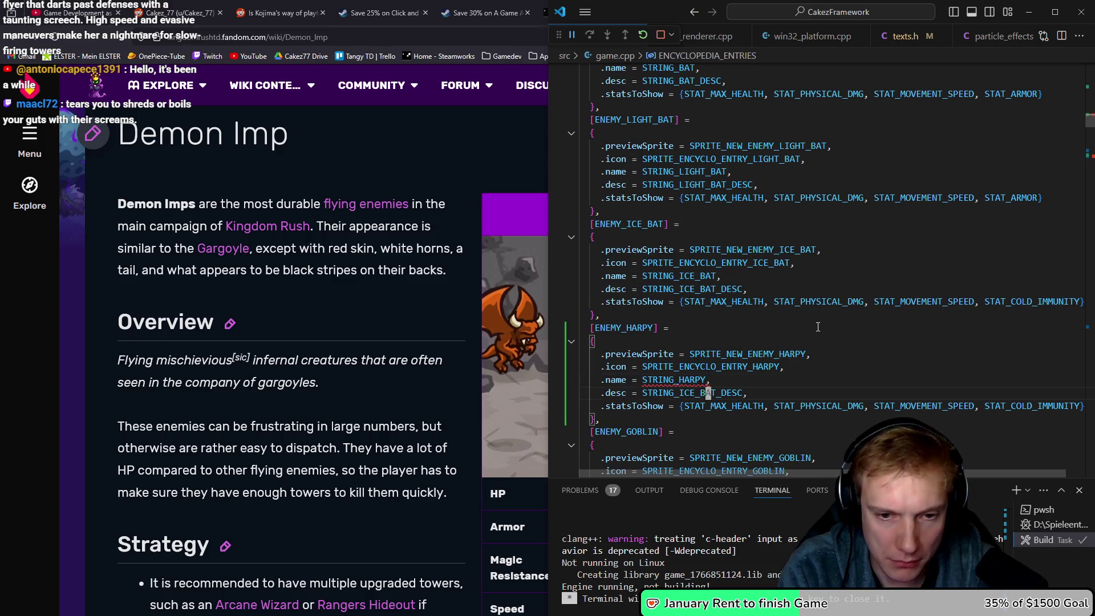
key(BackSpace)
key(BackSpace)
key(BackSpace)
text(HaRP#äy)
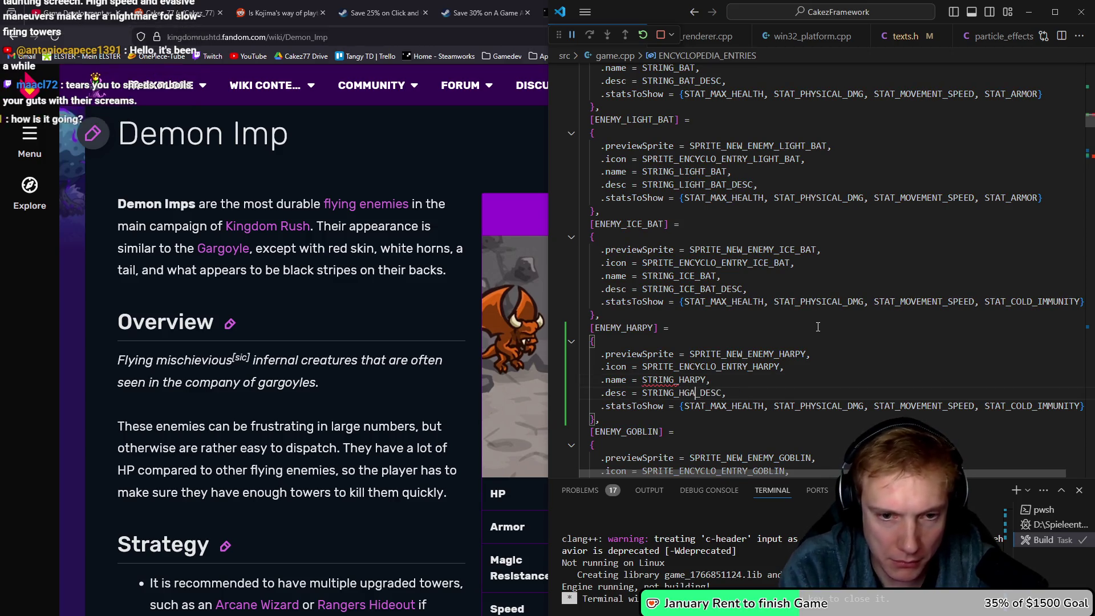
key(BackSpace)
key(BackSpace)
key(BackSpace)
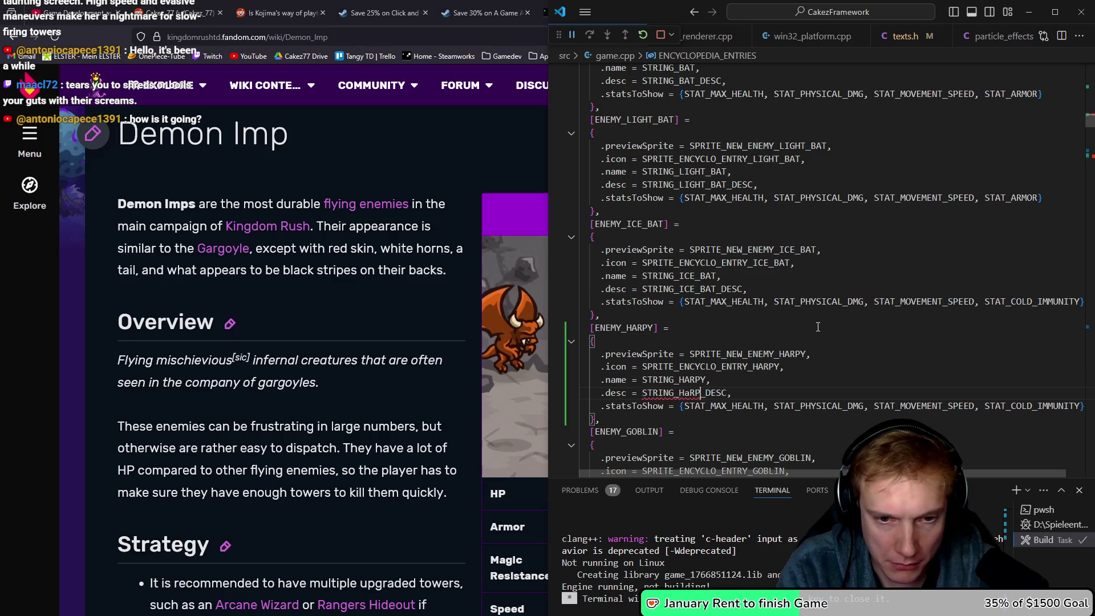
text(HARPY)
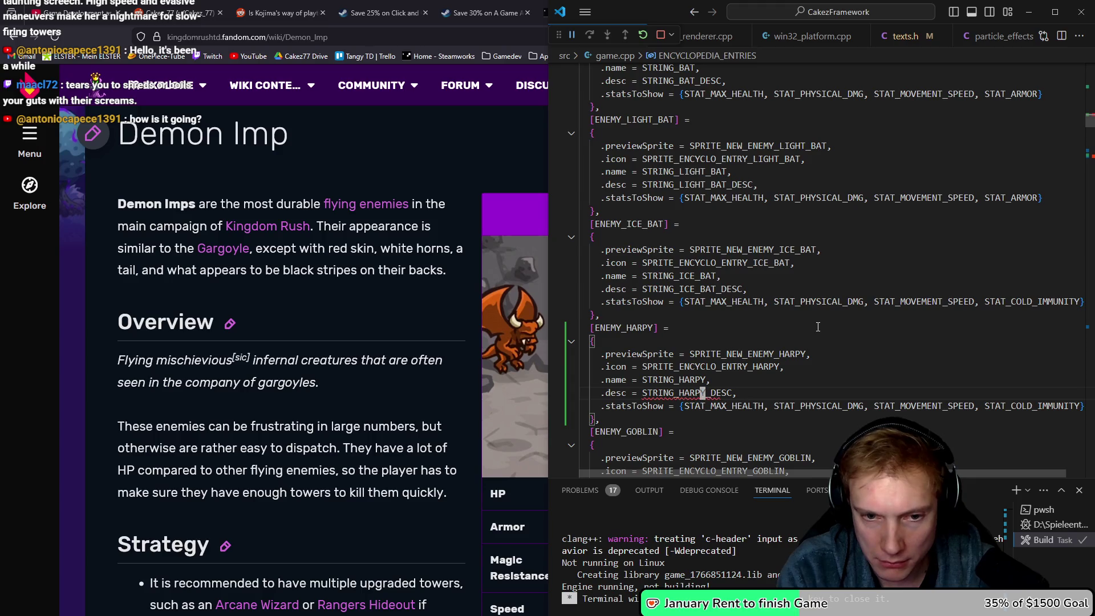
Replace STAT_PHYSICAL_DMG with STAT_COLD_DMG in the Ice Bat stats.
key(Down)
key(Up)
key(Up)
key(Up)
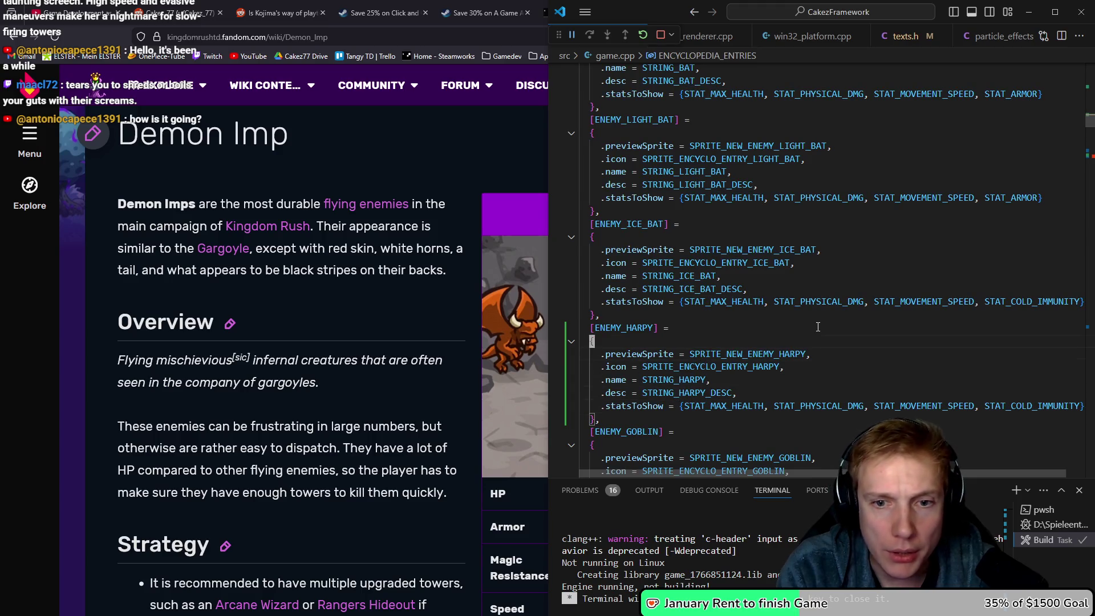
key(ctrl+Right)
key(ctrl+Right)
key(ctrl+Right)
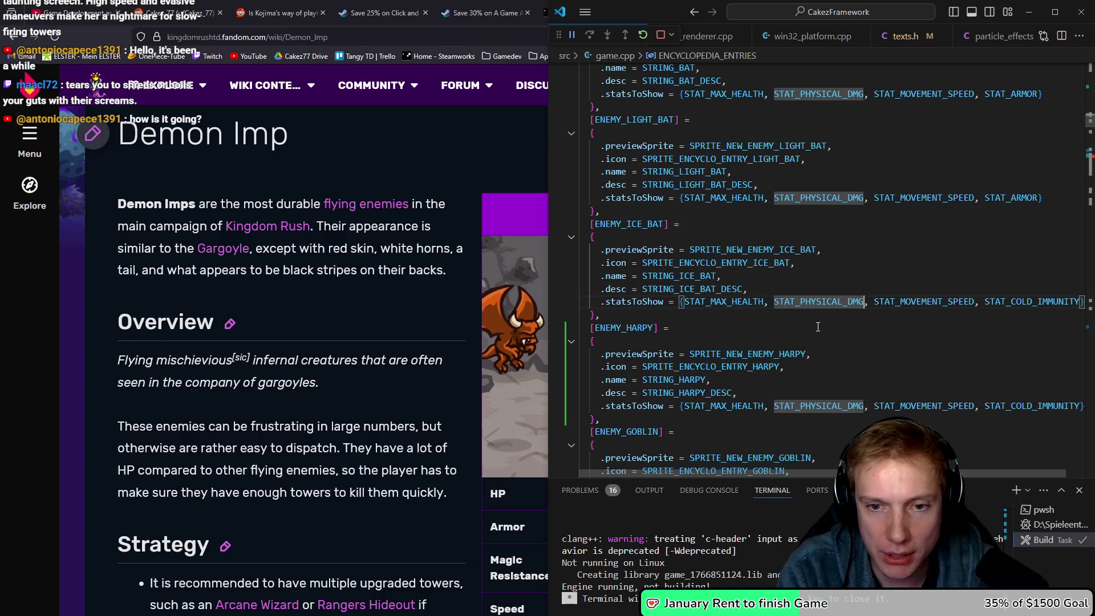
key(ctrl+BackSpace)
text(STAT_C)
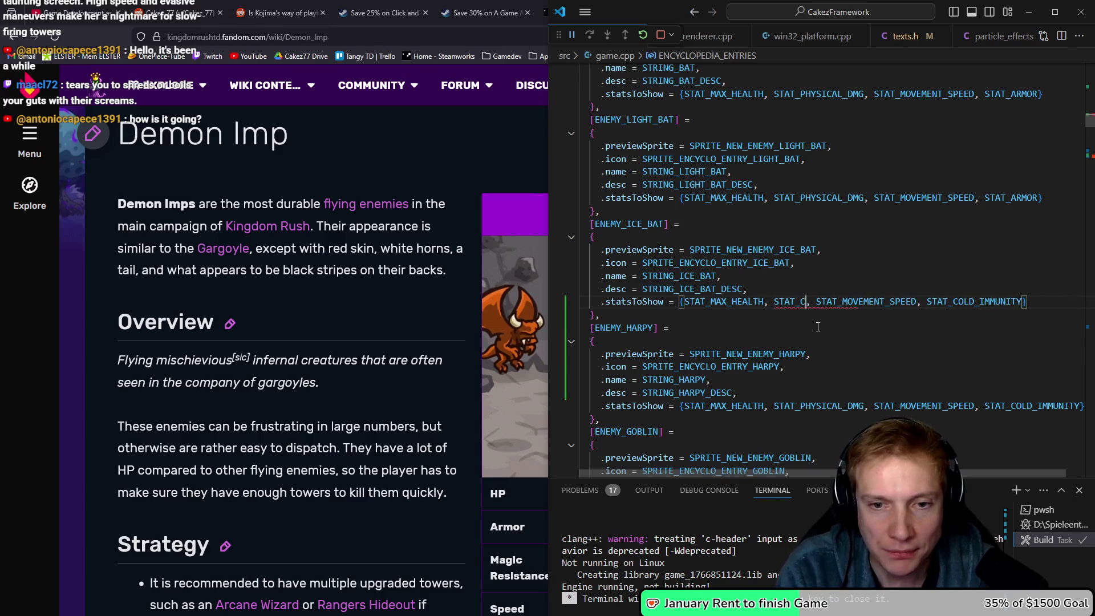
text(OLD_)
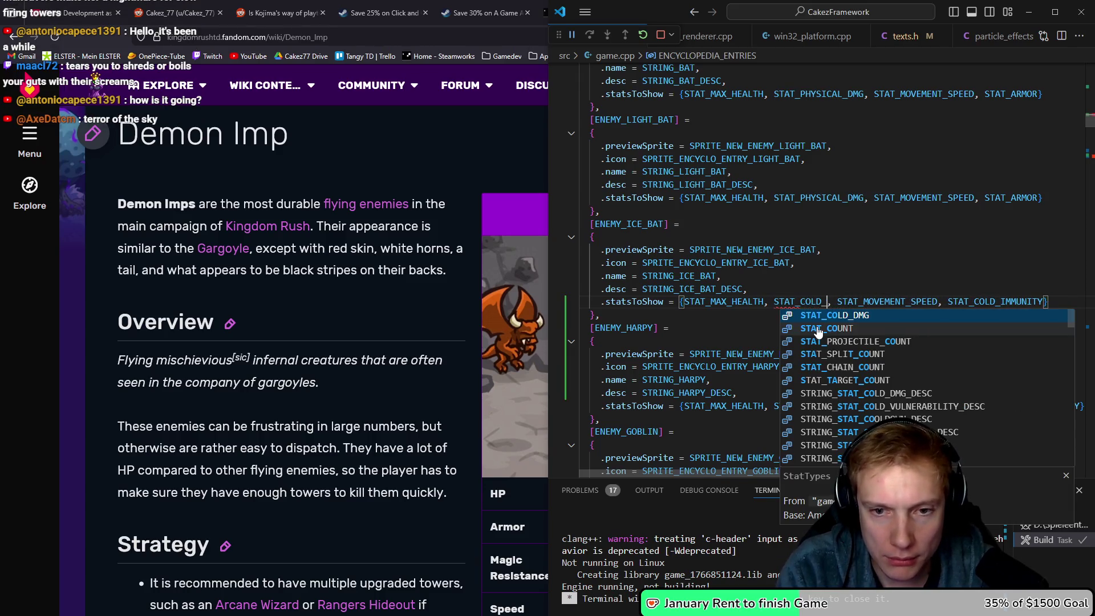
text(DMG)
key(Escape)
Change the Light Bat and Harpy damage stats from PHYSICAL to STAT_COLD_DMG.
key(Up)
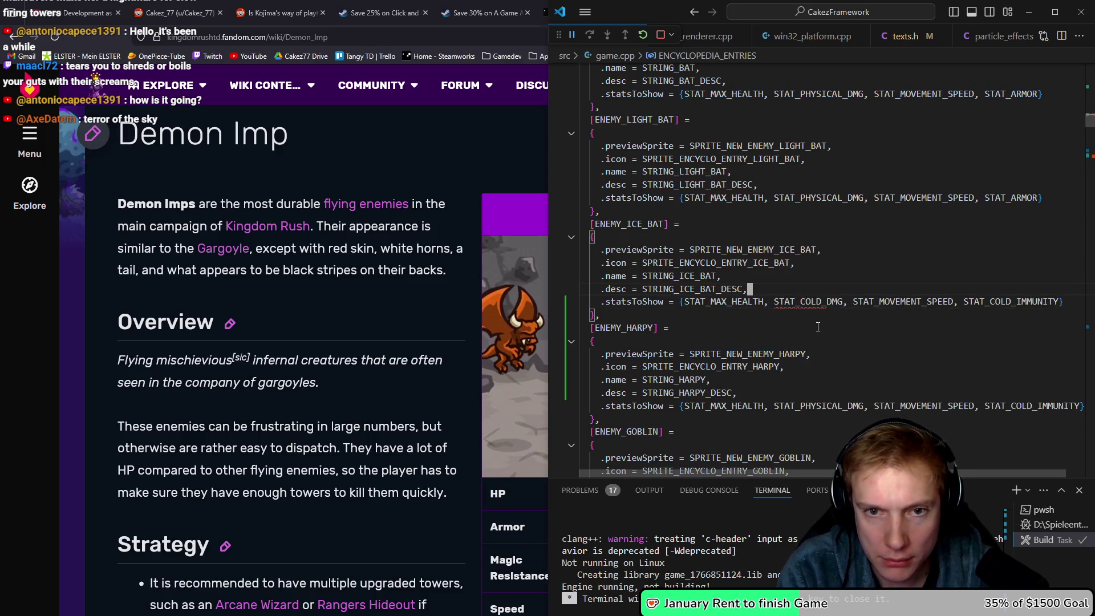
key(Up)
key(Up)
key(Up)
key(Down)
key(Down)
key(Right)
key(Right)
key(Right)
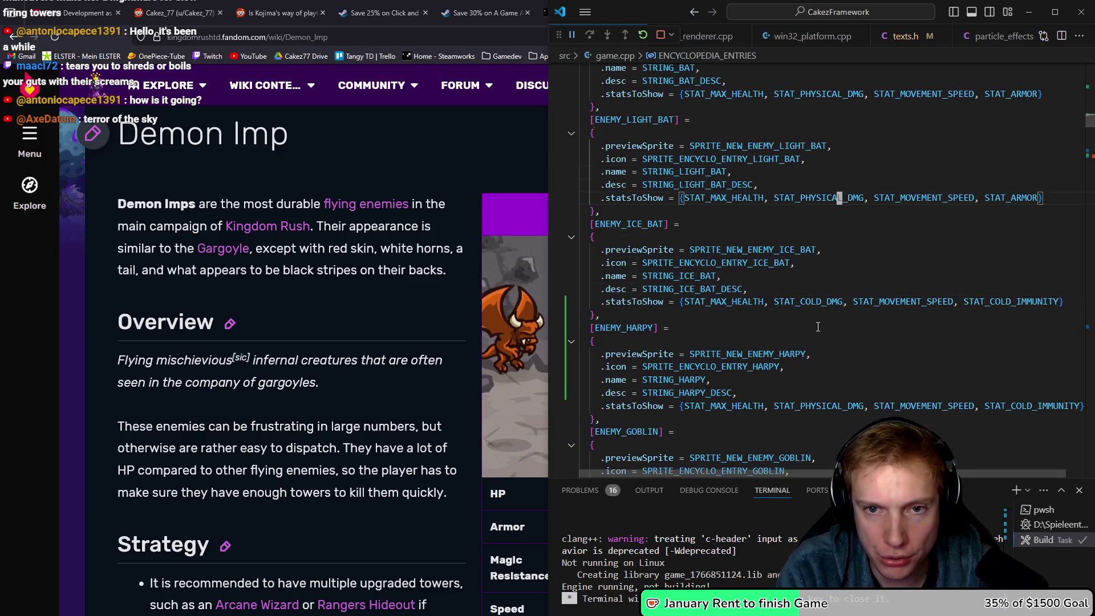
key(Right)
key(BackSpace)
key(BackSpace)
key(BackSpace)
key(BackSpace)
text(COLD)
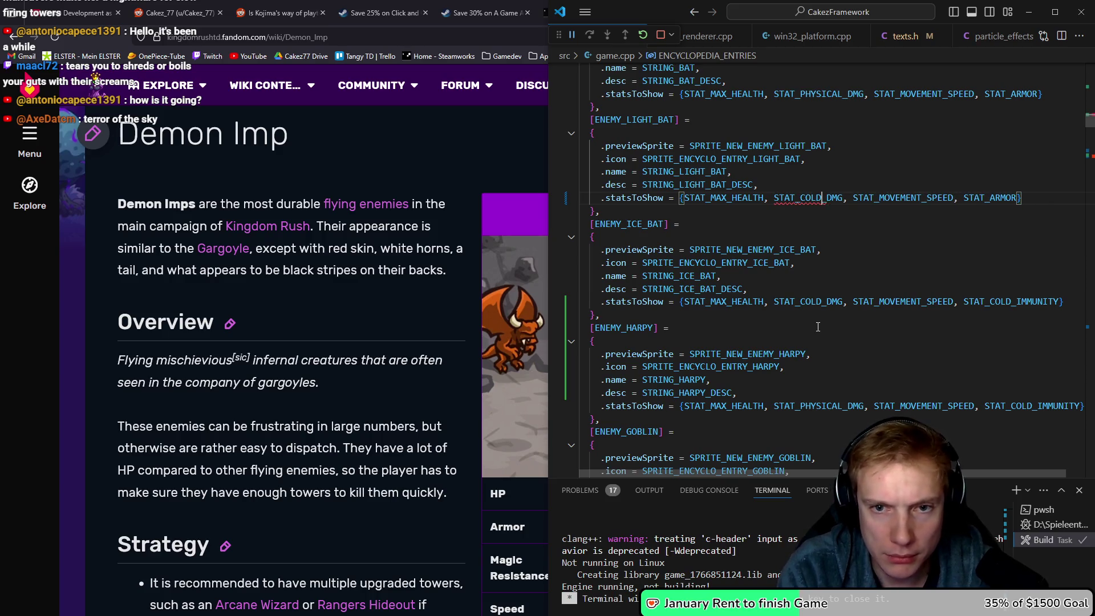
key(Down)
key(Down)
key(Down)
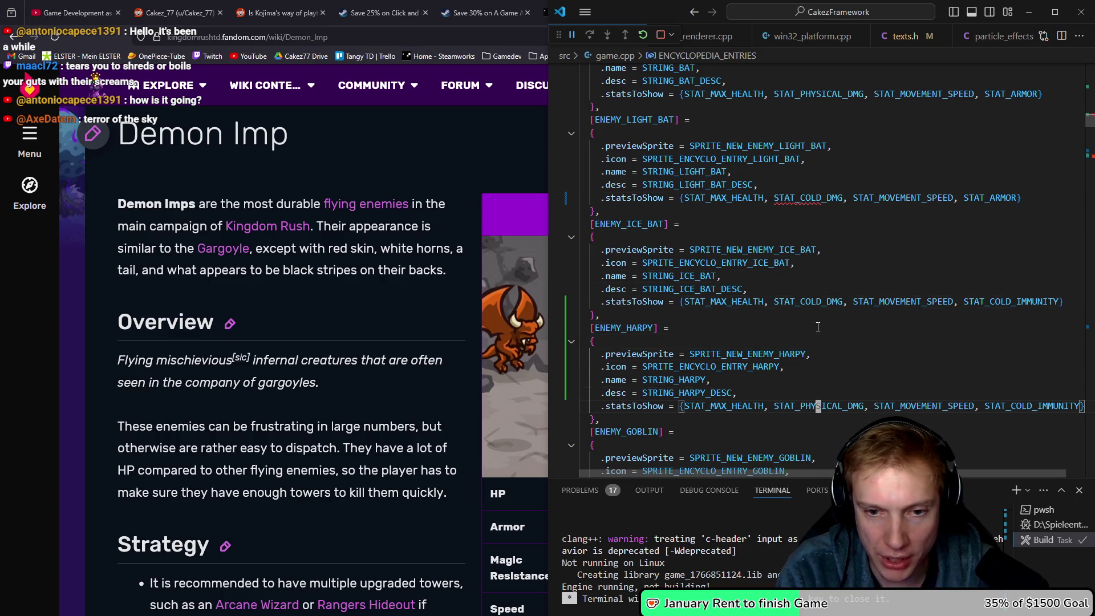
key(Delete)
key(Delete)
key(Delete)
key(BackSpace)
key(BackSpace)
key(BackSpace)
text(COLD)
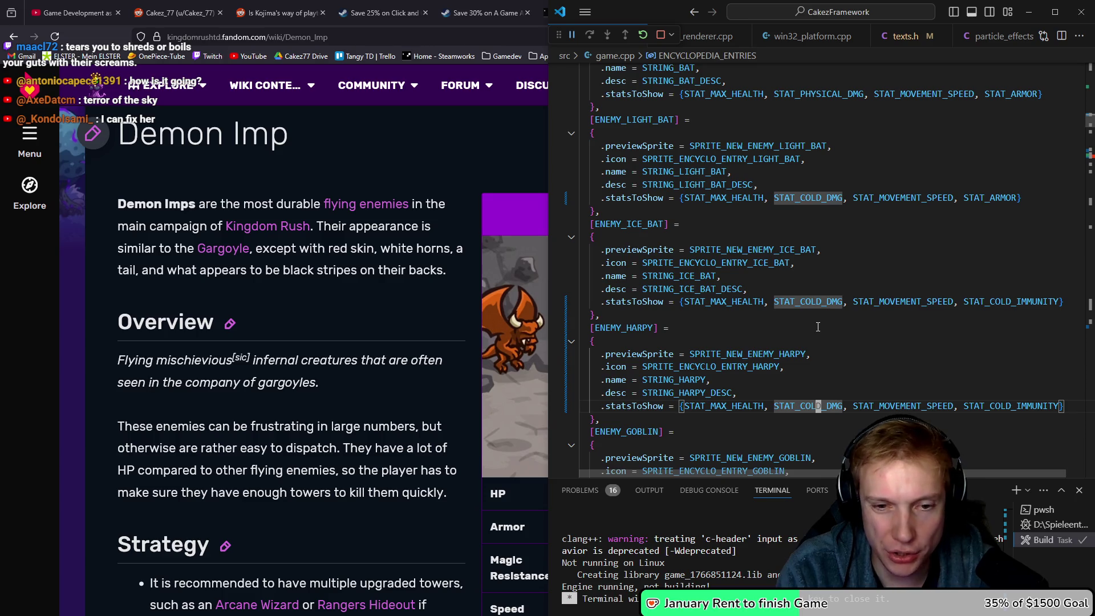
Reopen texts.h from recent files to check the Harpy strings.
key(Up)
key(Up)
key(Down)
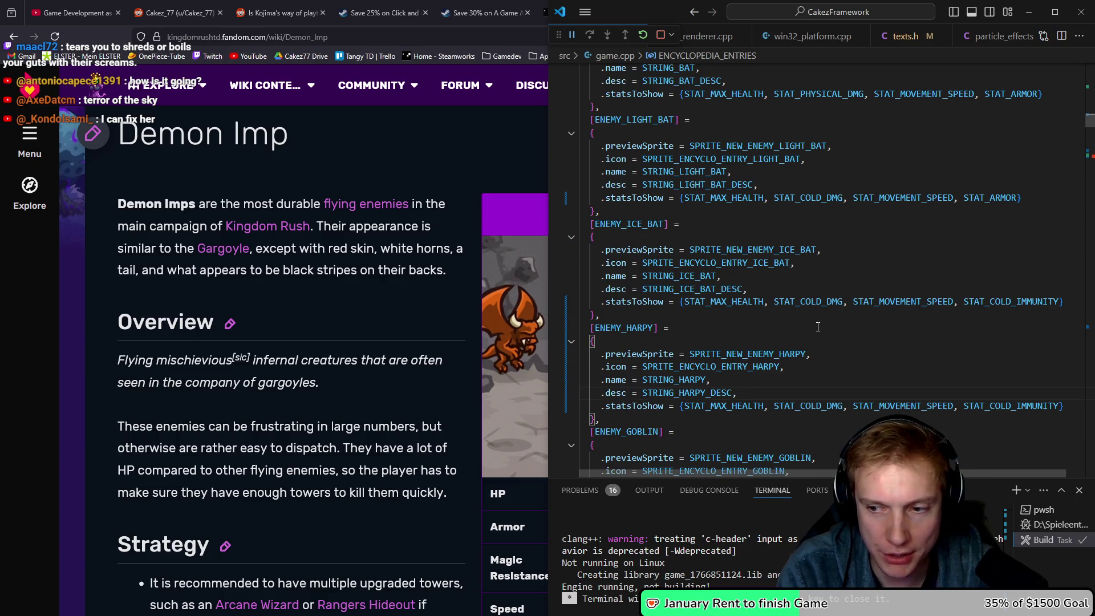
key(ctrl+p)
key(Return)
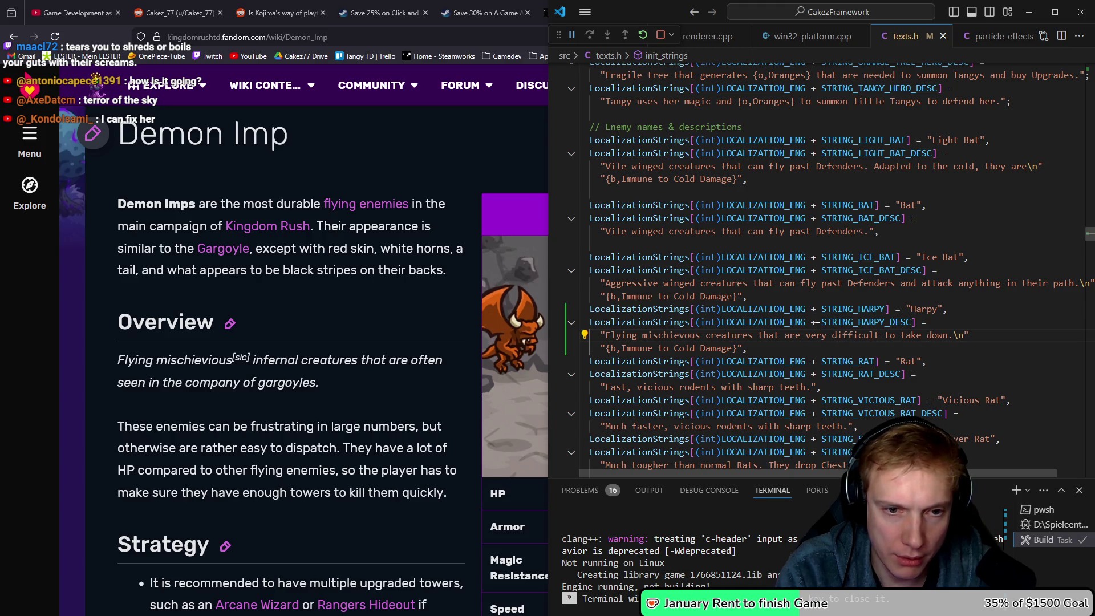
Fix the ENEMY_HARPY spawn case to use SPRITE_ENEMY_HARPY_ICON and STRING_HARPY instead of ghost references.
key(ctrl+Tab)
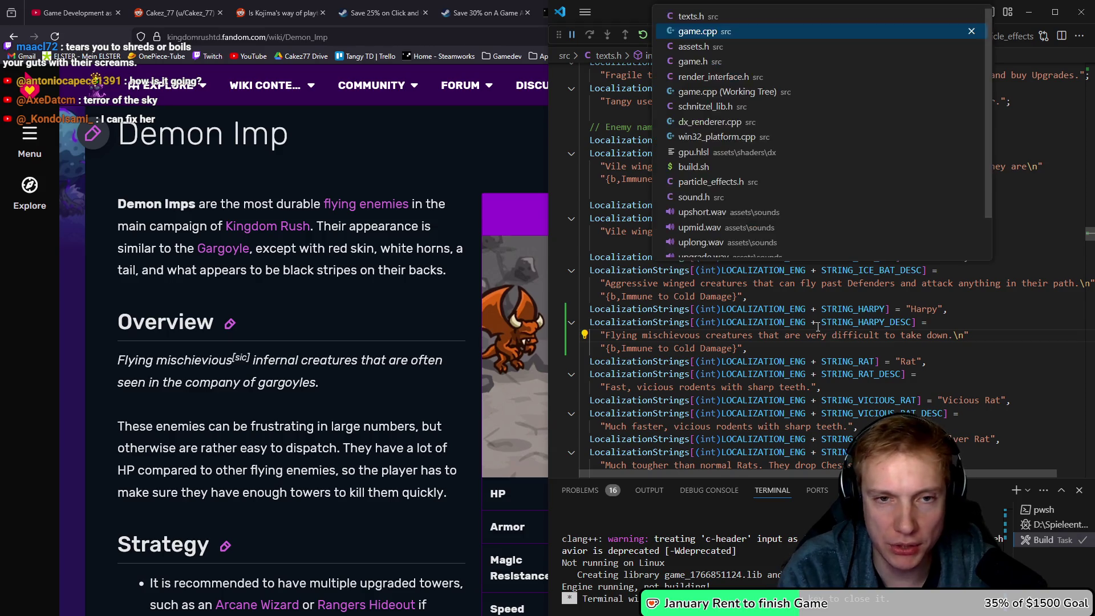
key(Up)
key(Up)
key(Up)
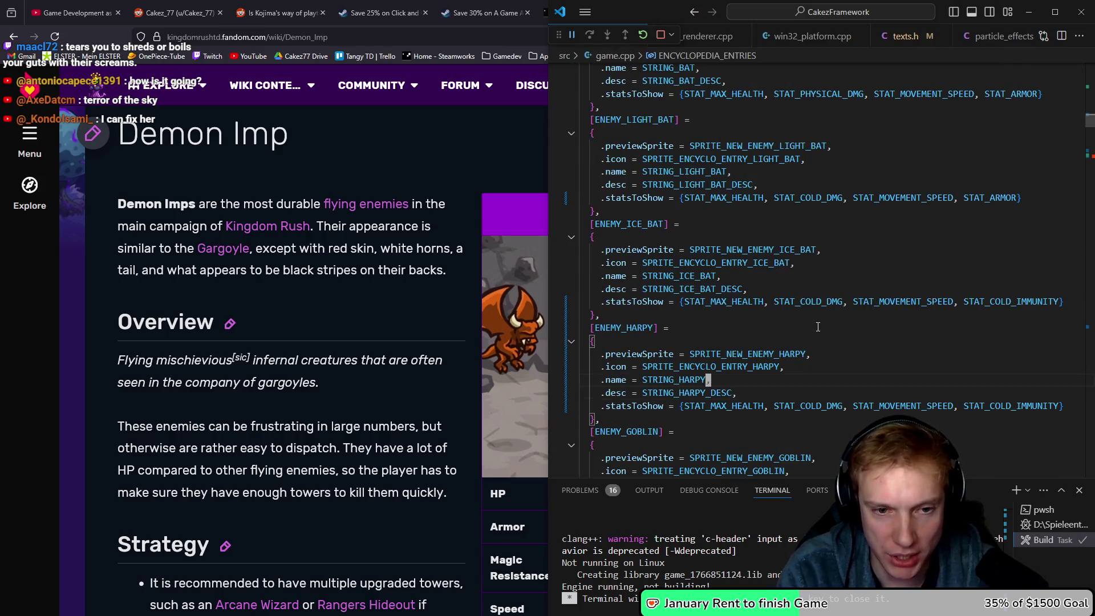
key(F8)
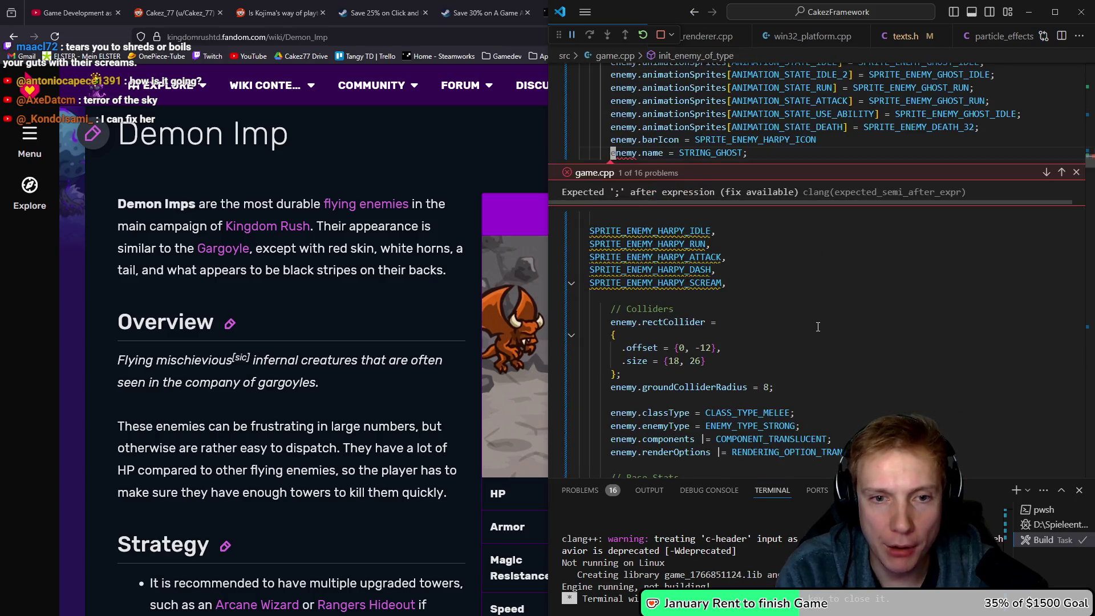
key(Escape)
key(End)
key(BackSpace)
key(BackSpace)
key(BackSpace)
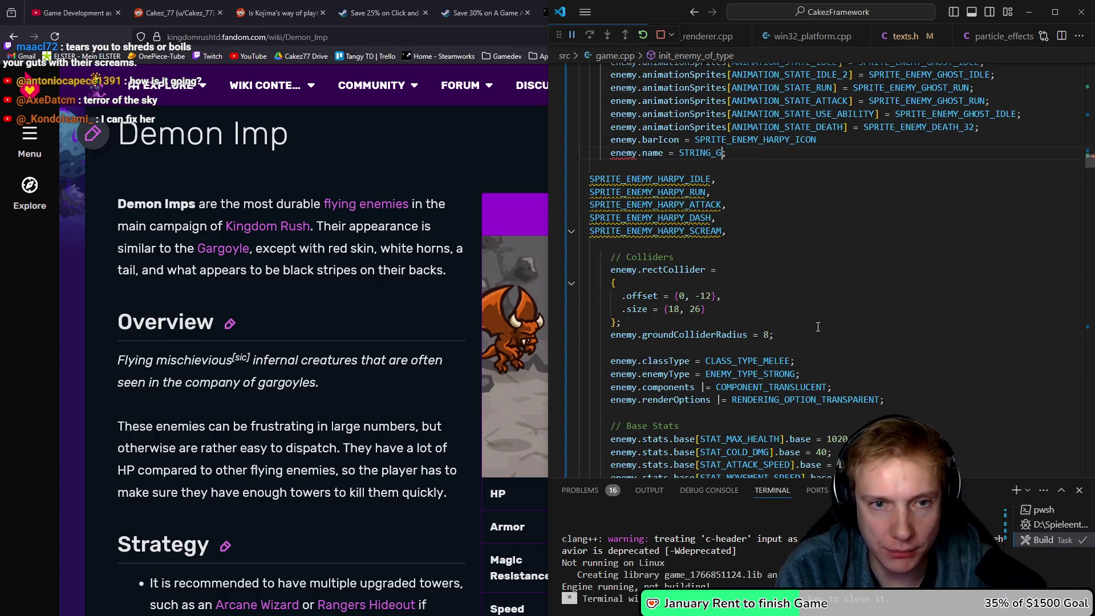
text(HARPY)
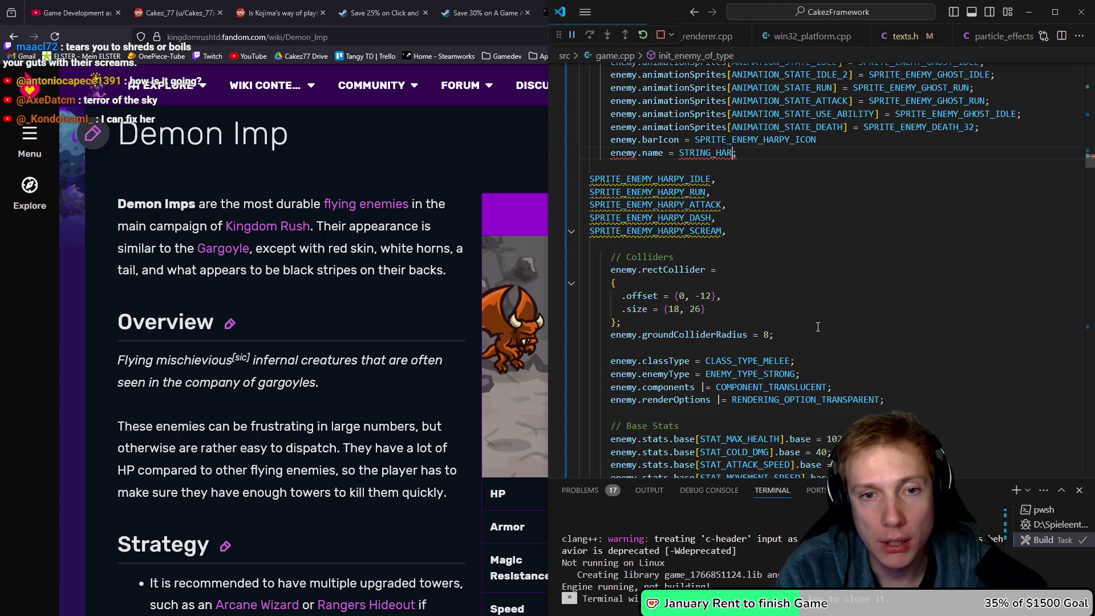
key(Up)
key(End)
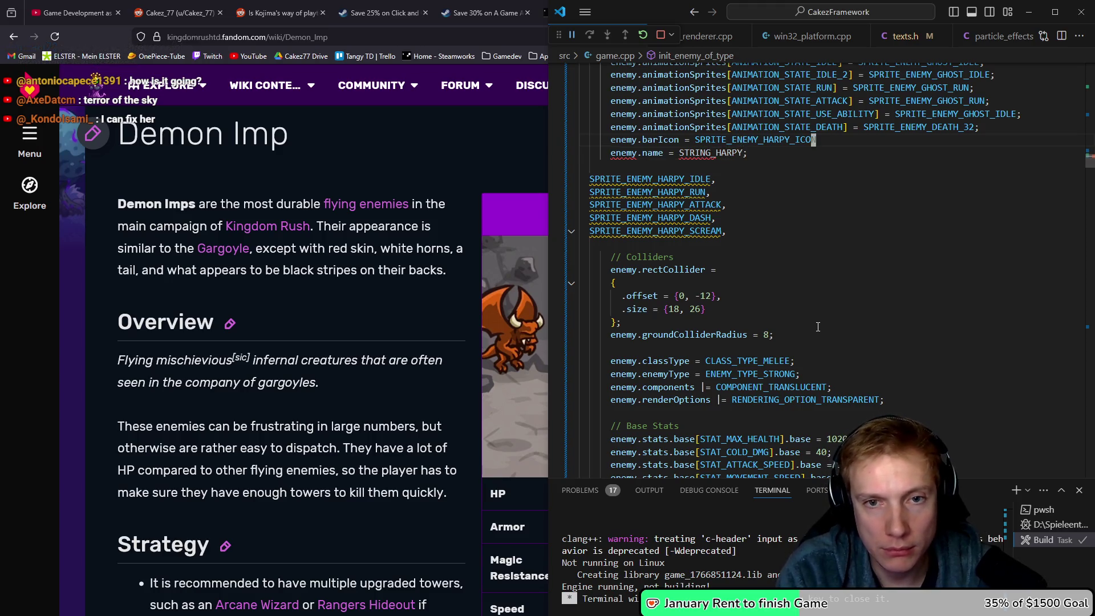
key(Down)
key(Down)
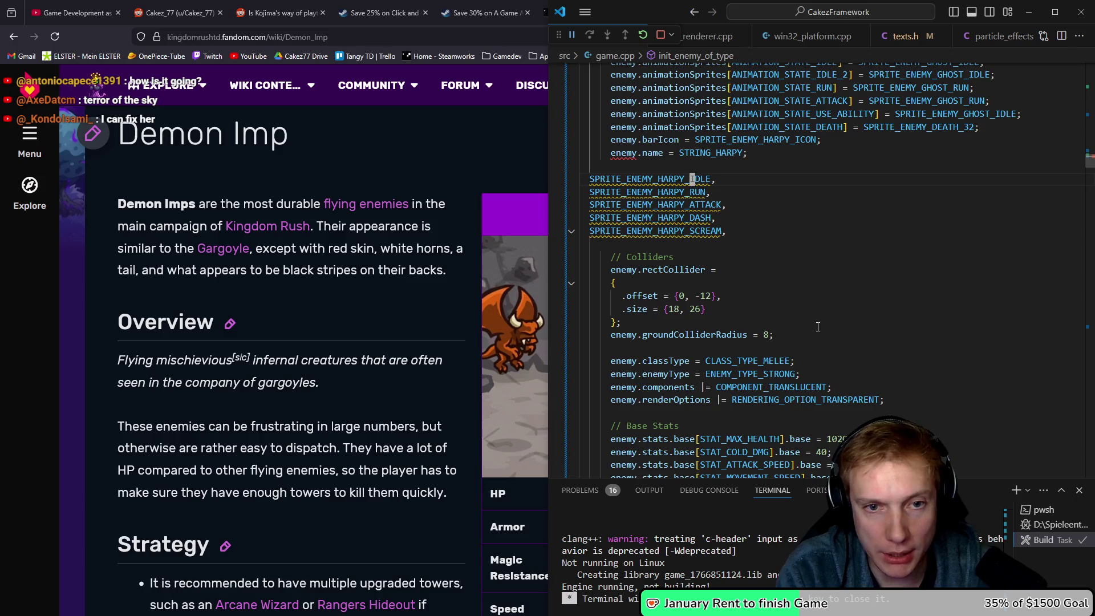
scroll(818, 326, up, 3)
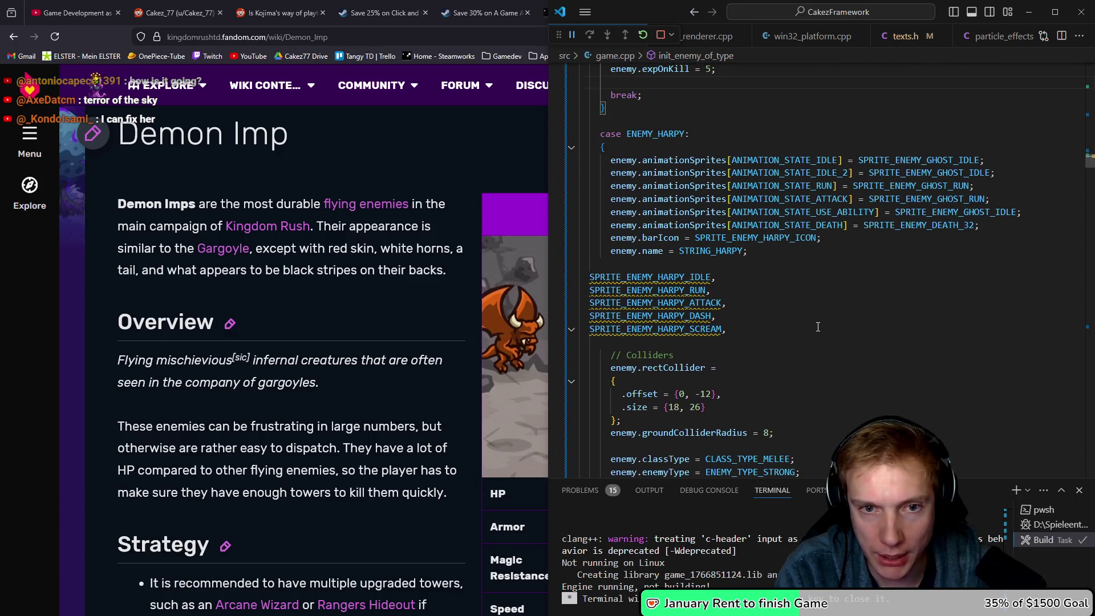
Use SPRITE_ENEMY_HARPY_IDLE for both the idle and IDLE_2 animation states.
key(Up)
key(Home)
key(shift+End)
key(ctrl+c)
key(Delete)
key(Up)
key(Up)
key(Up)
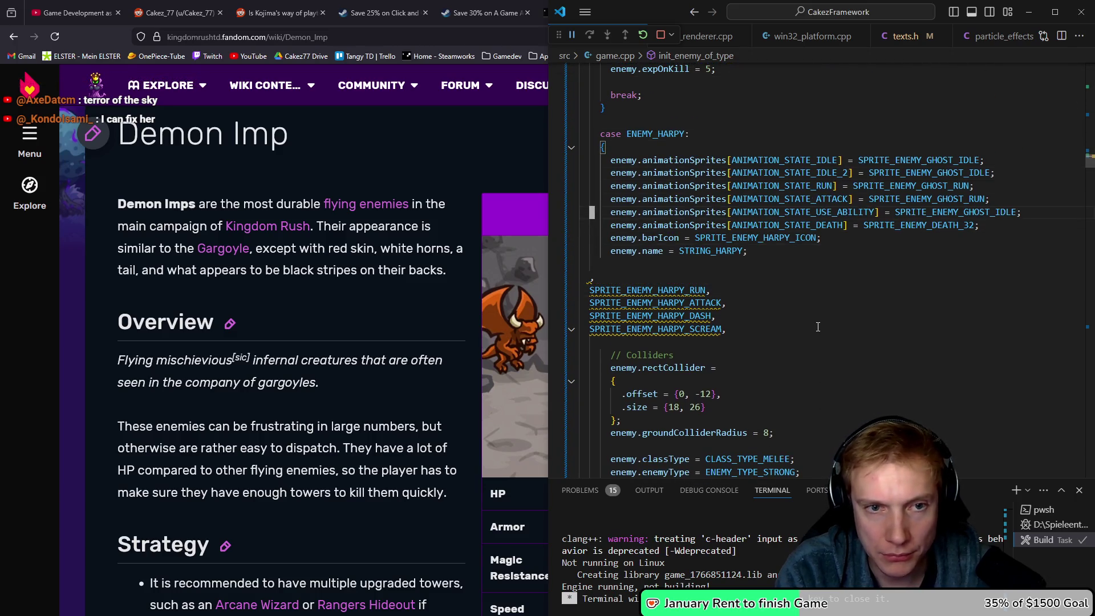
key(End)
key(Left)
key(ctrl+shift+Left)
key(ctrl+v)
key(Down)
key(End)
key(Left)
key(ctrl+shift+Left)
key(ctrl+v)
key(ctrl+Left)
Replace the ghost run sprite with SPRITE_ENEMY_HARPY_RUN.
key(Down)
key(Down)
key(Down)
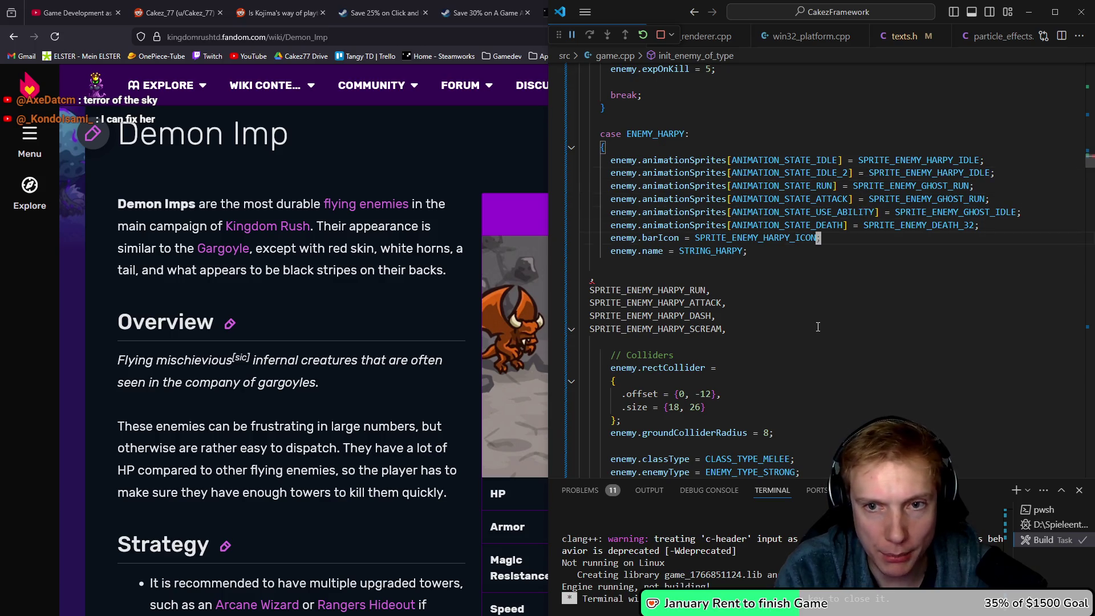
key(Left)
key(ctrl+shift+Left)
key(ctrl+x)
key(Up)
key(Up)
key(Up)
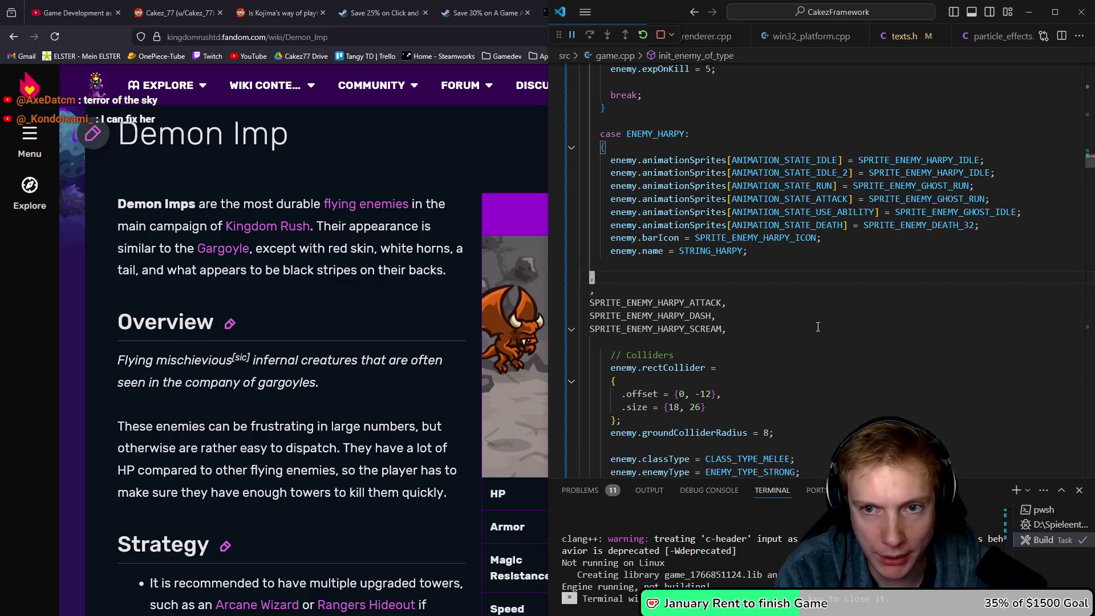
key(End)
key(Left)
key(ctrl+shift+Left)
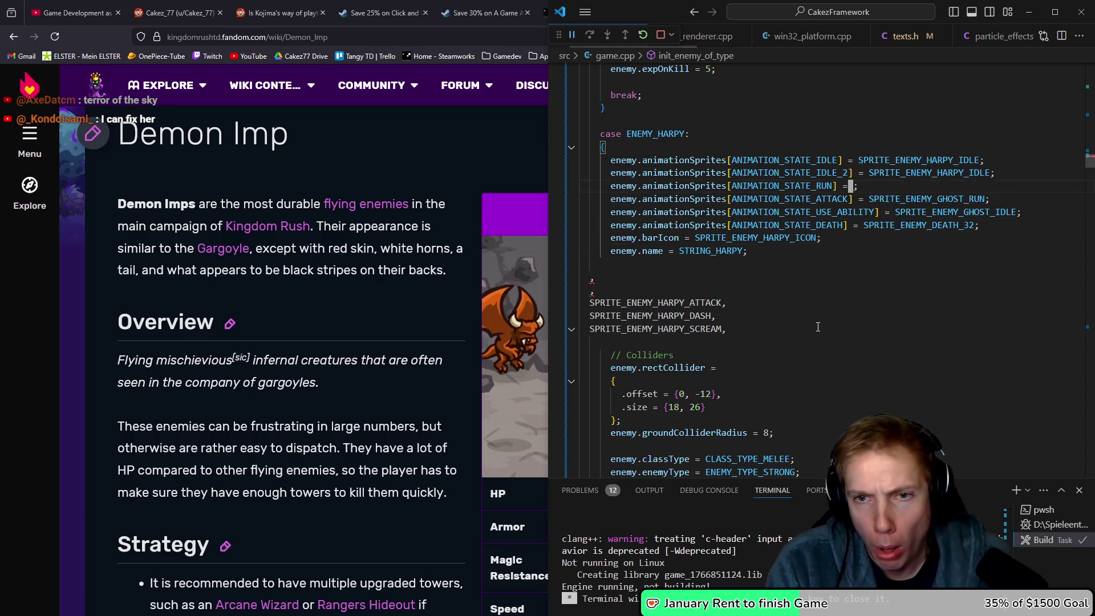
key(ctrl+v)
Replace the ghost attack sprite with SPRITE_ENEMY_HARPY_ATTACK.
key(Down)
key(Down)
key(Down)
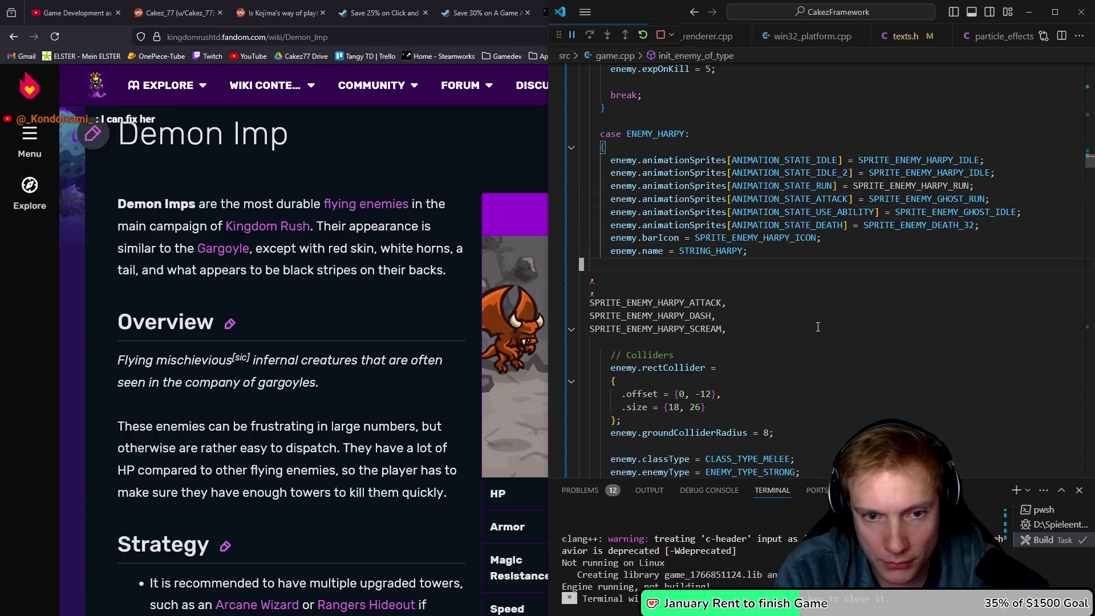
key(Left)
key(ctrl+shift+Left)
key(ctrl+x)
key(Up)
key(Up)
key(Up)
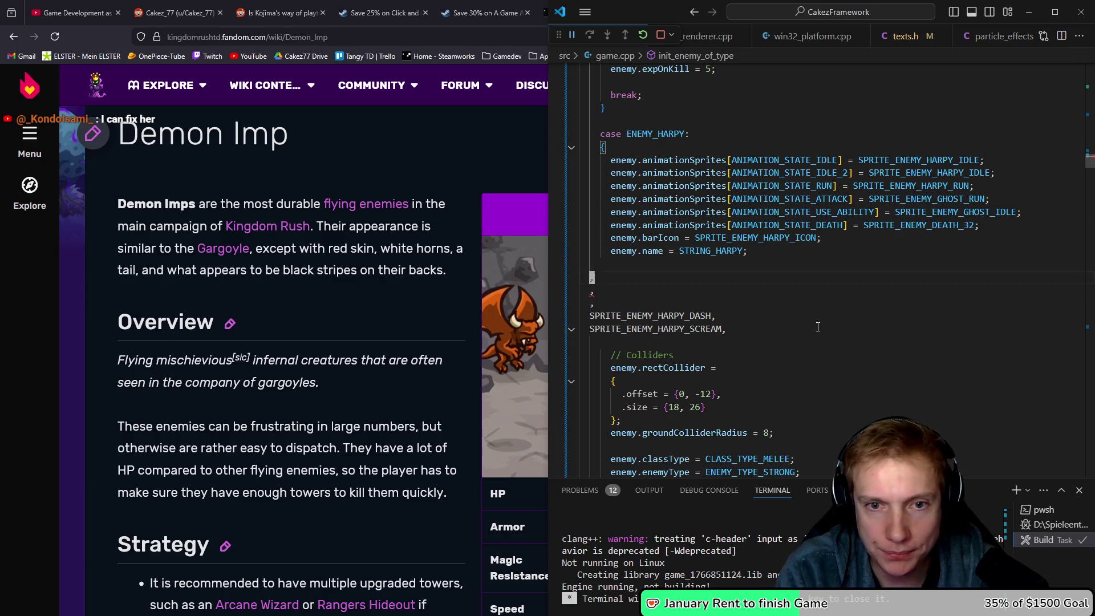
key(End)
key(Left)
key(ctrl+shift+Left)
key(ctrl+v)
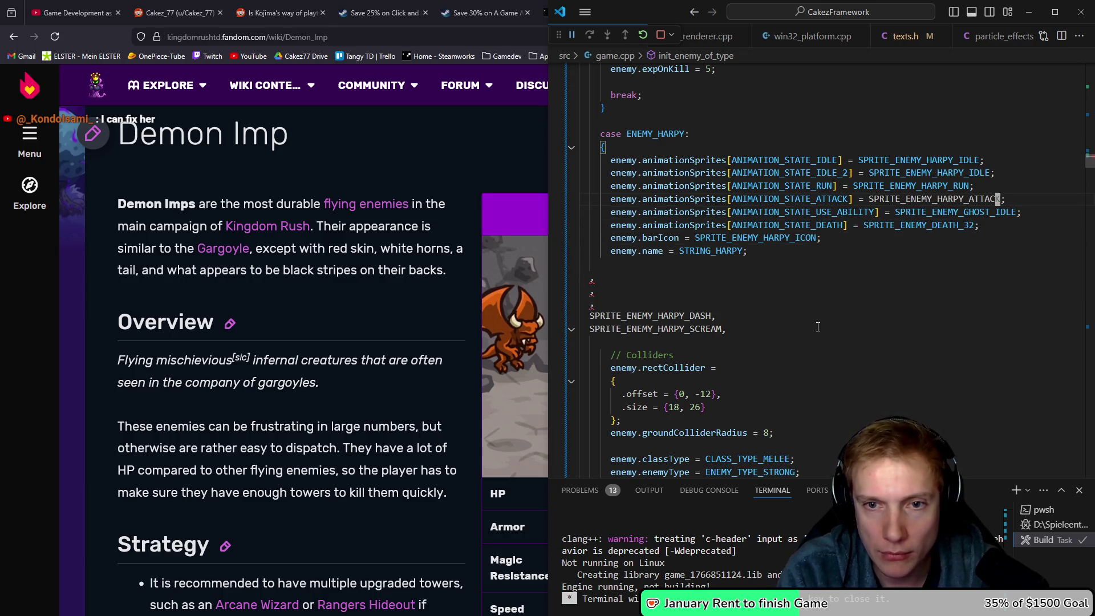
Set SPRITE_ENEMY_HARPY_DASH for the use-ability state and remove the leftover blank lines.
key(Down)
key(Down)
key(Down)
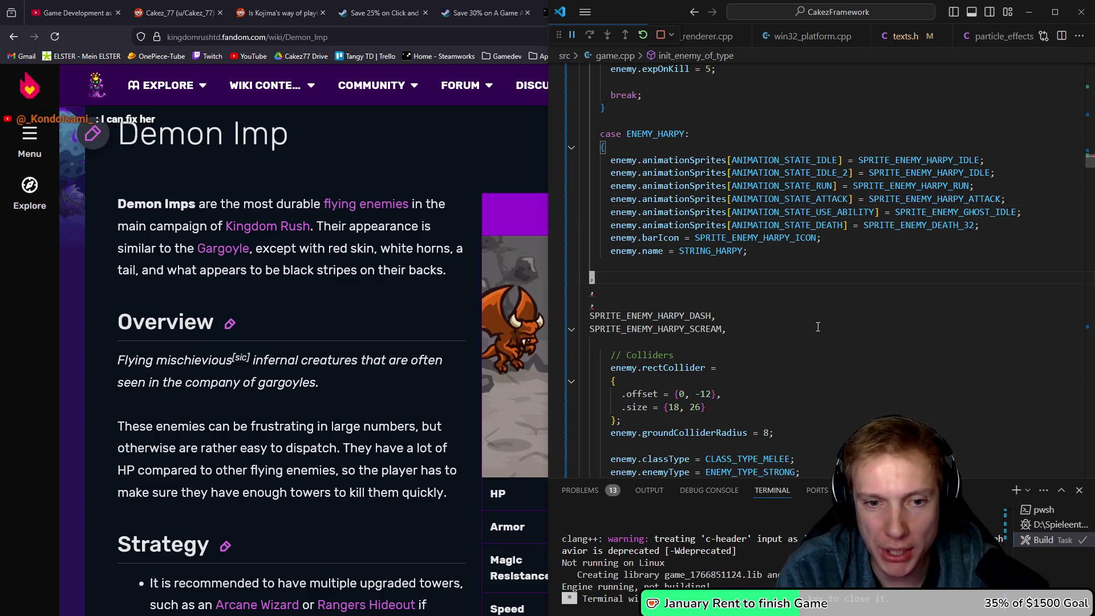
key(Left)
key(ctrl+shift+Left)
key(ctrl+x)
key(Up)
key(Up)
key(Up)
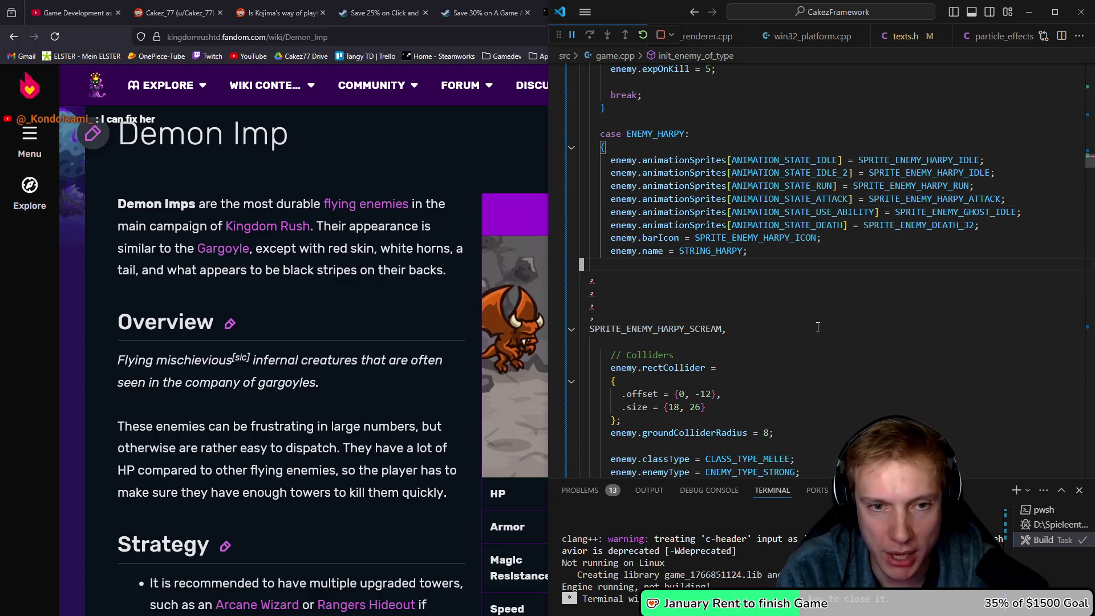
key(End)
key(Left)
key(ctrl+shift+Left)
key(ctrl+v)
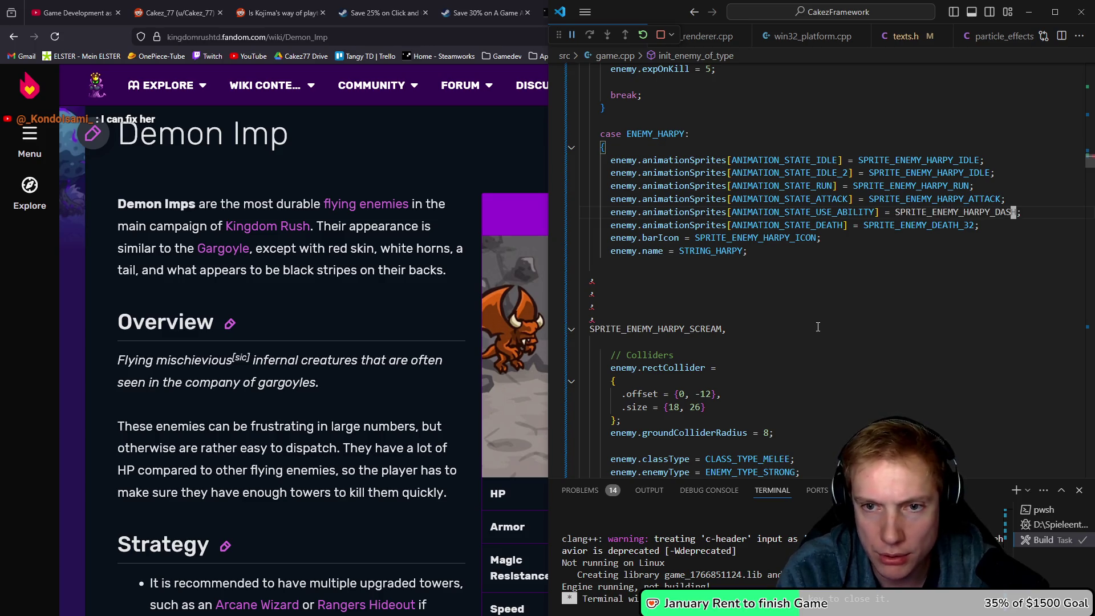
key(Down)
key(Down)
key(Down)
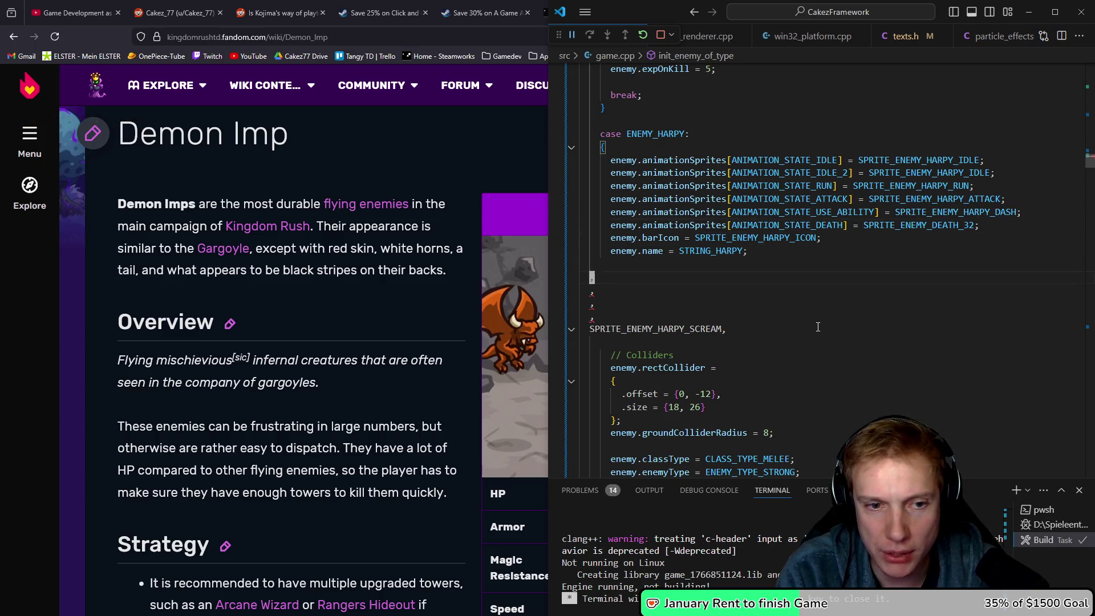
key(Down)
key(BackSpace)
key(BackSpace)
key(BackSpace)
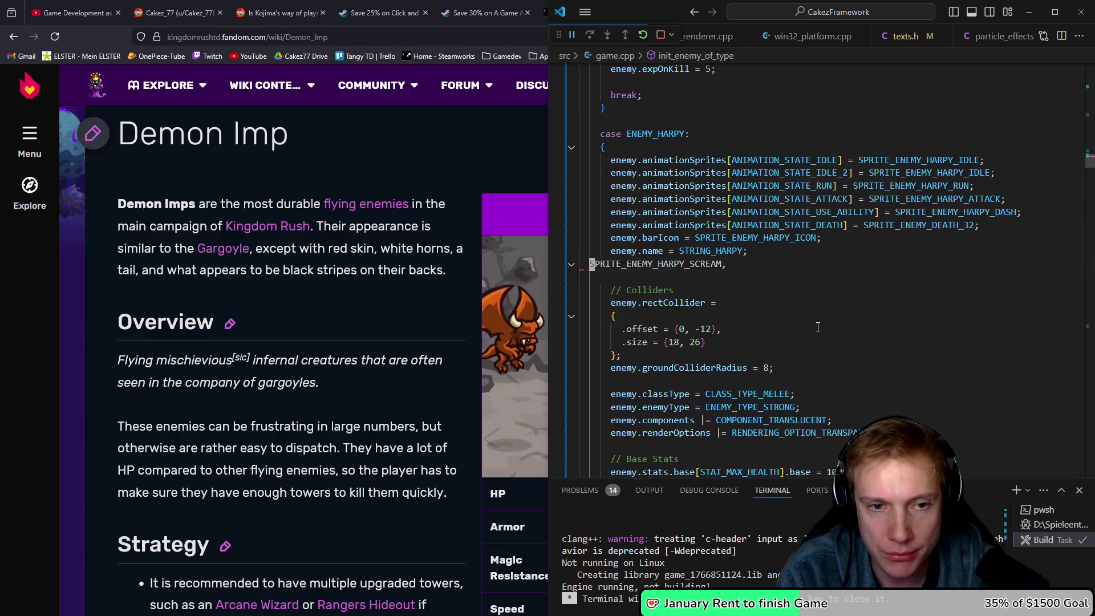
Move the SPRITE_ENEMY_HARPY_SCREAM line below the projectile lifetime stat and re-indent it.
key(shift+Down)
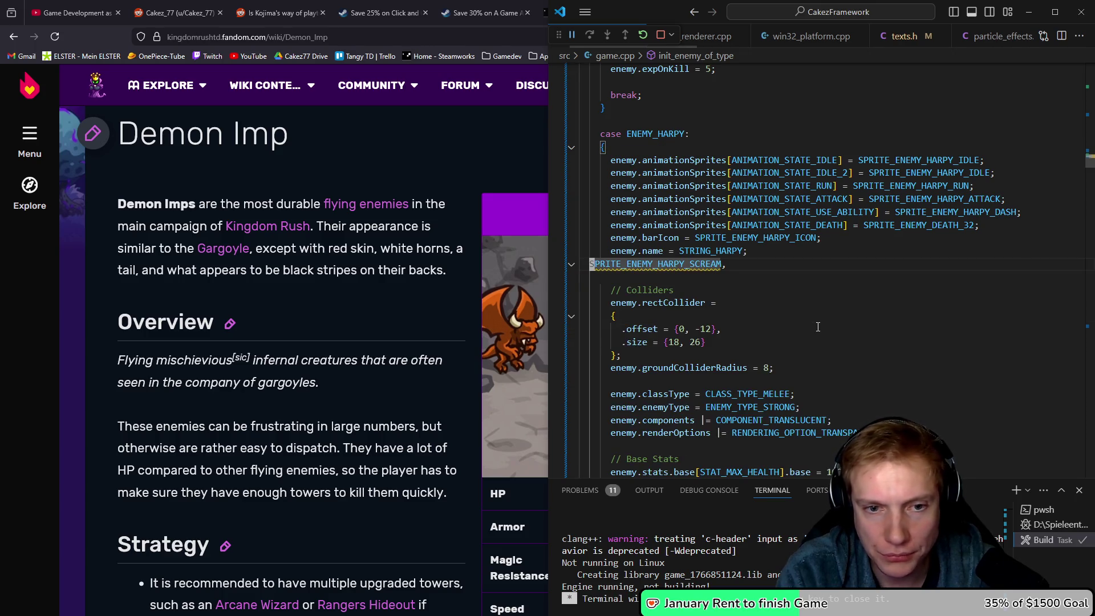
key(ctrl+x)
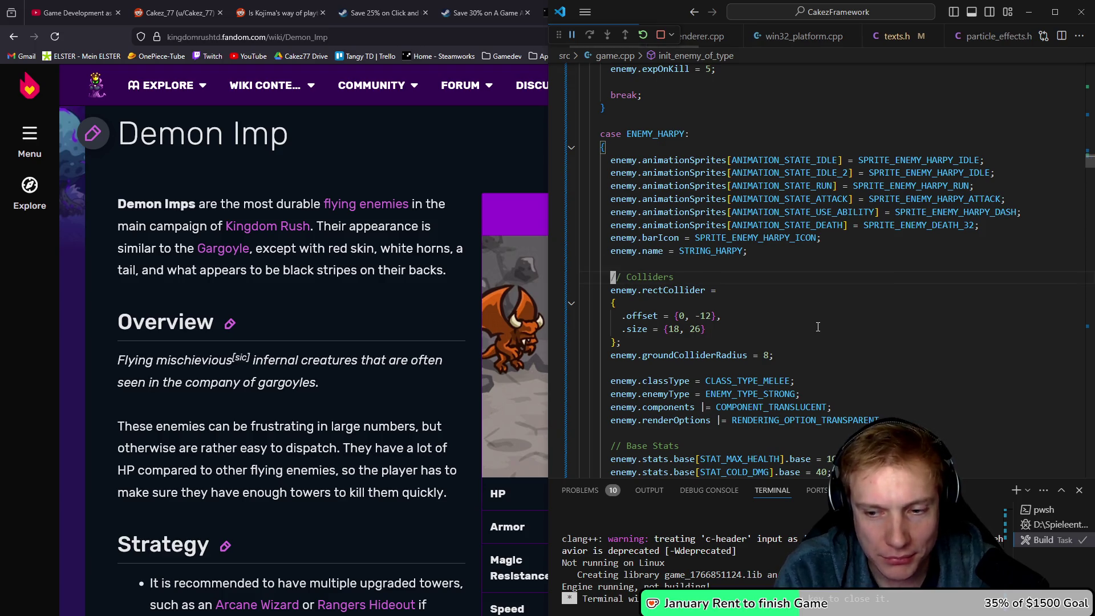
key(Down)
key(Down)
key(Down)
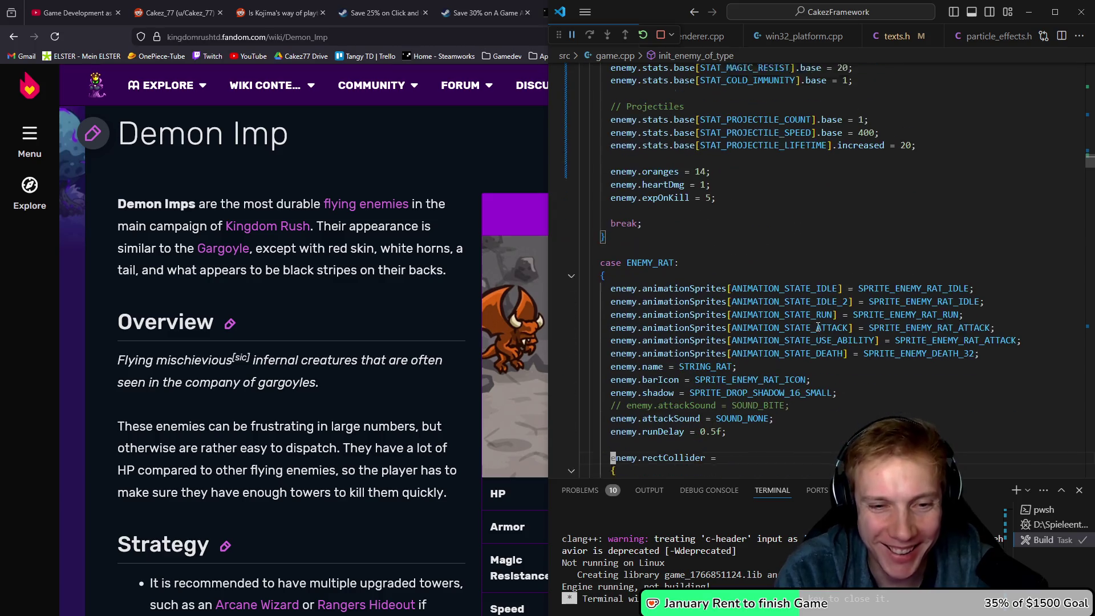
key(Up)
key(Up)
key(Up)
key(End)
key(Return)
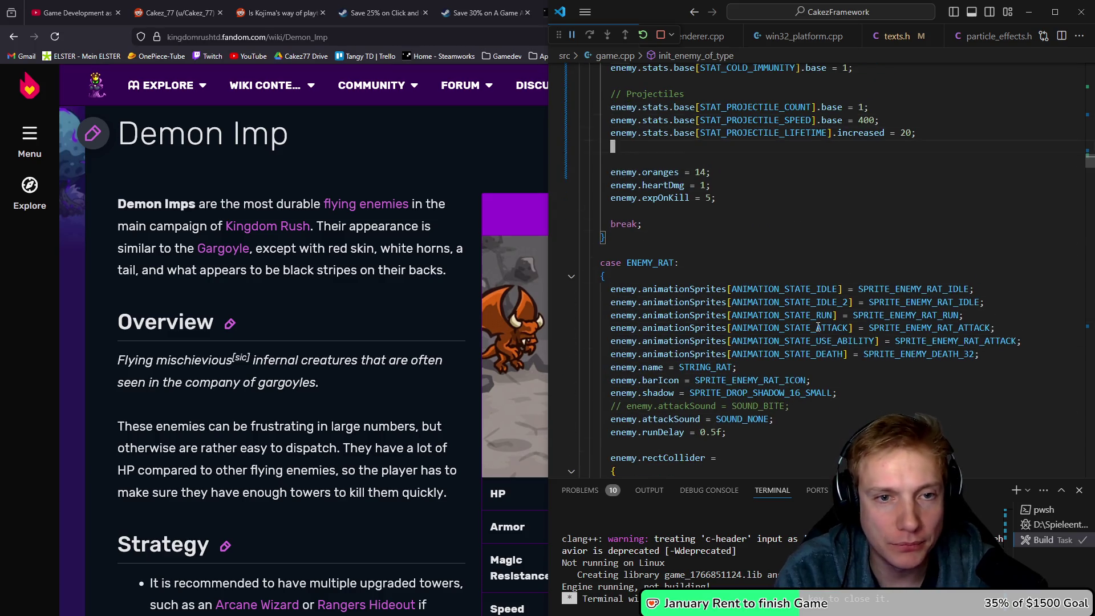
key(ctrl+v)
key(Up)
key(Up)
key(Up)
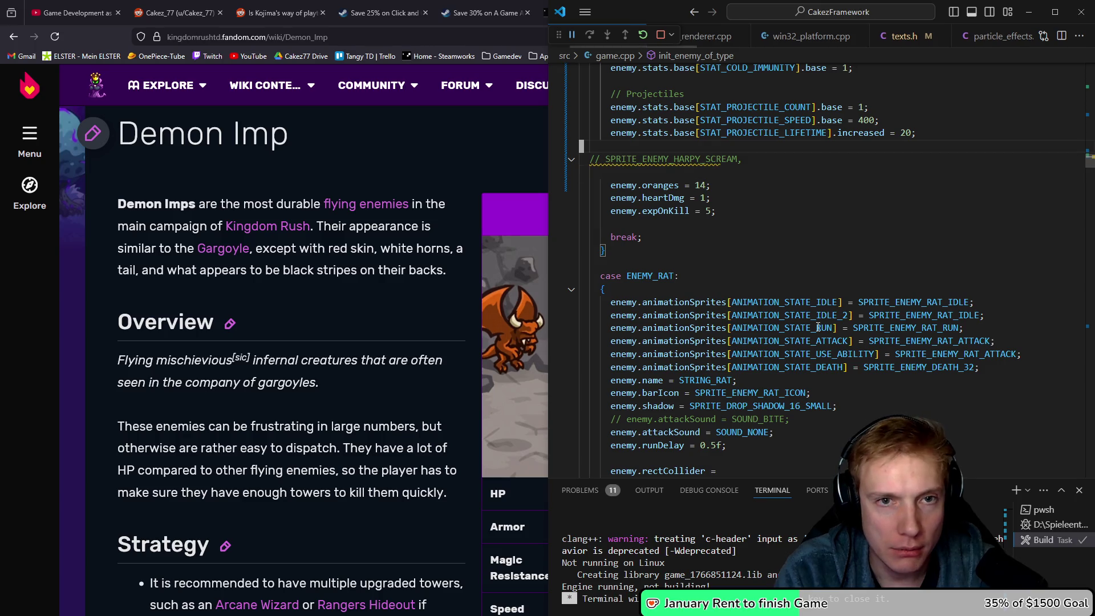
key(Down)
key(Down)
key(Down)
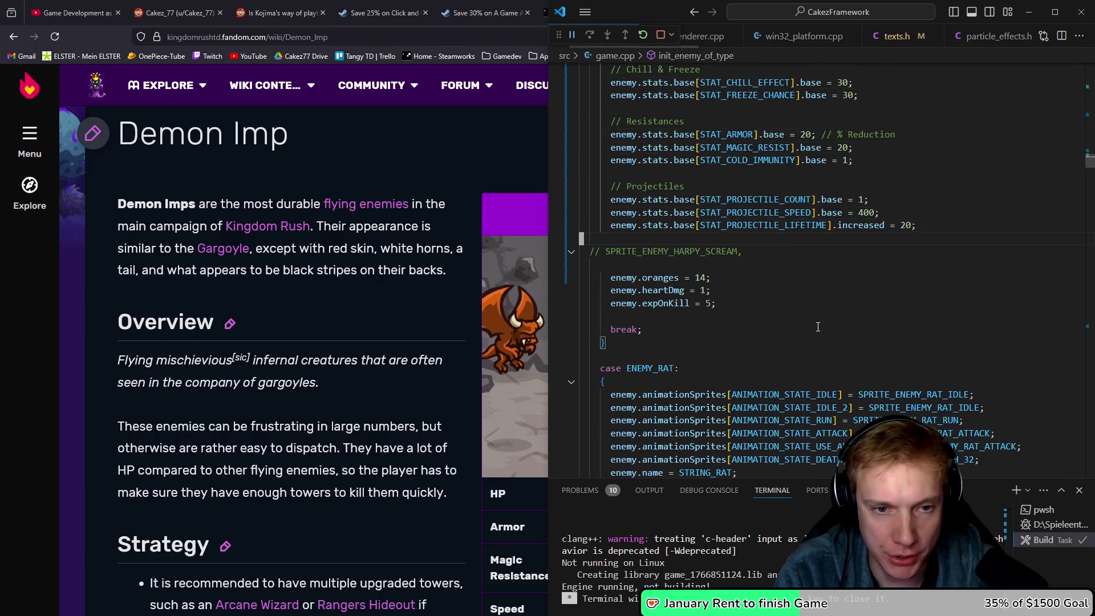
key(Home)
key(Tab)
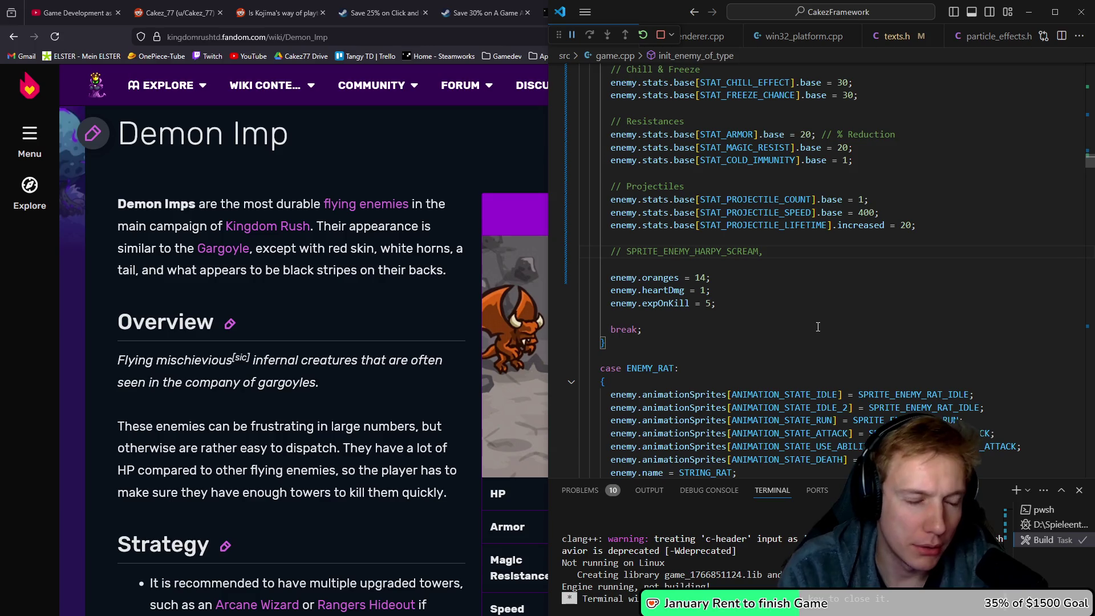
Copy the bee stinger ability lines into the Harpy and comment them out.
key(F3)
key(shift+F3)
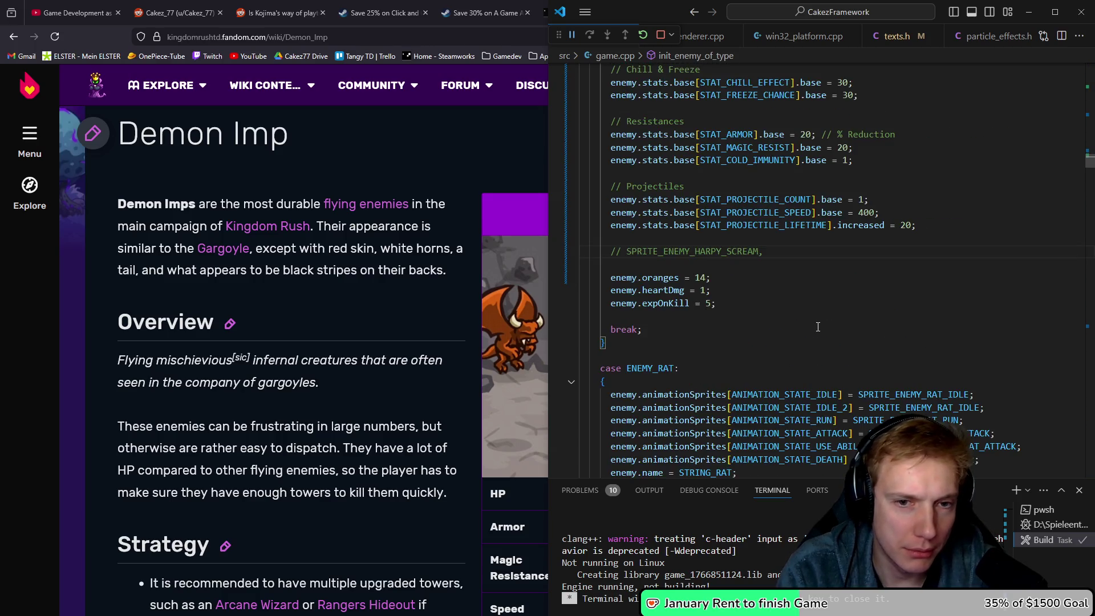
key(F3)
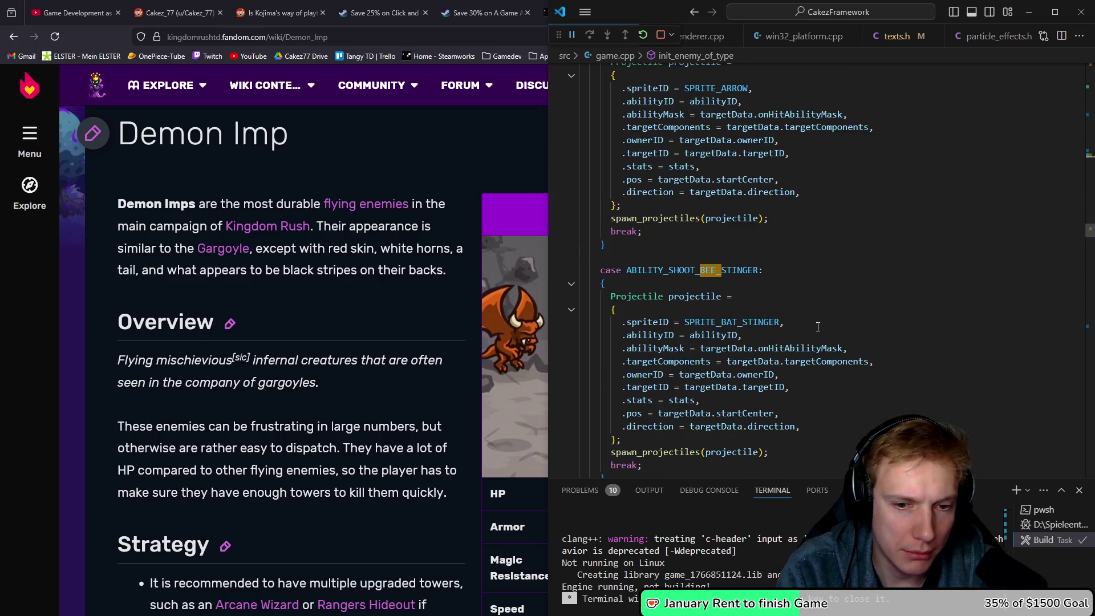
key(shift+F3)
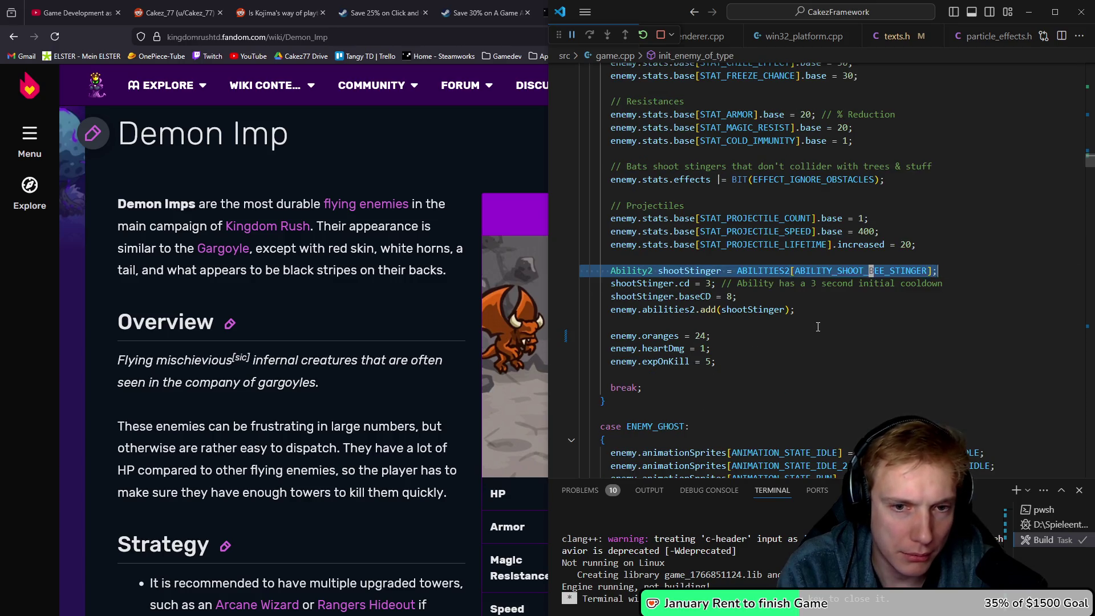
key(alt+Left)
key(alt+Left)
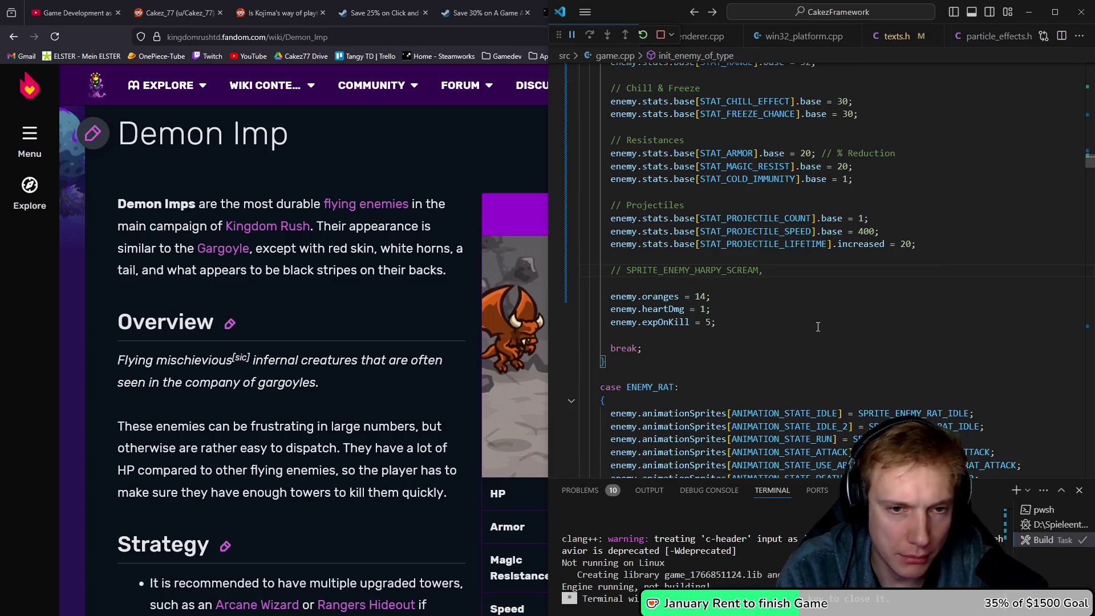
key(ctrl+v)
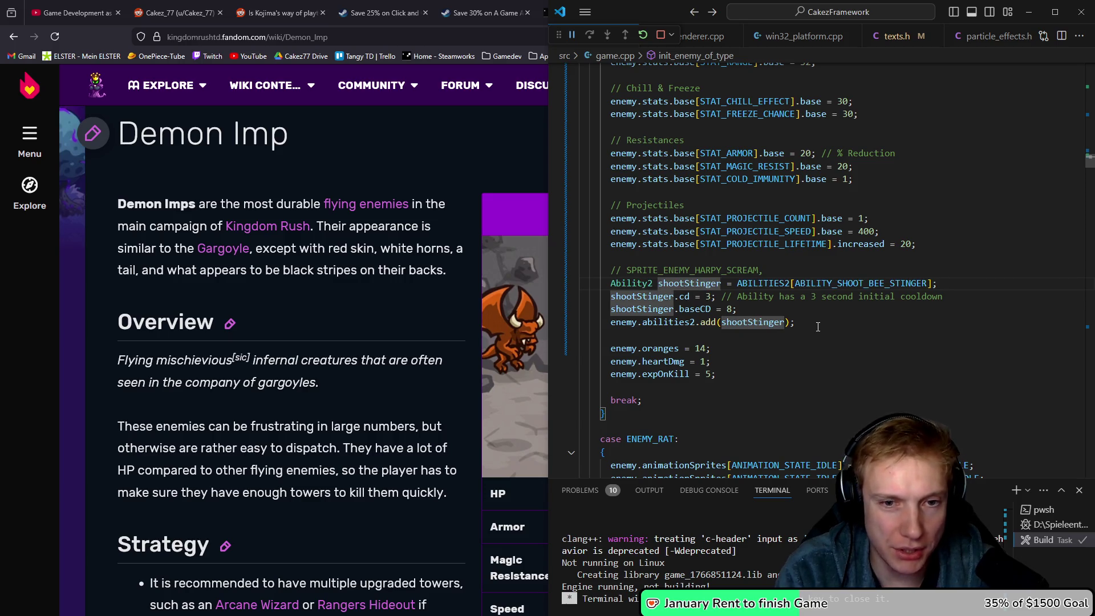
key(shift+Down)
key(shift+Down)
key(shift+Down)
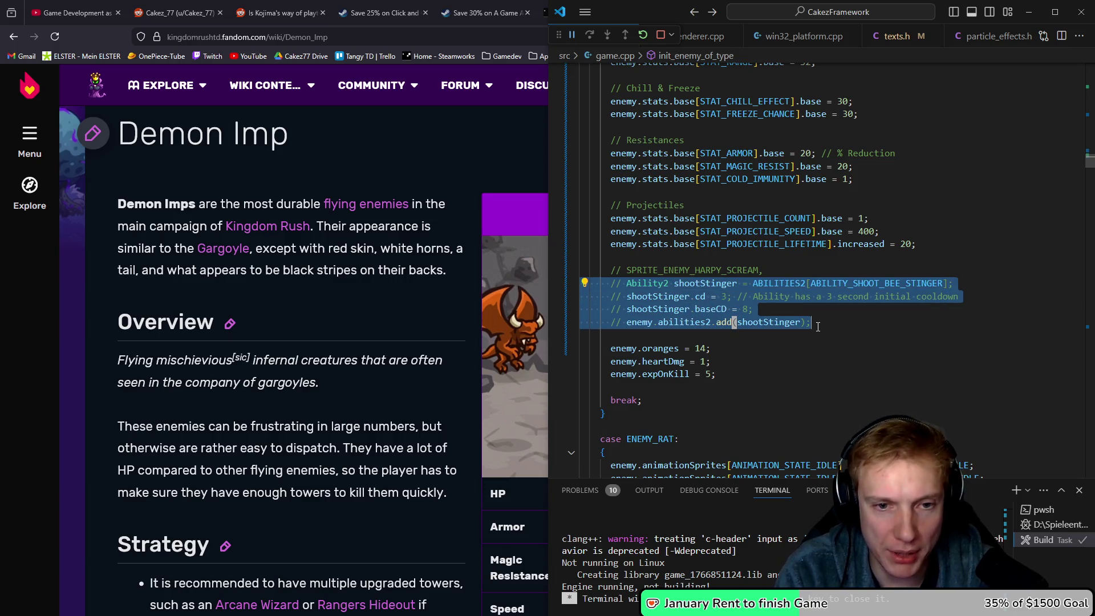
key(ctrl+slash)
key(Up)
key(Up)
key(Up)
key(Up)
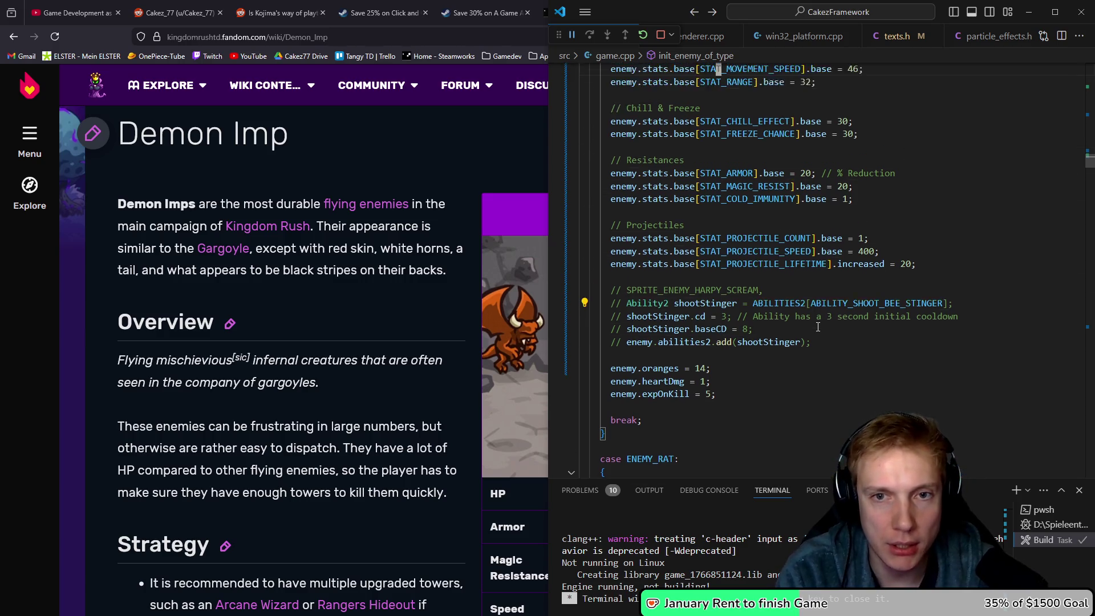
Delete the old 1020 max health value from the Harpy's base stats.
key(Down)
key(Down)
key(Down)
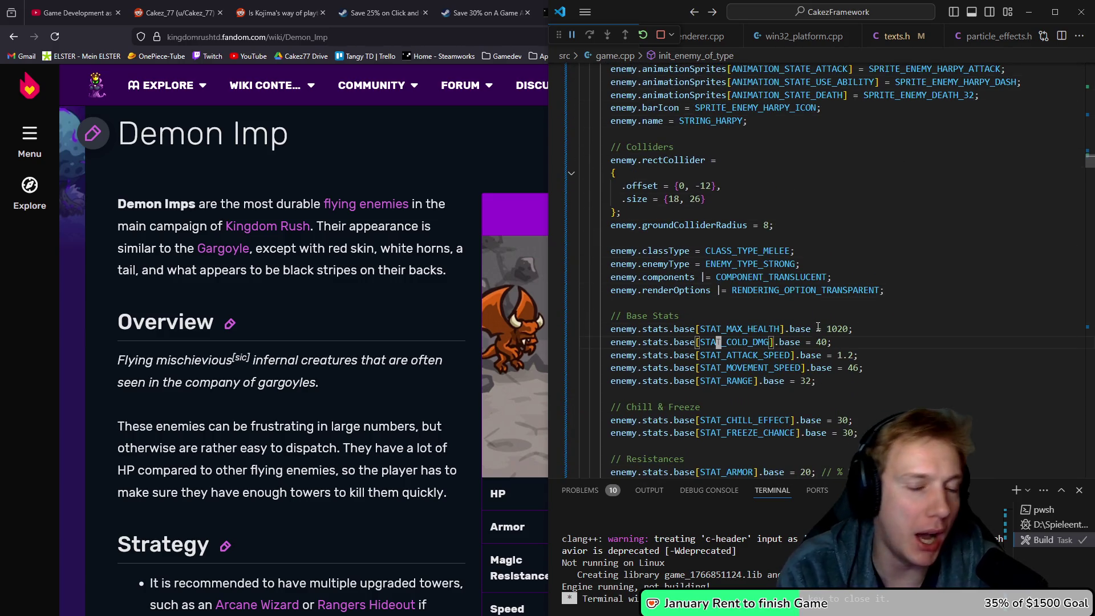
key(Up)
key(End)
key(Left)
key(ctrl+BackSpace)
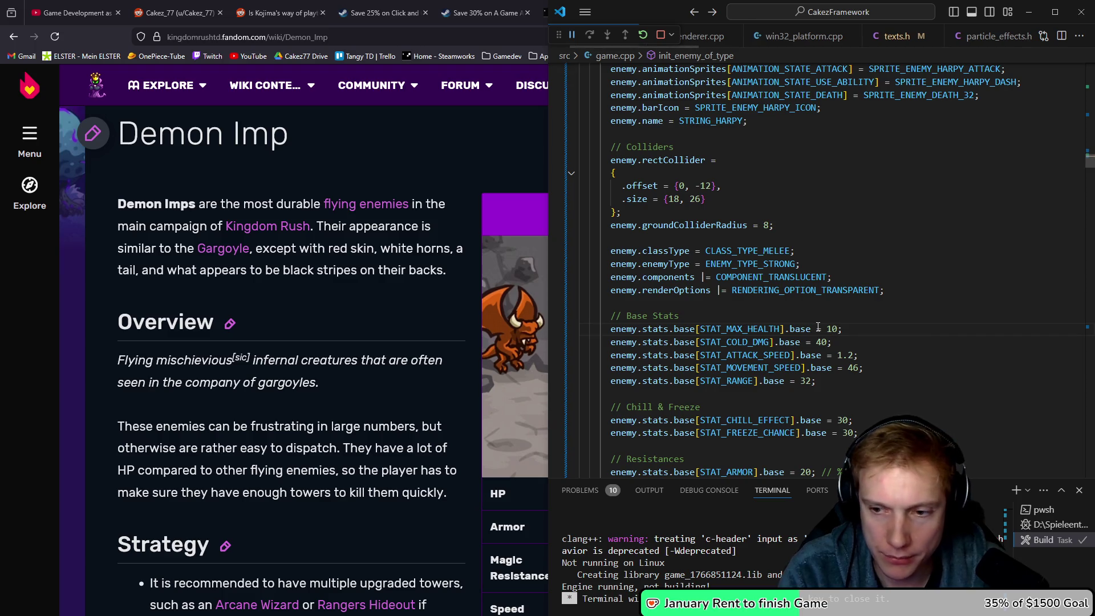
key(XF86Calculator)
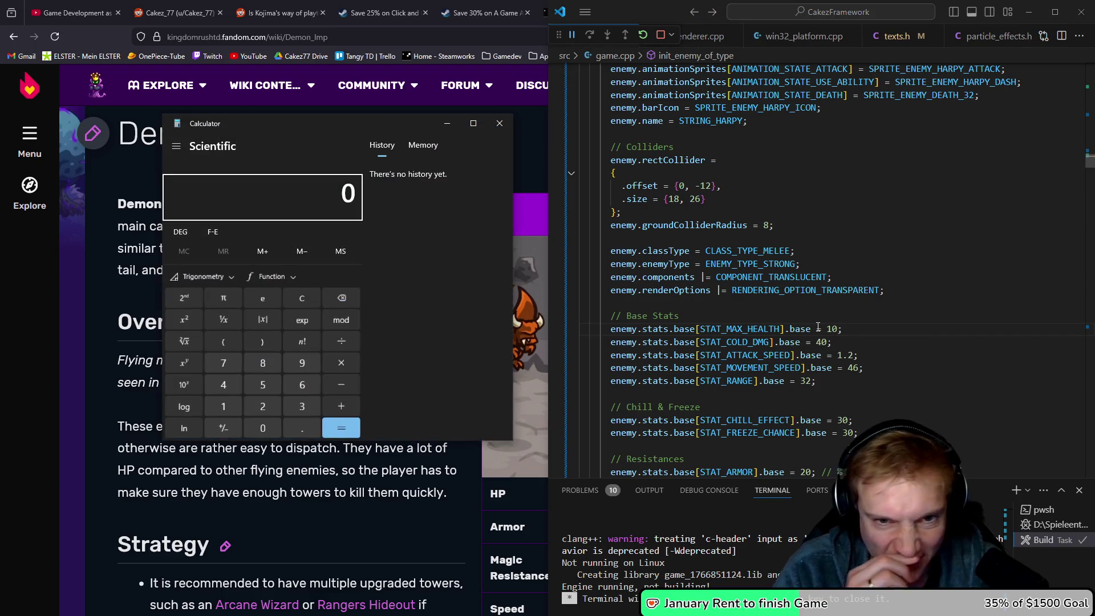
Total repeated +55 additions to 12,100 in Calculator, then enter 12100 as the Harpy's max health.
text(55+55==)
key(equal)
key(equal)
key(equal)
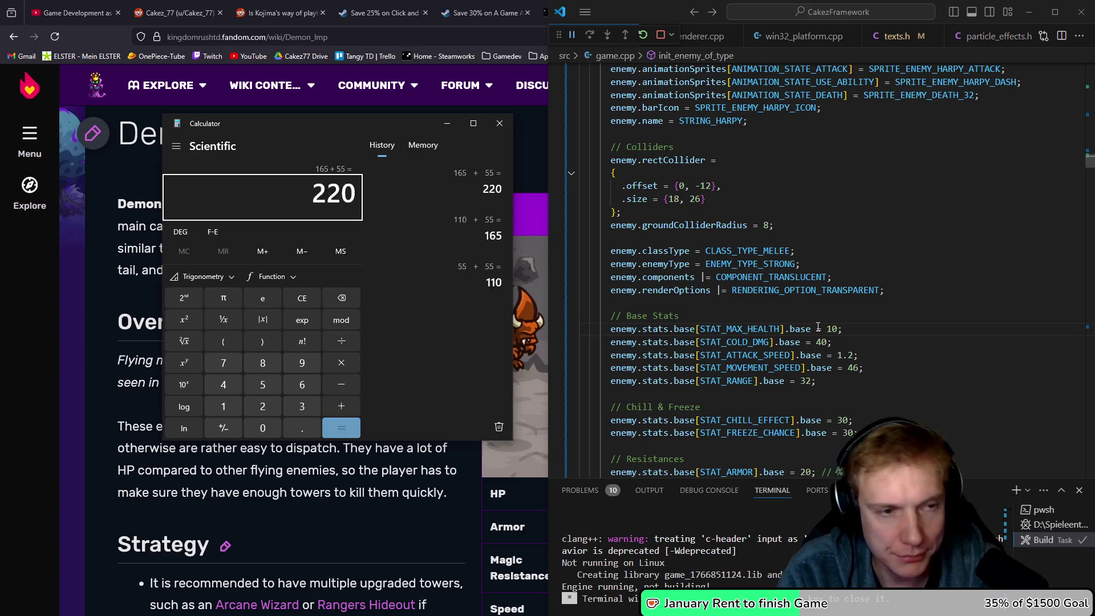
key(equal)
key(equal)
key(equal)
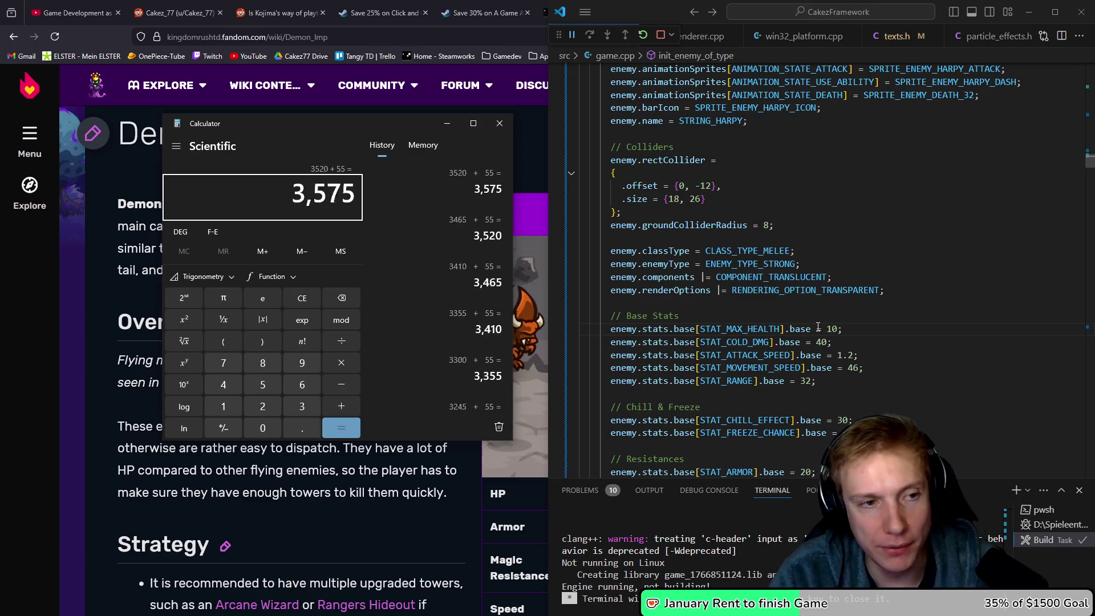
key(equal)
key(equal)
key(equal)
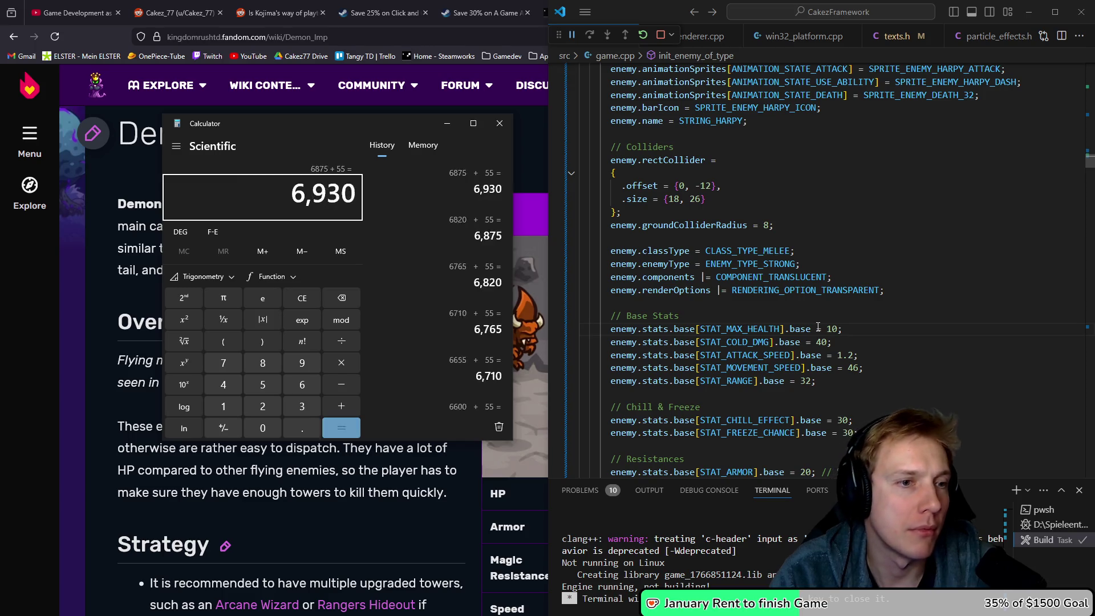
key(equal)
key(equal)
key(equal)
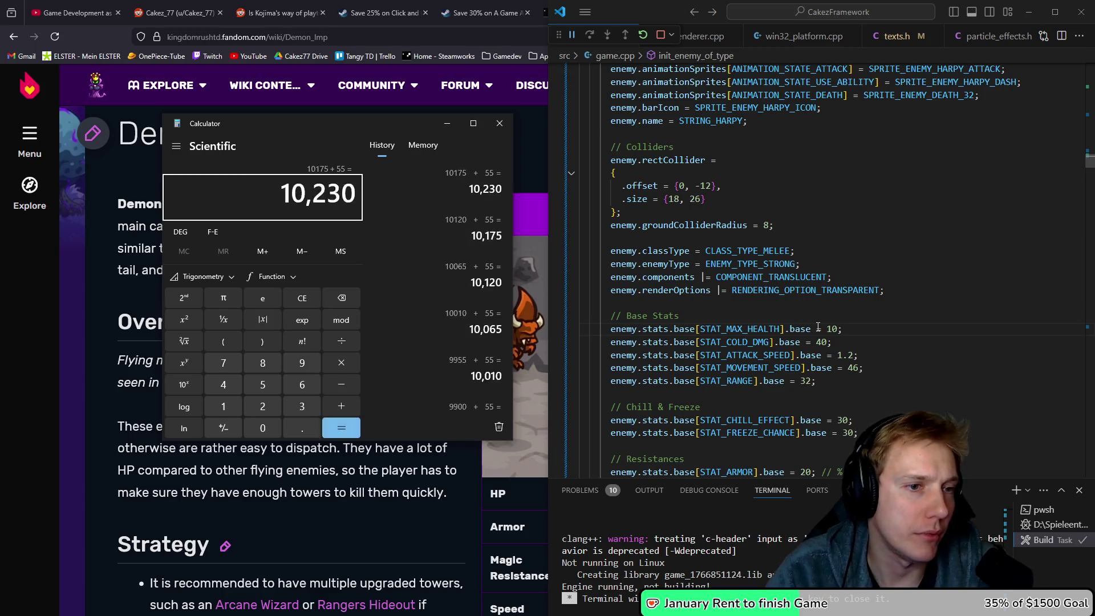
key(equal)
key(equal)
key(equal)
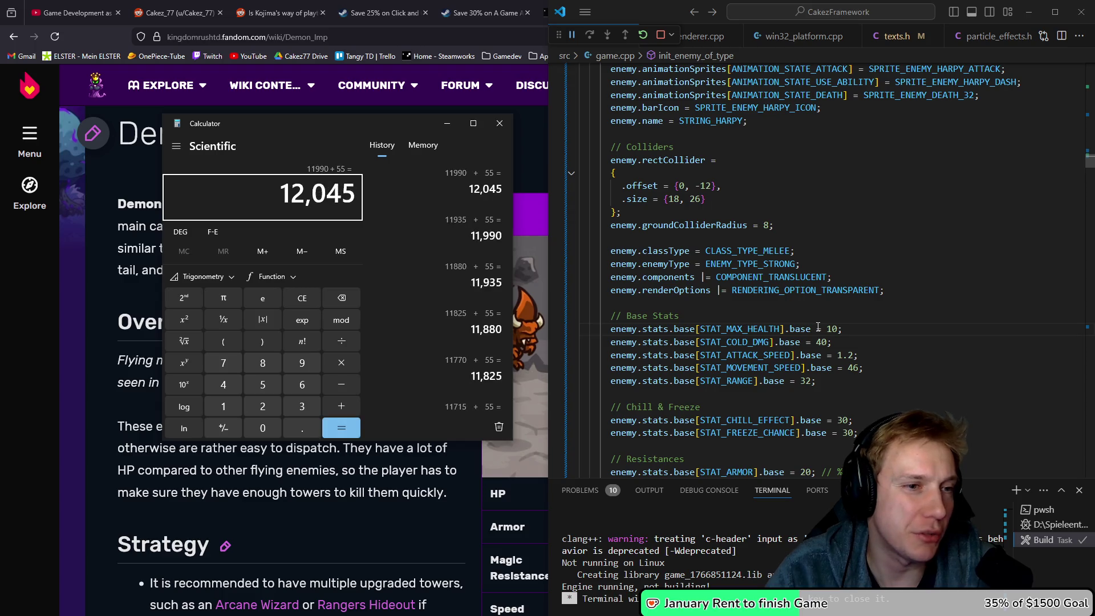
key(alt+Tab)
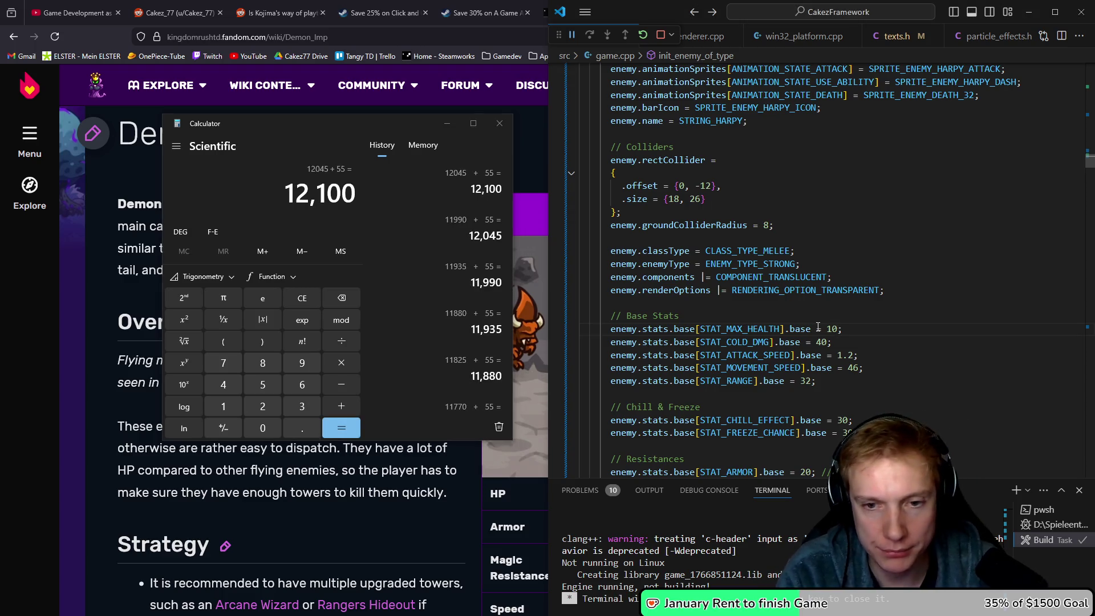
text(100)
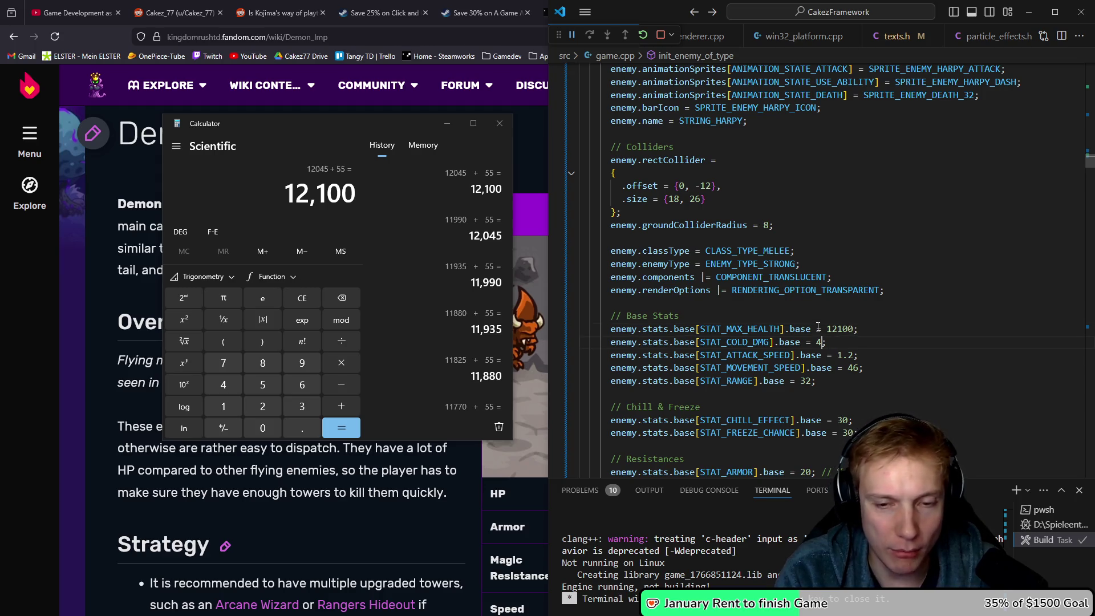
text(50)
Change the Harpy's movement speed from 46 to 32.
key(Down)
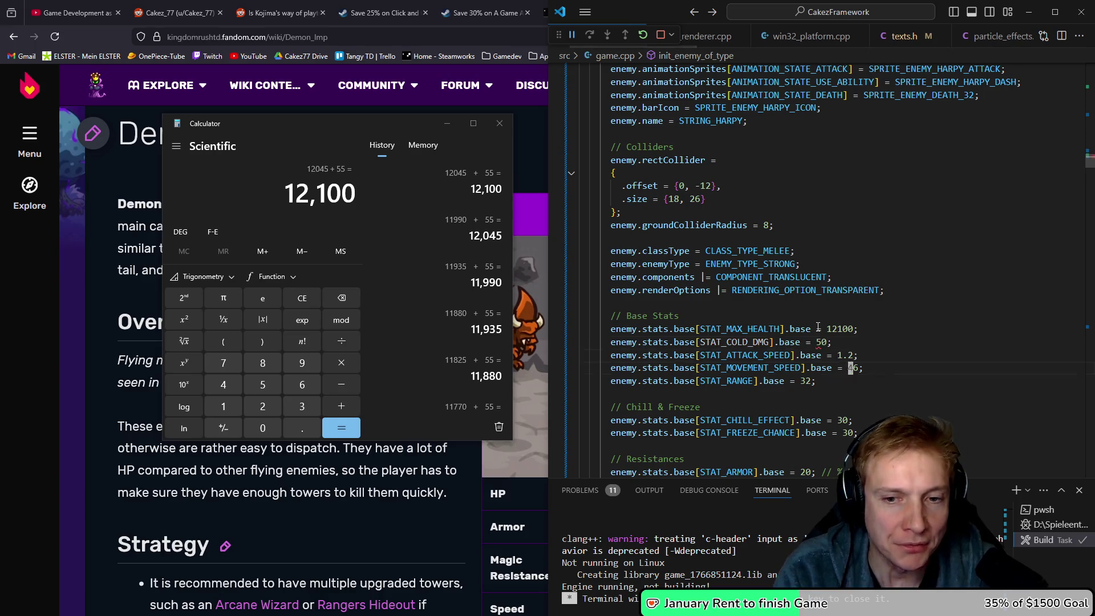
key(Right)
key(Right)
key(BackSpace)
key(BackSpace)
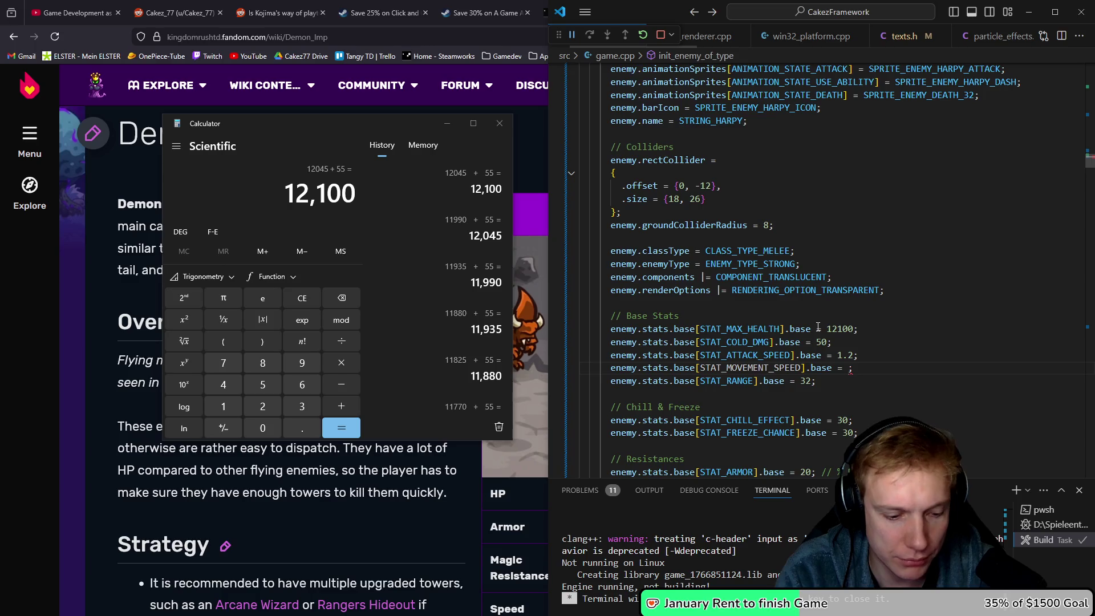
text(32)
key(Down)
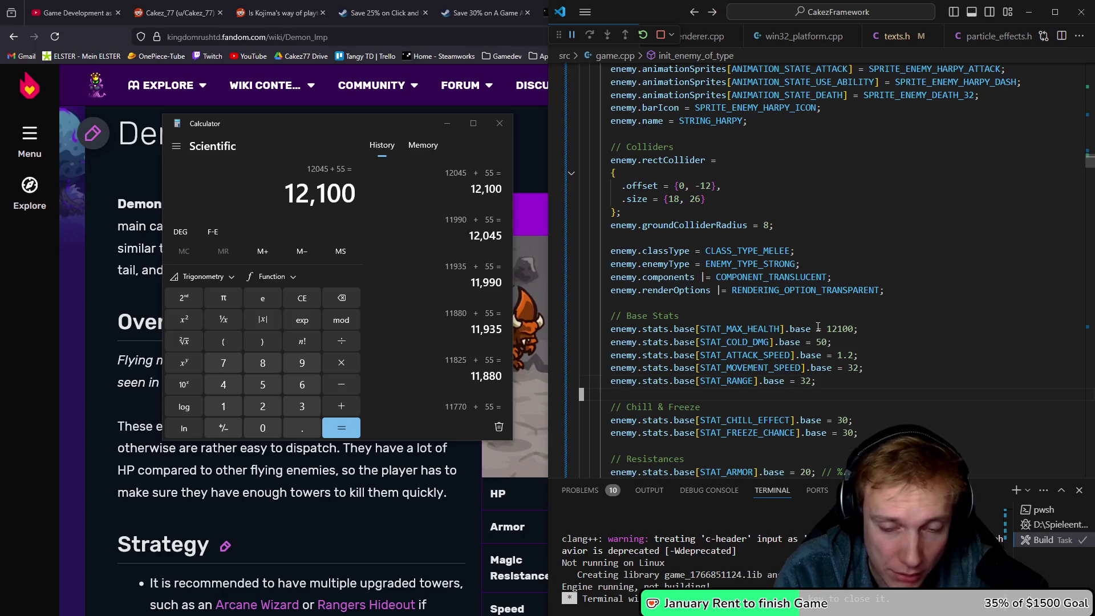
Duplicate the cold immunity line and rename the copy's stat to STAT_DODGE_CHANCE.
scroll(818, 326, down, 4)
key(Down)
key(Down)
key(Down)
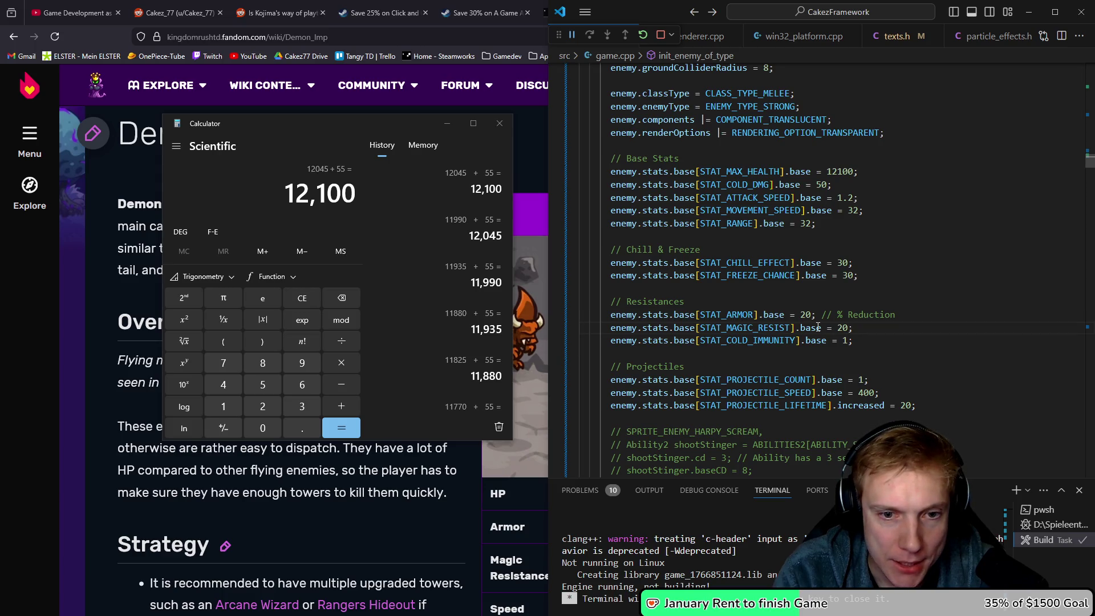
key(Down)
key(shift+alt+Down)
key(Home)
key(ctrl+Right)
key(ctrl+Right)
key(ctrl+Right)
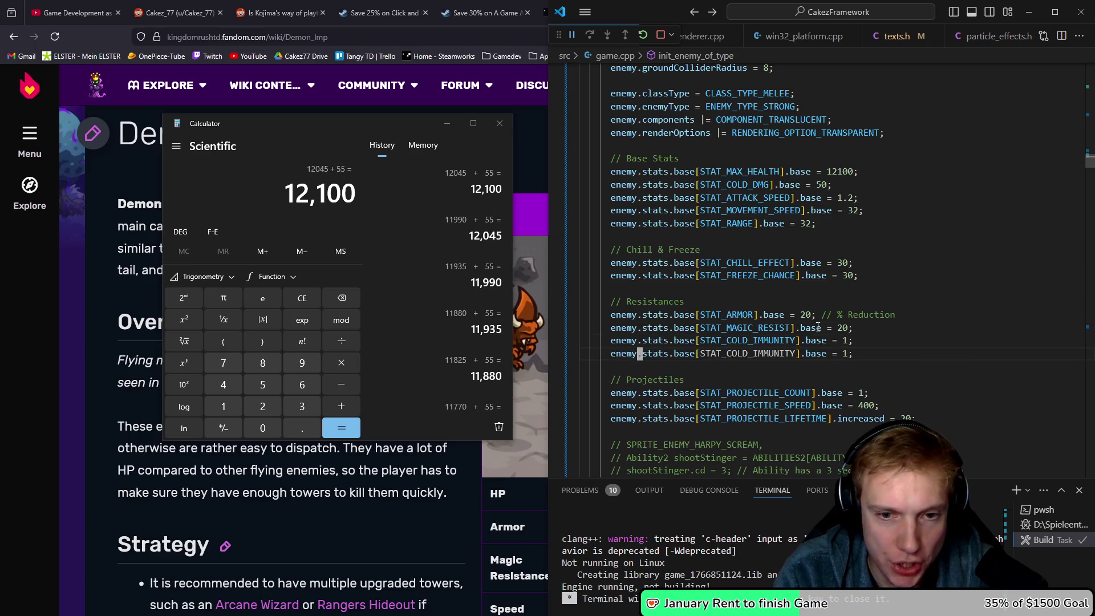
key(ctrl+BackSpace)
text(stat_dod)
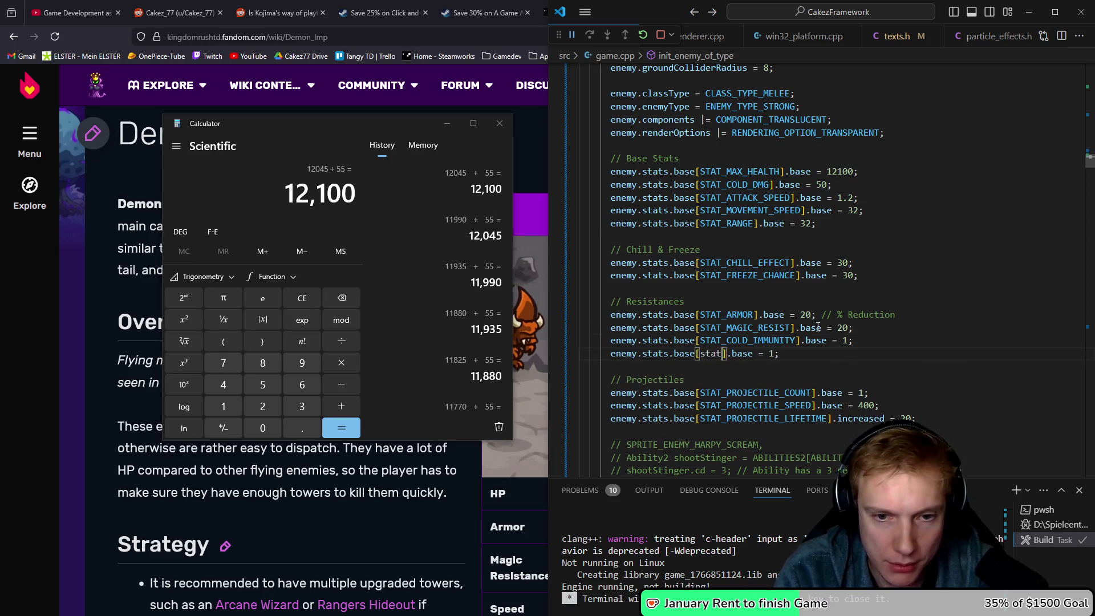
key(Tab)
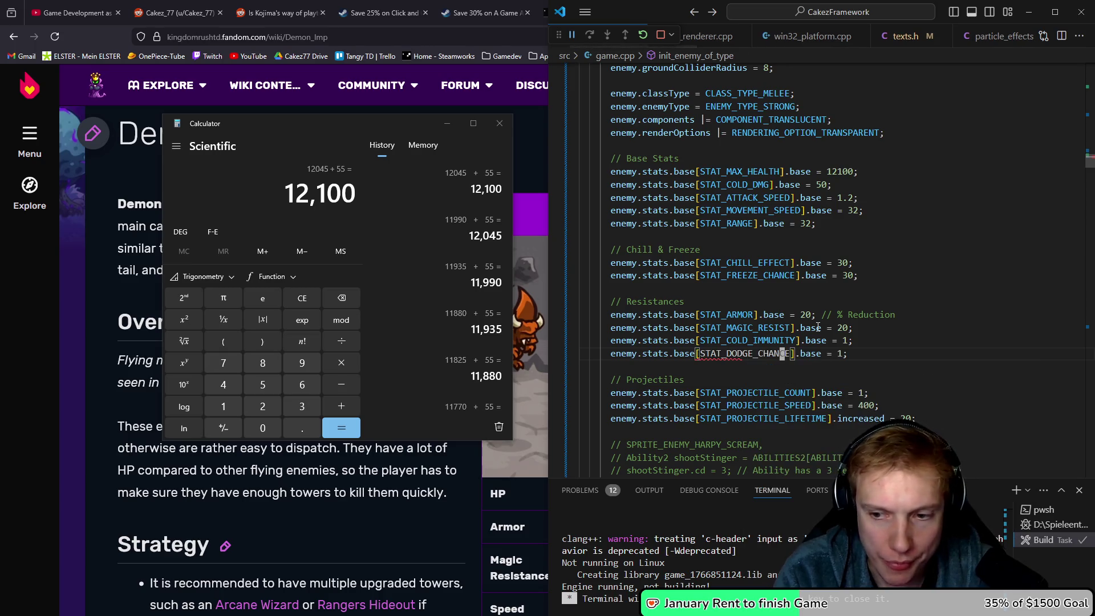
Give STAT_DODGE_CHANCE a base value of 30 and save game.cpp.
key(F12)
key(alt+Left)
text(.base = 20)
text(30)
key(ctrl+s)
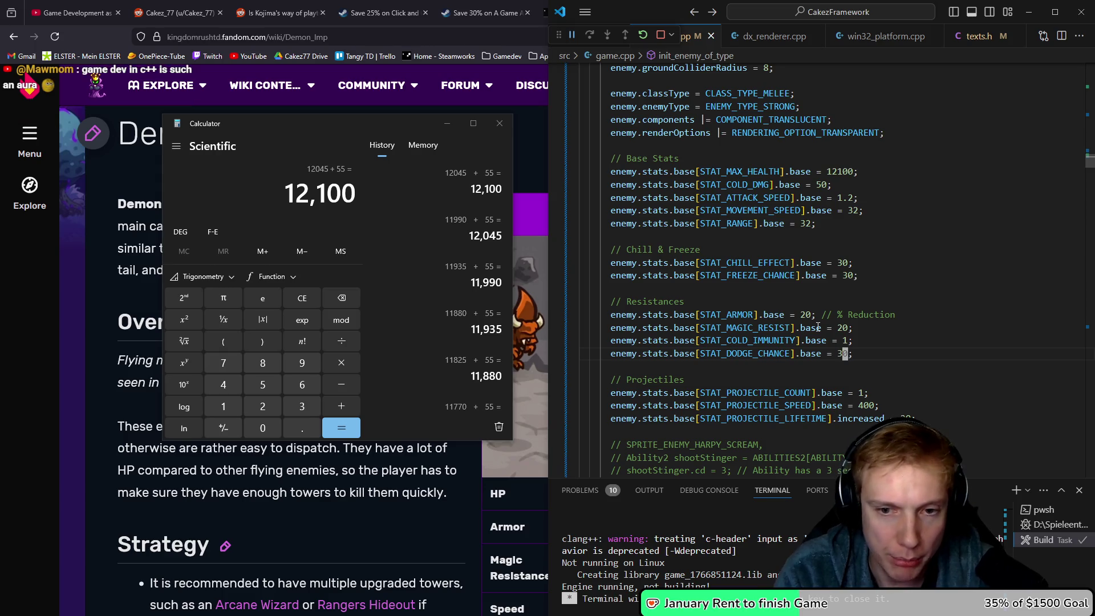
key(ctrl+l)
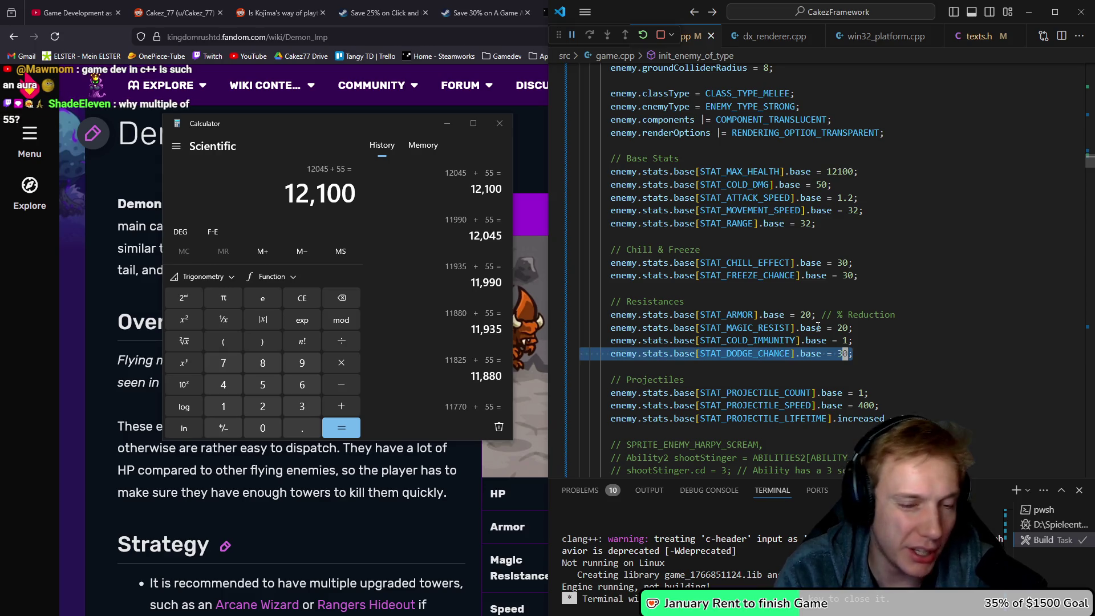
key(Escape)
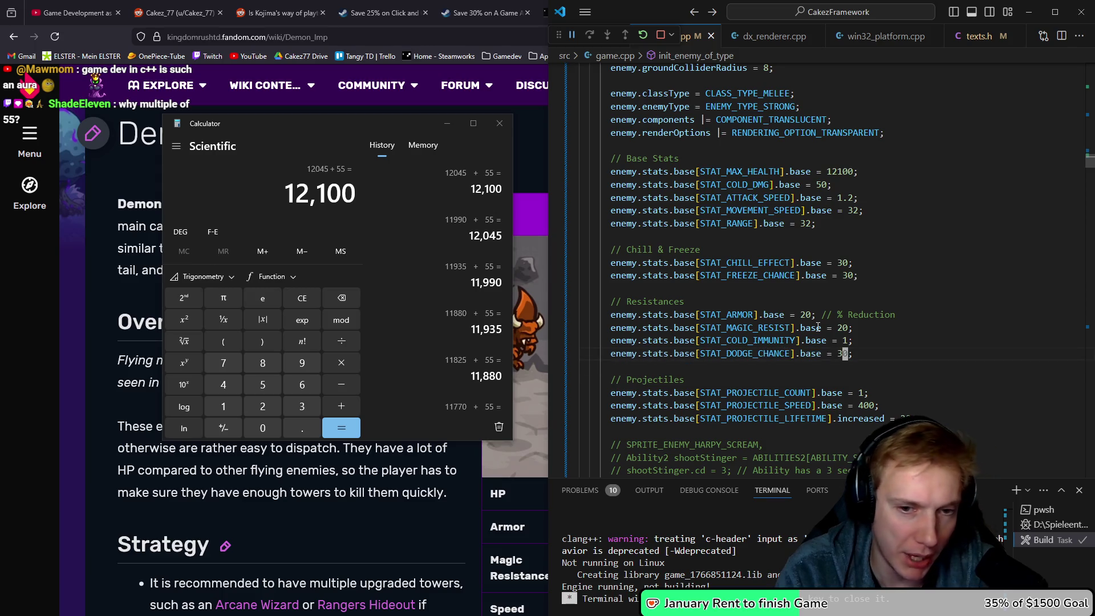
Delete the Harpy's three projectile stat lines.
key(Down)
key(Down)
key(Down)
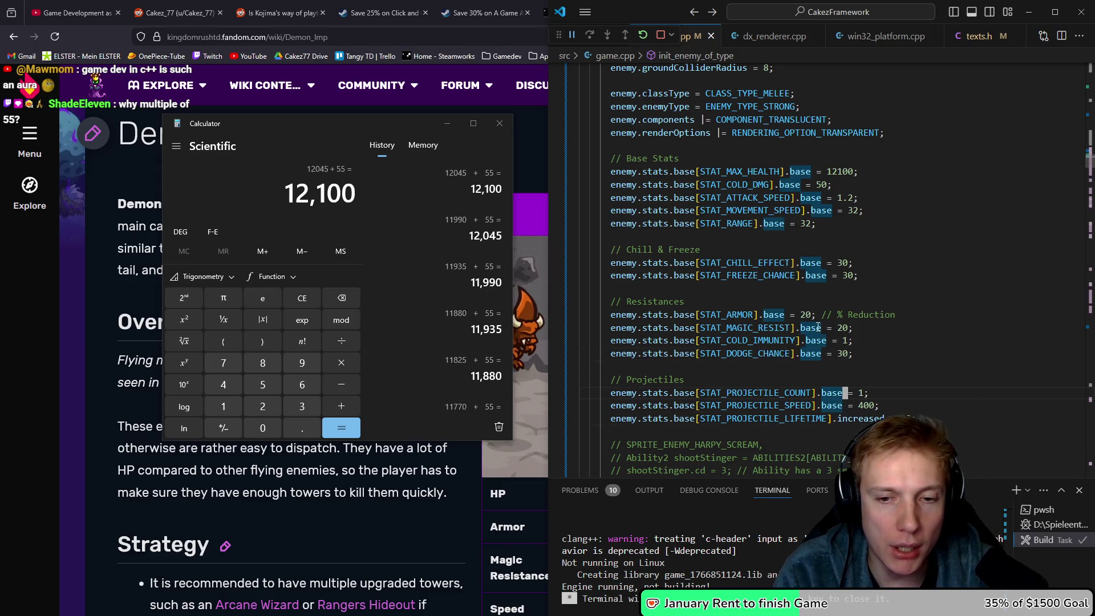
key(End)
key(shift+Home)
key(shift+Home)
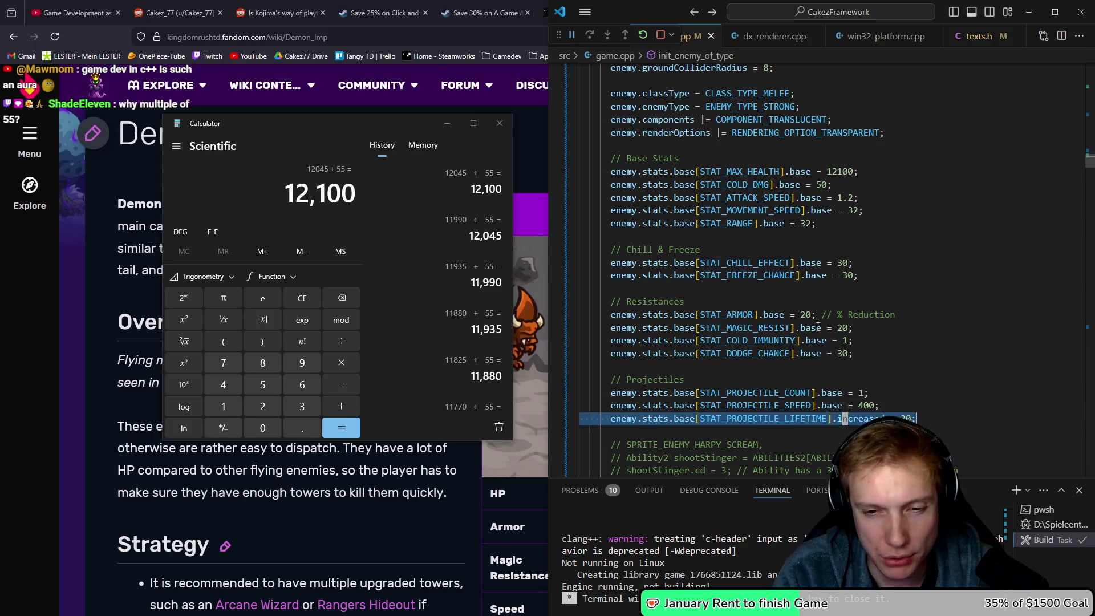
key(shift+Up)
key(shift+Up)
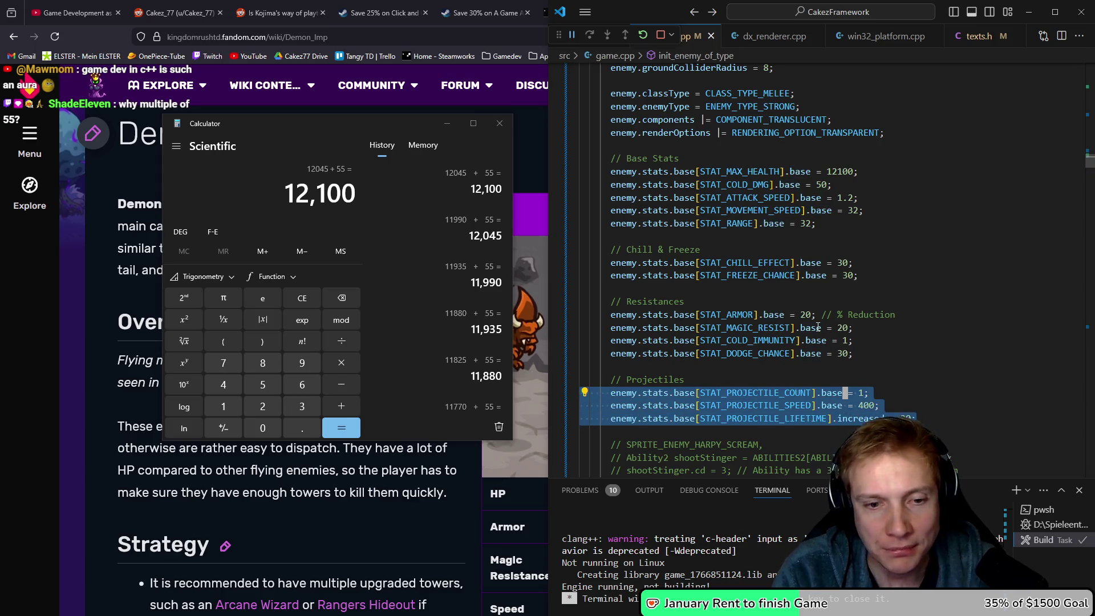
key(shift+Up)
key(Delete)
key(BackSpace)
key(BackSpace)
Change the Harpy's oranges reward from 14 to 52 and heart damage from 1 to 4.
key(Down)
key(Down)
key(Down)
key(End)
key(Left)
key(BackSpace)
key(BackSpace)
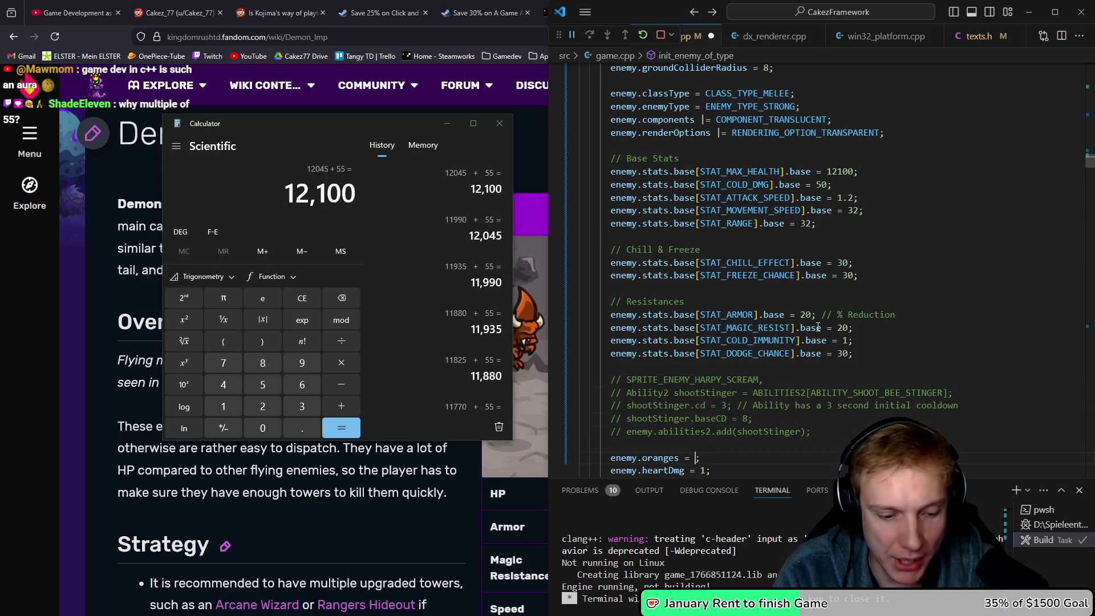
text(50)
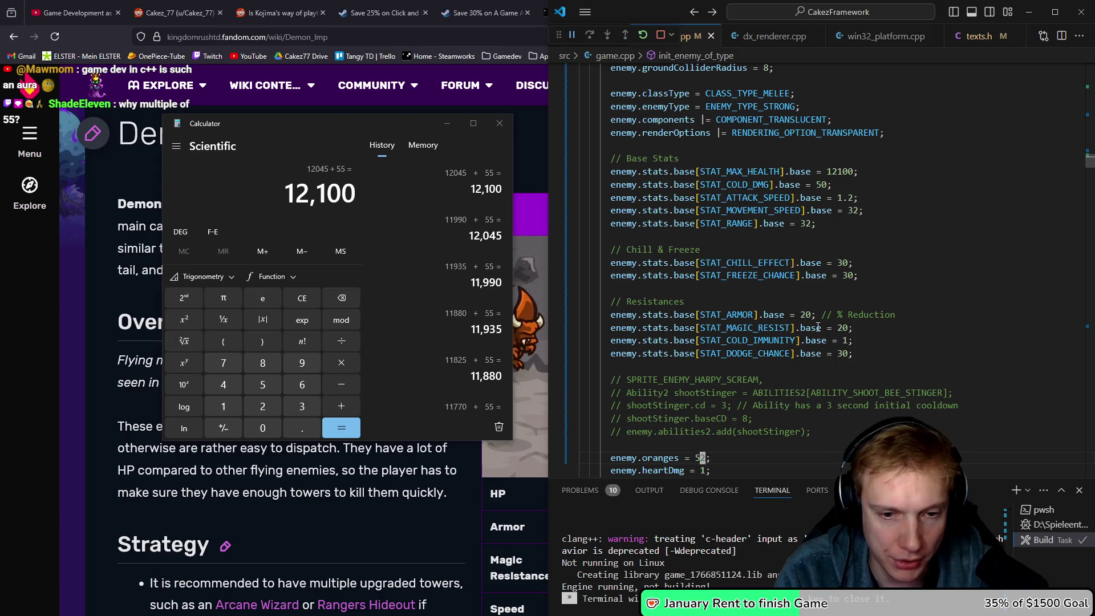
key(Down)
key(Down)
key(BackSpace)
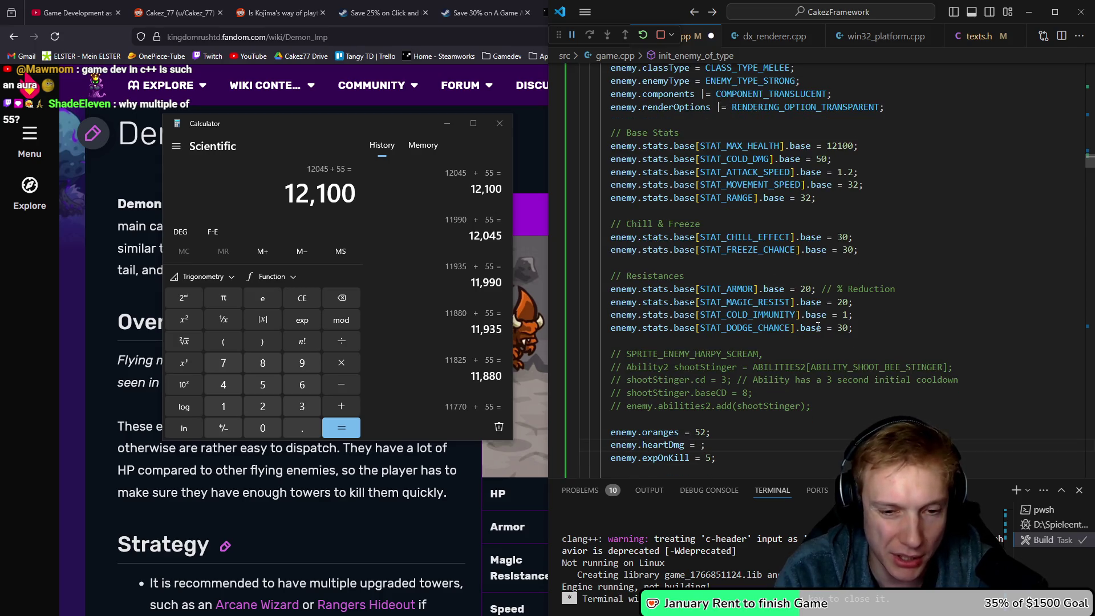
text(4)
Replace the experience-on-kill value 5 with 100 and save the file.
scroll(818, 327, down, 3)
key(Down)
key(Down)
key(Up)
key(BackSpace)
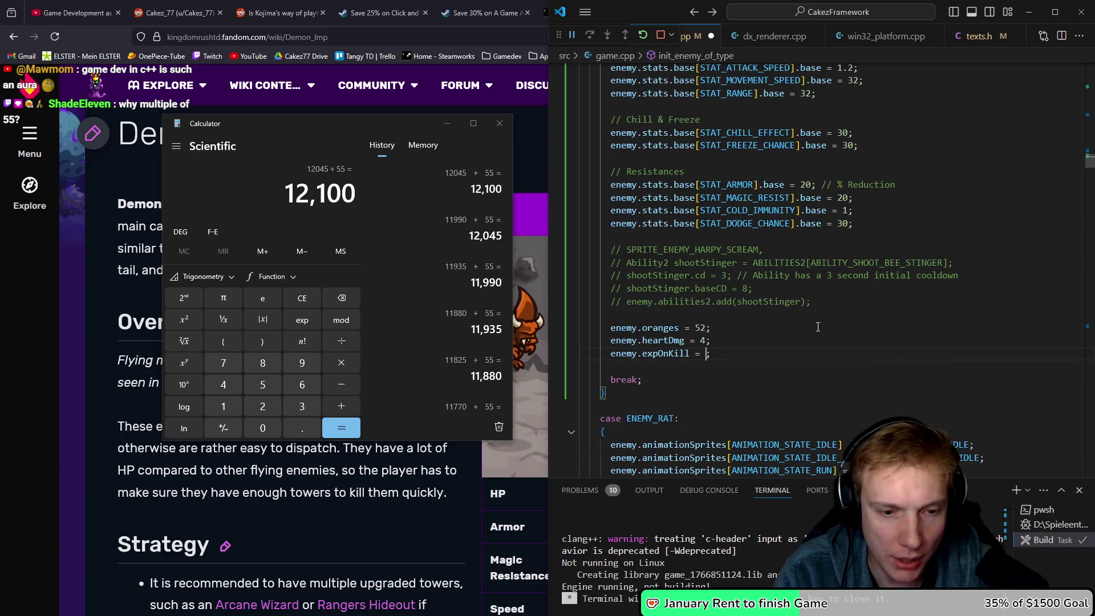
text(100)
key(ctrl+s)
Review the Harpy's resistance lines and check the total in the calculator.
key(Down)
key(Up)
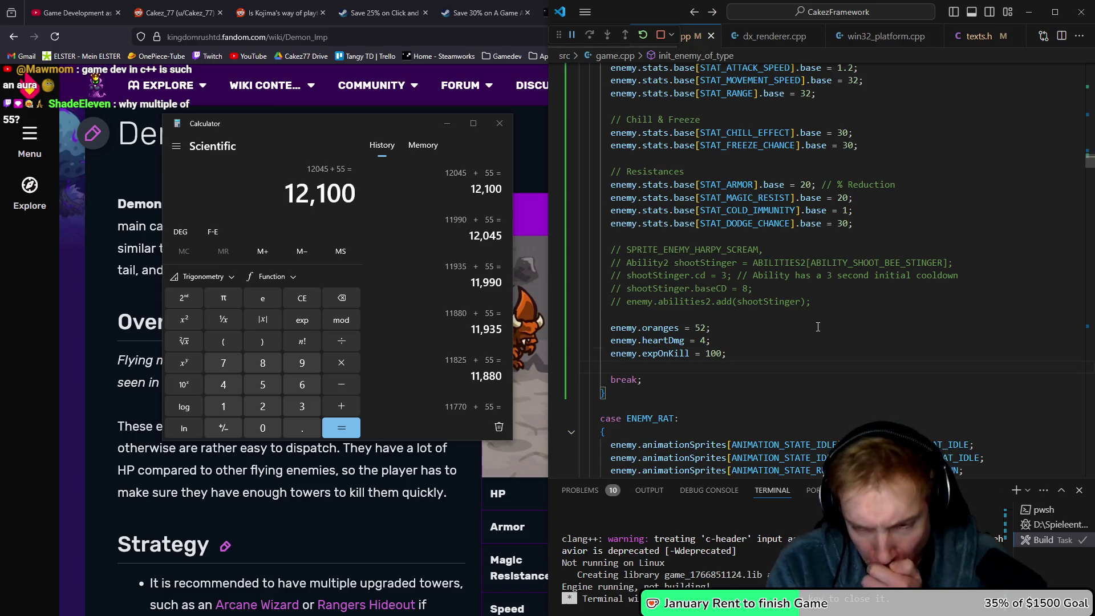
key(Up)
key(Up)
key(Up)
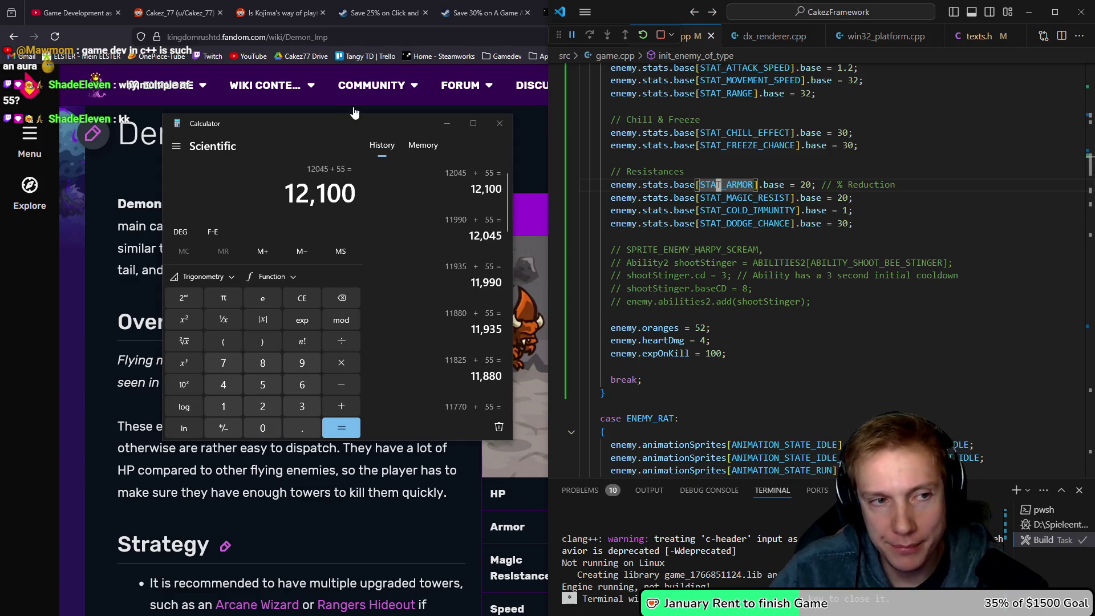
click(338, 124)
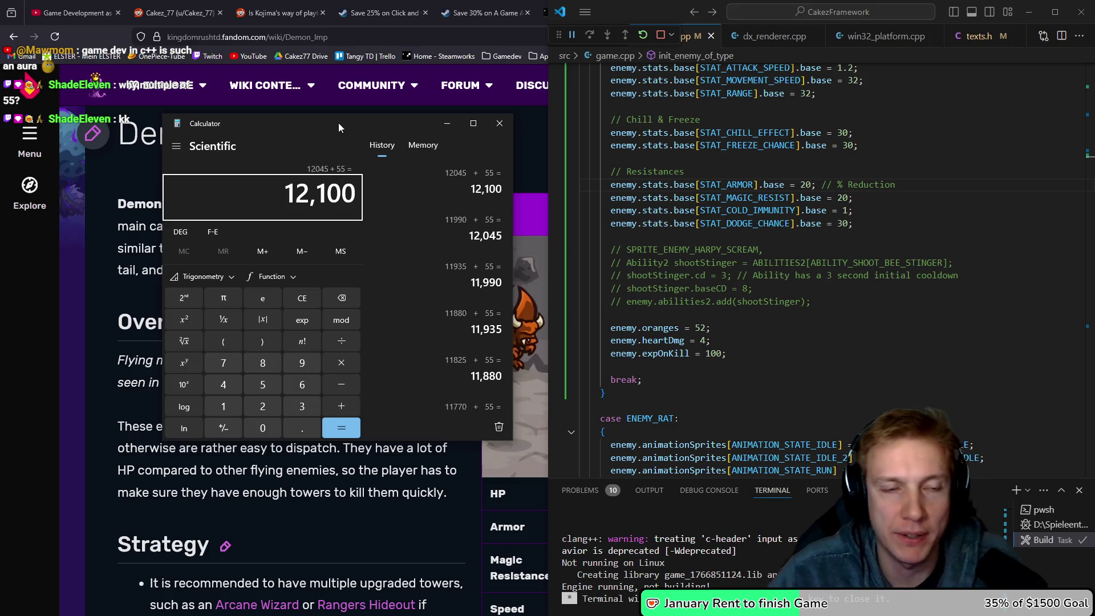
Raise STAT_MAGIC_RESIST base from 20 to 80, then save and start the build.
scroll(580, 179, up, 2)
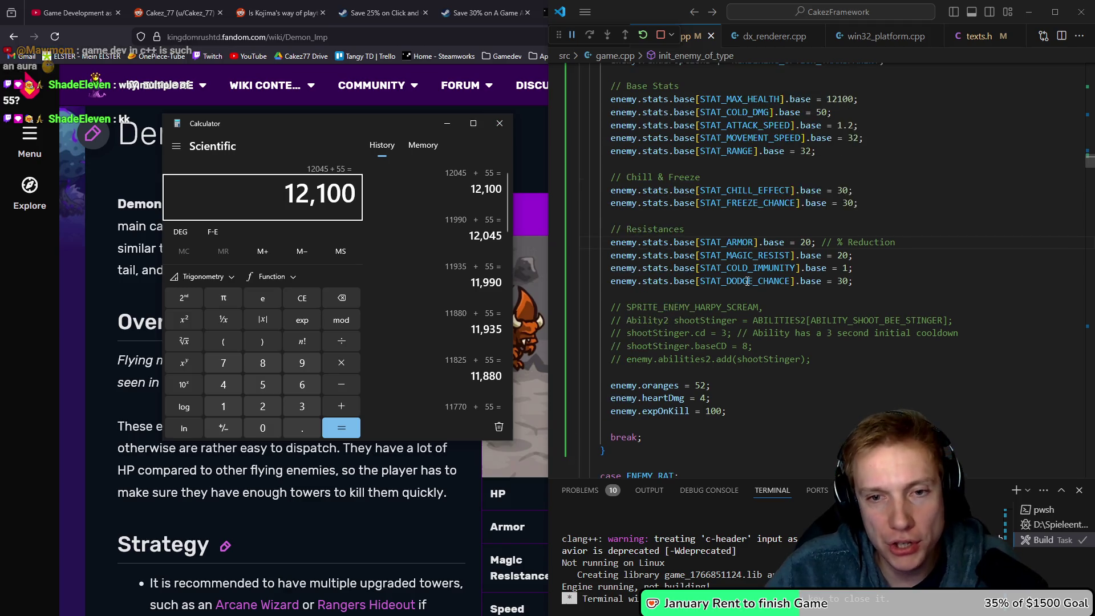
drag(711, 246, 799, 265)
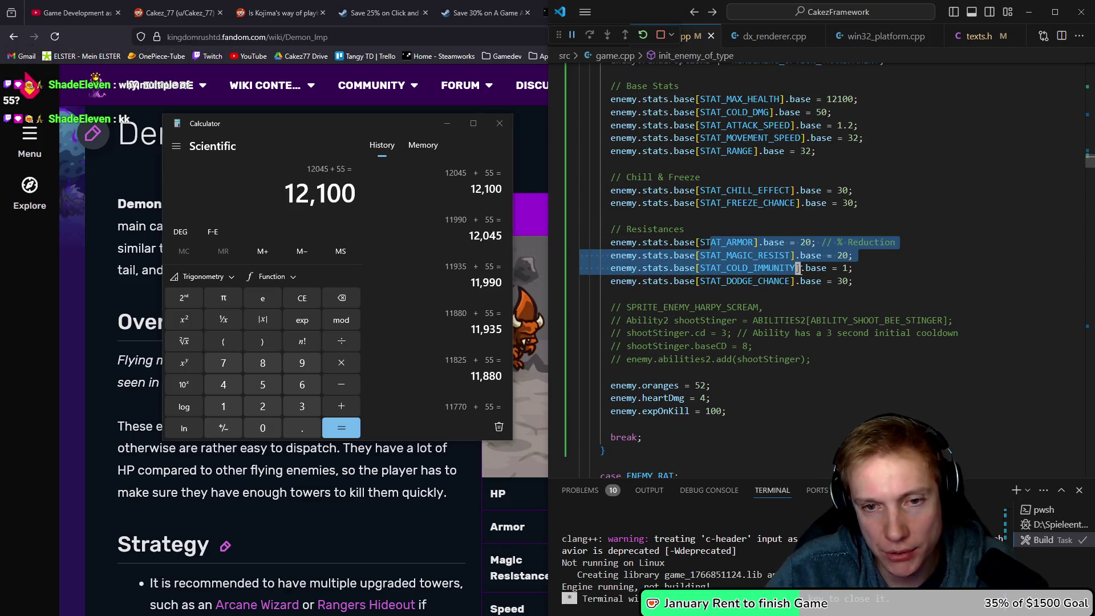
click(823, 258)
key(End)
key(Left)
key(BackSpace)
key(BackSpace)
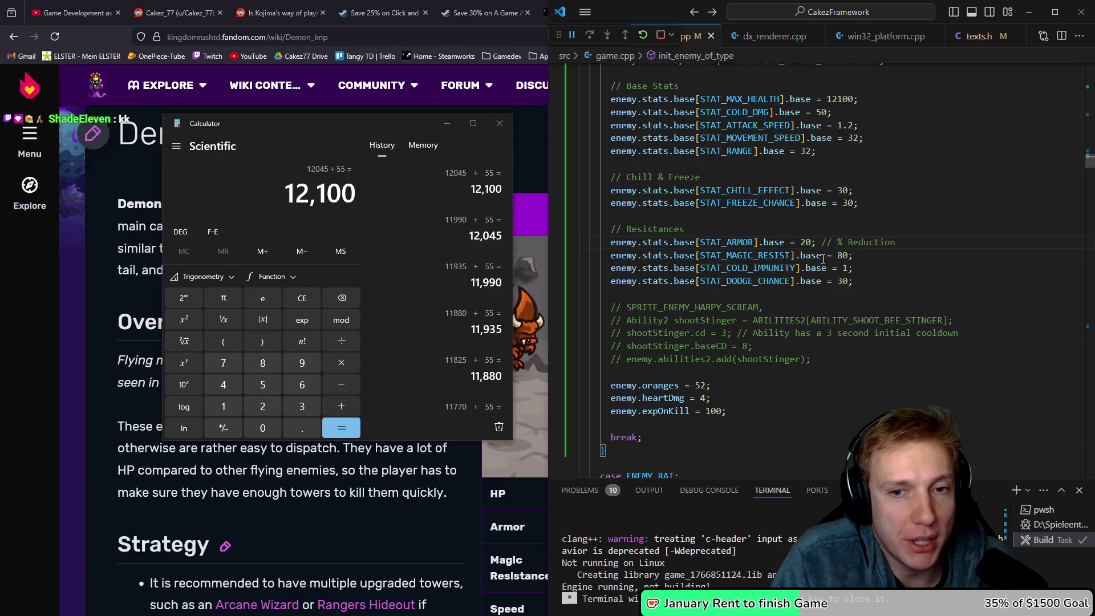
key(Down)
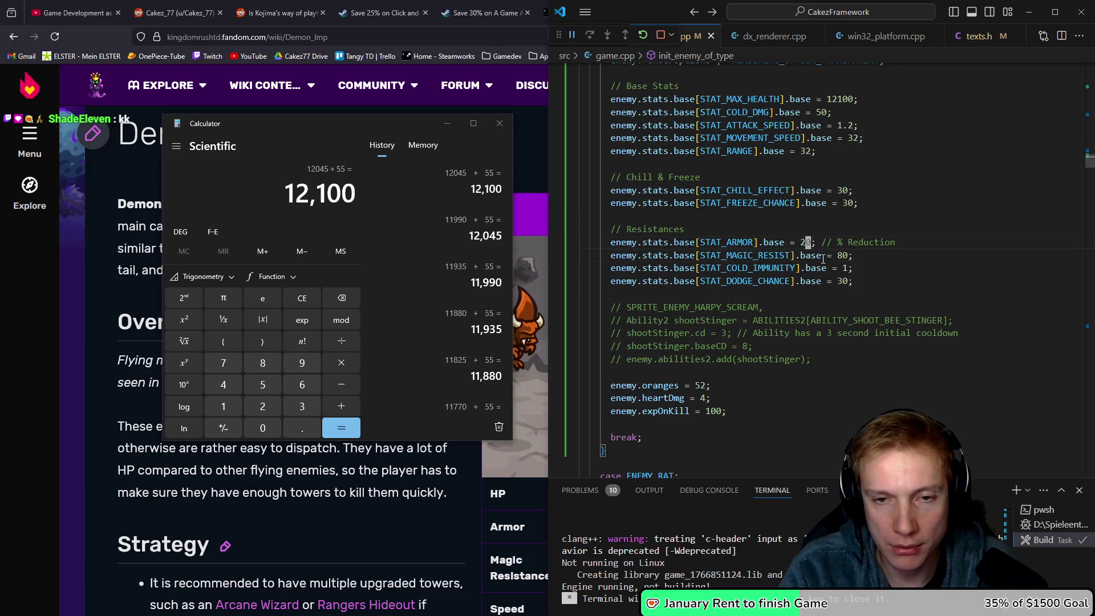
key(Up)
key(Up)
key(Up)
key(ctrl+shift+b)
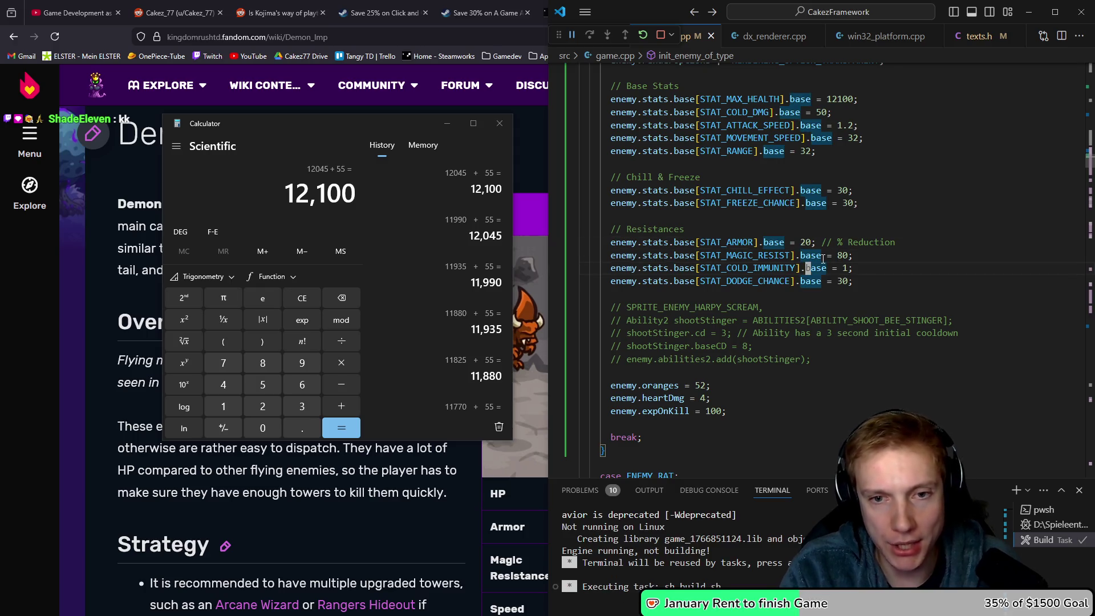
key(Up)
key(Up)
key(Up)
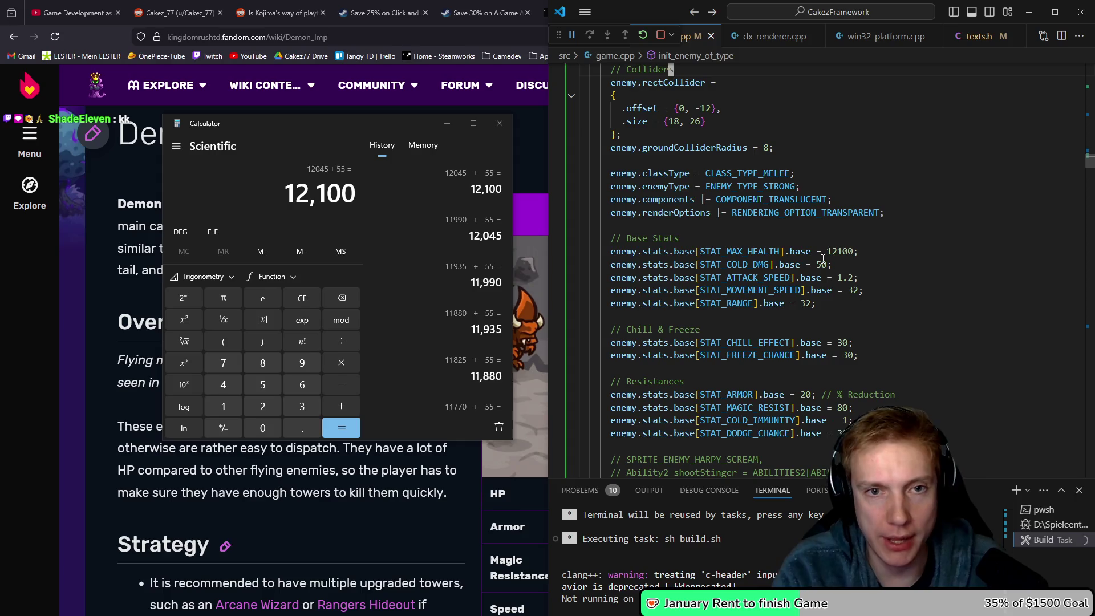
Rename the first round's Round 1 comment to Round 0 in STORY_MAPS.
key(alt+Left)
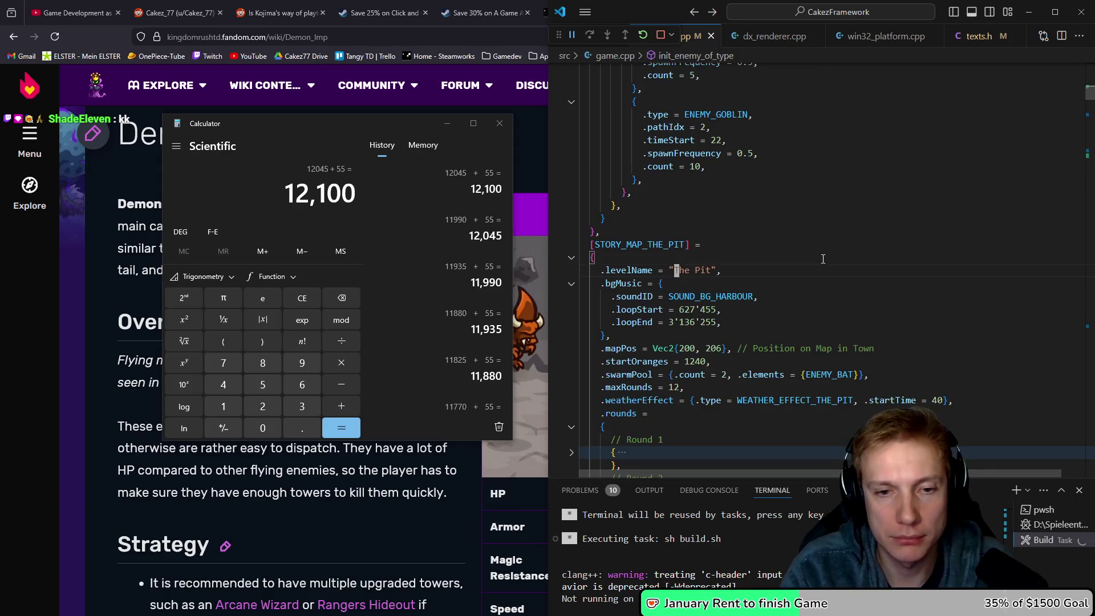
key(Down)
key(Down)
key(Down)
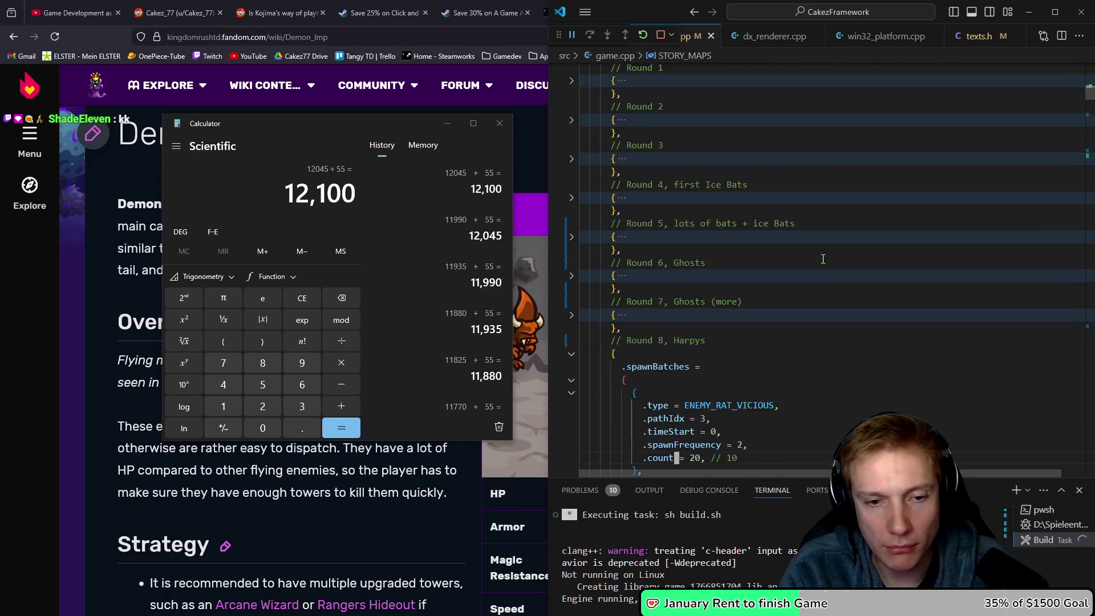
key(Up)
key(Up)
key(Up)
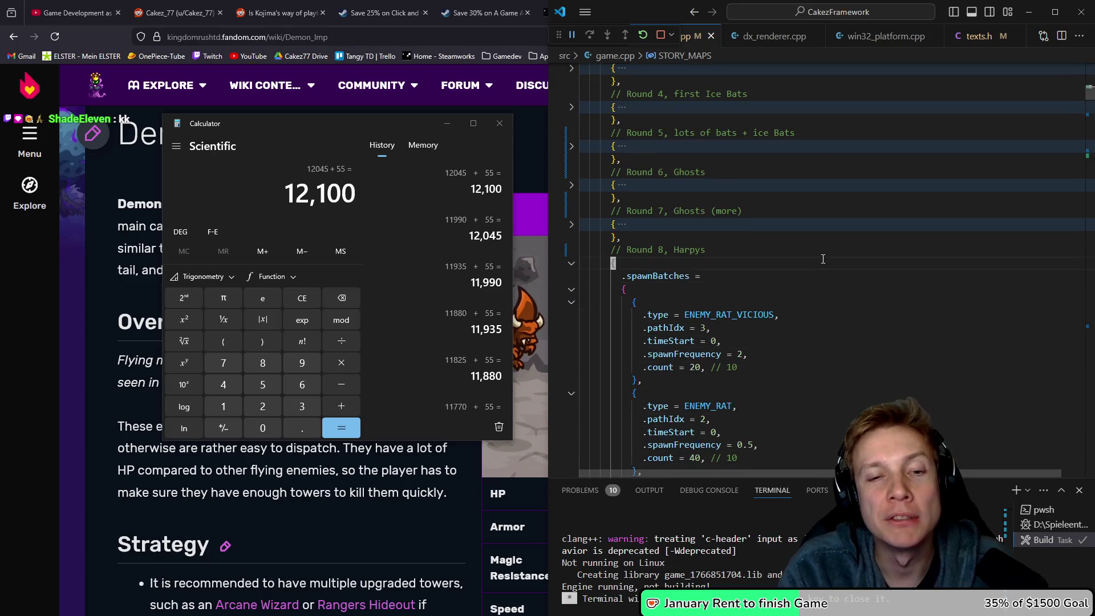
key(Up)
key(Up)
key(Up)
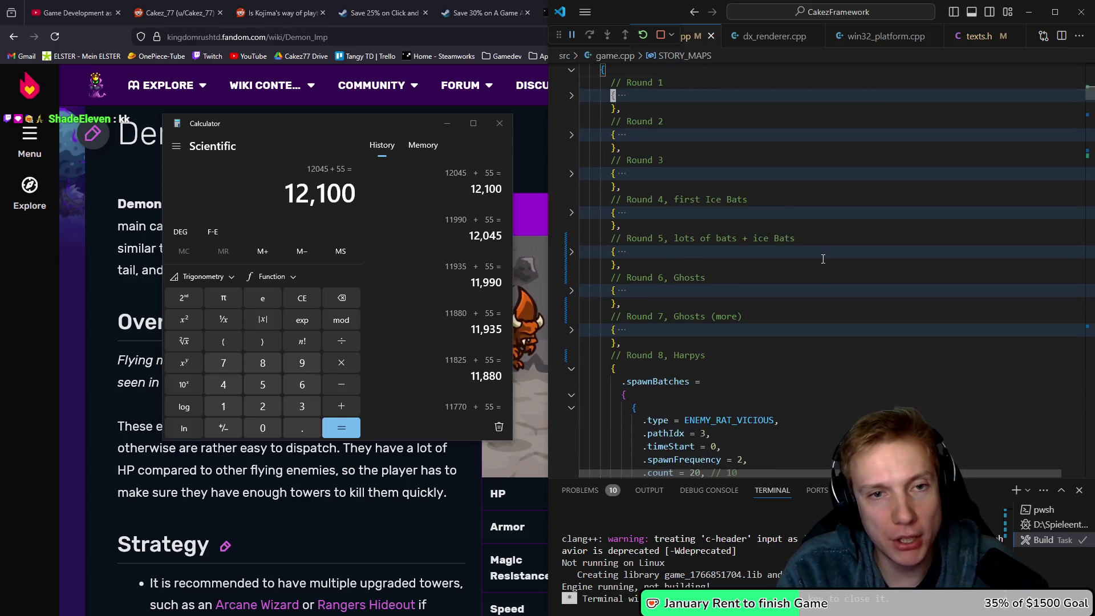
key(shift+Home)
key(ctrl+z)
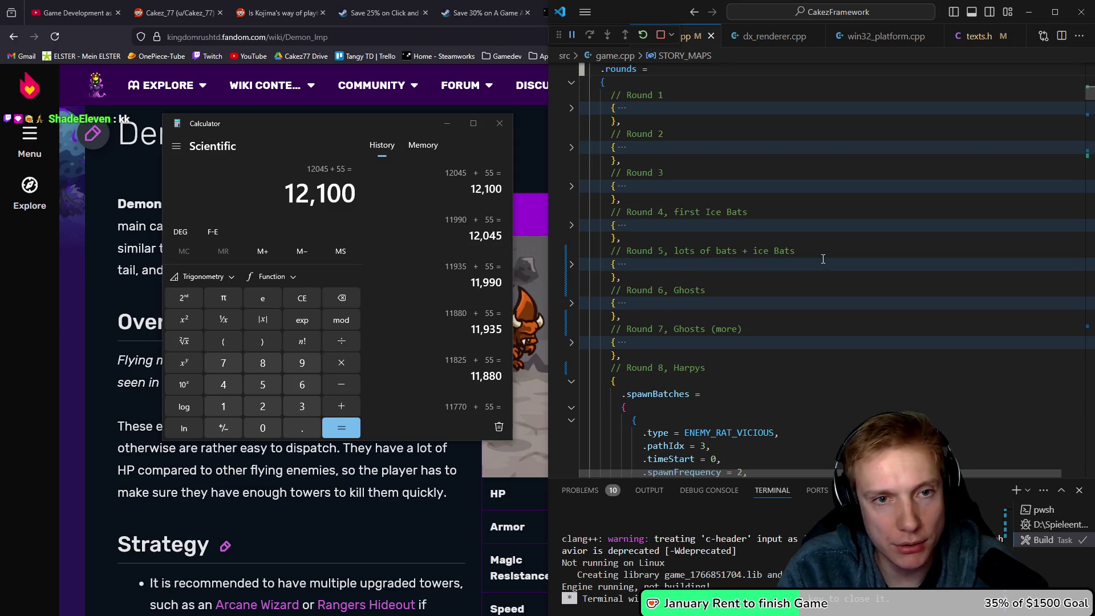
key(Up)
key(End)
key(BackSpace)
text(0)
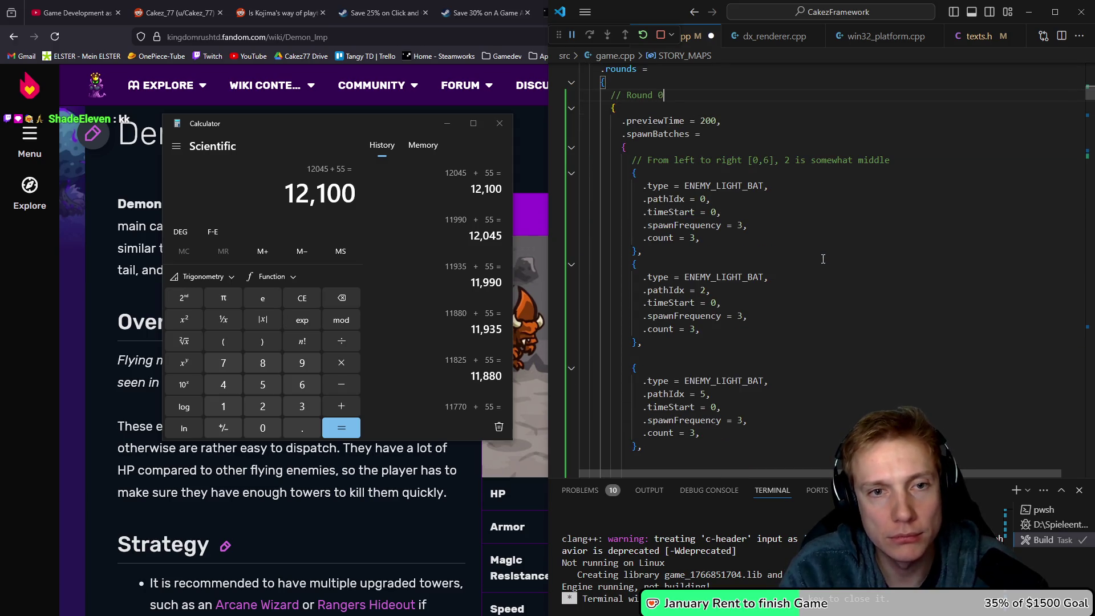
Make the first batch spawn ENEMY_HARPY with a count of 1 instead of 3.
key(Down)
key(Down)
key(Down)
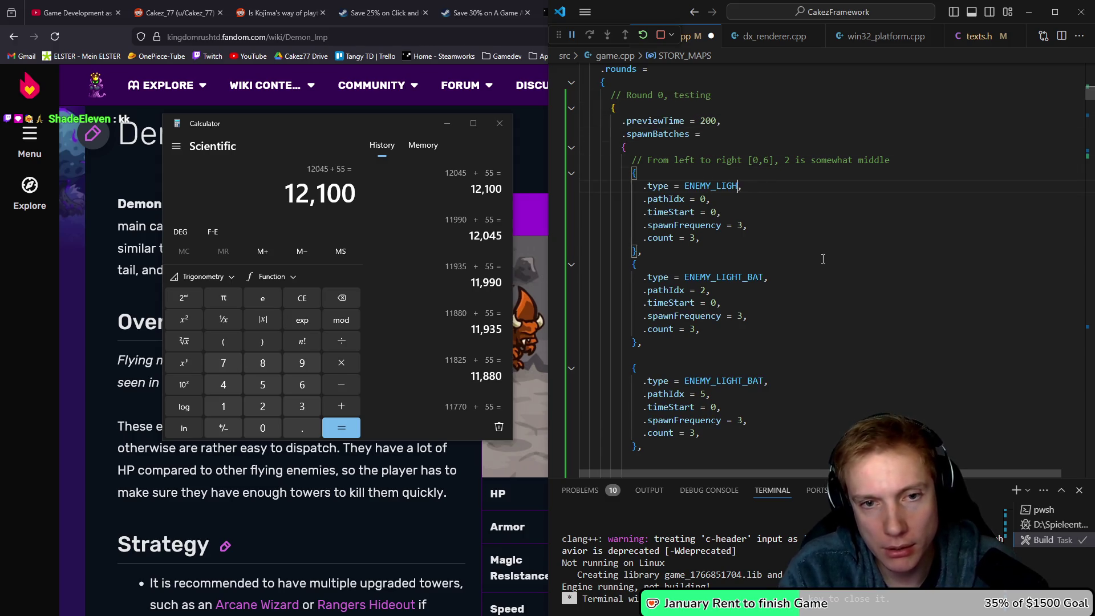
text(A)
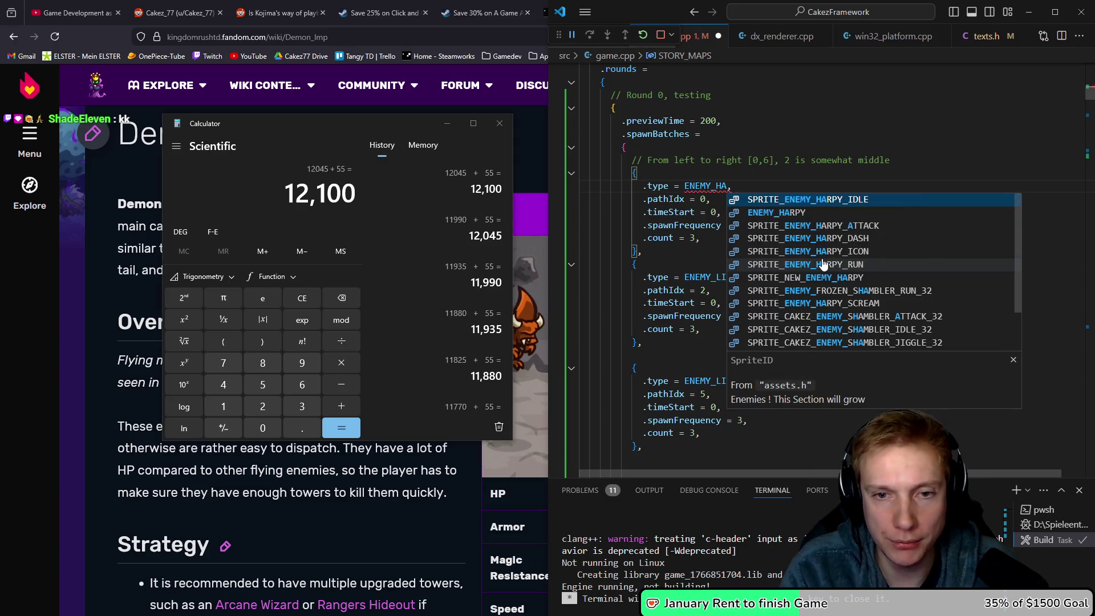
key(Down)
key(Return)
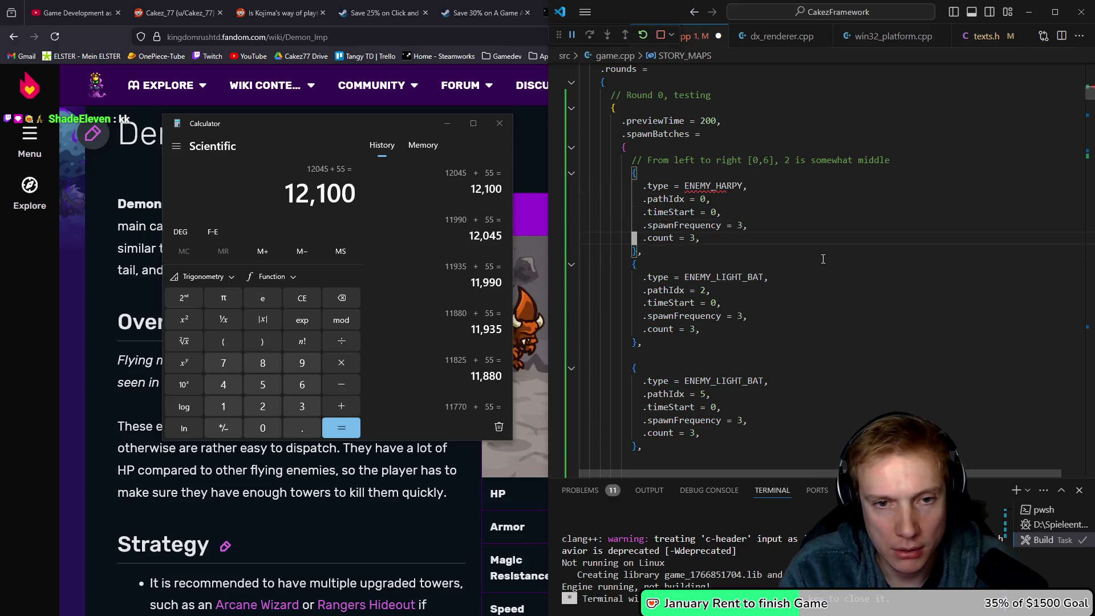
key(End)
key(Left)
key(BackSpace)
text(1)
Delete all LIGHT_BAT batches from the round, then save and rebuild.
key(Up)
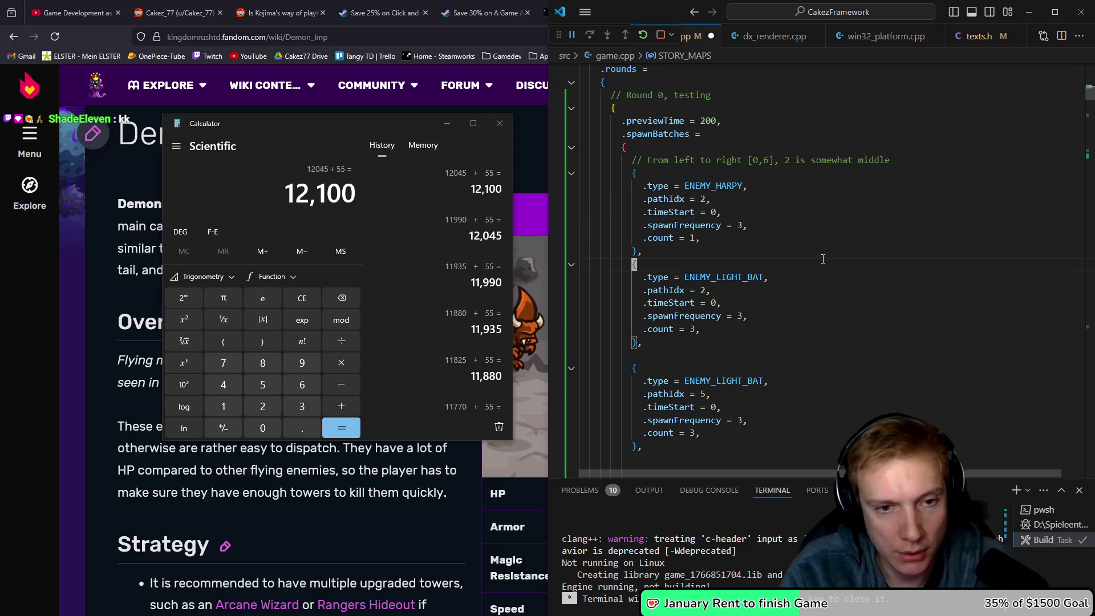
key(shift+Down)
key(shift+Down)
key(shift+Down)
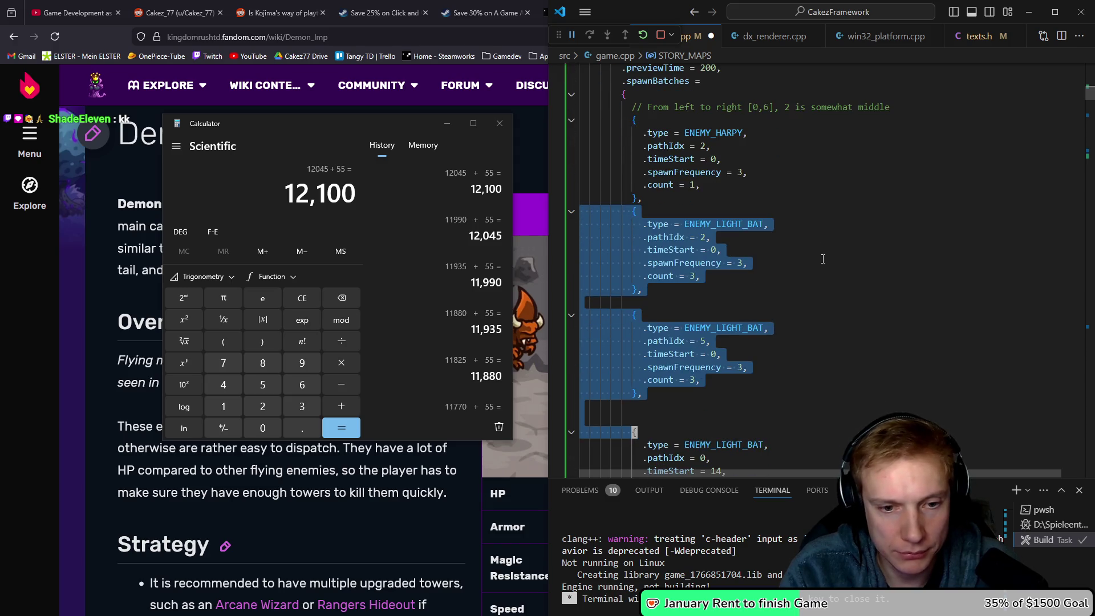
key(shift+Up)
key(shift+Up)
key(Delete)
key(shift+Down)
key(shift+Down)
key(shift+Down)
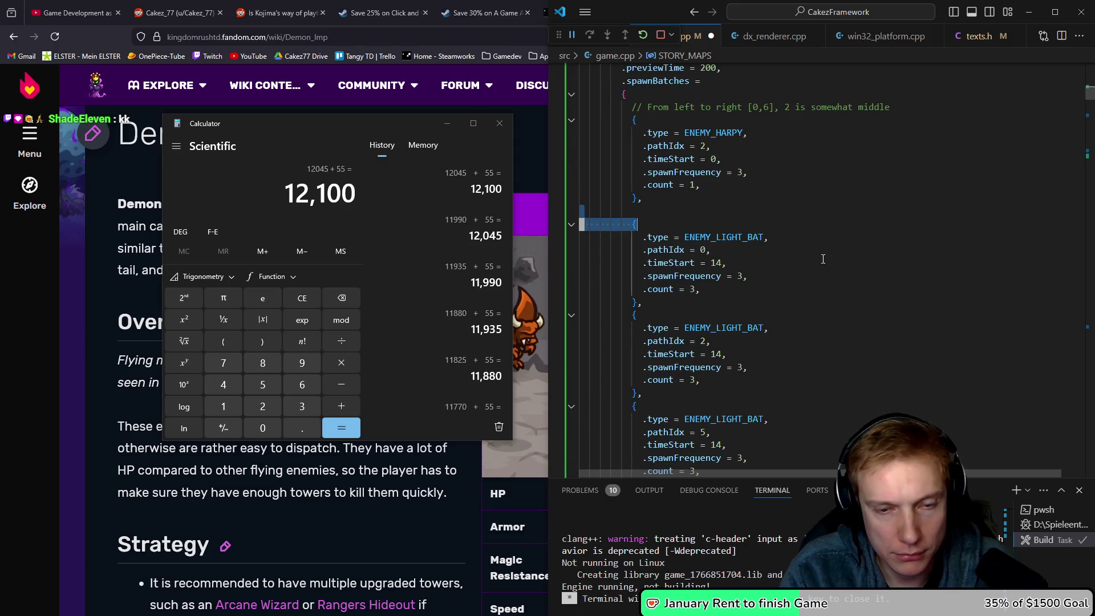
key(shift+Up)
key(shift+Up)
key(shift+Up)
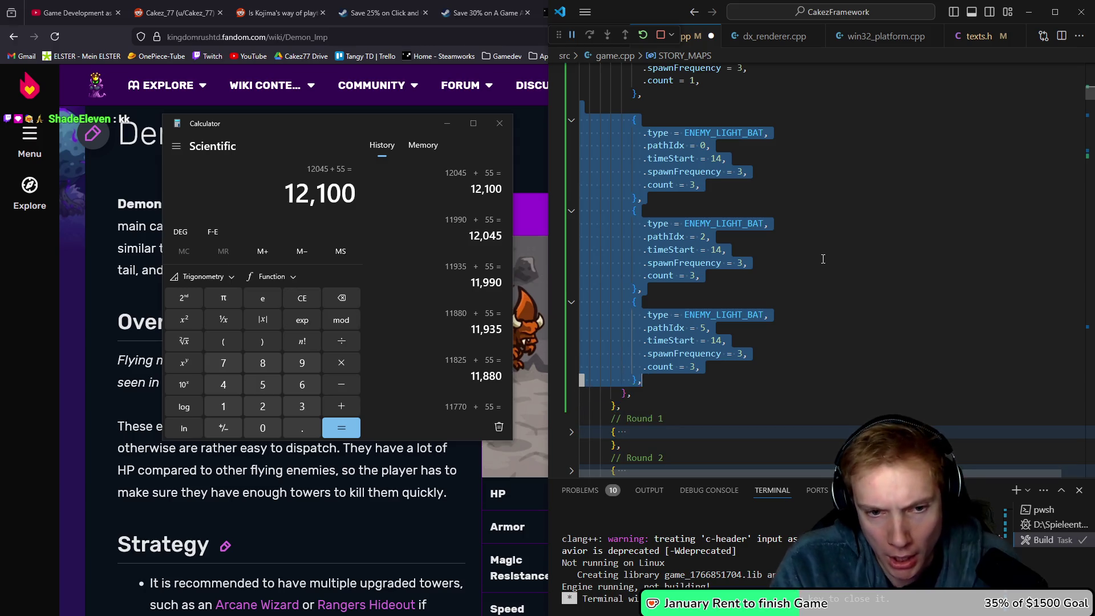
key(shift+Down)
key(shift+Down)
key(Delete)
key(Up)
key(Up)
key(Up)
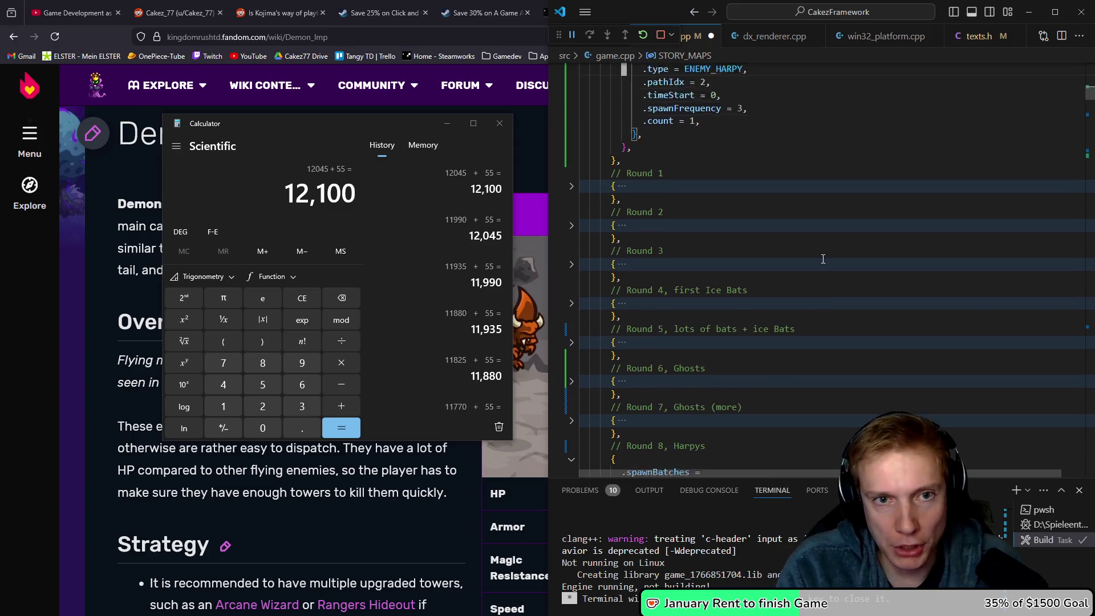
key(Down)
key(Down)
key(Down)
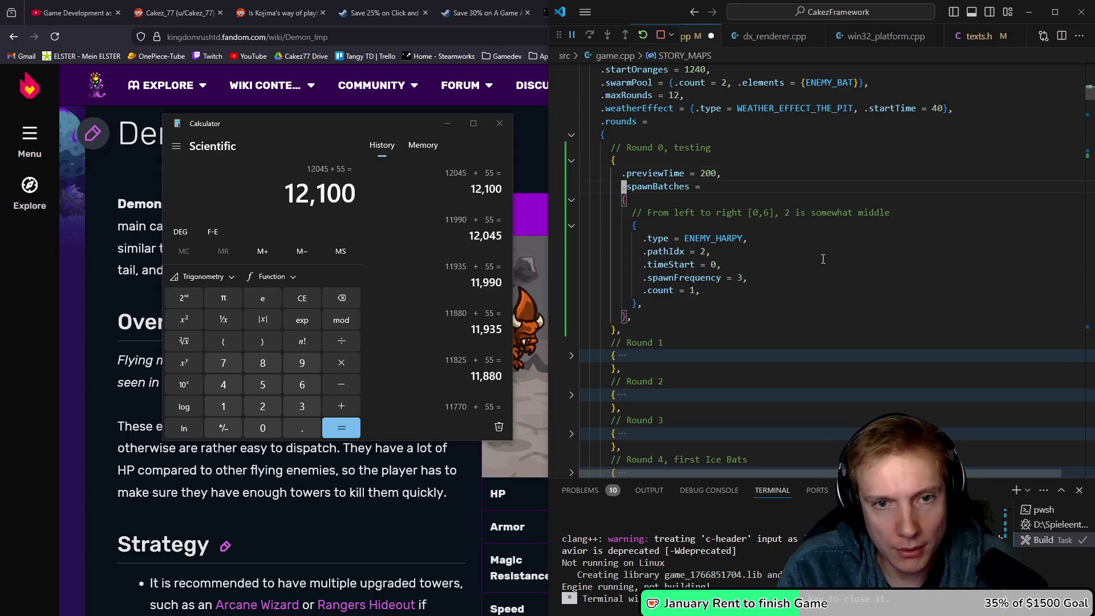
key(ctrl+shift+b)
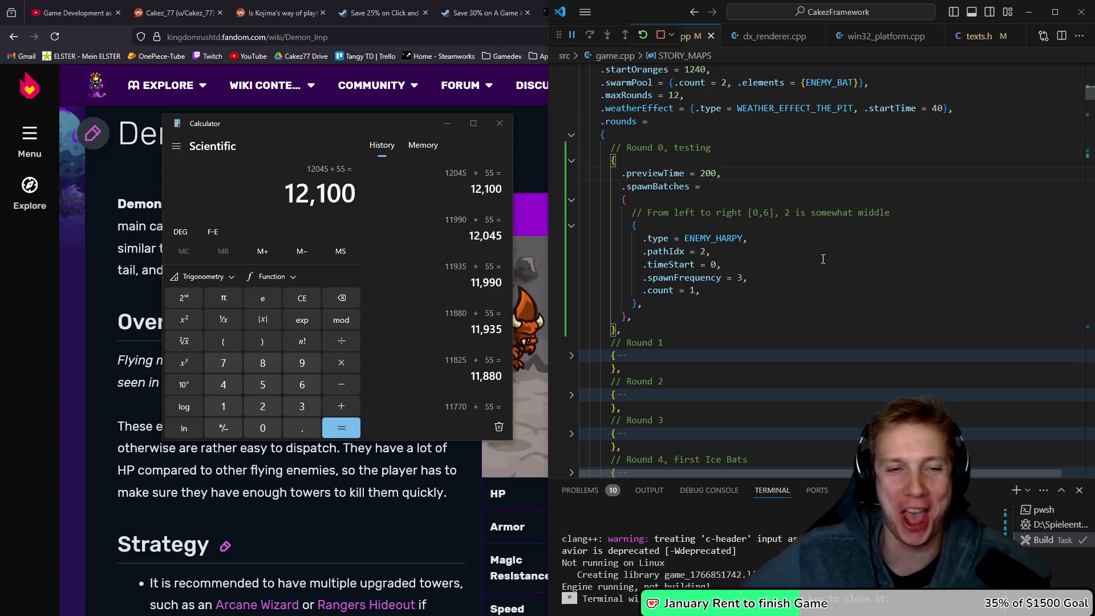
Close the calculator, return to Tangy TD, and choose Restart from its Options menu.
click(500, 123)
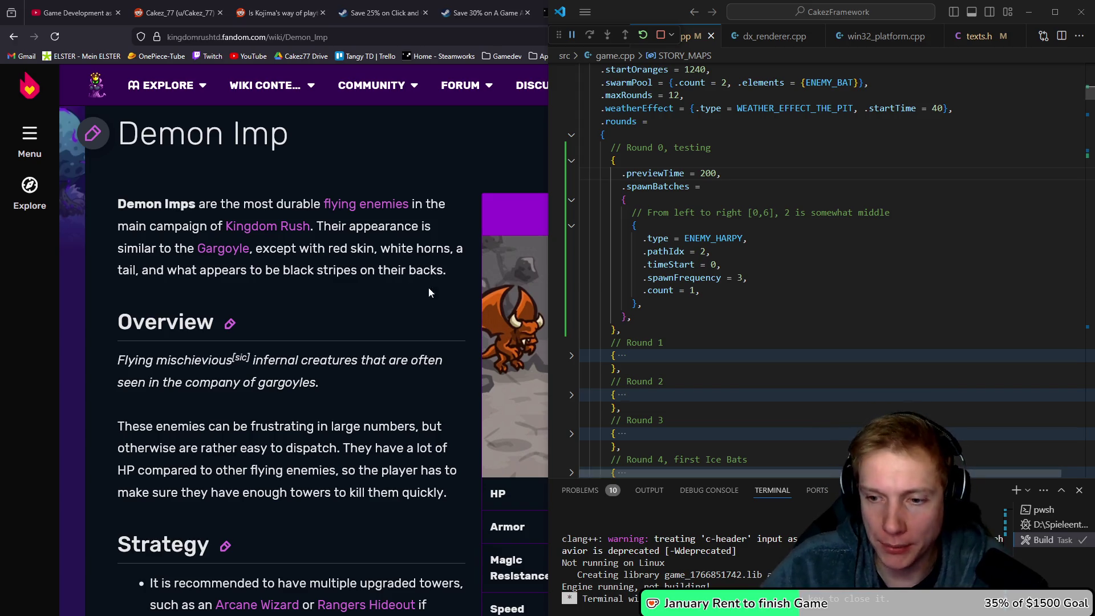
click(752, 311)
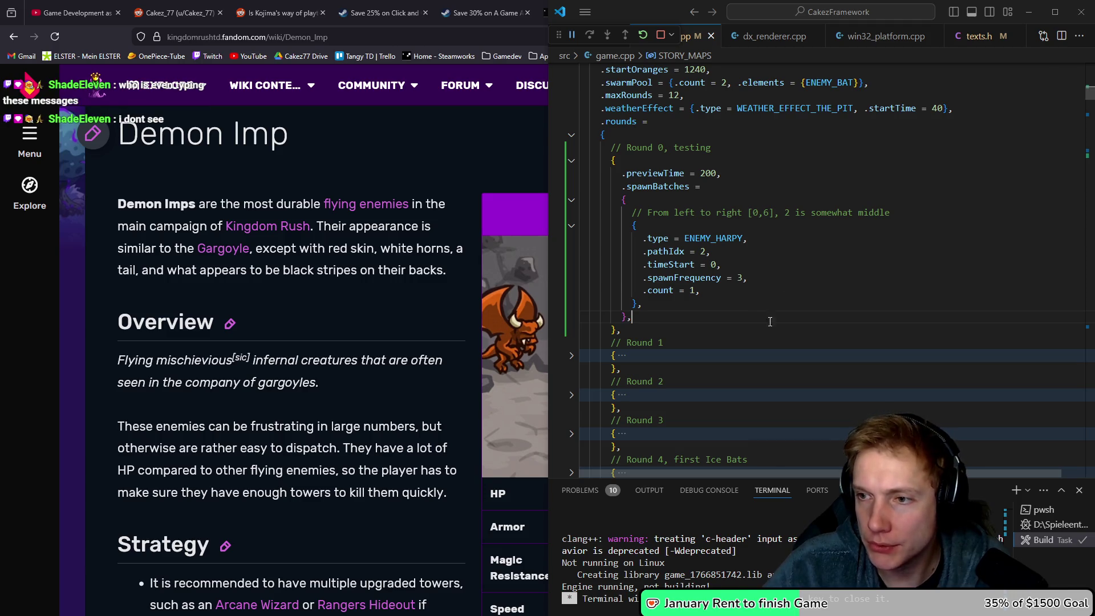
key(alt+Tab)
key(Escape)
key(Escape)
click(621, 485)
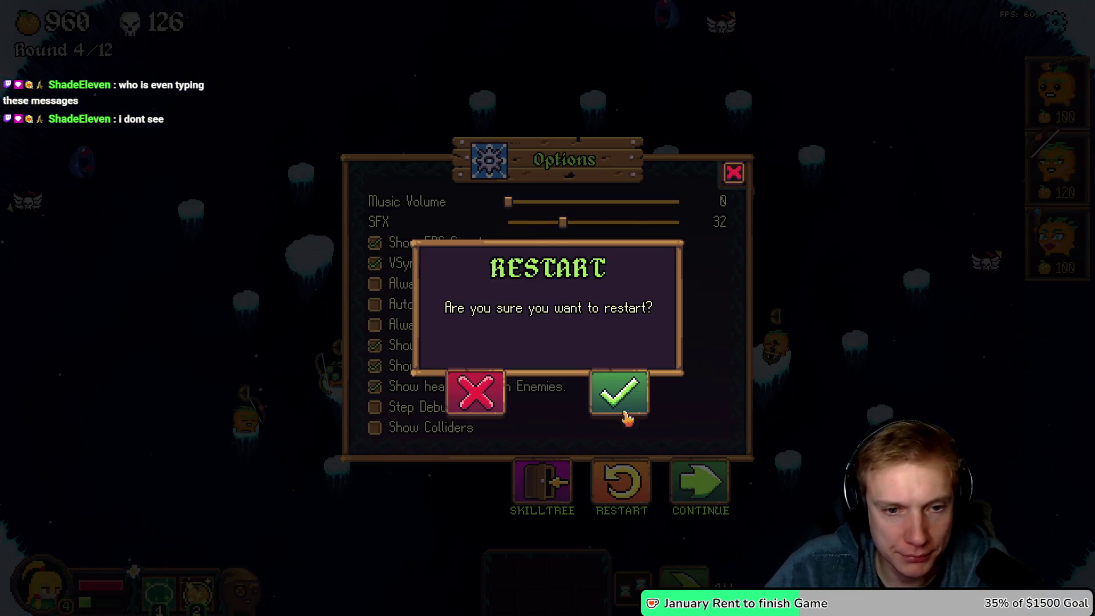
Confirm the game restart and bring game.cpp up beside the running game.
click(623, 413)
mouse_move(447, 28)
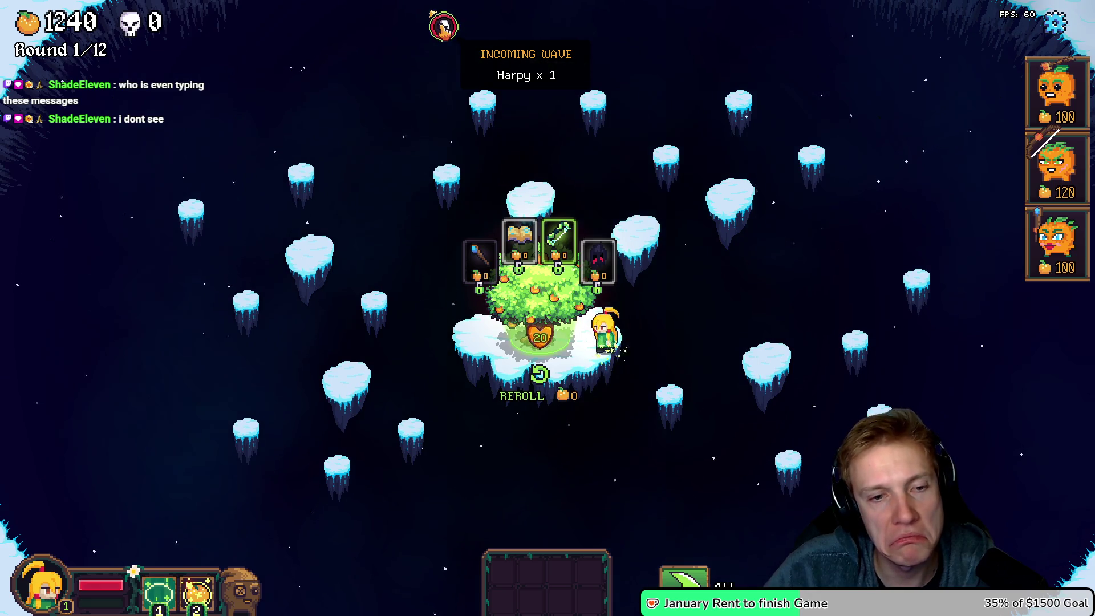
key(alt+Tab)
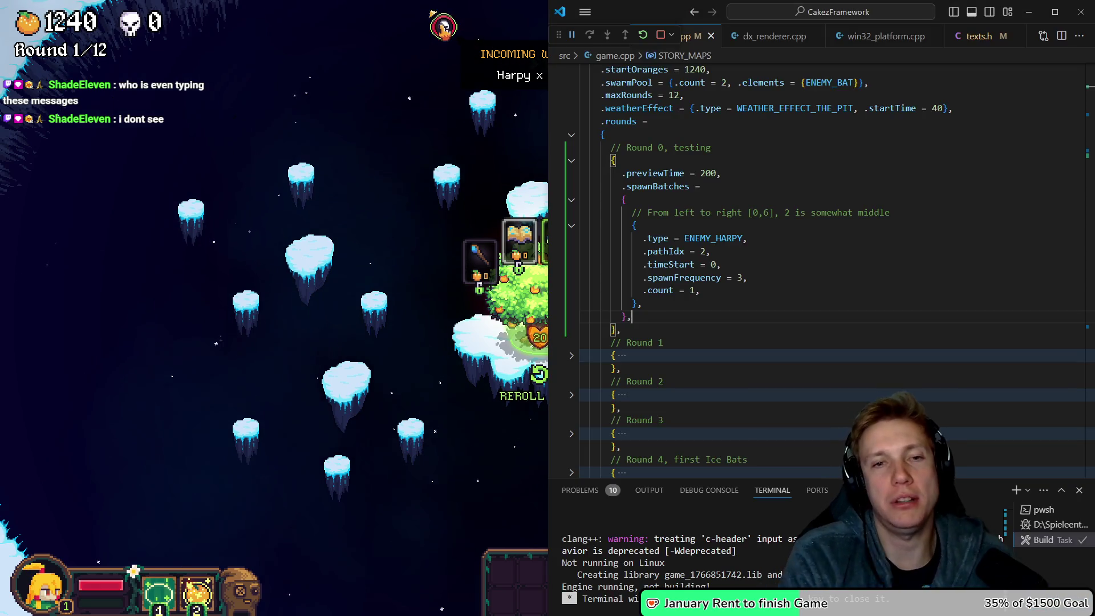
Append '| compo' after COMPONENT_TRANSLUCENT on the Harpy's enemy.components line.
key(Left)
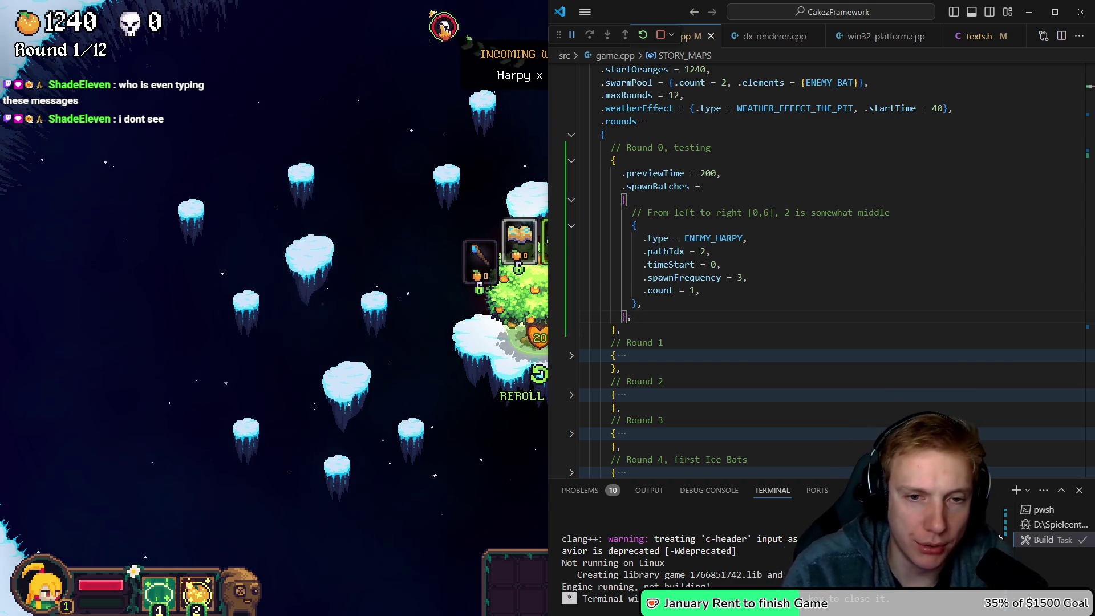
scroll(822, 269, down, 4)
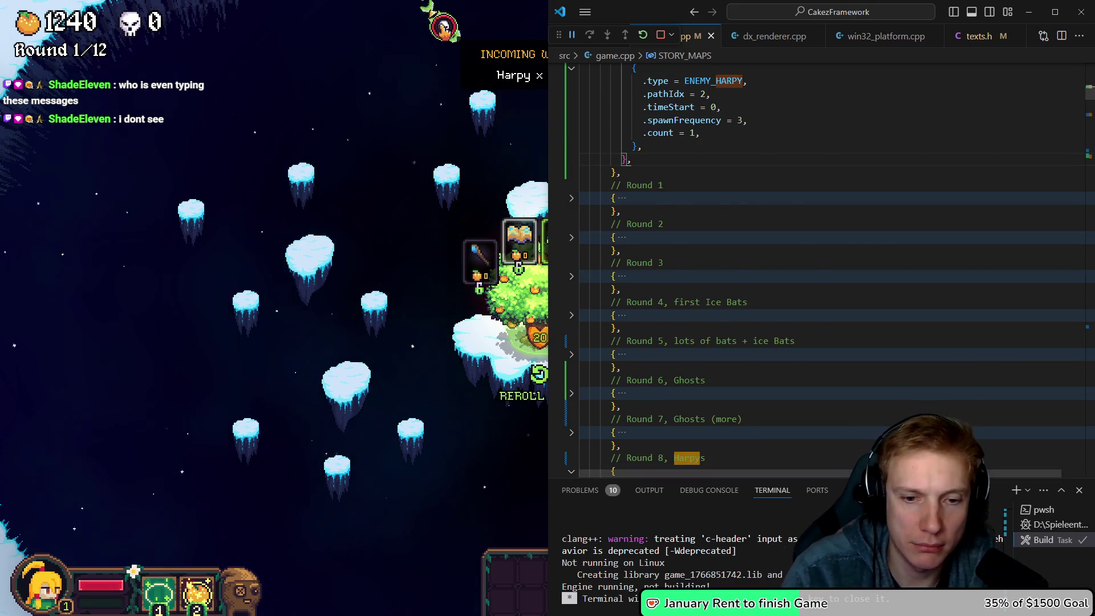
key(alt+Left)
key(Down)
key(Down)
key(Down)
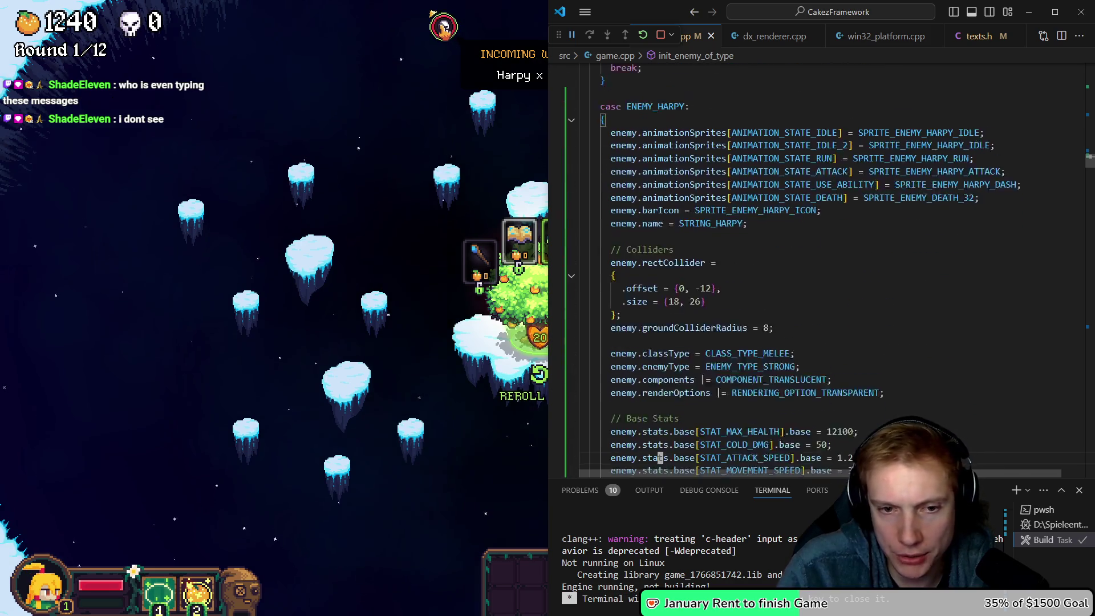
key(Down)
key(Down)
key(Down)
key(Up)
key(Up)
key(Up)
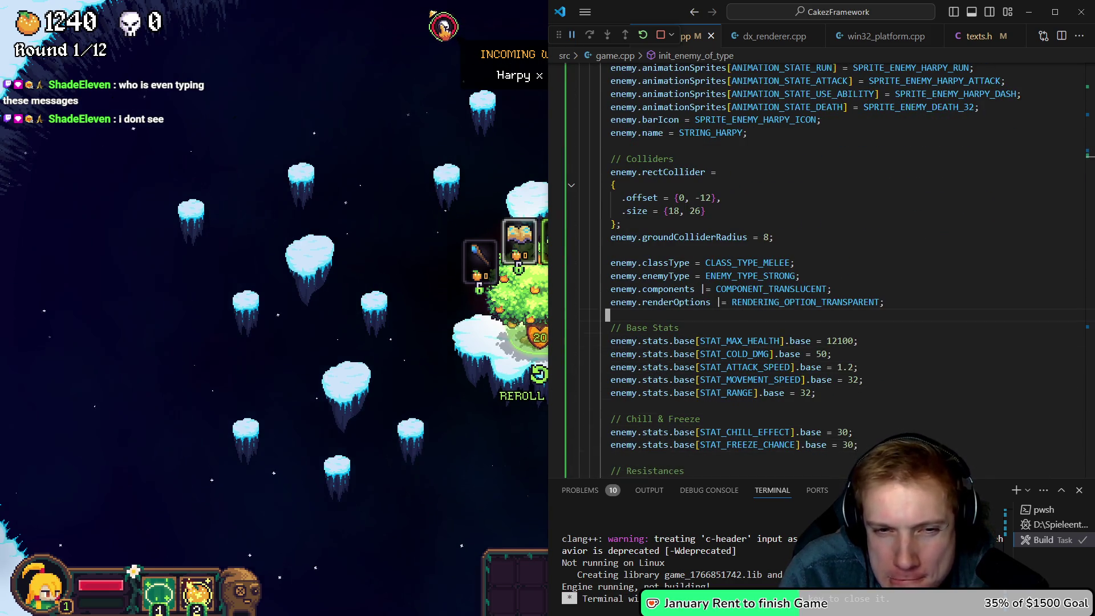
key(Up)
key(ctrl+Right)
key(ctrl+Right)
key(ctrl+Right)
text(| )
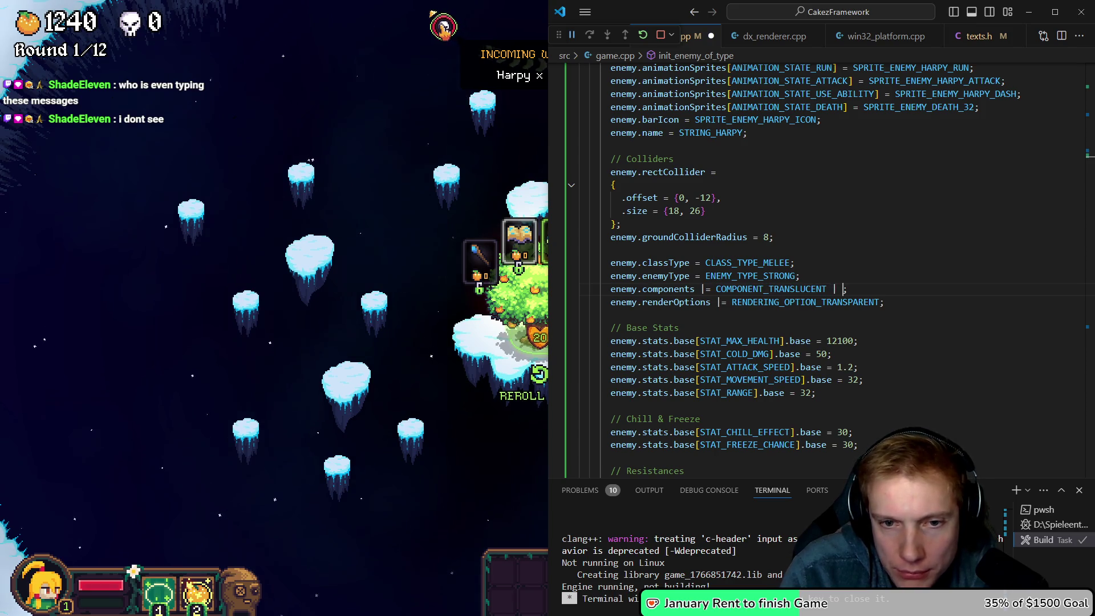
text(compo)
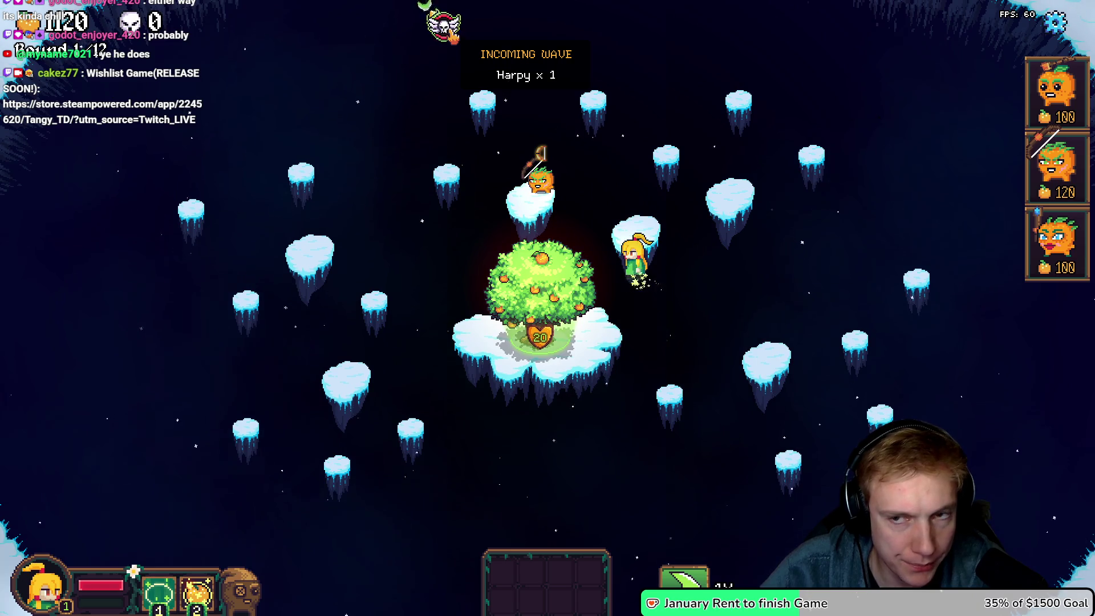
Place a 120-cost archer tower north-east of the tree, pause, and switch to Aseprite.
mouse_move(1058, 165)
mouse_down()
mouse_move(647, 156)
mouse_move(665, 142)
mouse_up()
mouse_move(554, 90)
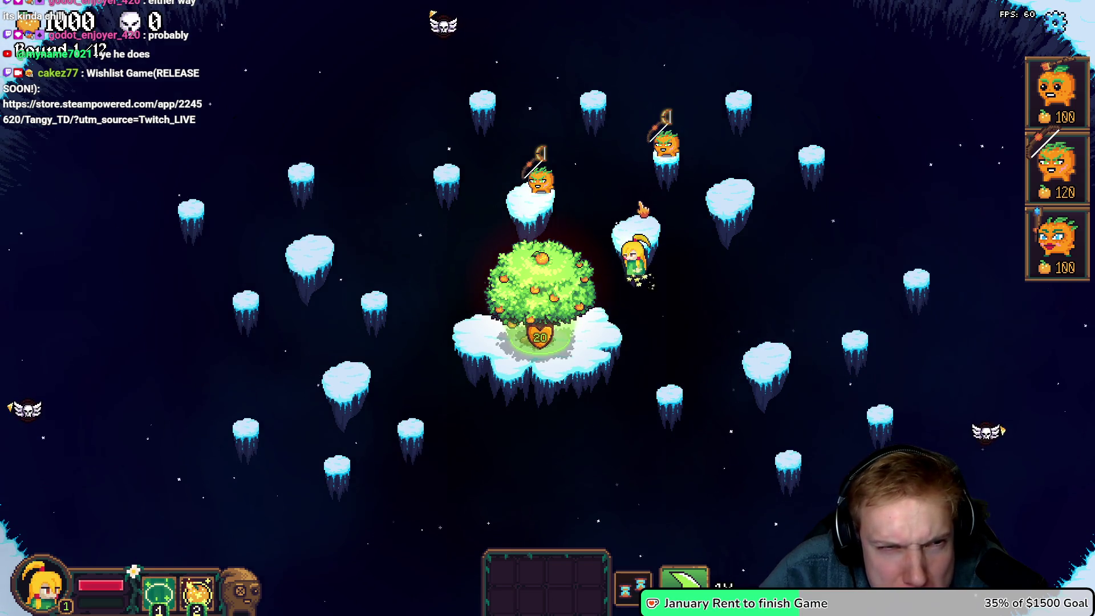
key(Escape)
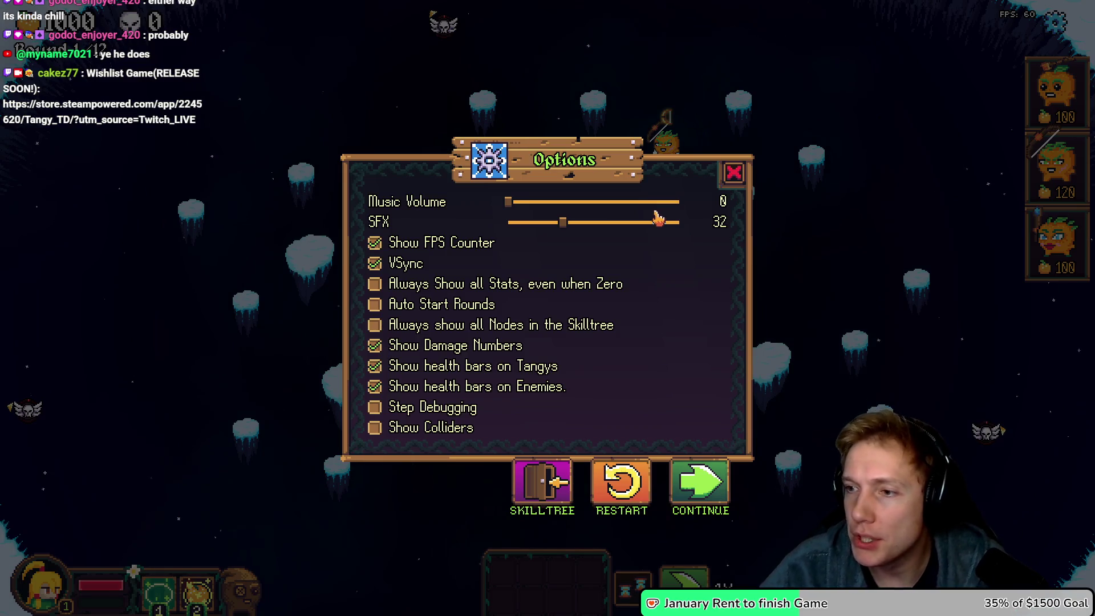
key(alt+Tab)
scroll(540, 190, down, 3)
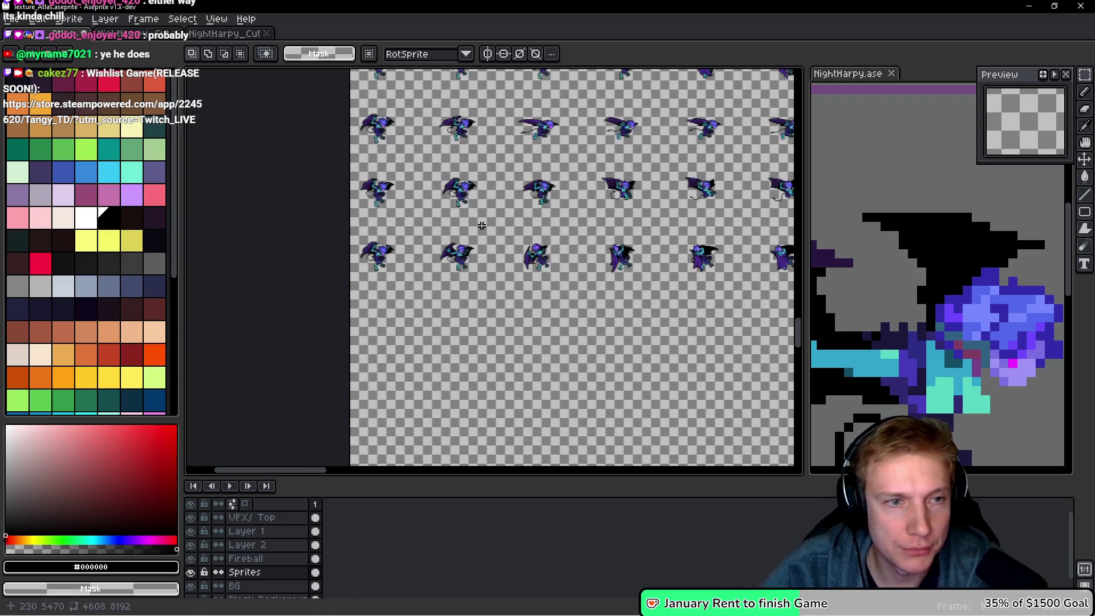
Save Texture_Atlas.aseprite, export it as a sprite sheet, and resume the game.
key(ctrl+s)
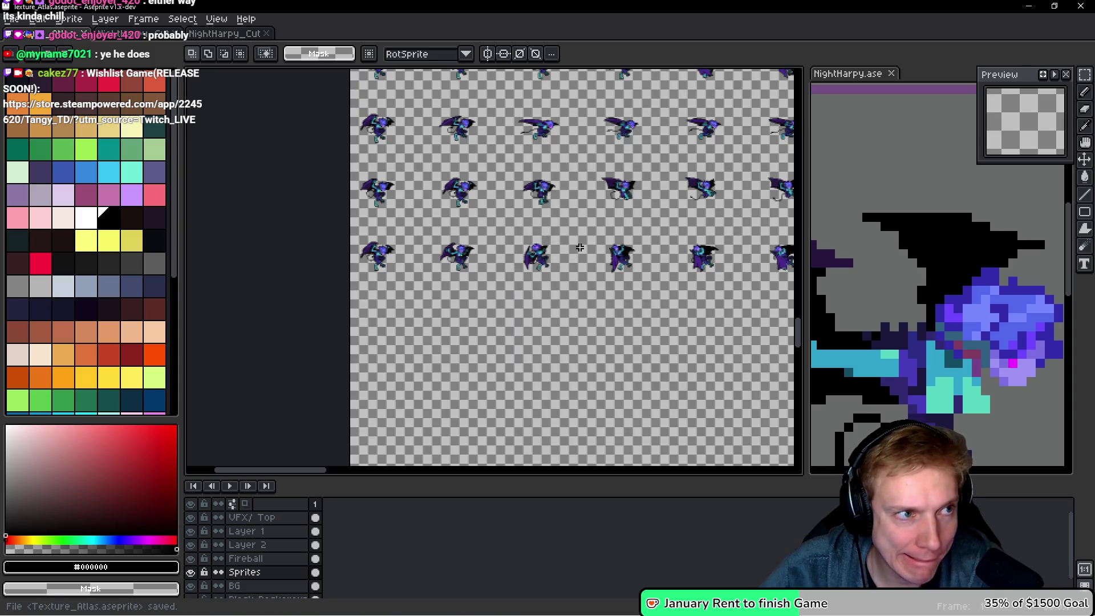
key(ctrl+e)
click(870, 260)
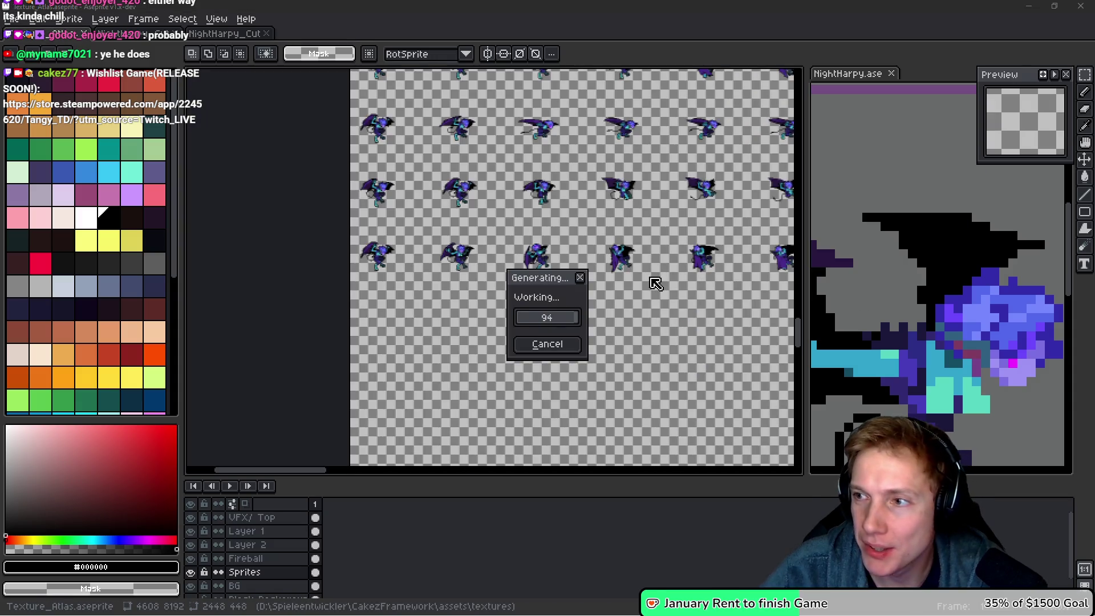
key(alt+Tab)
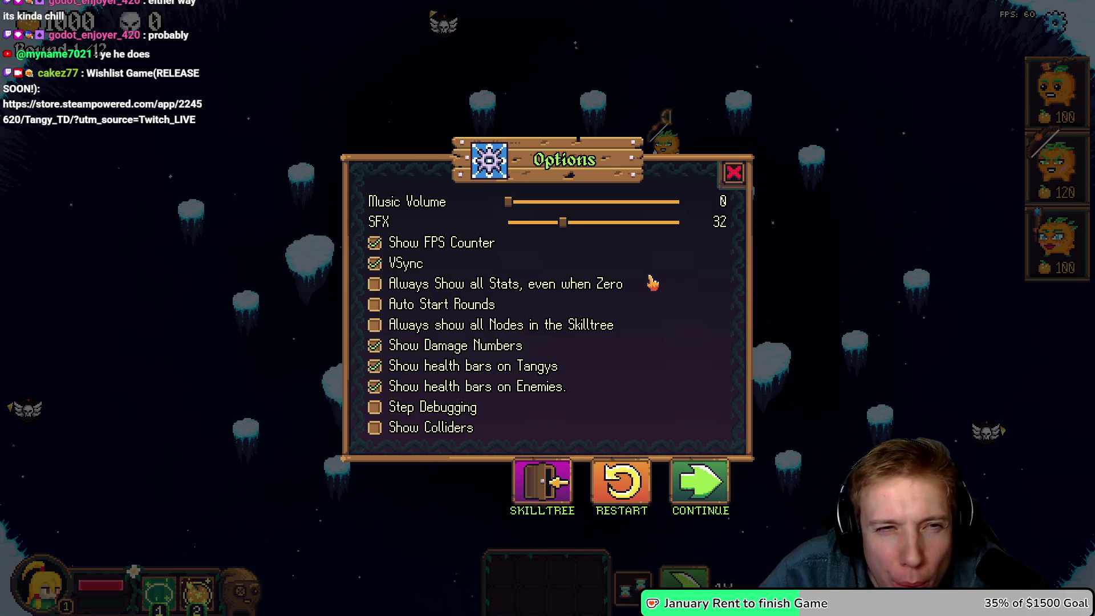
key(Escape)
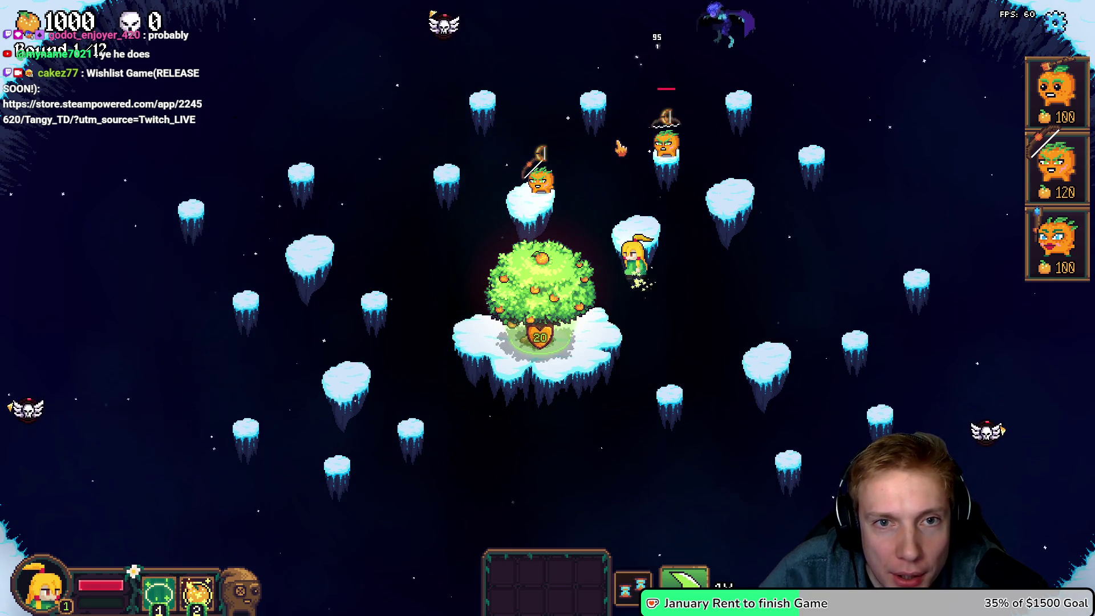
Pause the game after the Harpy spawns and open NightHarpy_Cut in Aseprite.
key(Escape)
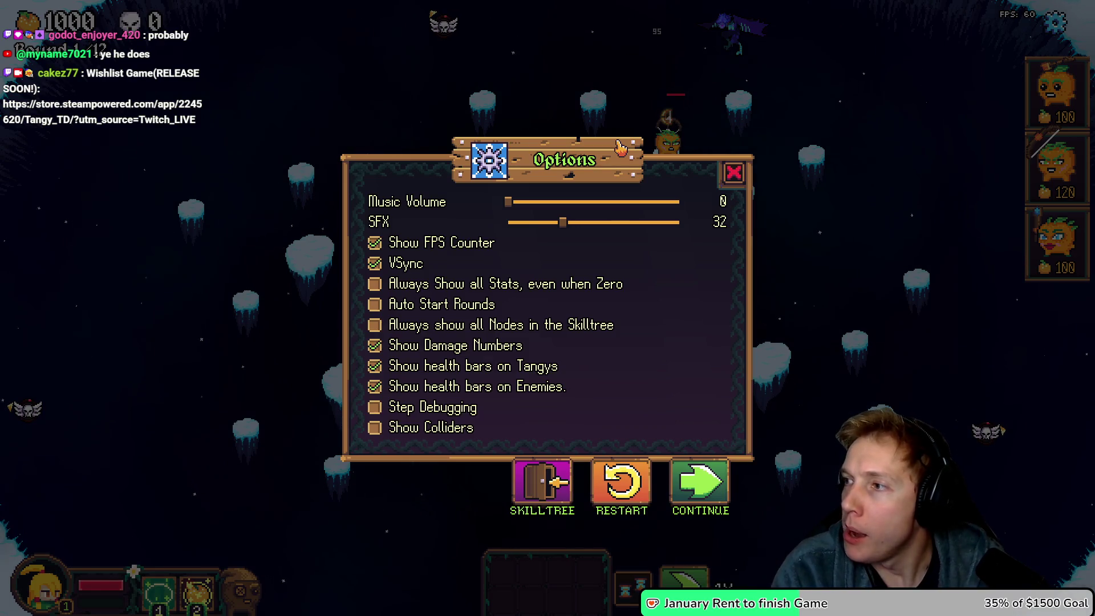
key(alt+Tab)
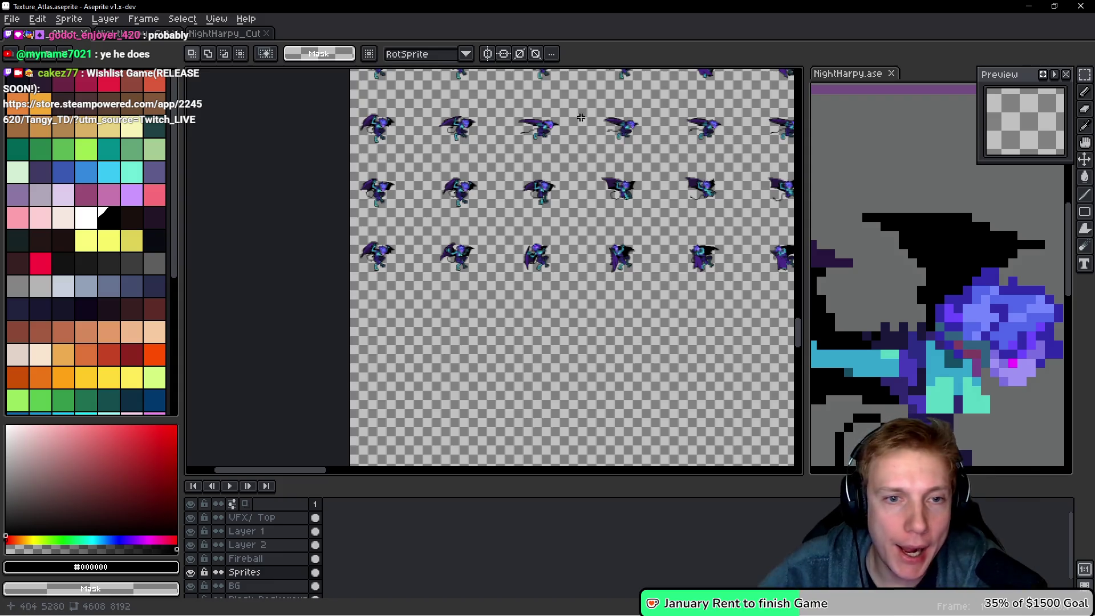
click(234, 35)
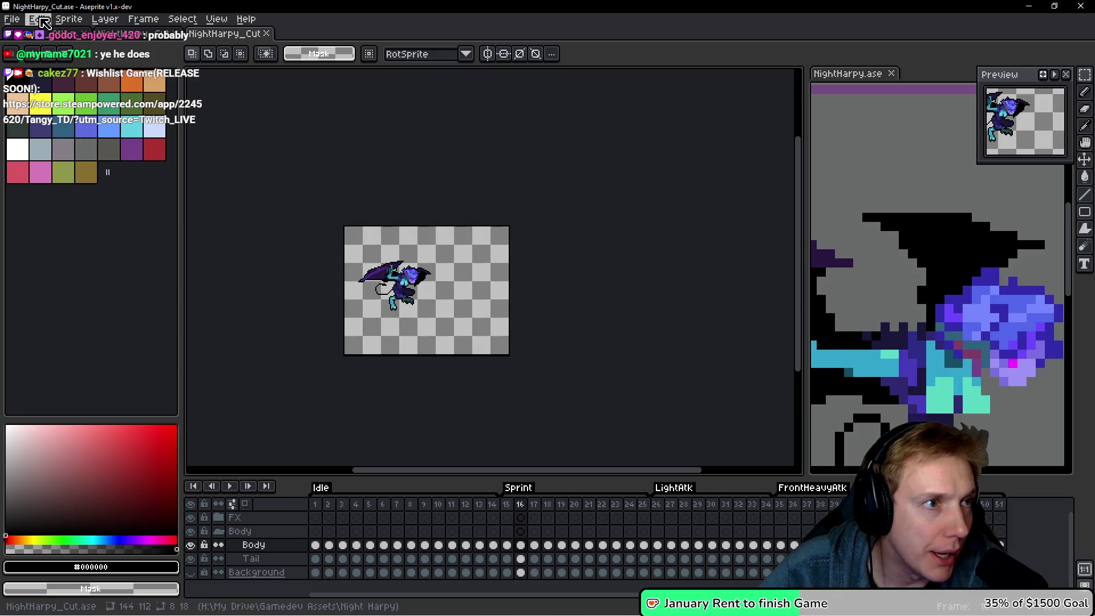
Flip the NightHarpy_Cut canvas horizontally.
click(72, 20)
mouse_move(108, 113)
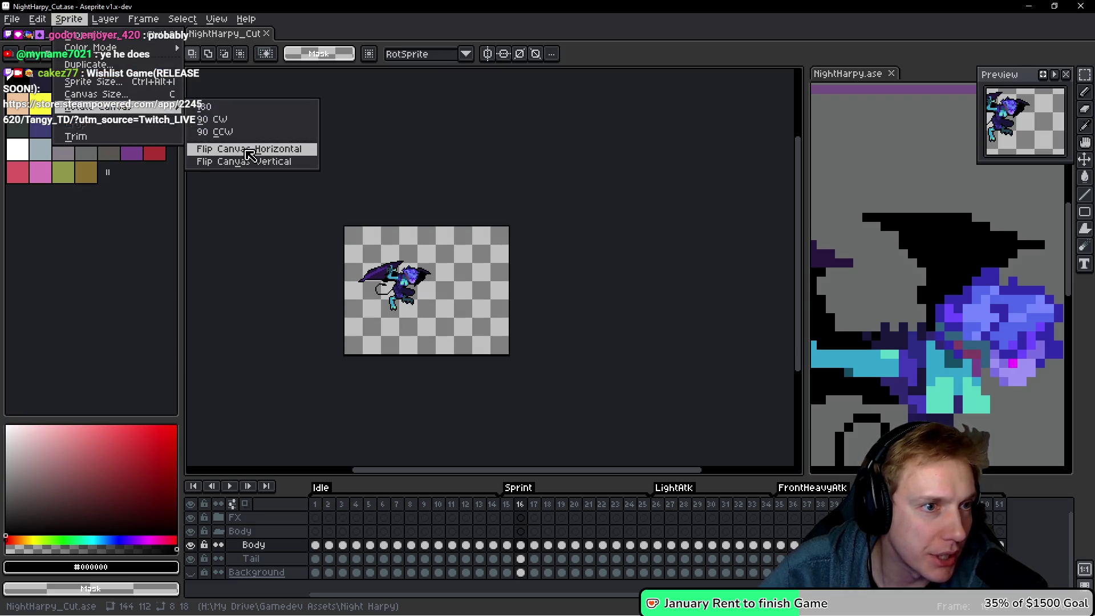
click(263, 150)
drag(369, 171, 418, 170)
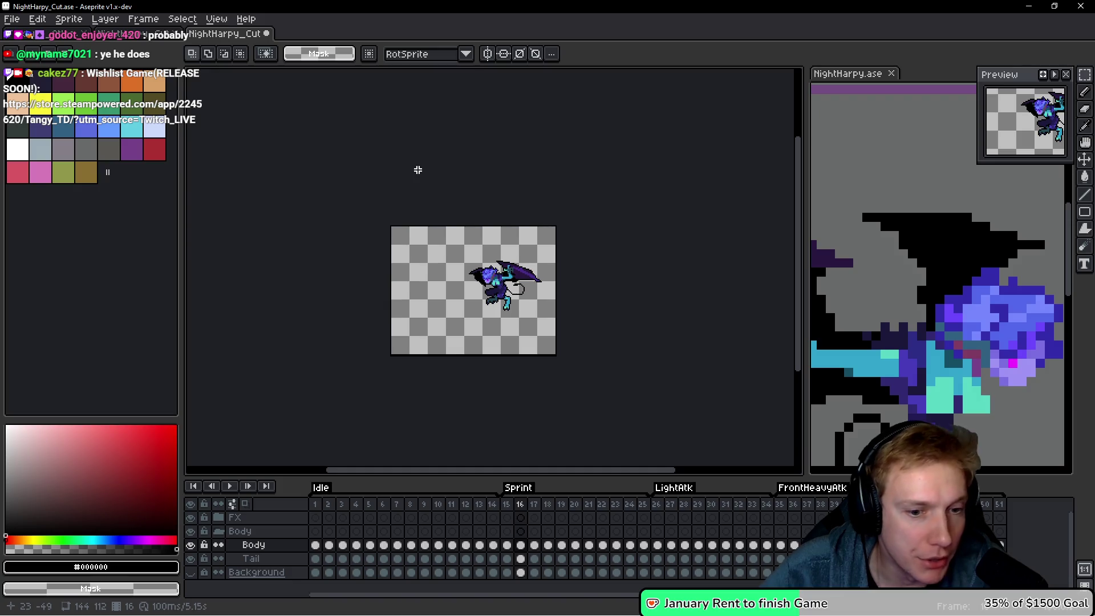
Save the flipped harpy animation and export it as a sprite sheet.
key(ctrl+s)
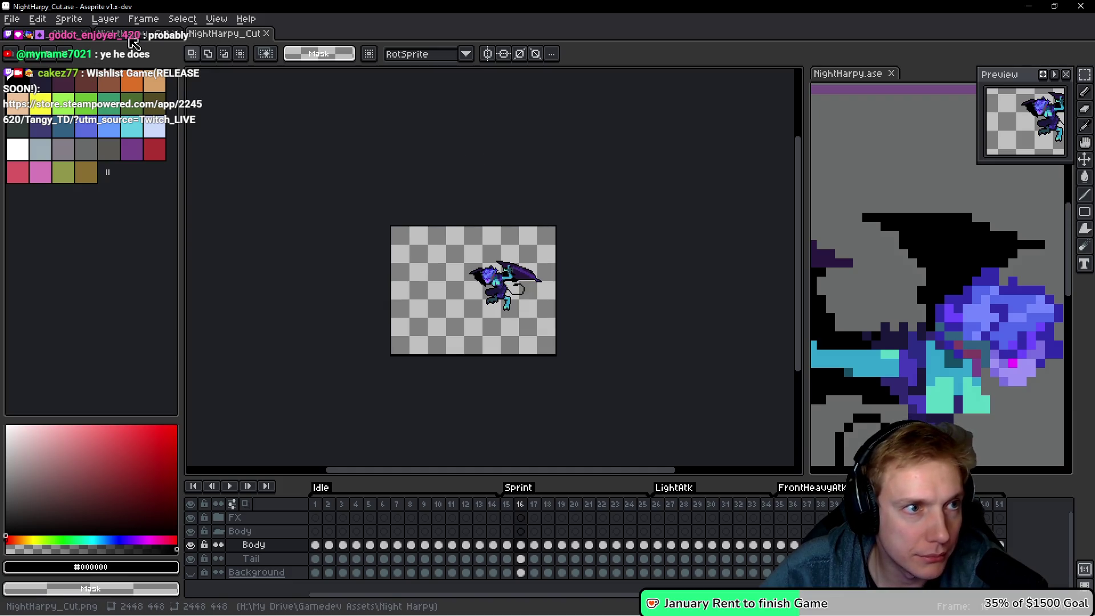
key(ctrl+e)
click(869, 261)
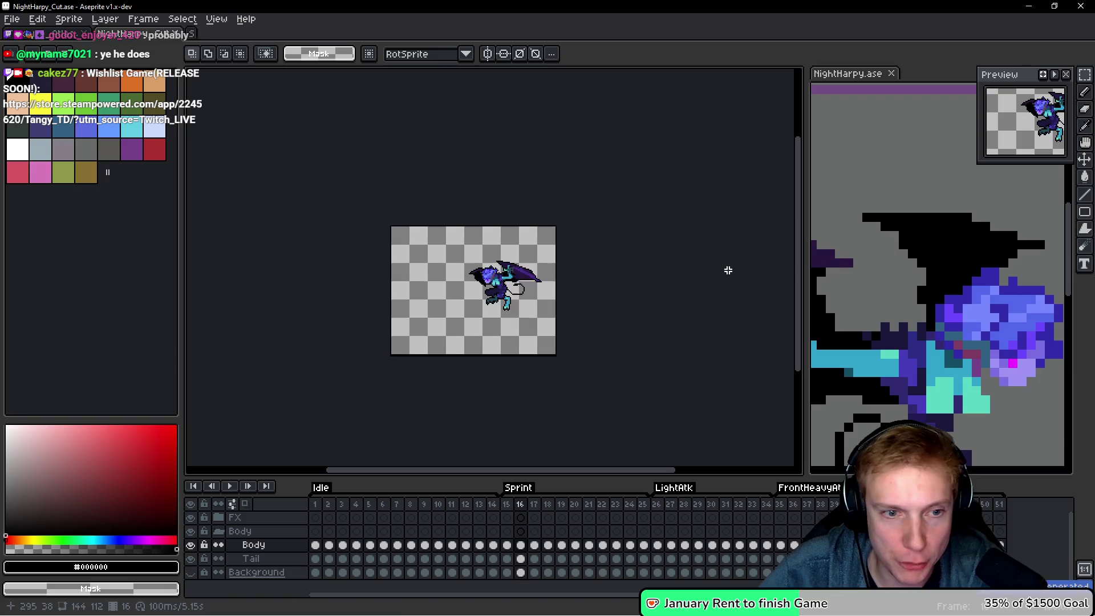
Open the exported NightHarpy_Cut.png from the recent files.
click(12, 19)
mouse_move(56, 62)
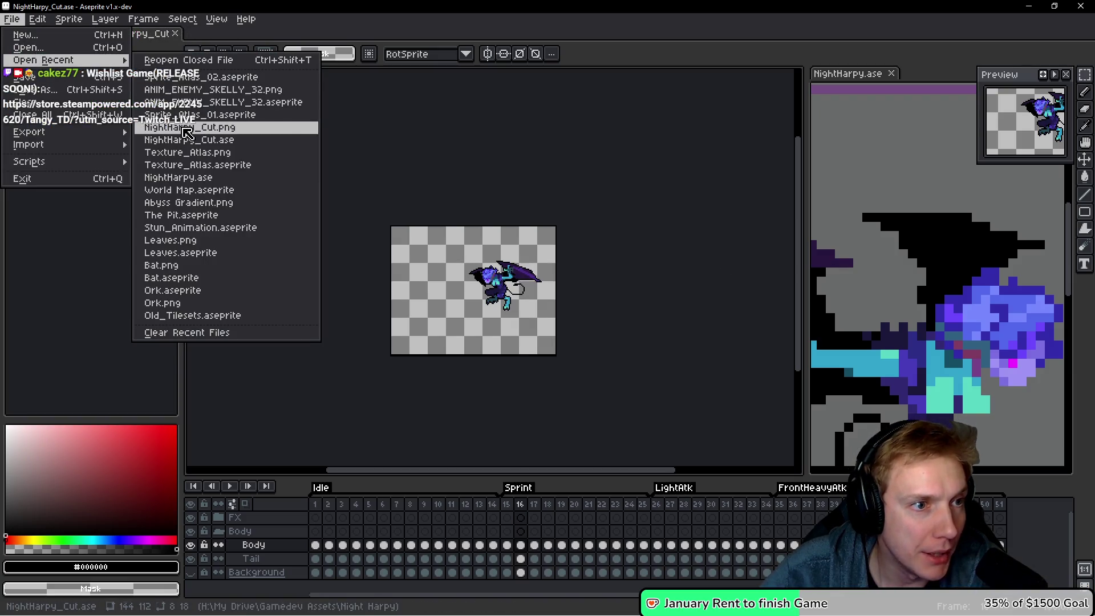
click(187, 132)
scroll(530, 222, down, 4)
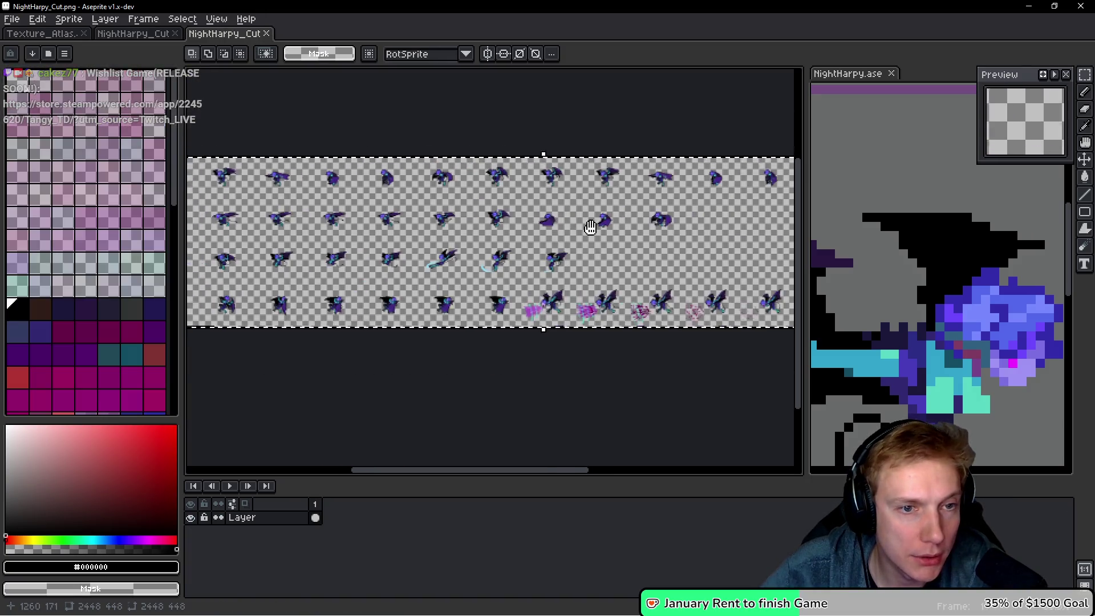
In the texture atlas, clear the old harpy sprites and paste the new harpies into the harpy rows.
click(57, 34)
scroll(376, 228, up, 3)
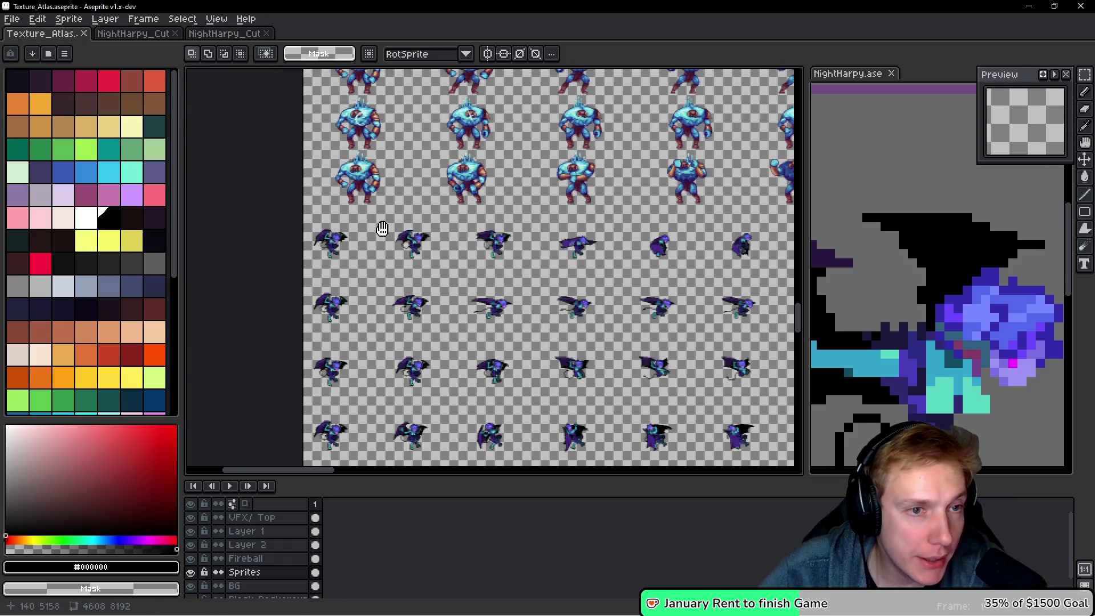
scroll(320, 234, up, 3)
scroll(300, 163, up, 2)
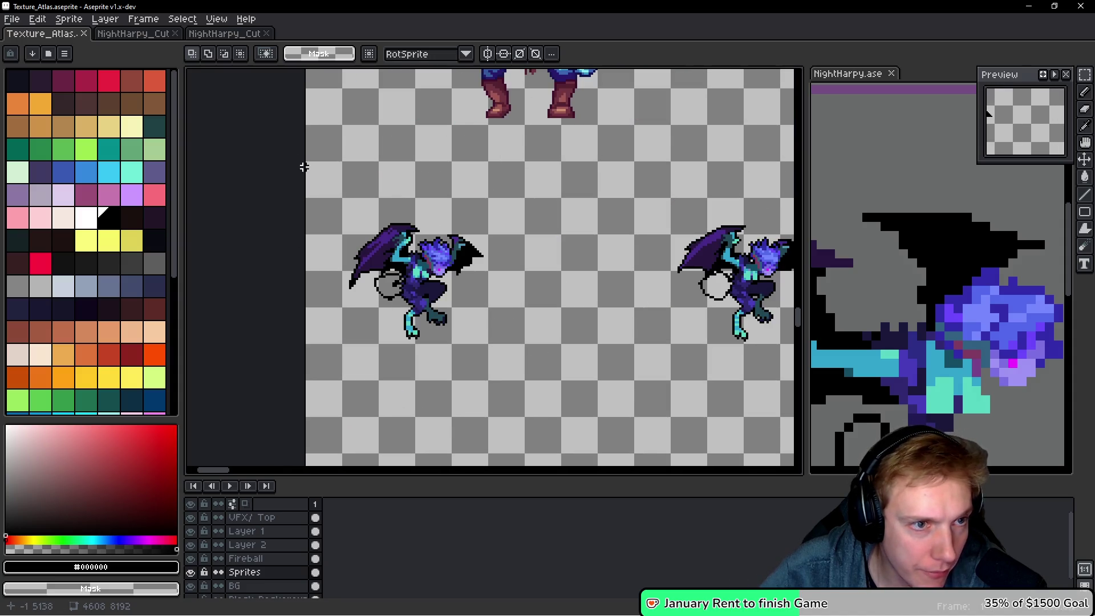
scroll(305, 163, down, 1)
key(ctrl+shift+d)
key(Delete)
scroll(443, 213, down, 1)
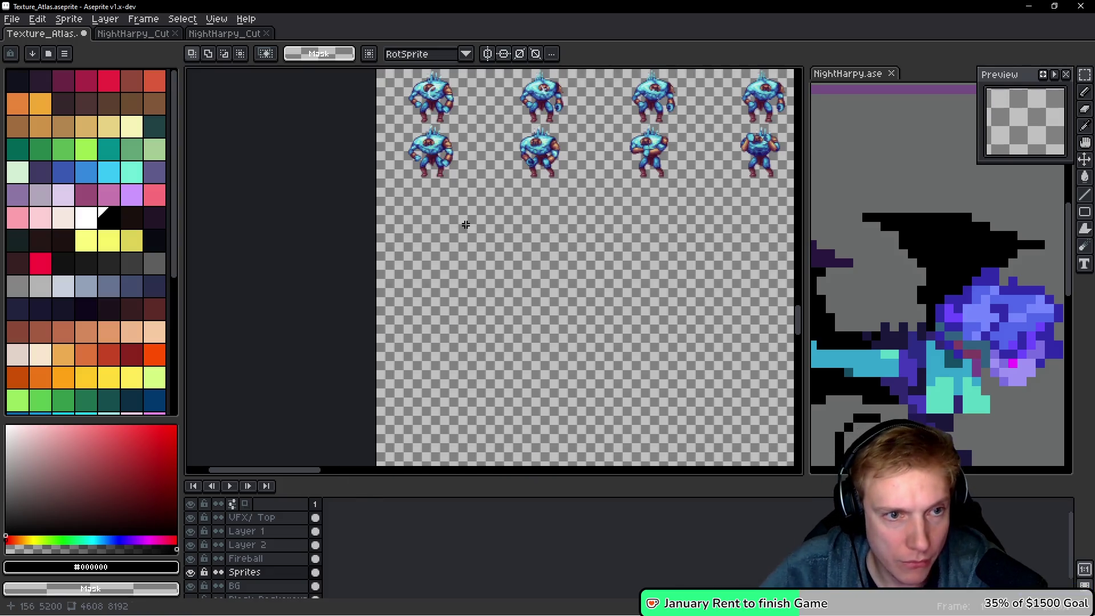
key(ctrl+v)
mouse_move(355, 211)
mouse_down()
mouse_move(422, 262)
mouse_move(486, 247)
mouse_move(516, 254)
mouse_up()
mouse_move(447, 229)
mouse_down()
mouse_move(488, 220)
mouse_move(209, 237)
mouse_up()
Nudge the harpy sprite block 3 px left and down and save the atlas.
scroll(244, 245, down, 2)
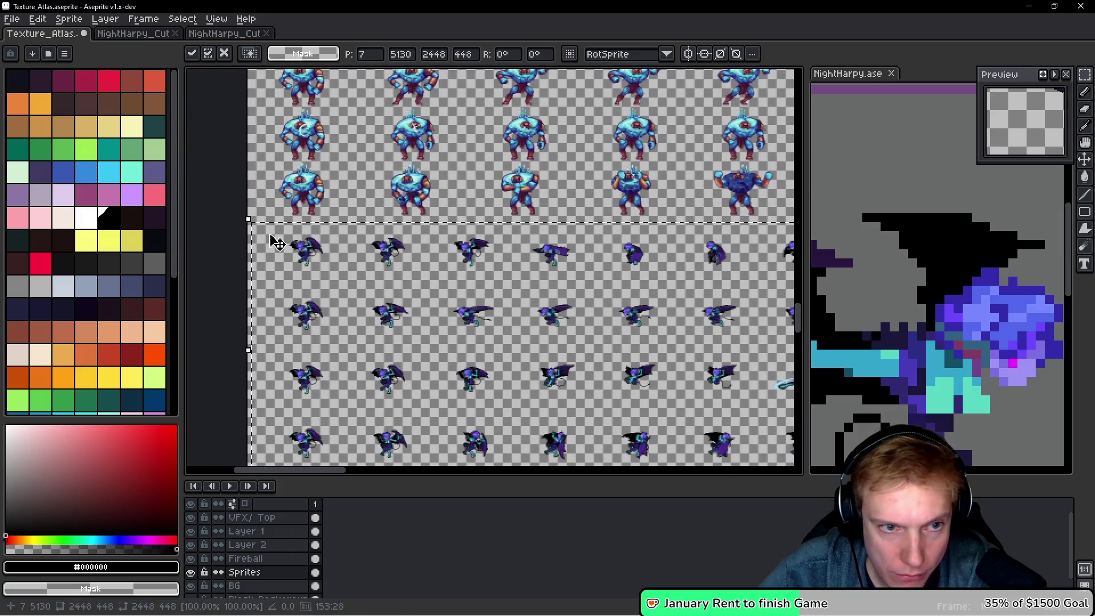
scroll(444, 230, up, 4)
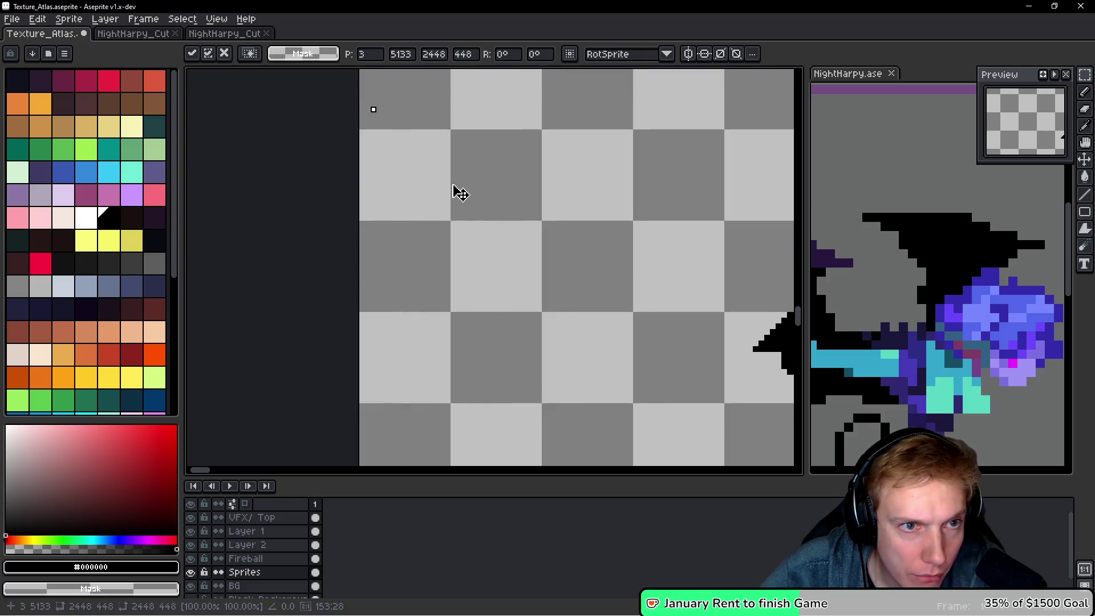
drag(459, 193, 443, 210)
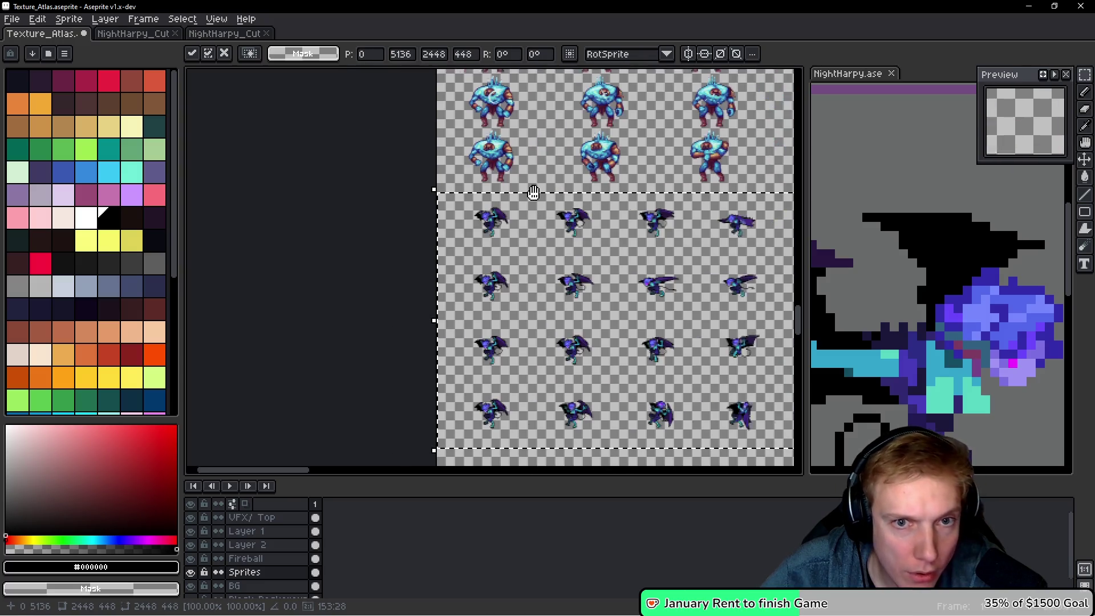
scroll(533, 193, right, 10)
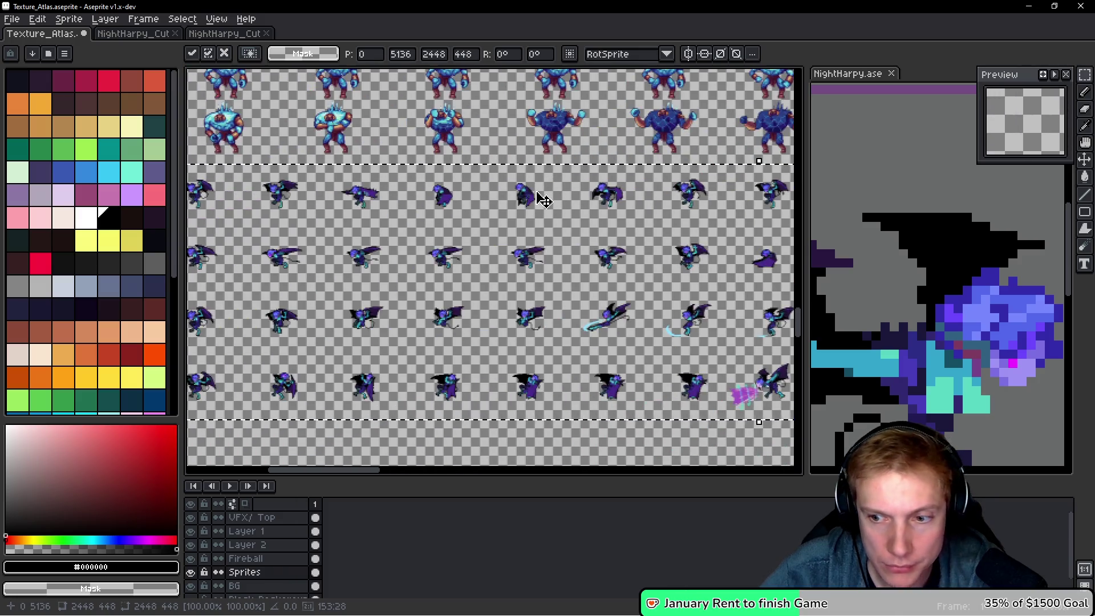
key(ctrl+s)
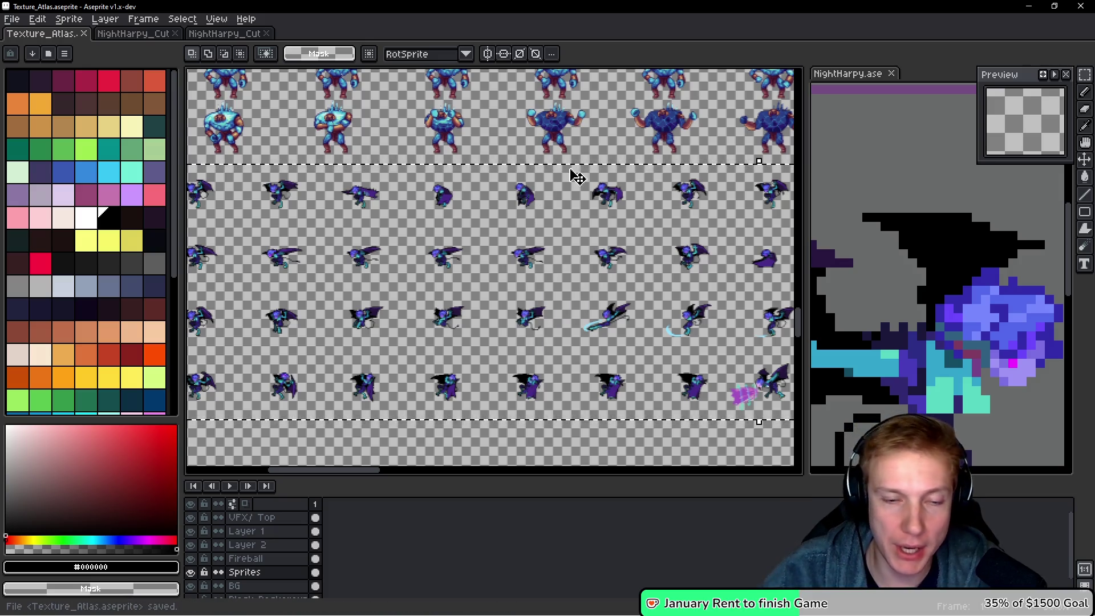
Re-export Texture_Atlas.aseprite as a sprite sheet.
mouse_move(495, 181)
mouse_down()
mouse_move(492, 232)
mouse_move(729, 220)
mouse_up()
mouse_move(293, 252)
mouse_down()
mouse_move(596, 224)
mouse_move(563, 241)
mouse_up()
scroll(517, 345, up, 4)
scroll(518, 345, down, 4)
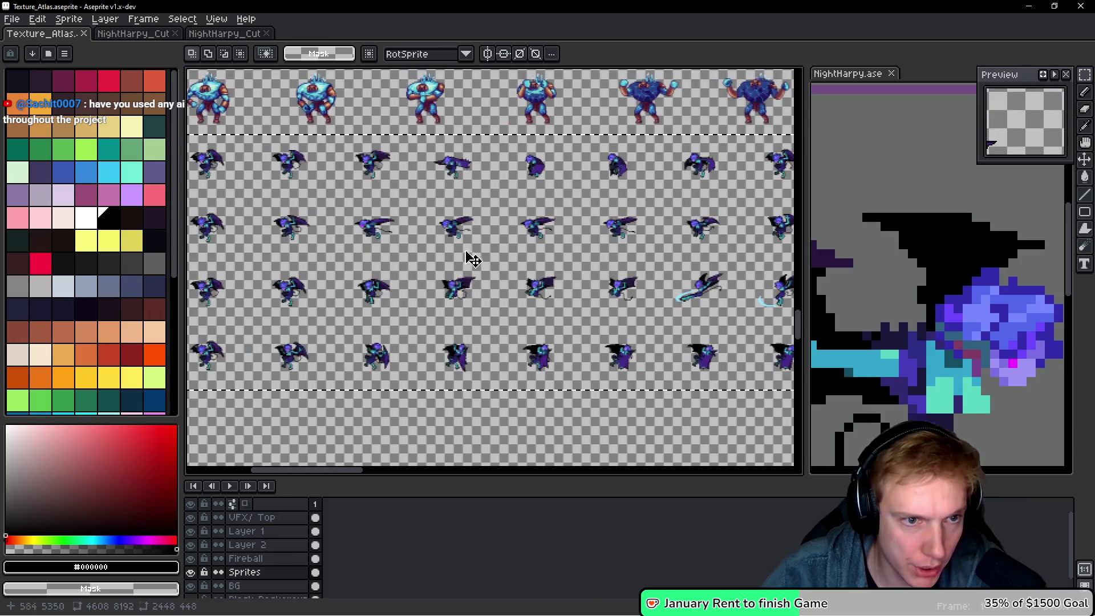
scroll(521, 268, up, 1)
key(ctrl+e)
click(867, 260)
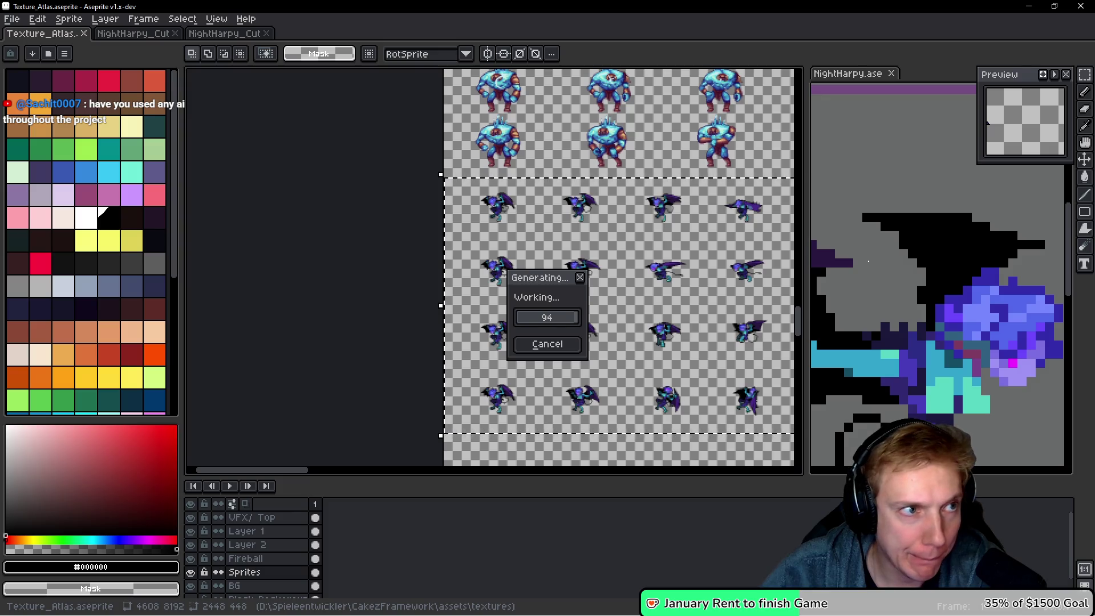
key(alt+Tab)
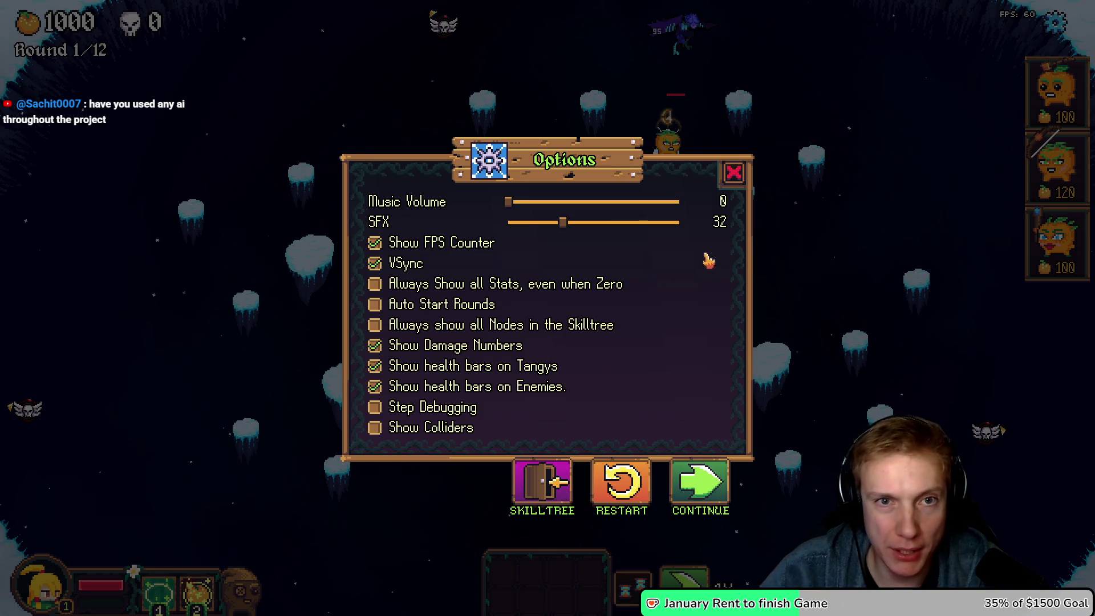
Turn on Show Colliders in the Tangy TD Options panel and resume the game.
click(739, 176)
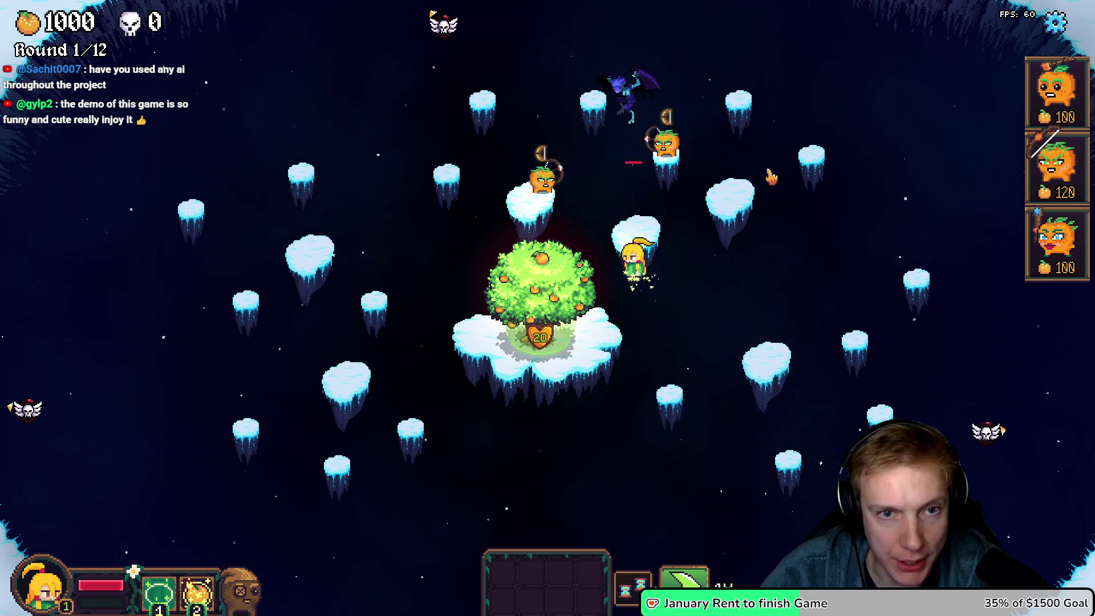
key(Escape)
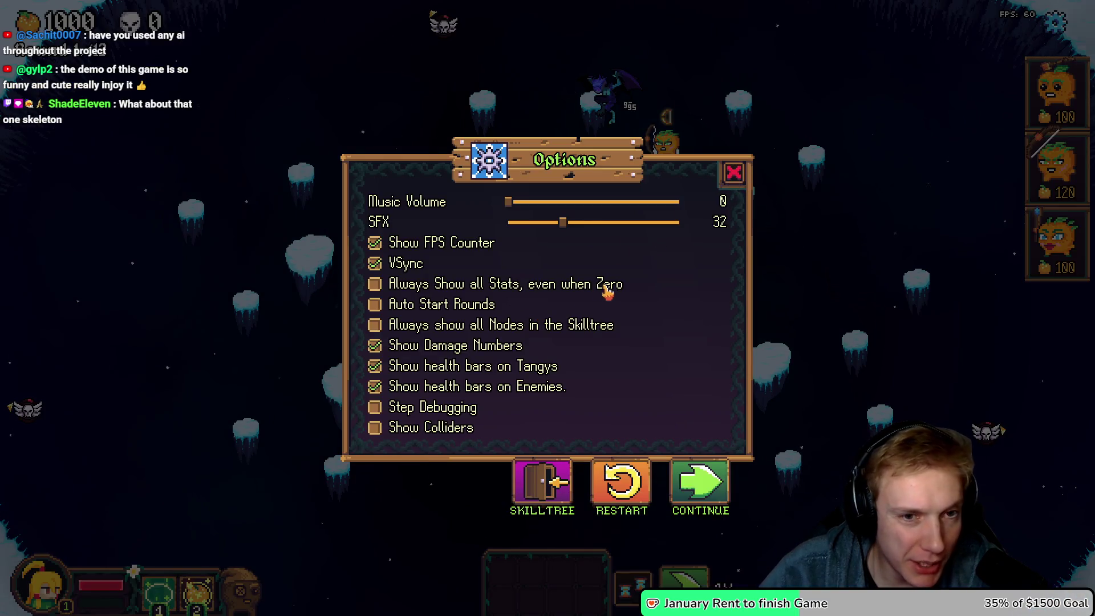
click(376, 429)
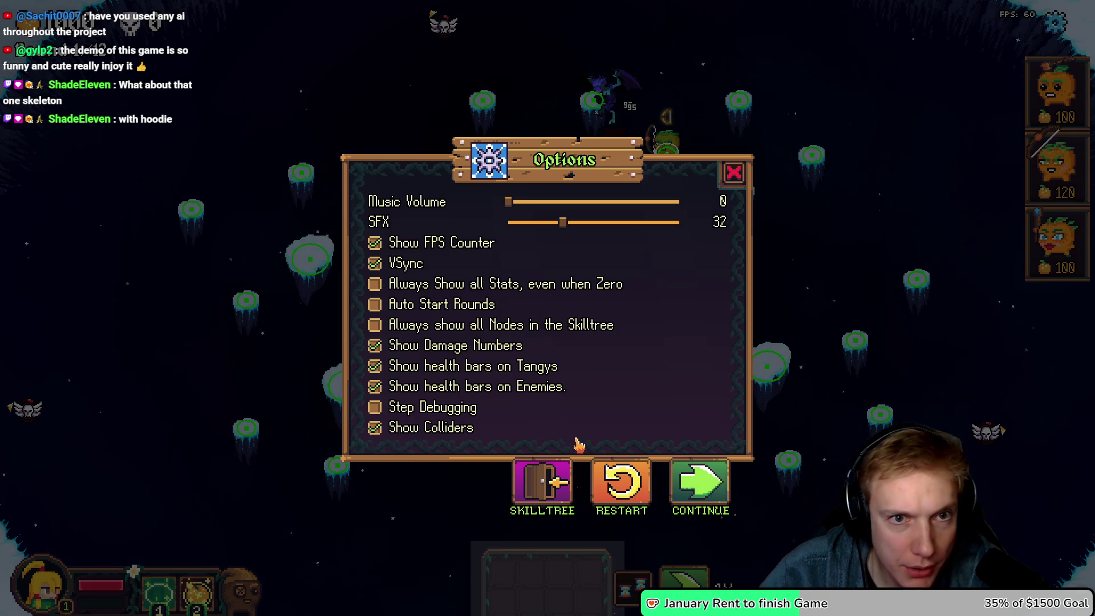
click(693, 492)
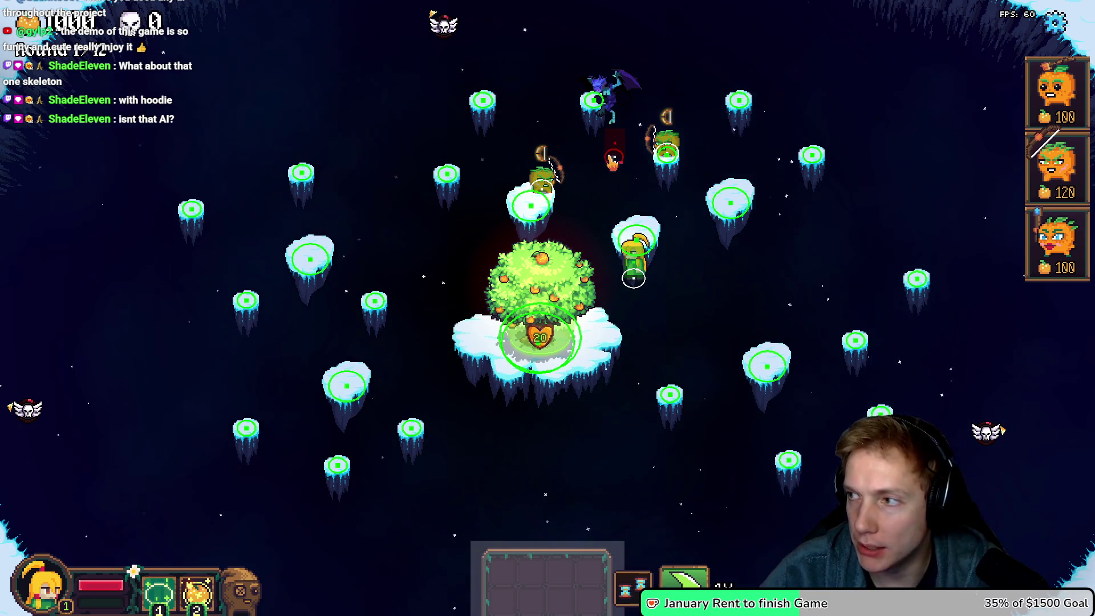
key(alt+Tab)
key(ctrl+Tab)
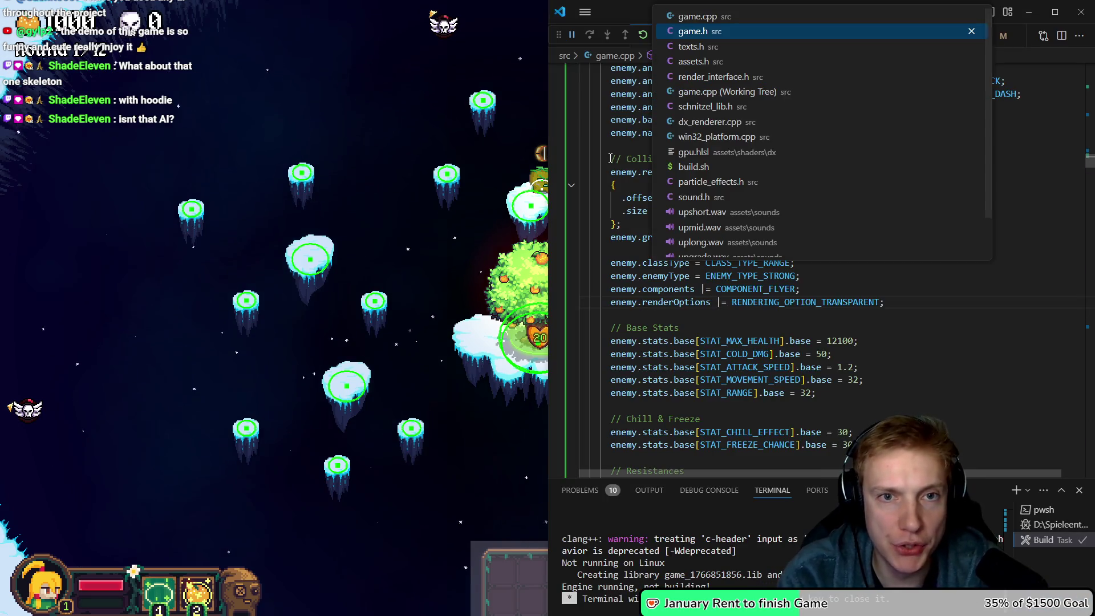
In assets.h, go to the HARPY sprite entries and select the minus sign of the -18 pivot y offset.
key(ctrl+Tab)
key(ctrl+Tab)
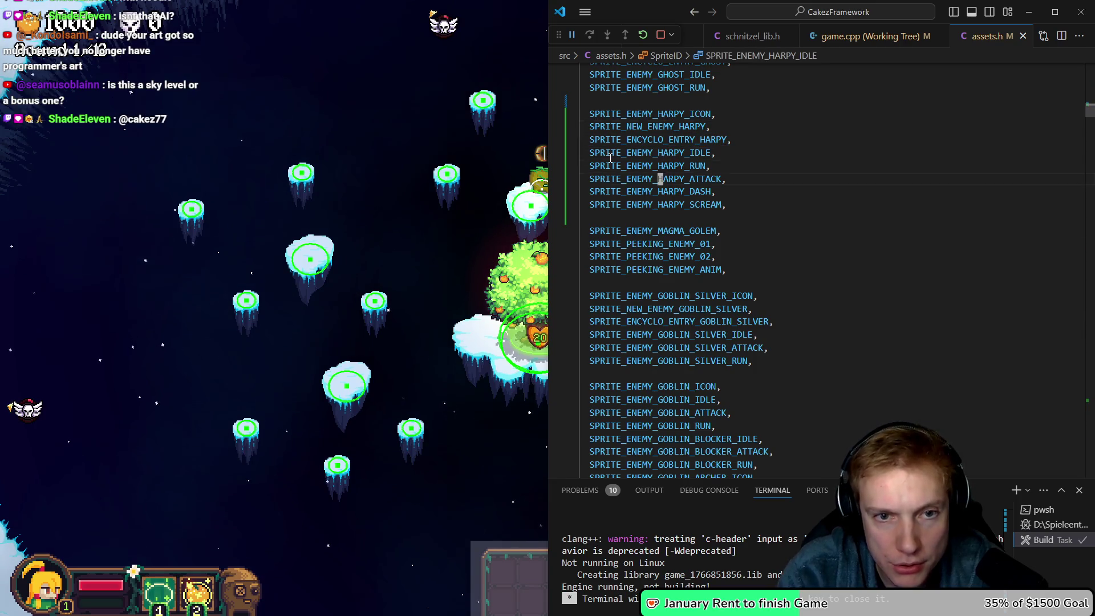
key(ctrl+d)
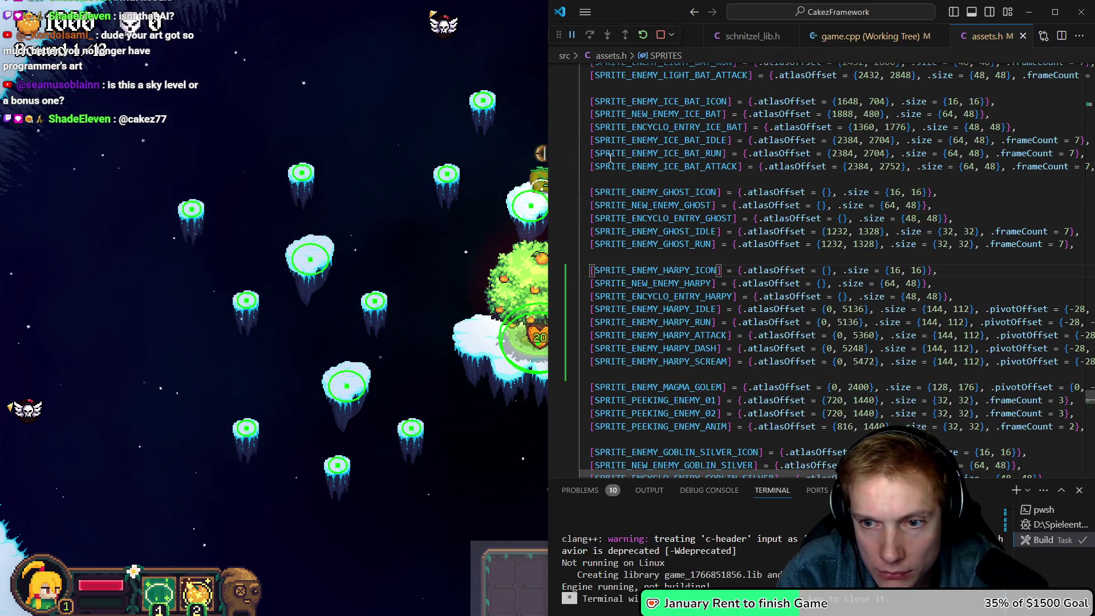
key(End)
key(ctrl+Left)
key(ctrl+Left)
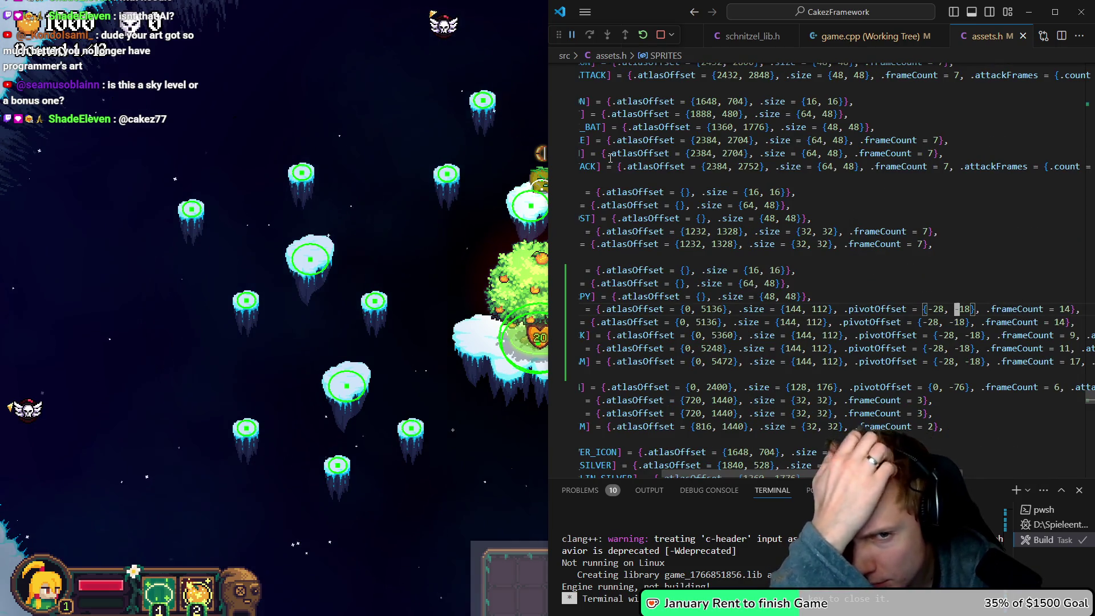
key(ctrl+Left)
key(shift+Left)
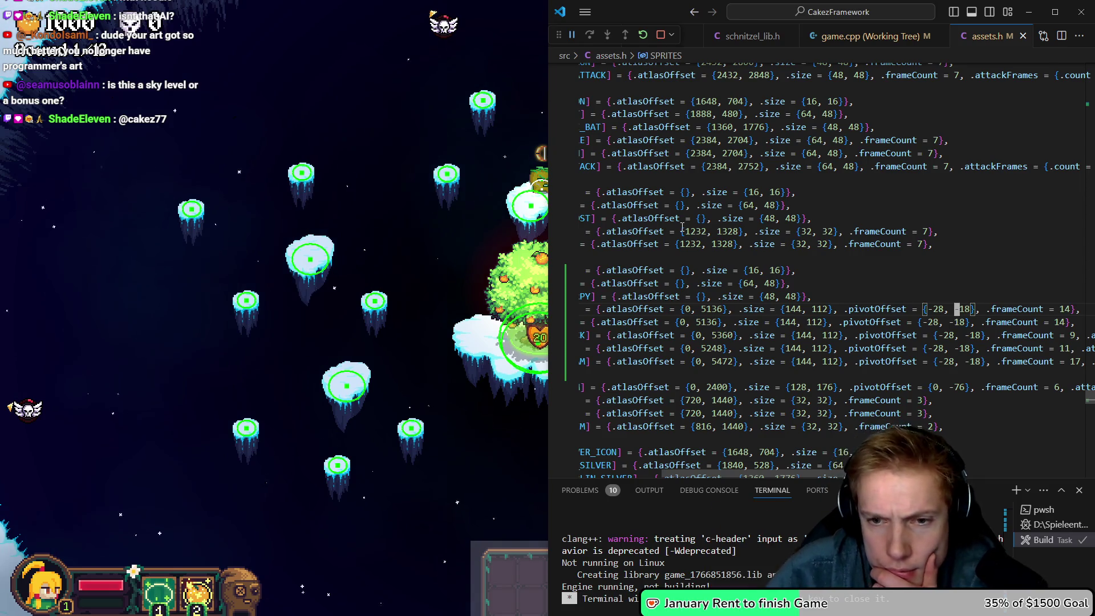
key(shift+Left)
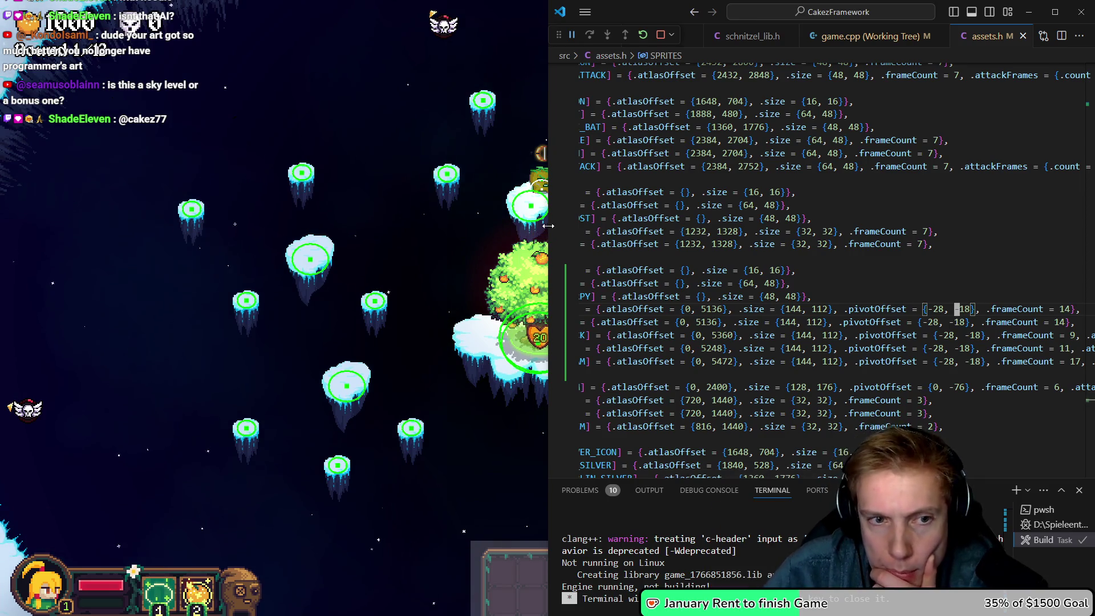
mouse_move(550, 226)
mouse_down()
mouse_move(502, 225)
mouse_move(734, 216)
mouse_move(586, 214)
mouse_up()
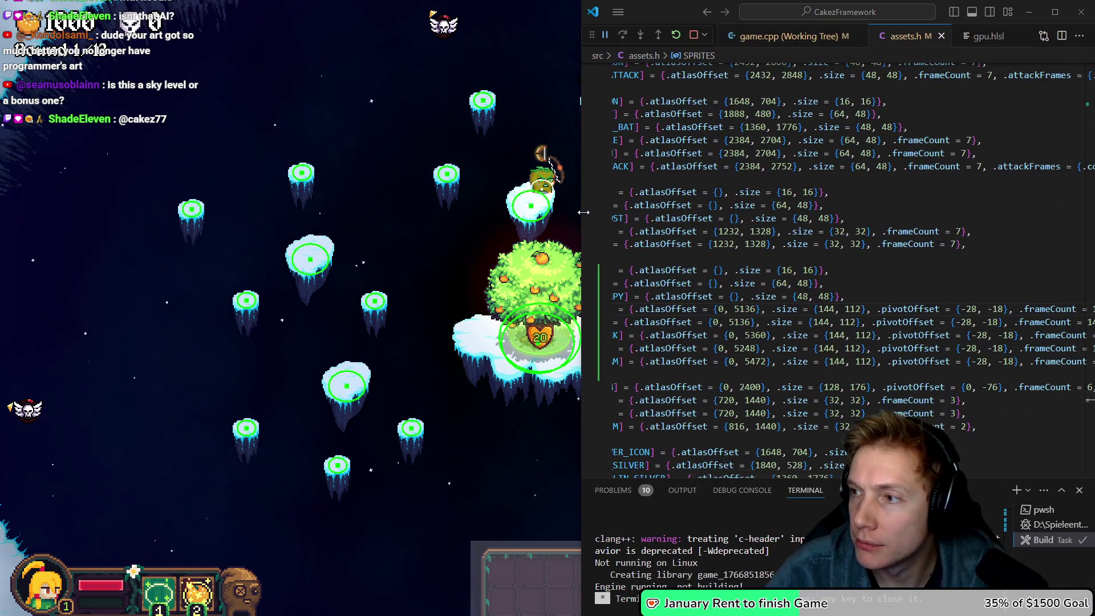
key(alt+Tab)
scroll(502, 210, up, 2)
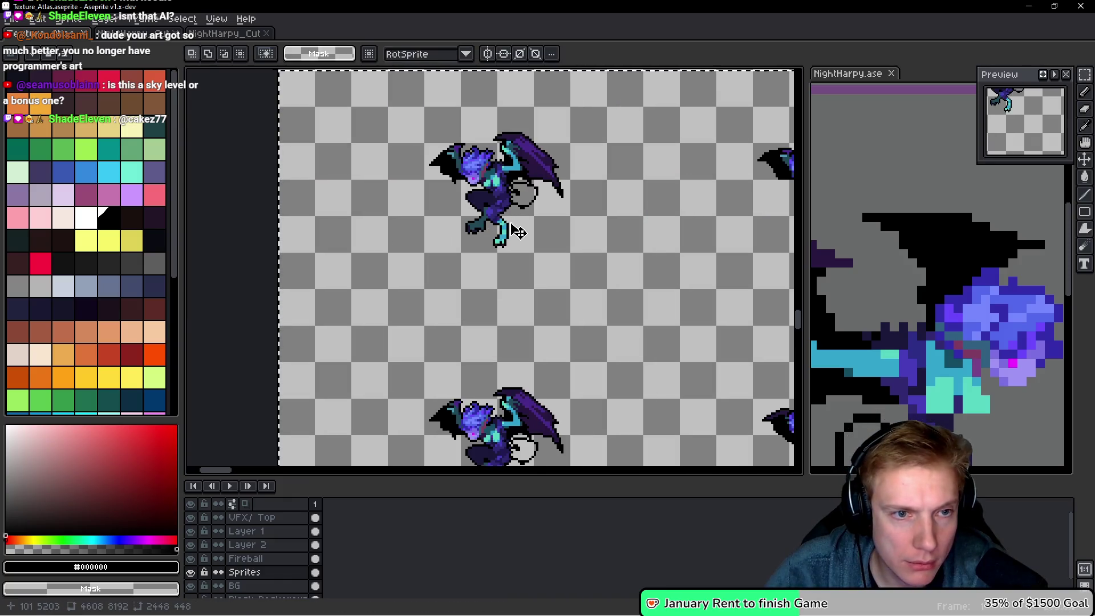
Scroll through the harpy sprites in the atlas to inspect them.
scroll(524, 227, down, 2)
mouse_move(526, 224)
mouse_down()
mouse_move(386, 203)
mouse_move(460, 209)
mouse_up()
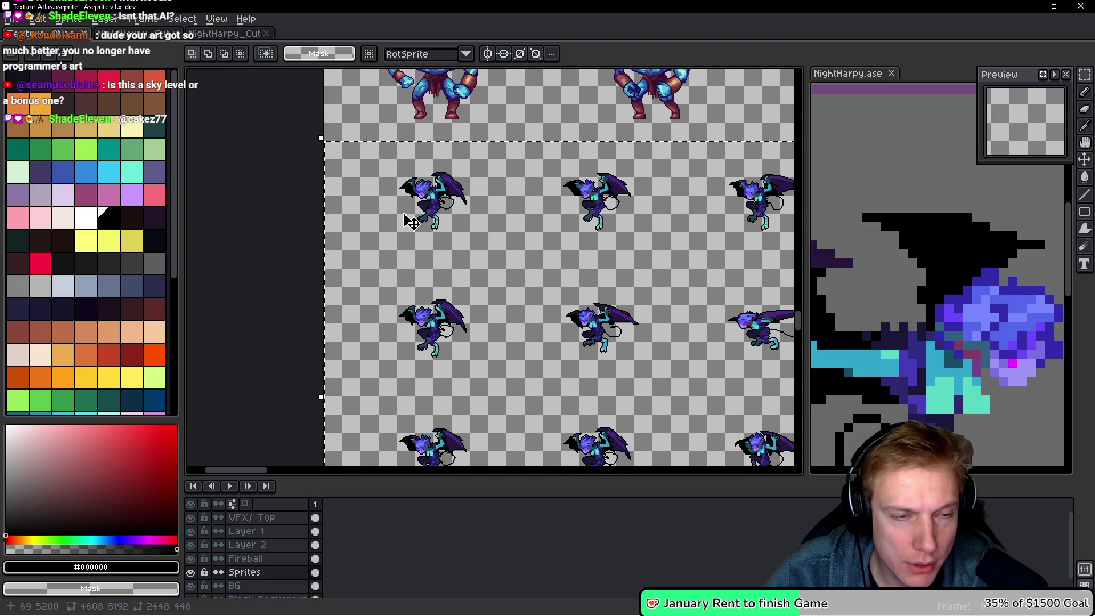
scroll(433, 219, up, 1)
Change each Harpy pivot offset in assets.h from {-28, -18} to {-28, -8}, then save and rebuild.
key(alt+Tab)
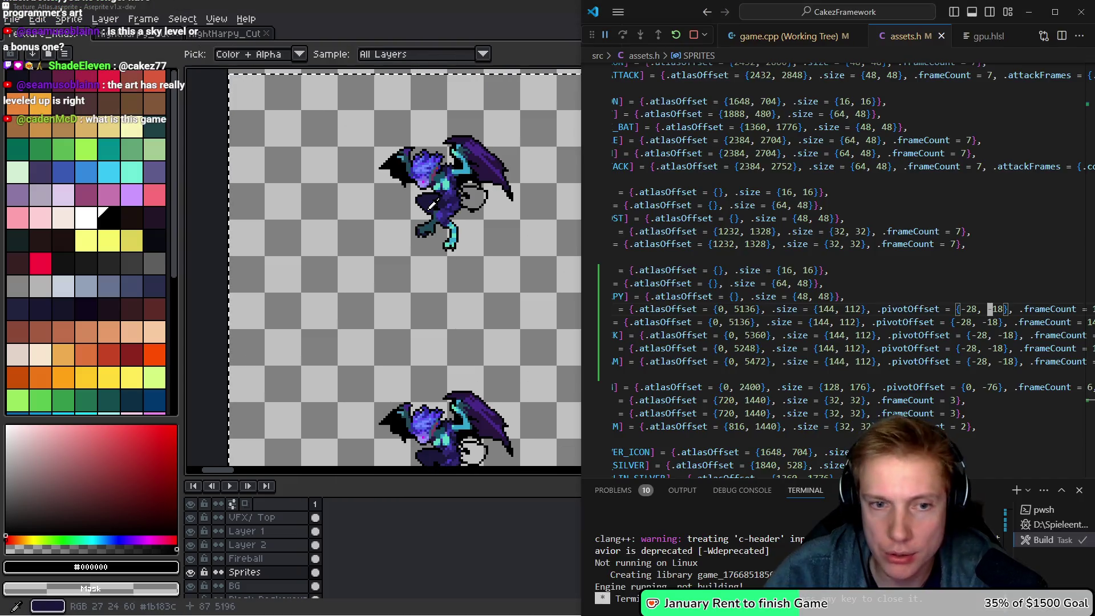
key(x)
key(j)
key(x)
key(j)
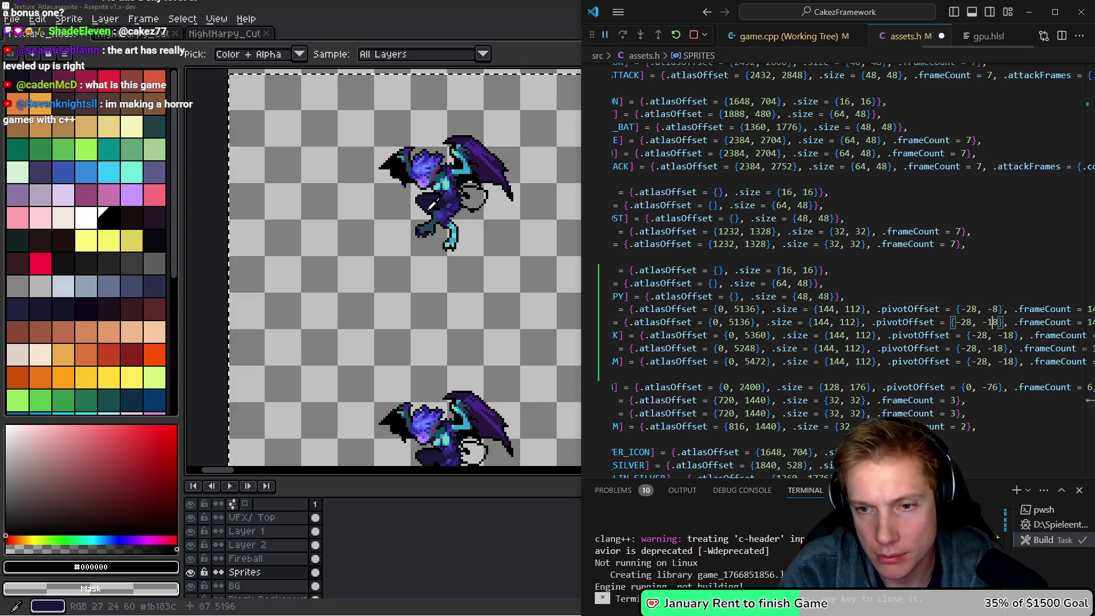
key(l)
key(l)
key(x)
key(h)
key(x)
key(j)
key(l)
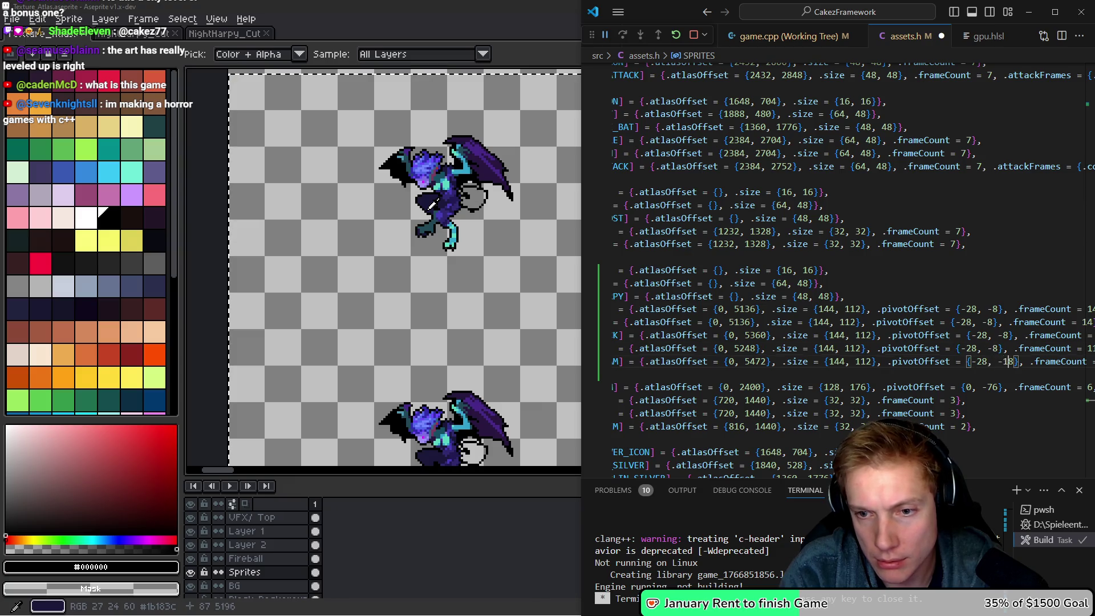
key(ctrl+shift+b)
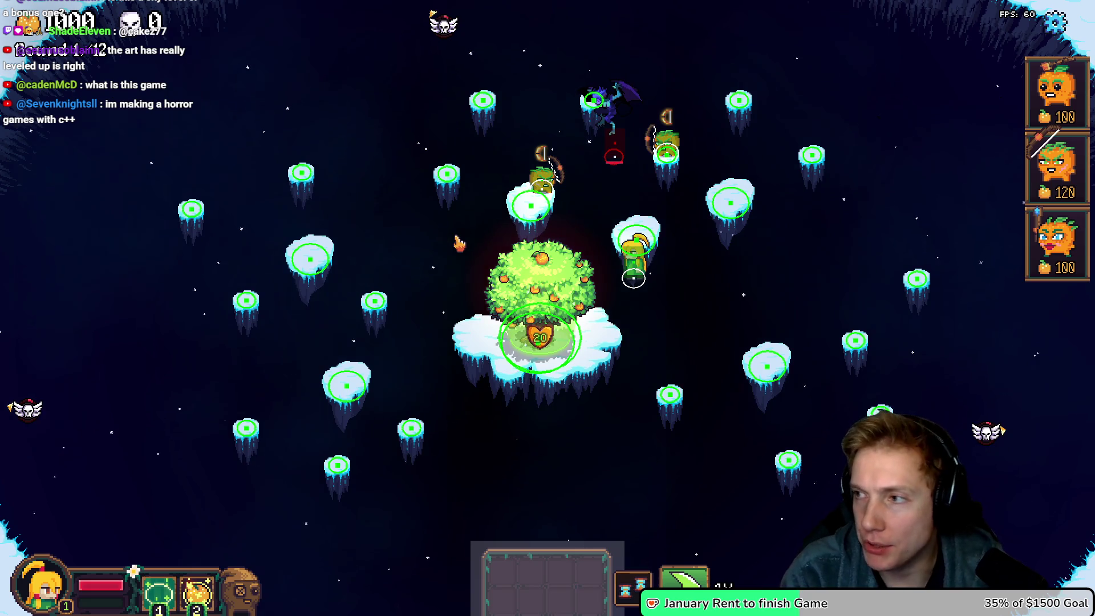
In game.cpp's STORY_MAPS Round 0, paste a second ENEMY_HARPY batch (path 2, count 1) below the first.
key(alt+Tab)
key(ctrl+Tab)
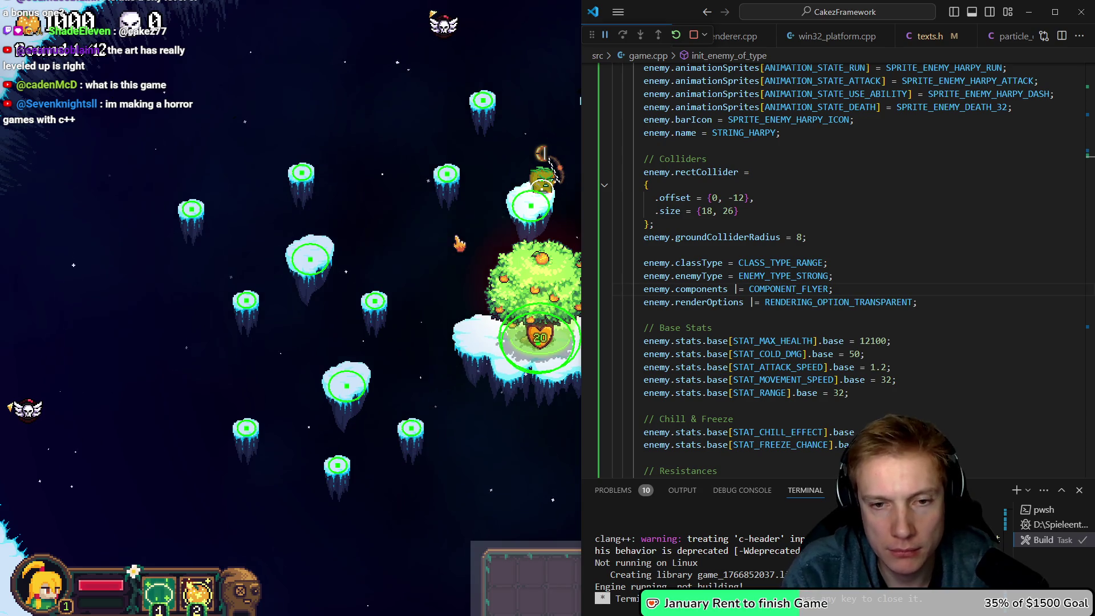
key(alt+Left)
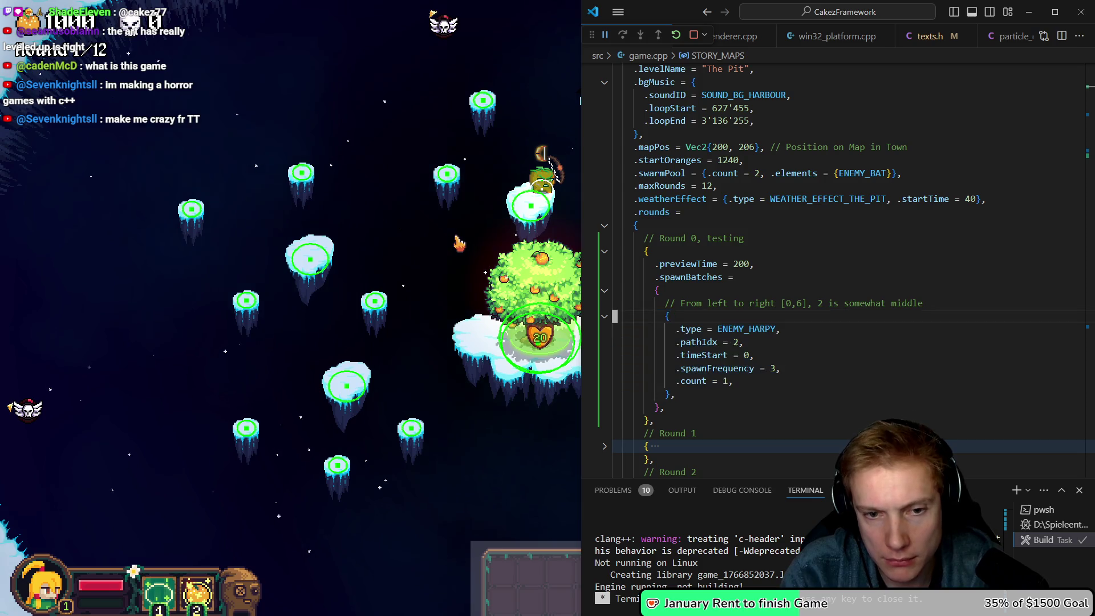
click(614, 355)
key(ctrl+v)
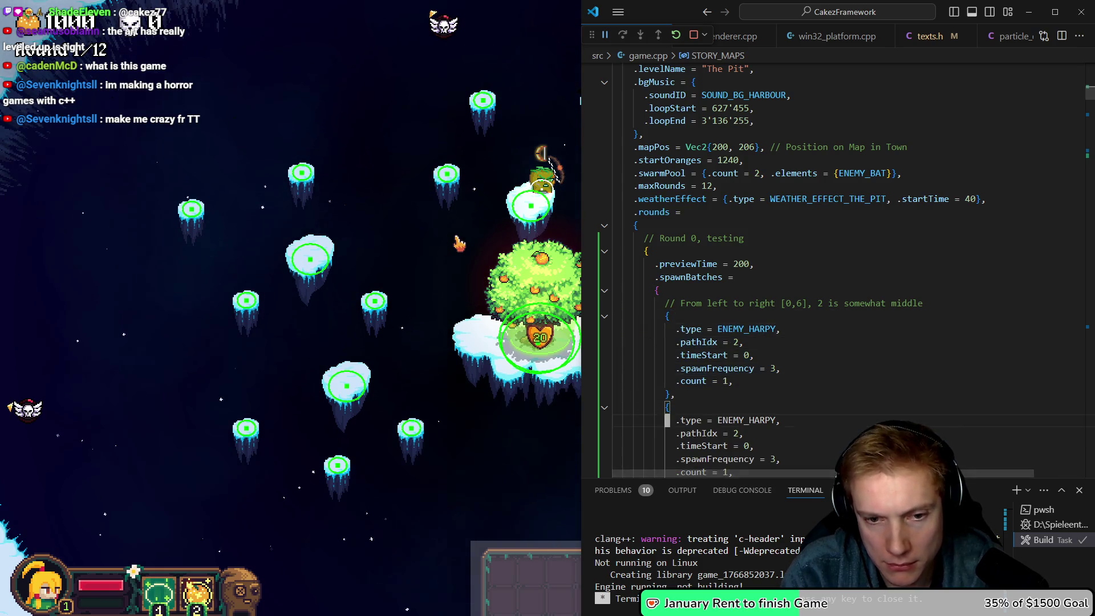